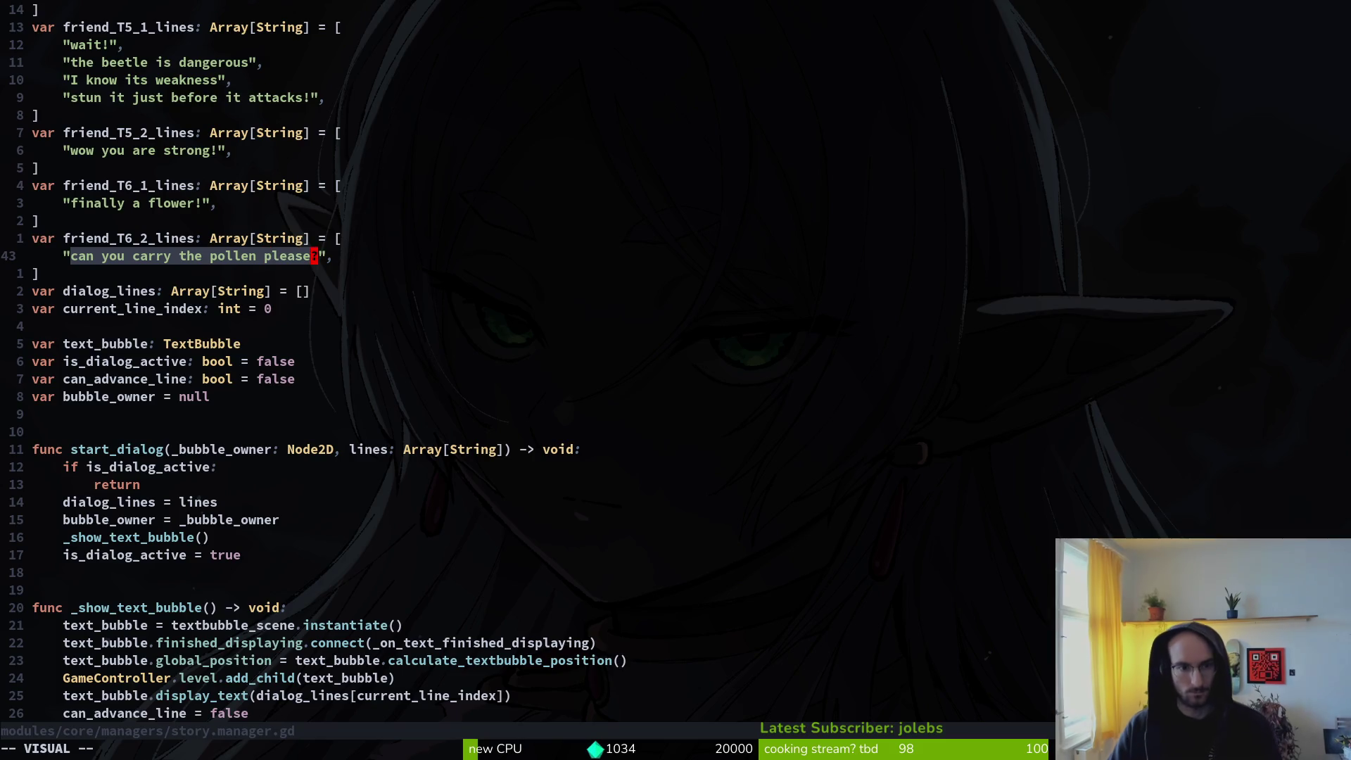
Step: Change the T6_2 line to 'thank you!' and duplicate the 'finally a flower!' line
{"action": "type", "text": "cthank you!"}
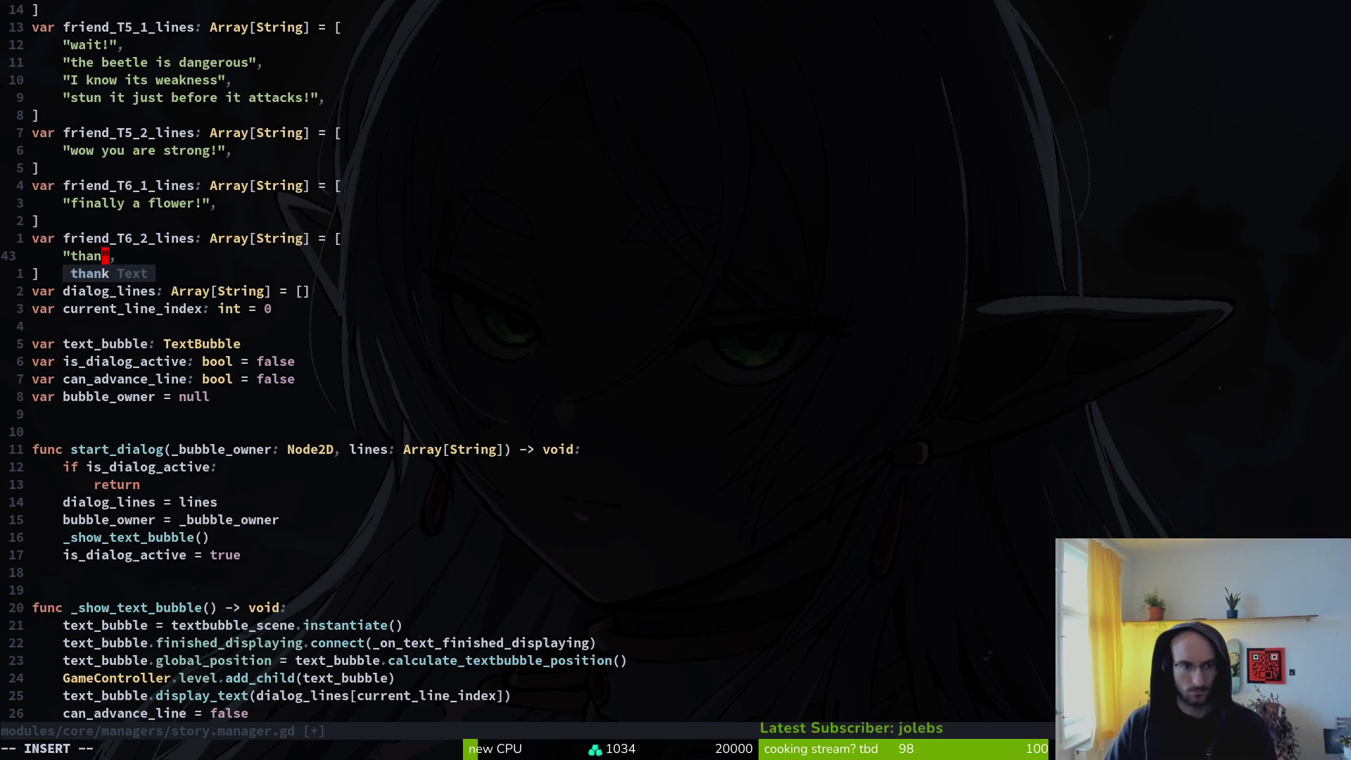
{"action": "key", "text": "Escape"}
{"action": "key", "text": "k"}
{"action": "key", "text": "k"}
{"action": "key", "text": "k"}
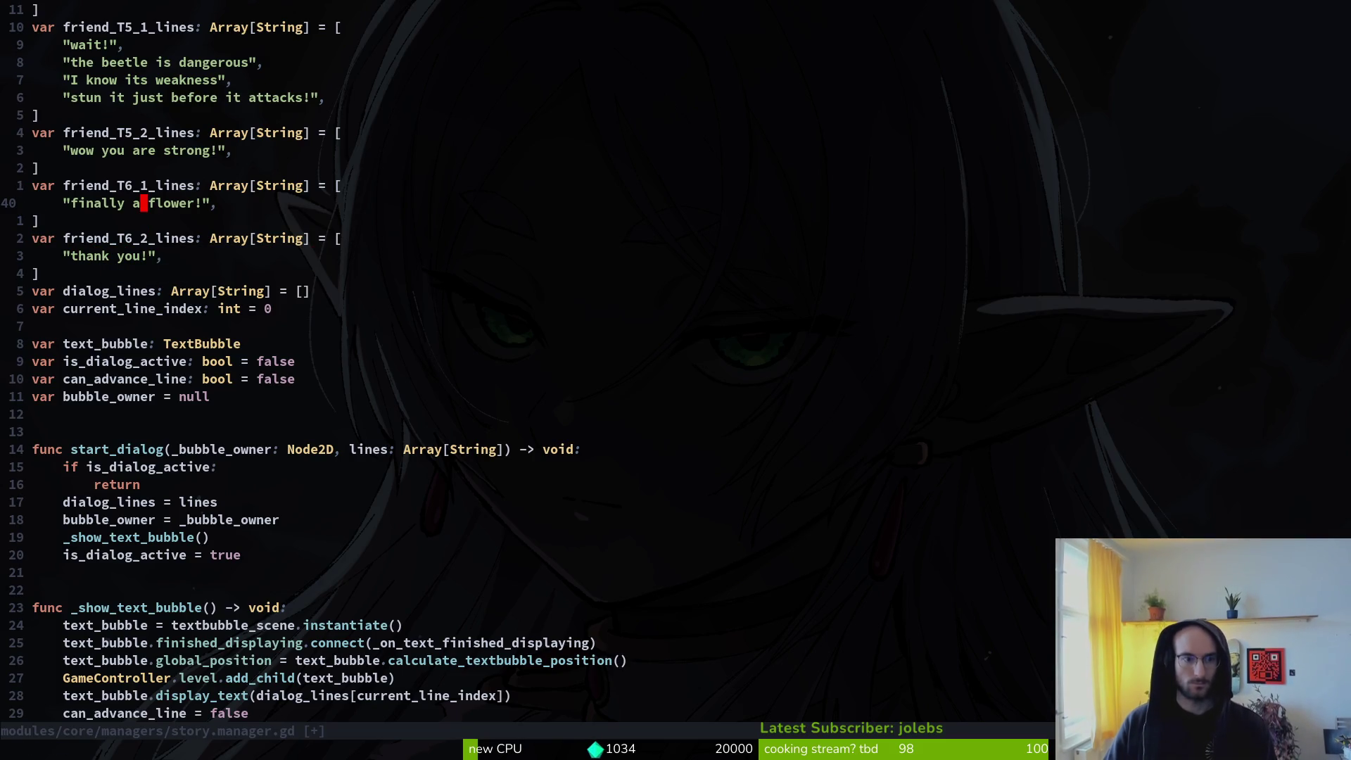
{"action": "key", "text": "shift+v"}
{"action": "key", "text": "y"}
{"action": "key", "text": "p"}
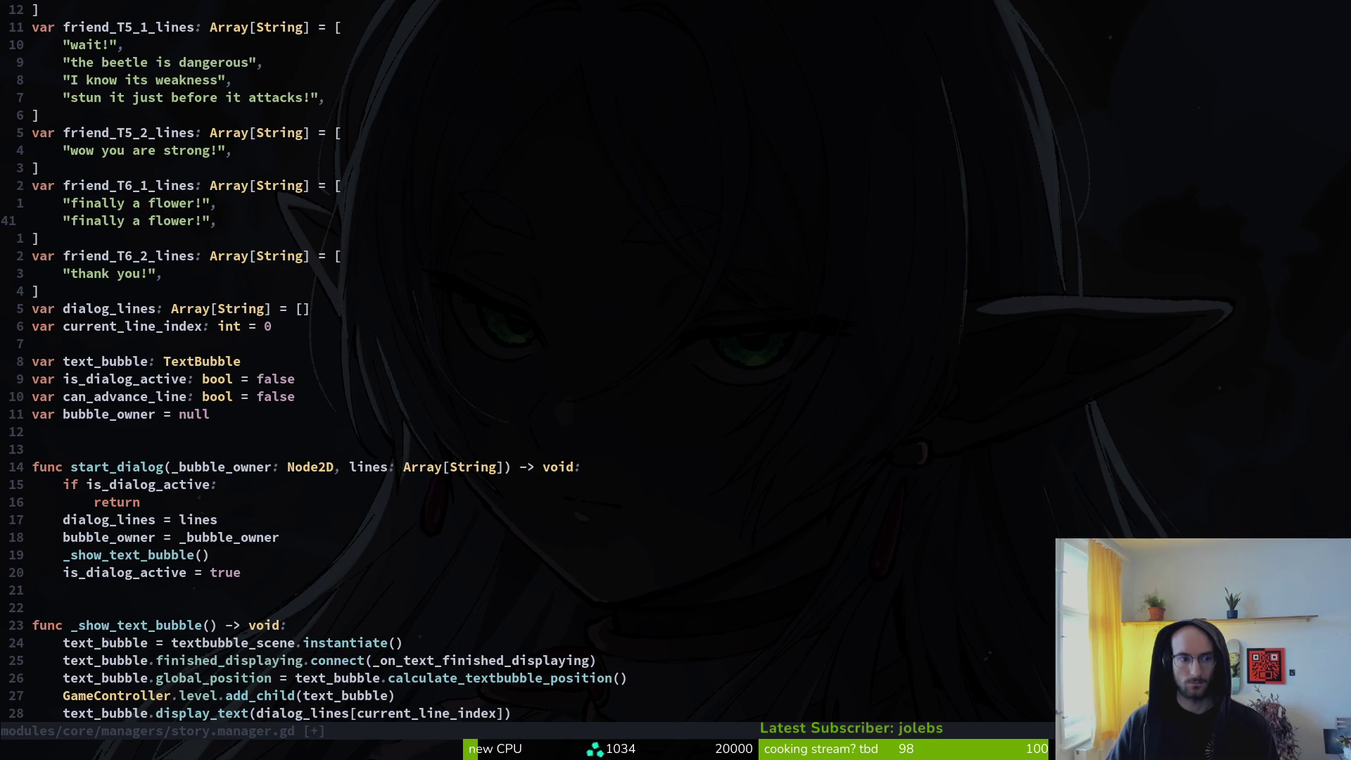
Step: Replace the duplicate with 'can you carry the pollen please?', save story.manager.gd, return to flower.gd
{"action": "key", "text": "u"}
{"action": "key", "text": "u"}
{"action": "key", "text": "k"}
{"action": "key", "text": "k"}
{"action": "key", "text": "ctrl+r"}
{"action": "key", "text": "ctrl+r"}
{"action": "key", "text": "j"}
{"action": "key", "text": "shift+v"}
{"action": "type", "text": "pollen"}
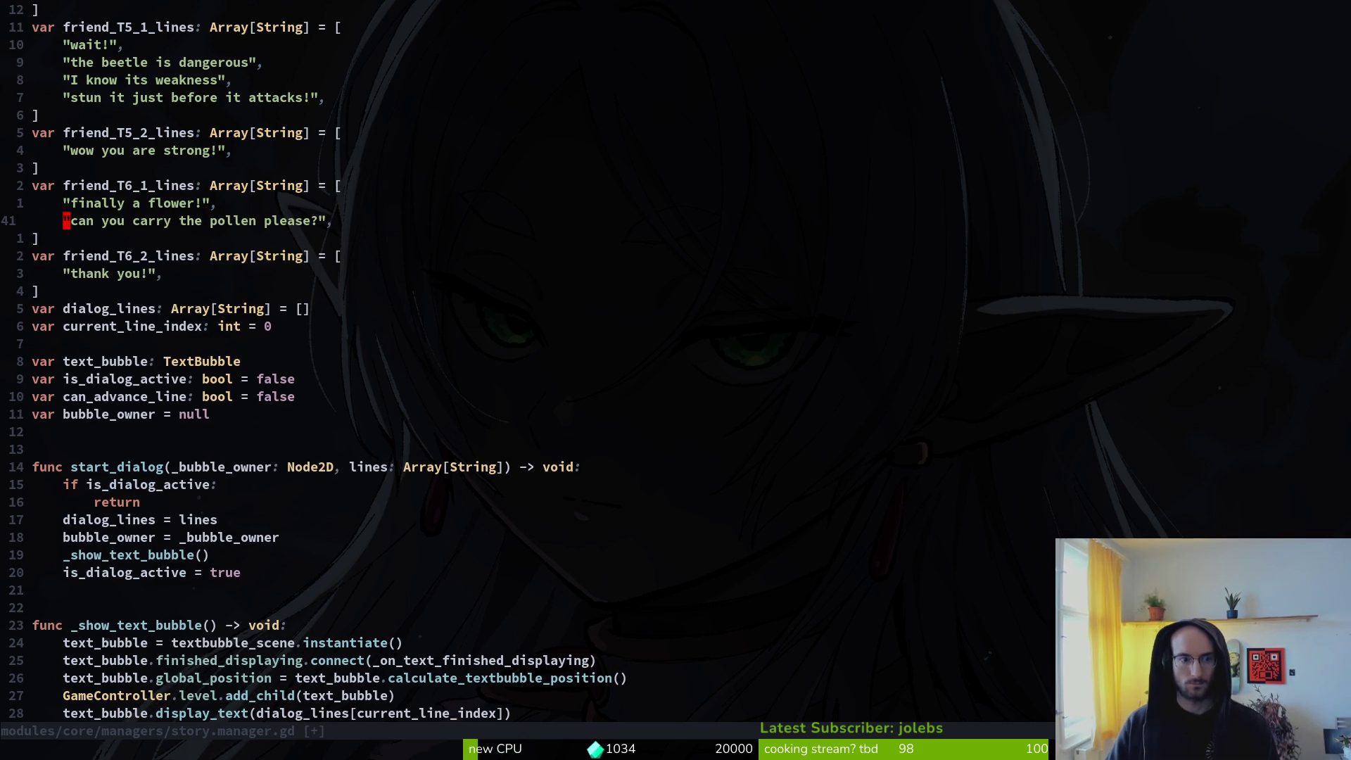
{"action": "type", "text": ":w"}
{"action": "key", "text": "Return"}
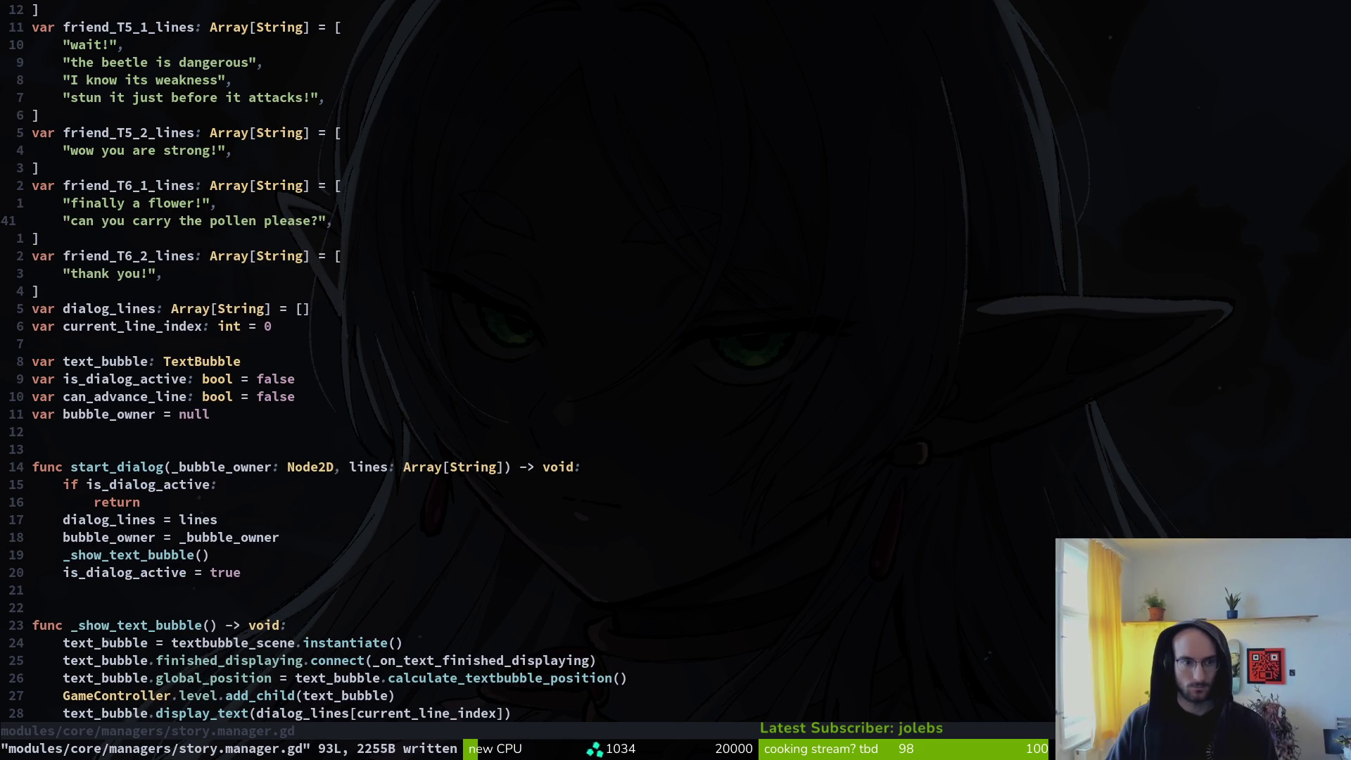
{"action": "key", "text": "ctrl+6"}
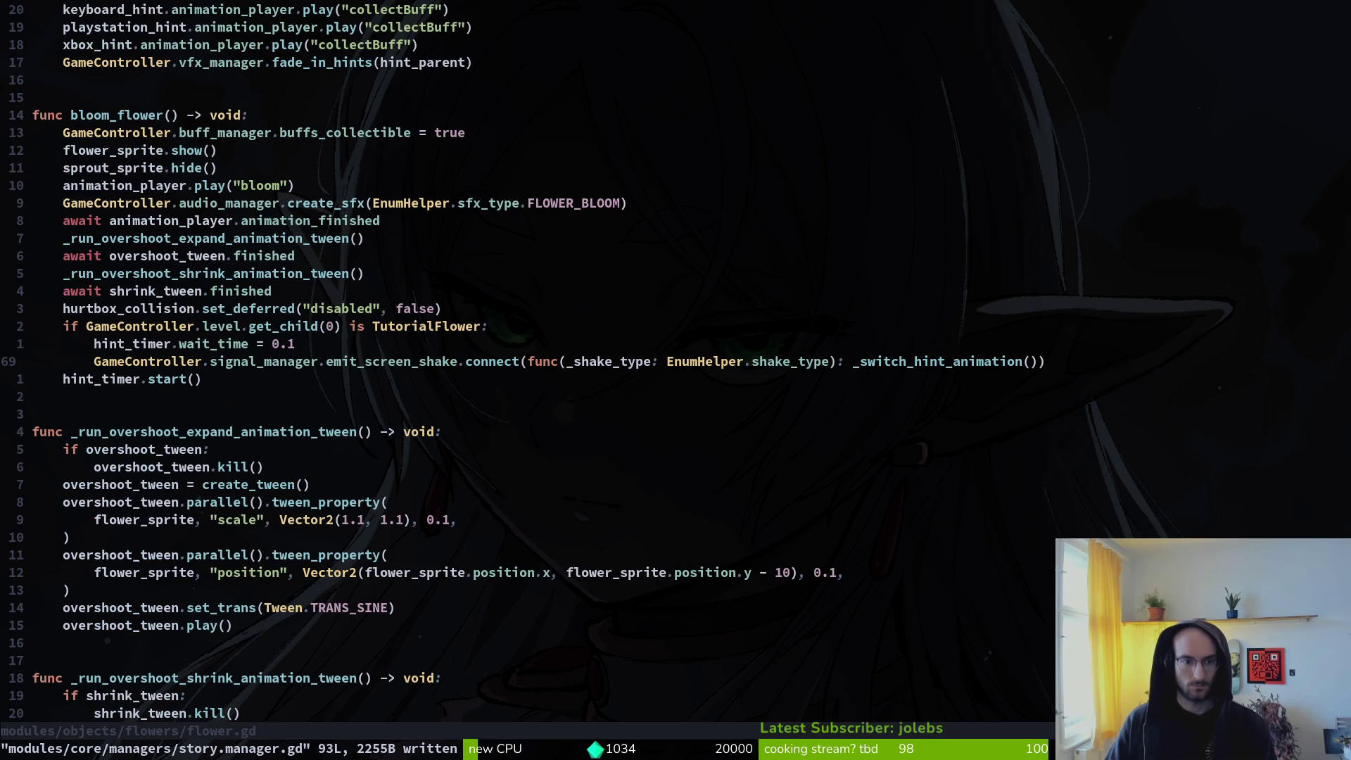
{"action": "key", "text": "space"}
Step: Open friend.gd through the project file finder
{"action": "key", "text": "f"}
{"action": "key", "text": "f"}
{"action": "type", "text": "frib"}
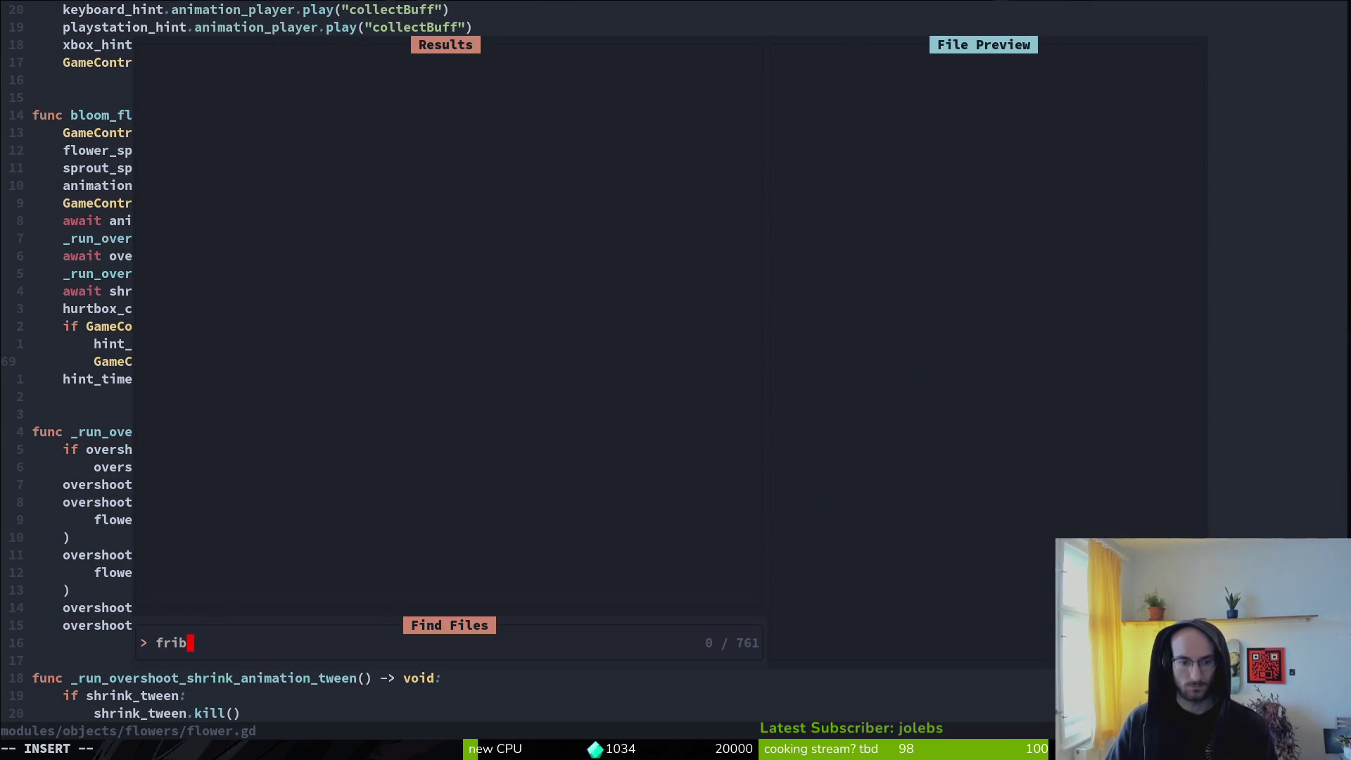
{"action": "key", "text": "BackSpace"}
{"action": "key", "text": "BackSpace"}
{"action": "key", "text": "BackSpace"}
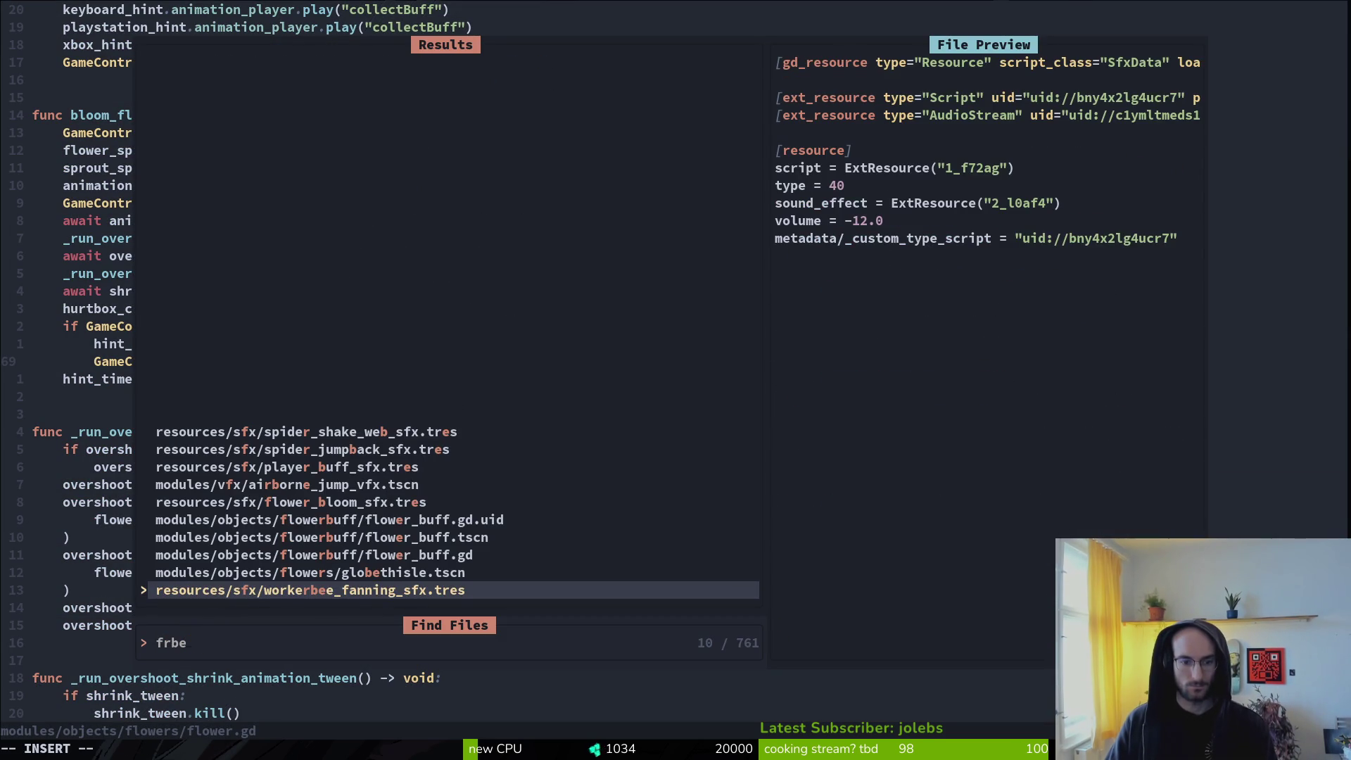
{"action": "type", "text": "ri"}
{"action": "key", "text": "Return"}
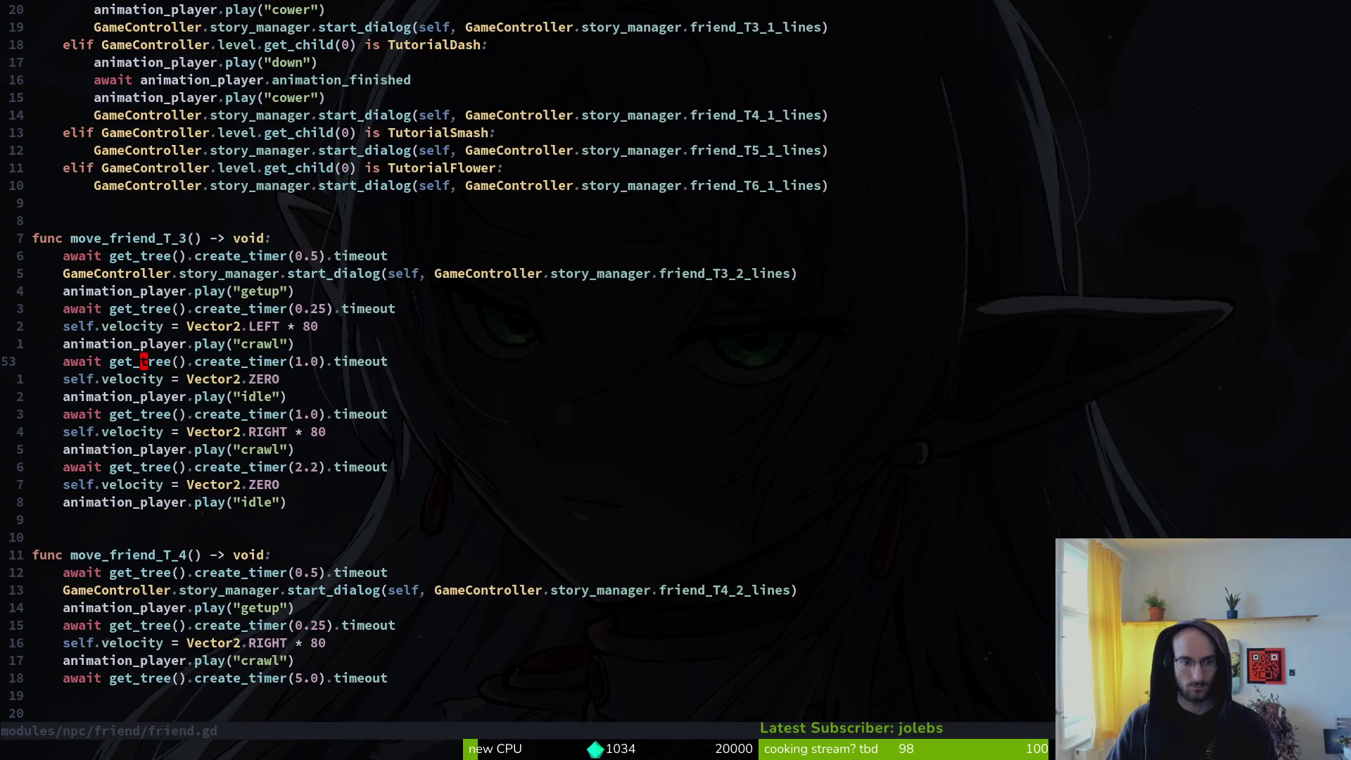
Step: Copy the 0.5 s timer await line into the TutorialFlower branch
{"action": "key", "text": "ctrl+u"}
{"action": "key", "text": "j"}
{"action": "key", "text": "j"}
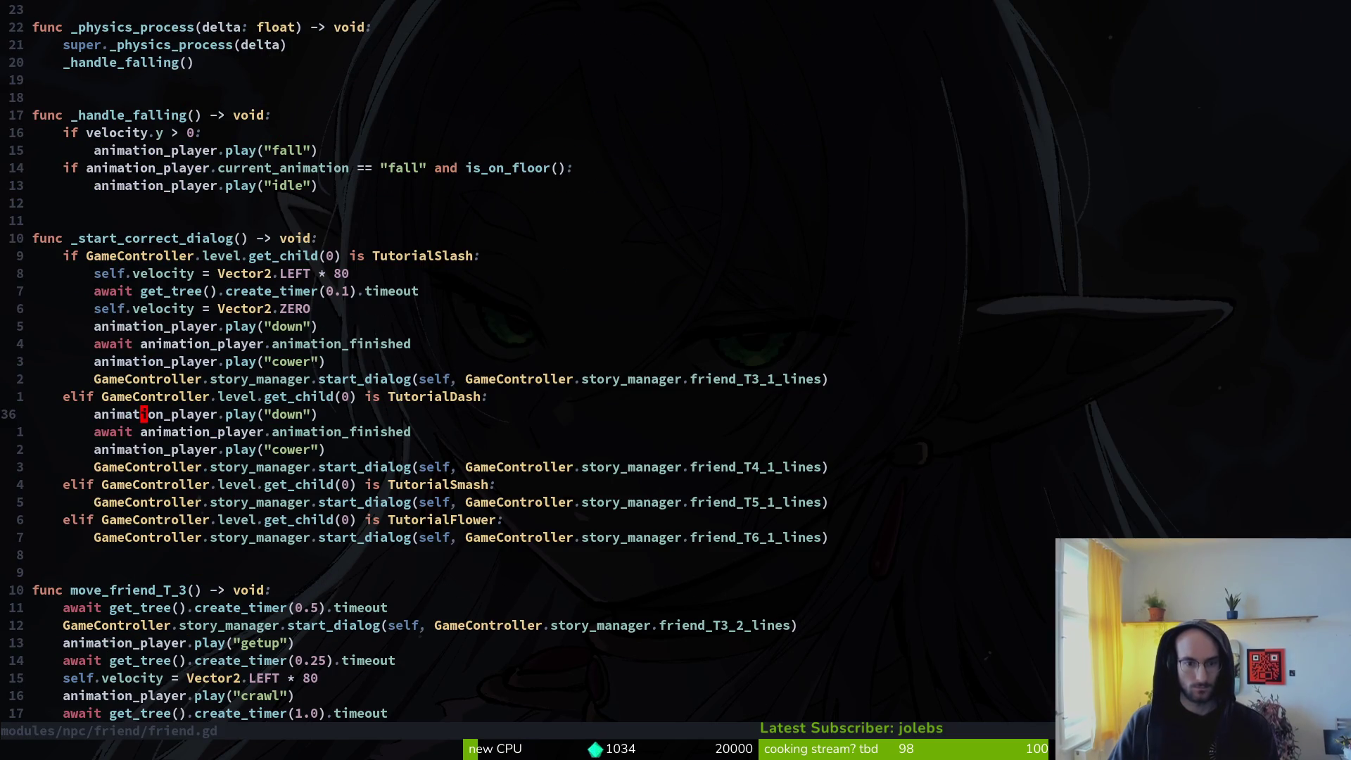
{"action": "key", "text": "7"}
{"action": "key", "text": "j"}
{"action": "key", "text": "shift+o"}
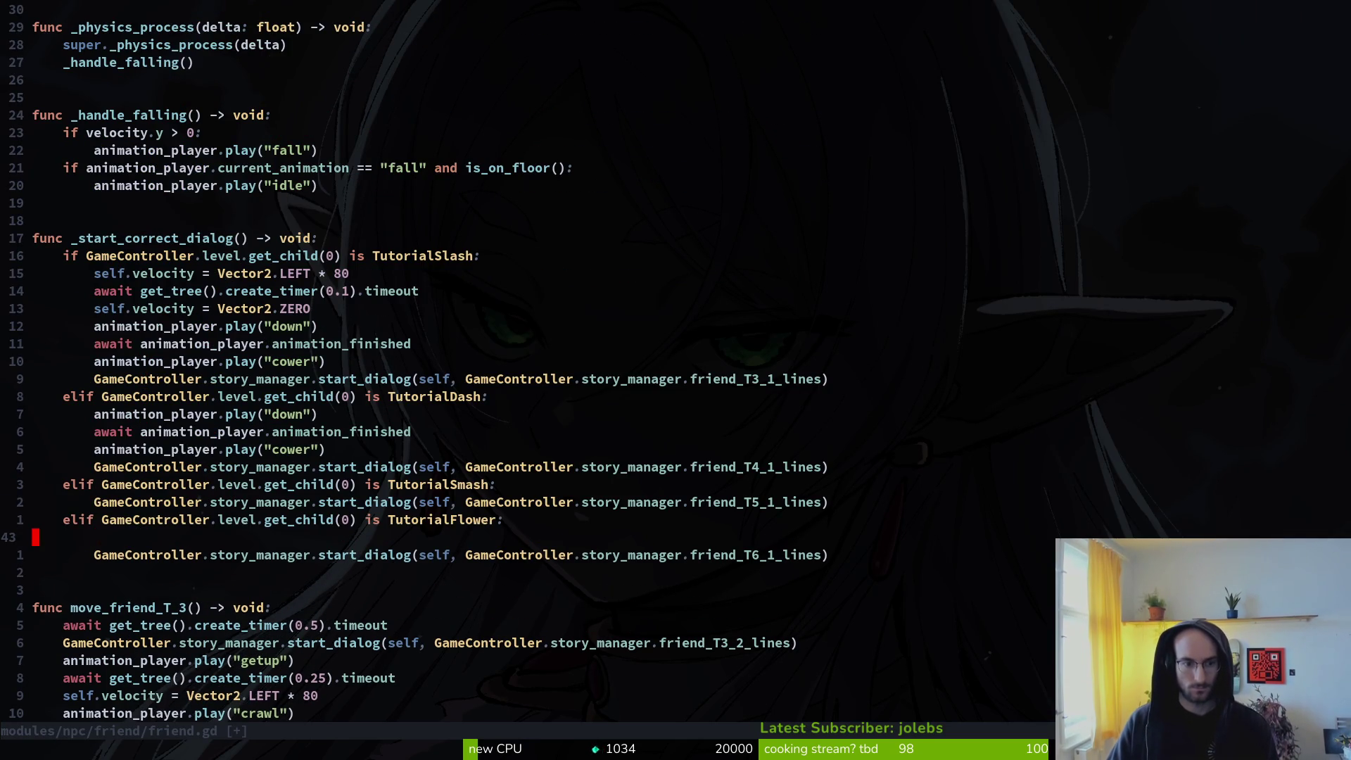
{"action": "key", "text": "6"}
{"action": "key", "text": "j"}
{"action": "key", "text": "k"}
{"action": "key", "text": "y"}
{"action": "key", "text": "y"}
{"action": "key", "text": "k"}
{"action": "key", "text": "k"}
{"action": "key", "text": "k"}
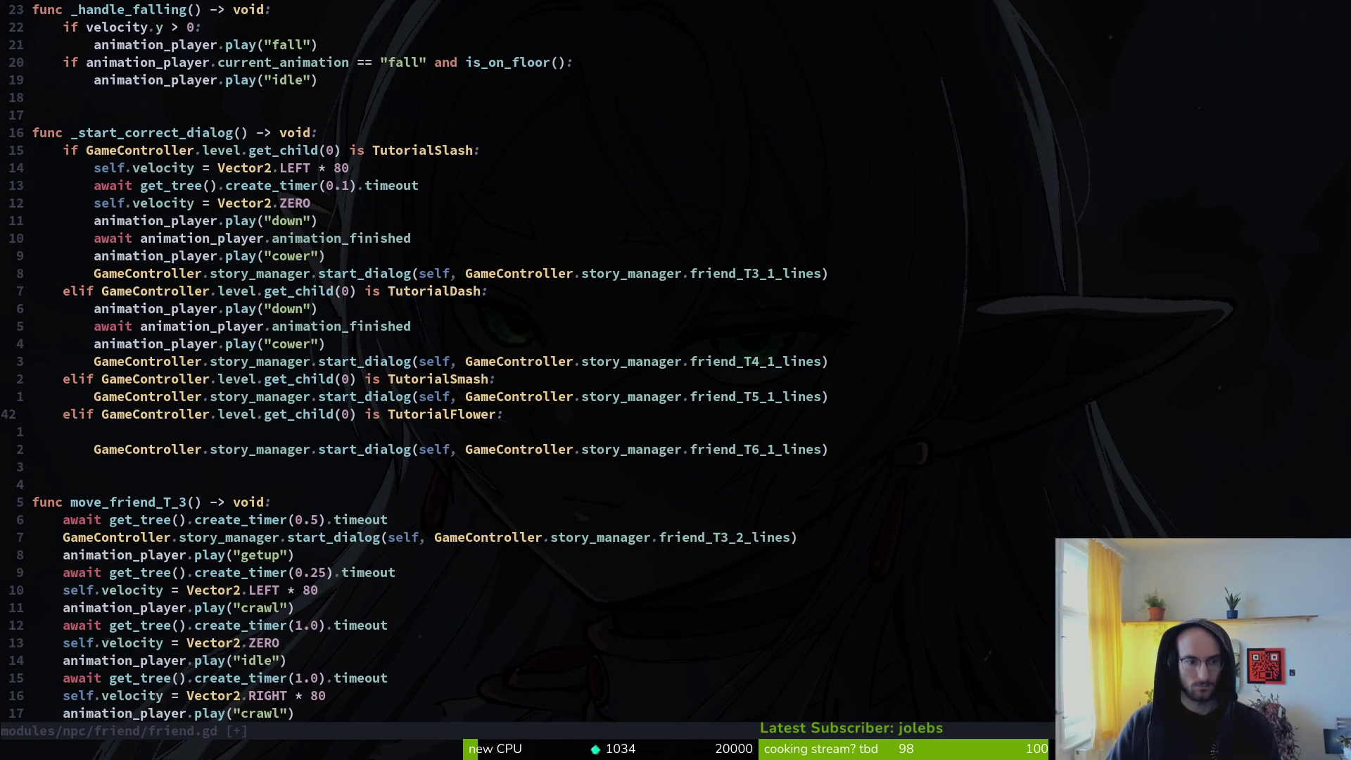
{"action": "key", "text": "p"}
Step: Delete the leftover blank line, indent the await line, and save friend.gd
{"action": "key", "text": "j"}
{"action": "key", "text": "shift+v"}
{"action": "key", "text": "d"}
{"action": "key", "text": "k"}
{"action": "key", "text": "greater"}
{"action": "key", "text": "greater"}
{"action": "type", "text": ":w"}
{"action": "key", "text": "Return"}
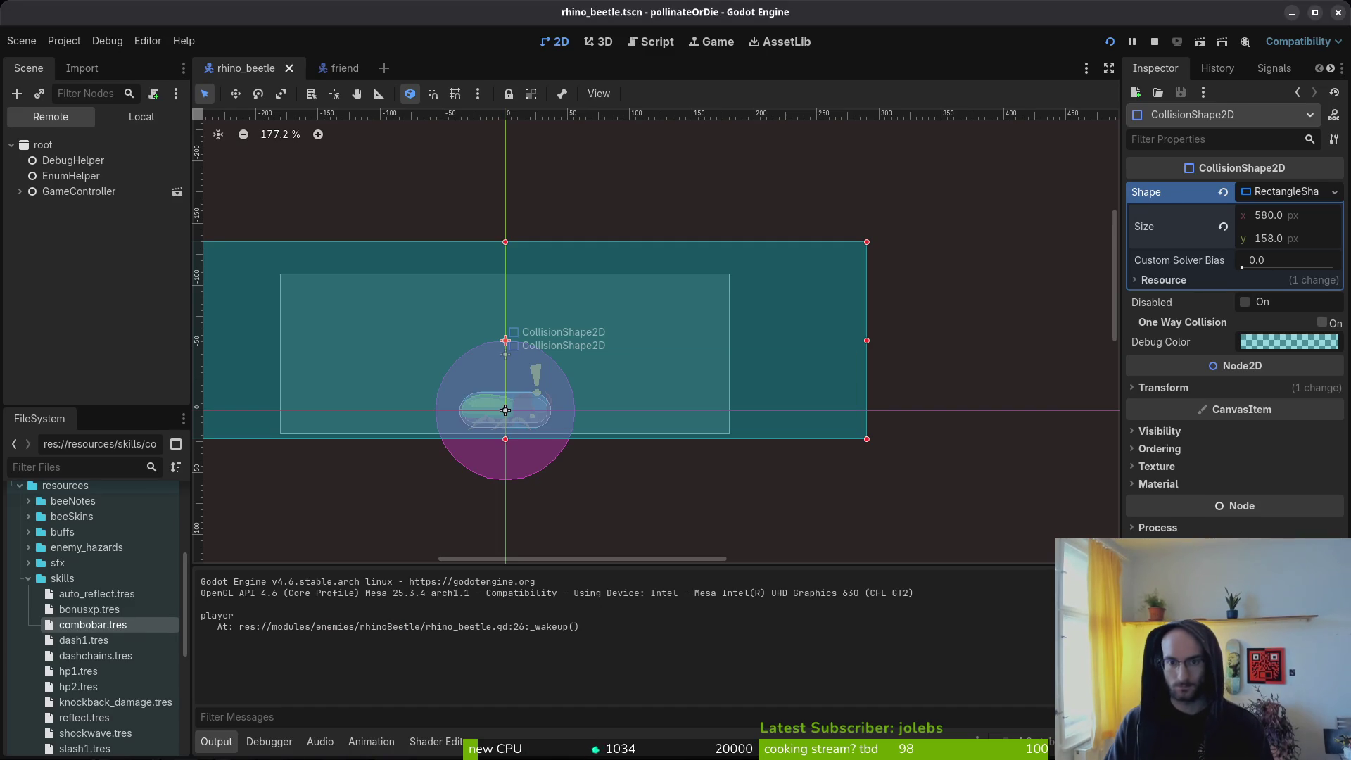
Step: Stop and relaunch the game, then continue from the main menu into the hive
{"action": "key", "text": "F8"}
{"action": "key", "text": "F5"}
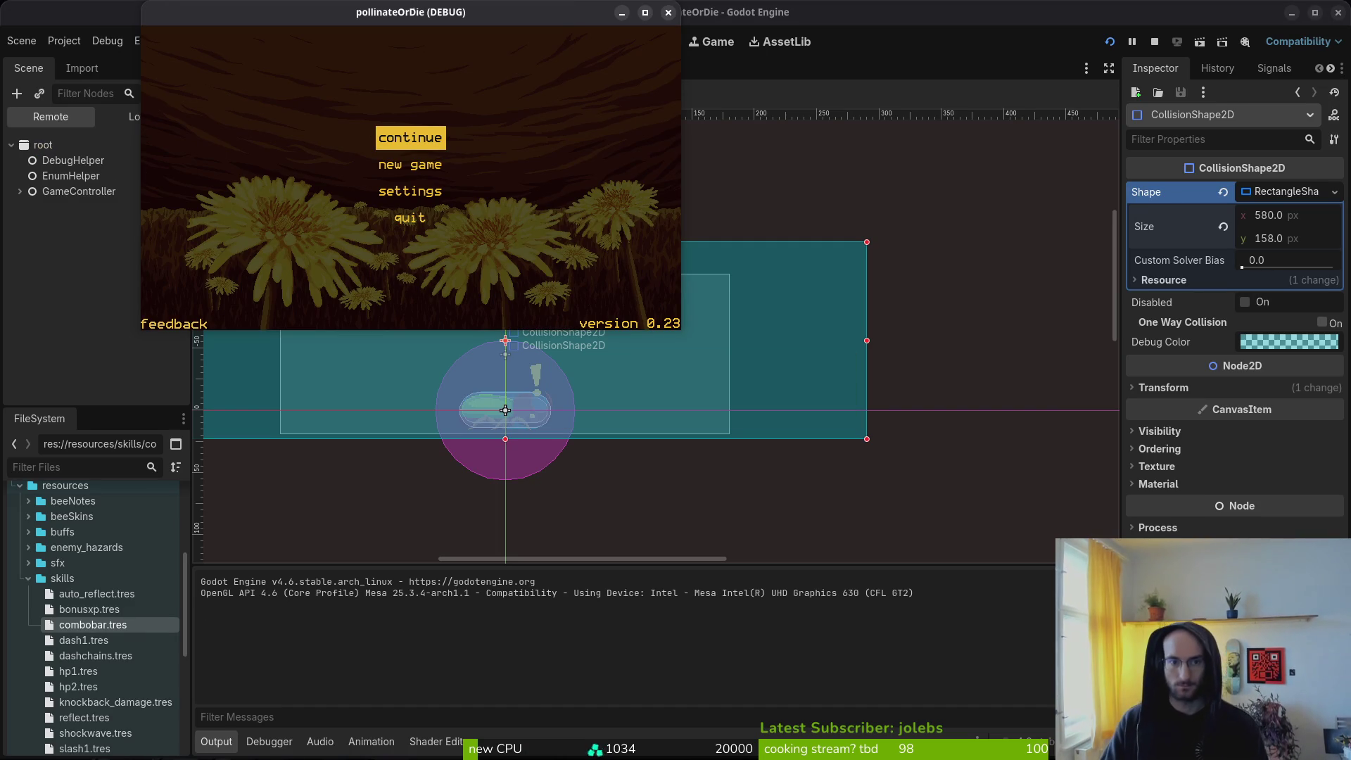
{"action": "key", "text": "Return"}
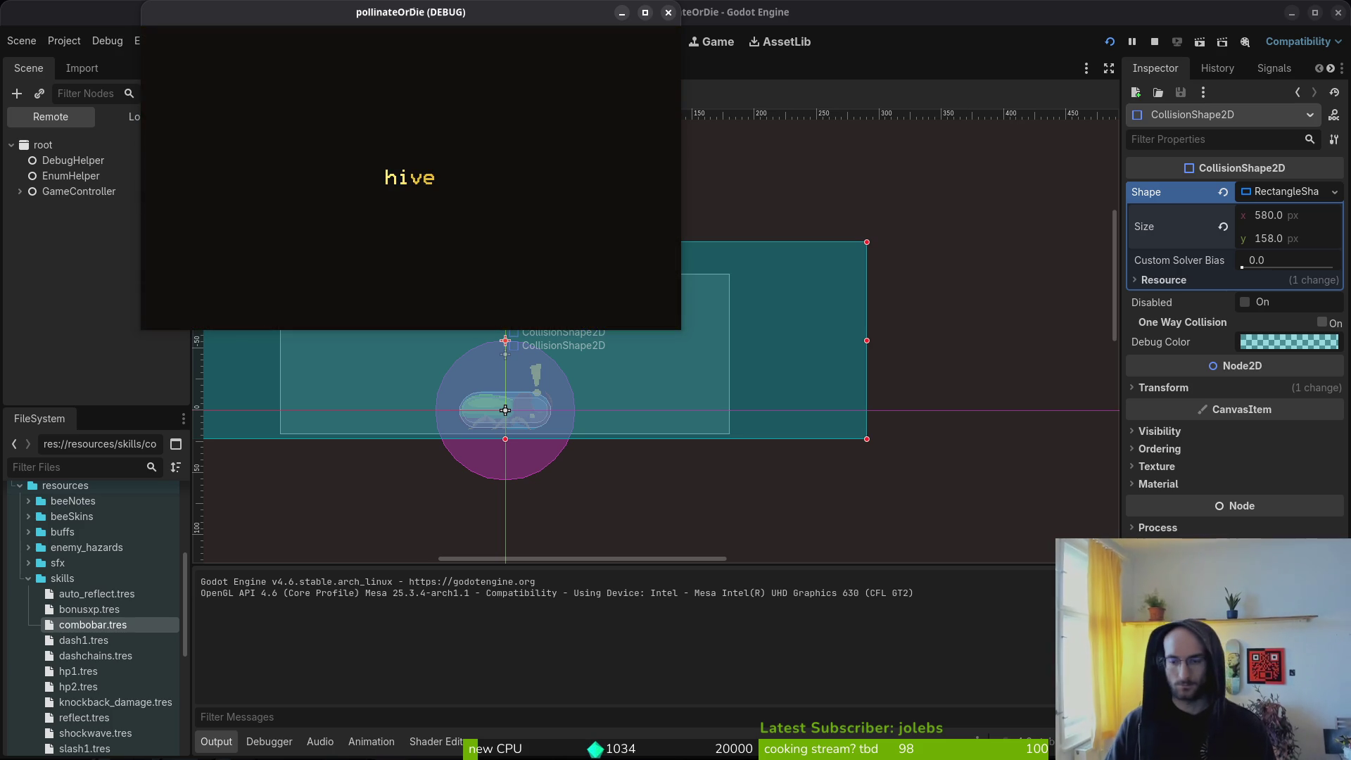
Step: Resize the game window to a large, non-maximised size
{"action": "mouse_move", "coordinate": [431, 21]}
{"action": "left_mouse_down"}
{"action": "mouse_move", "coordinate": [548, 121]}
{"action": "mouse_move", "coordinate": [623, 151]}
{"action": "left_mouse_up"}
{"action": "key", "text": "super+Up"}
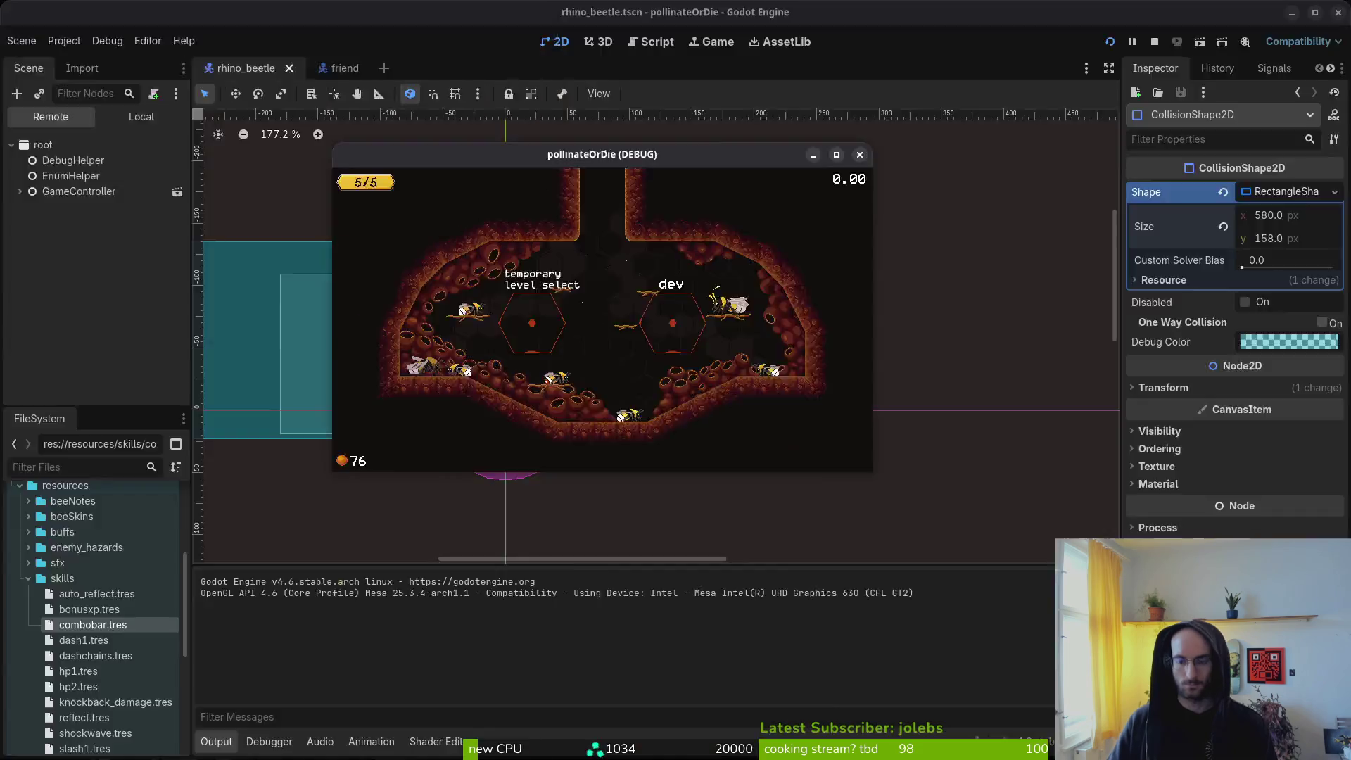
{"action": "key", "text": "super+Down"}
{"action": "key", "text": "super+Up"}
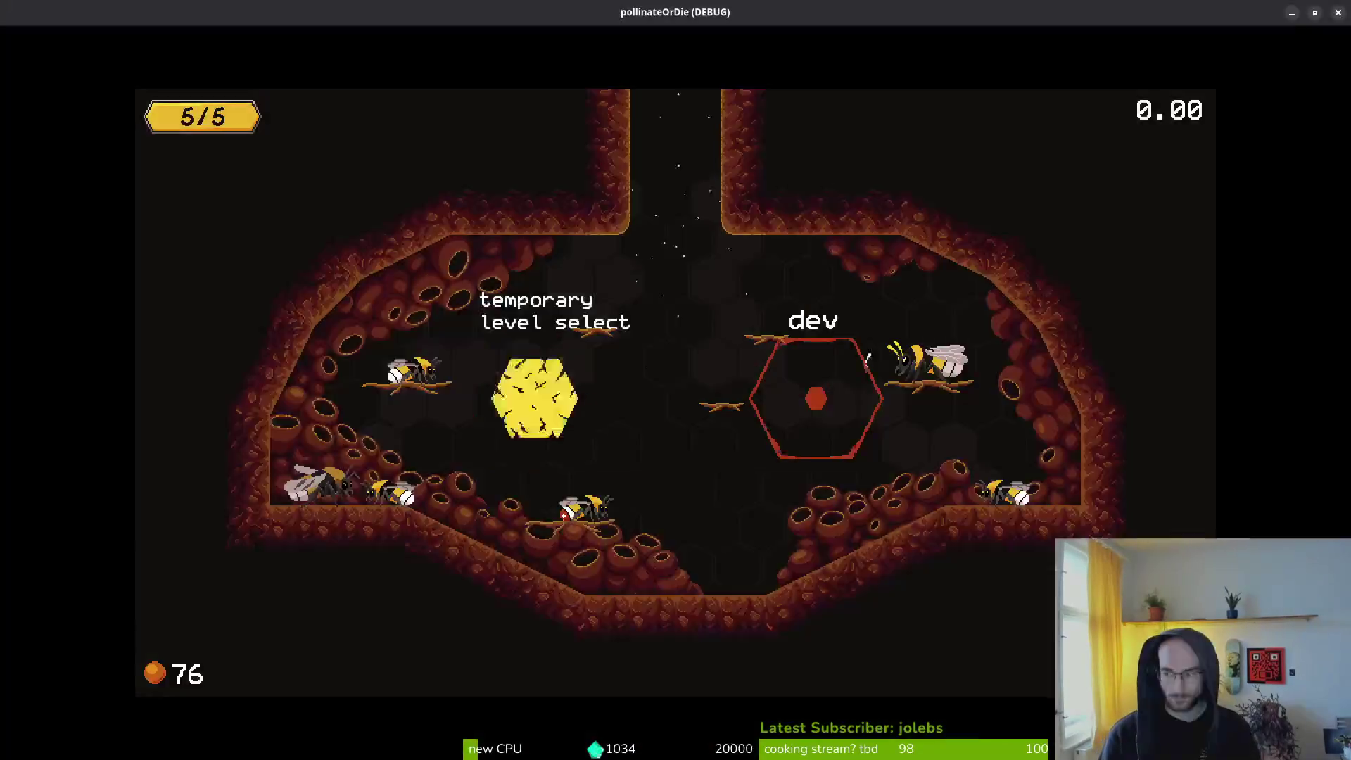
{"action": "key", "text": "super+Down"}
{"action": "key", "text": "super+Up"}
{"action": "mouse_move", "coordinate": [1062, 23]}
{"action": "left_mouse_down"}
{"action": "mouse_move", "coordinate": [1031, 78]}
{"action": "mouse_move", "coordinate": [922, 78]}
{"action": "mouse_move", "coordinate": [608, 27]}
{"action": "left_mouse_up"}
{"action": "mouse_move", "coordinate": [724, 343]}
{"action": "left_mouse_down"}
{"action": "mouse_move", "coordinate": [1116, 603]}
{"action": "mouse_move", "coordinate": [1236, 704]}
{"action": "mouse_move", "coordinate": [1265, 703]}
{"action": "left_mouse_up"}
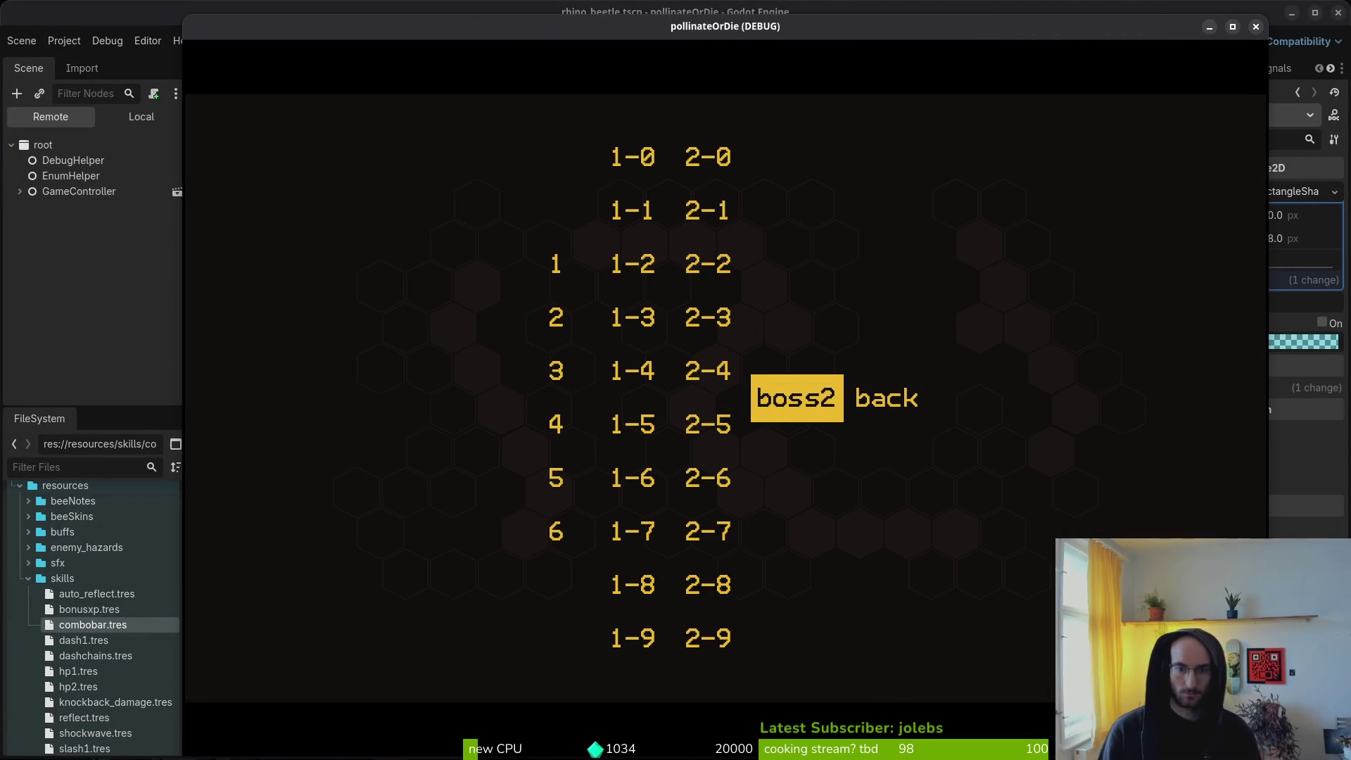
Step: Choose level 5 from the level select and start it
{"action": "key", "text": "Left"}
{"action": "key", "text": "Left"}
{"action": "key", "text": "Left"}
{"action": "key", "text": "Down"}
{"action": "key", "text": "Down"}
{"action": "key", "text": "Return"}
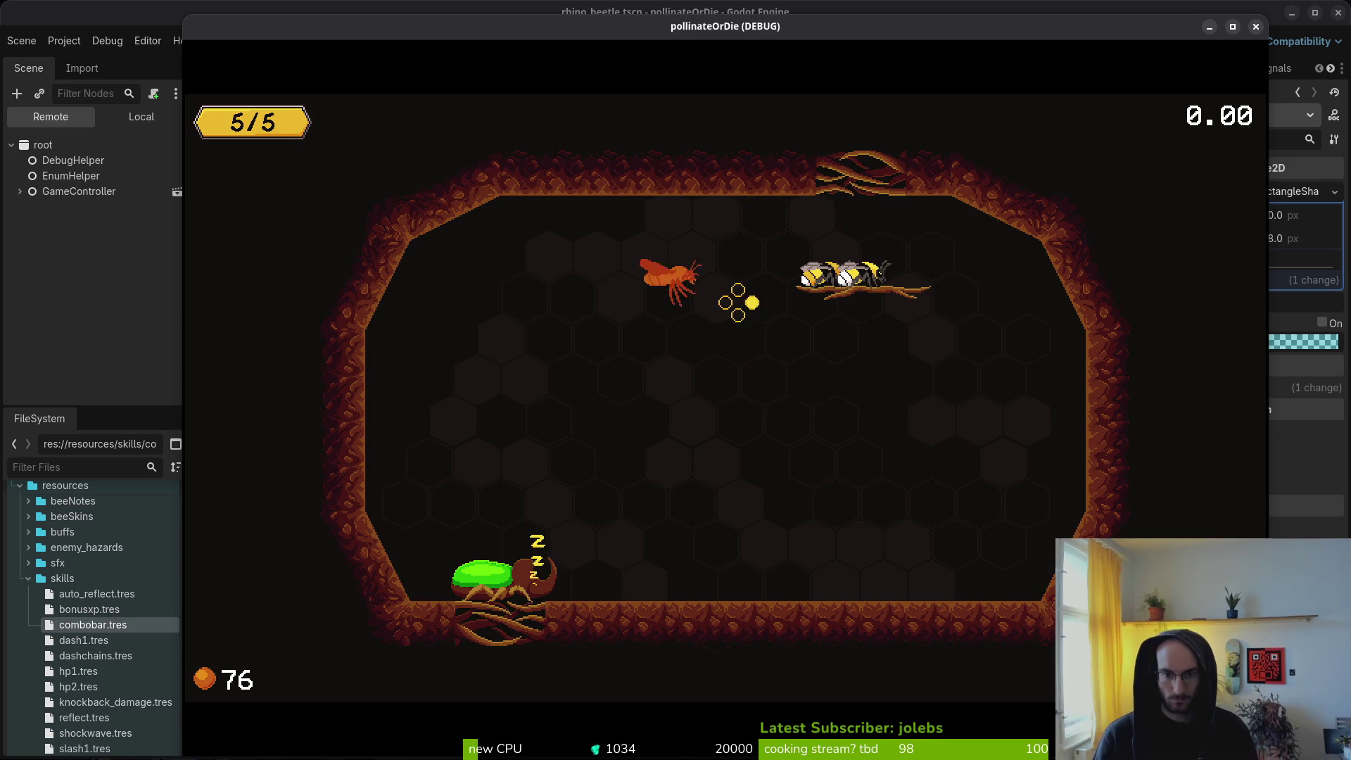
{"action": "key", "text": "Right"}
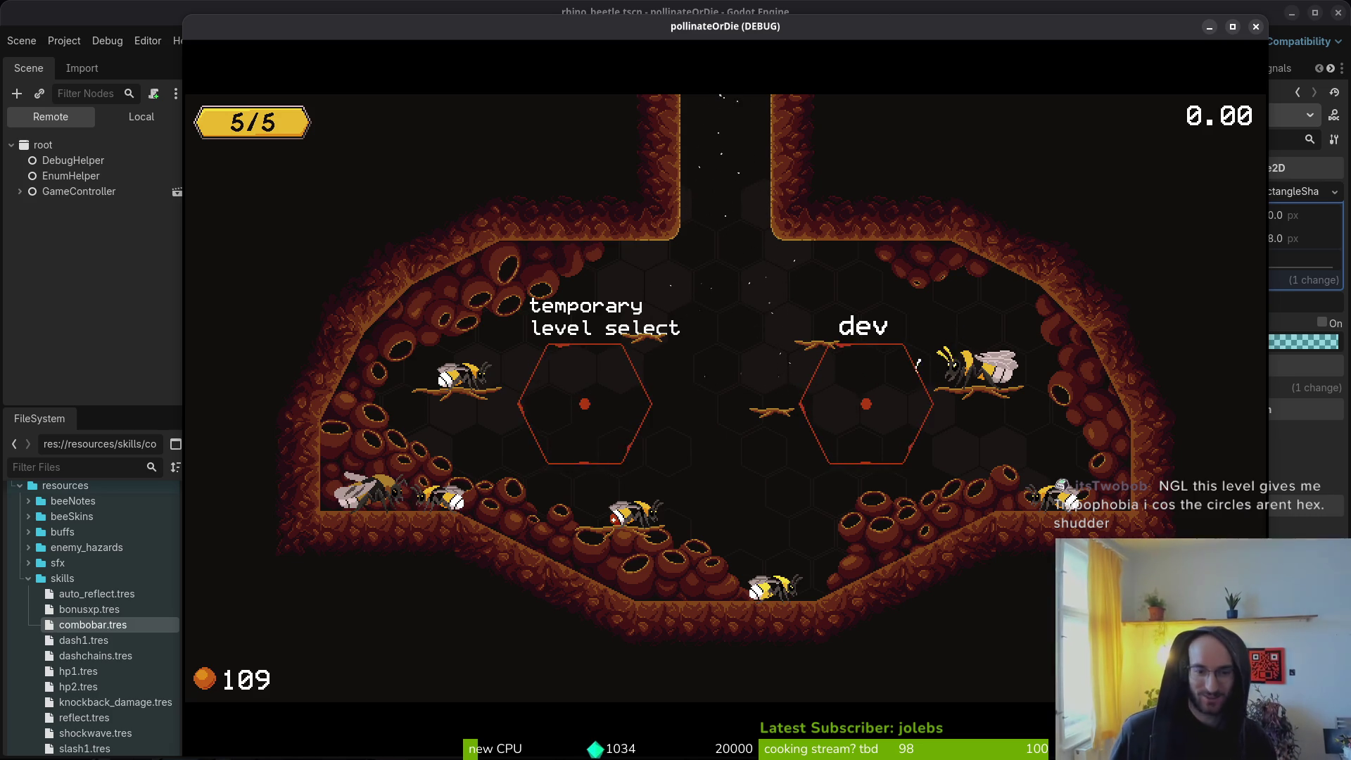
Step: Keep the bee flying upward in the level
{"action": "key", "text": "space"}
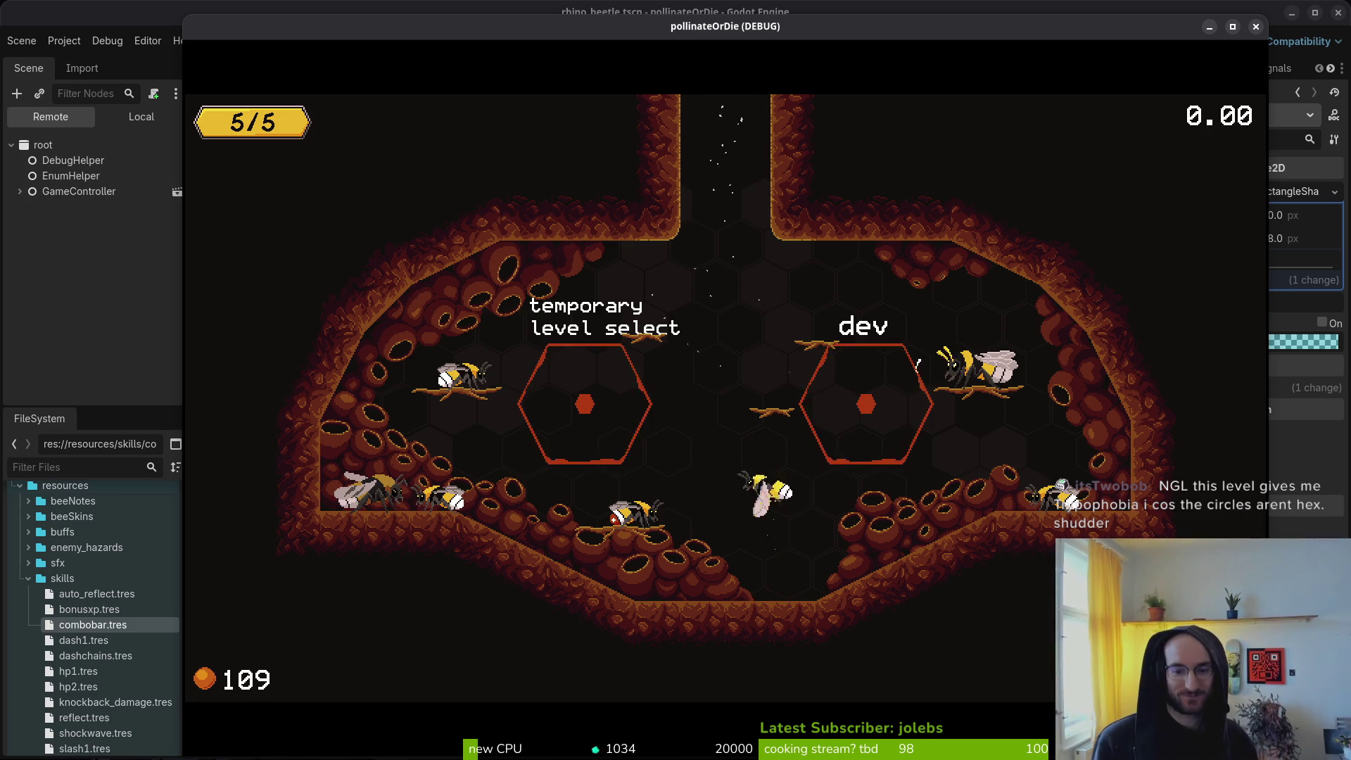
{"action": "key", "text": "space"}
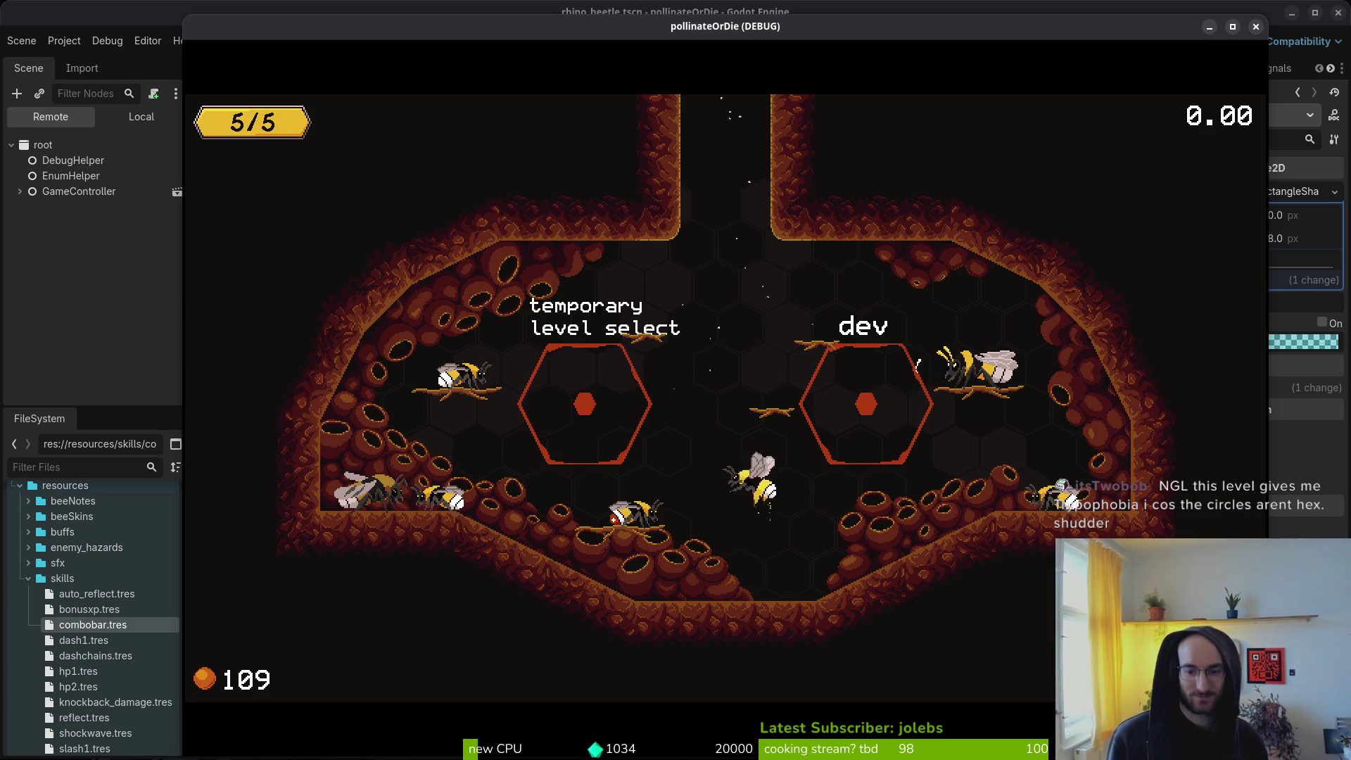
{"action": "key", "text": "space"}
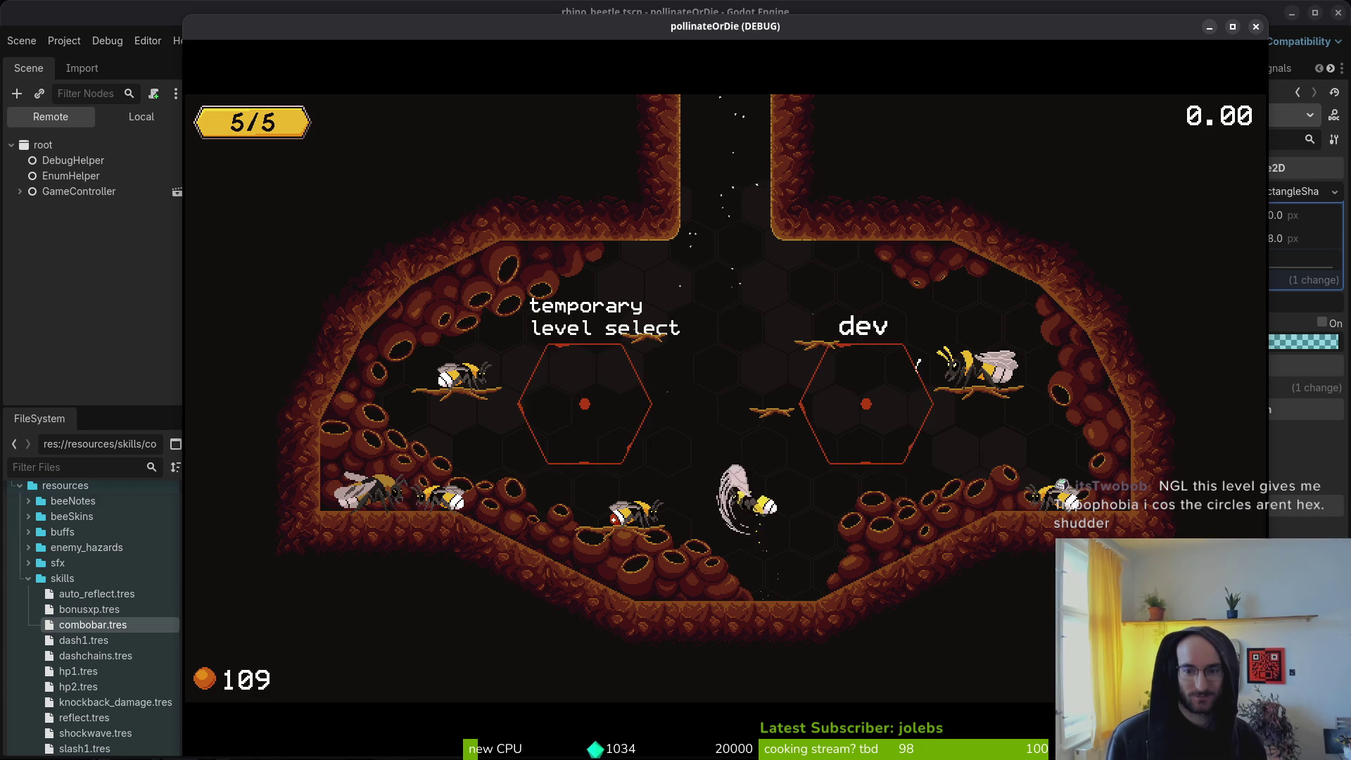
Step: Quit to the main menu from the pause menu, confirm, and close the game window
{"action": "key", "text": "Escape"}
{"action": "key", "text": "Down"}
{"action": "key", "text": "Down"}
{"action": "key", "text": "Down"}
{"action": "key", "text": "Return"}
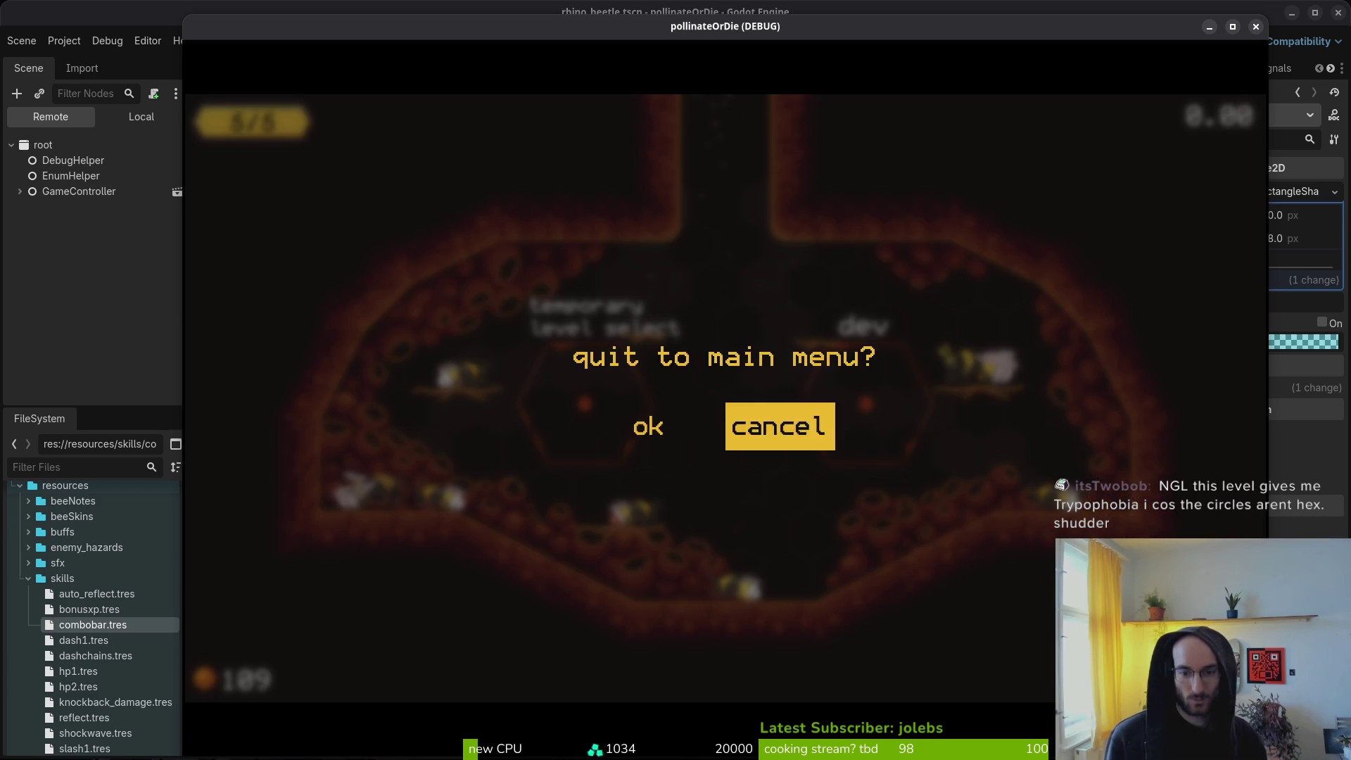
{"action": "key", "text": "Left"}
{"action": "key", "text": "Return"}
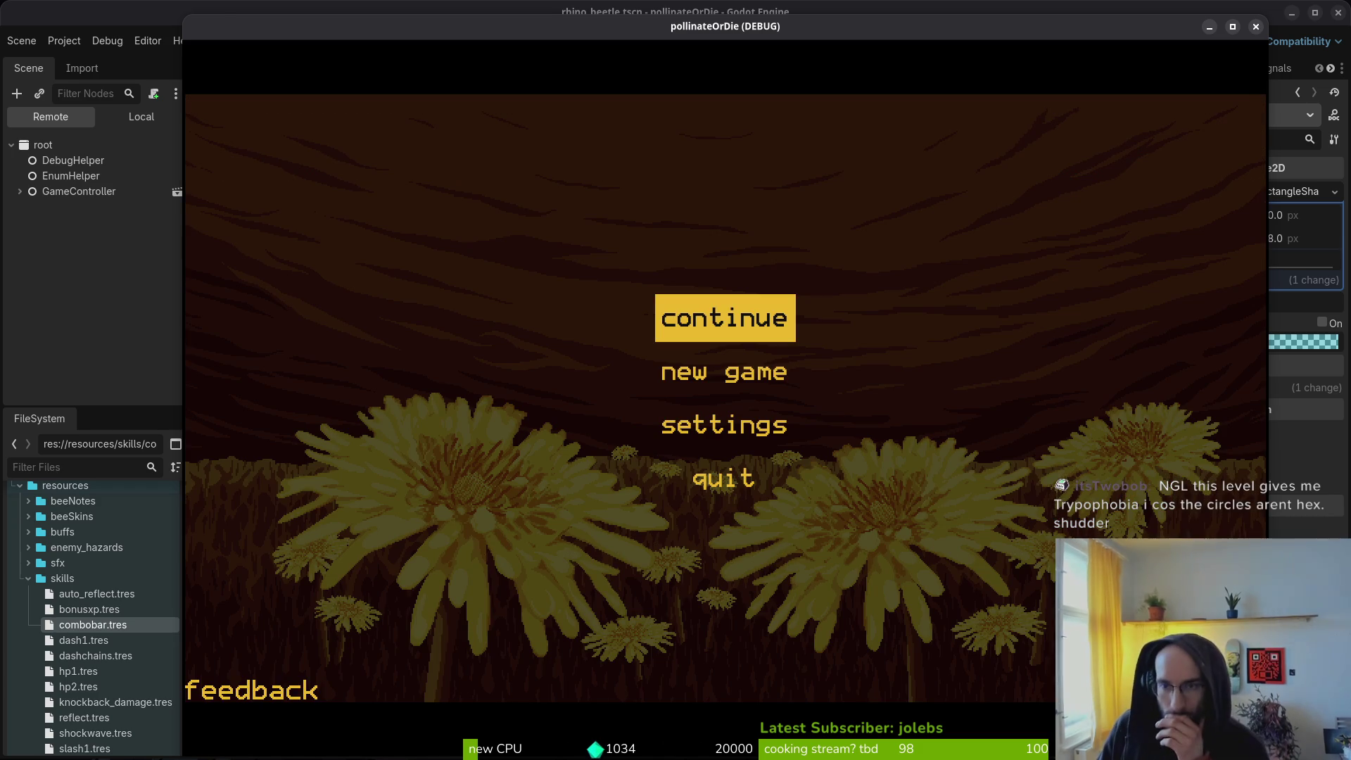
{"action": "left_click", "coordinate": [1255, 27]}
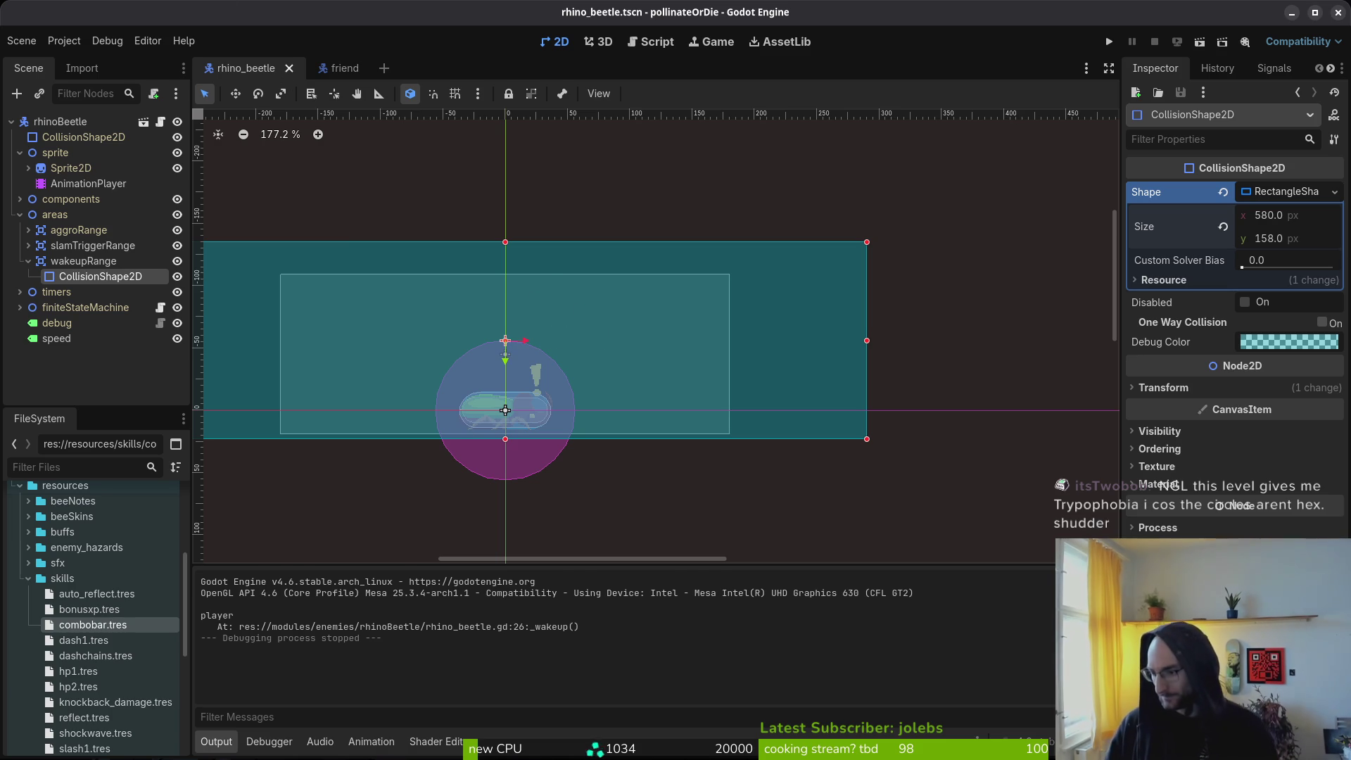
Step: Switch to hornedBeetle.aseprite, pick the Magic Wand, and scroll the timeline back to frame 1
{"action": "key", "text": "alt+Tab"}
{"action": "key", "text": "w"}
{"action": "scroll", "coordinate": [692, 617], "scroll_direction": "up", "scroll_amount": 10}
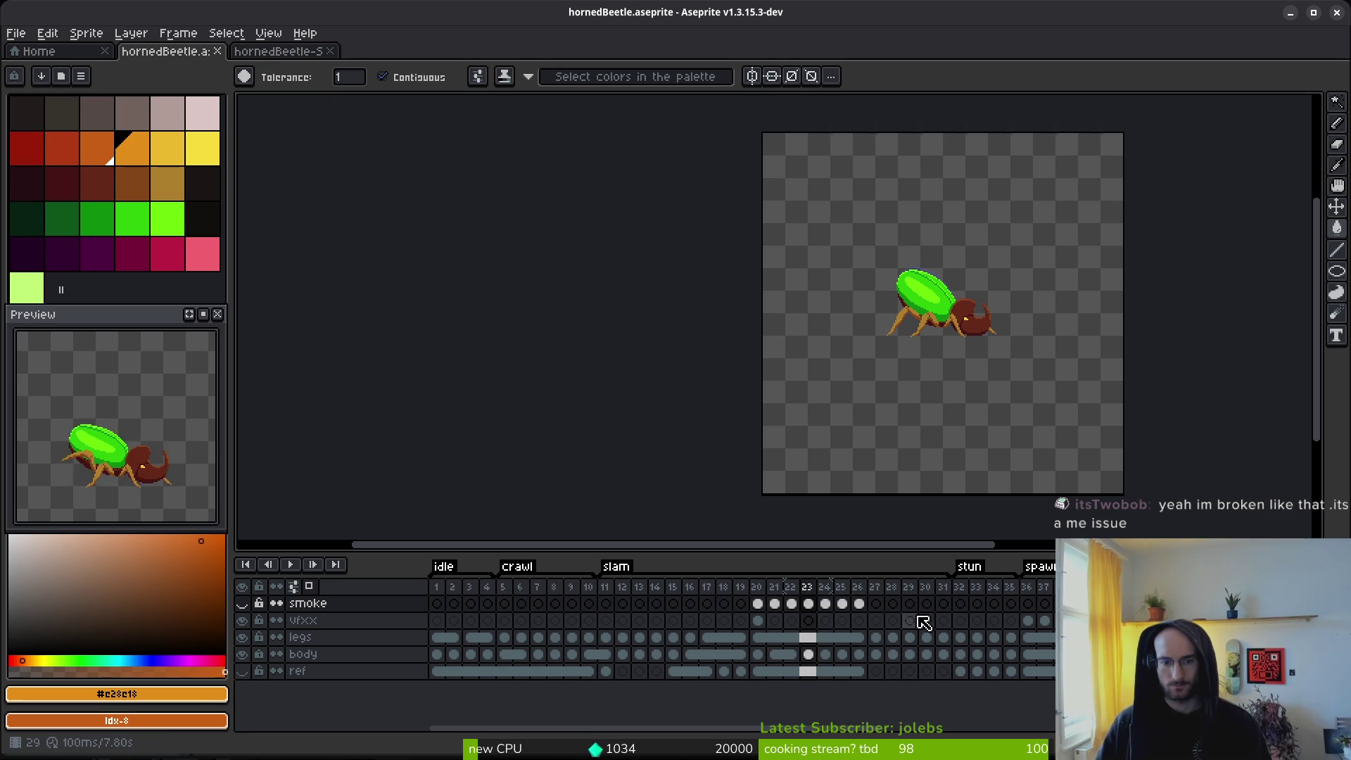
{"action": "left_click", "coordinate": [943, 603]}
{"action": "left_click_drag", "start_coordinate": [946, 604], "coordinate": [837, 607]}
{"action": "mouse_move", "coordinate": [943, 654]}
{"action": "left_mouse_down"}
{"action": "mouse_move", "coordinate": [807, 622]}
{"action": "mouse_move", "coordinate": [782, 632]}
{"action": "left_mouse_up"}
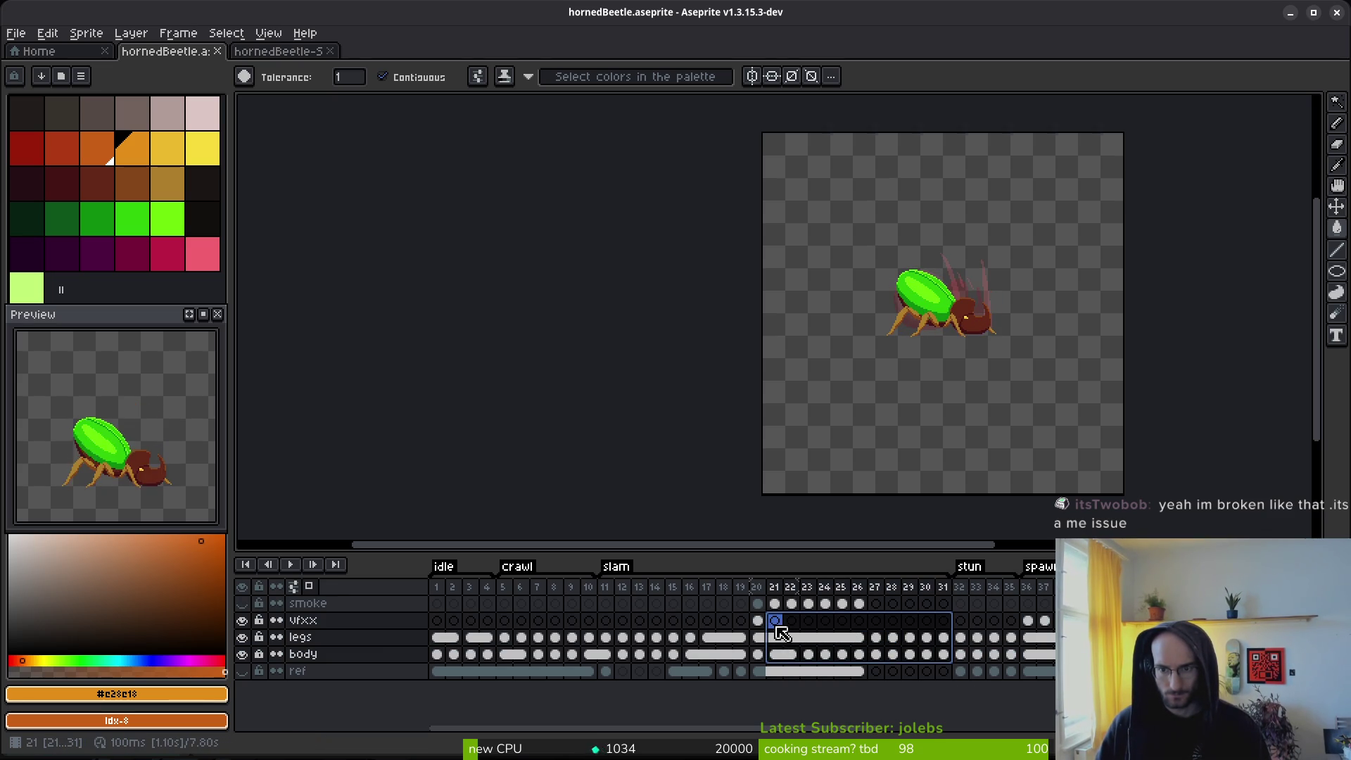
{"action": "key", "text": "ctrl+c"}
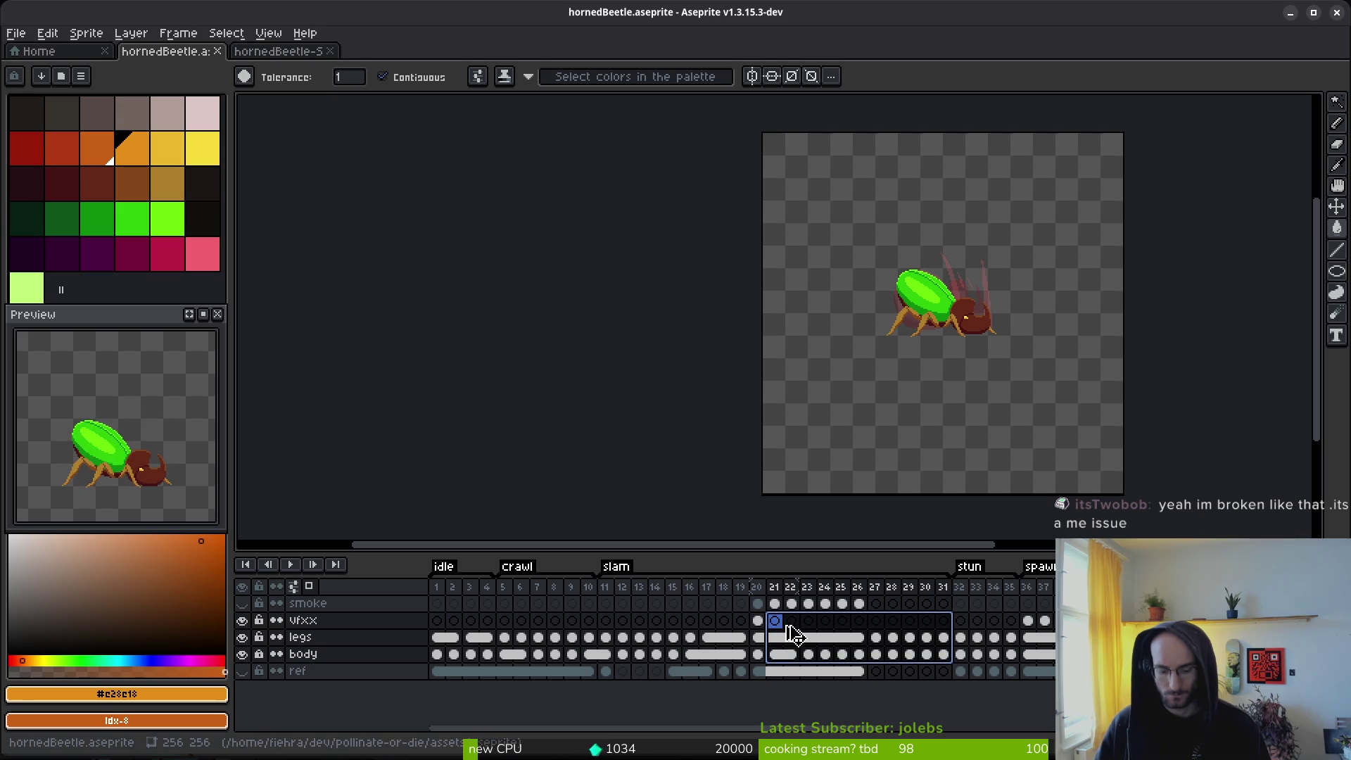
{"action": "scroll", "coordinate": [746, 640], "scroll_direction": "right", "scroll_amount": 10}
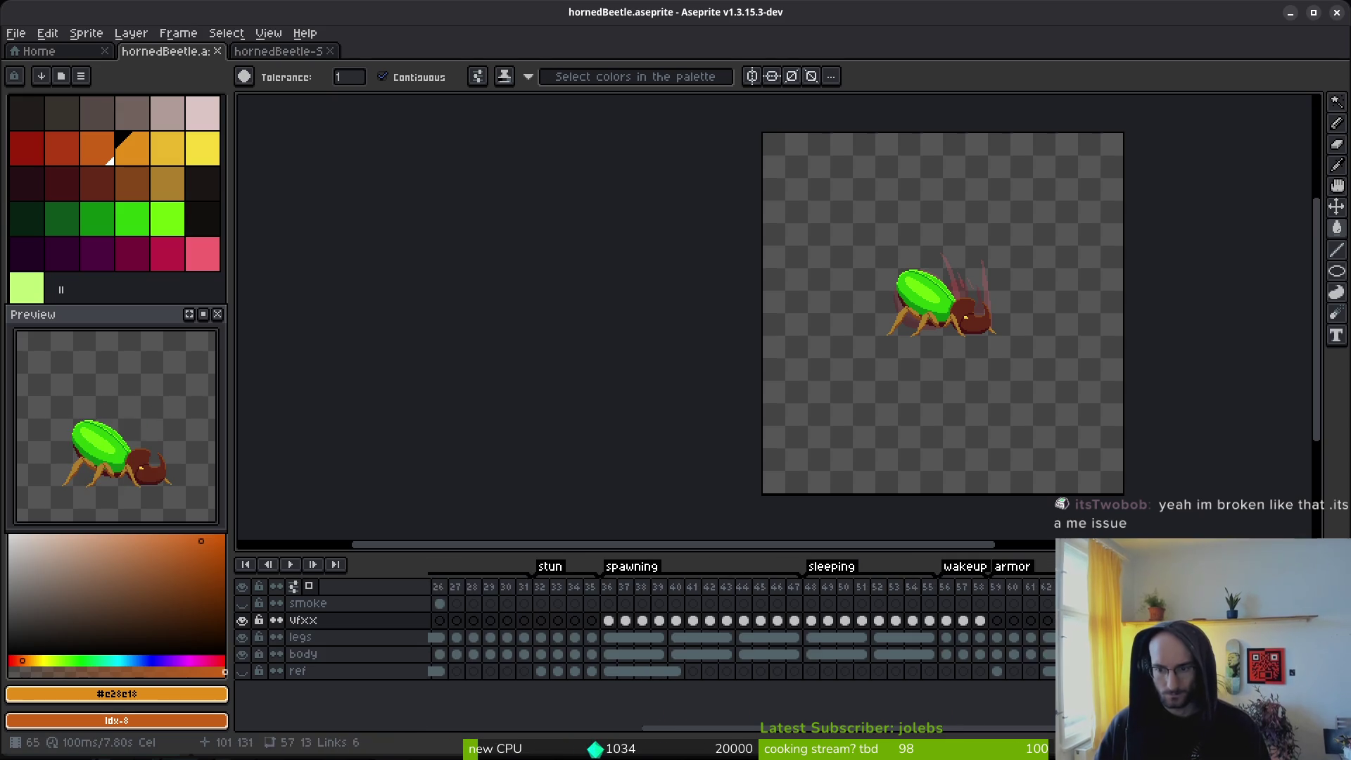
{"action": "left_click", "coordinate": [1019, 654]}
{"action": "key", "text": "Right"}
{"action": "key", "text": "Right"}
{"action": "key", "text": "Right"}
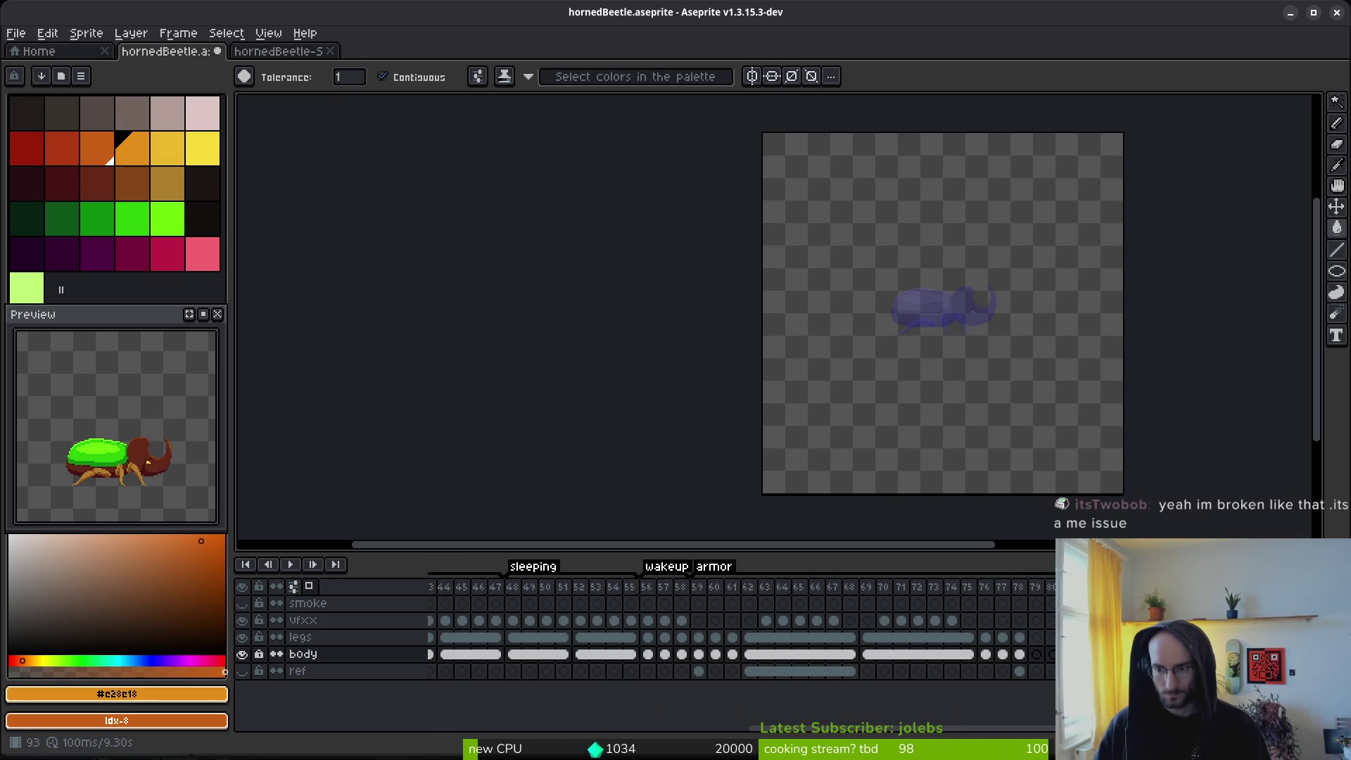
{"action": "key", "text": "Right"}
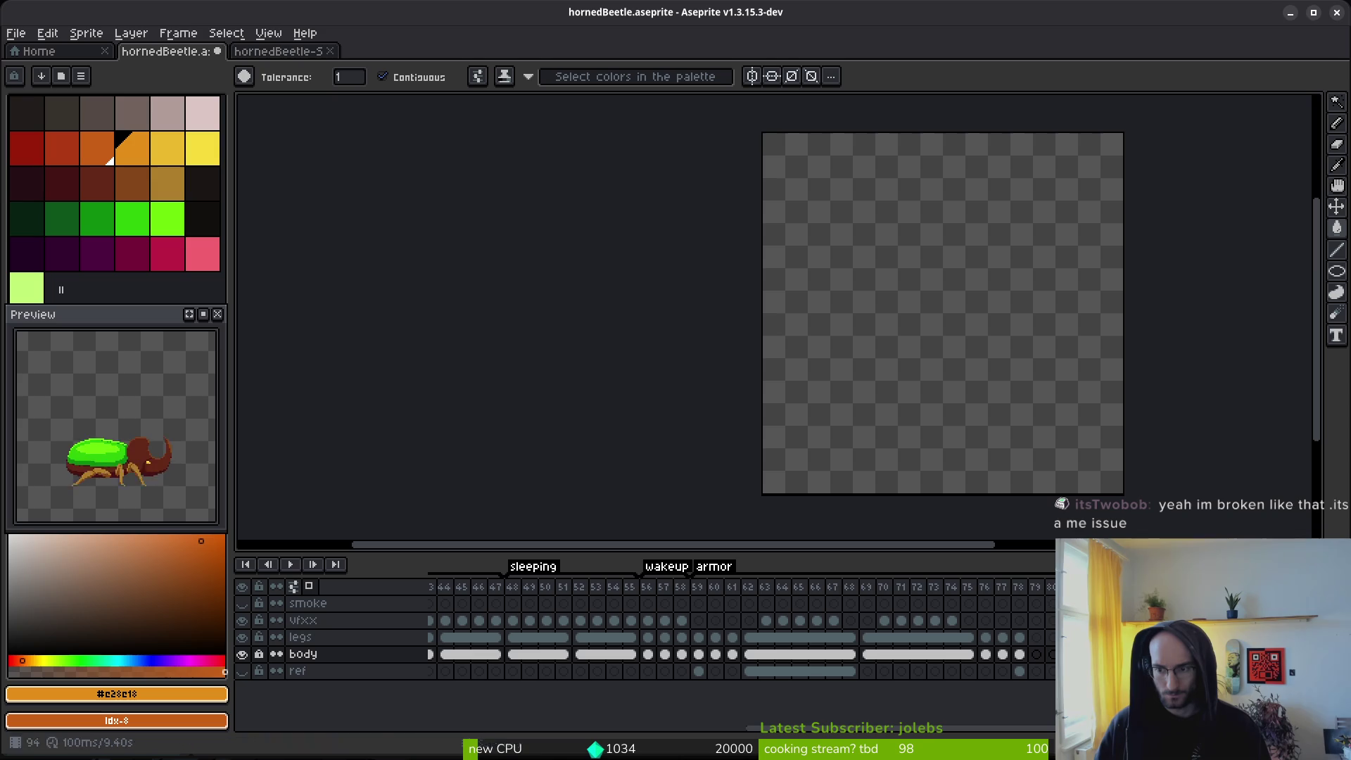
{"action": "left_click", "coordinate": [1035, 603]}
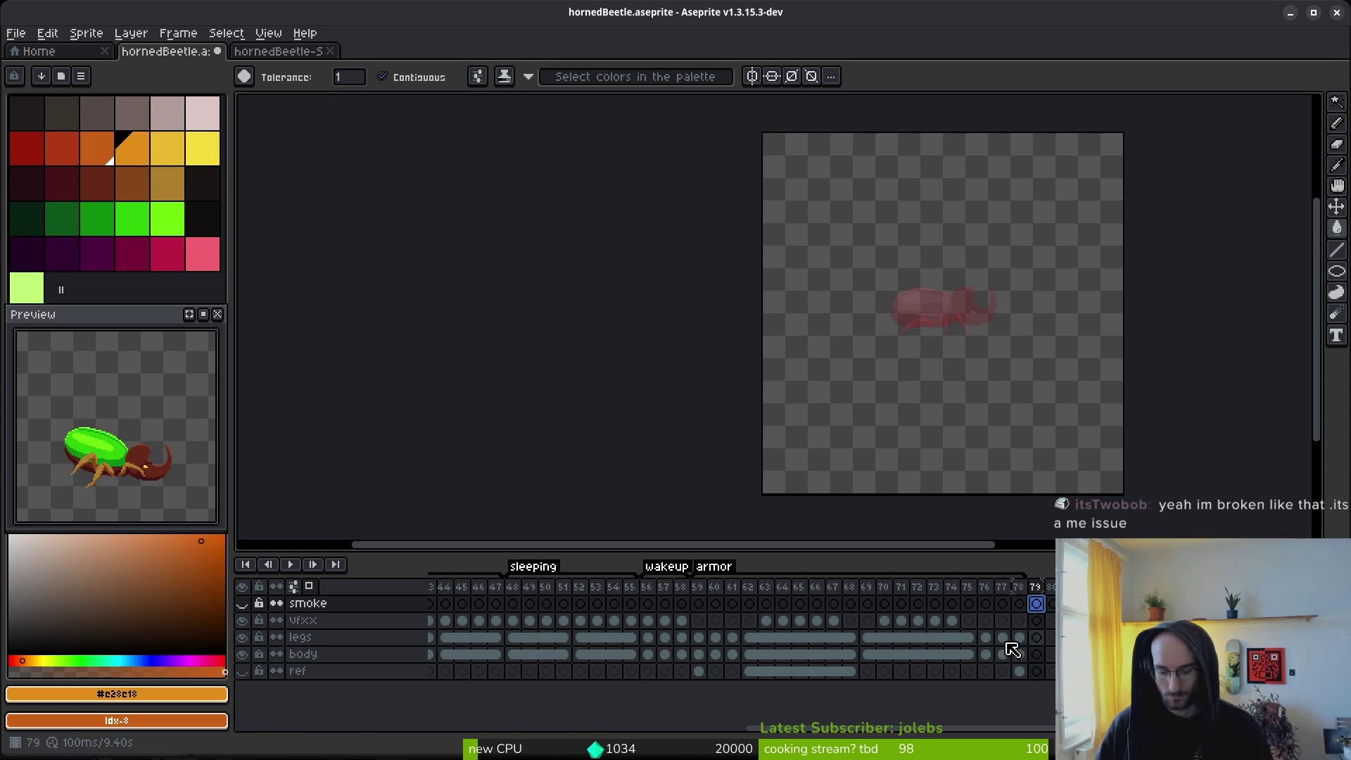
{"action": "scroll", "coordinate": [915, 640], "scroll_direction": "left", "scroll_amount": 5}
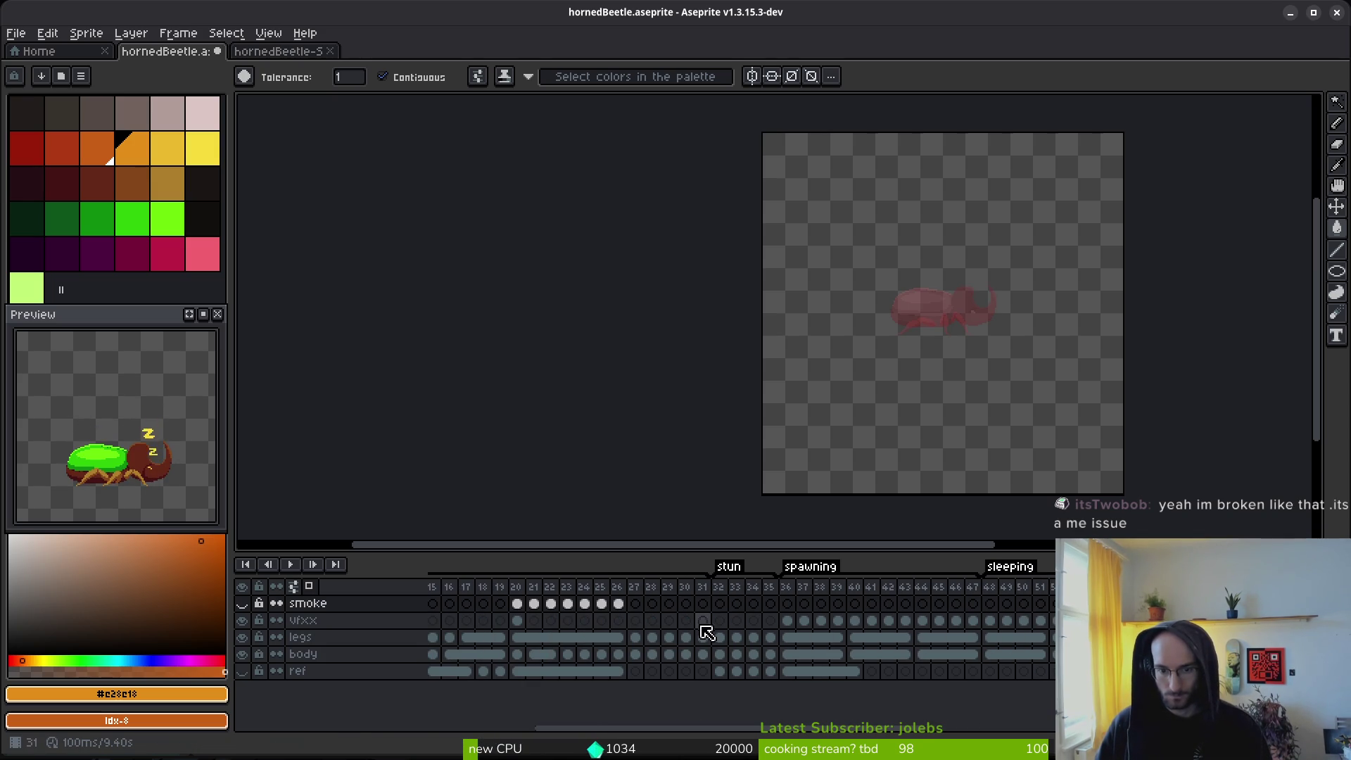
{"action": "left_click_drag", "start_coordinate": [702, 654], "coordinate": [526, 640]}
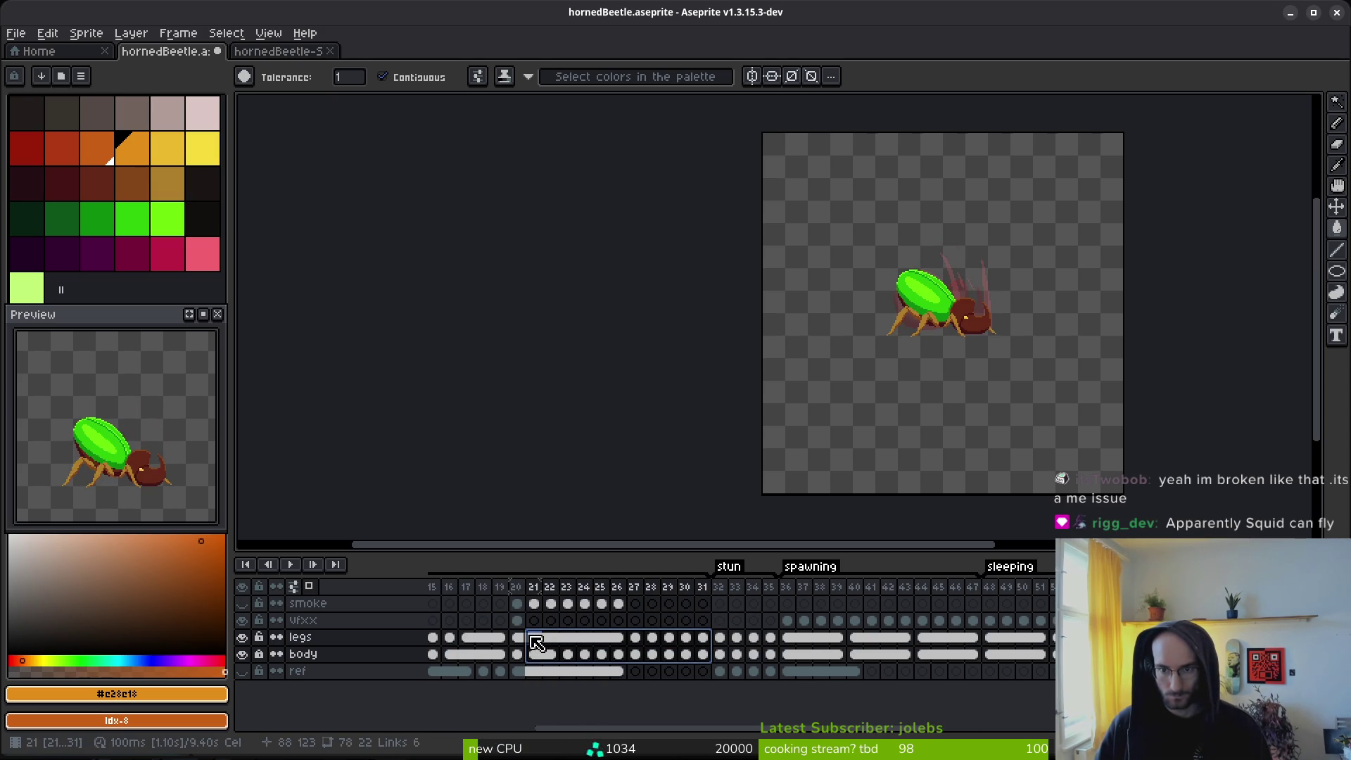
{"action": "scroll", "coordinate": [524, 633], "scroll_direction": "right", "scroll_amount": 5}
{"action": "left_click", "coordinate": [1028, 655]}
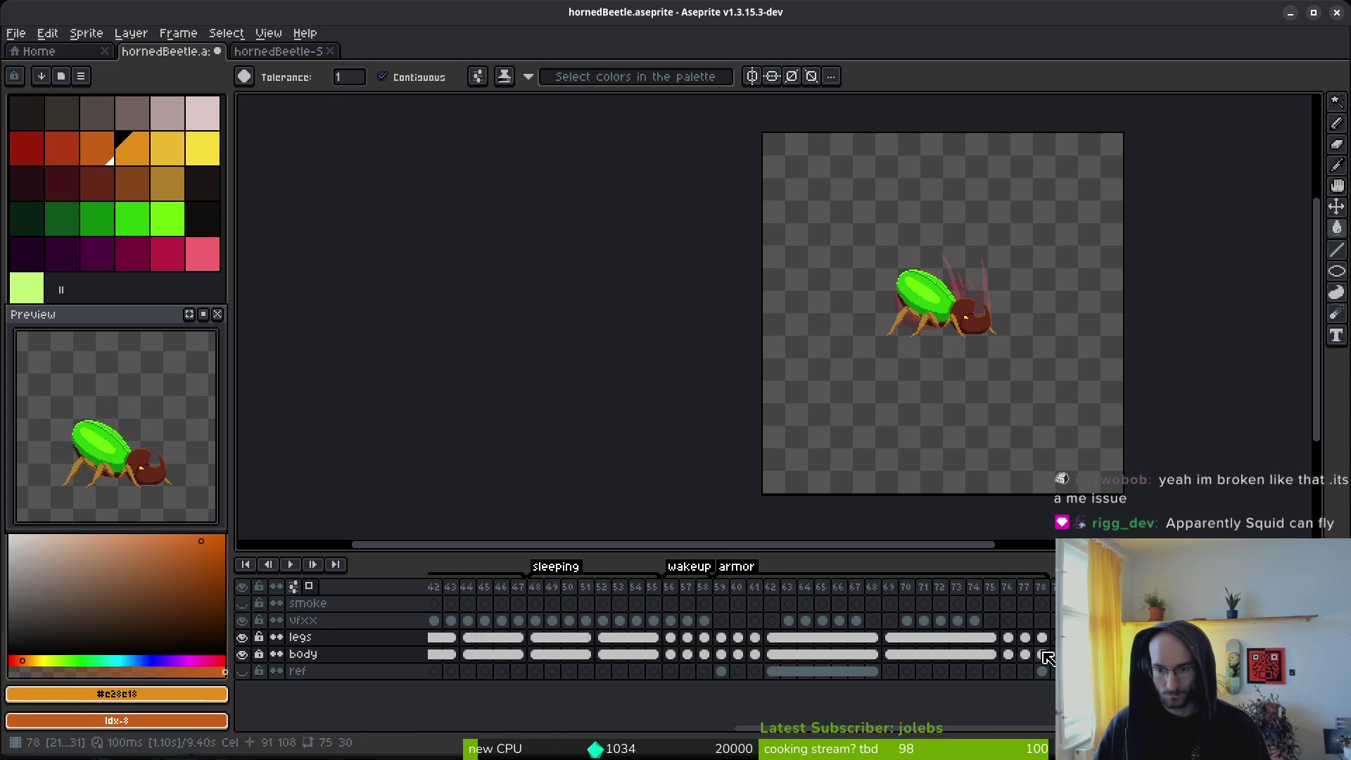
{"action": "left_click", "coordinate": [1053, 637]}
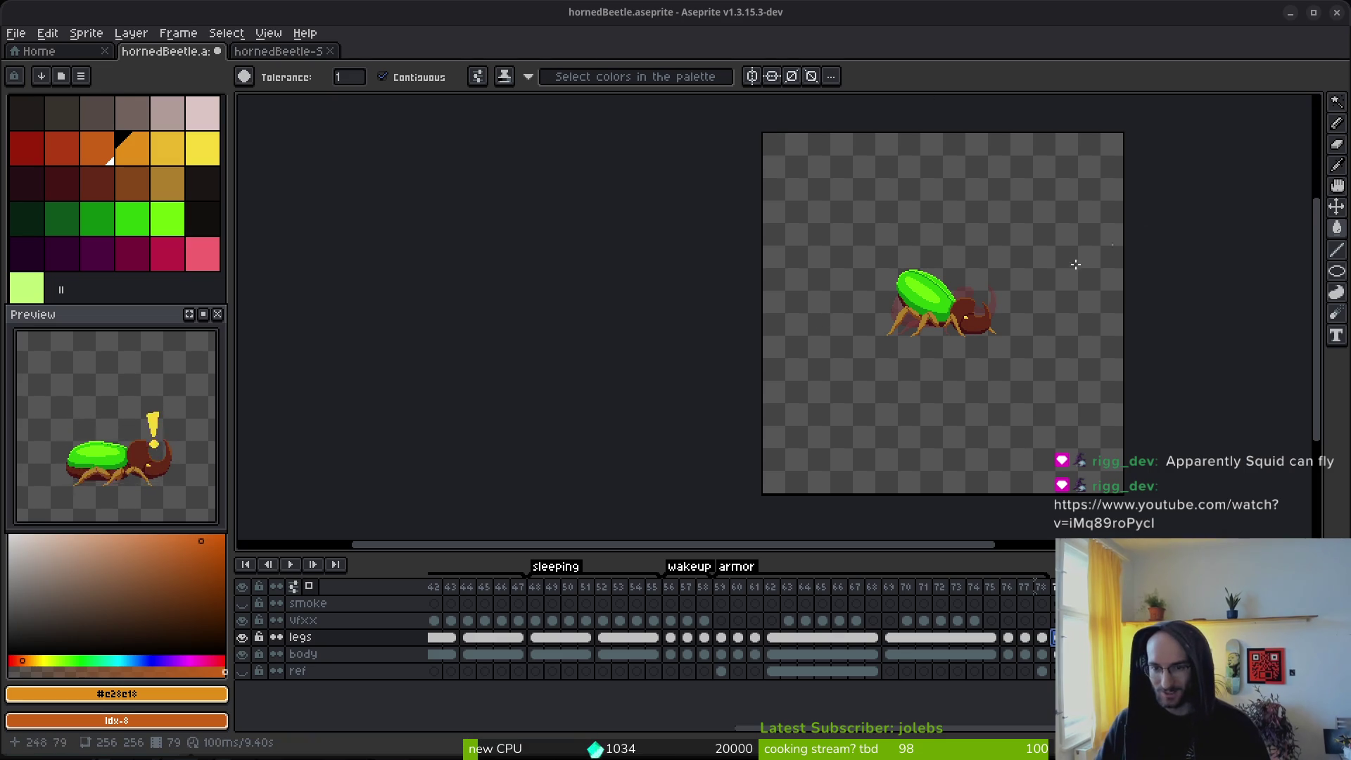
Step: Centre the beetle canvas and step through frames 88–90
{"action": "left_click_drag", "start_coordinate": [1124, 238], "coordinate": [1082, 242]}
{"action": "key", "text": "i"}
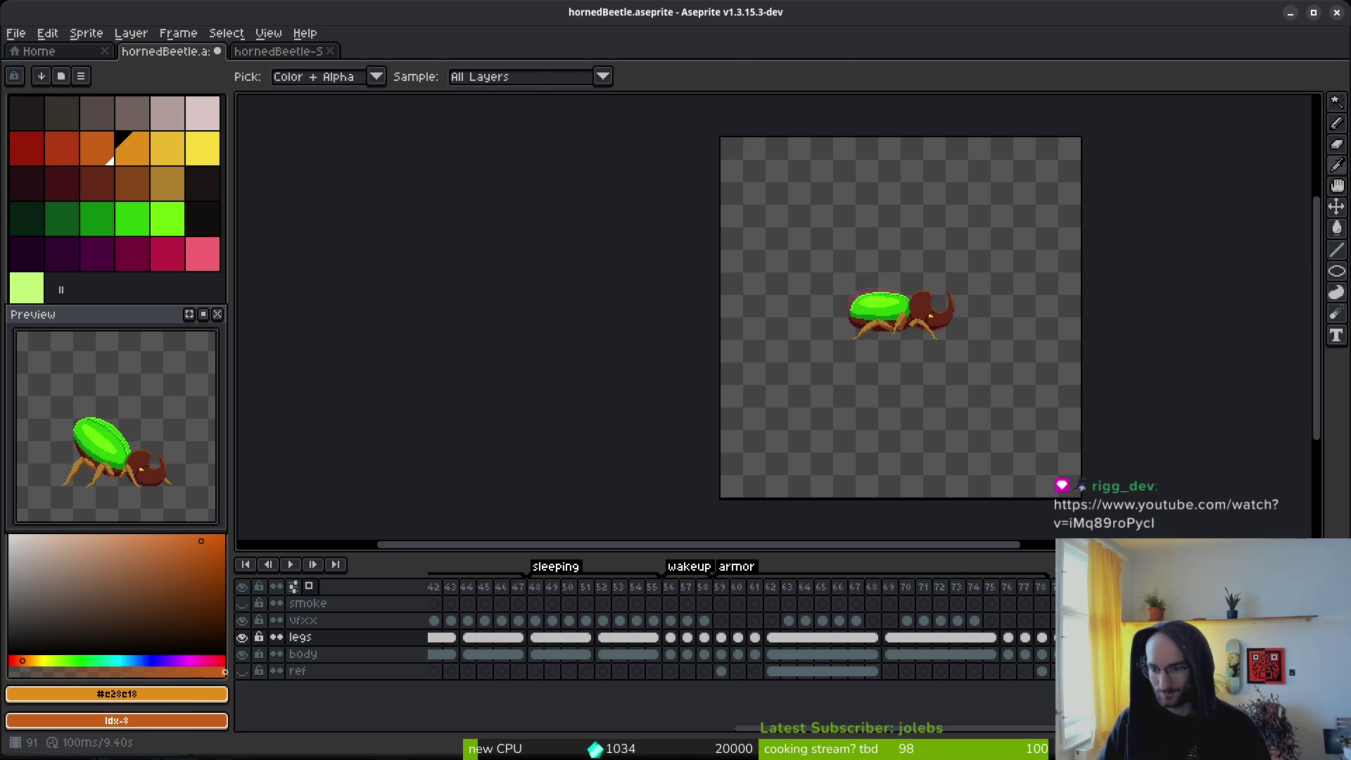
{"action": "key", "text": "w"}
{"action": "left_click_drag", "start_coordinate": [1027, 424], "coordinate": [864, 402]}
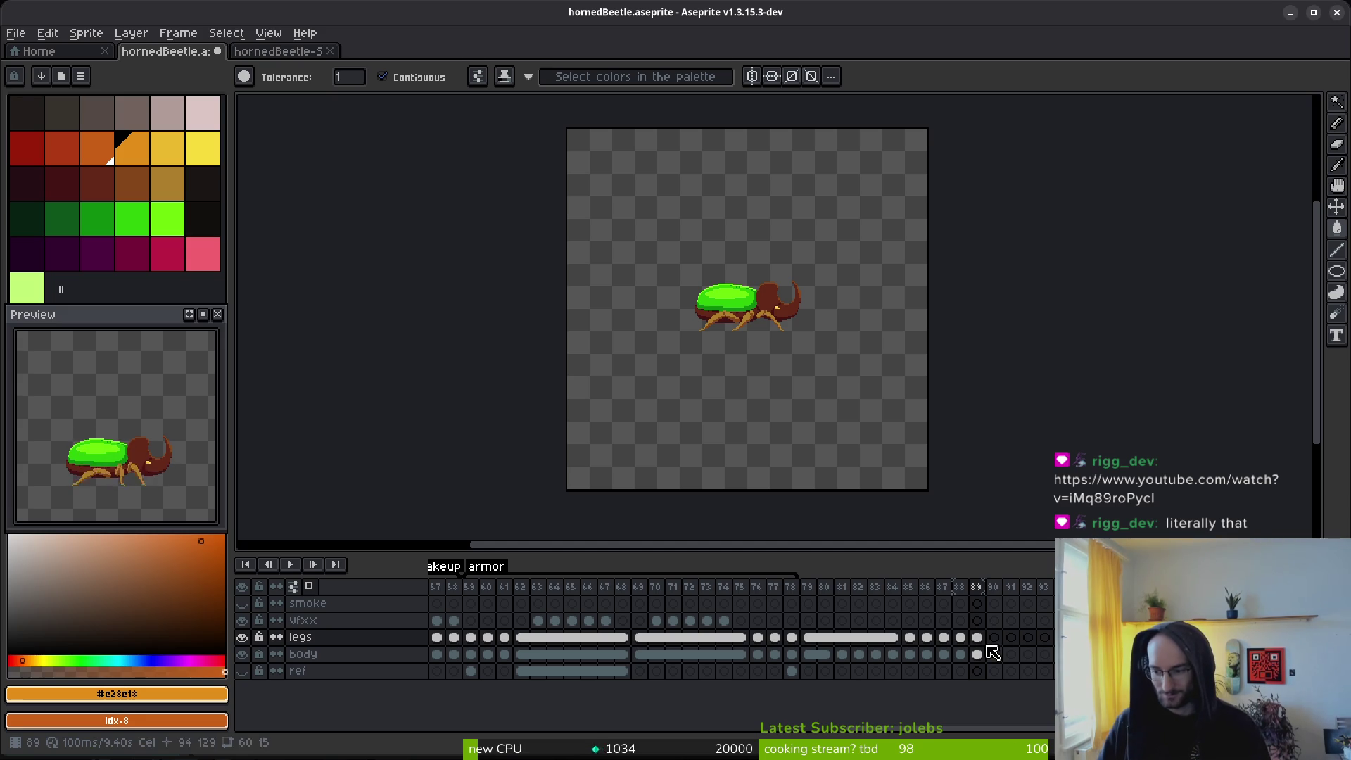
{"action": "left_click", "coordinate": [961, 588]}
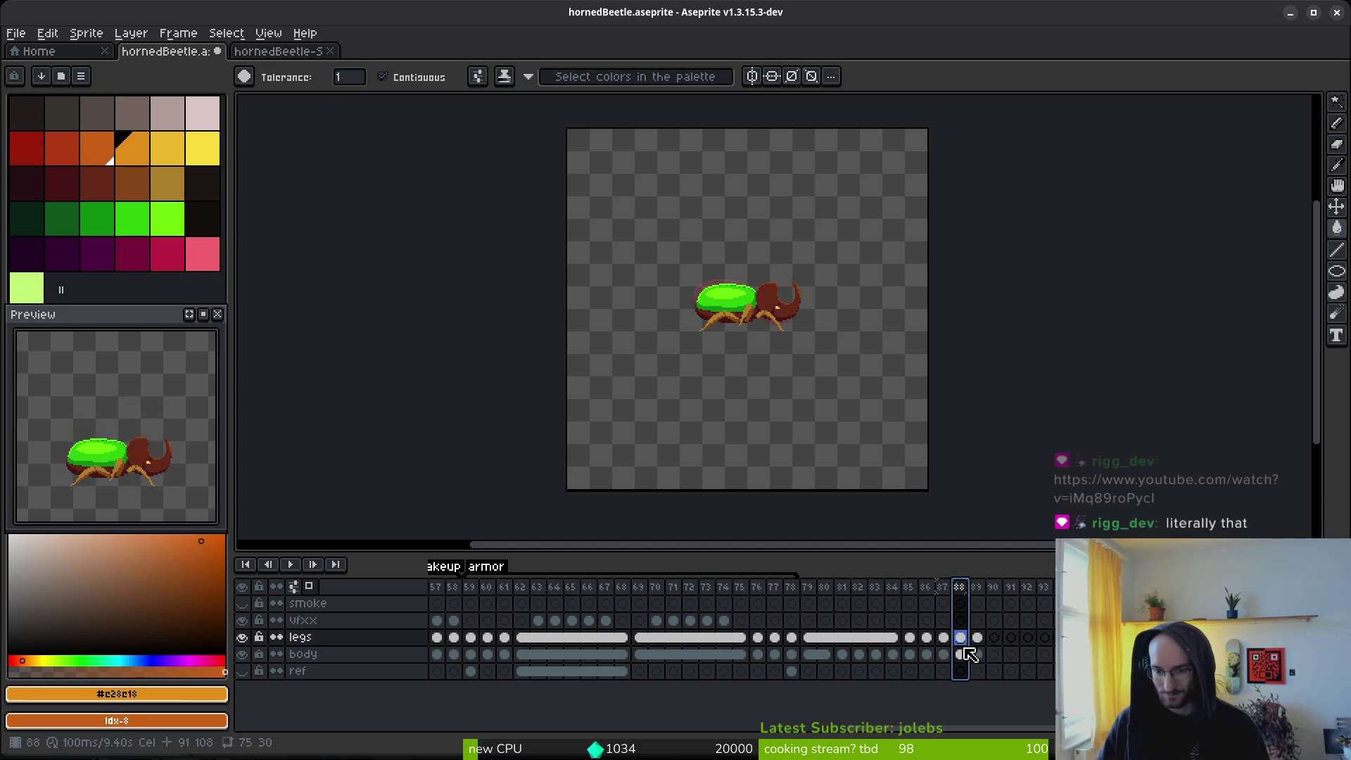
{"action": "key", "text": "Right"}
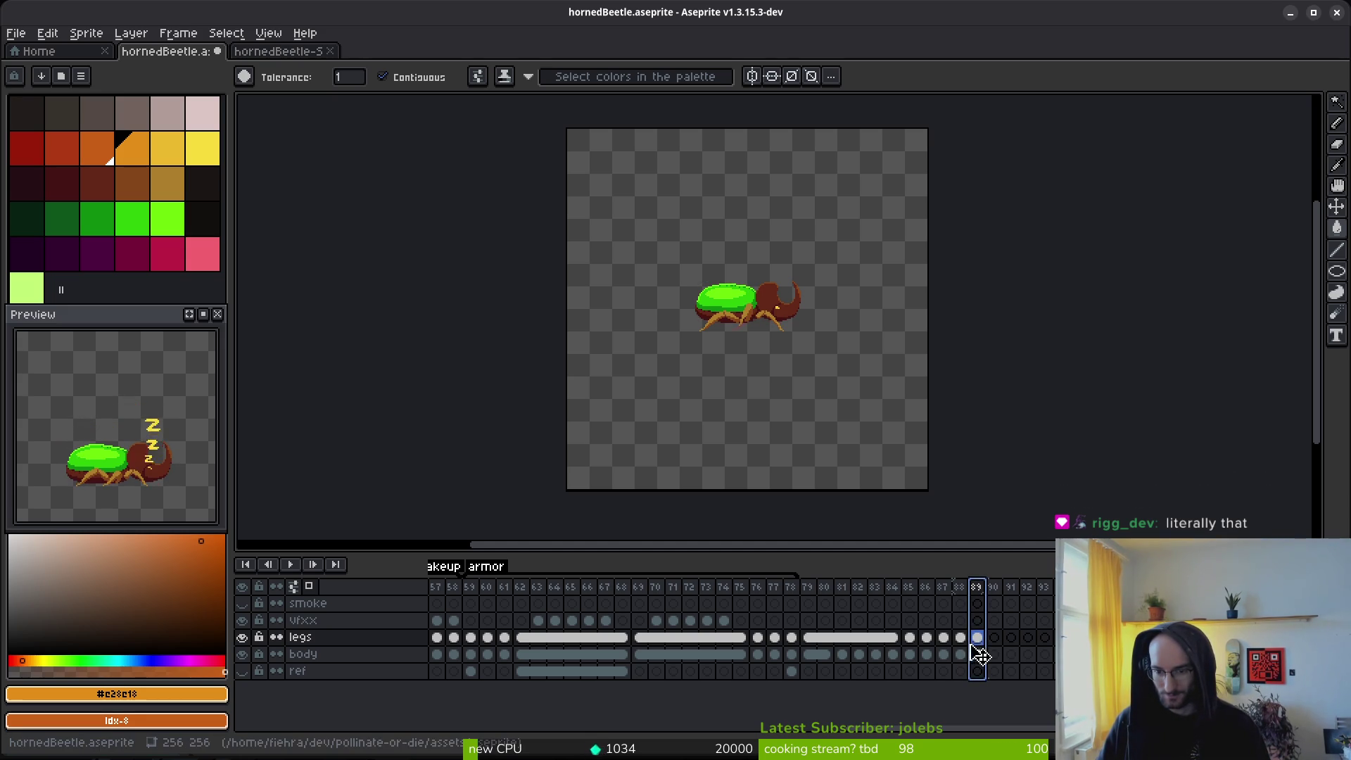
{"action": "key", "text": "Left"}
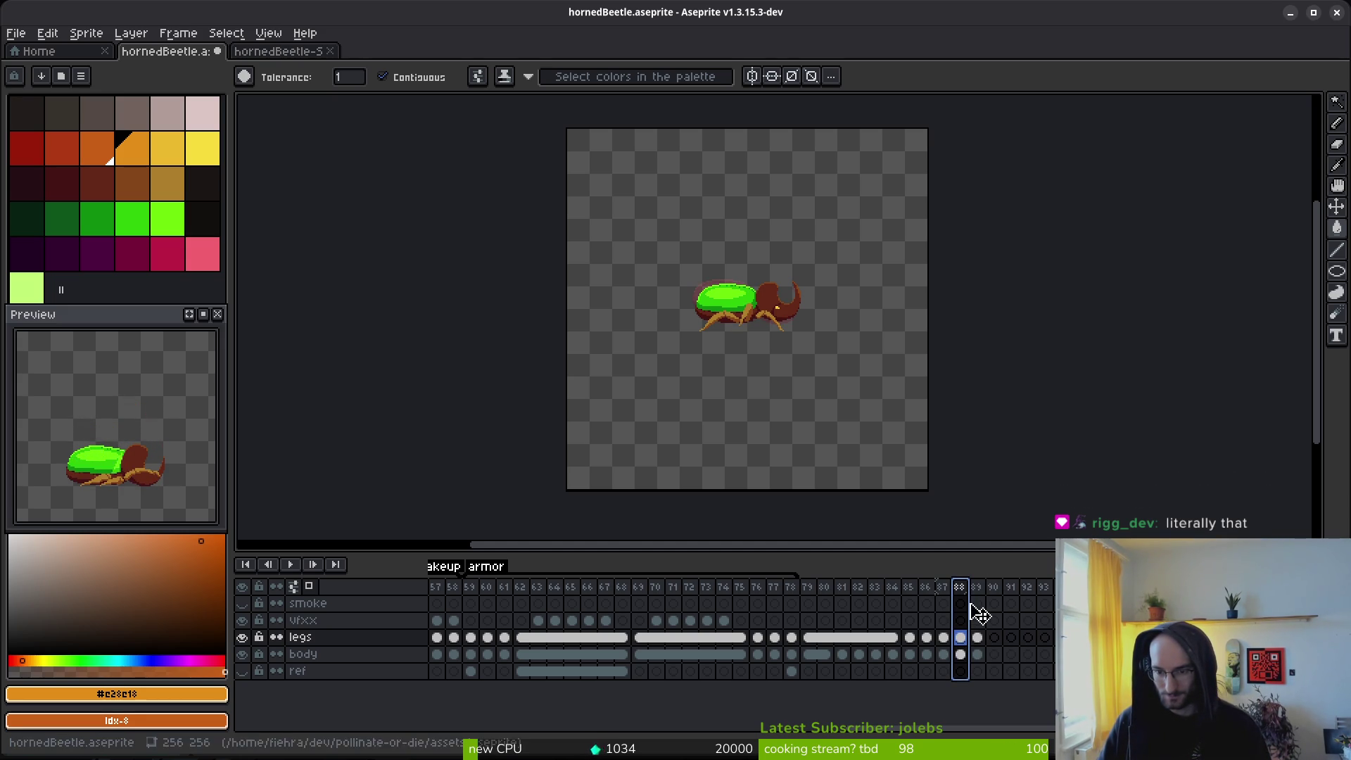
{"action": "key", "text": "Right"}
{"action": "key", "text": "Right"}
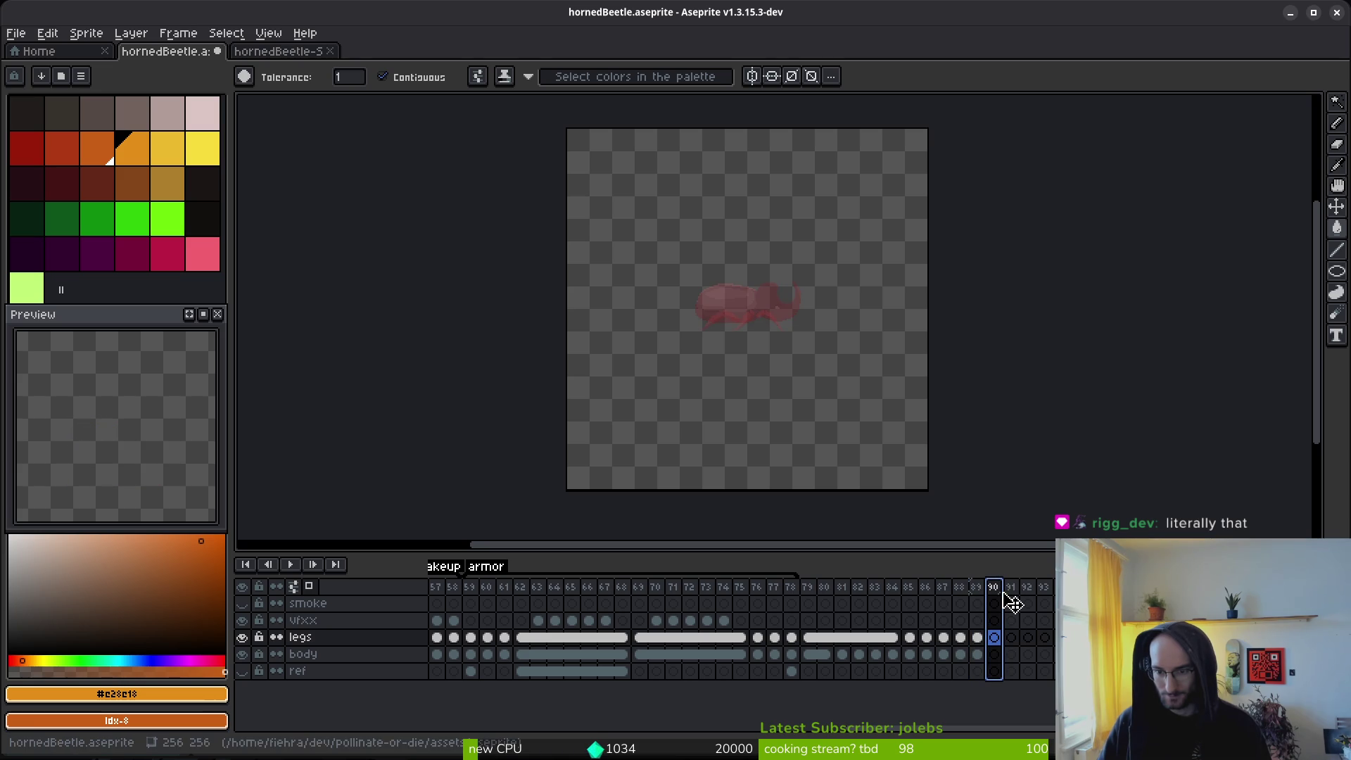
Step: Reorder frames: put 90 before 89, move 87 to the sequence end, move 85 later
{"action": "left_click_drag", "start_coordinate": [976, 608], "coordinate": [978, 609]}
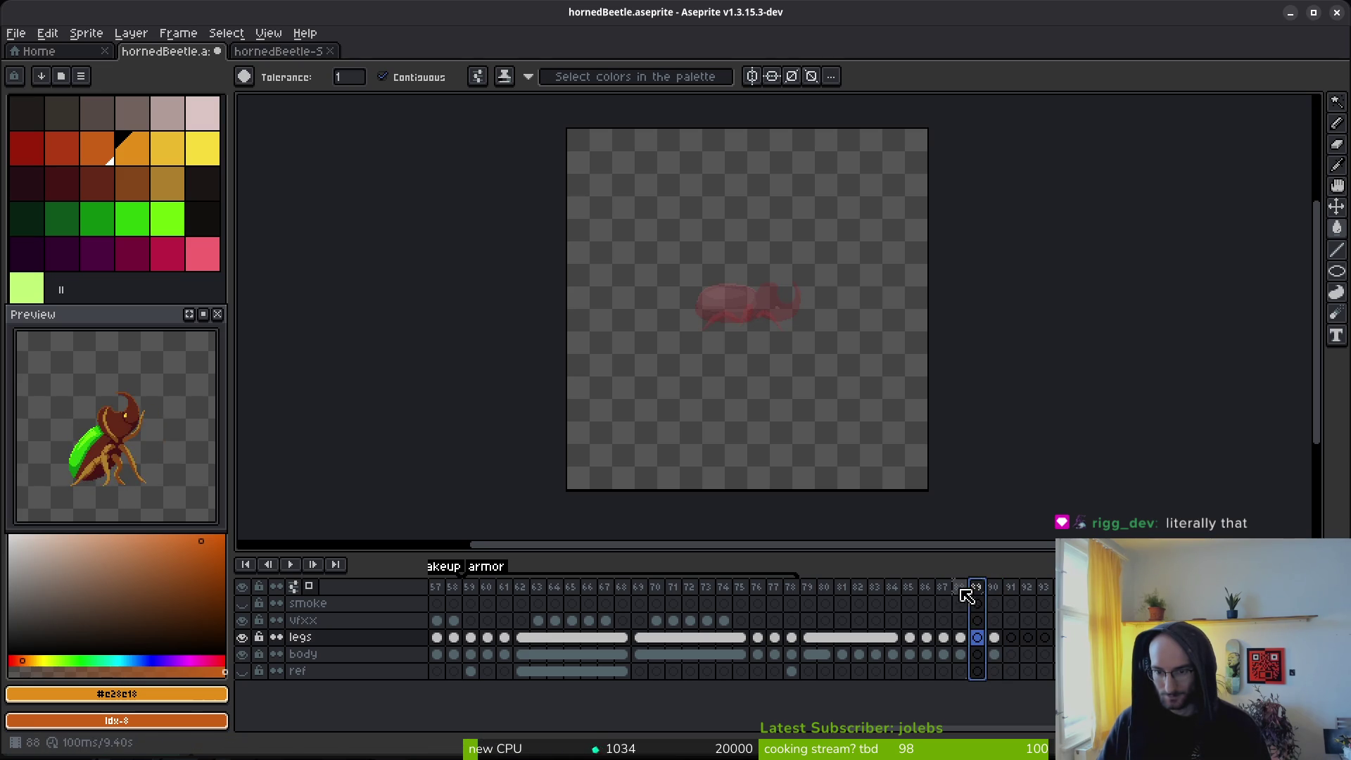
{"action": "key", "text": "Right"}
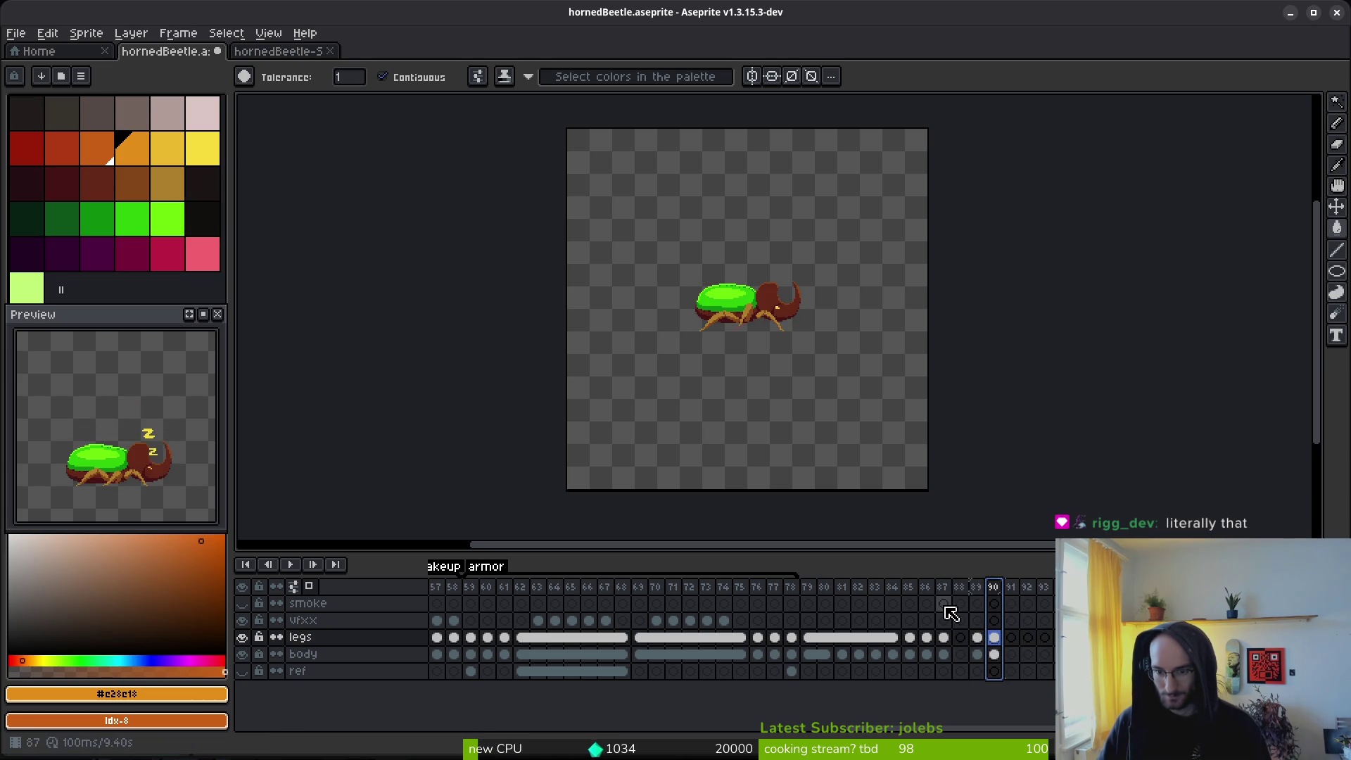
{"action": "left_click", "coordinate": [946, 601]}
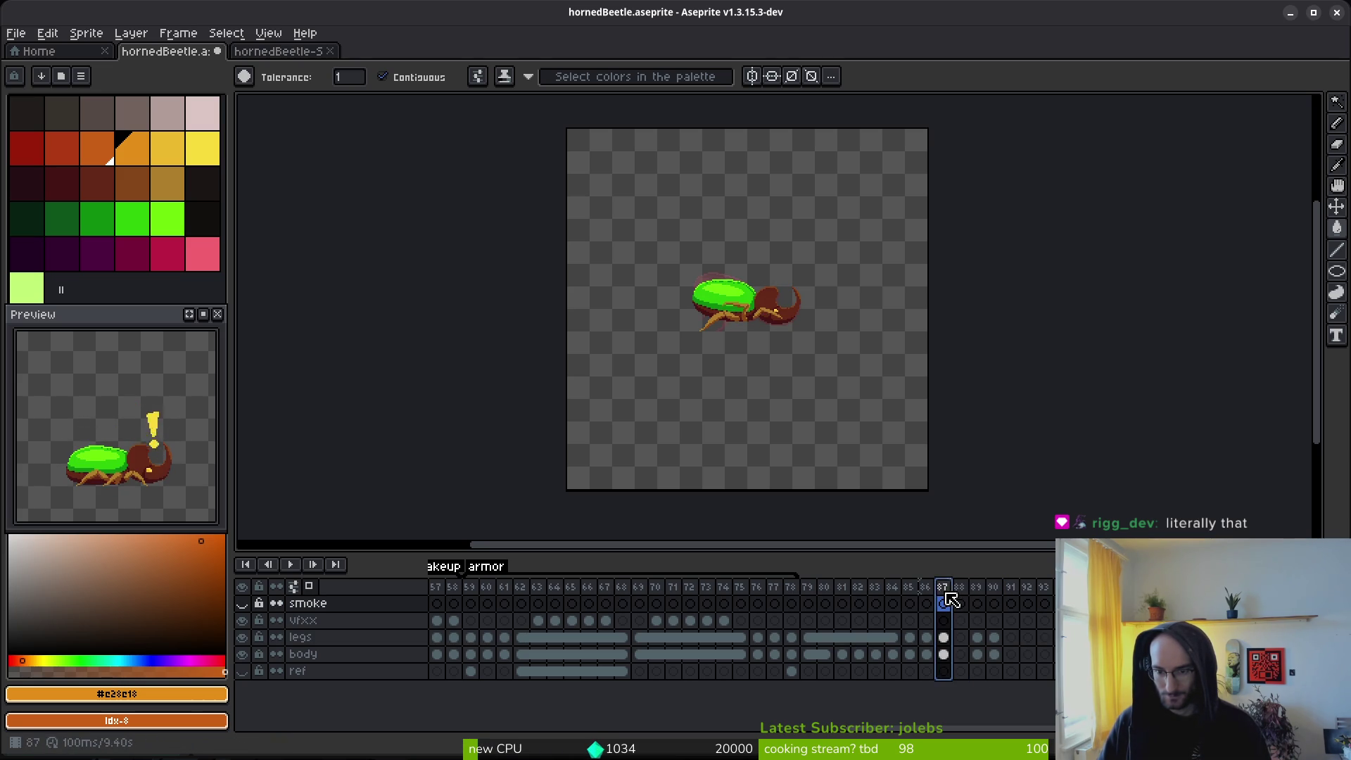
{"action": "left_click_drag", "start_coordinate": [951, 596], "coordinate": [1011, 609]}
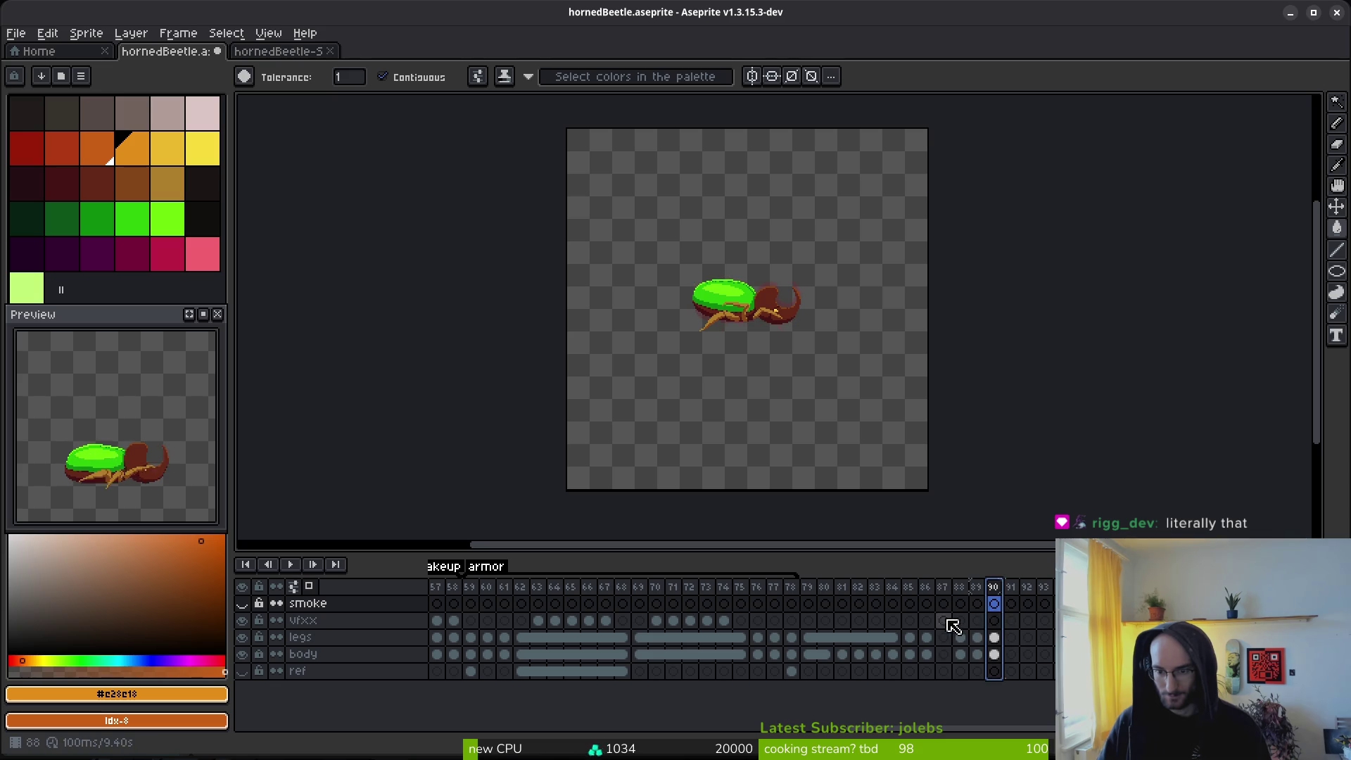
{"action": "left_click", "coordinate": [927, 603]}
{"action": "left_click", "coordinate": [1013, 604]}
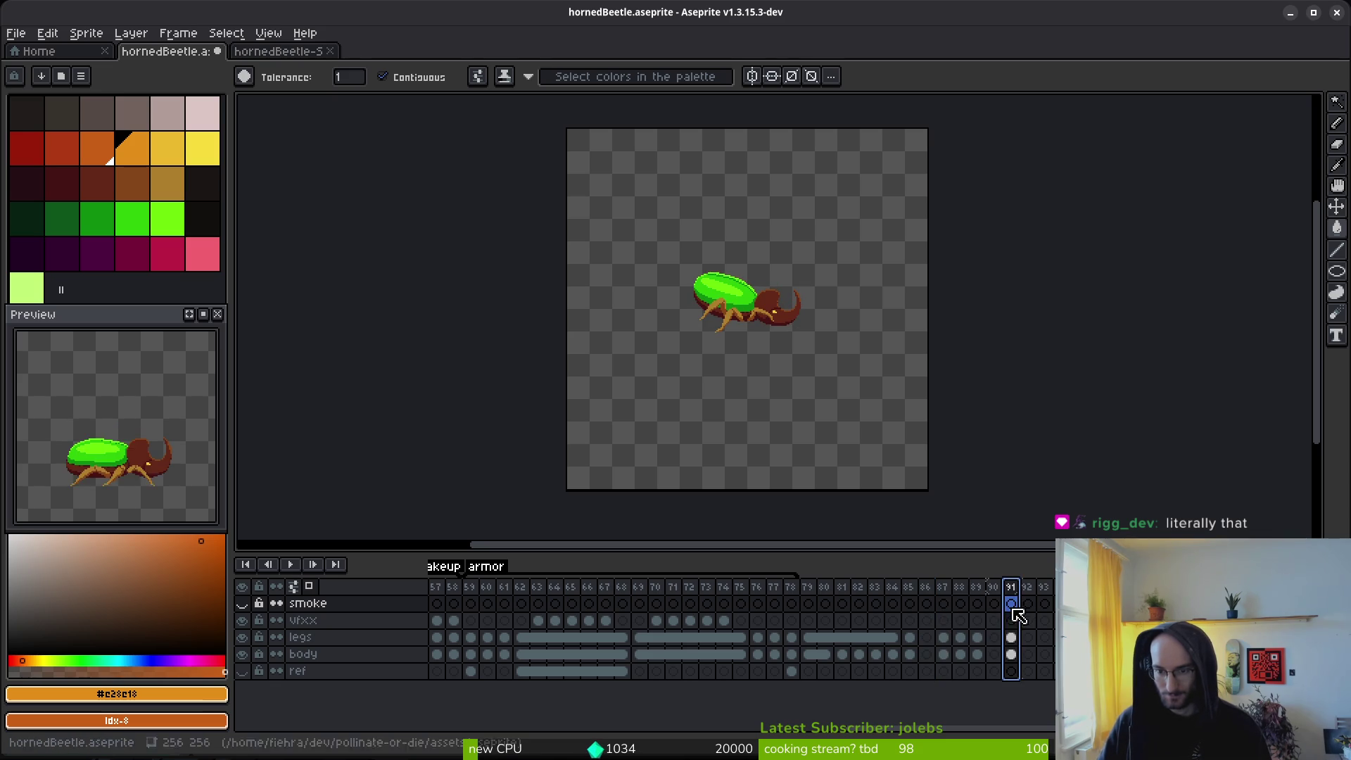
{"action": "left_click_drag", "start_coordinate": [909, 603], "coordinate": [1006, 609]}
Step: Copy the frame 84 cels, move them to frame 91, then undo the move
{"action": "left_click", "coordinate": [897, 595]}
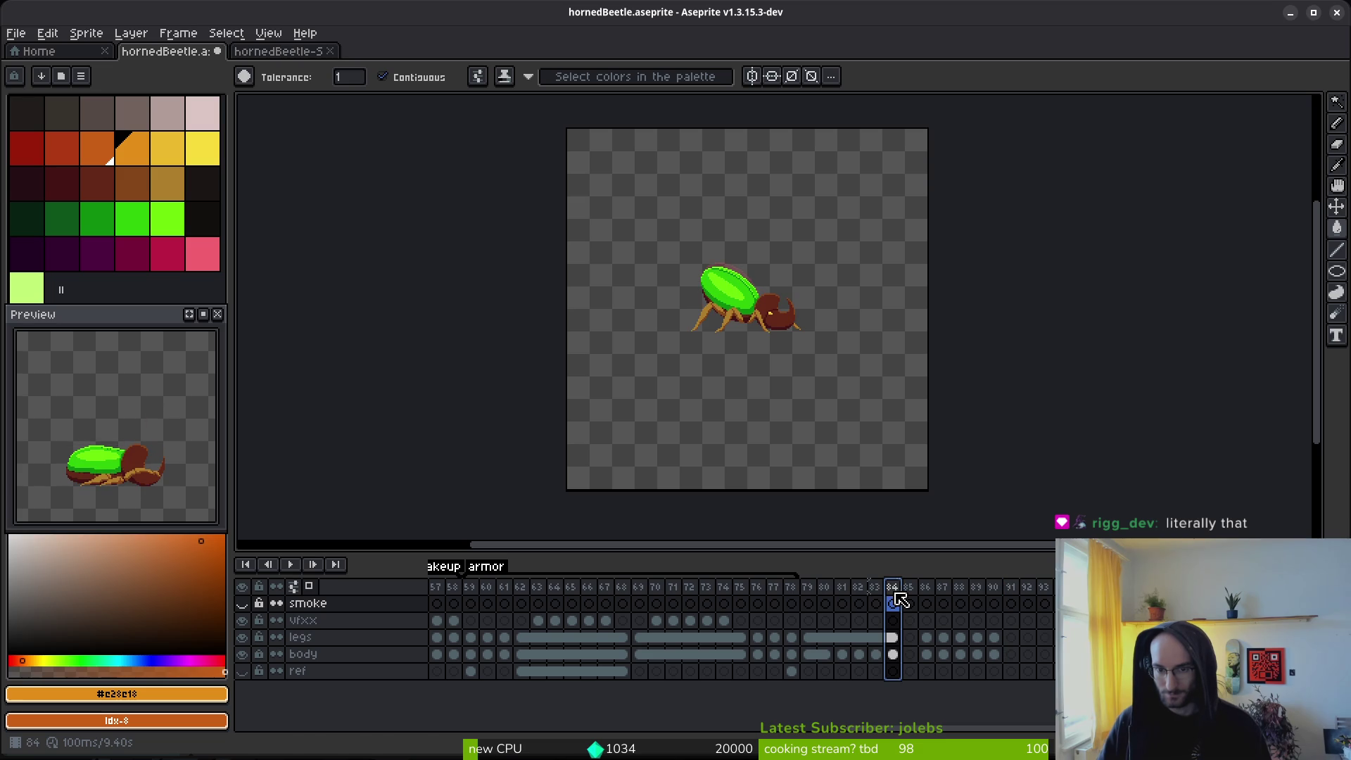
{"action": "key", "text": "ctrl+c"}
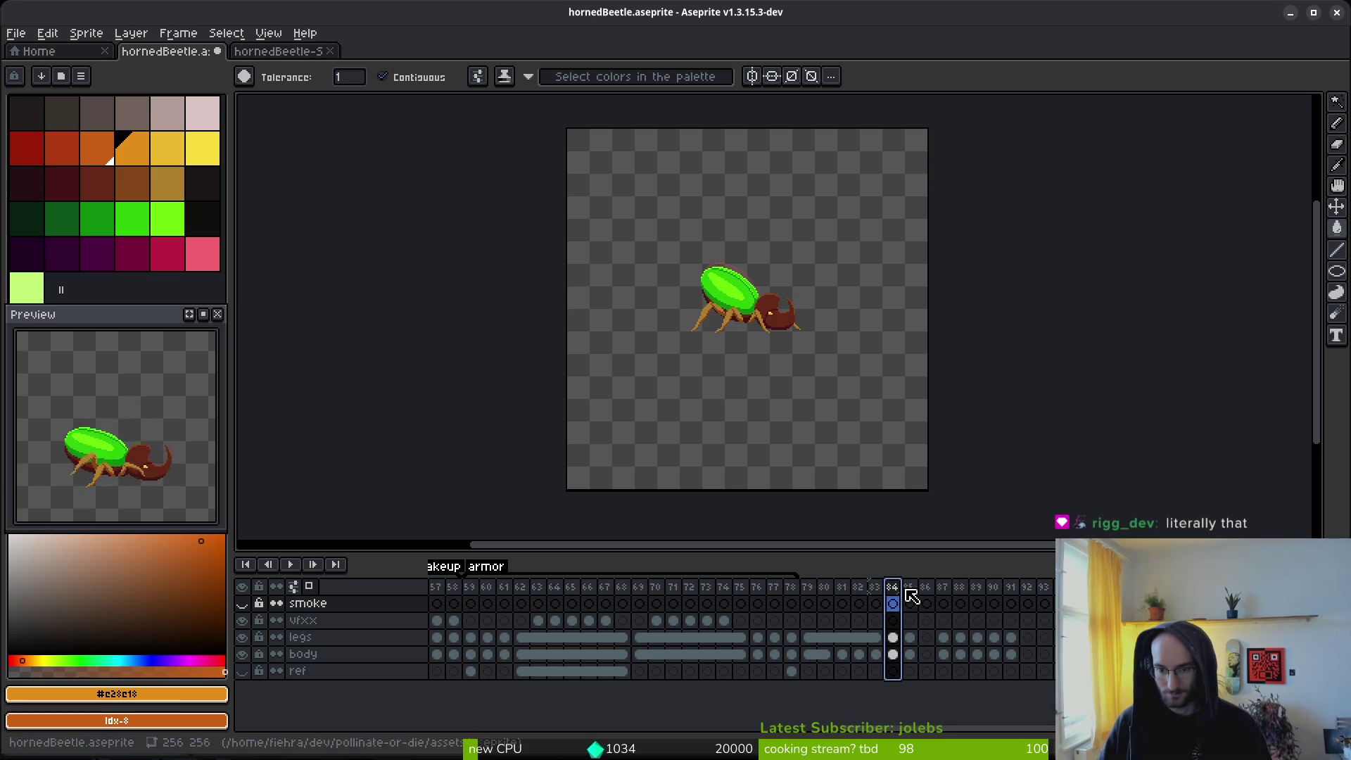
{"action": "left_click_drag", "start_coordinate": [907, 599], "coordinate": [1026, 605]}
{"action": "left_click", "coordinate": [892, 598]}
{"action": "key", "text": "ctrl+z"}
Step: Step back and forth through frames 82–90 to replay the new sequence
{"action": "key", "text": "Left"}
{"action": "key", "text": "Left"}
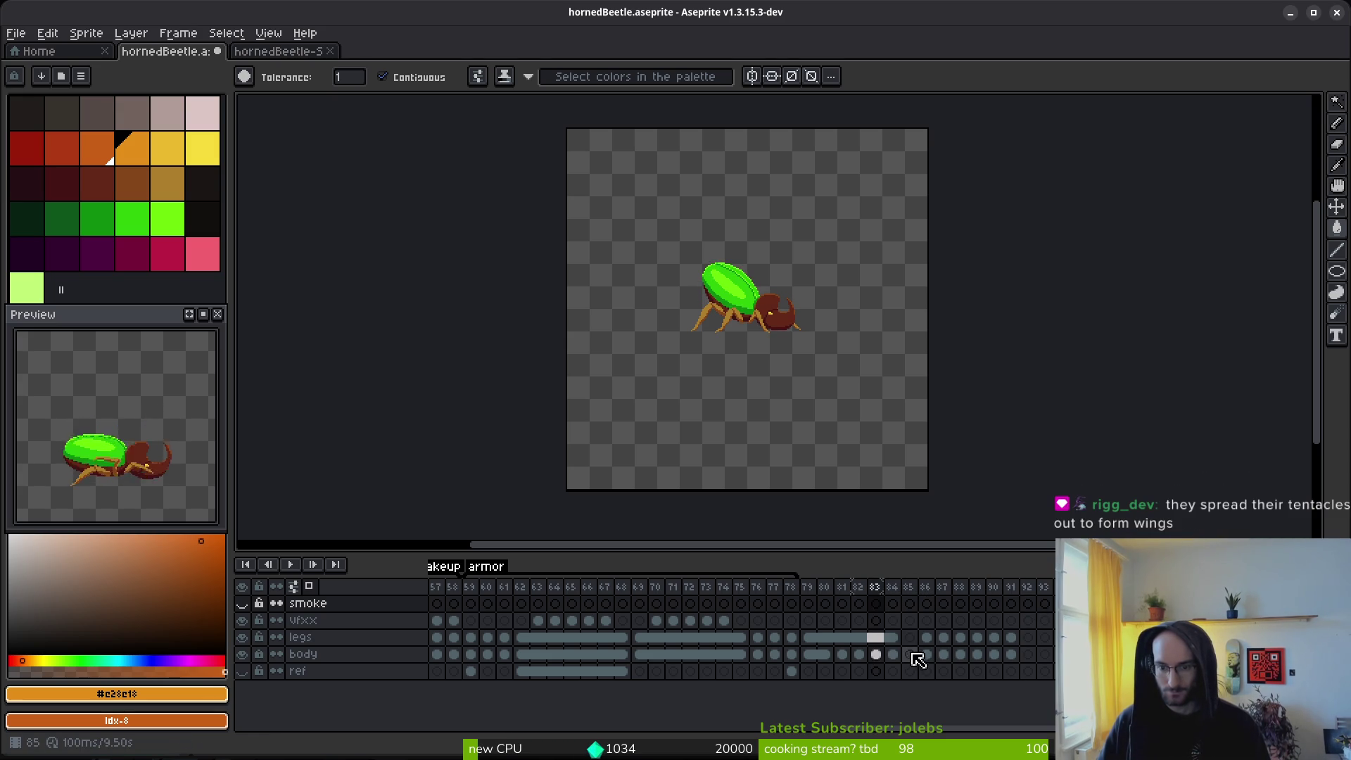
{"action": "key", "text": "Right"}
{"action": "key", "text": "Right"}
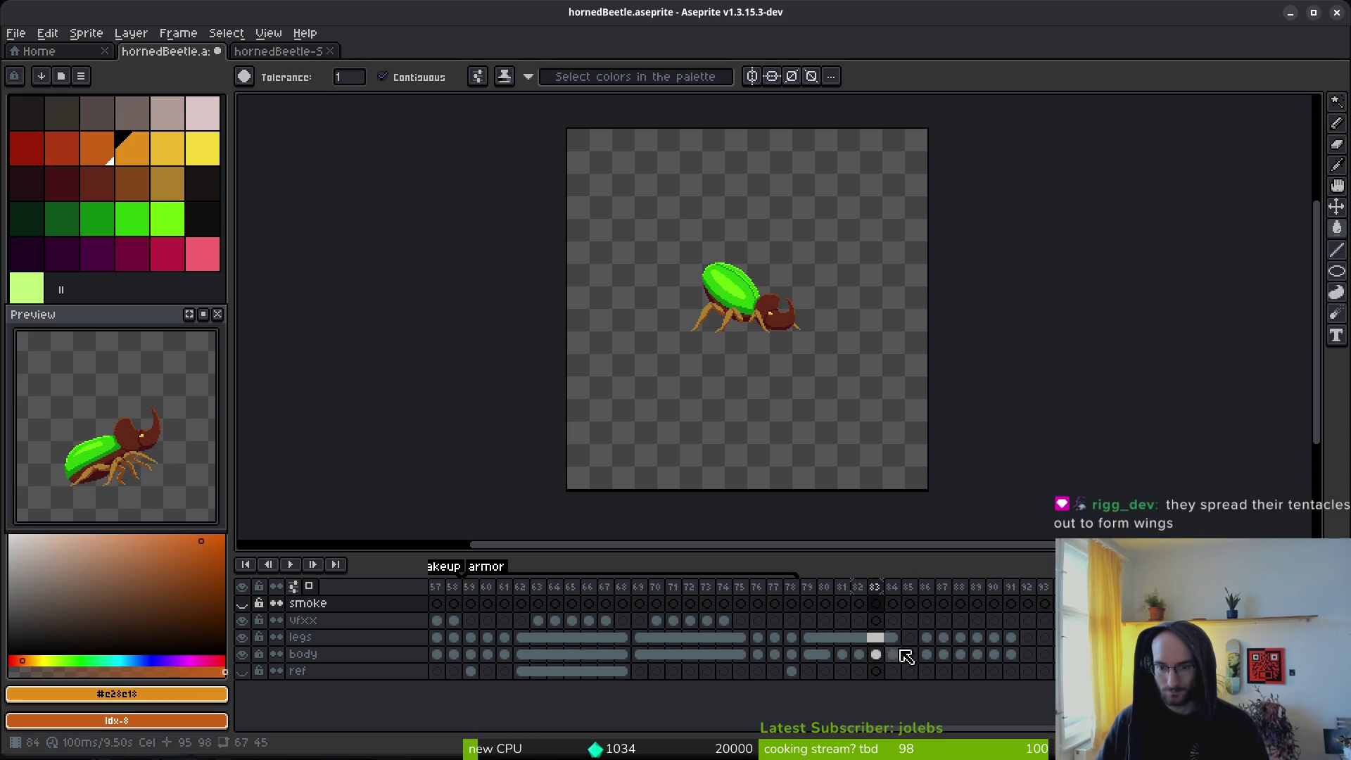
{"action": "key", "text": "Right"}
{"action": "key", "text": "Right"}
{"action": "key", "text": "Right"}
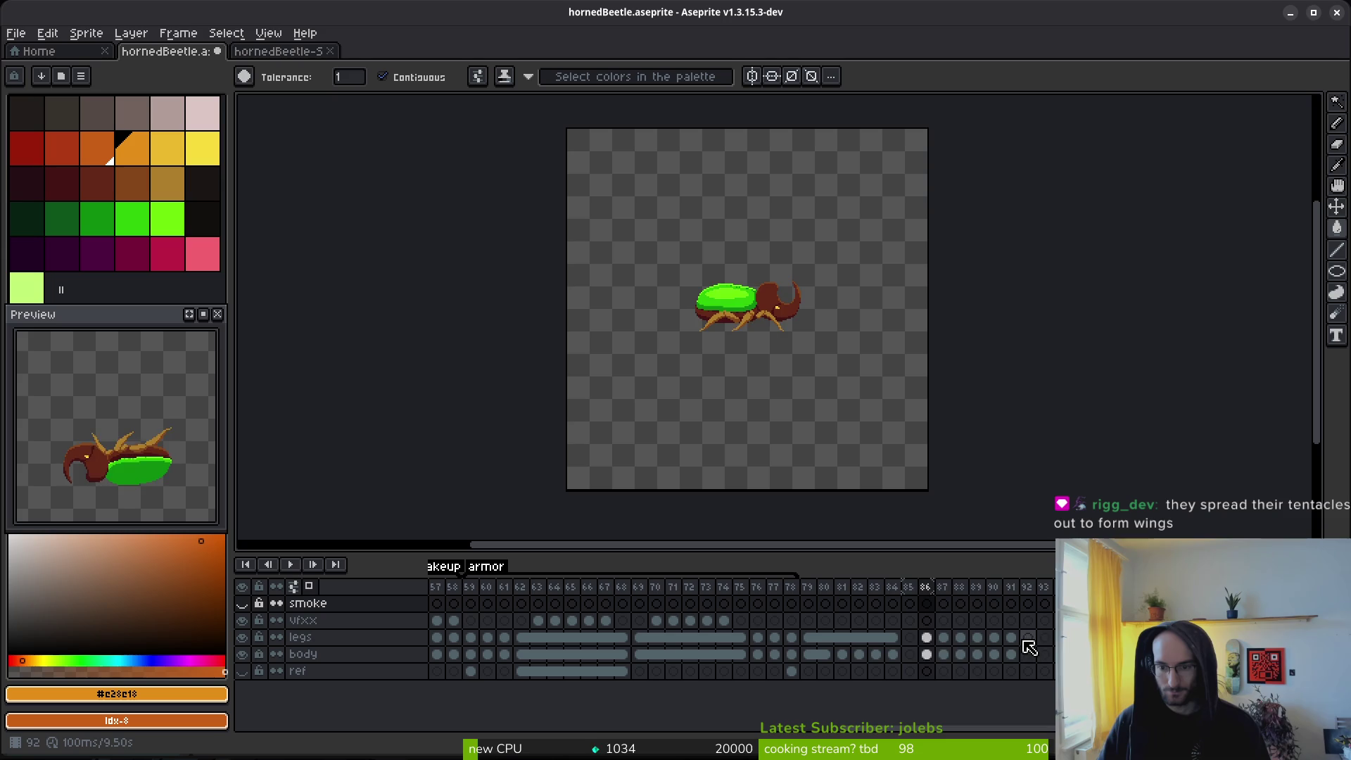
{"action": "key", "text": "Right"}
{"action": "key", "text": "Left"}
{"action": "key", "text": "Left"}
{"action": "key", "text": "Left"}
{"action": "key", "text": "Right"}
{"action": "key", "text": "Right"}
{"action": "key", "text": "Right"}
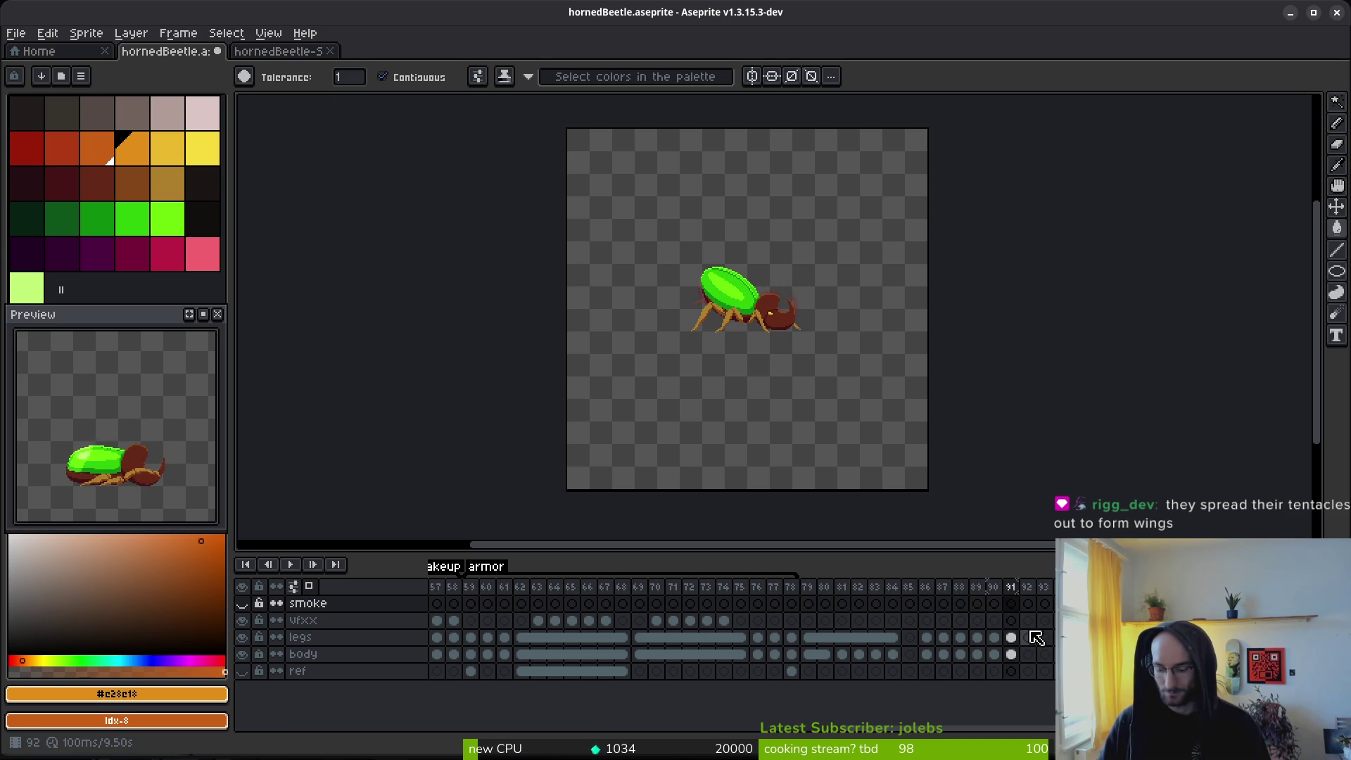
{"action": "key", "text": "Left"}
{"action": "key", "text": "Left"}
{"action": "key", "text": "Left"}
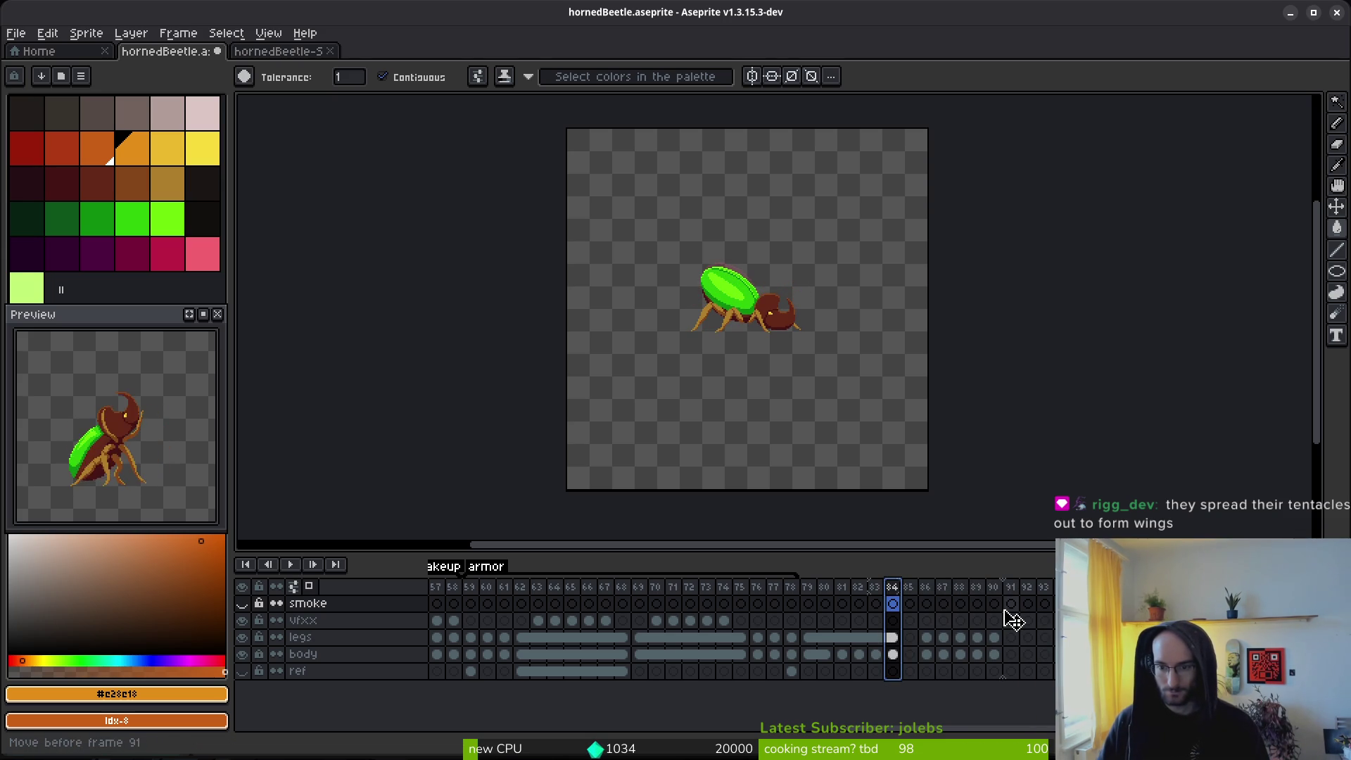
{"action": "key", "text": "Right"}
{"action": "key", "text": "Right"}
{"action": "key", "text": "Right"}
Step: Select frames 84–90 on the legs layer and compare frame 90 against frames 79–81
{"action": "left_click", "coordinate": [993, 637]}
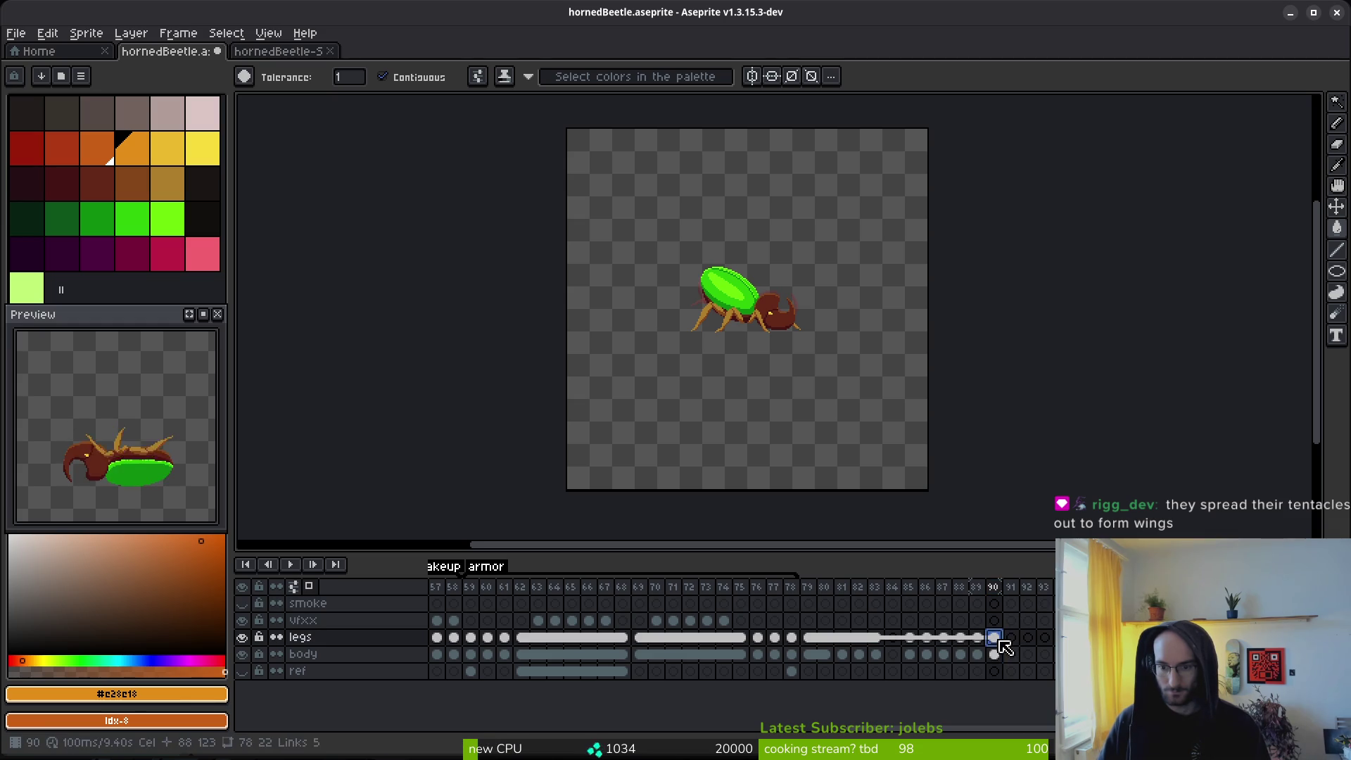
{"action": "left_click", "coordinate": [885, 593]}
{"action": "left_click", "coordinate": [995, 603]}
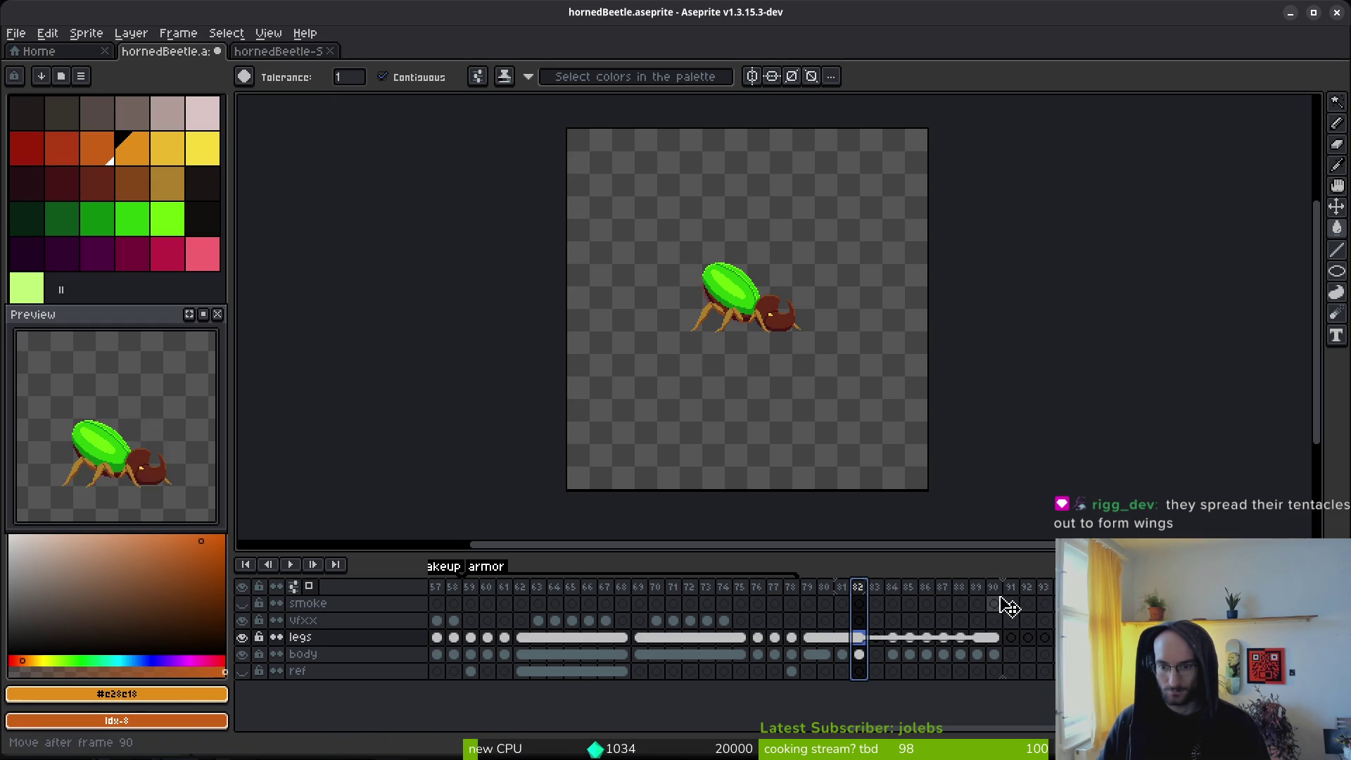
{"action": "left_click", "coordinate": [843, 591]}
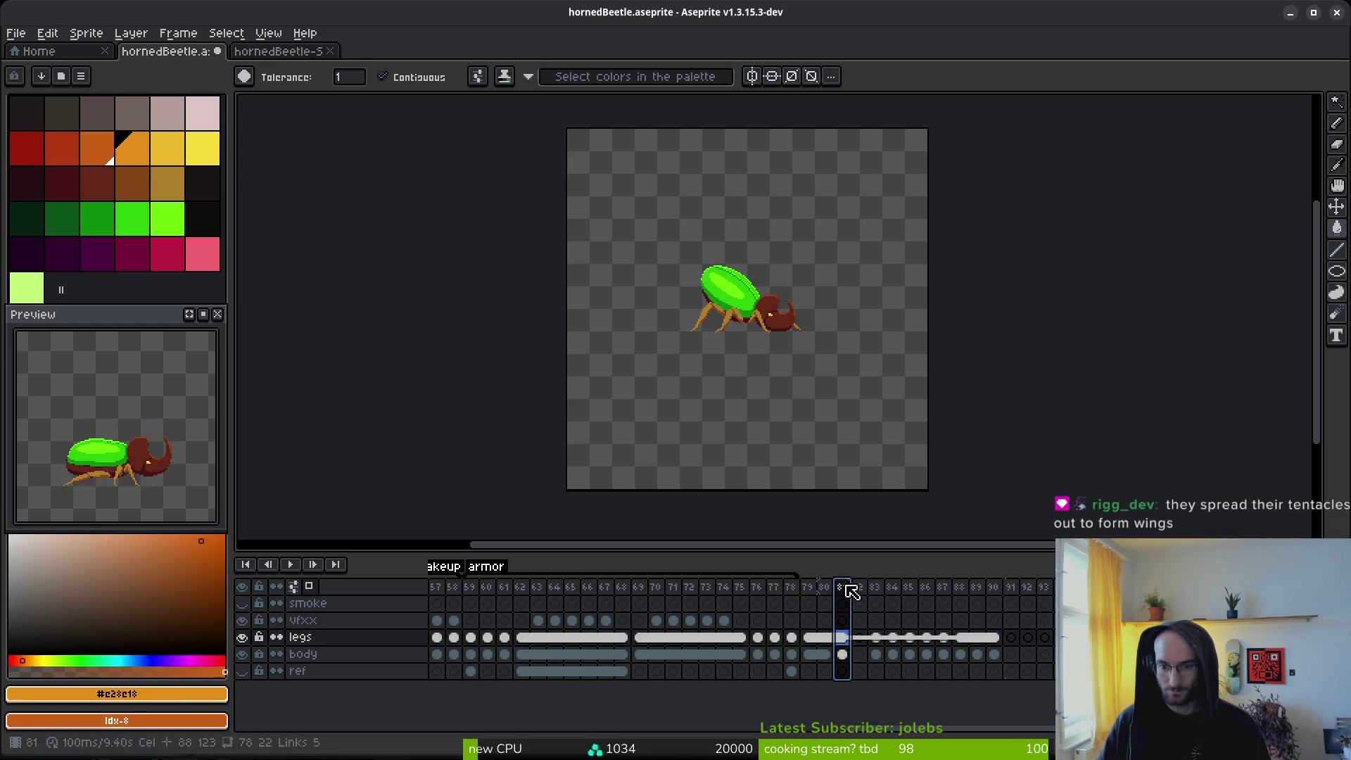
{"action": "left_click", "coordinate": [995, 606]}
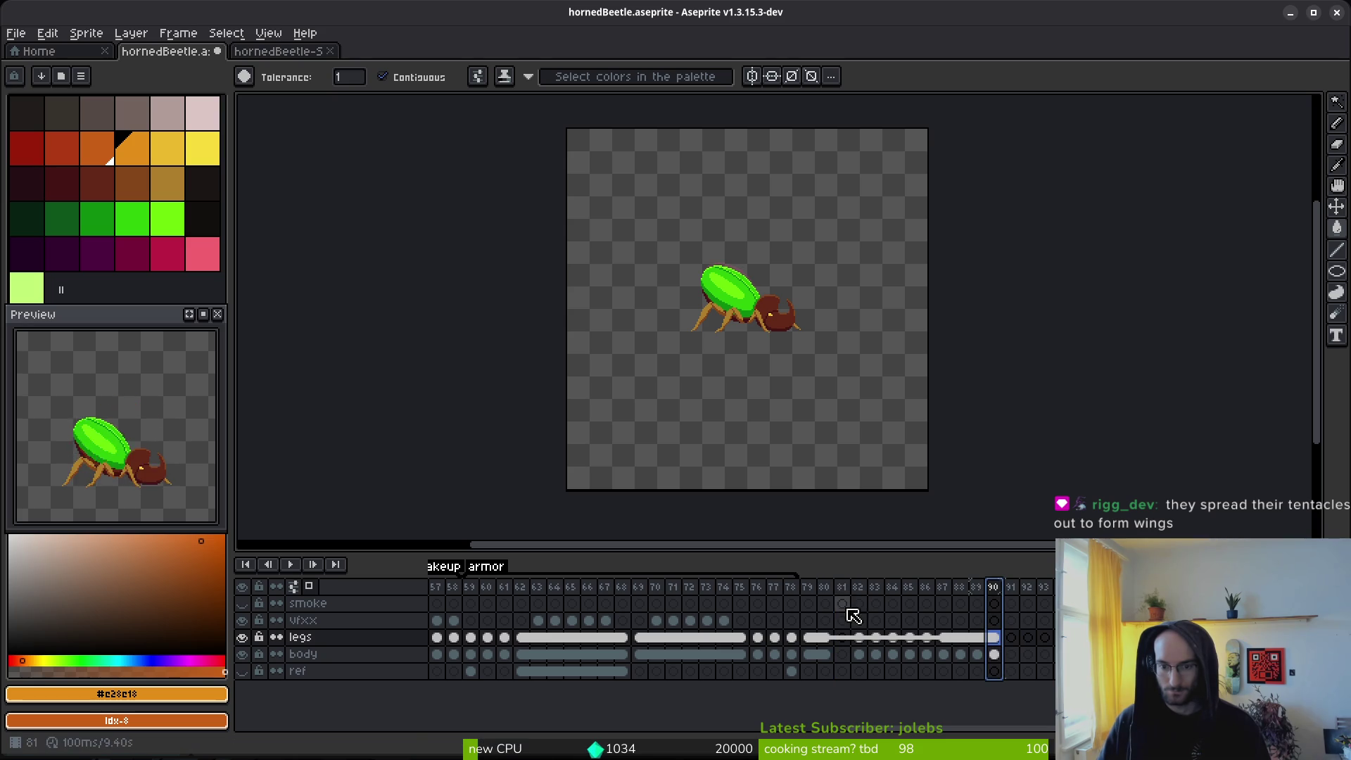
{"action": "left_click", "coordinate": [829, 602]}
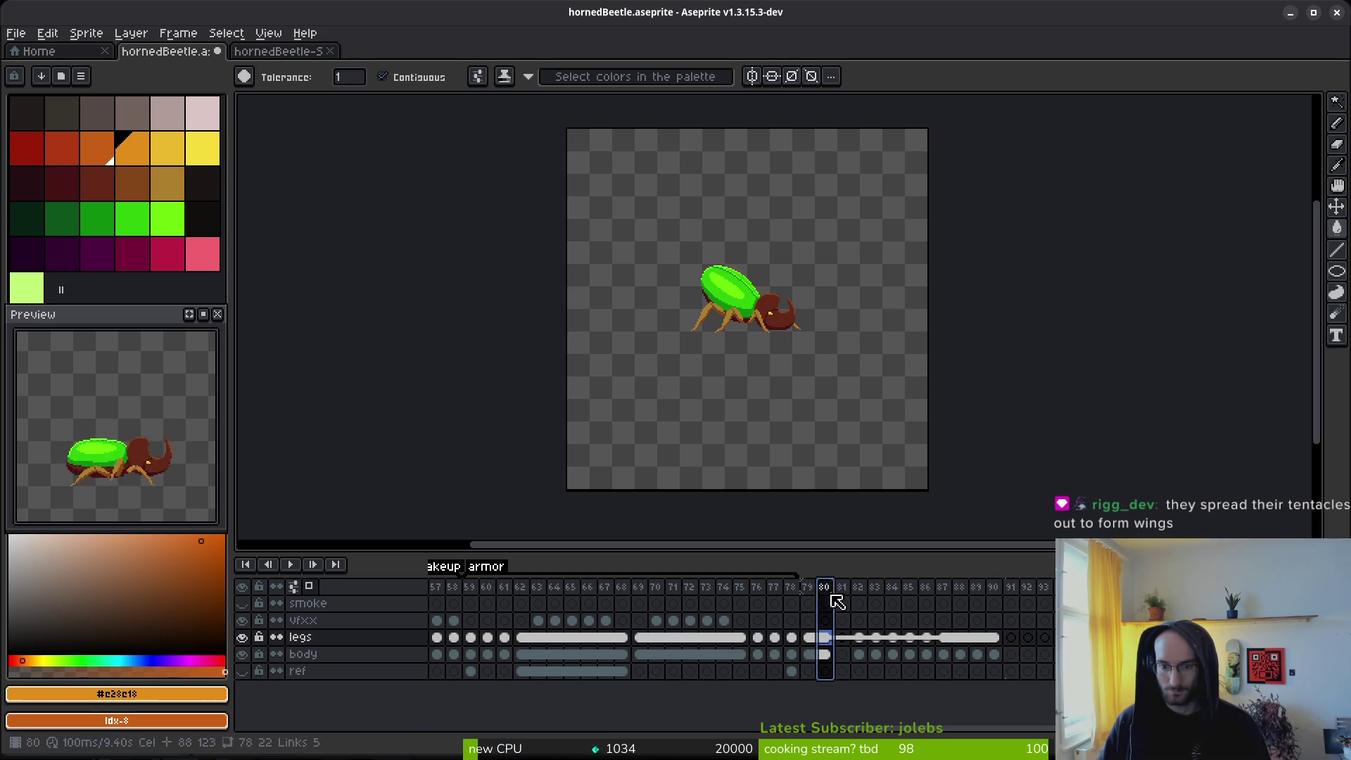
{"action": "left_click", "coordinate": [993, 596]}
{"action": "left_click", "coordinate": [809, 596]}
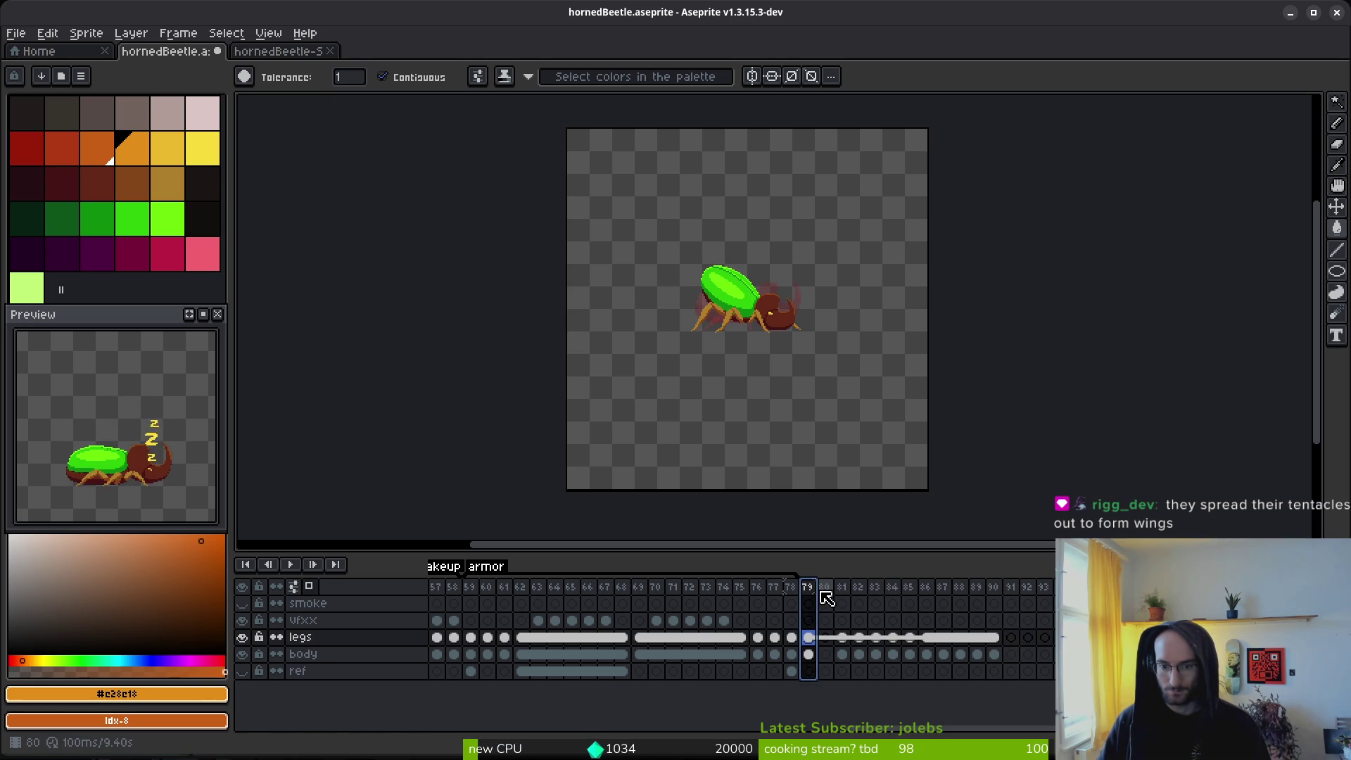
{"action": "left_click", "coordinate": [993, 604]}
Step: Tag frames 80–90 and name the tag 'scream'
{"action": "left_click_drag", "start_coordinate": [826, 597], "coordinate": [960, 599]}
{"action": "key", "text": "F2"}
{"action": "key", "text": "ctrl+alt+c"}
{"action": "key", "text": "Escape"}
{"action": "key", "text": "F2"}
{"action": "type", "text": "scre"}
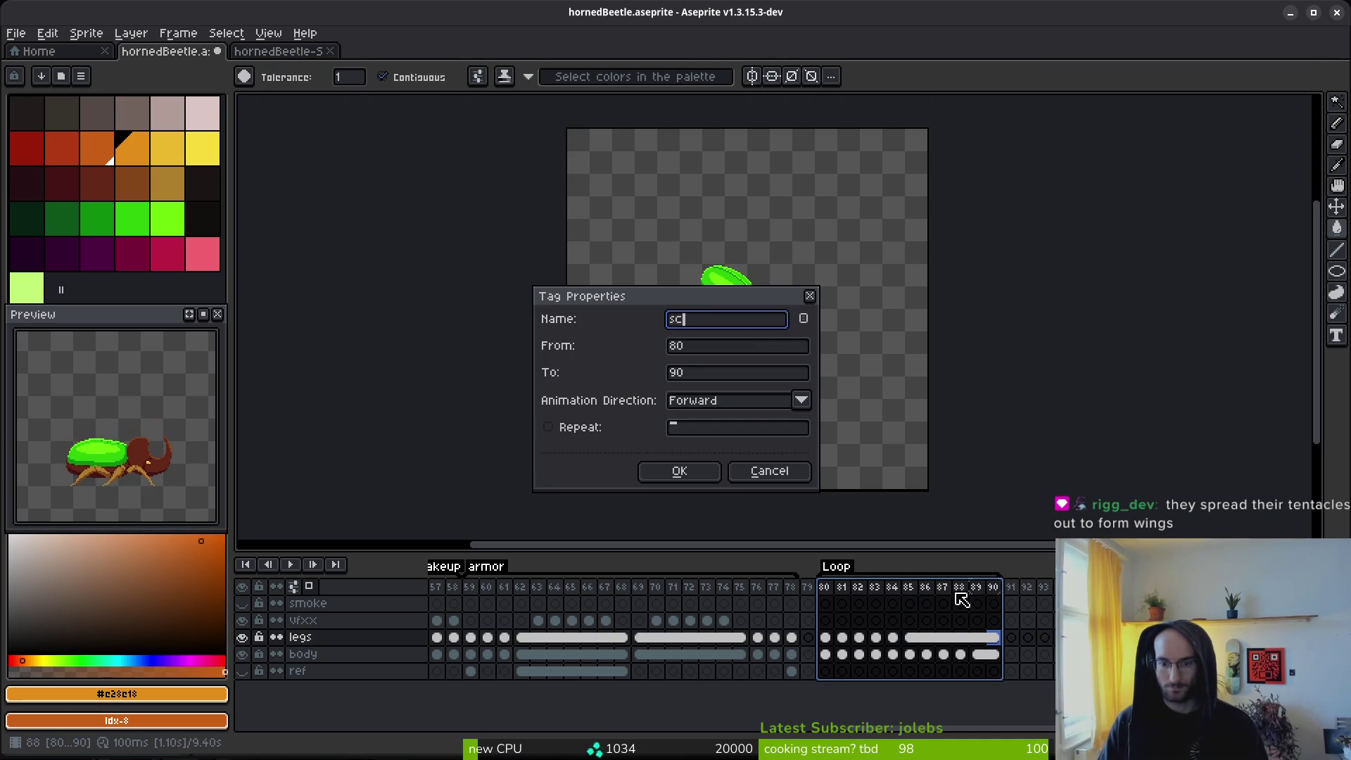
{"action": "type", "text": "am"}
{"action": "key", "text": "Return"}
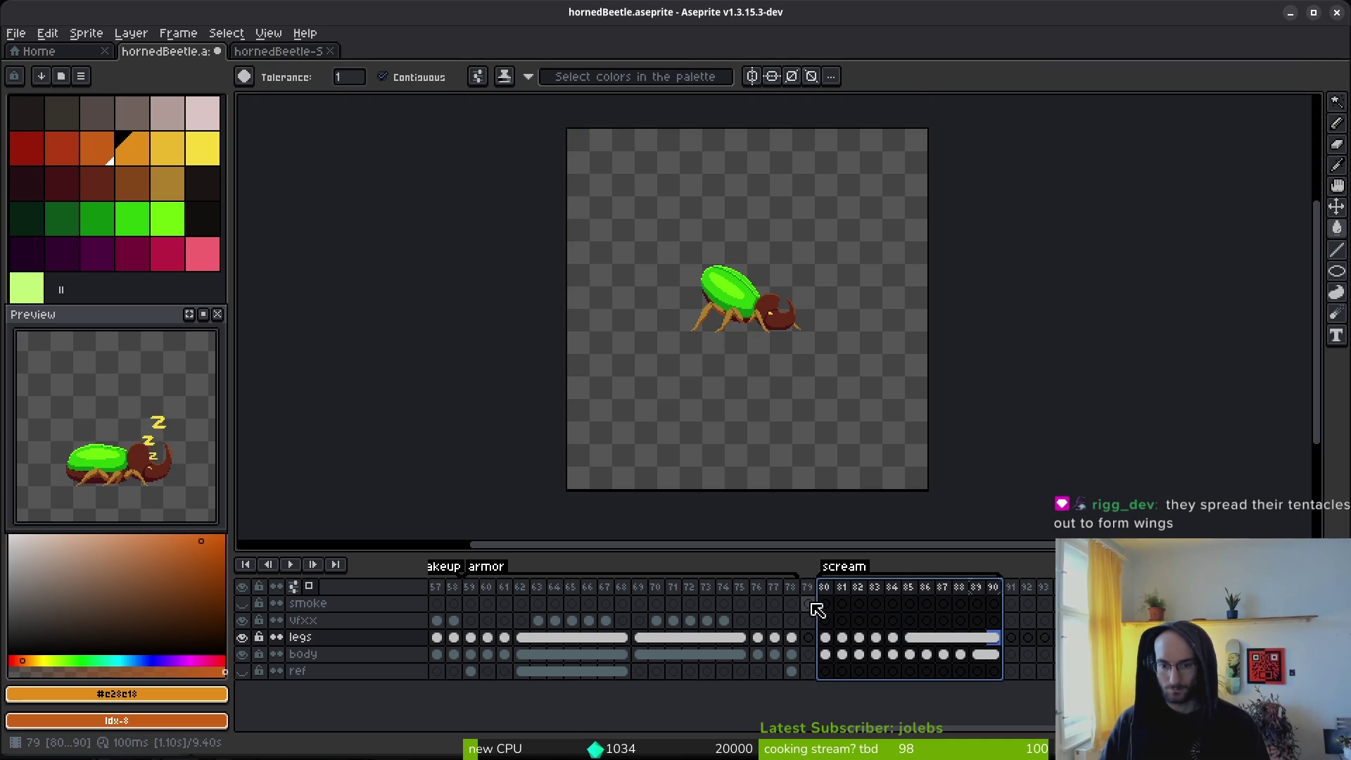
Step: Step through the scream frames starting at frame 80
{"action": "left_click", "coordinate": [830, 588]}
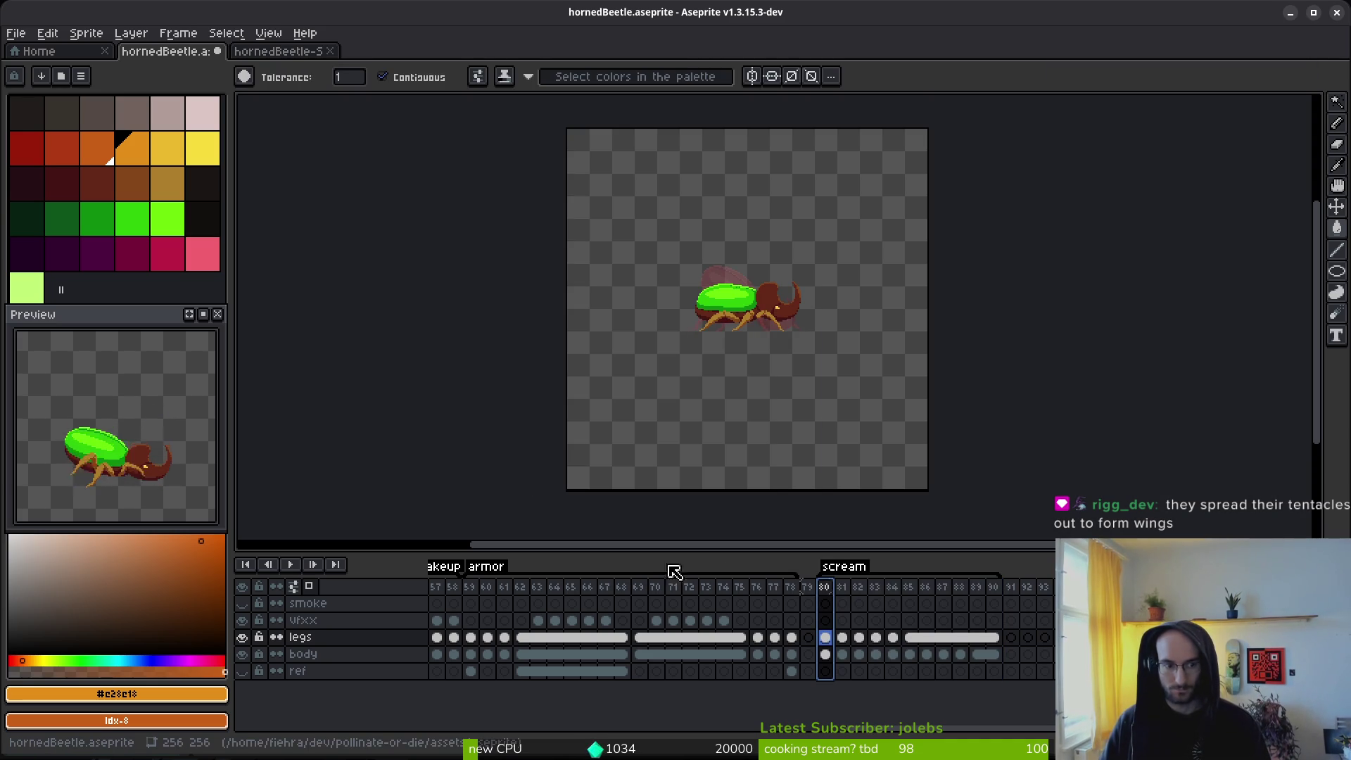
{"action": "key", "text": "Right"}
{"action": "key", "text": "Right"}
{"action": "key", "text": "Right"}
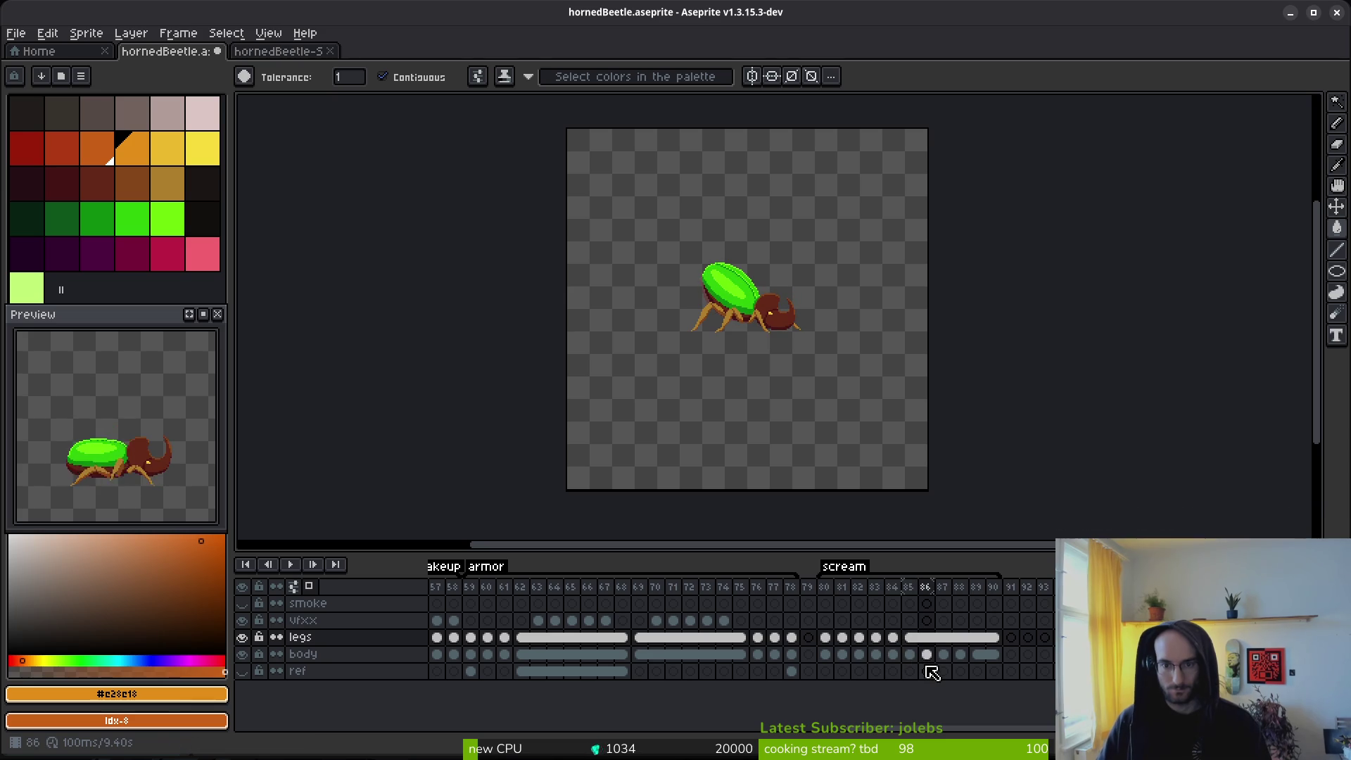
{"action": "key", "text": "Left"}
{"action": "key", "text": "Left"}
{"action": "key", "text": "Right"}
{"action": "key", "text": "Right"}
{"action": "key", "text": "Right"}
Step: Move the frame range to right after frame 58 and select frames 67–68
{"action": "key", "text": "Left"}
{"action": "key", "text": "Left"}
{"action": "key", "text": "Left"}
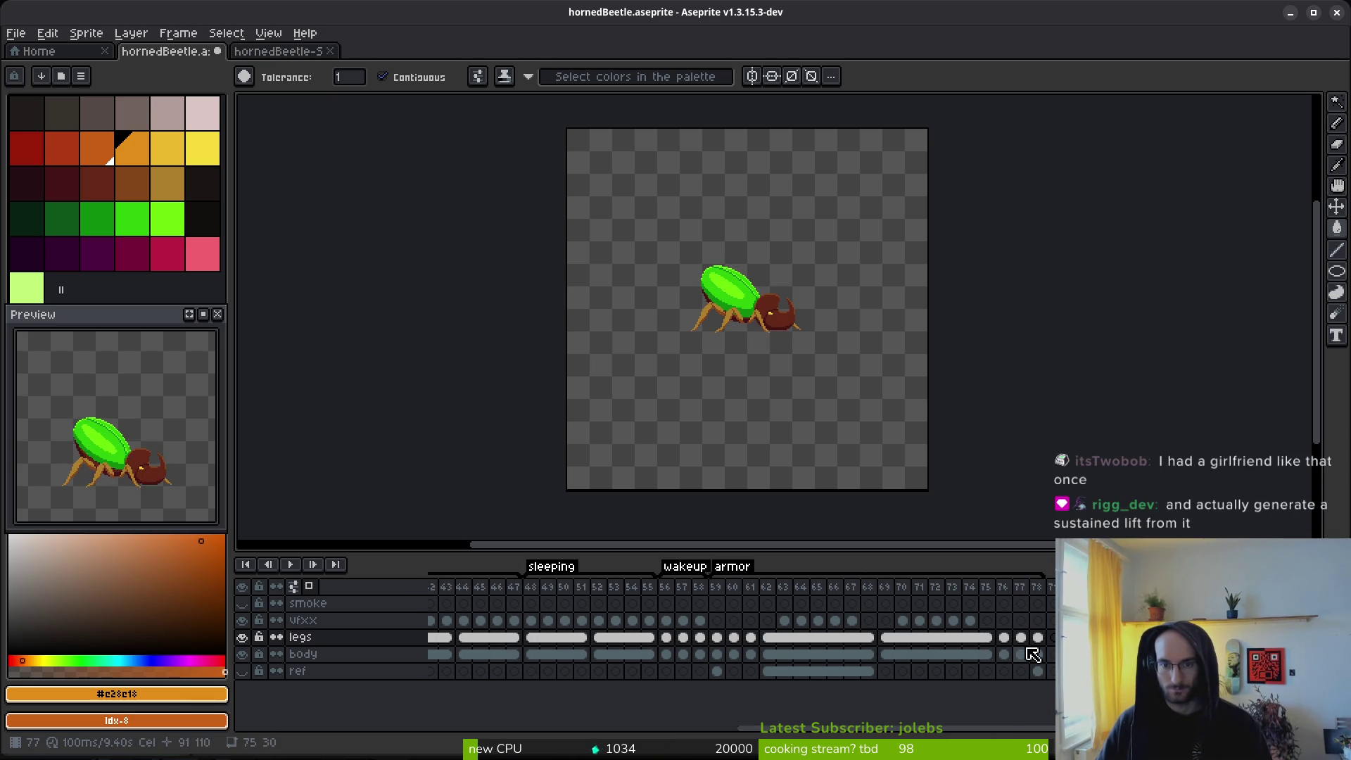
{"action": "left_click", "coordinate": [654, 603]}
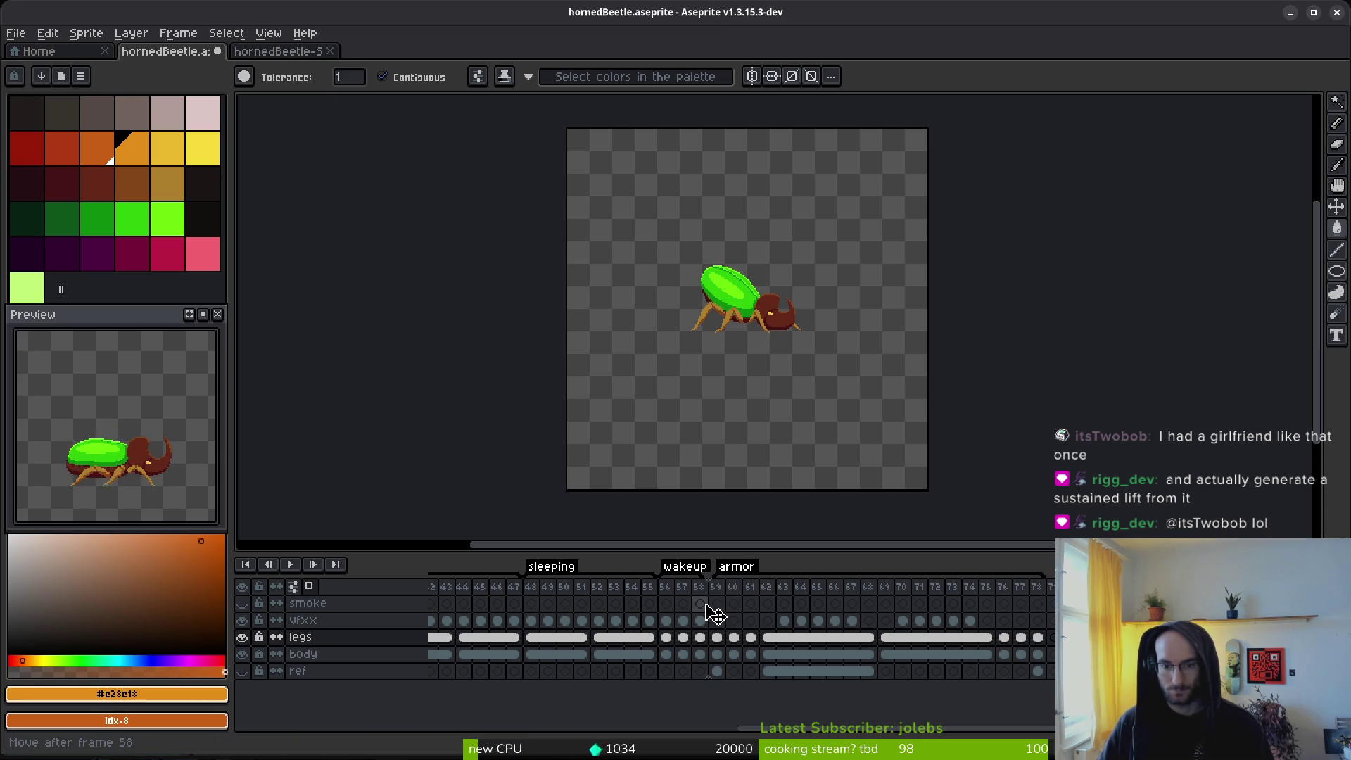
{"action": "left_click_drag", "start_coordinate": [714, 614], "coordinate": [713, 614]}
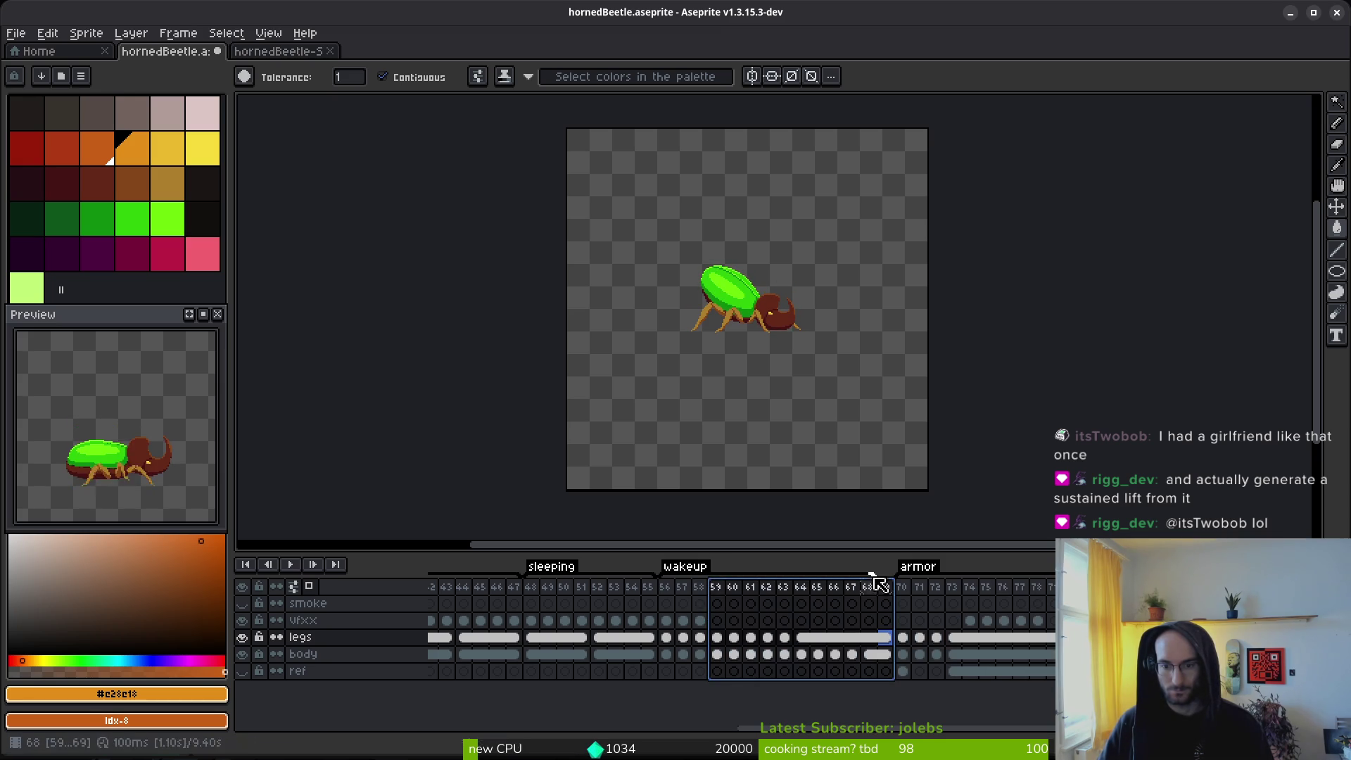
{"action": "left_click", "coordinate": [667, 588]}
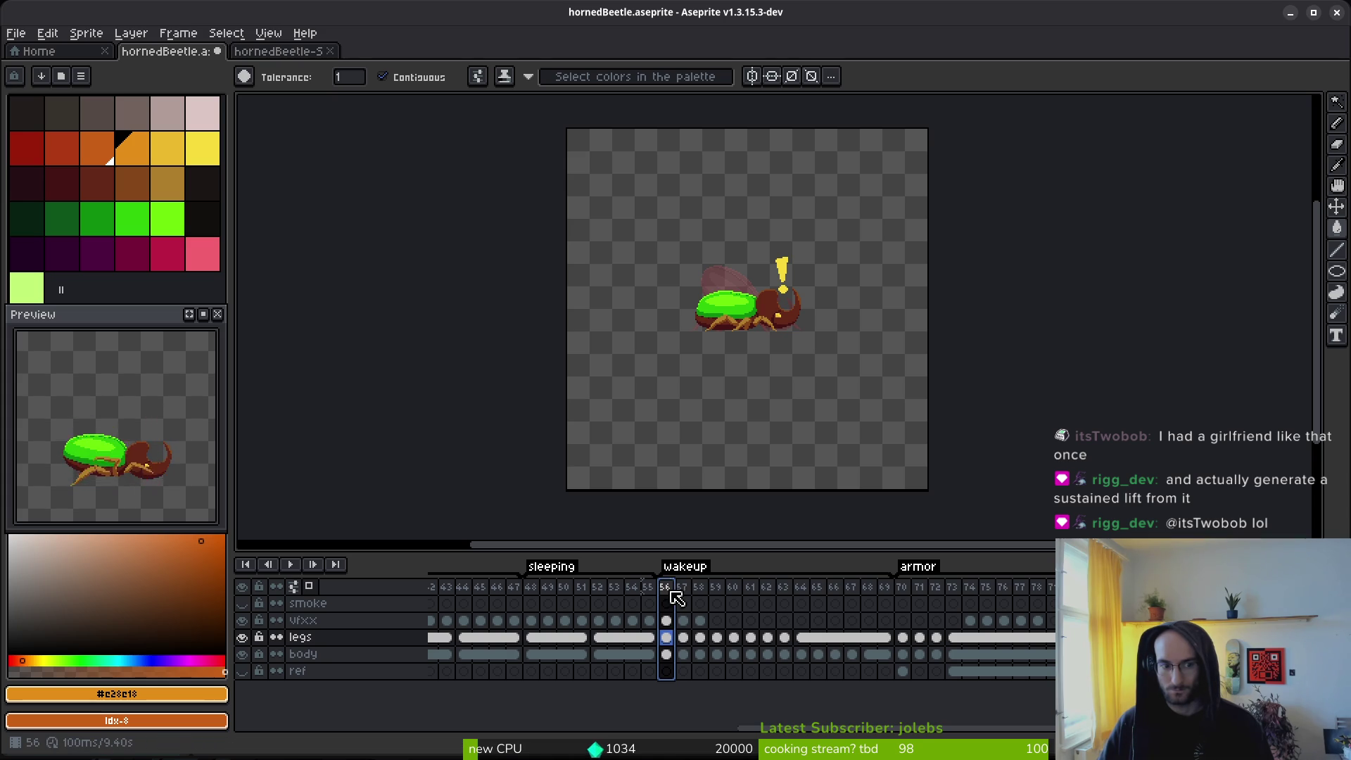
{"action": "left_click", "coordinate": [871, 594]}
{"action": "mouse_move", "coordinate": [872, 595]}
{"action": "left_mouse_down"}
{"action": "mouse_move", "coordinate": [820, 597]}
{"action": "mouse_move", "coordinate": [871, 597]}
{"action": "left_mouse_up"}
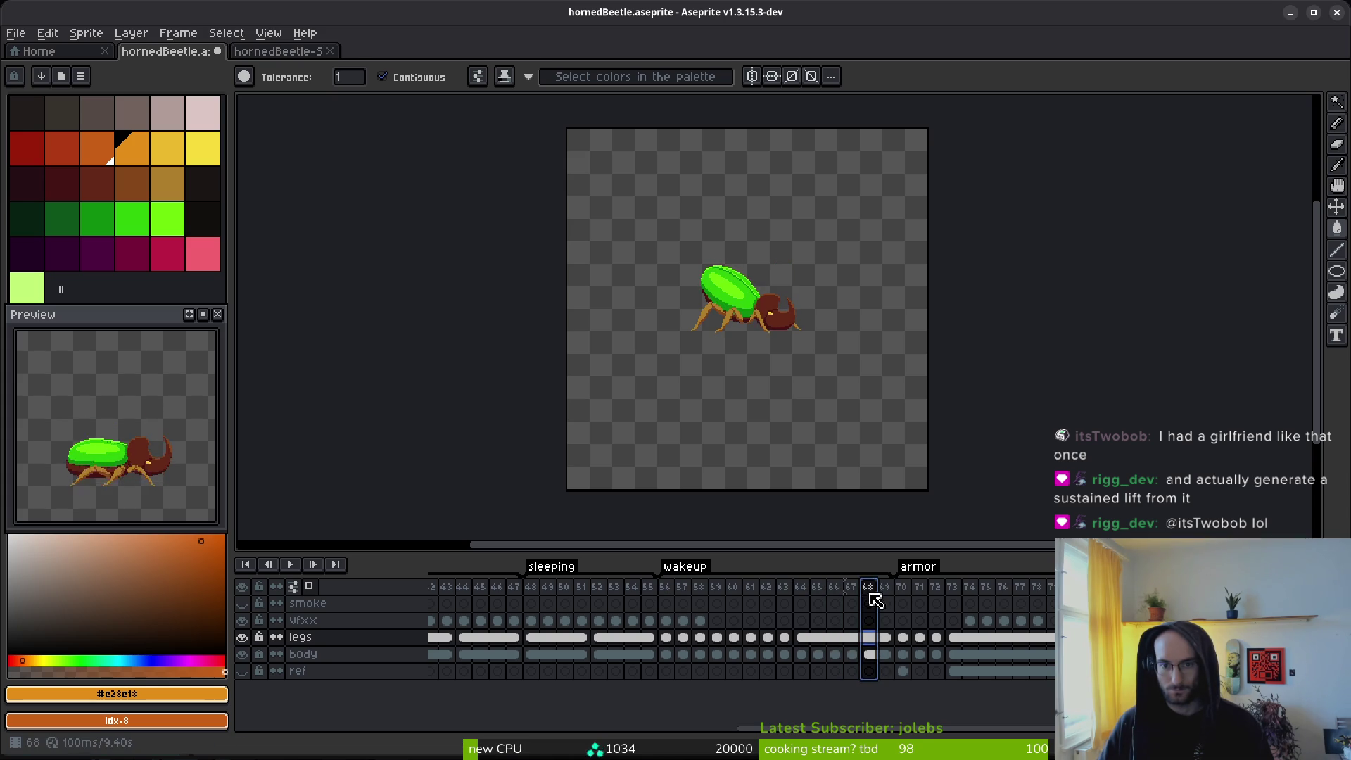
Step: Insert five empty frames, 70–74, after frame 69 and select them
{"action": "left_click", "coordinate": [895, 596]}
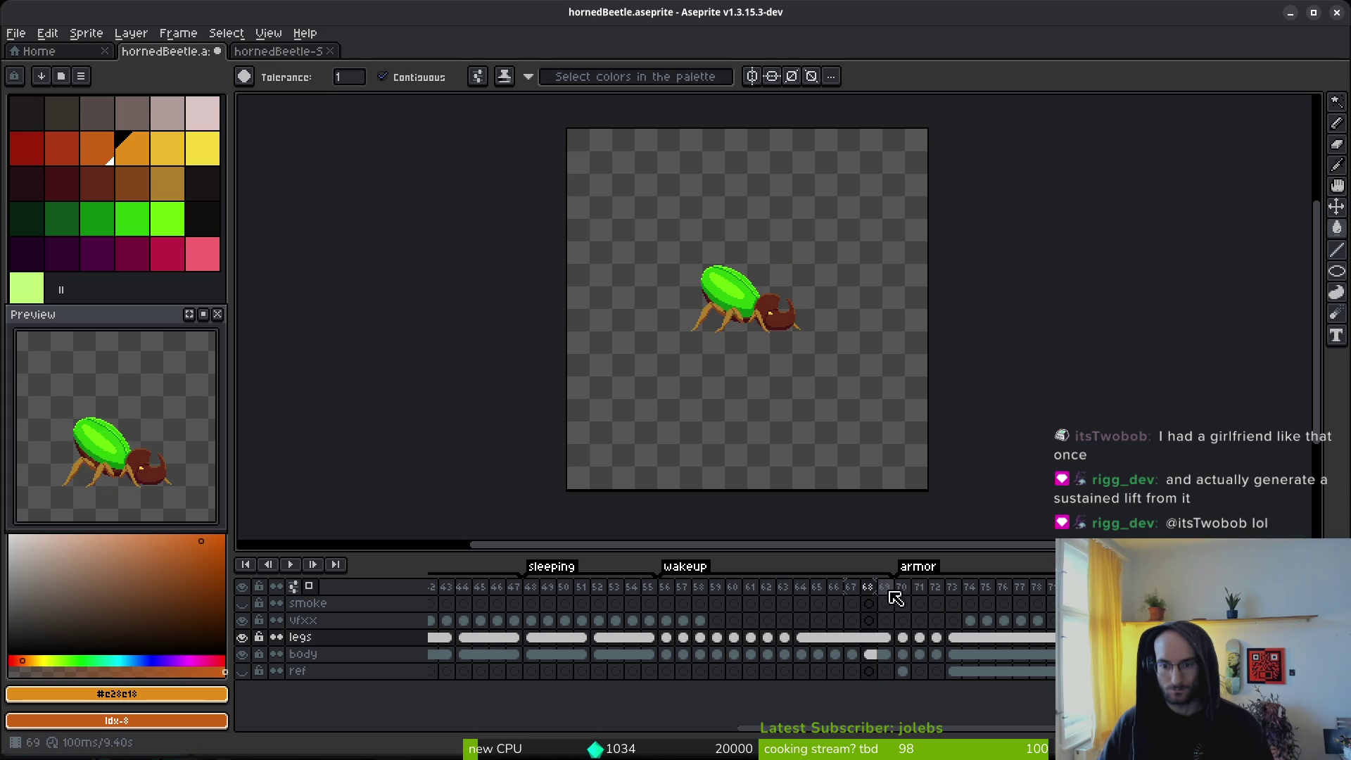
{"action": "left_click", "coordinate": [883, 594]}
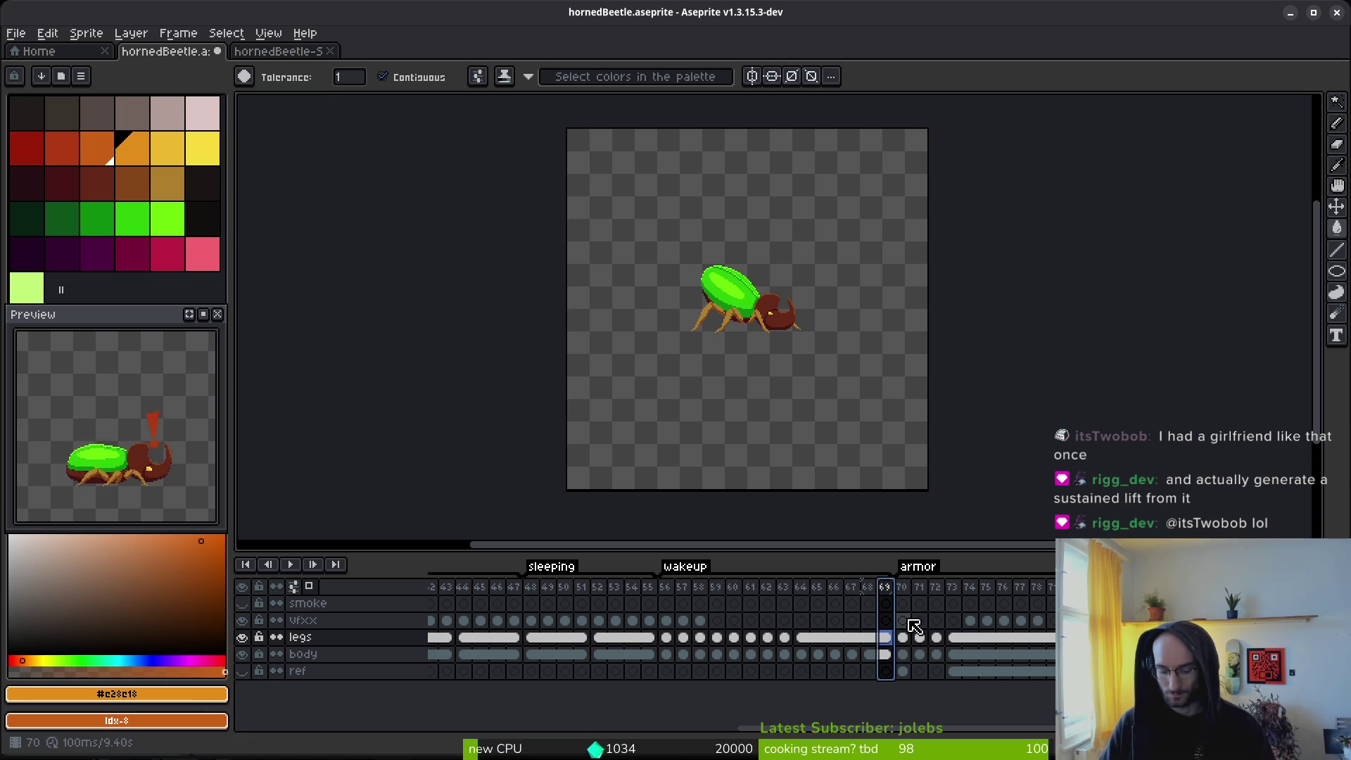
{"action": "key", "text": "alt+b"}
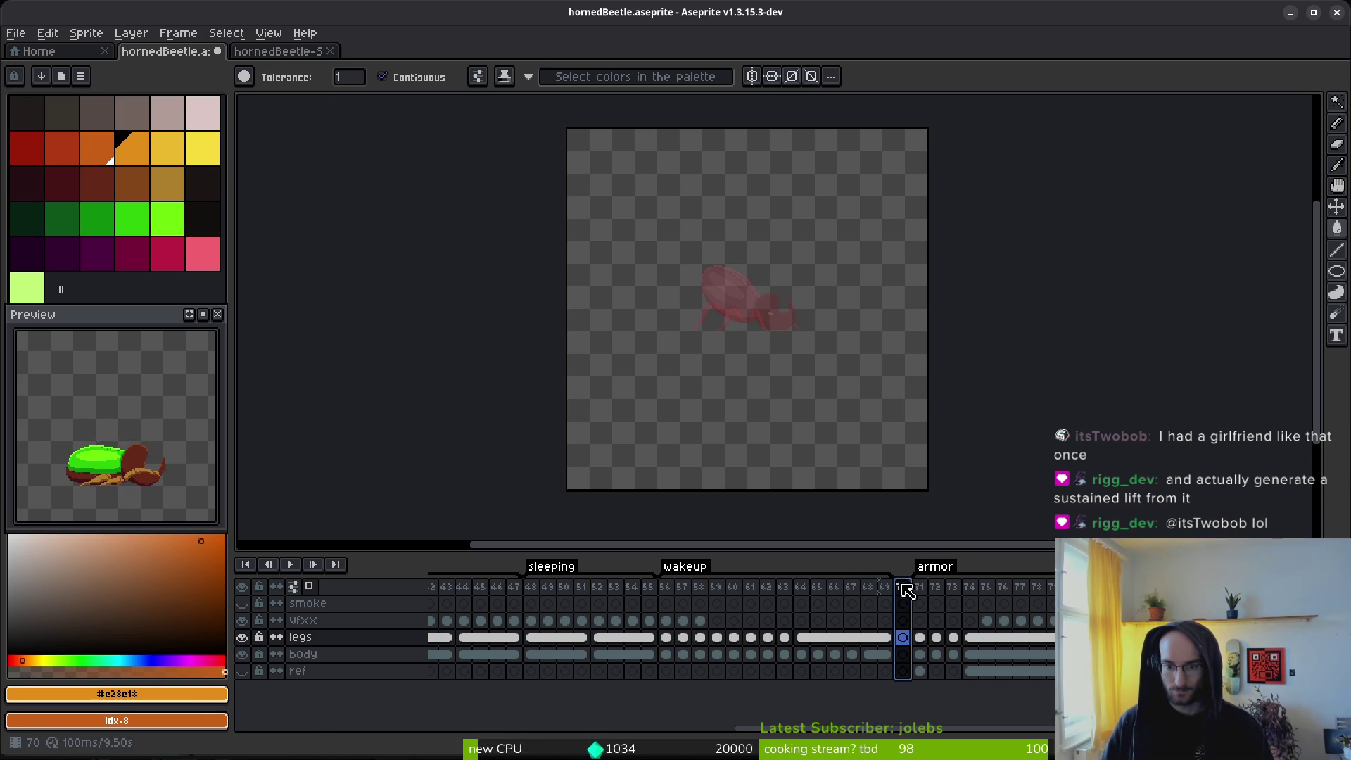
{"action": "key", "text": "alt+b"}
{"action": "key", "text": "alt+b"}
{"action": "key", "text": "alt+b"}
{"action": "left_click_drag", "start_coordinate": [943, 597], "coordinate": [968, 598]}
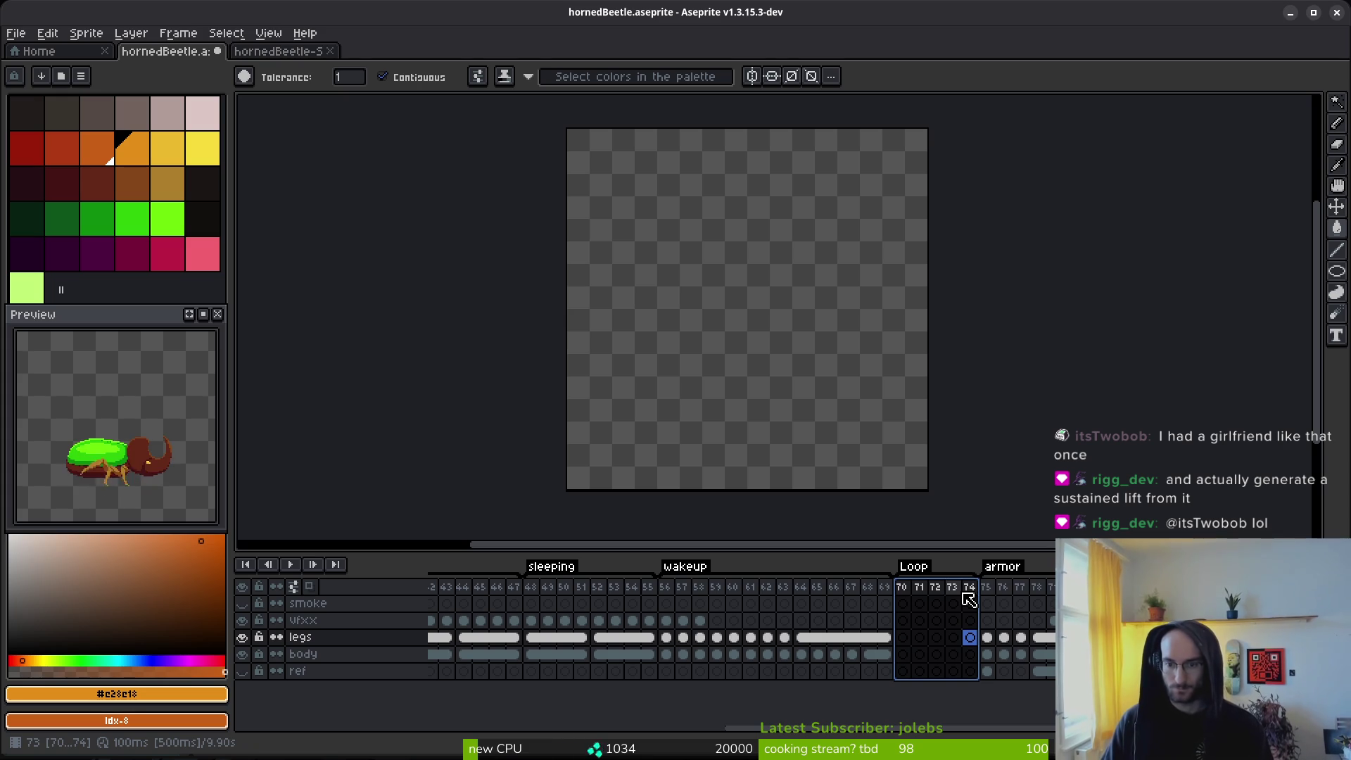
Step: Select frames 70–74 and rename their tag to 'waiting'
{"action": "left_click", "coordinate": [968, 598]}
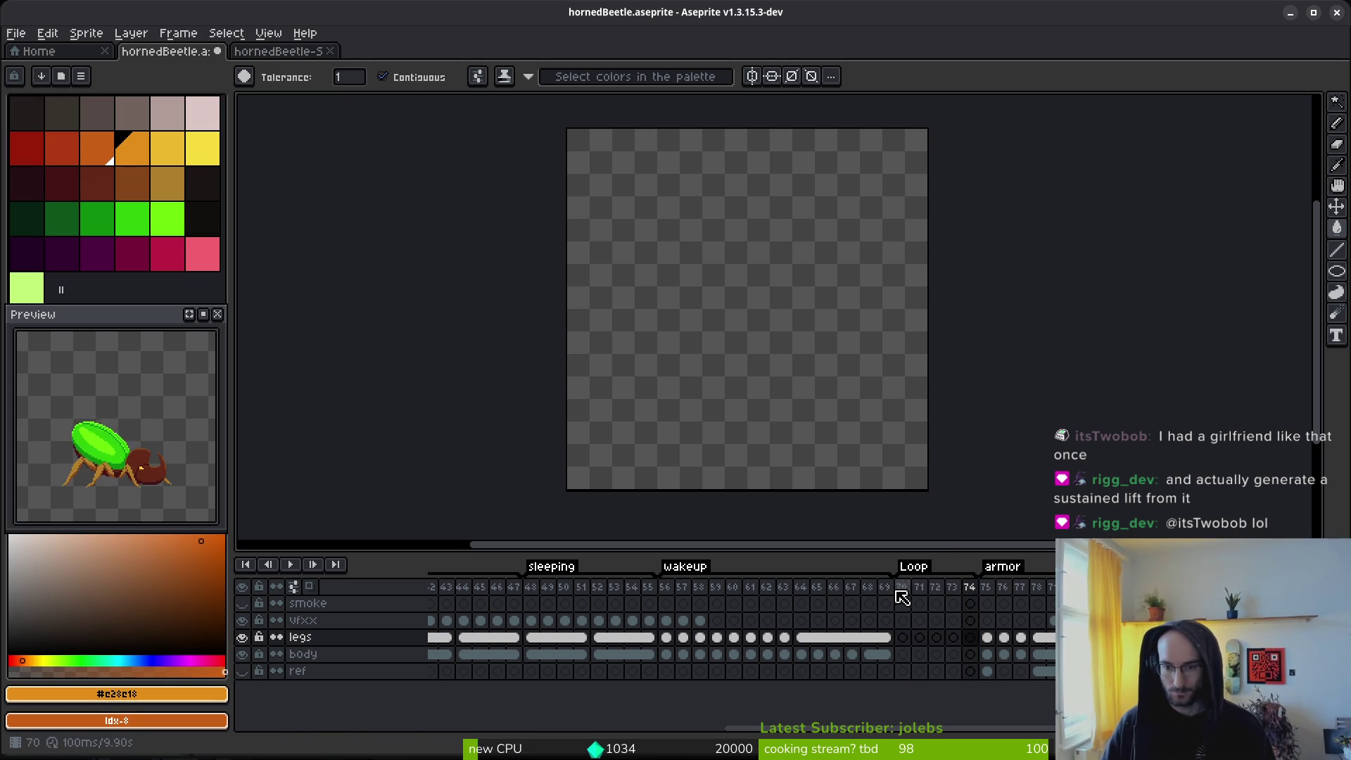
{"action": "left_click_drag", "start_coordinate": [901, 588], "coordinate": [975, 593]}
{"action": "key", "text": "F2"}
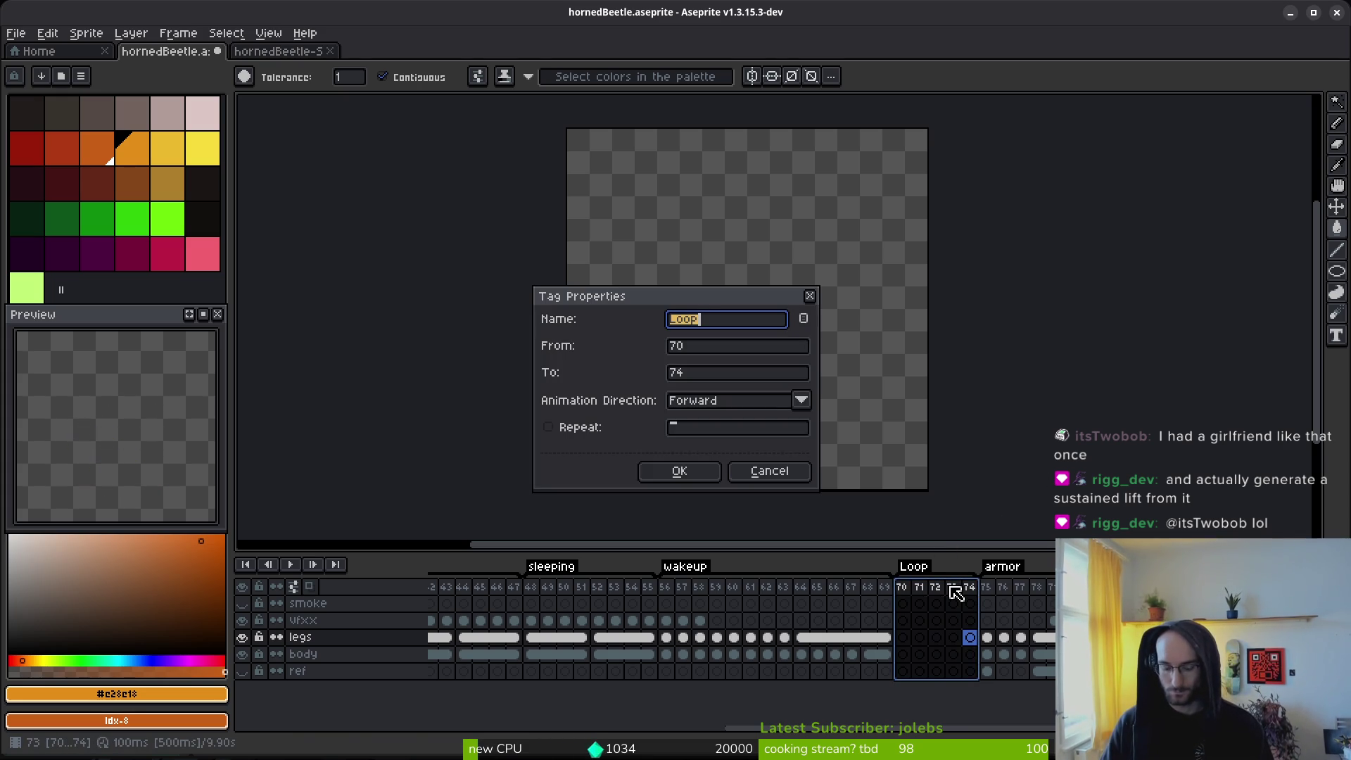
{"action": "type", "text": "ng"}
{"action": "key", "text": "Return"}
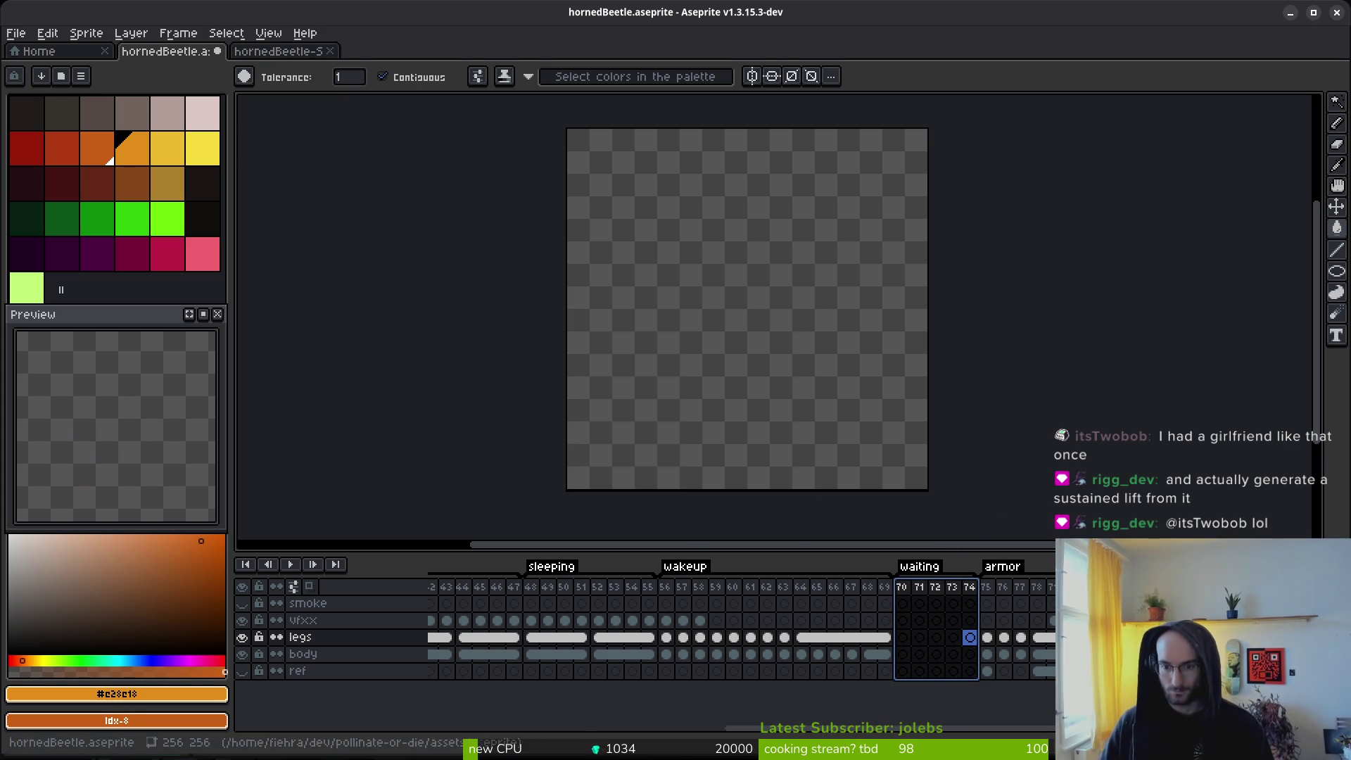
Step: Copy the legs and body cels of frames 64–69 and paste them into frames 70–75
{"action": "left_click_drag", "start_coordinate": [800, 636], "coordinate": [892, 647]}
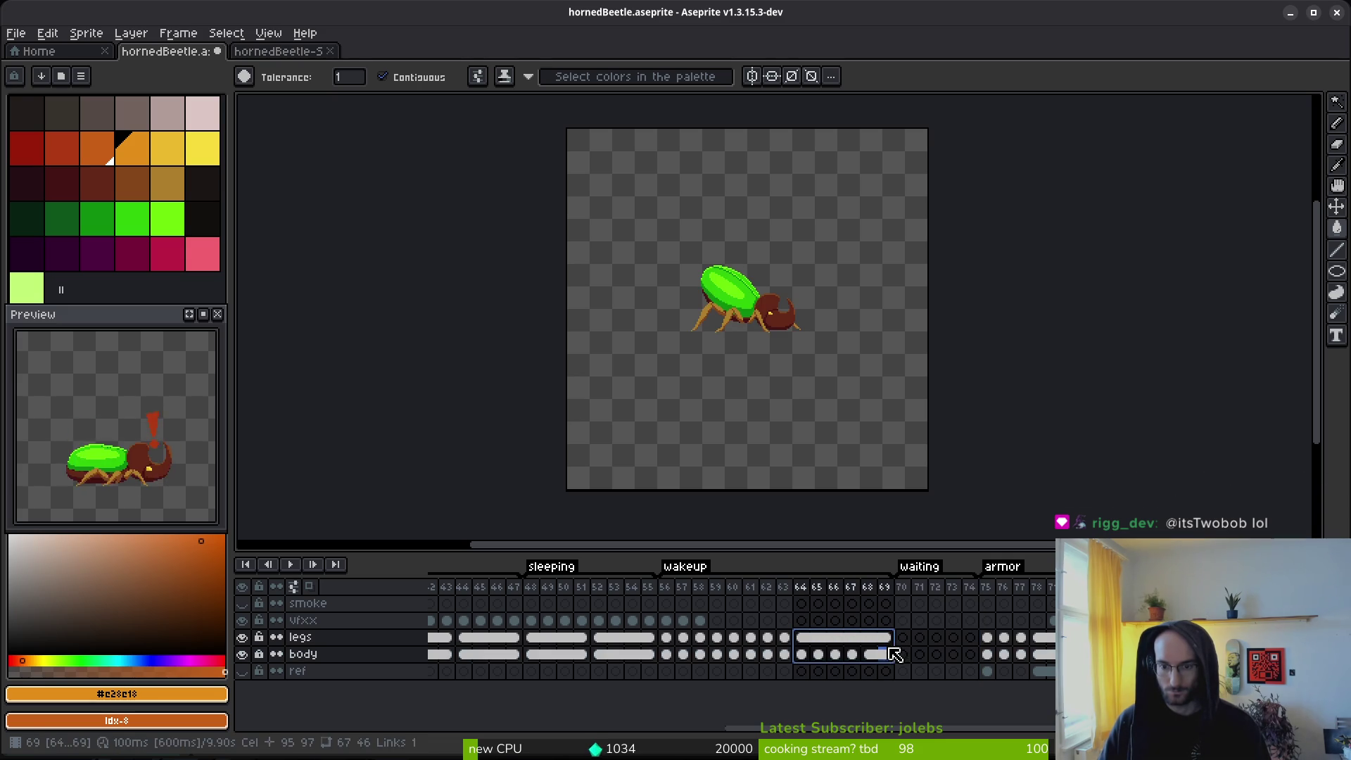
{"action": "left_click", "coordinate": [927, 592]}
{"action": "left_click_drag", "start_coordinate": [802, 654], "coordinate": [881, 637]}
{"action": "key", "text": "ctrl+c"}
{"action": "left_click", "coordinate": [903, 637]}
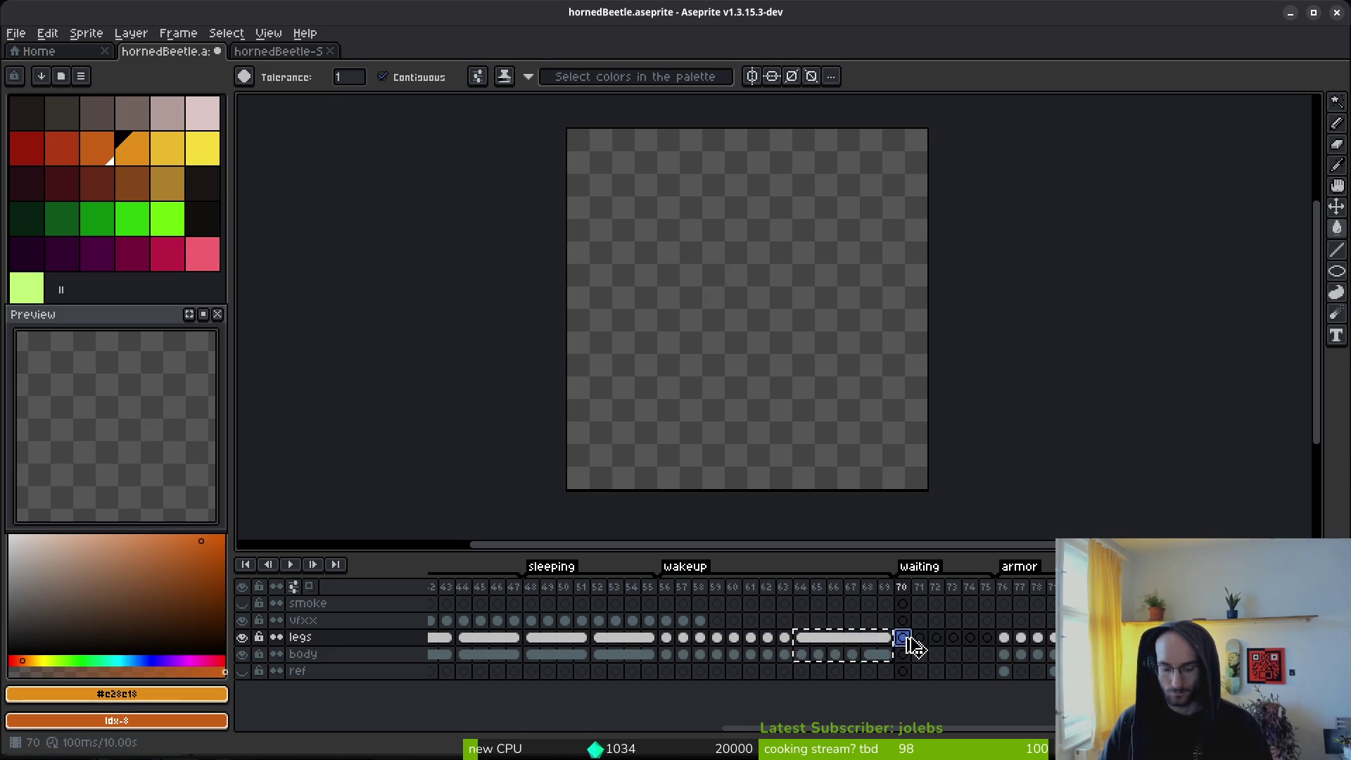
{"action": "key", "text": "ctrl+v"}
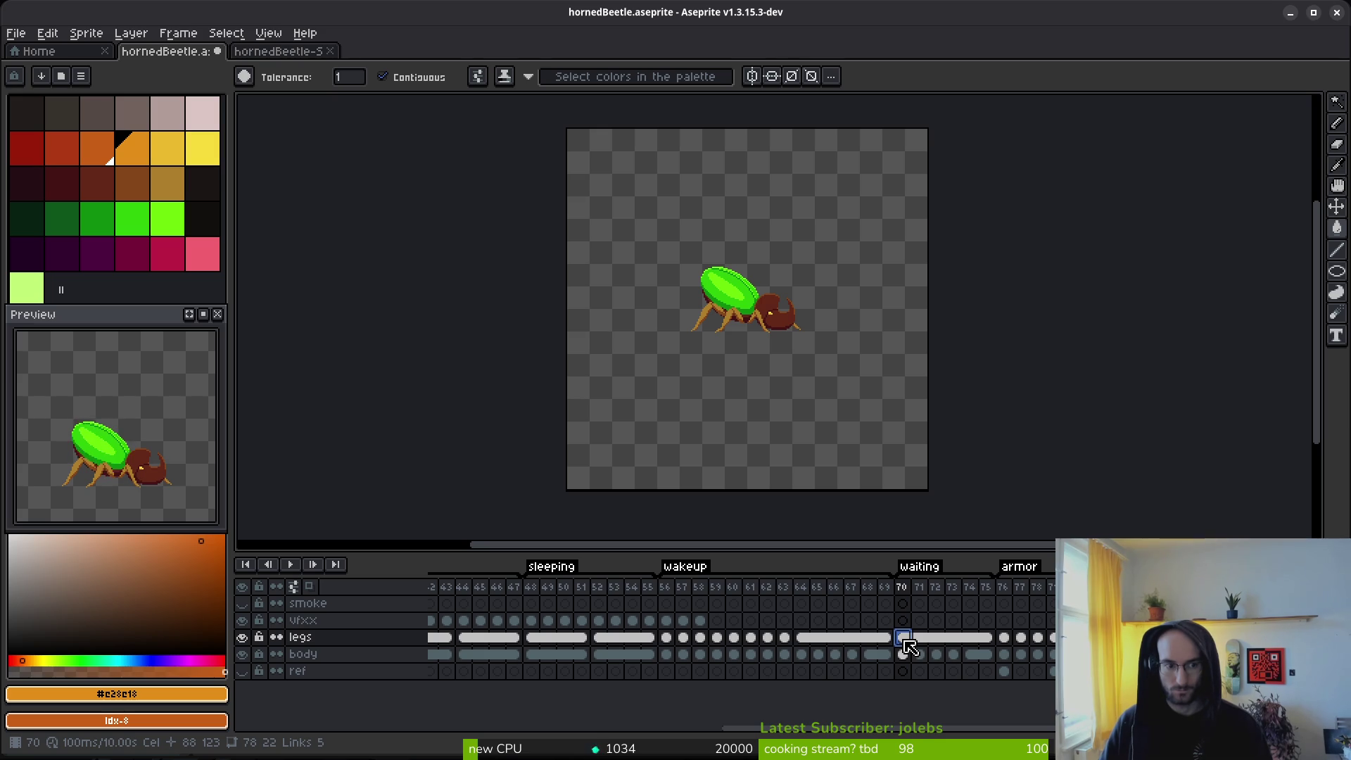
Step: Play the waiting animation, then step back through frames 74 to 72
{"action": "left_click", "coordinate": [987, 641]}
{"action": "key", "text": "Return"}
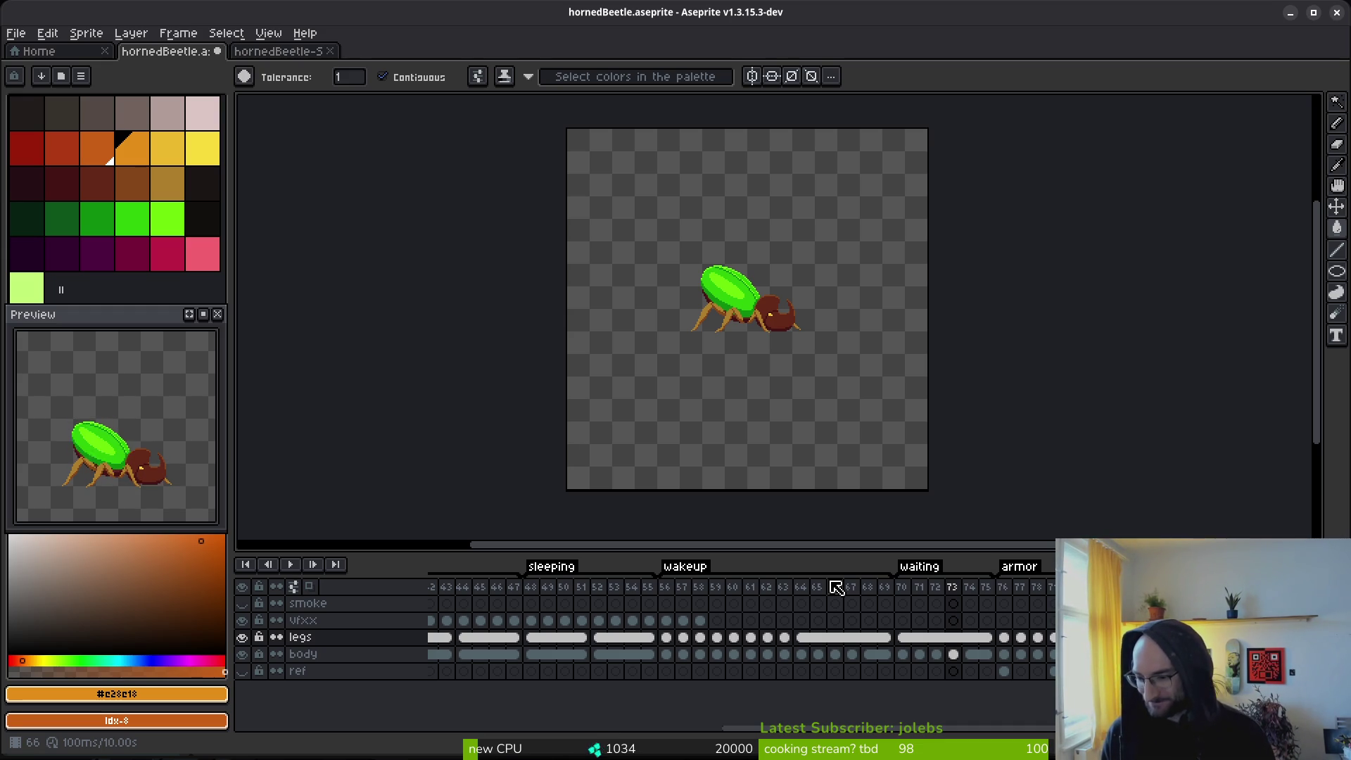
{"action": "key", "text": "Right"}
{"action": "key", "text": "i"}
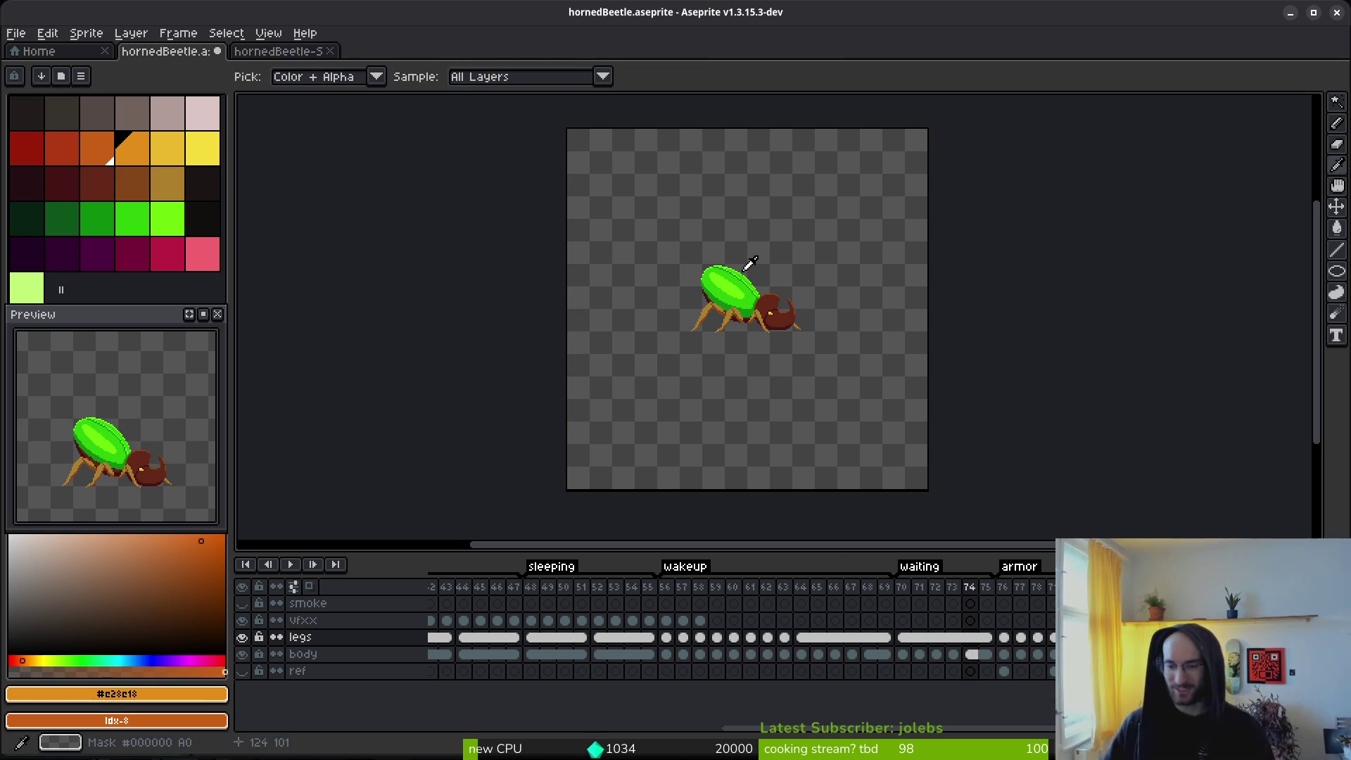
{"action": "key", "text": "Left"}
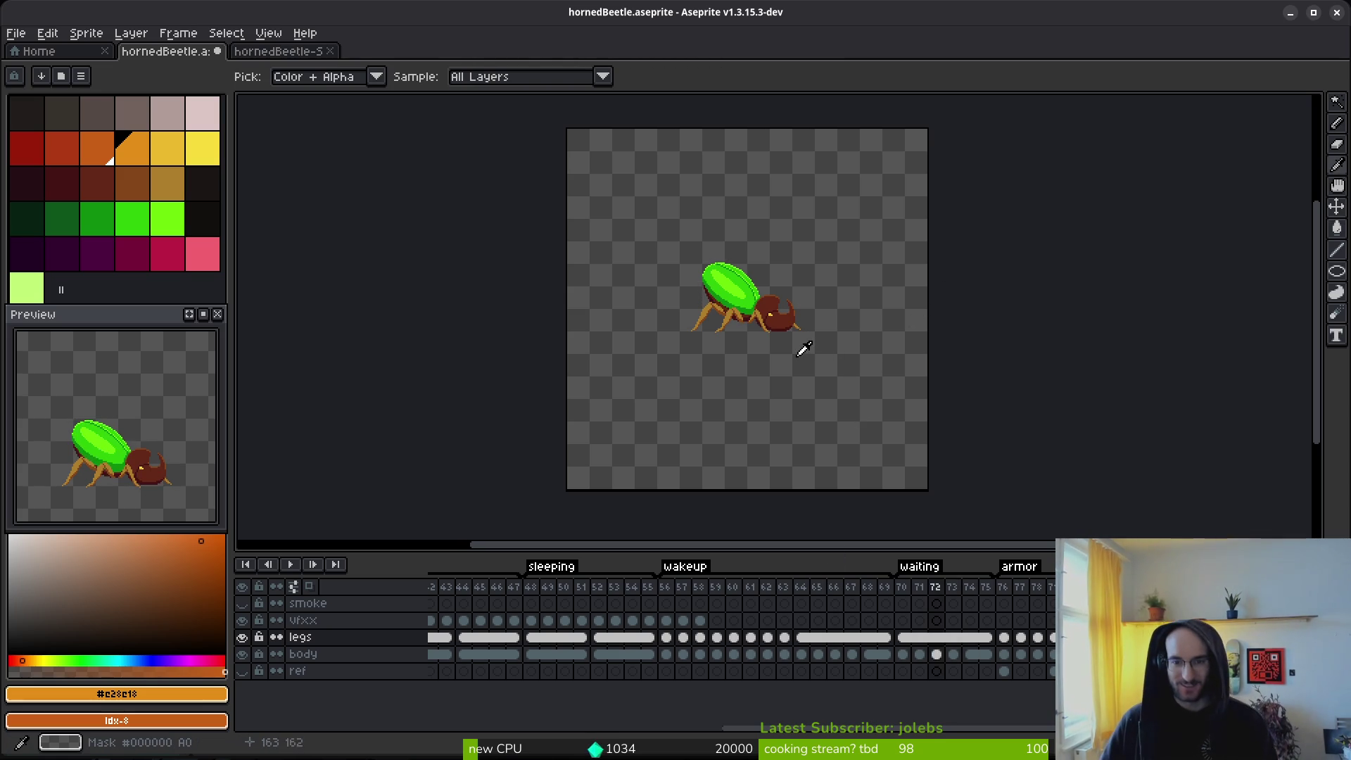
{"action": "key", "text": "Left"}
Step: Flip between frames 70–73 to compare the beetle's shell poses
{"action": "scroll", "coordinate": [808, 345], "scroll_direction": "up", "scroll_amount": 5}
{"action": "key", "text": "Right"}
{"action": "key", "text": "Left"}
{"action": "key", "text": "Left"}
{"action": "key", "text": "Right"}
{"action": "key", "text": "Left"}
{"action": "key", "text": "Left"}
{"action": "key", "text": "Right"}
{"action": "key", "text": "Right"}
{"action": "key", "text": "Right"}
{"action": "key", "text": "Left"}
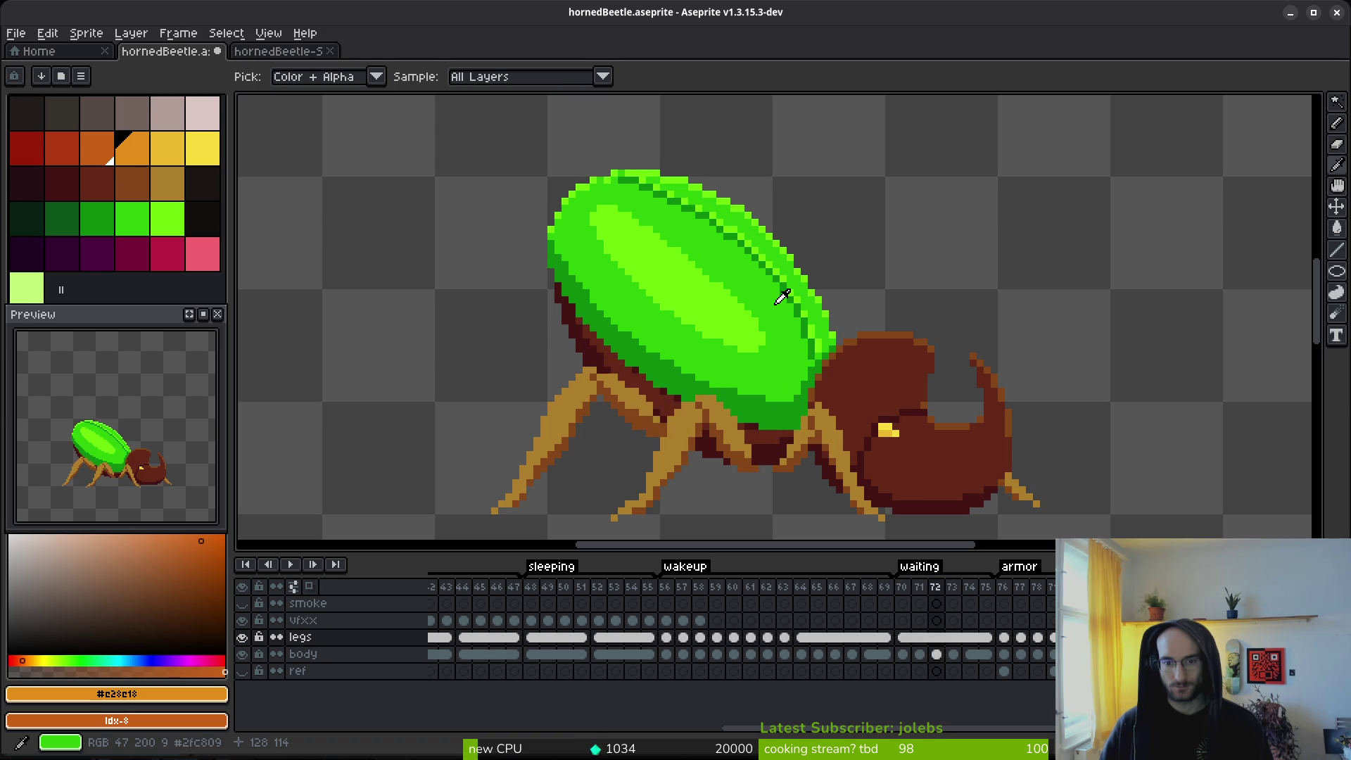
{"action": "key", "text": "Left"}
{"action": "key", "text": "Right"}
{"action": "key", "text": "Left"}
{"action": "key", "text": "w"}
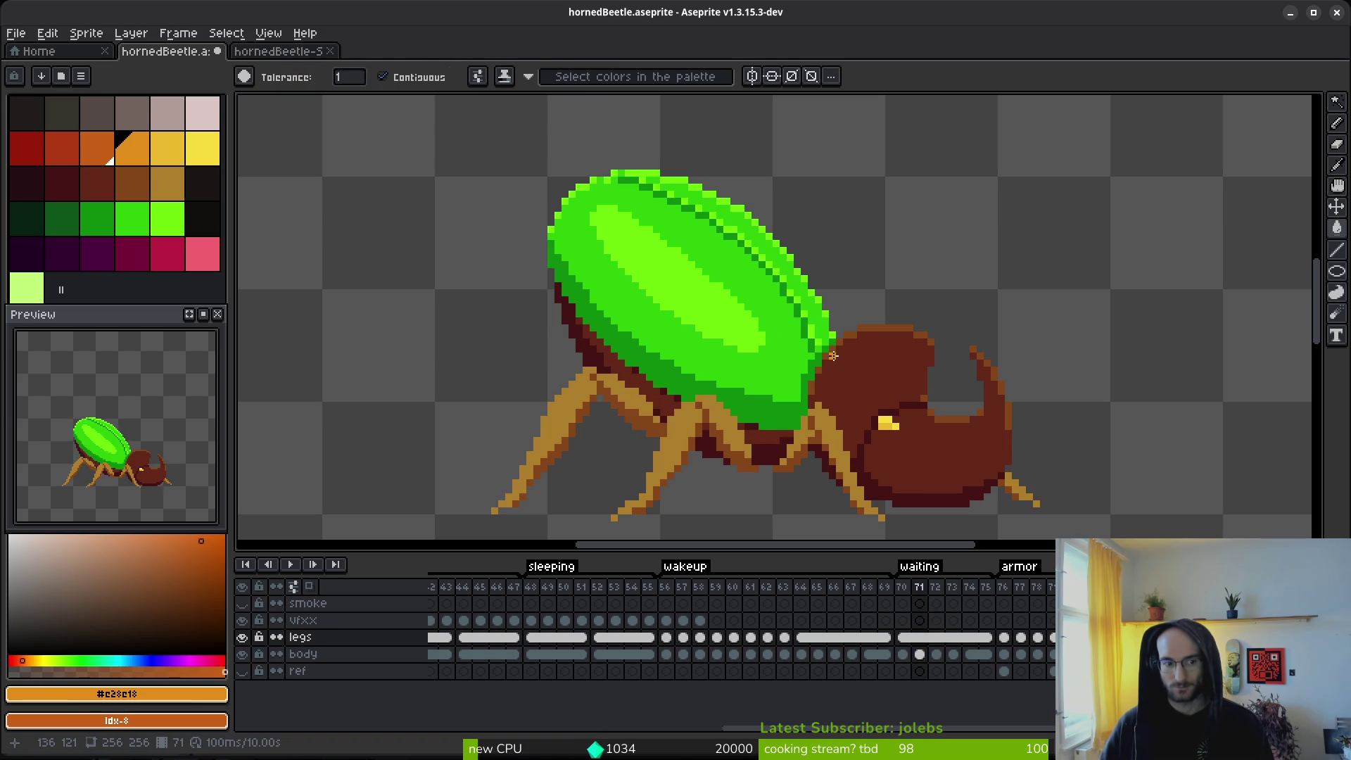
{"action": "scroll", "coordinate": [765, 314], "scroll_direction": "up", "scroll_amount": 1}
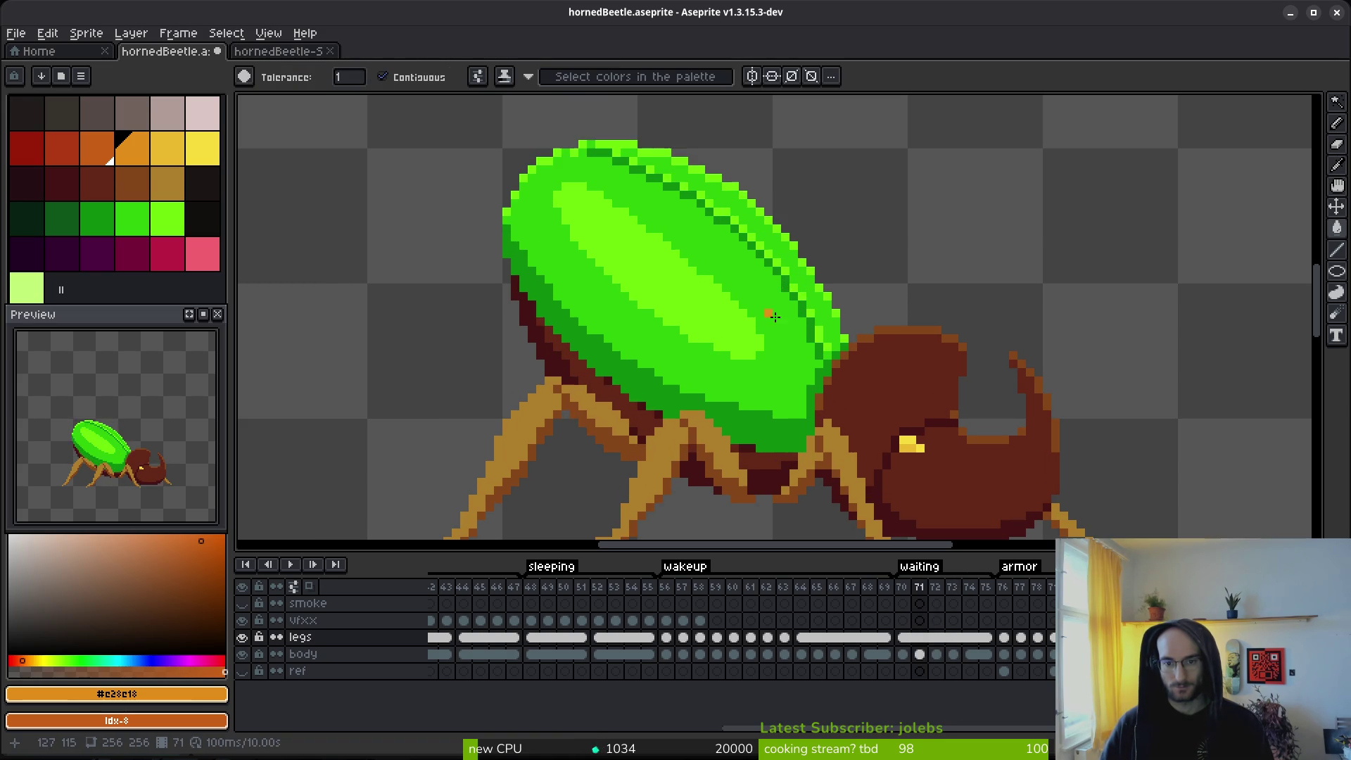
{"action": "key", "text": "i"}
{"action": "key", "text": "Right"}
{"action": "key", "text": "Left"}
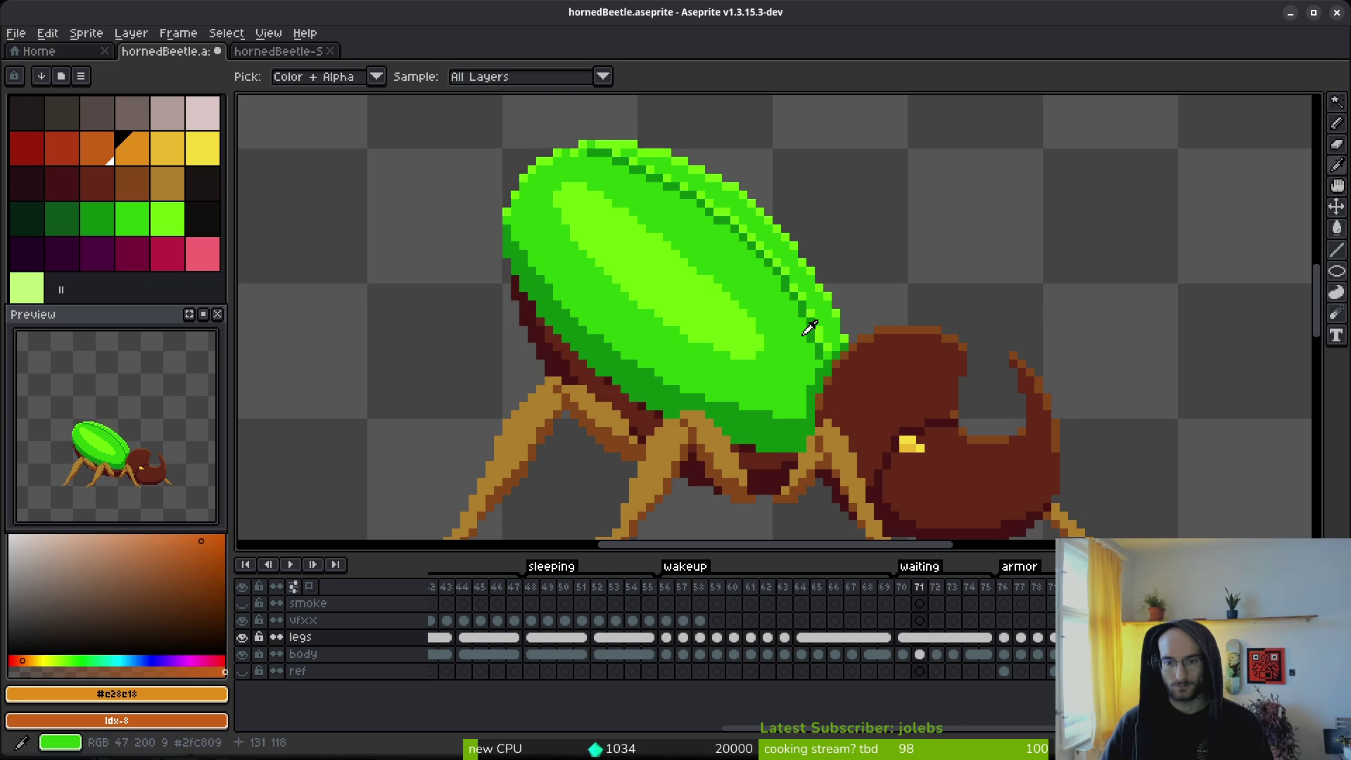
{"action": "key", "text": "Left"}
{"action": "key", "text": "Right"}
{"action": "key", "text": "Right"}
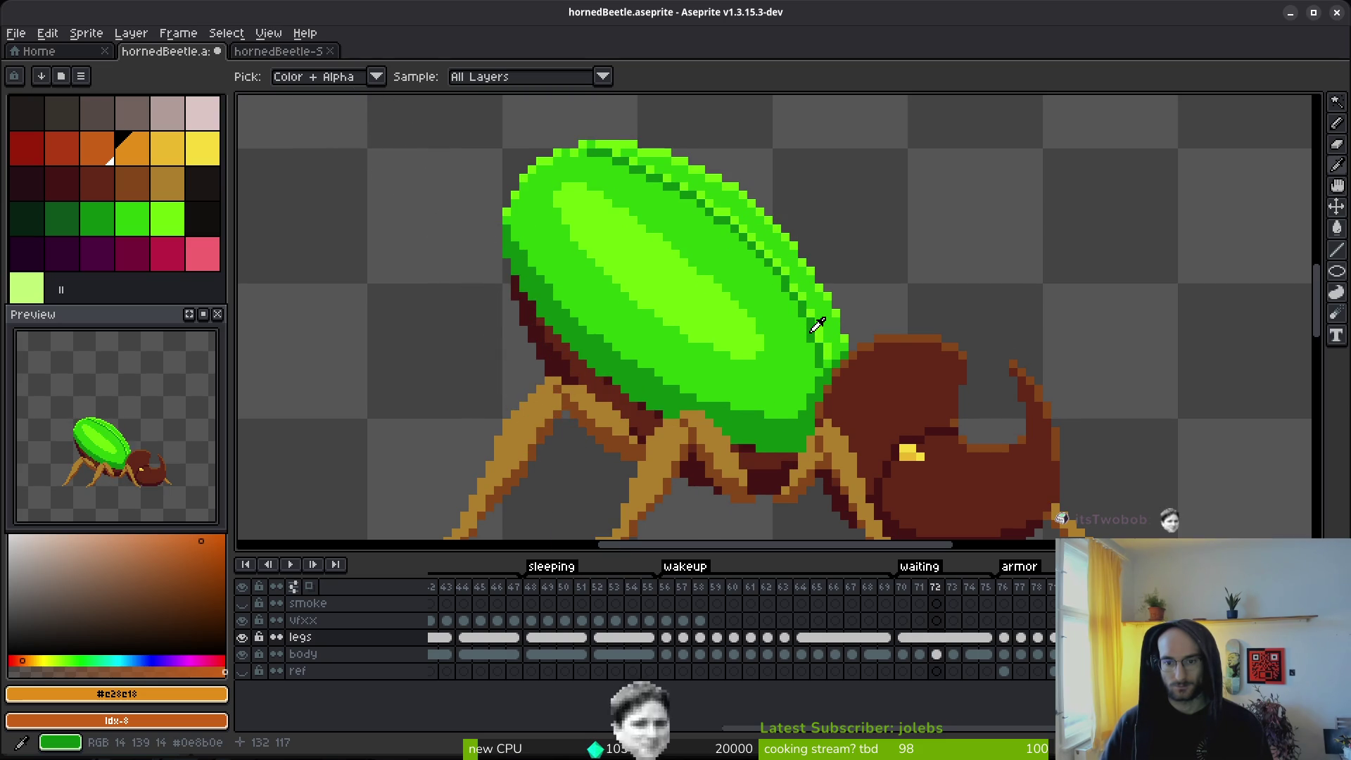
{"action": "key", "text": "Right"}
{"action": "key", "text": "w"}
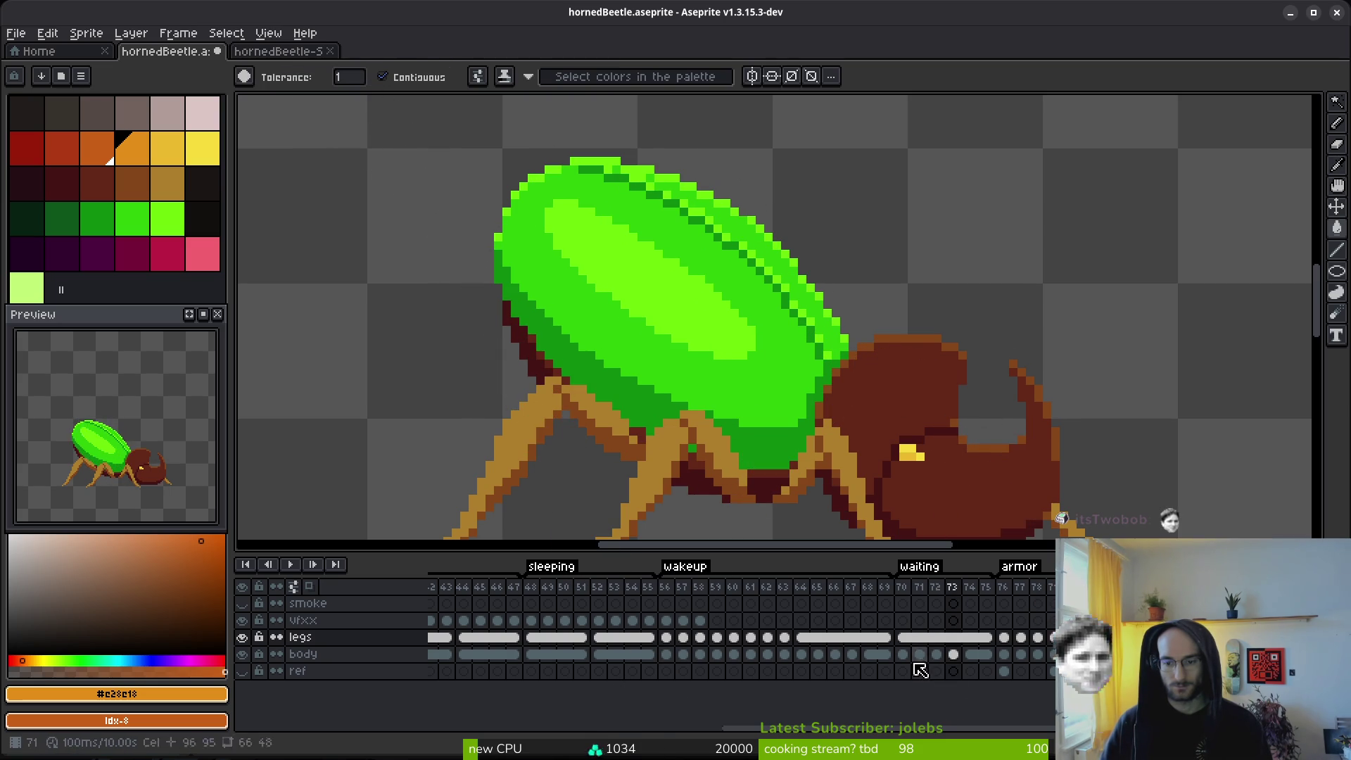
Step: Inspect the body cels at frames 70–73 to review each beetle pose
{"action": "left_click", "coordinate": [953, 654]}
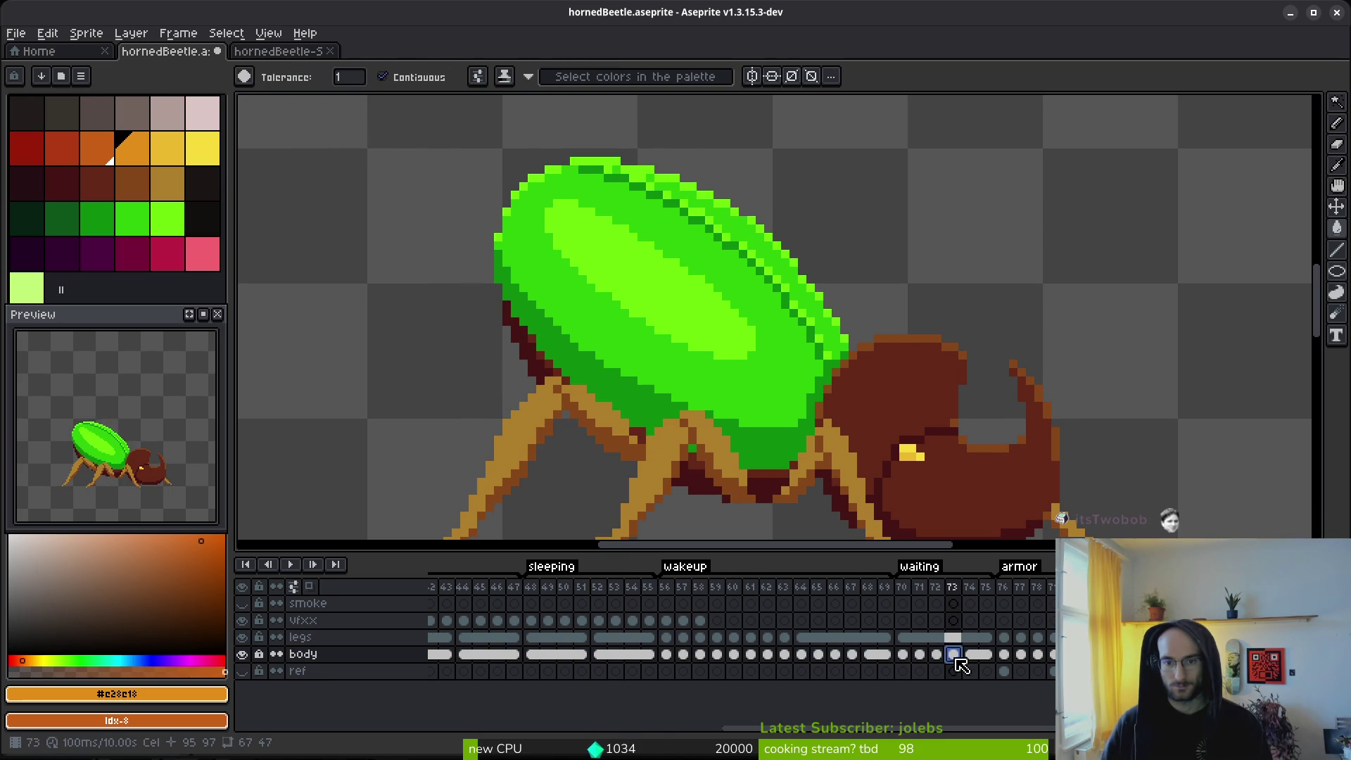
{"action": "key", "text": "Left"}
{"action": "key", "text": "Left"}
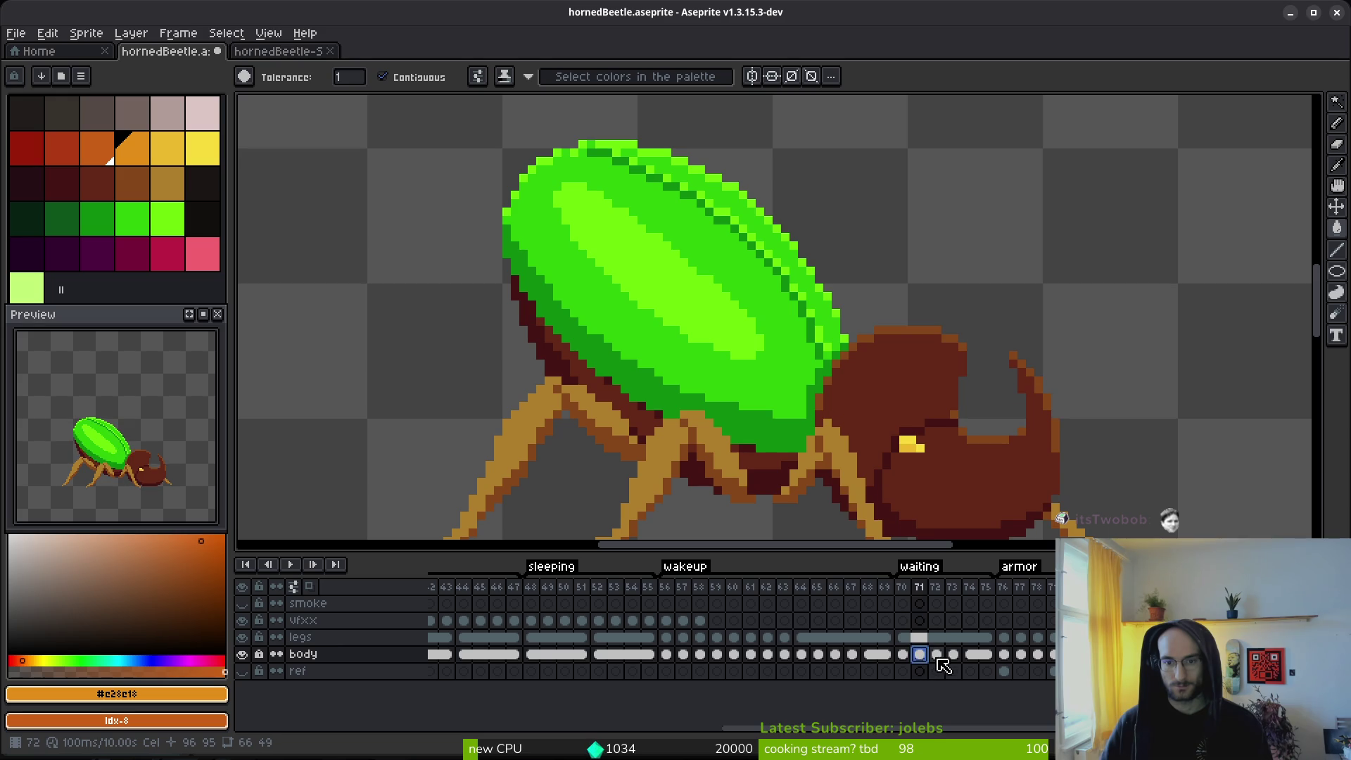
{"action": "key", "text": "Right"}
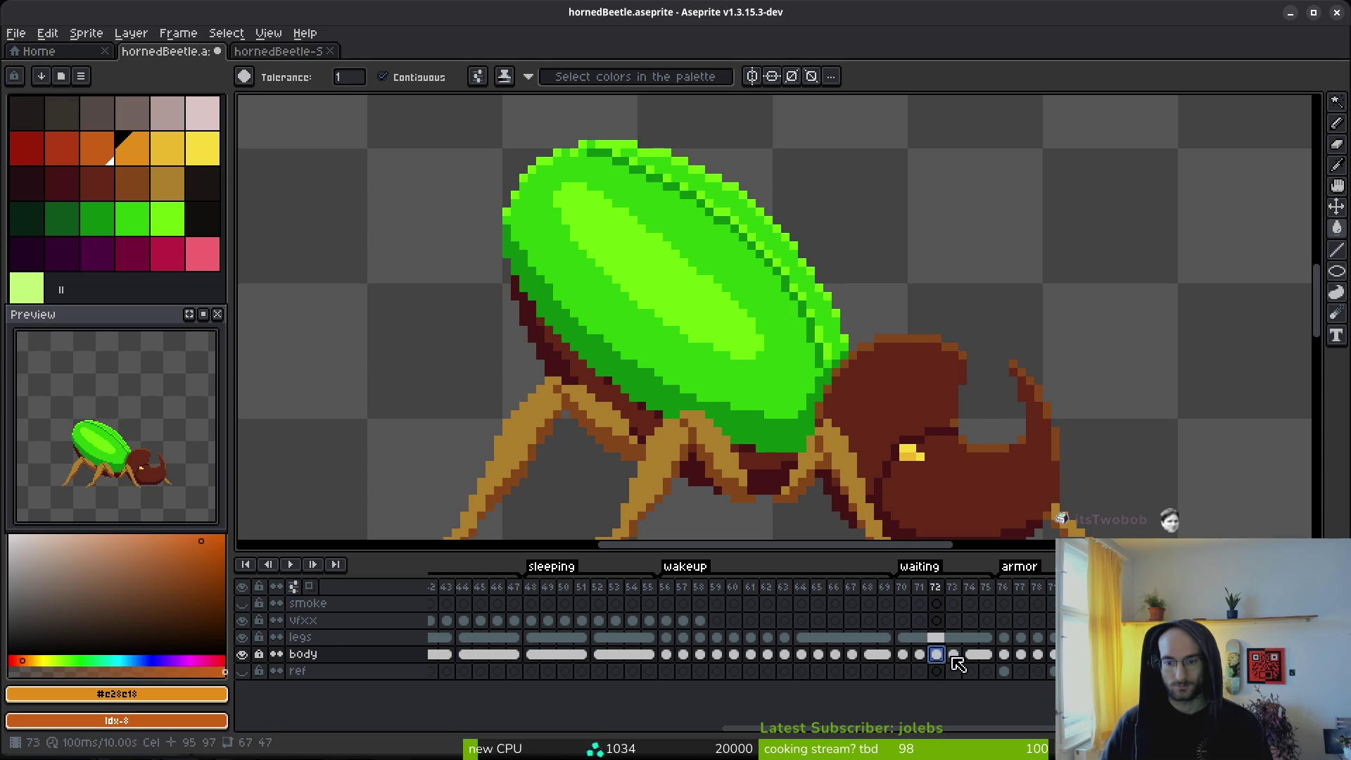
{"action": "left_click", "coordinate": [954, 655]}
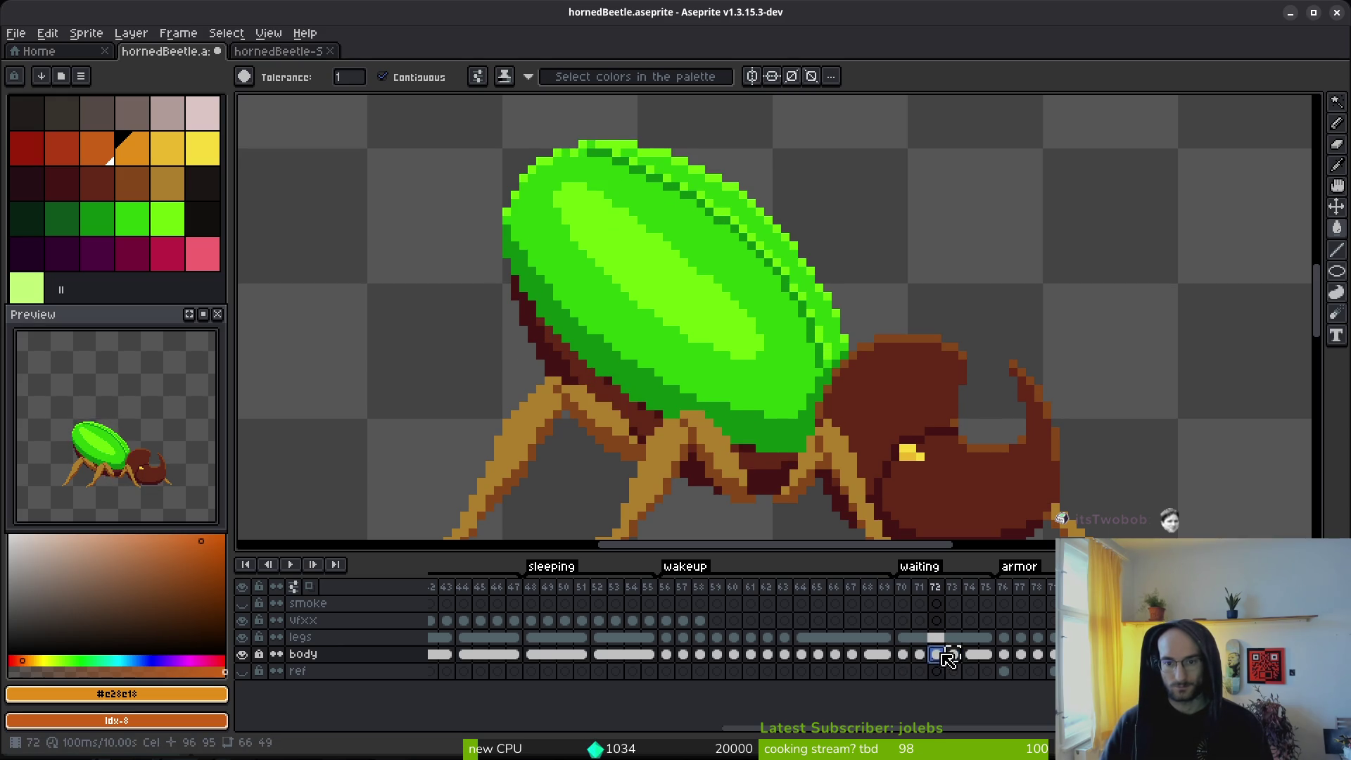
{"action": "left_click", "coordinate": [924, 655]}
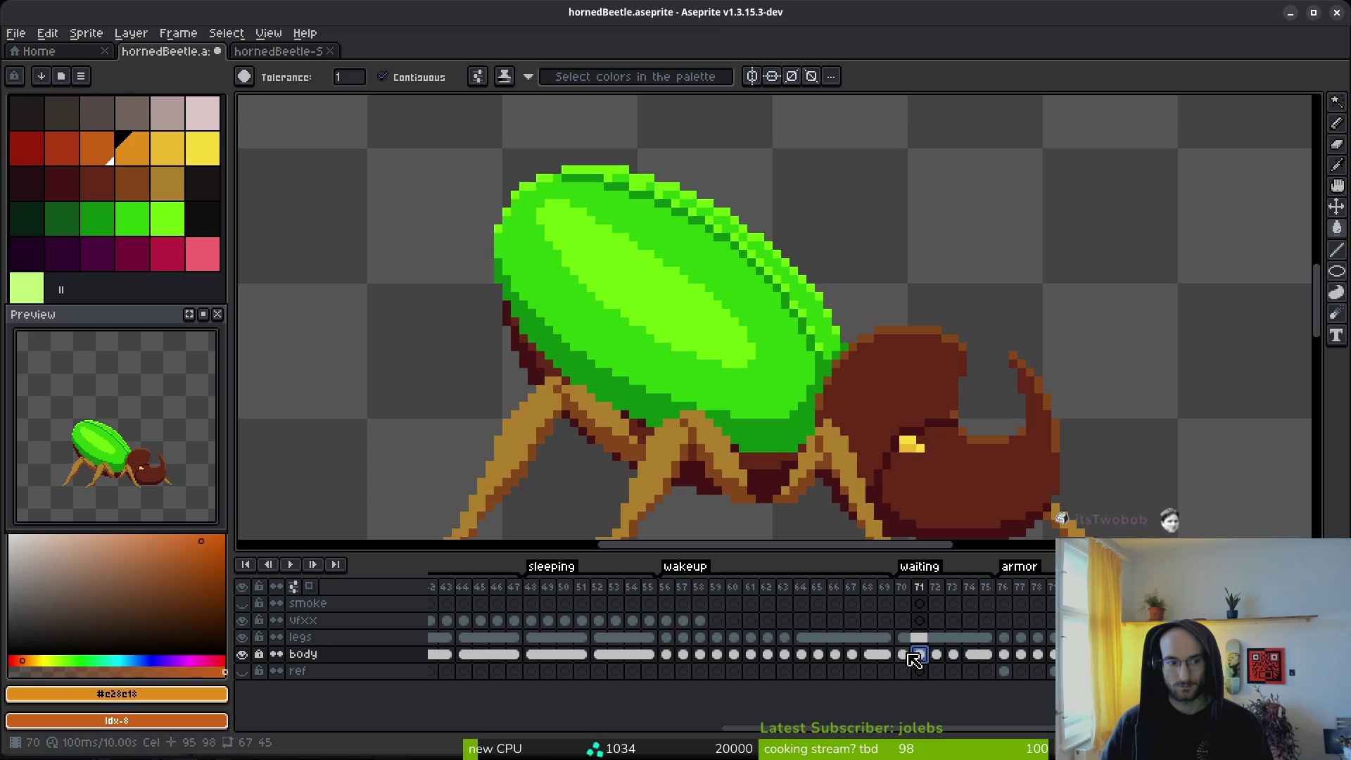
{"action": "left_click", "coordinate": [910, 654]}
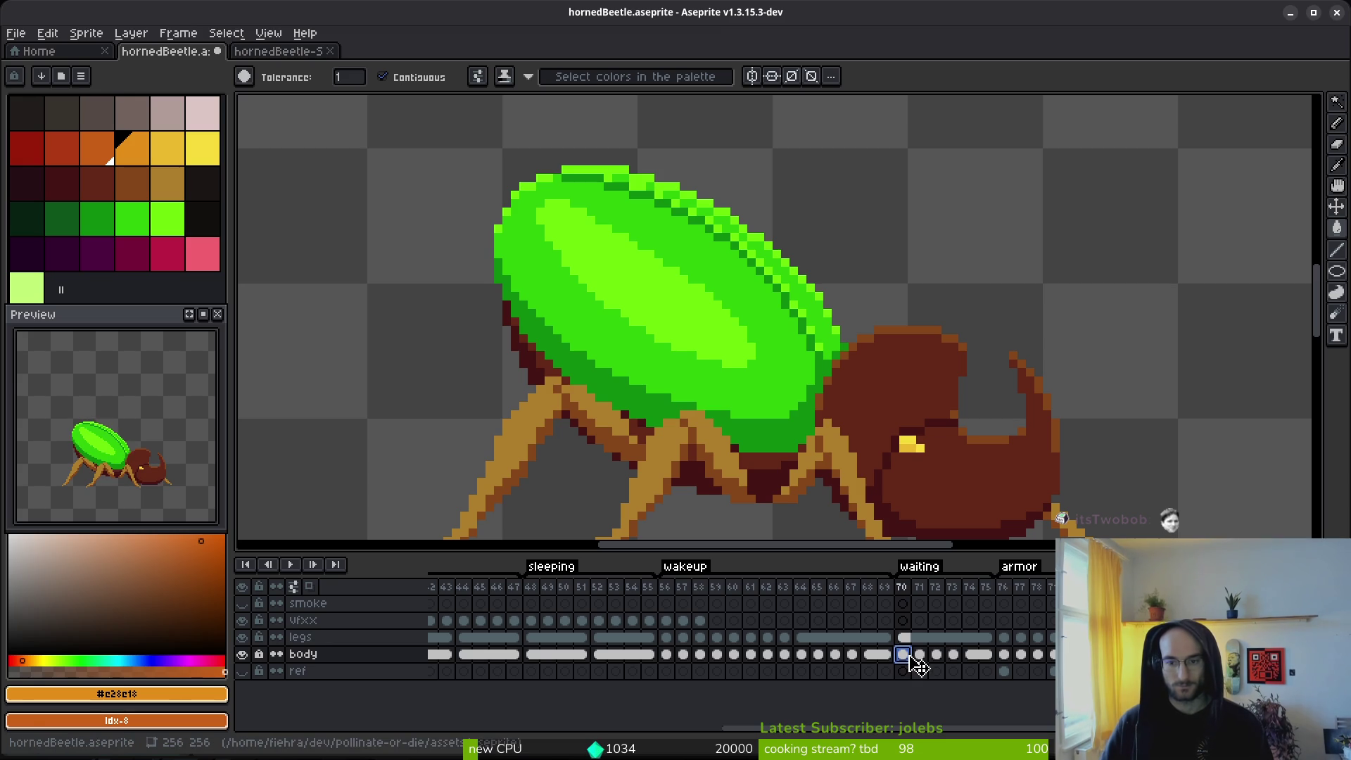
{"action": "left_click", "coordinate": [936, 654]}
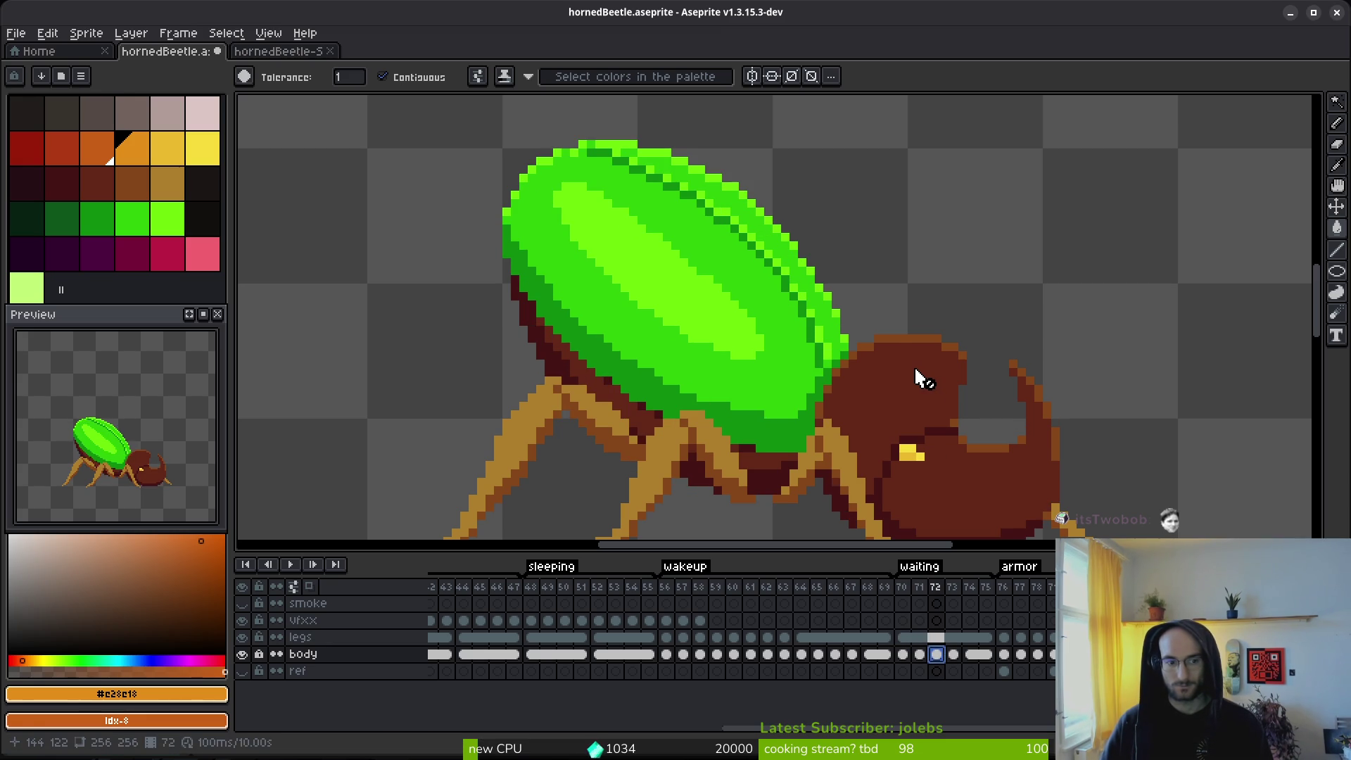
Step: Toggle undo and redo to compare the shell shift, ending with the copied range restored
{"action": "key", "text": "ctrl+y"}
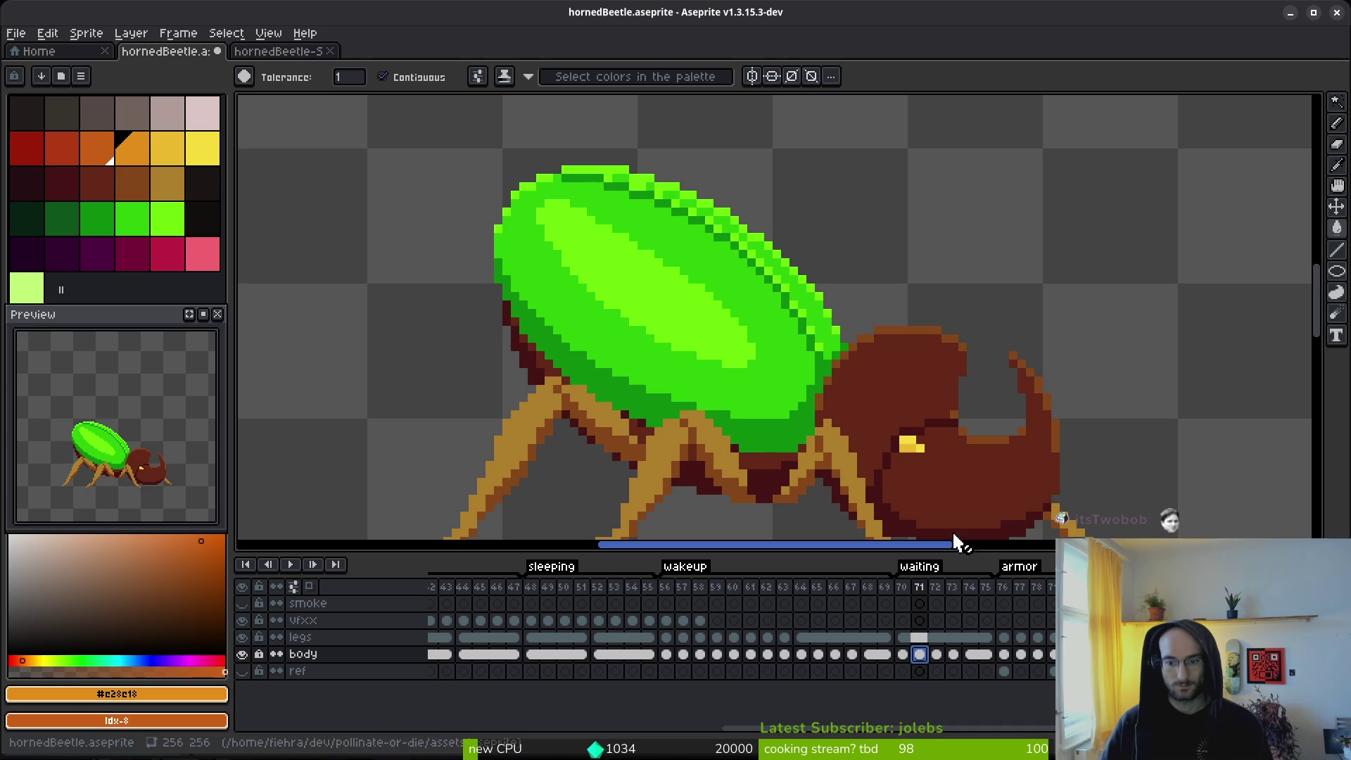
{"action": "key", "text": "ctrl+z"}
{"action": "key", "text": "ctrl+y"}
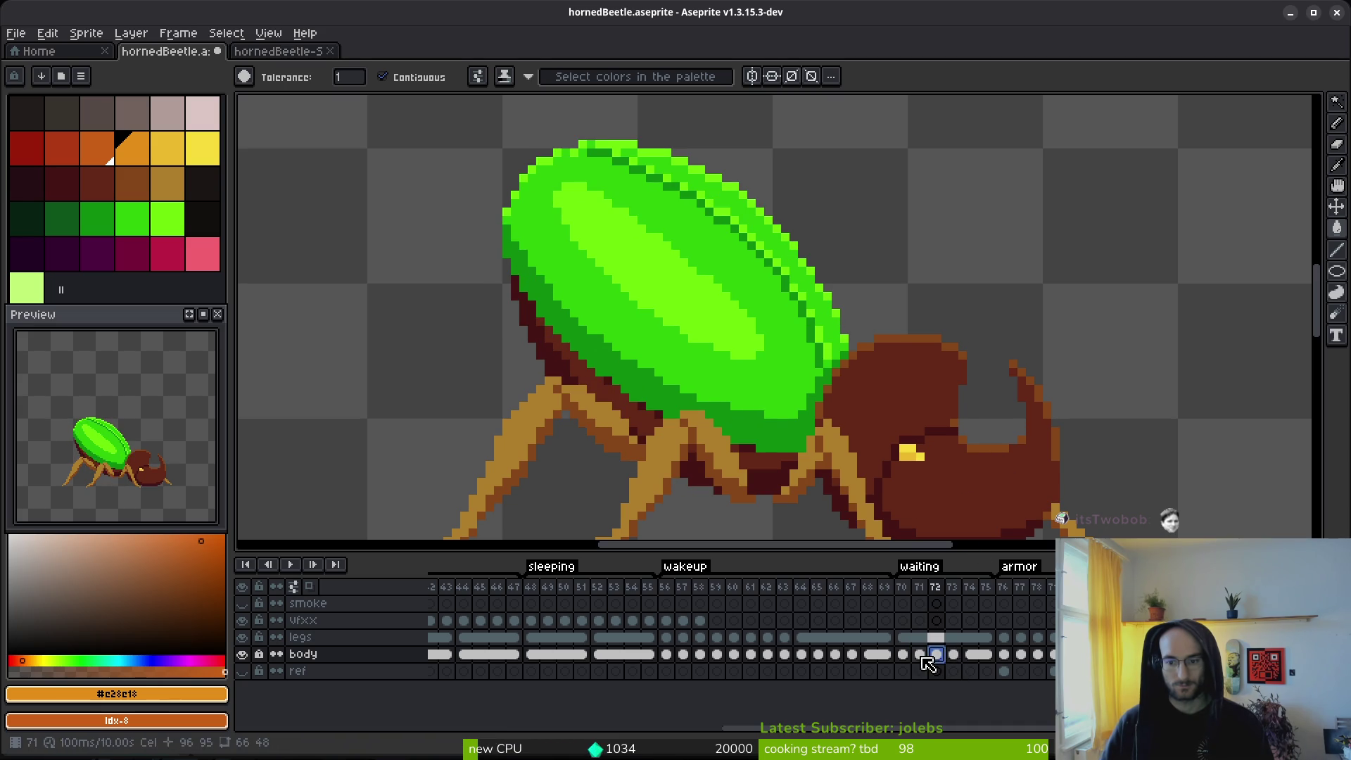
{"action": "key", "text": "ctrl+y"}
{"action": "key", "text": "ctrl+z"}
{"action": "key", "text": "ctrl+y"}
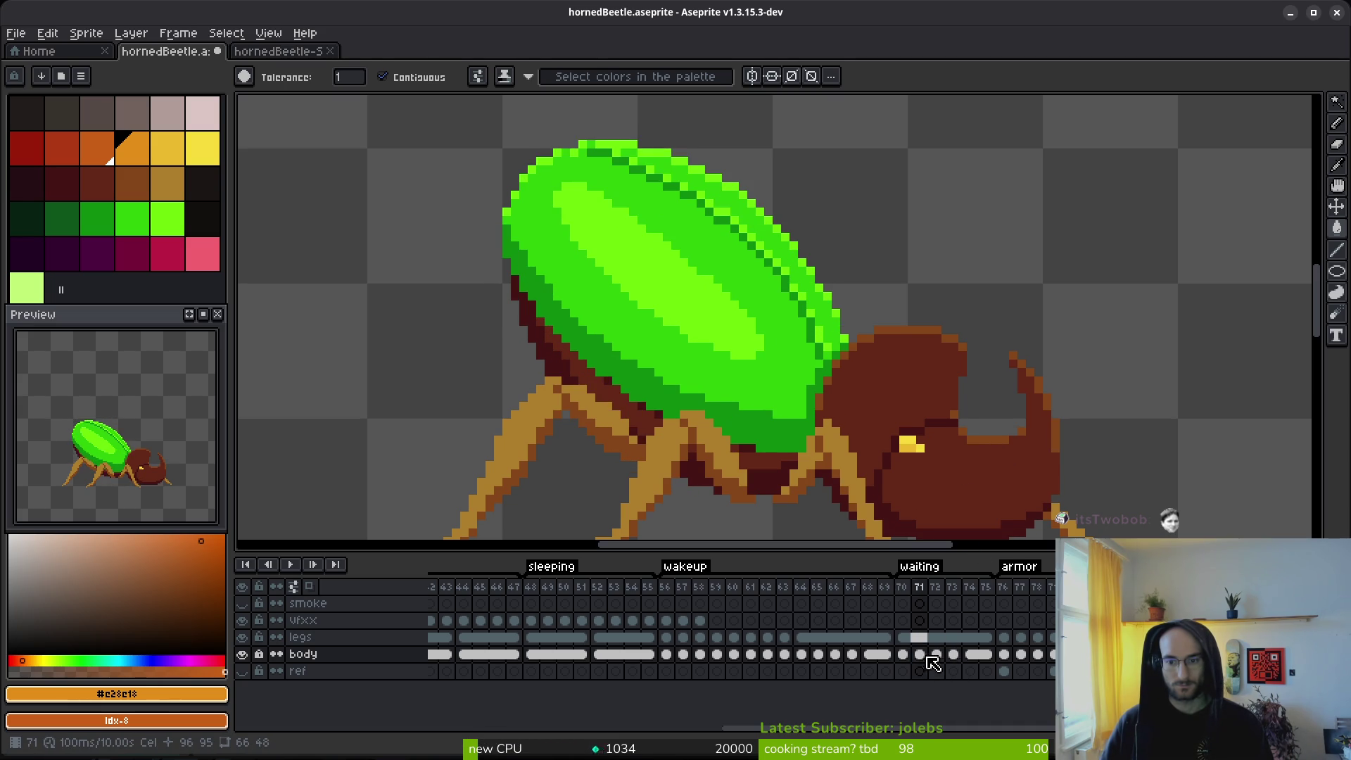
{"action": "key", "text": "ctrl+y"}
{"action": "key", "text": "ctrl+y"}
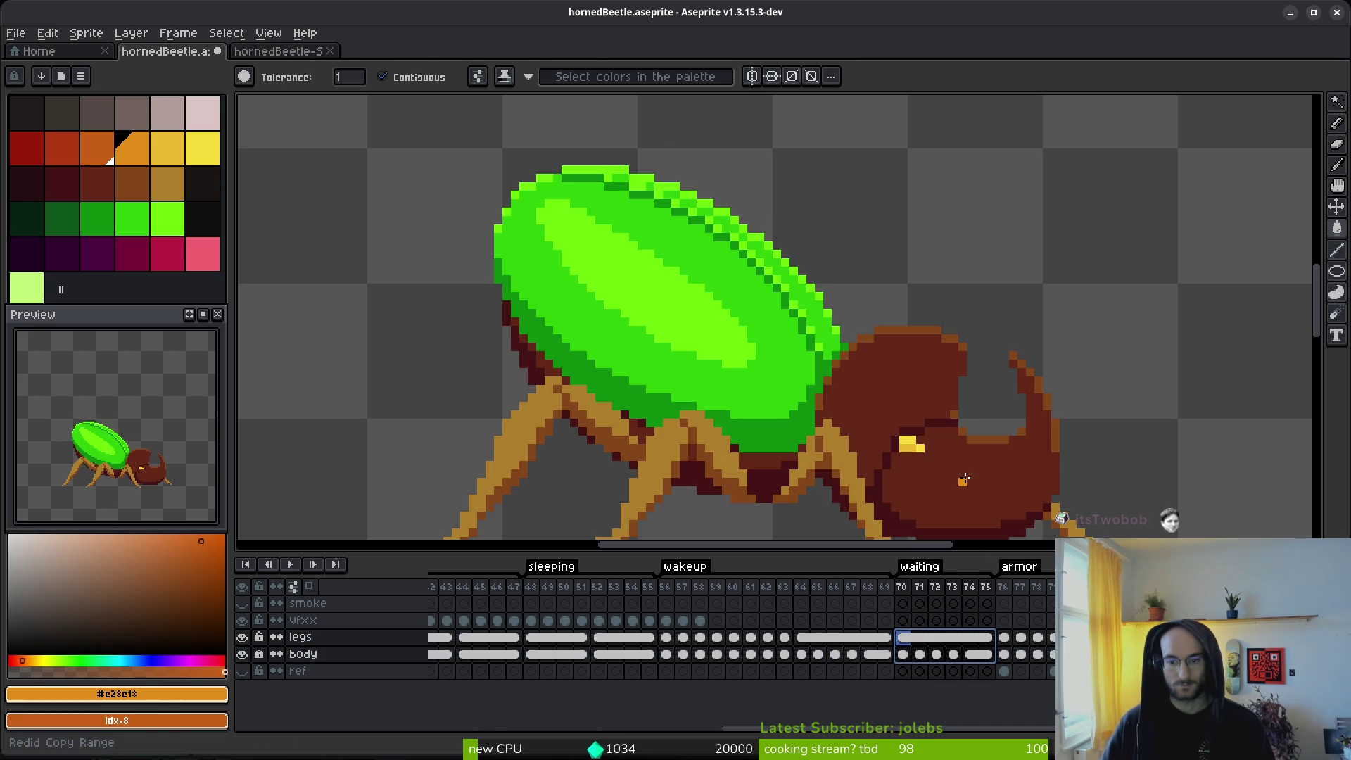
Step: Step through waiting frames 70–73 to review the beetle poses
{"action": "left_click", "coordinate": [919, 654]}
{"action": "key", "text": "i"}
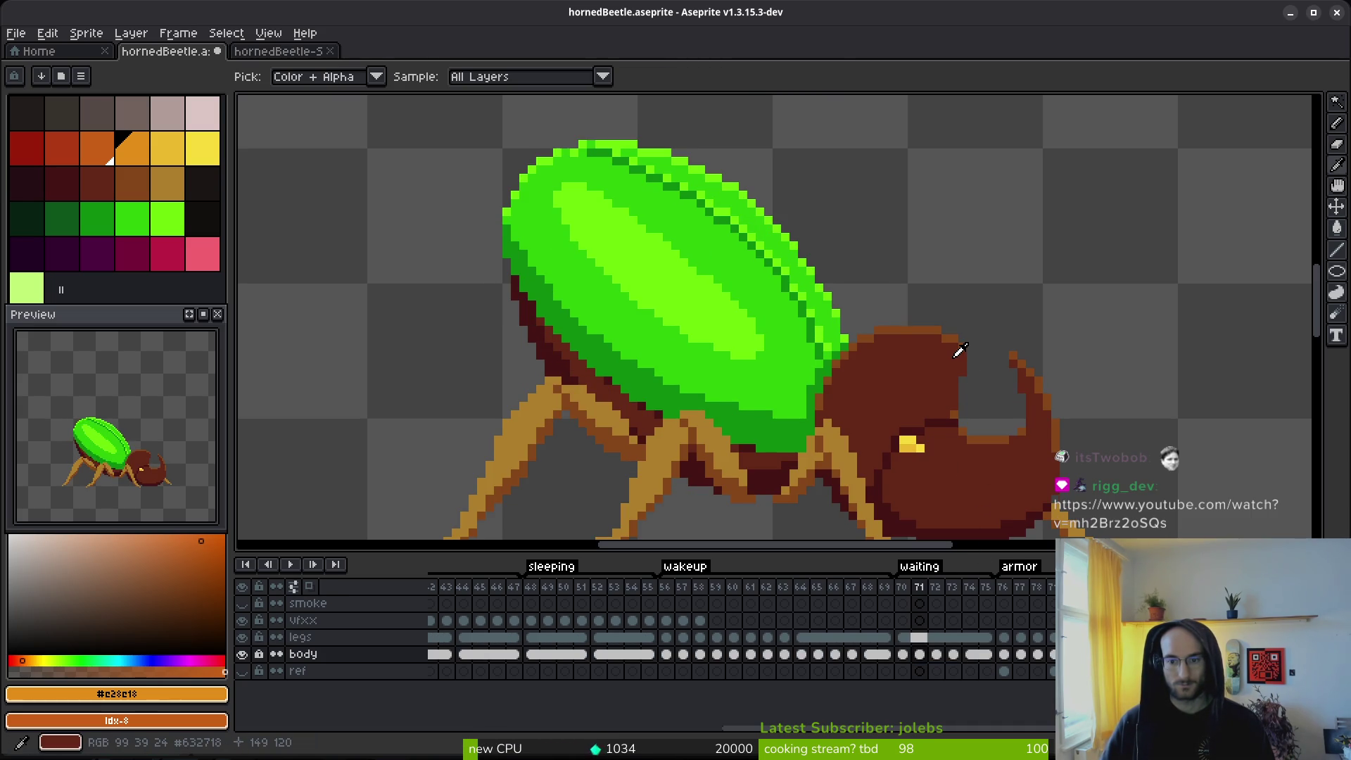
{"action": "key", "text": "period"}
{"action": "key", "text": "period"}
{"action": "key", "text": "period"}
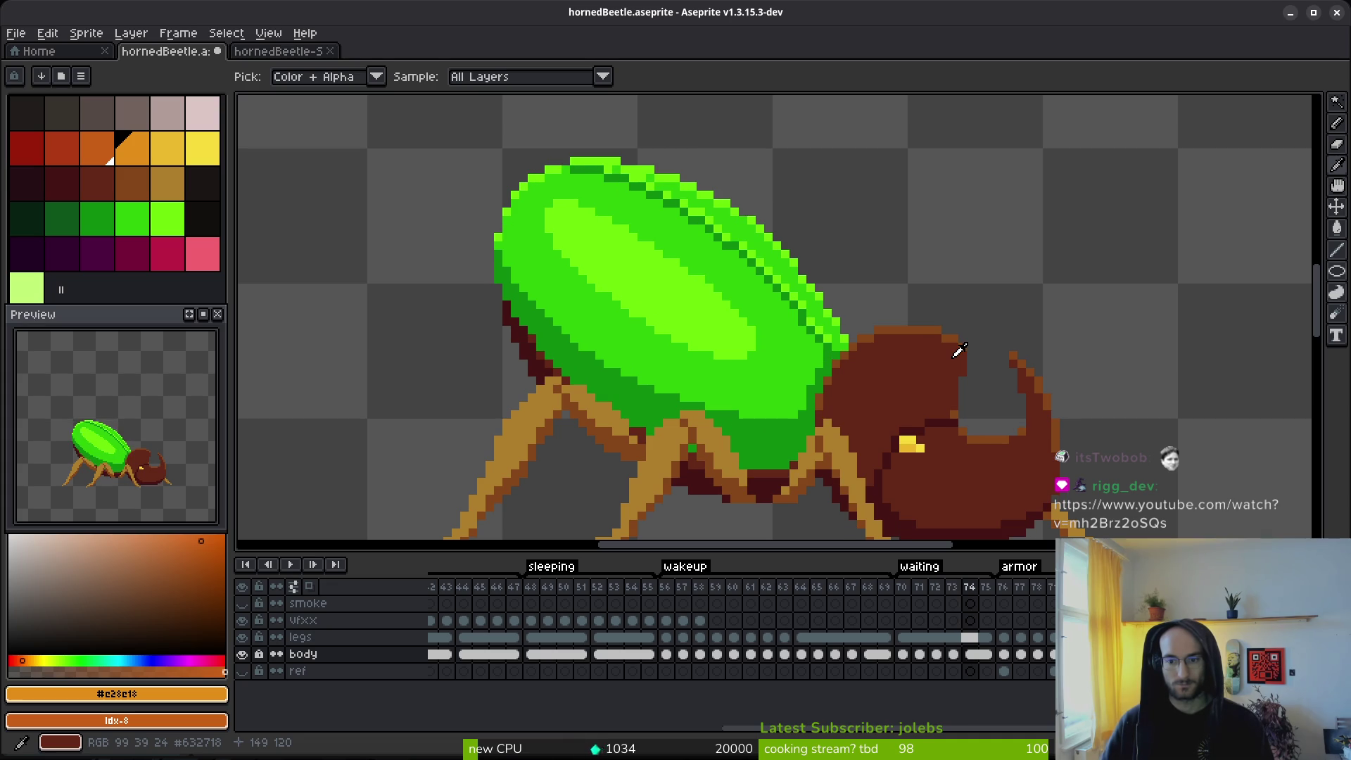
{"action": "key", "text": "comma"}
{"action": "key", "text": "comma"}
{"action": "key", "text": "comma"}
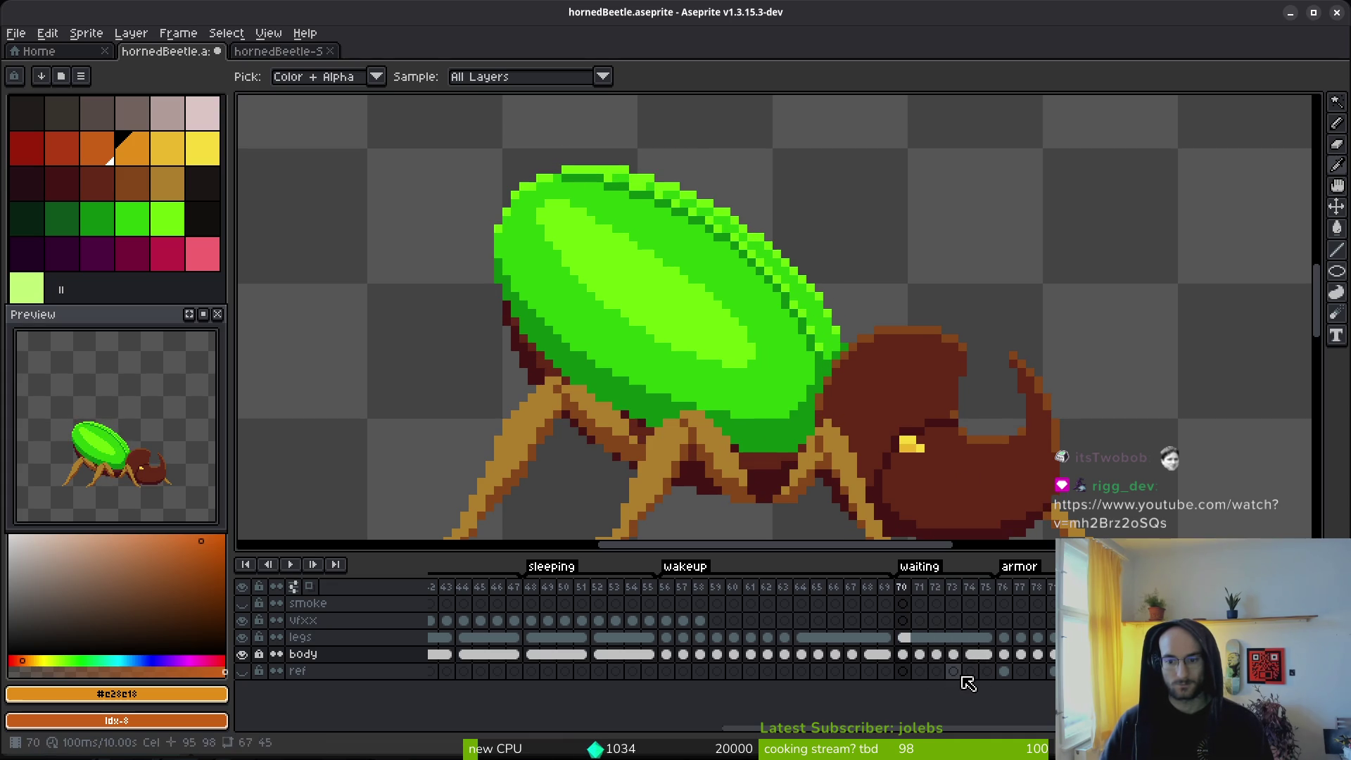
{"action": "key", "text": "period"}
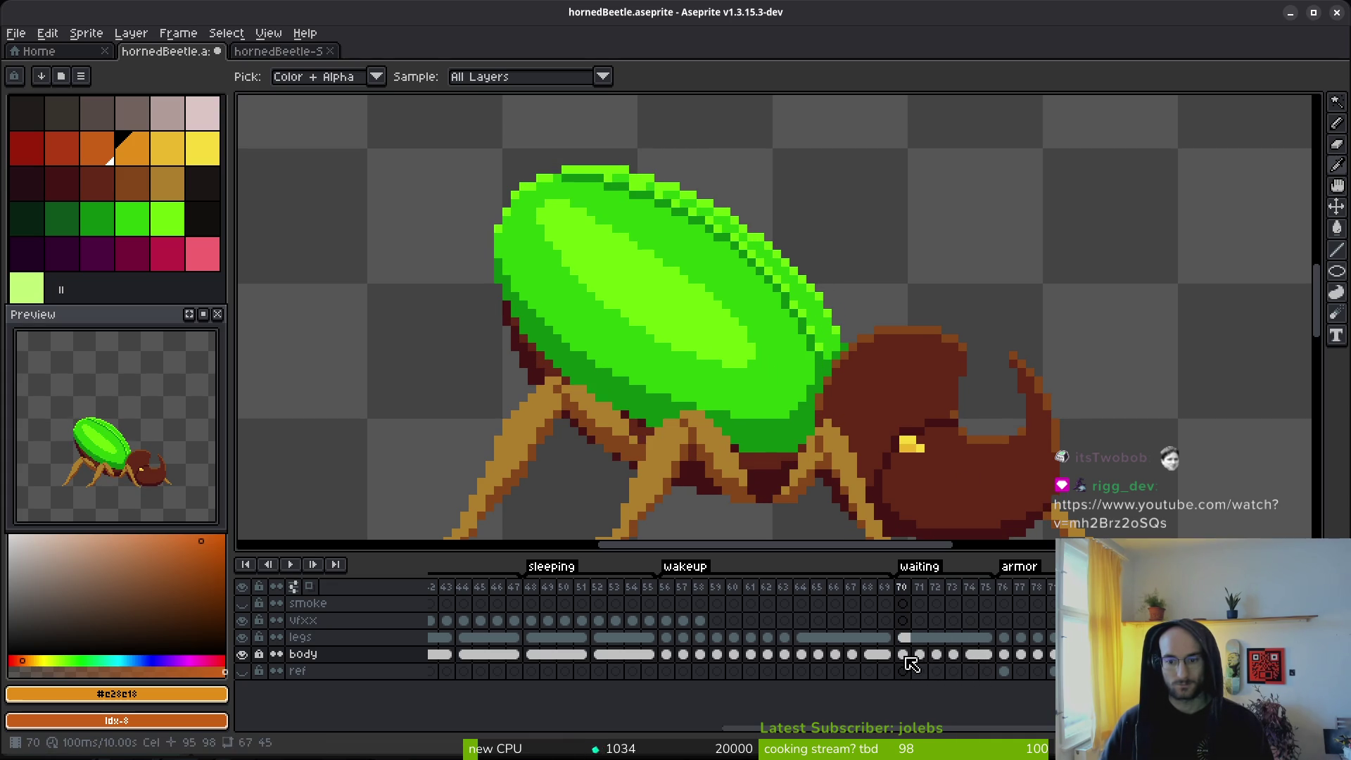
{"action": "left_click", "coordinate": [951, 654]}
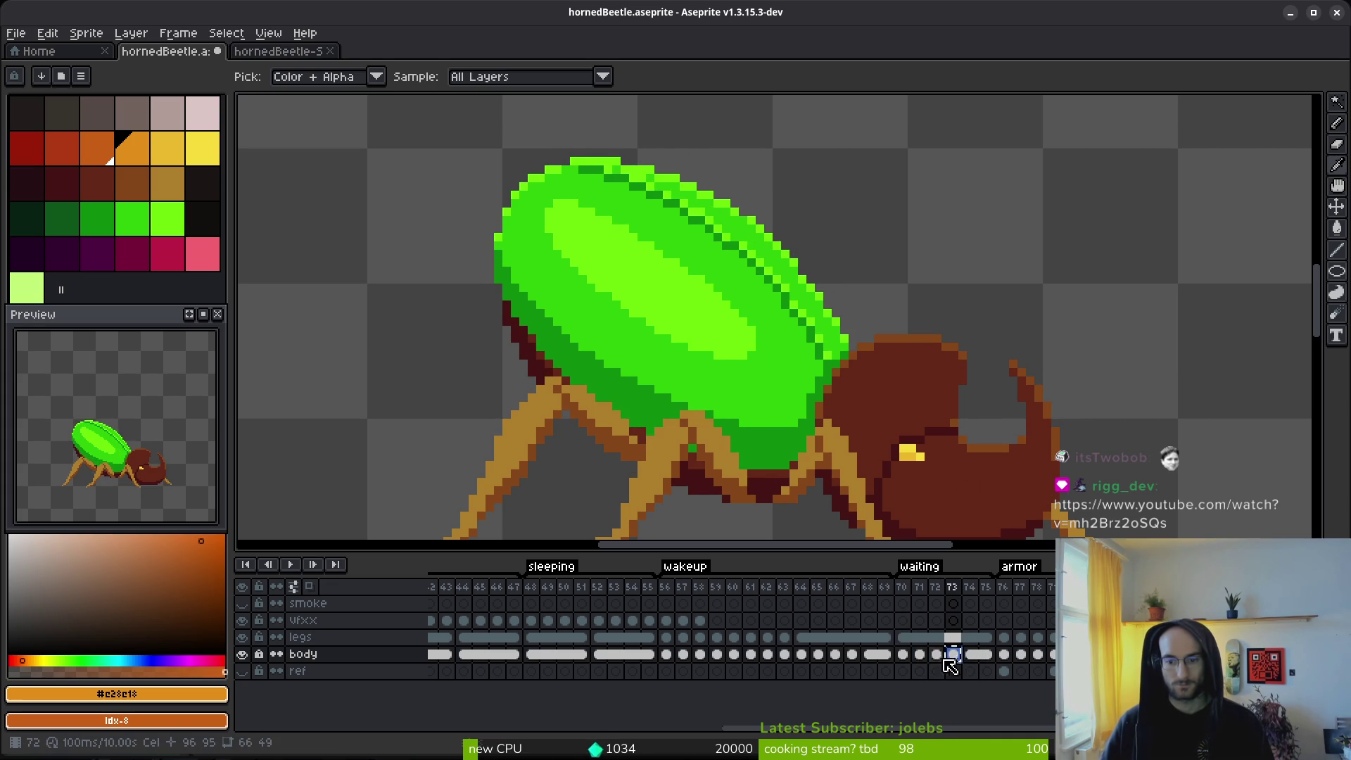
{"action": "left_click", "coordinate": [938, 654]}
{"action": "left_click", "coordinate": [903, 654]}
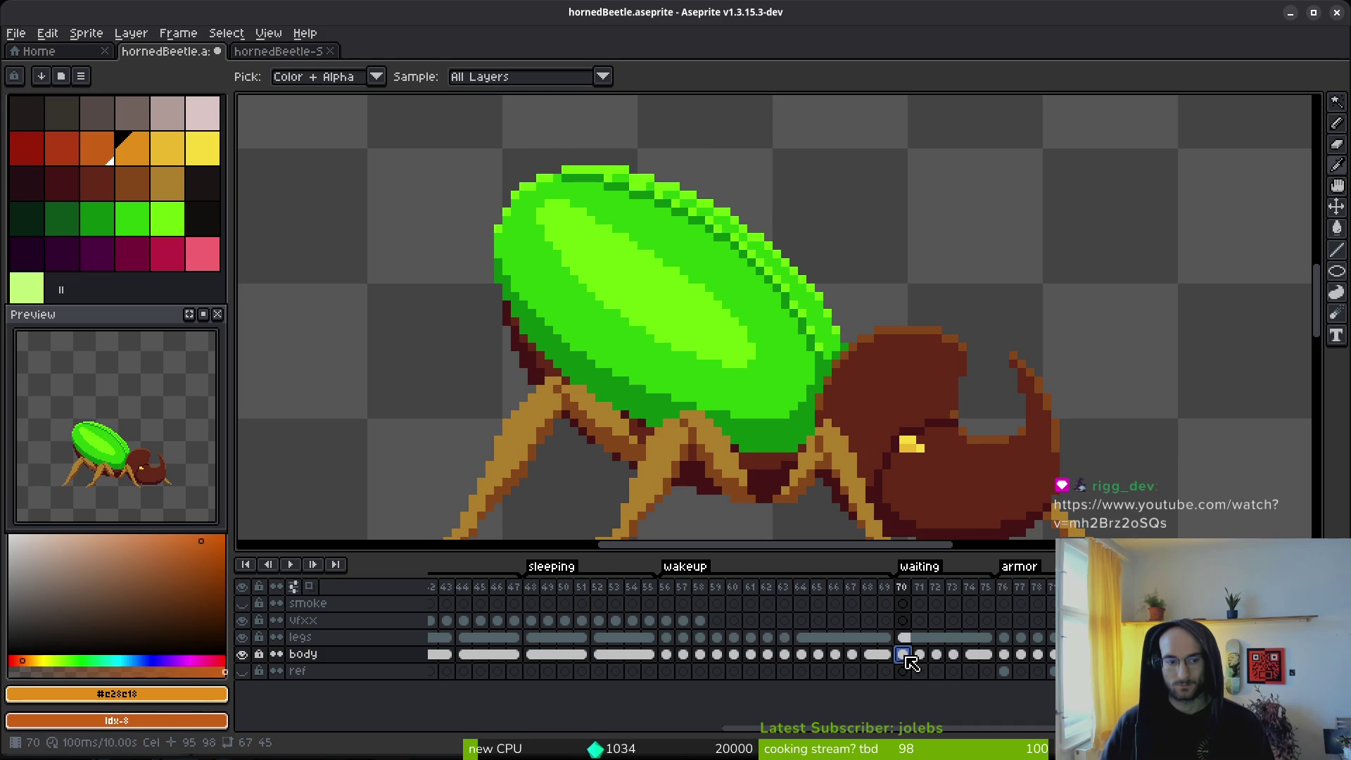
Step: Reframe the beetle on the canvas, save hornedBeetle.aseprite, and open Export Sprite Sheet
{"action": "mouse_move", "coordinate": [853, 476]}
{"action": "left_mouse_down"}
{"action": "mouse_move", "coordinate": [847, 361]}
{"action": "mouse_move", "coordinate": [636, 355]}
{"action": "left_mouse_up"}
{"action": "key", "text": "w"}
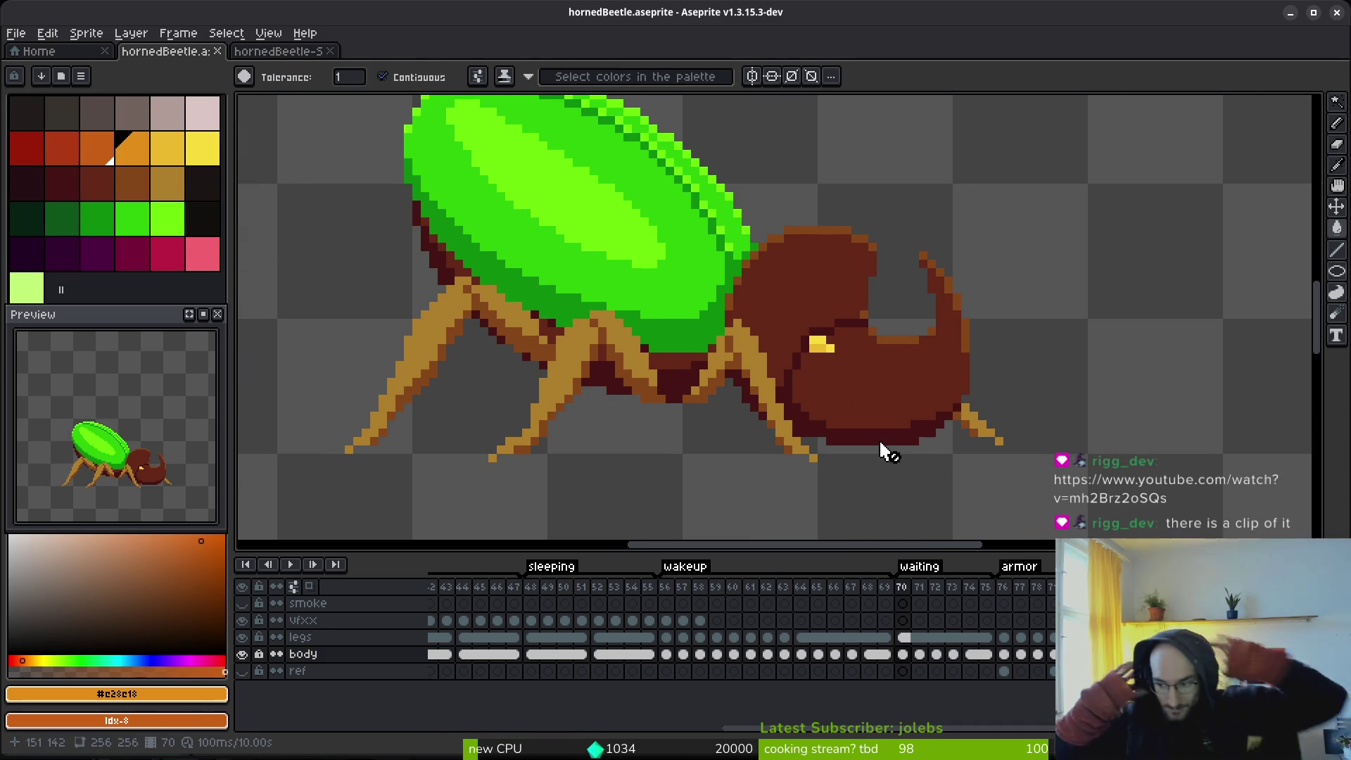
{"action": "scroll", "coordinate": [766, 416], "scroll_direction": "down", "scroll_amount": 1}
{"action": "key", "text": "ctrl+s"}
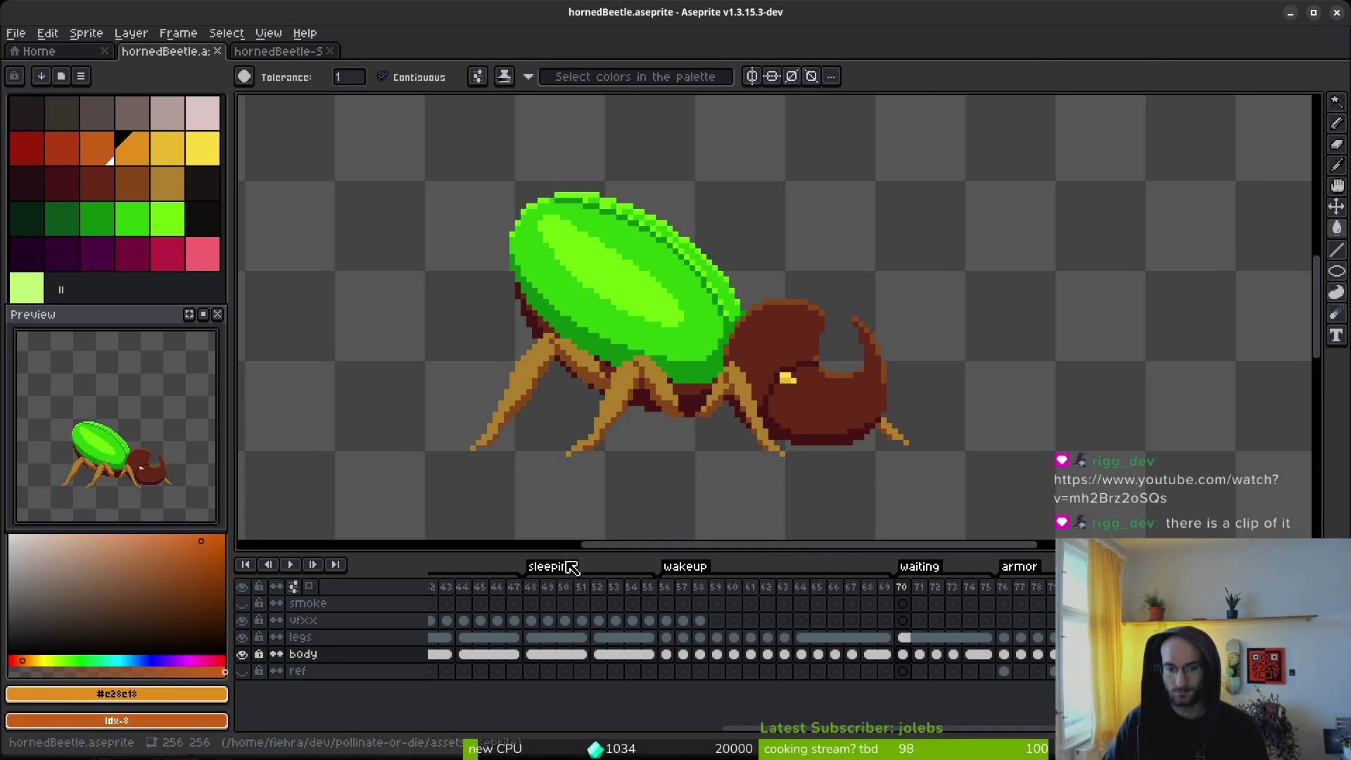
{"action": "key", "text": "ctrl+e"}
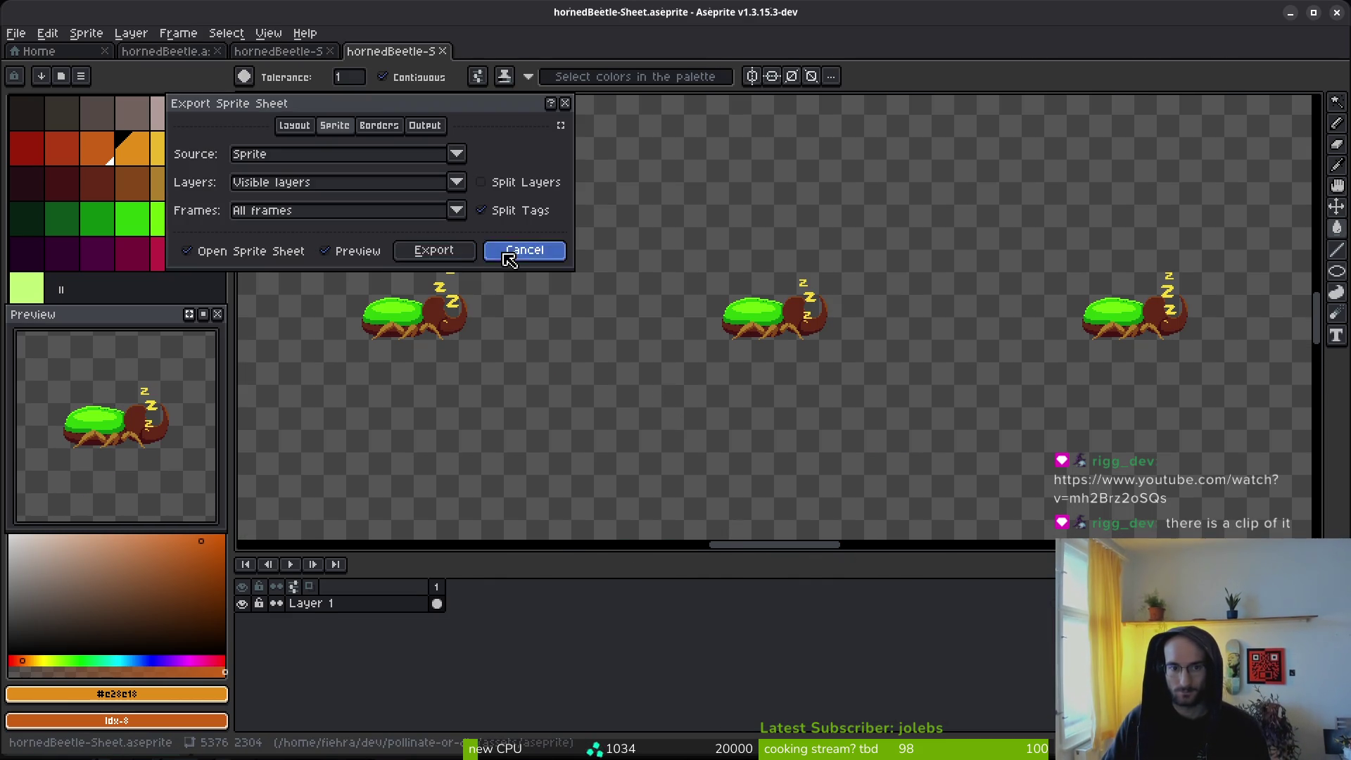
Step: Cancel the sprite sheet export and play the sleep and wakeup animation
{"action": "left_click", "coordinate": [528, 251]}
{"action": "left_click", "coordinate": [552, 587]}
{"action": "key", "text": "Return"}
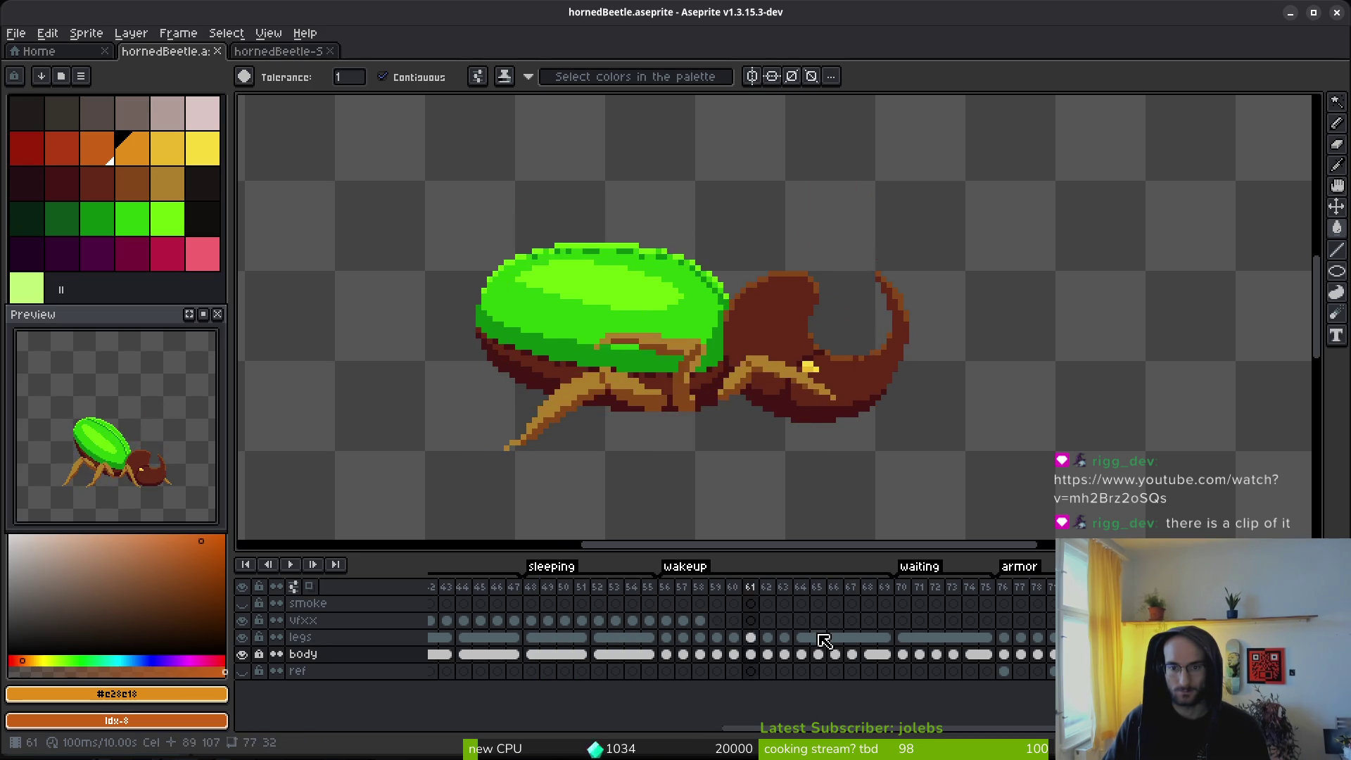
Step: Select frames 64–69 across all layers and delete them
{"action": "left_click_drag", "start_coordinate": [804, 591], "coordinate": [884, 589]}
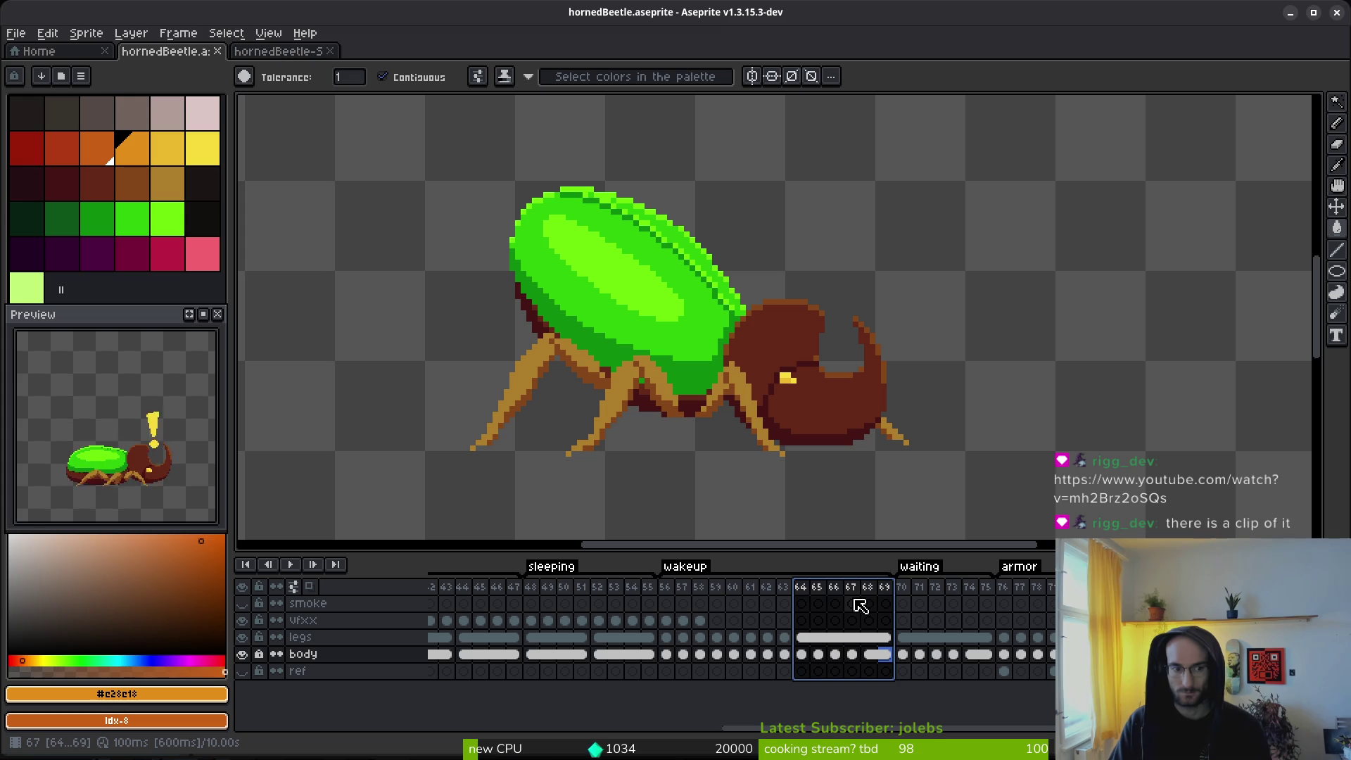
{"action": "mouse_move", "coordinate": [667, 591]}
{"action": "left_mouse_down"}
{"action": "mouse_move", "coordinate": [778, 613]}
{"action": "mouse_move", "coordinate": [944, 618]}
{"action": "mouse_move", "coordinate": [811, 623]}
{"action": "mouse_move", "coordinate": [922, 640]}
{"action": "mouse_move", "coordinate": [908, 635]}
{"action": "left_mouse_up"}
{"action": "left_click", "coordinate": [884, 637]}
{"action": "mouse_move", "coordinate": [806, 590]}
{"action": "left_mouse_down"}
{"action": "mouse_move", "coordinate": [896, 610]}
{"action": "mouse_move", "coordinate": [831, 616]}
{"action": "left_mouse_up"}
{"action": "left_click", "coordinate": [791, 597]}
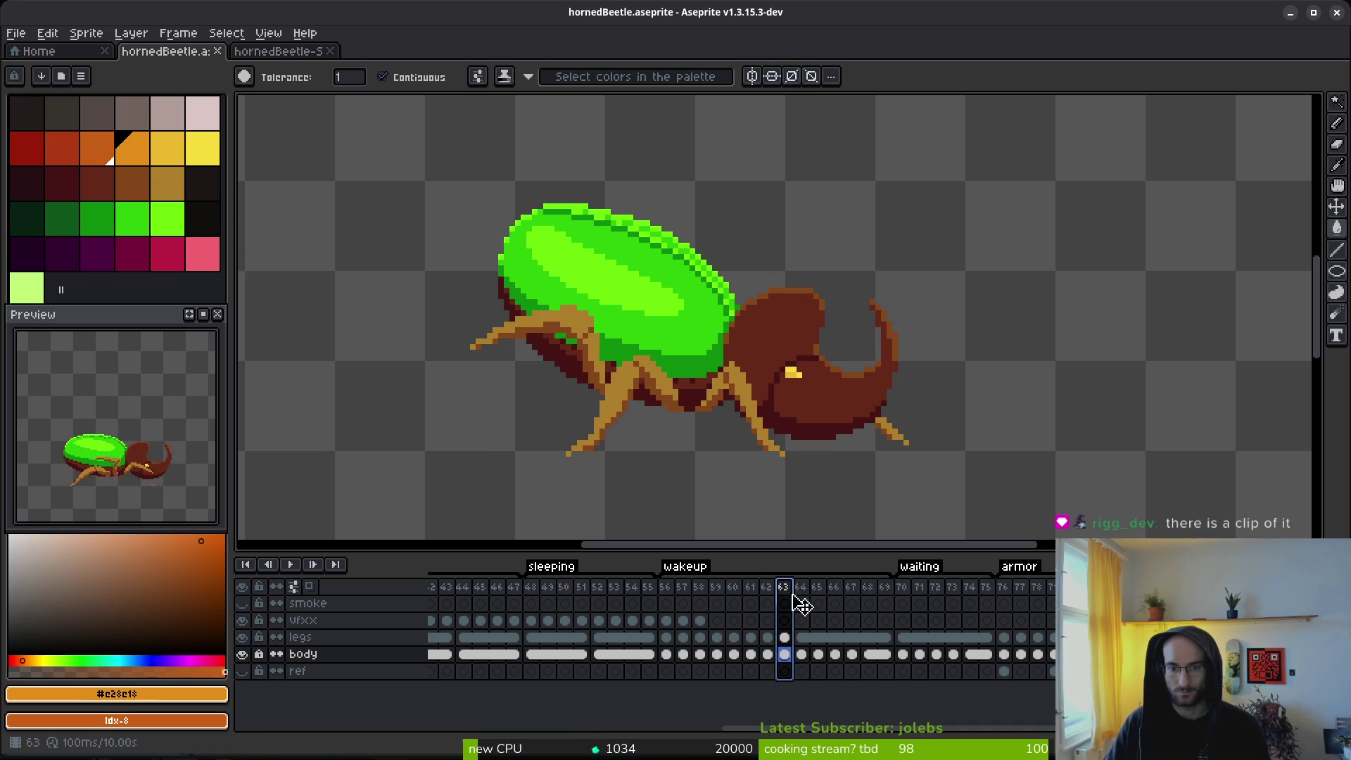
{"action": "left_click", "coordinate": [905, 592]}
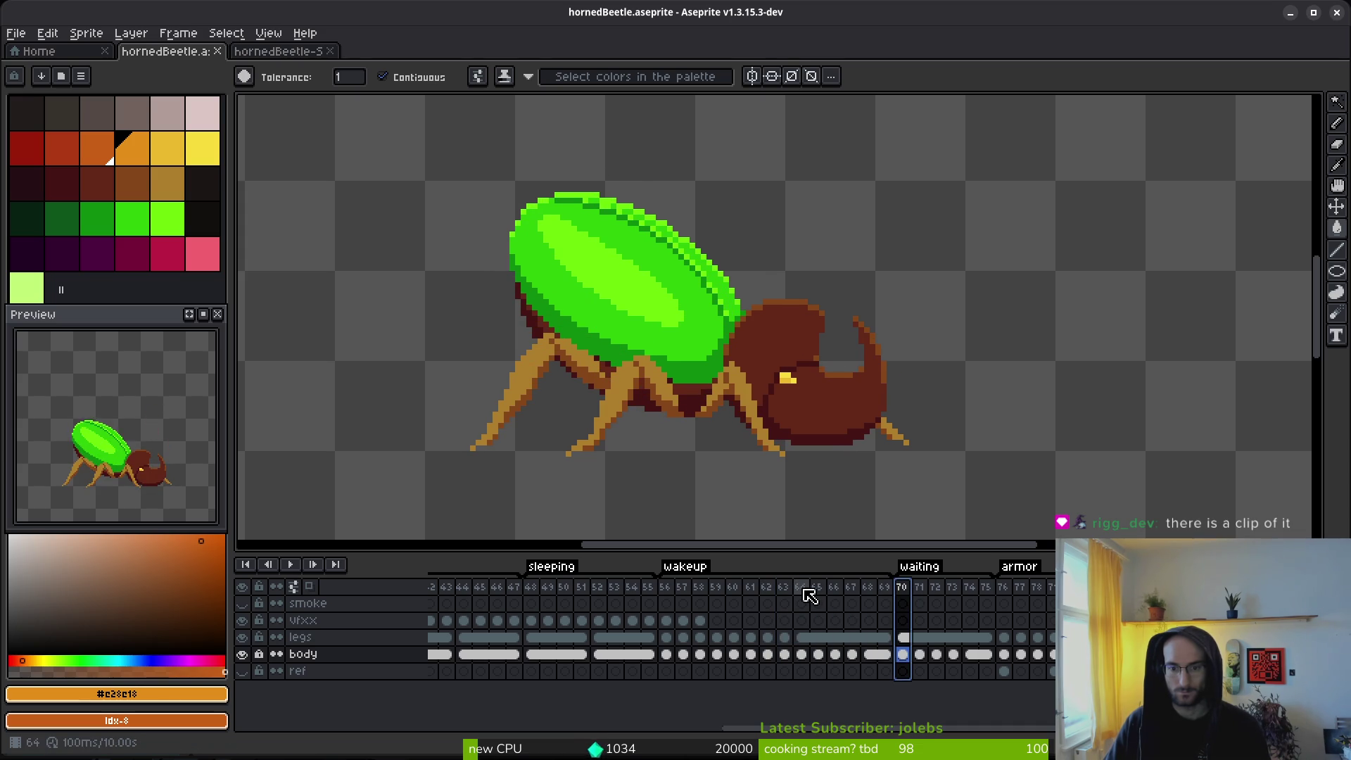
{"action": "left_click_drag", "start_coordinate": [802, 589], "coordinate": [869, 608]}
{"action": "key", "text": "alt+c"}
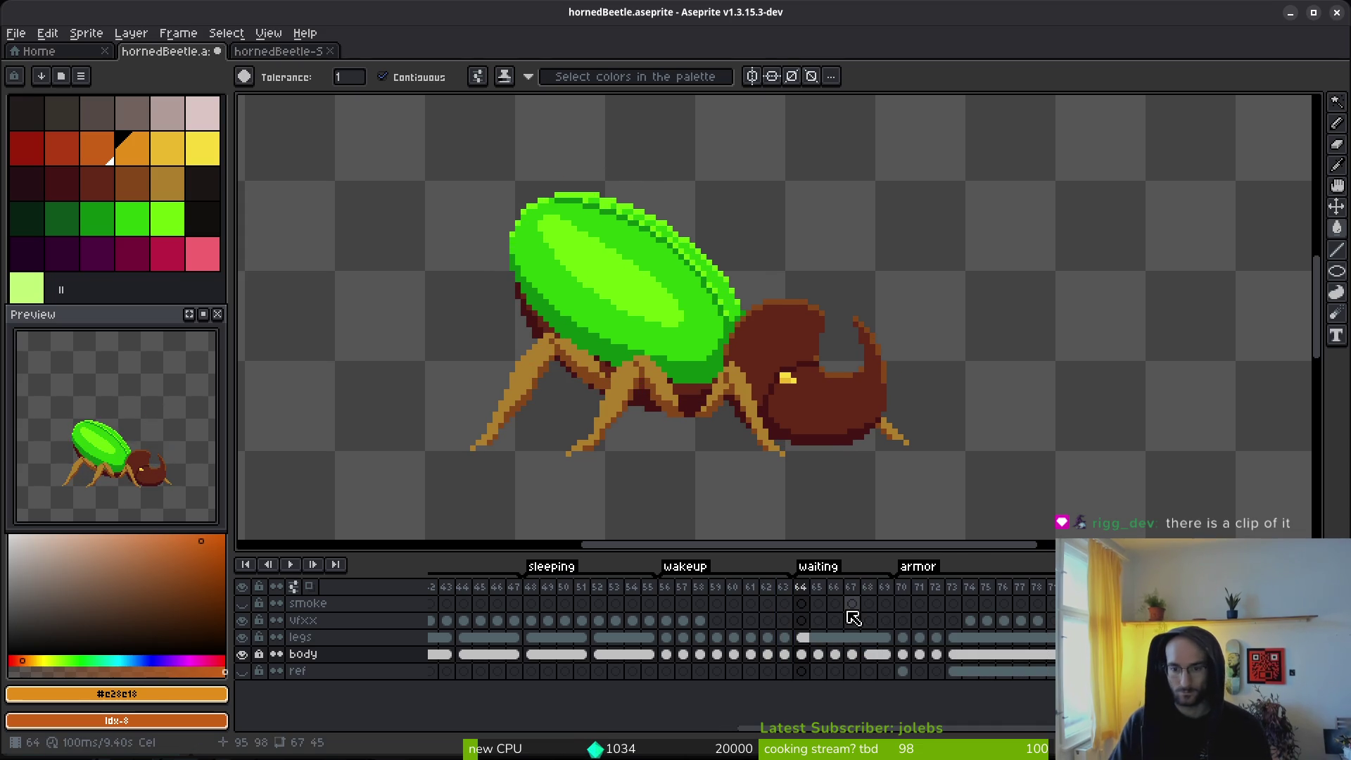
Step: Save the sprite, then move the waiting frames 64–69 to just before frame 90
{"action": "key", "text": "ctrl+s"}
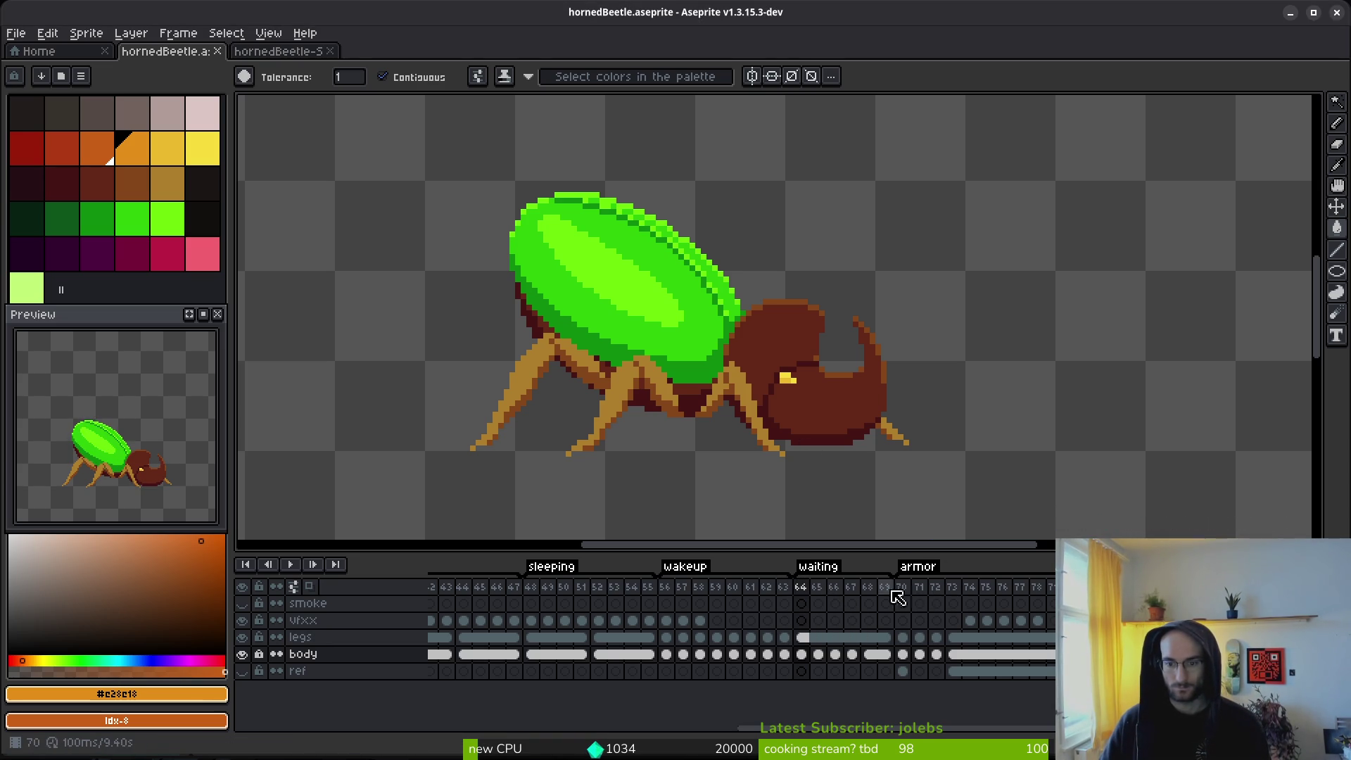
{"action": "left_click_drag", "start_coordinate": [803, 588], "coordinate": [887, 668]}
{"action": "mouse_move", "coordinate": [821, 589]}
{"action": "left_mouse_down"}
{"action": "mouse_move", "coordinate": [810, 583]}
{"action": "mouse_move", "coordinate": [960, 612]}
{"action": "left_mouse_up"}
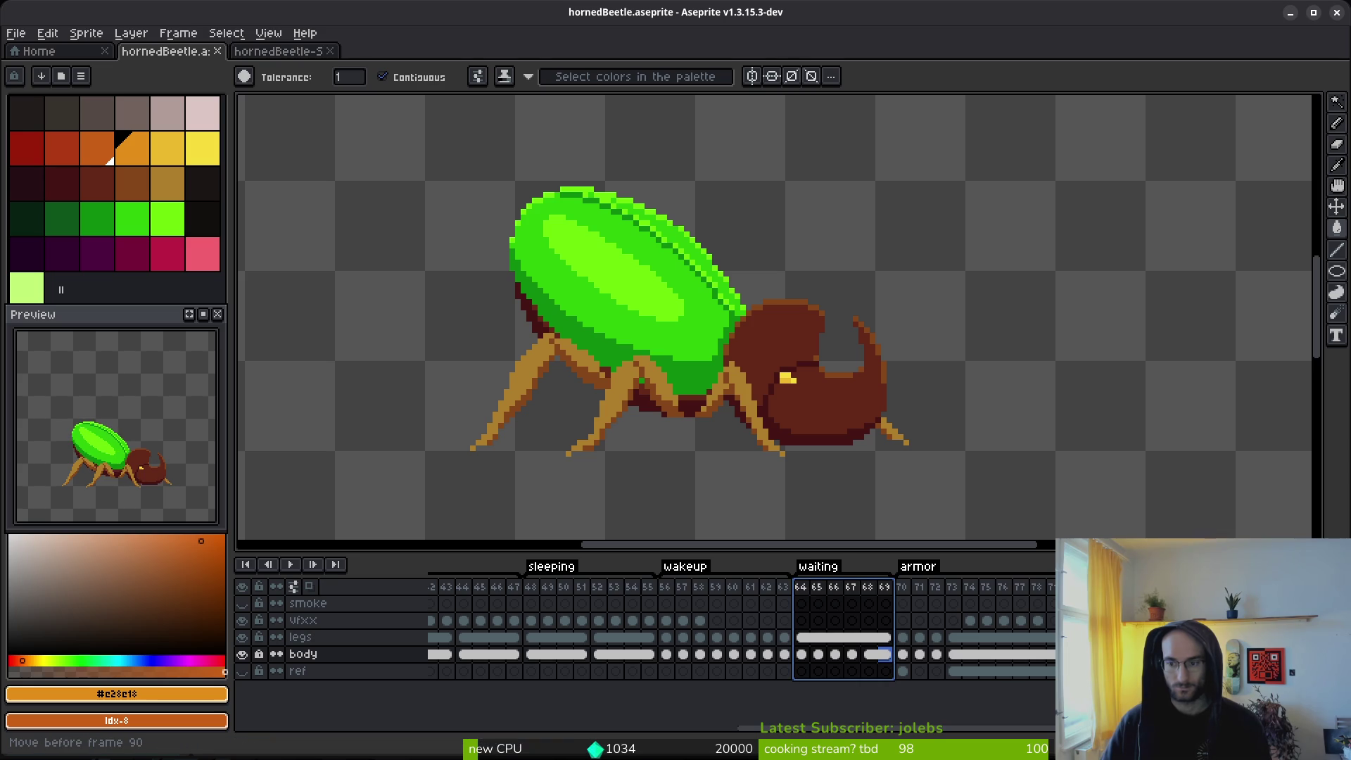
{"action": "left_click_drag", "start_coordinate": [1238, 588], "coordinate": [1239, 587]}
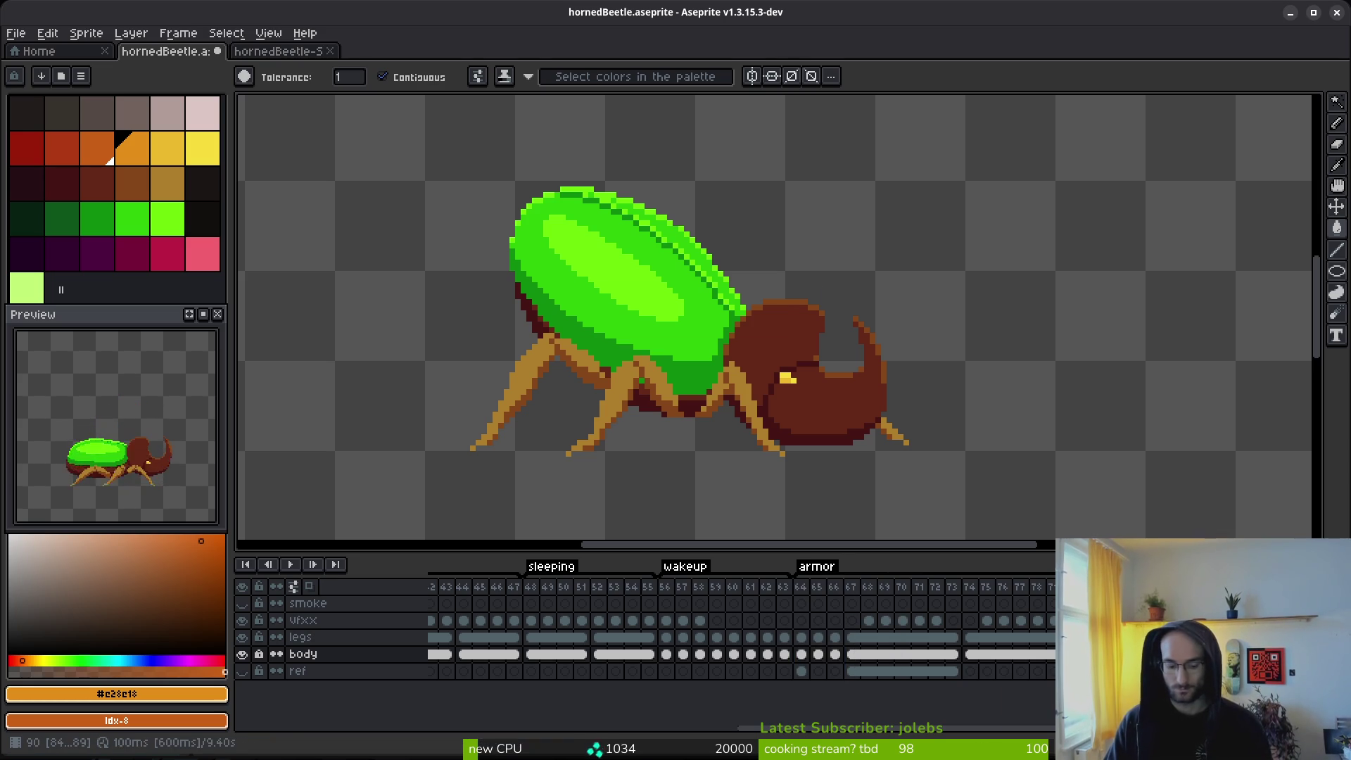
Step: Name the moved frames' tag 'waiting', select the smoke layer, and switch to Godot
{"action": "key", "text": "F2"}
{"action": "type", "text": "ing"}
{"action": "left_click", "coordinate": [679, 471]}
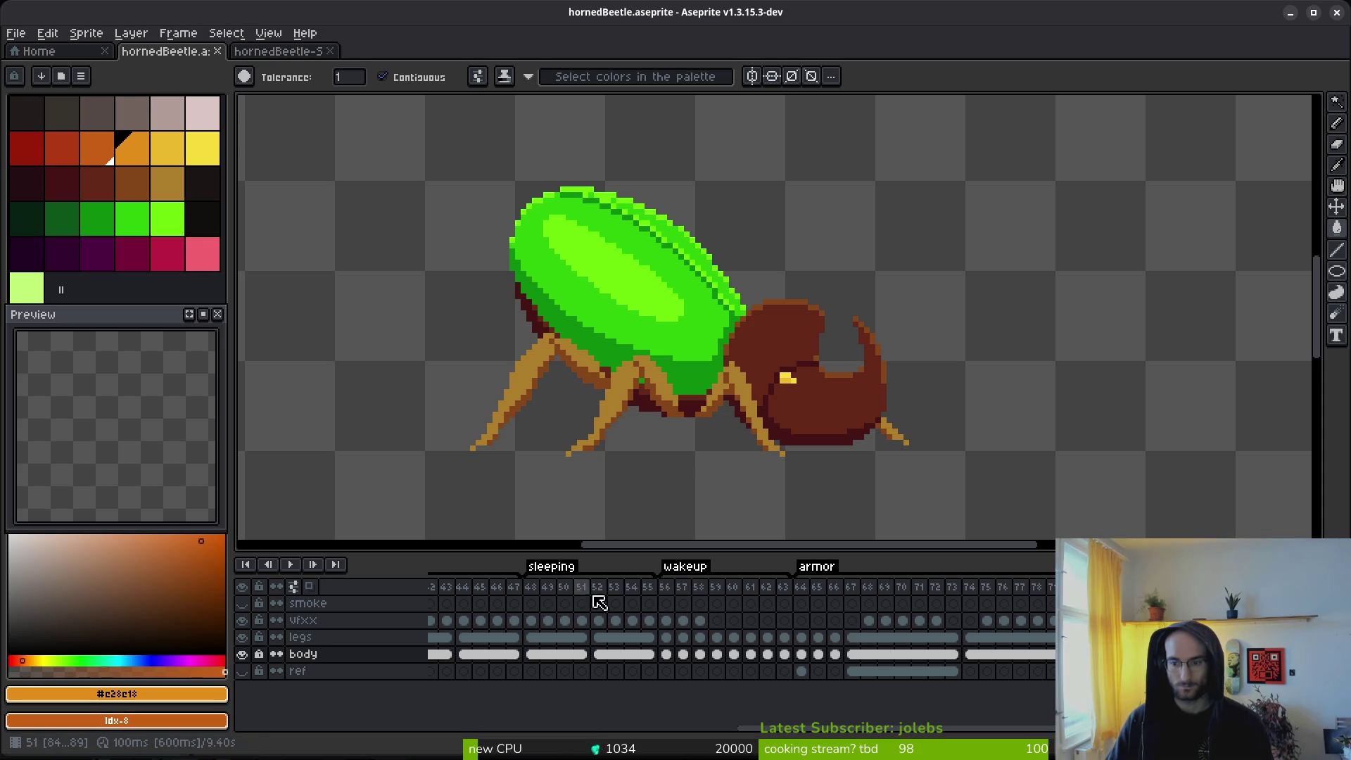
{"action": "left_click", "coordinate": [308, 603]}
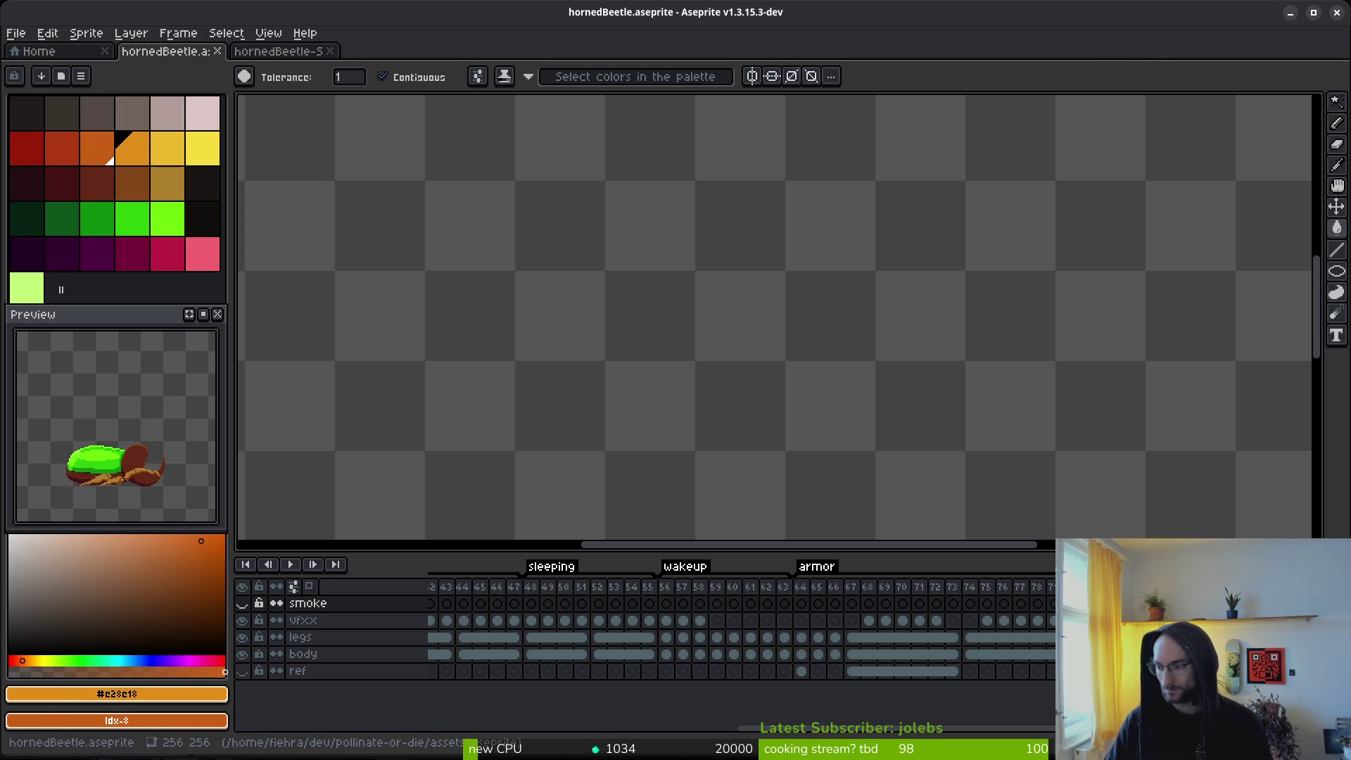
{"action": "key", "text": "alt+Tab"}
{"action": "scroll", "coordinate": [521, 422], "scroll_direction": "left", "scroll_amount": 5}
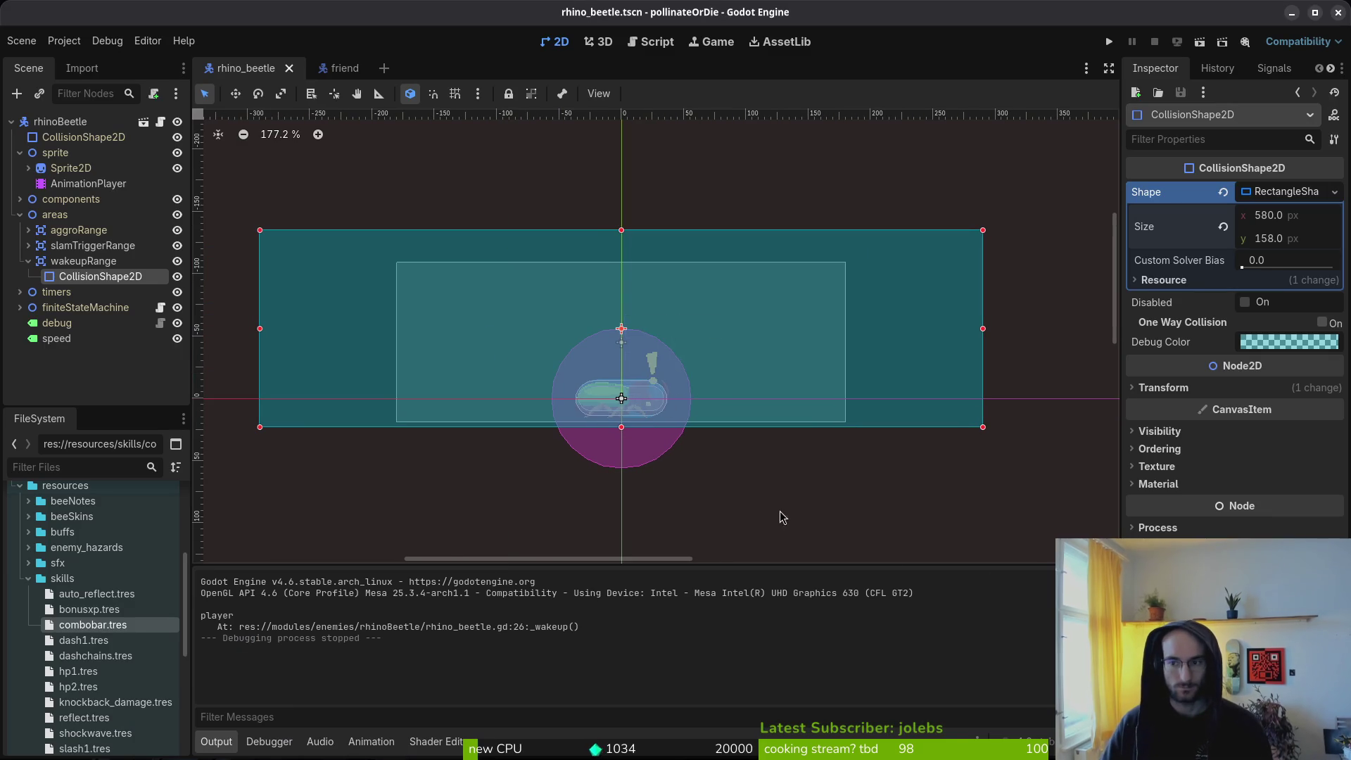
Step: Create a new animation named 'waiting' on the beetle's AnimationPlayer
{"action": "left_click", "coordinate": [59, 170]}
{"action": "left_click", "coordinate": [63, 183]}
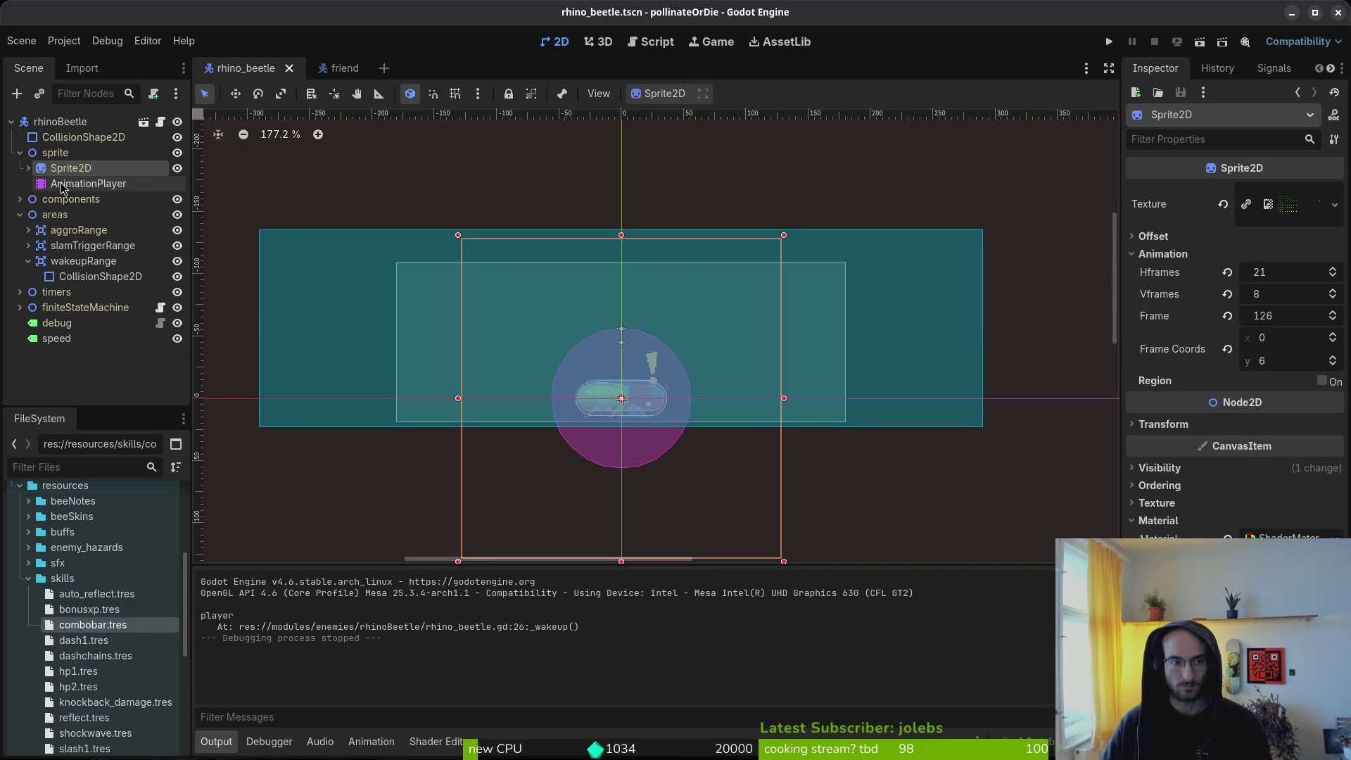
{"action": "left_click", "coordinate": [410, 525]}
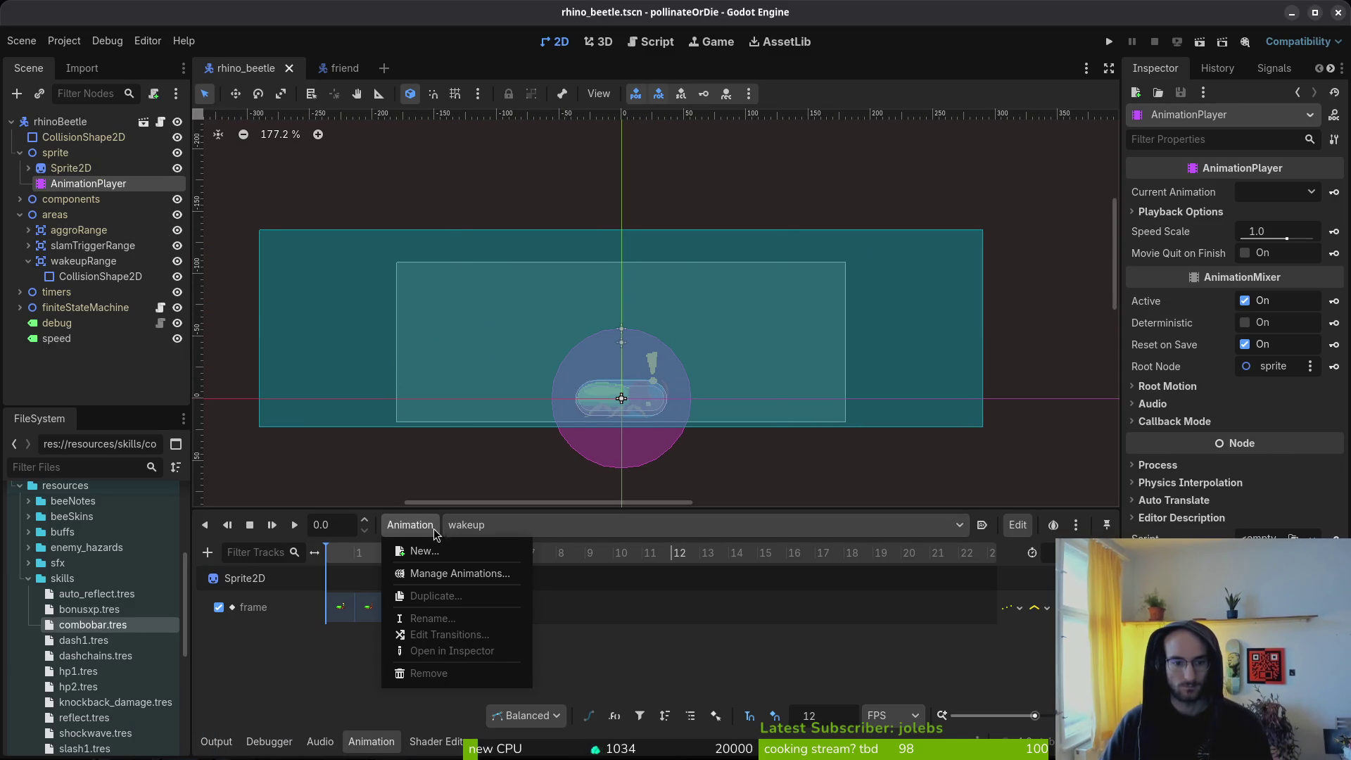
{"action": "left_click", "coordinate": [424, 551]}
{"action": "type", "text": "waiting"}
{"action": "key", "text": "Return"}
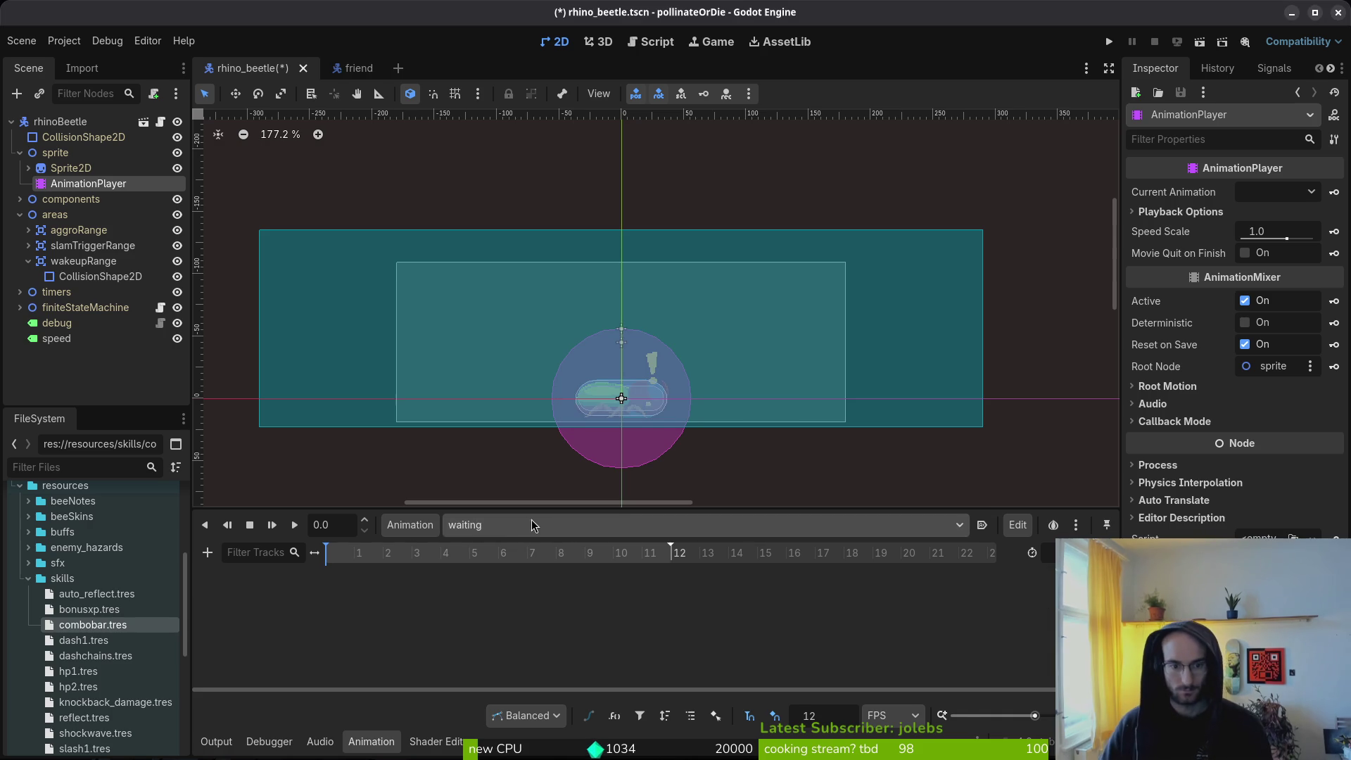
Step: Preview the defend animation, switch back to waiting, and return to Aseprite
{"action": "left_click", "coordinate": [513, 526]}
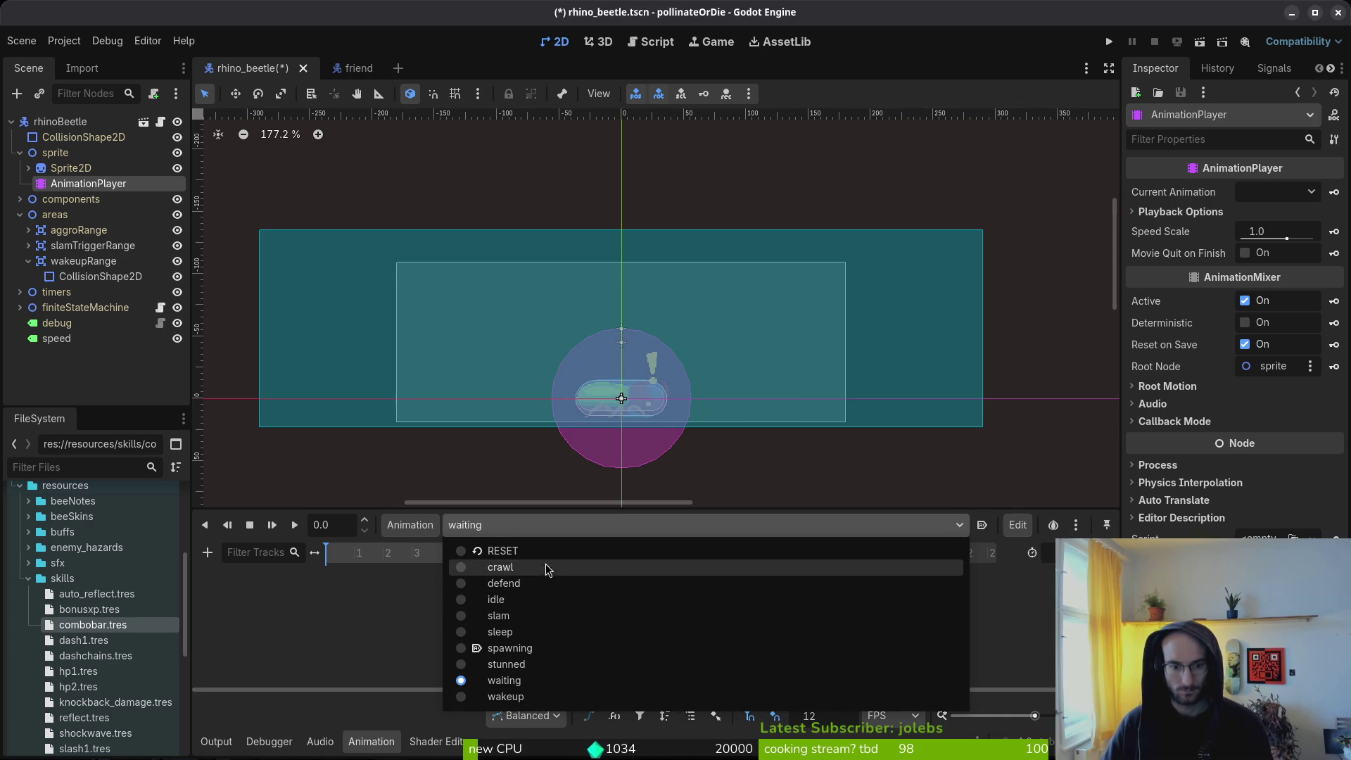
{"action": "left_click", "coordinate": [518, 583]}
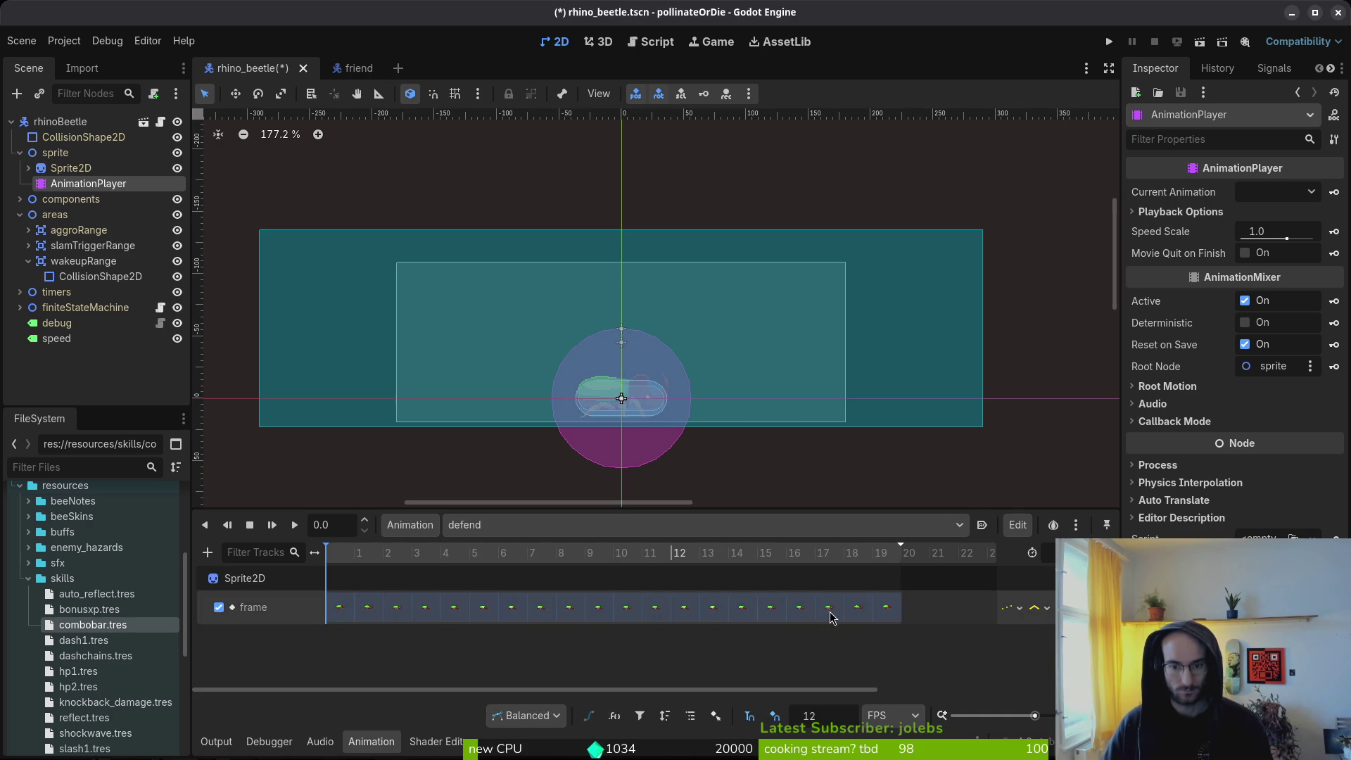
{"action": "left_click", "coordinate": [477, 529]}
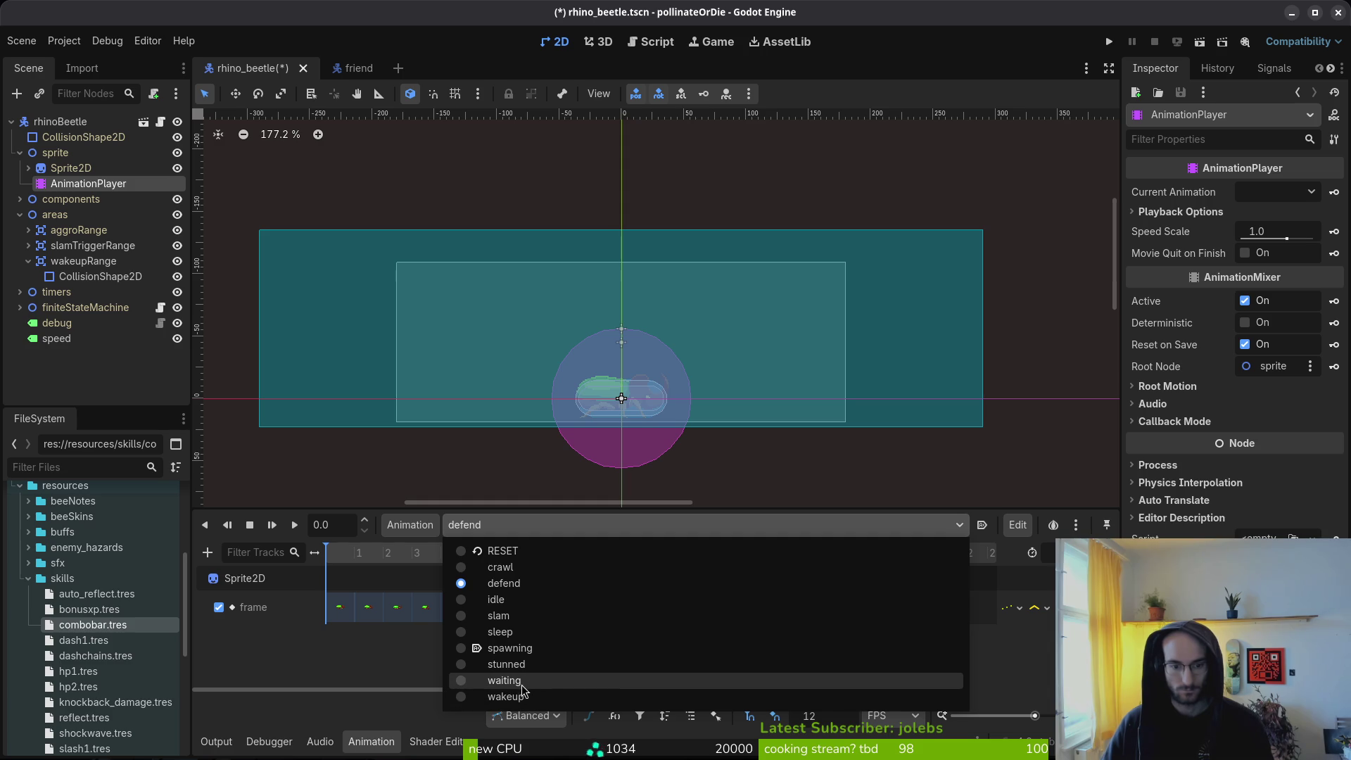
{"action": "left_click", "coordinate": [524, 682]}
{"action": "key", "text": "alt+Tab"}
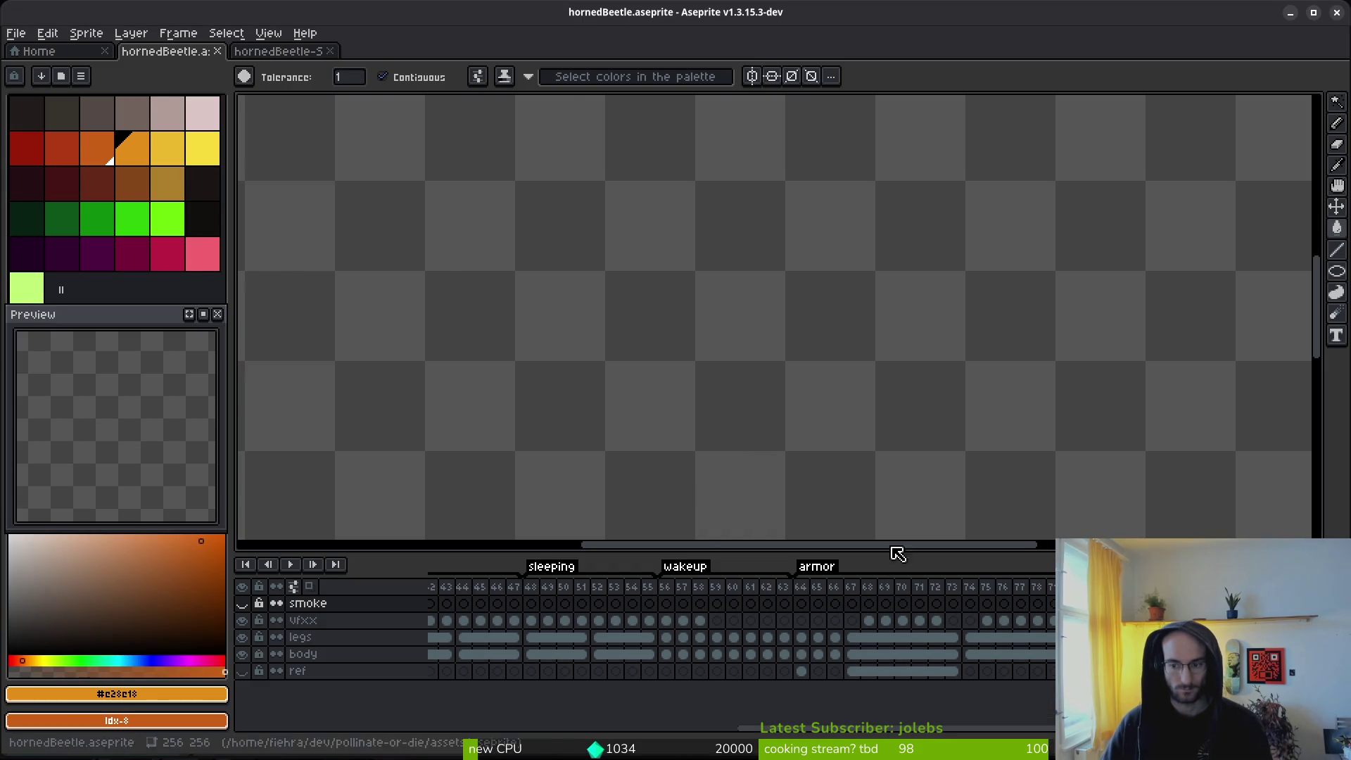
Step: Look over the sprite sheet export settings, cancel them, and go to sleeping frame 52
{"action": "key", "text": "ctrl+e"}
{"action": "scroll", "coordinate": [581, 310], "scroll_direction": "down", "scroll_amount": 5}
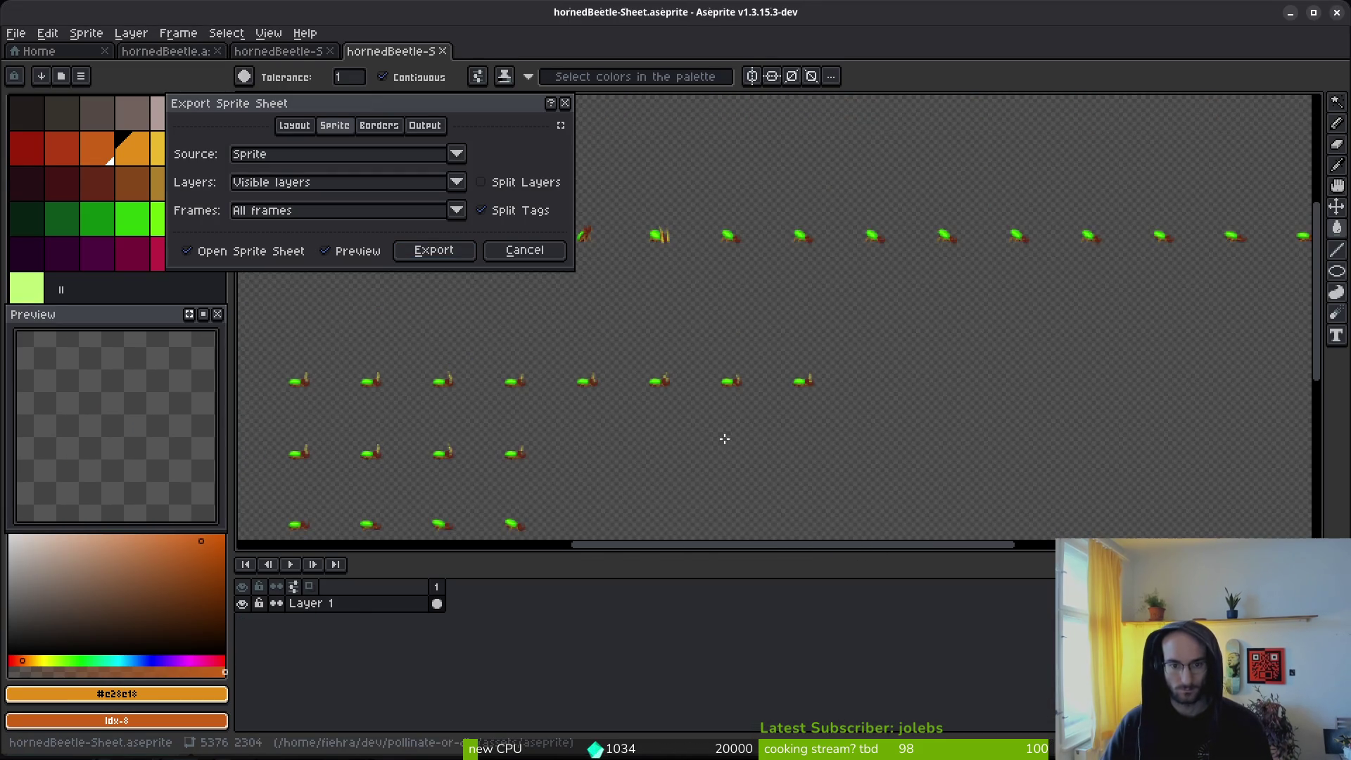
{"action": "scroll", "coordinate": [753, 401], "scroll_direction": "down", "scroll_amount": 2}
{"action": "scroll", "coordinate": [835, 462], "scroll_direction": "left", "scroll_amount": 2}
{"action": "left_click", "coordinate": [524, 251]}
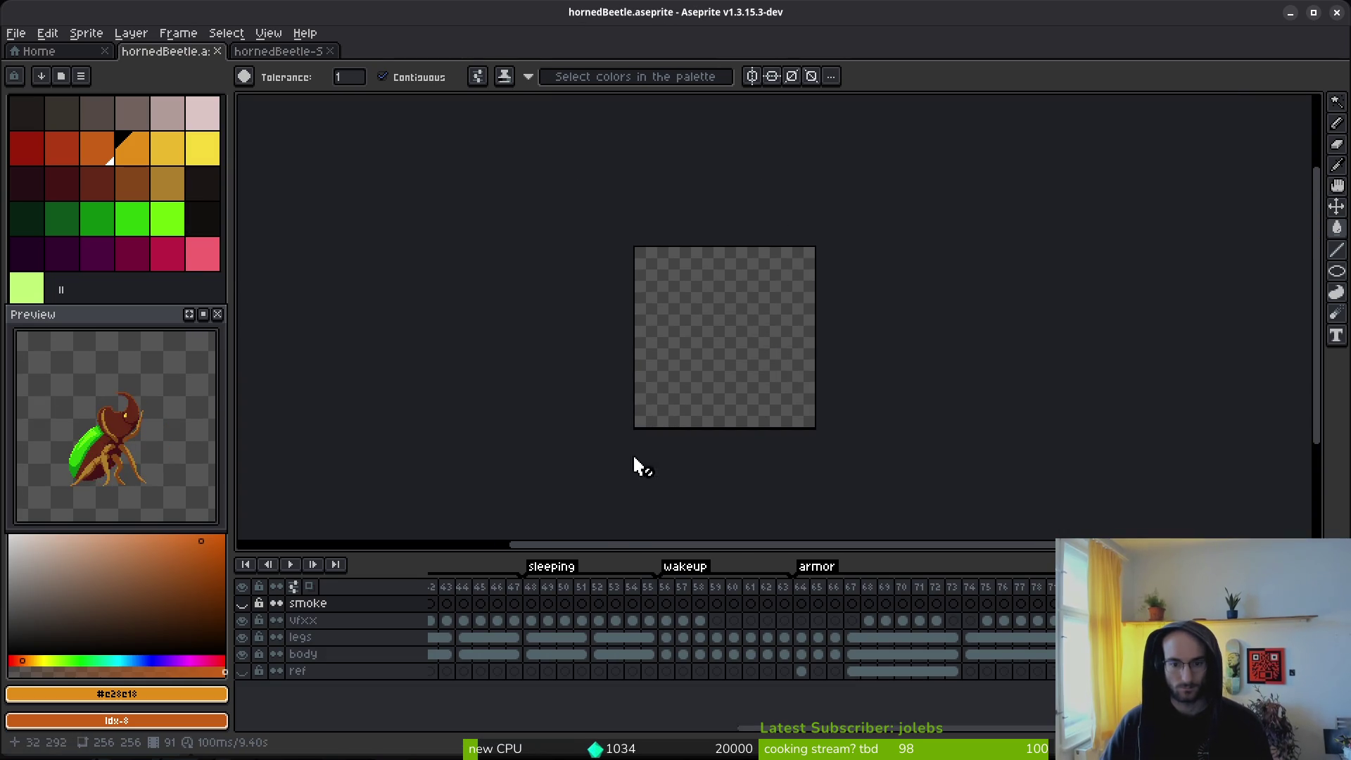
{"action": "left_click", "coordinate": [598, 636]}
{"action": "scroll", "coordinate": [724, 337], "scroll_direction": "up", "scroll_amount": 5}
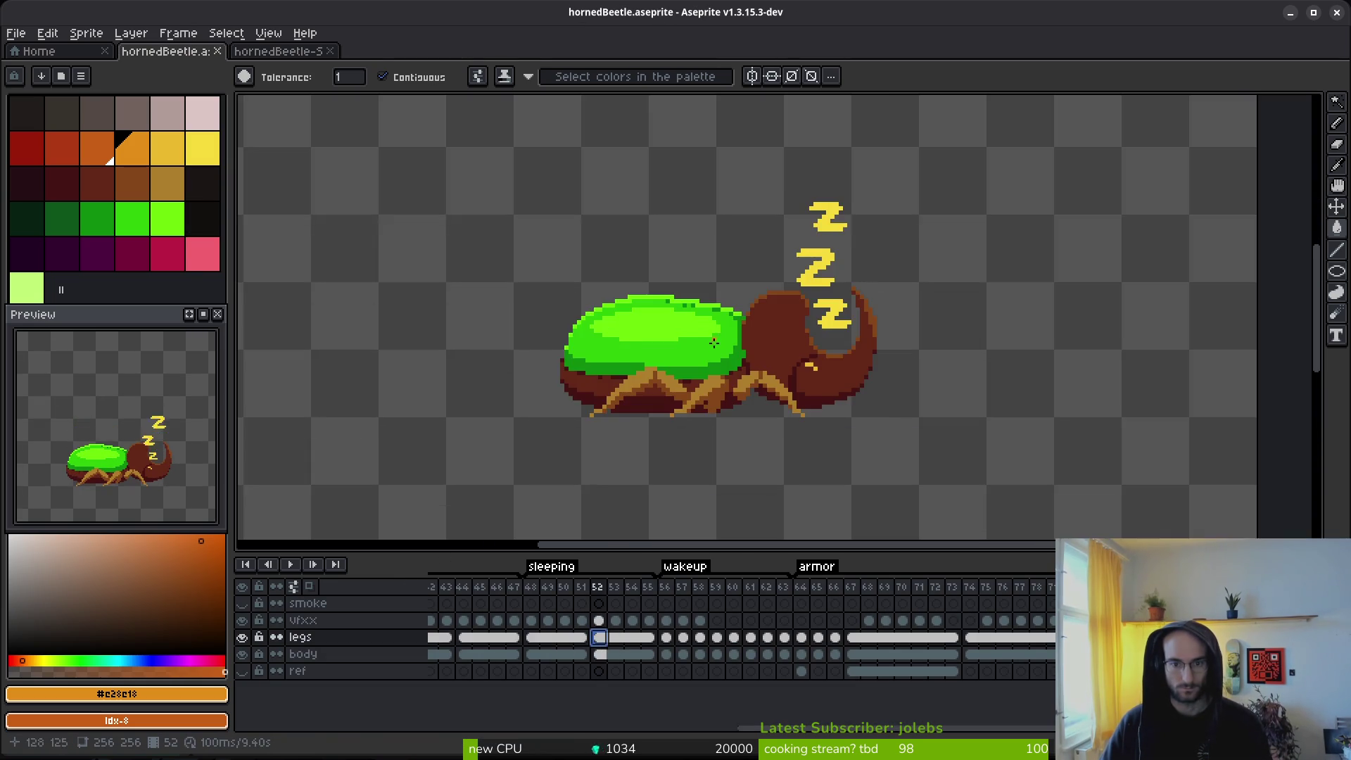
{"action": "scroll", "coordinate": [714, 338], "scroll_direction": "down", "scroll_amount": 4}
Step: Shrink the canvas to 128×128 px, then select all and reopen Export Sprite Sheet
{"action": "left_click", "coordinate": [86, 34]}
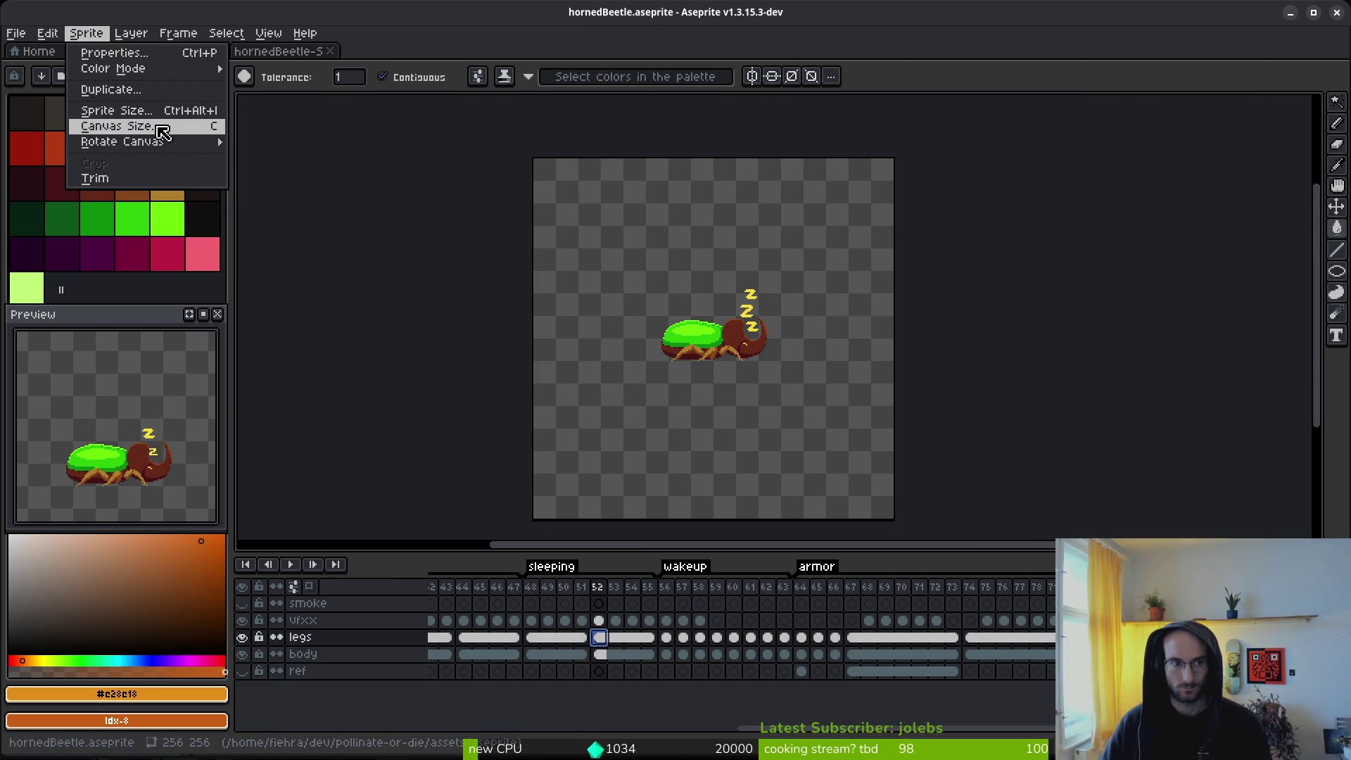
{"action": "left_click", "coordinate": [120, 126]}
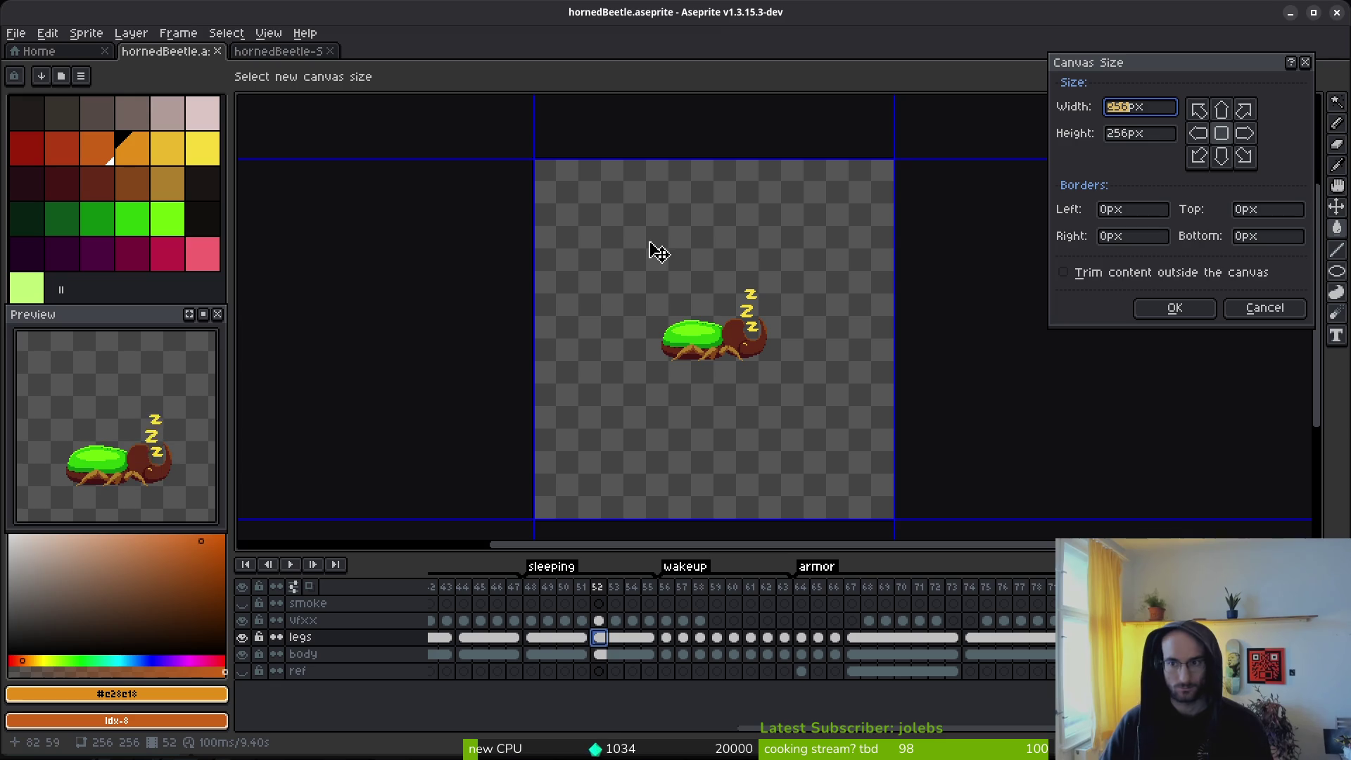
{"action": "type", "text": "128"}
{"action": "key", "text": "Tab"}
{"action": "type", "text": "128"}
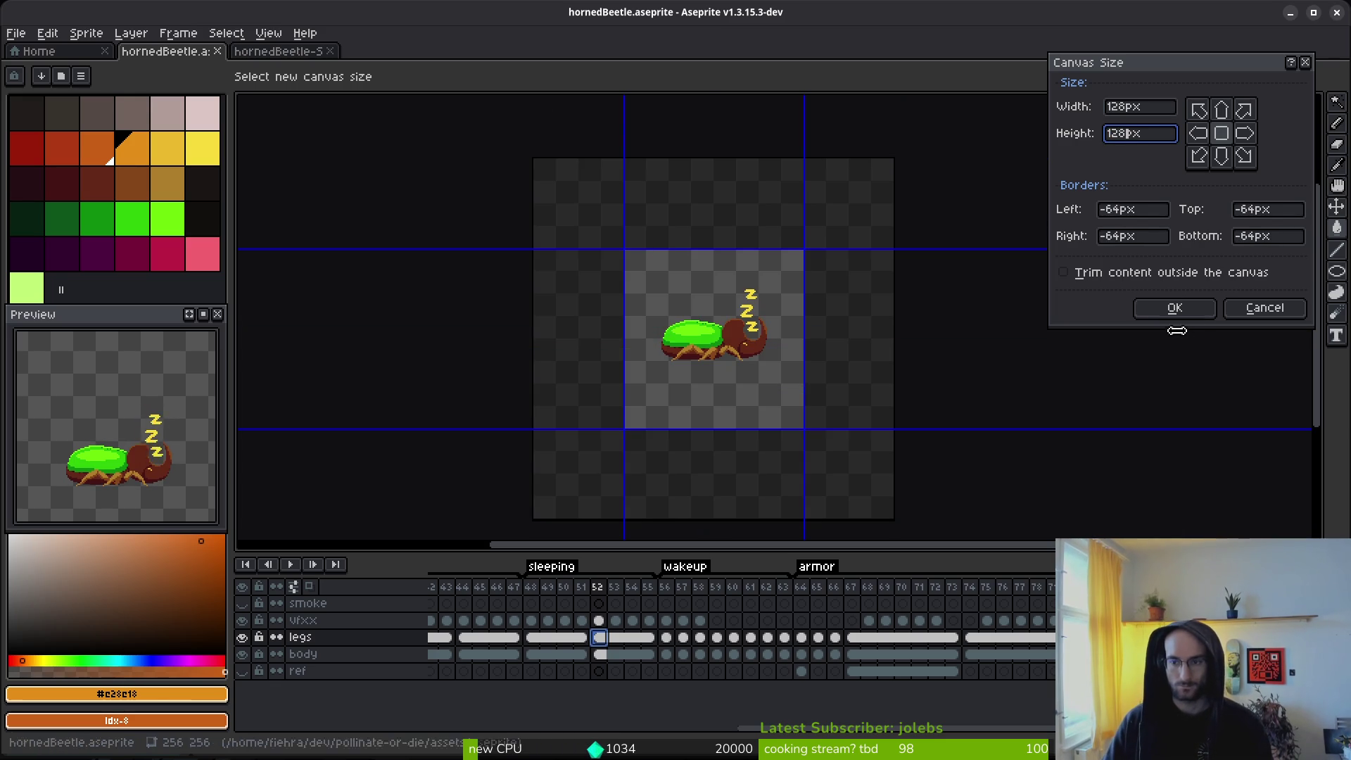
{"action": "left_click", "coordinate": [1191, 310]}
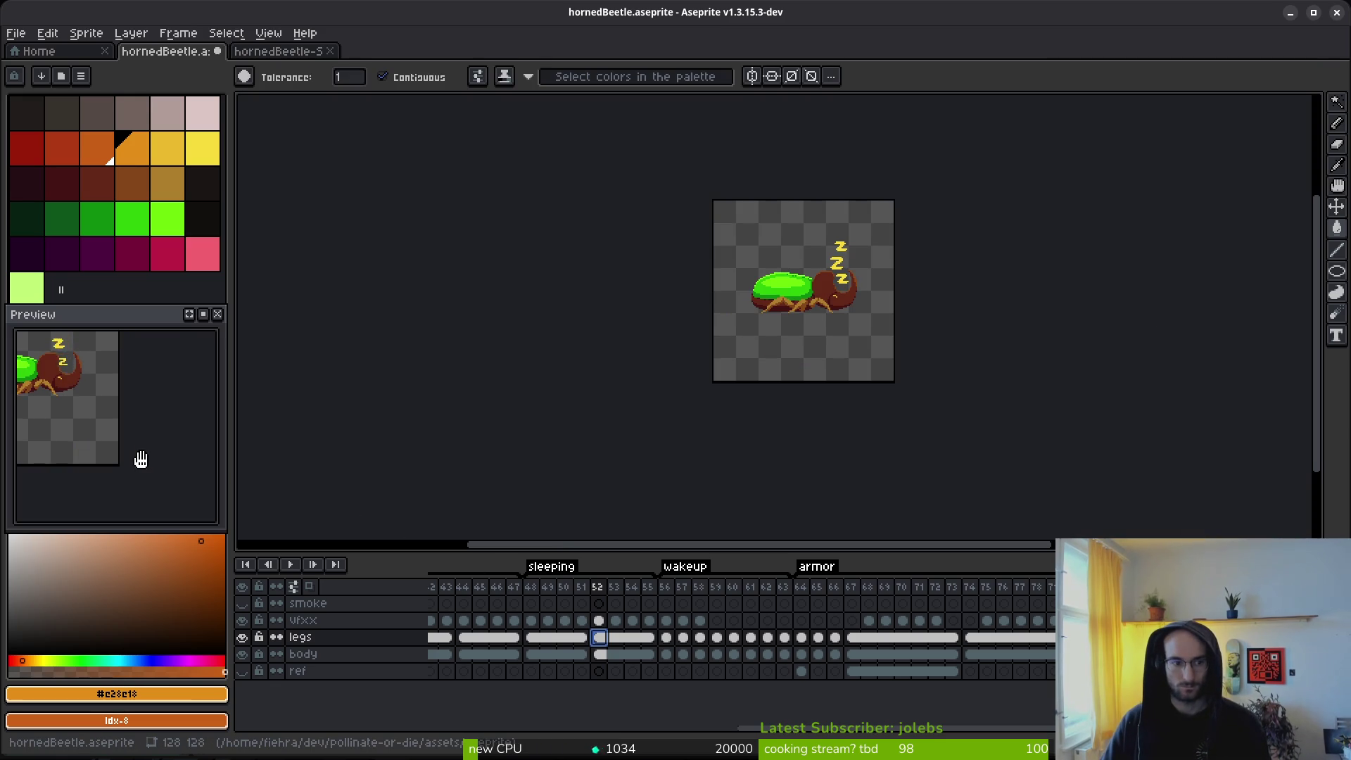
{"action": "scroll", "coordinate": [141, 463], "scroll_direction": "up", "scroll_amount": 2}
{"action": "key", "text": "ctrl+a"}
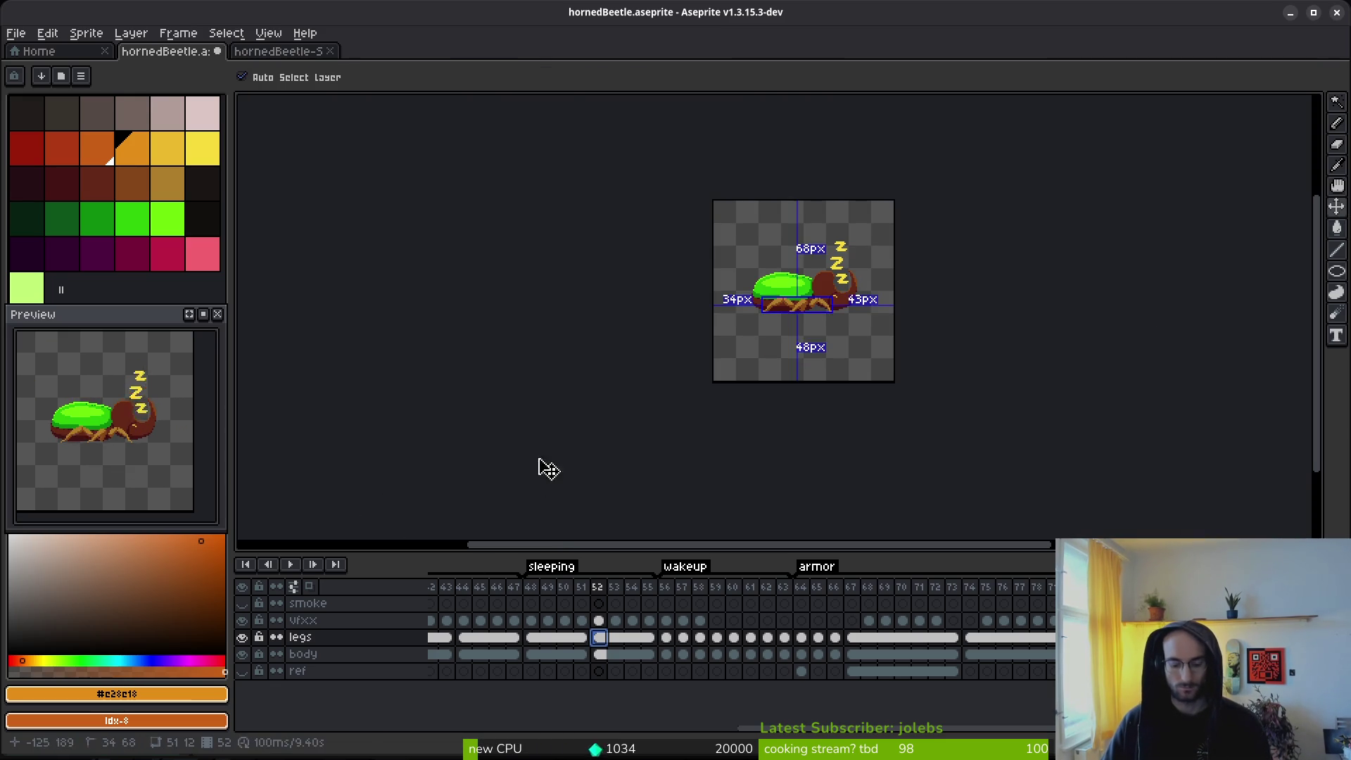
{"action": "key", "text": "ctrl+e"}
Step: Export the sprite sheet, overwriting art/enemies/hornedBeetle-Sheet.png
{"action": "left_click", "coordinate": [443, 252]}
{"action": "key", "text": "ctrl+shift+e"}
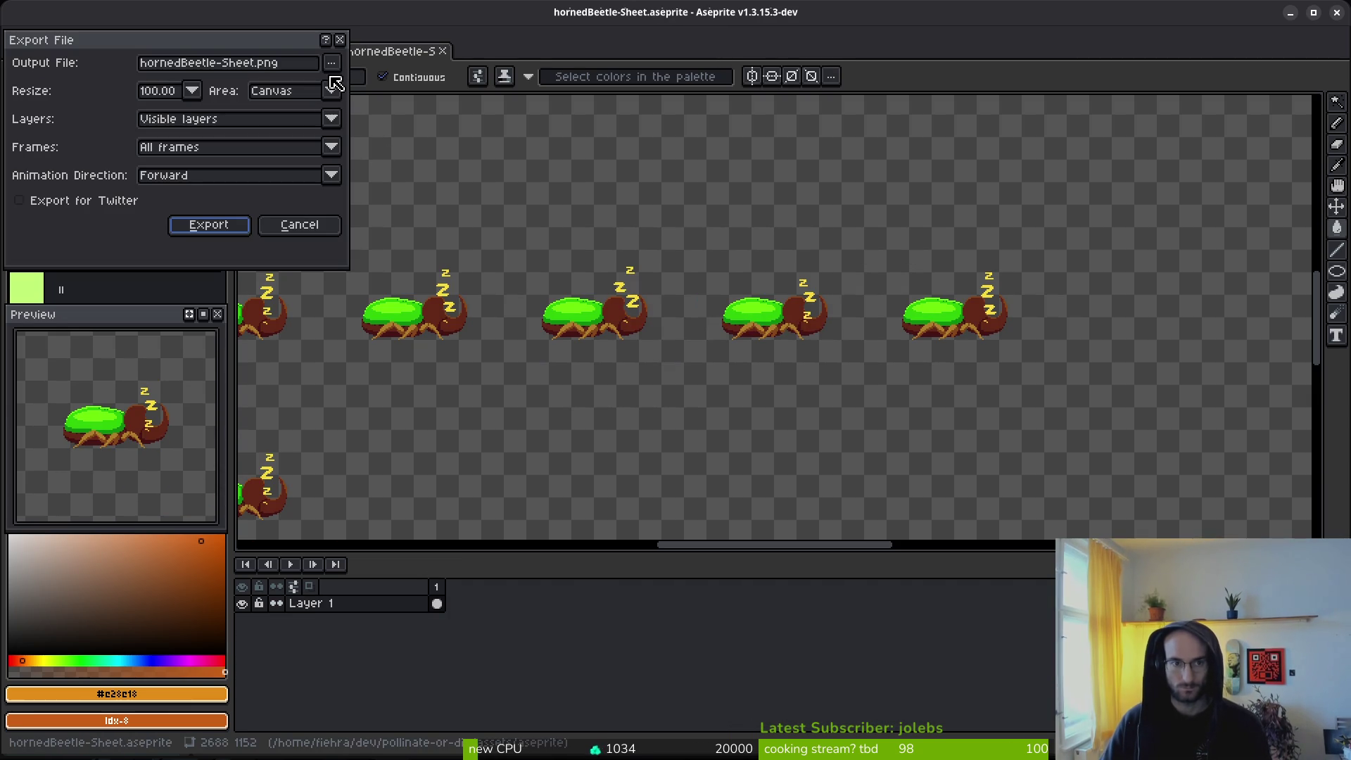
{"action": "left_click", "coordinate": [331, 63]}
{"action": "left_click", "coordinate": [373, 83]}
{"action": "left_click", "coordinate": [68, 65]}
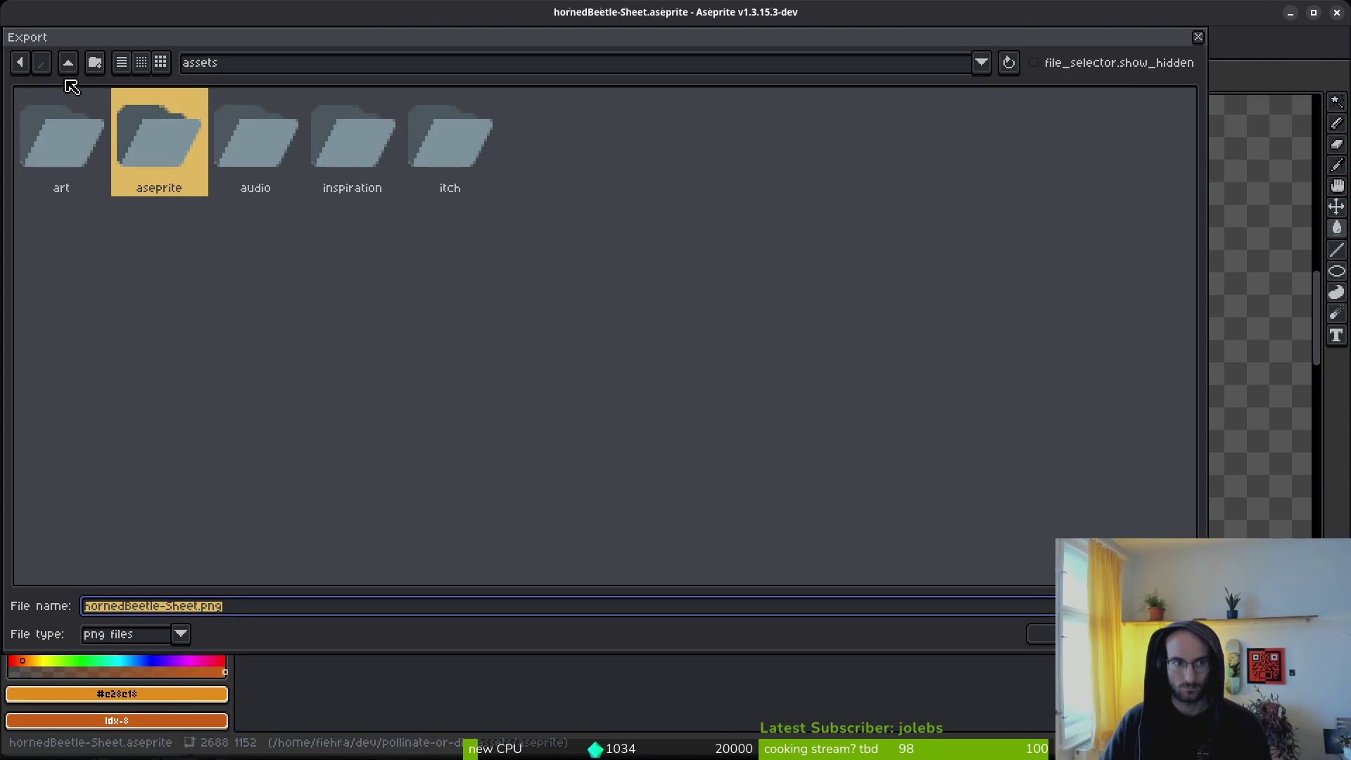
{"action": "double_click", "coordinate": [58, 124]}
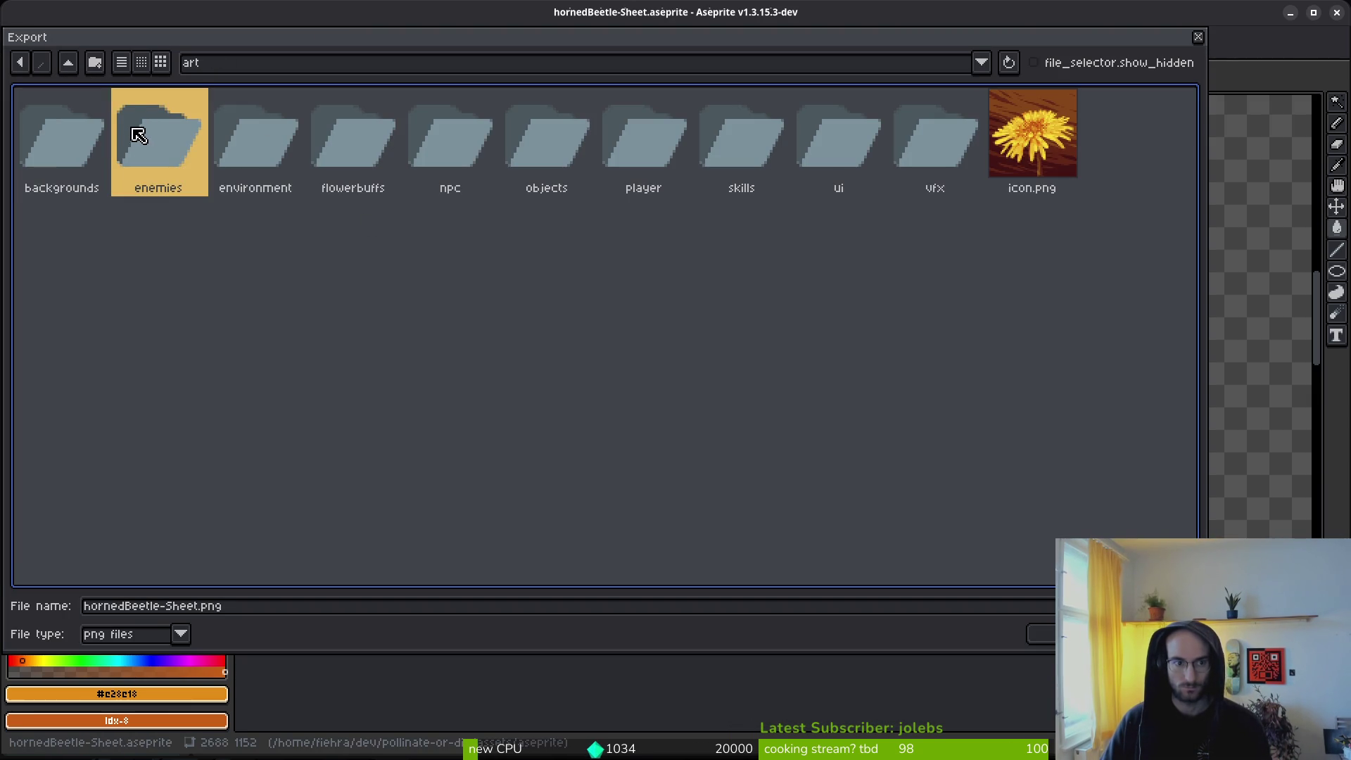
{"action": "double_click", "coordinate": [149, 137]}
{"action": "left_click", "coordinate": [1081, 157]}
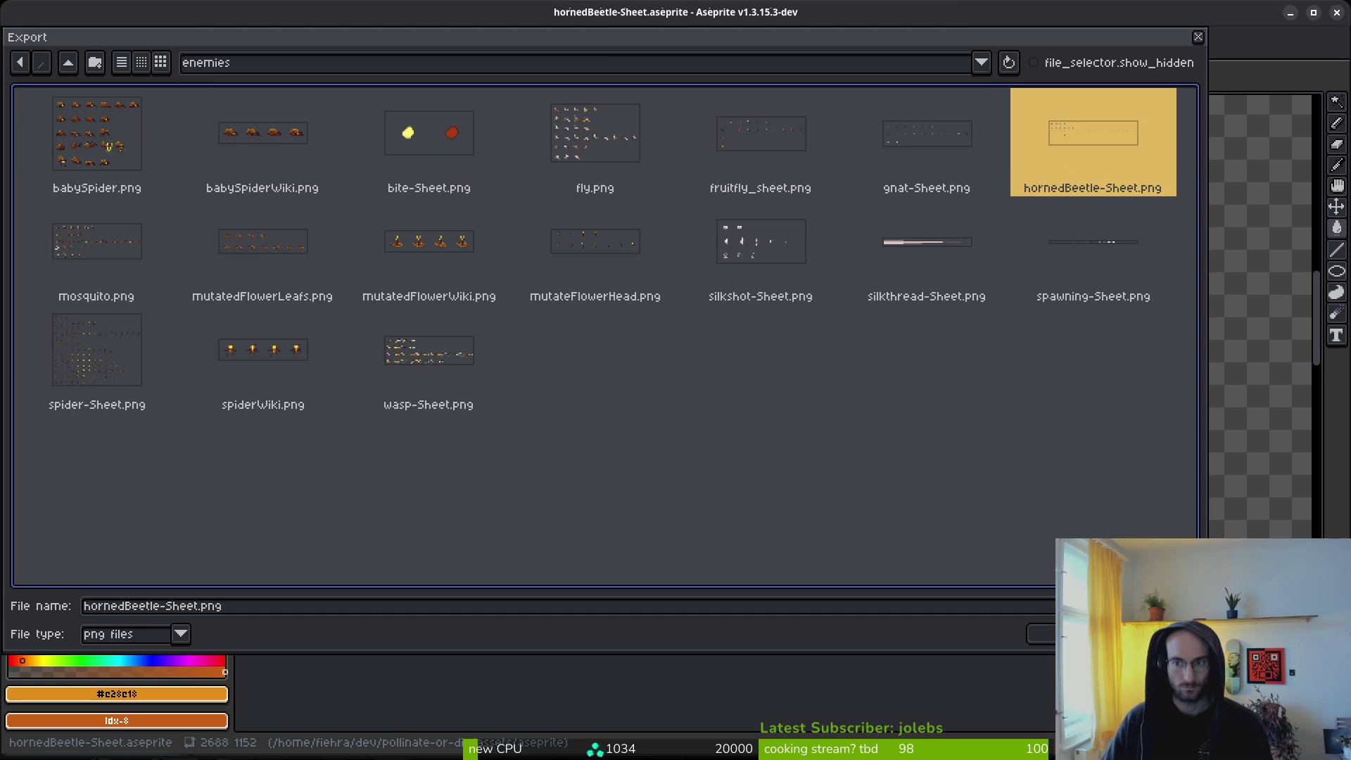
{"action": "key", "text": "Return"}
{"action": "left_click", "coordinate": [579, 422]}
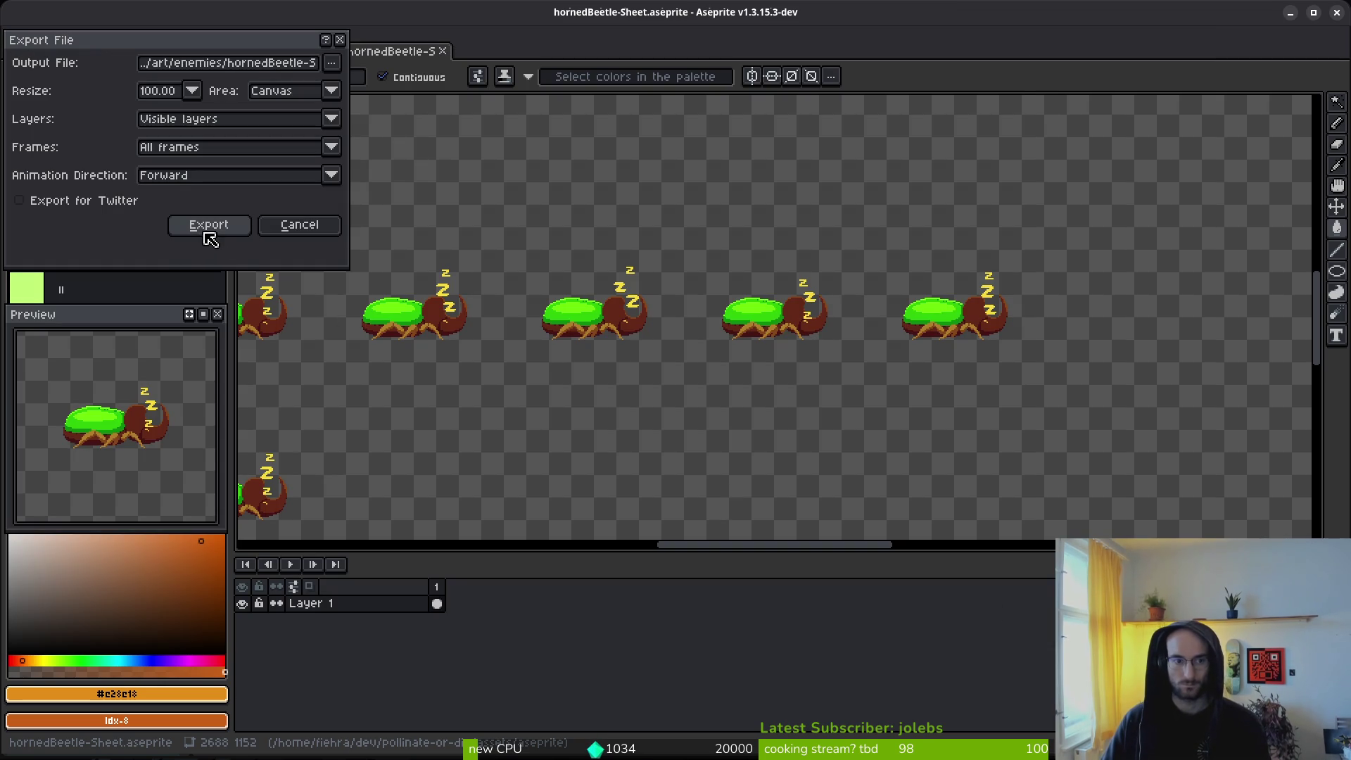
{"action": "left_click", "coordinate": [207, 227]}
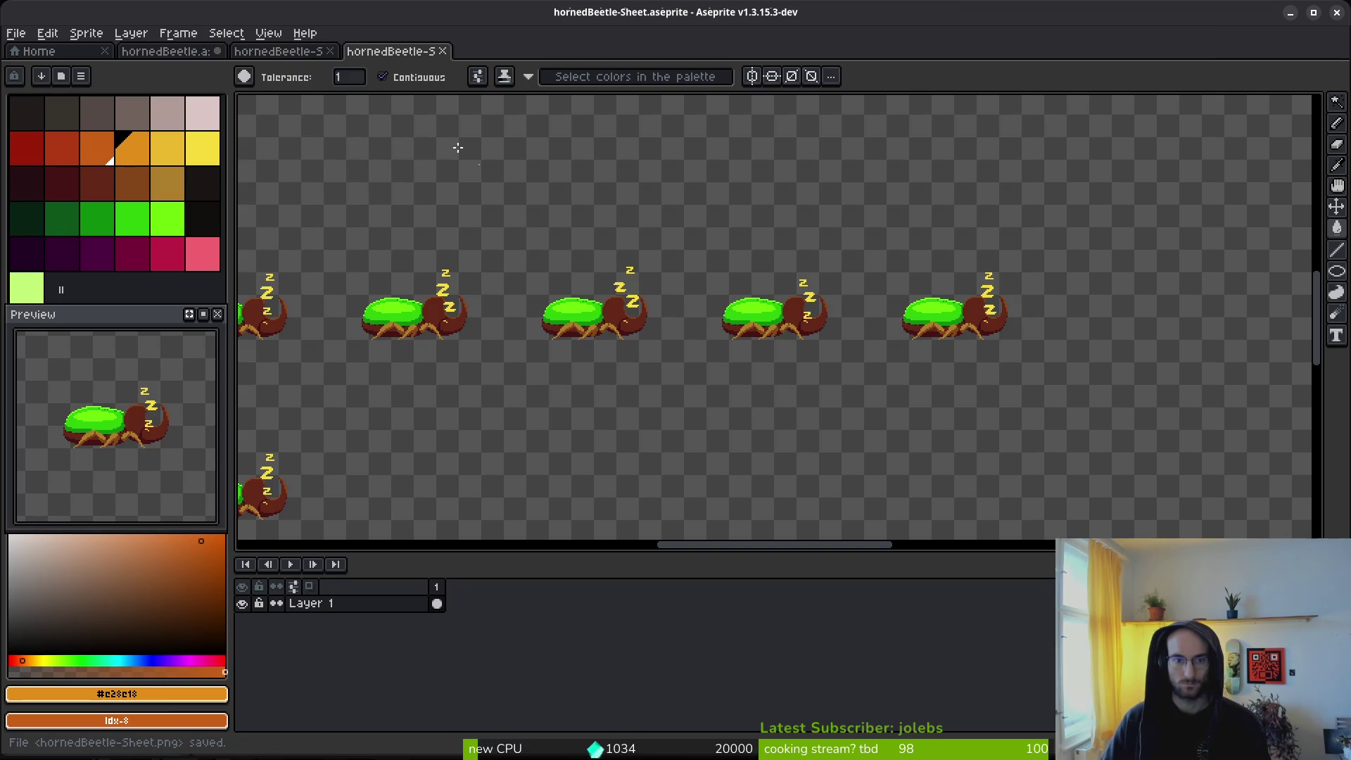
Step: Close both sheet tabs, save the beetle sprite, and switch over to Godot
{"action": "left_click", "coordinate": [444, 52]}
{"action": "left_click", "coordinate": [331, 51]}
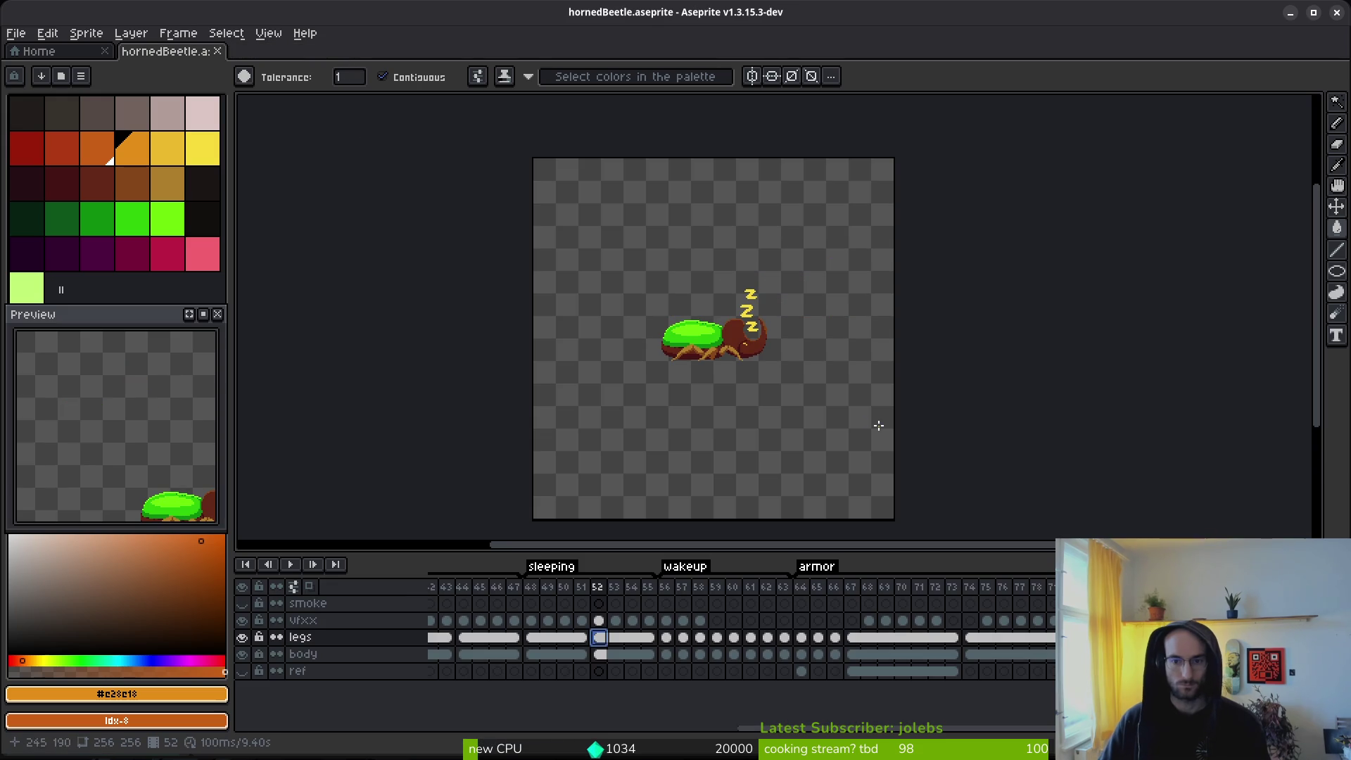
{"action": "key", "text": "ctrl+s"}
{"action": "key", "text": "w"}
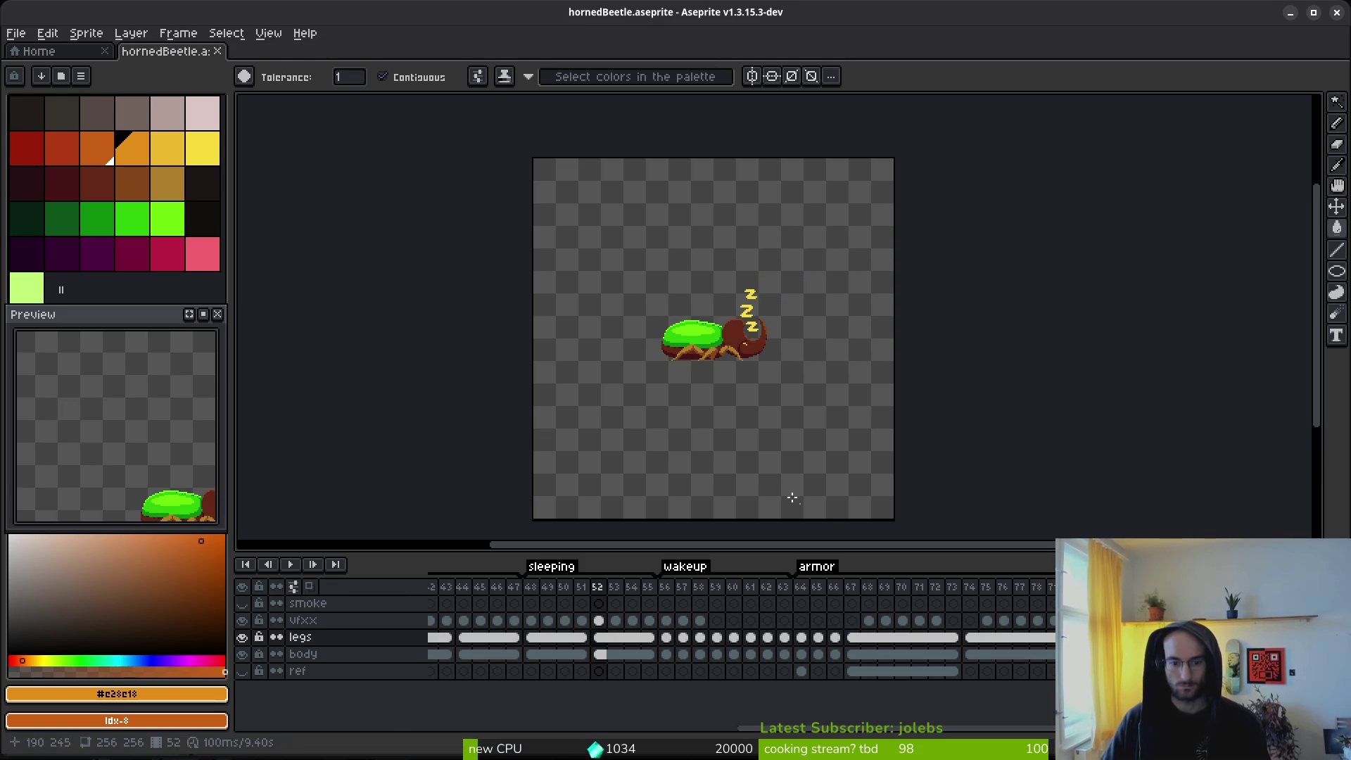
{"action": "scroll", "coordinate": [731, 395], "scroll_direction": "down", "scroll_amount": 2}
{"action": "key", "text": "ctrl+s"}
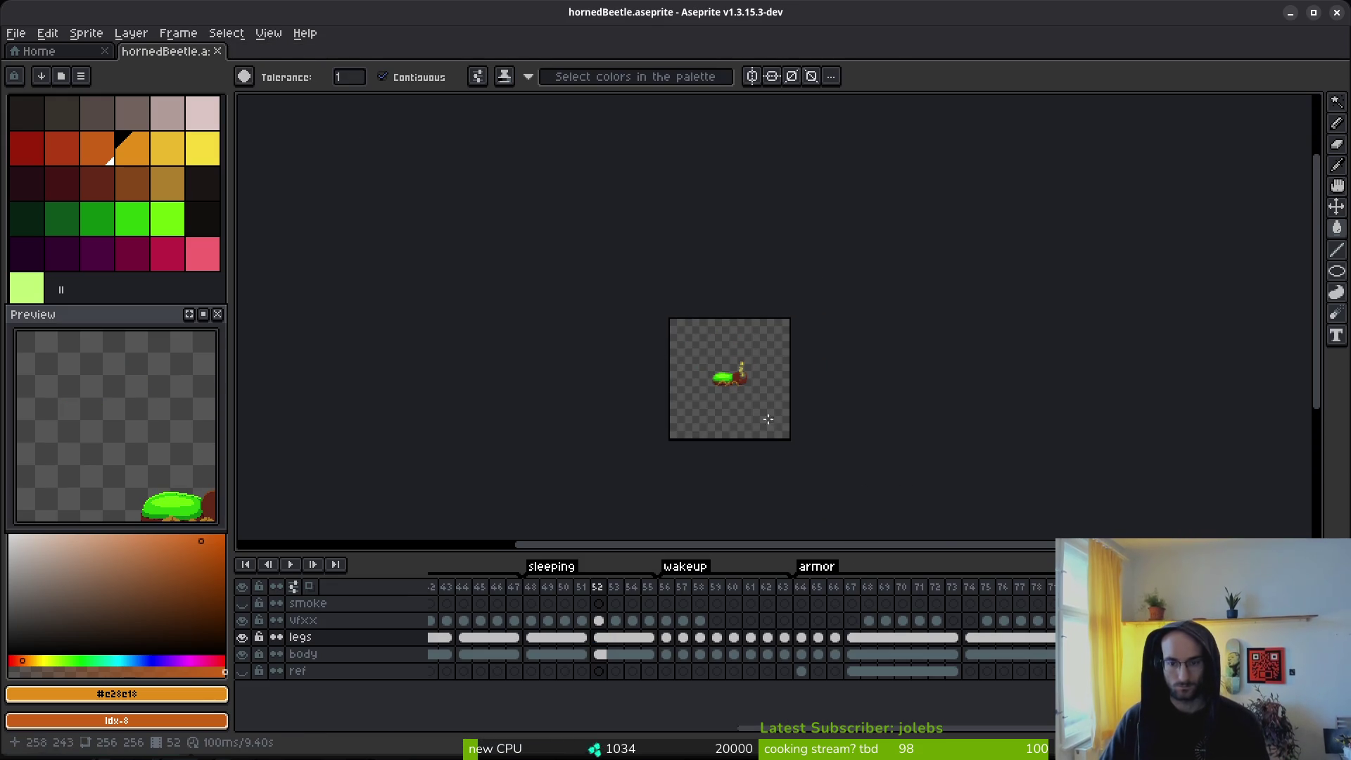
{"action": "scroll", "coordinate": [735, 394], "scroll_direction": "up", "scroll_amount": 3}
{"action": "scroll", "coordinate": [702, 381], "scroll_direction": "up", "scroll_amount": 2}
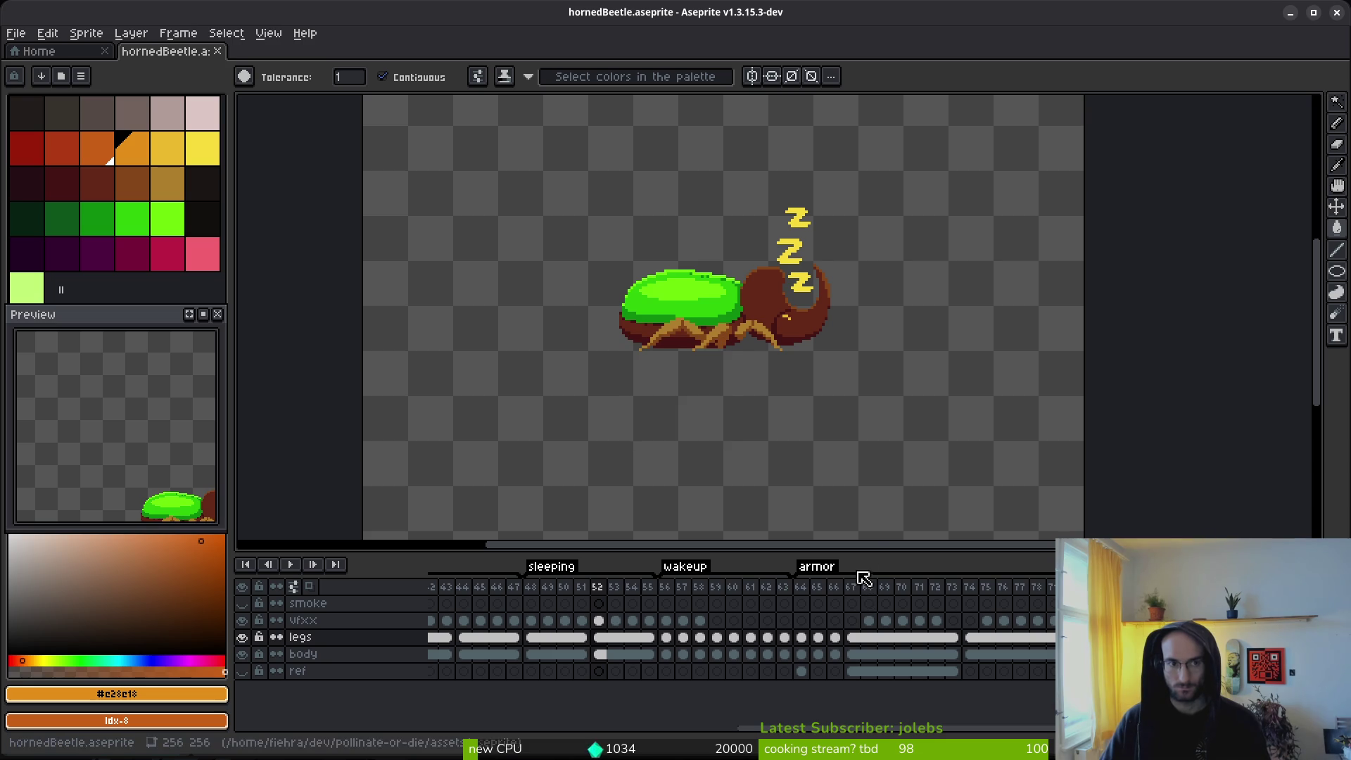
{"action": "key", "text": "super"}
{"action": "key", "text": "super"}
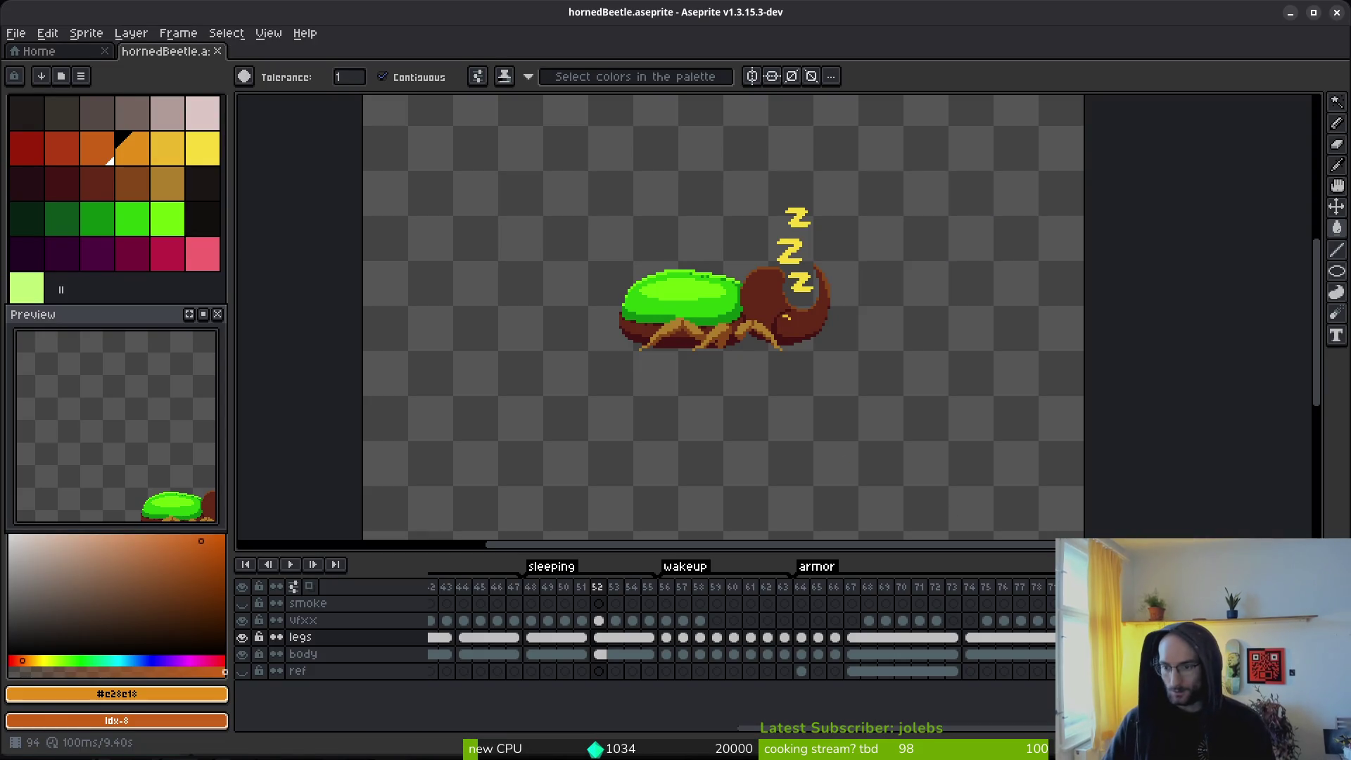
{"action": "key", "text": "alt+Tab"}
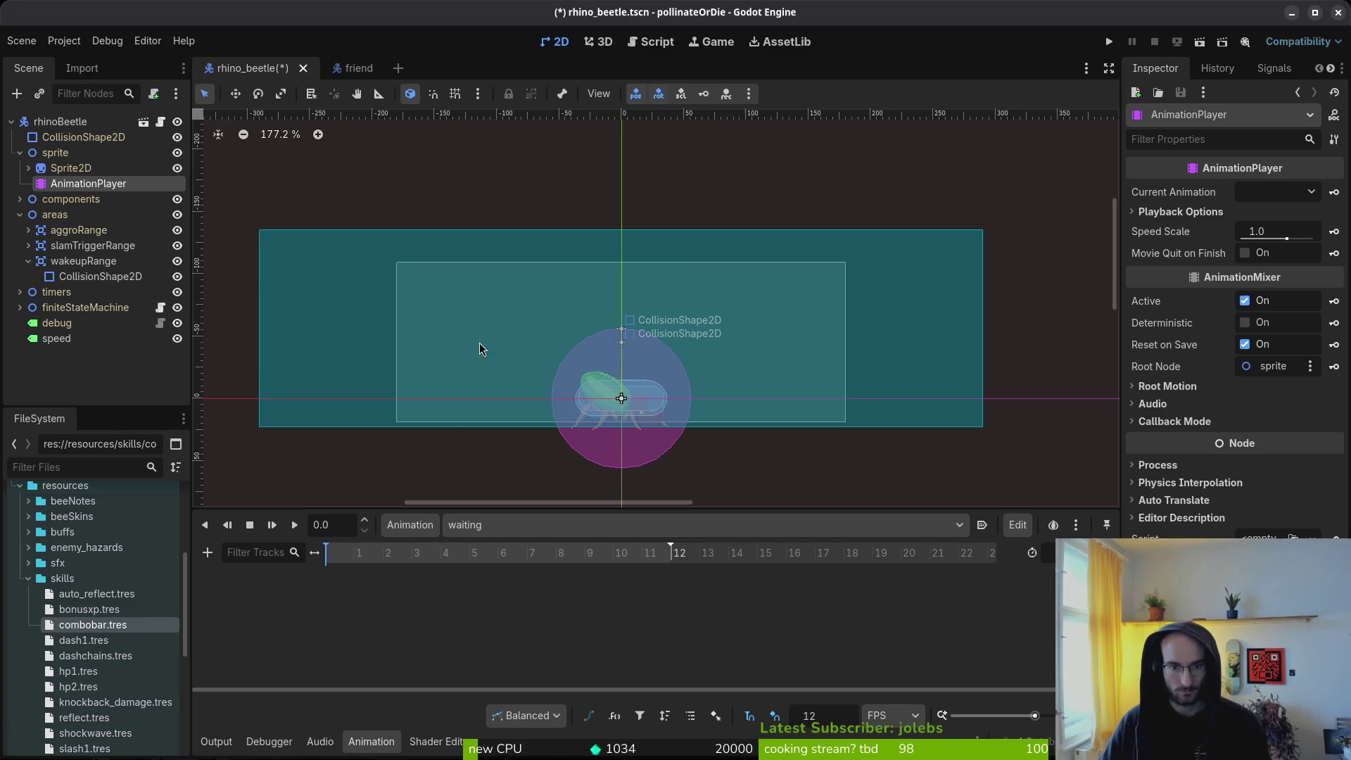
Step: Preview the beetle's stunned animation from the AnimationPlayer's animation list
{"action": "left_click", "coordinate": [53, 169]}
{"action": "left_click", "coordinate": [57, 184]}
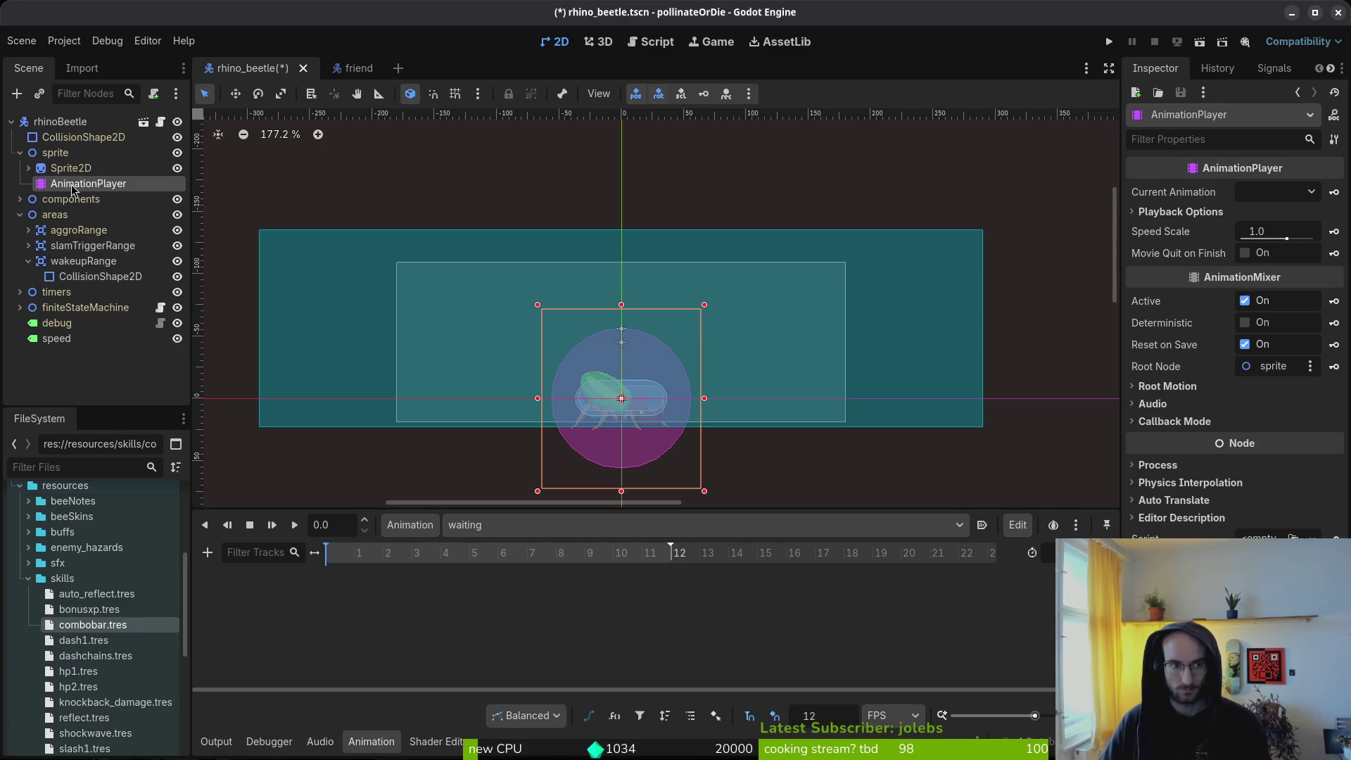
{"action": "left_click", "coordinate": [480, 524]}
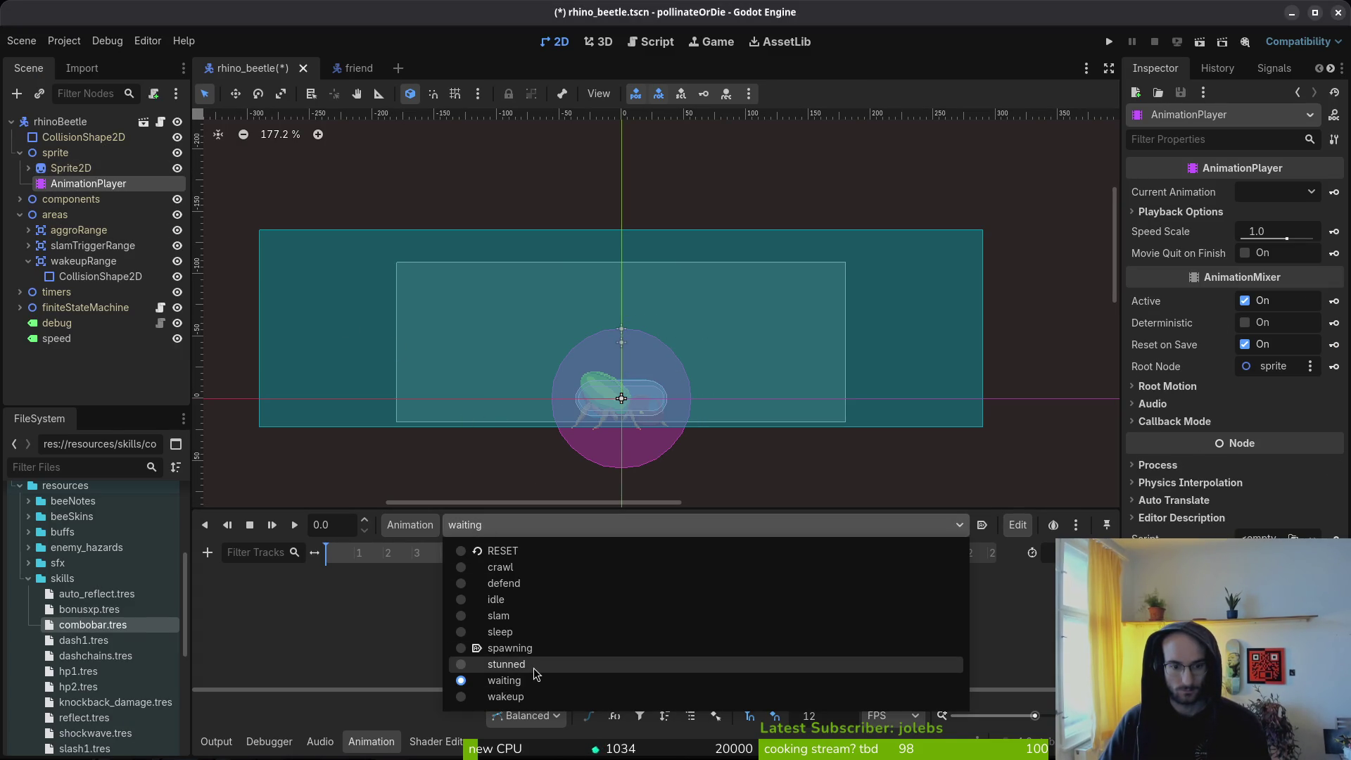
{"action": "left_click", "coordinate": [535, 672]}
Step: Set the Sprite2D's Vframes to 9 and save the rhino_beetle scene
{"action": "left_click", "coordinate": [70, 169]}
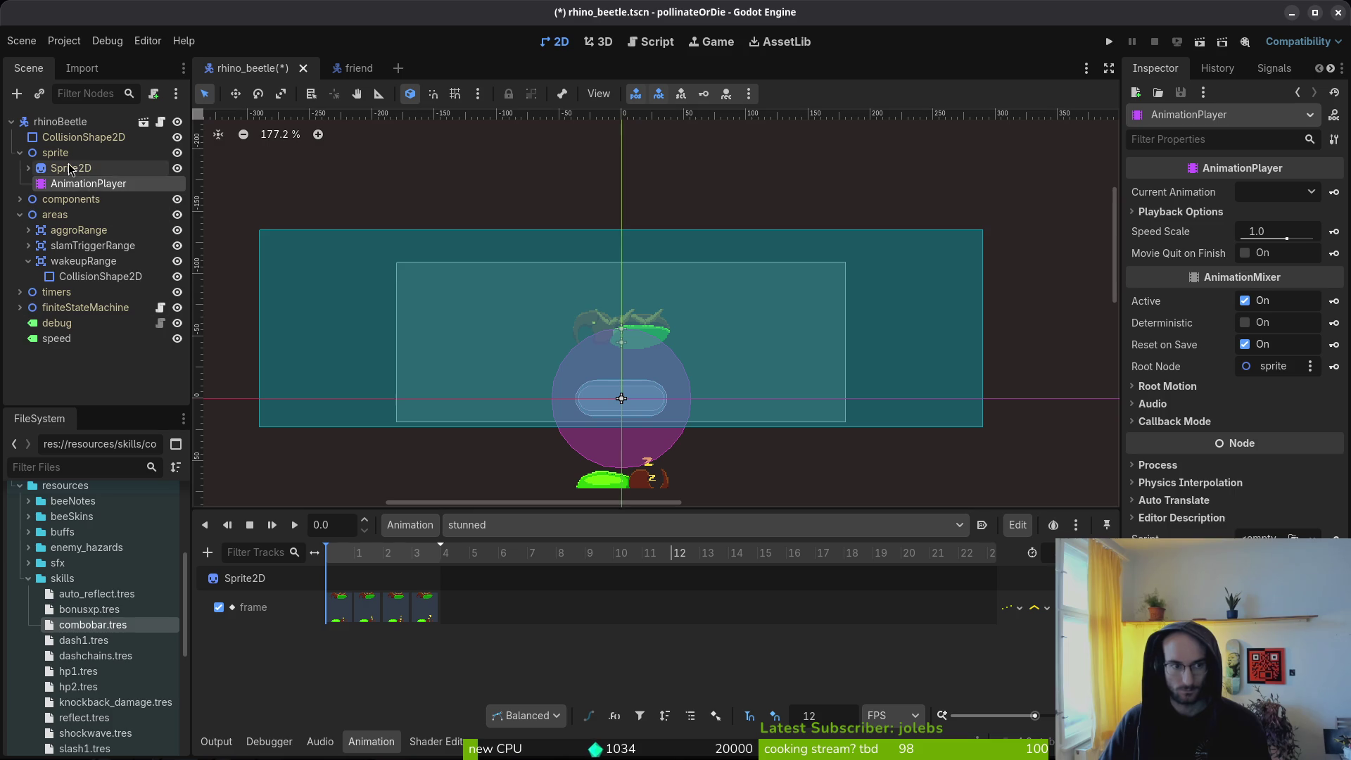
{"action": "left_click", "coordinate": [1277, 297]}
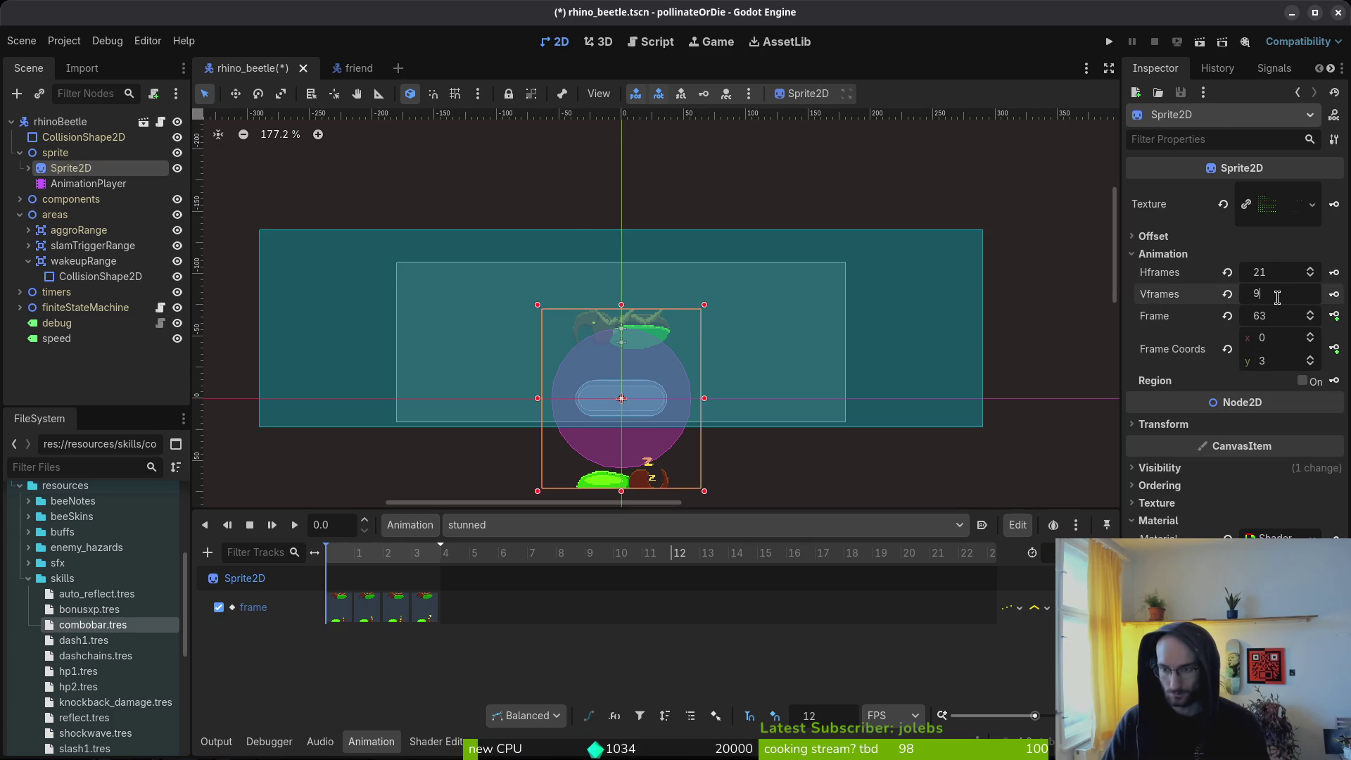
{"action": "key", "text": "Return"}
{"action": "key", "text": "ctrl+s"}
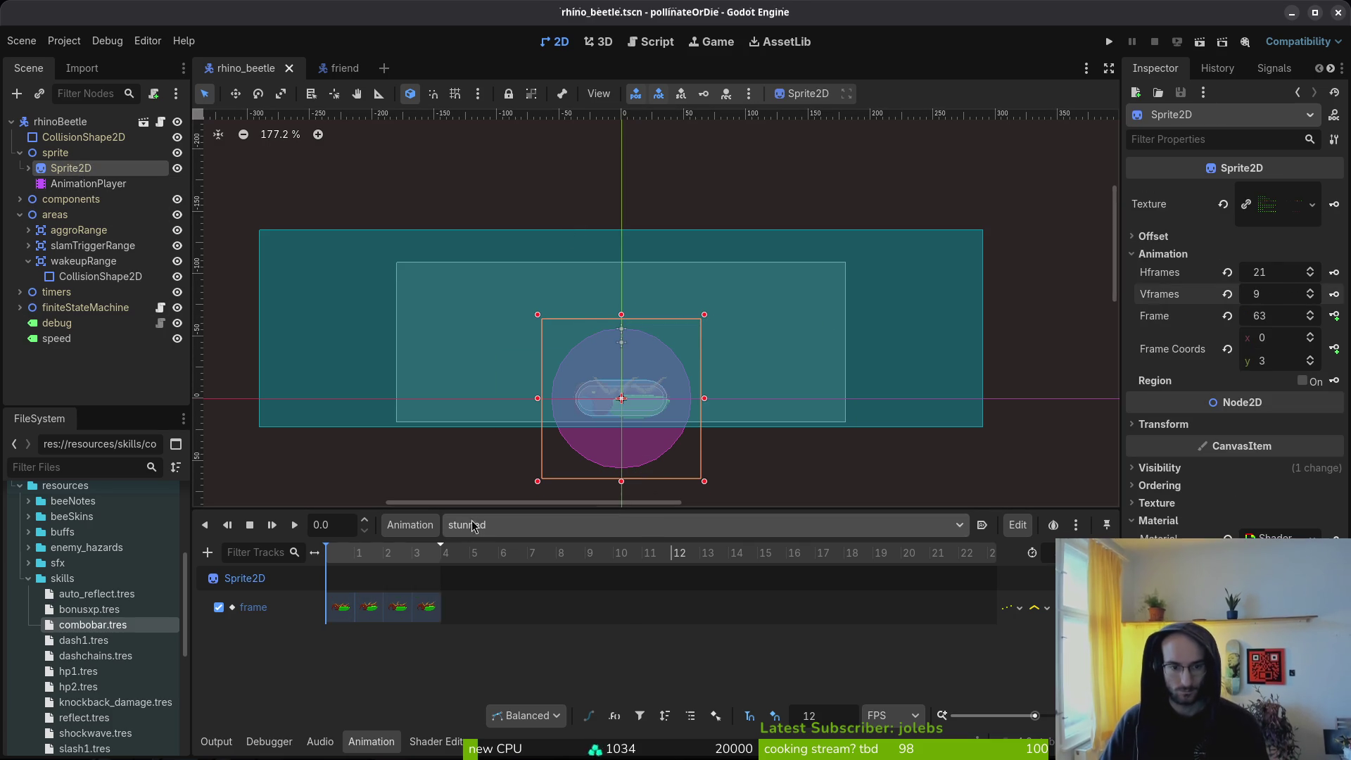
Step: Preview the beetle's waiting animation
{"action": "left_click", "coordinate": [484, 524]}
{"action": "left_click", "coordinate": [503, 680]}
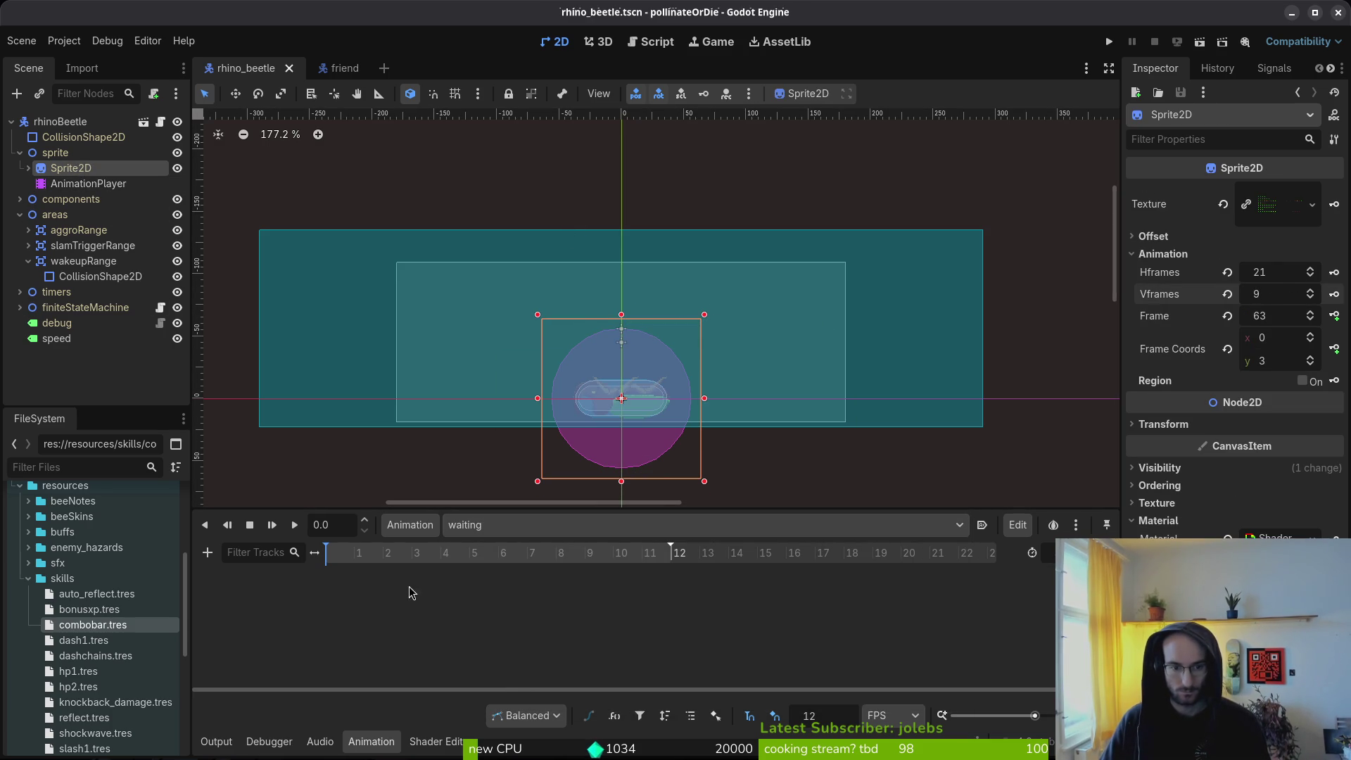
{"action": "left_click", "coordinate": [503, 524]}
Step: Preview and save the wakeup animation, then review Aseprite's wakeup frames 56–59
{"action": "left_click", "coordinate": [505, 697]}
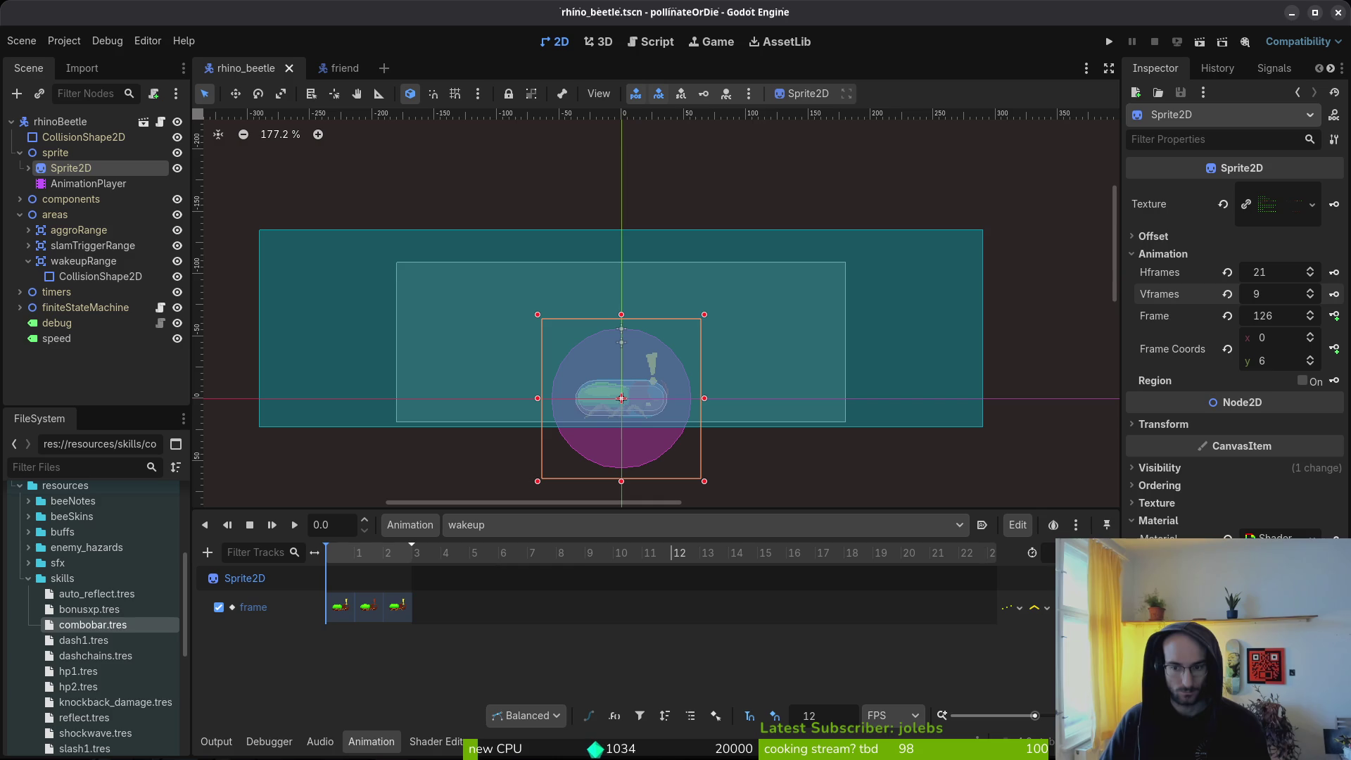
{"action": "key", "text": "ctrl+s"}
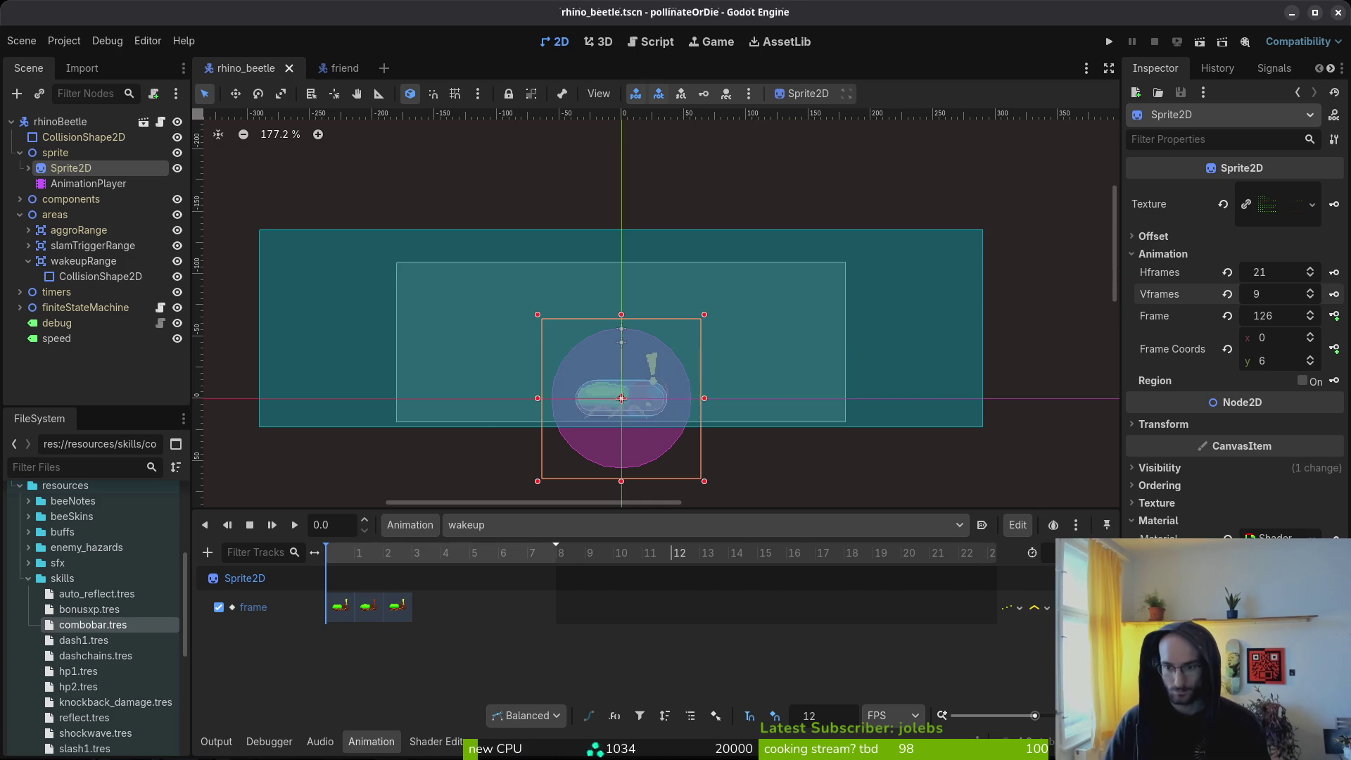
{"action": "key", "text": "alt+Tab"}
{"action": "left_click", "coordinate": [665, 596]}
{"action": "left_click_drag", "start_coordinate": [683, 595], "coordinate": [717, 590]}
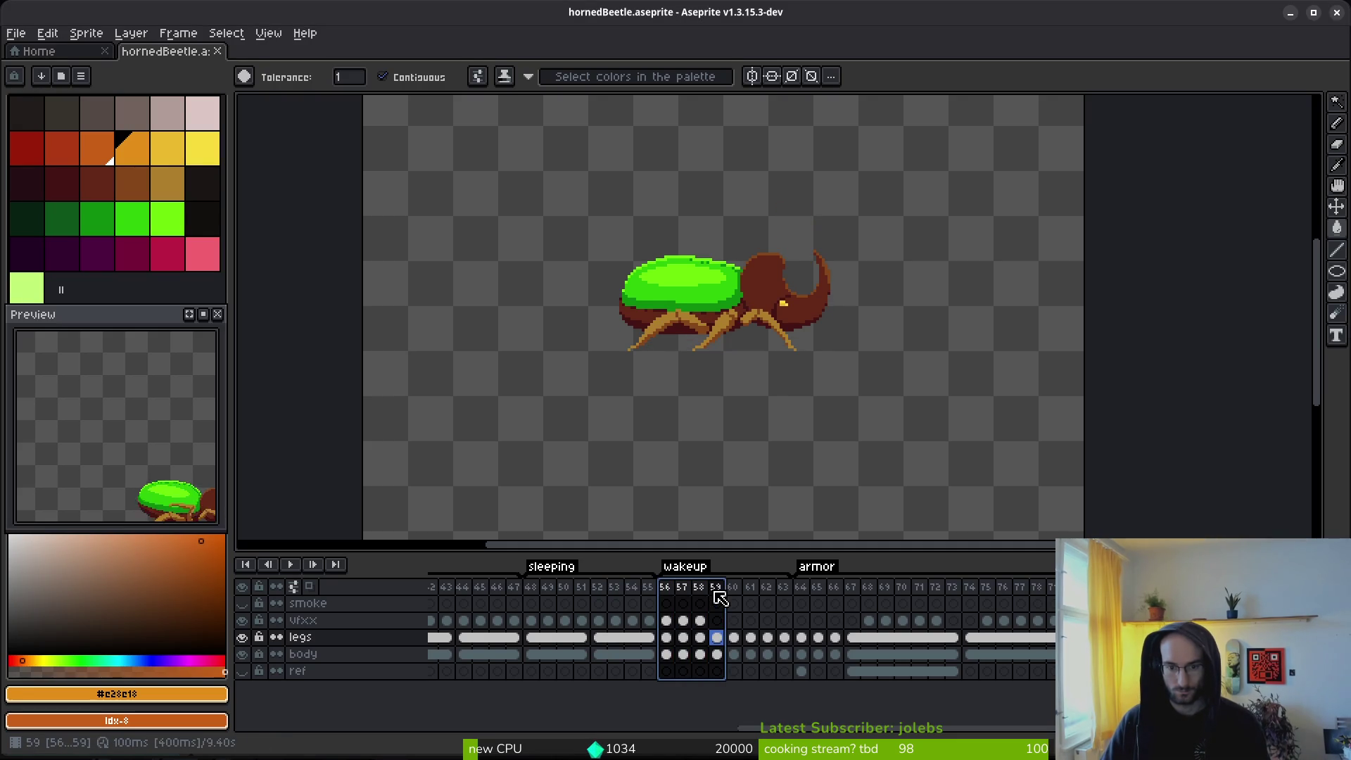
{"action": "key", "text": "alt+Tab"}
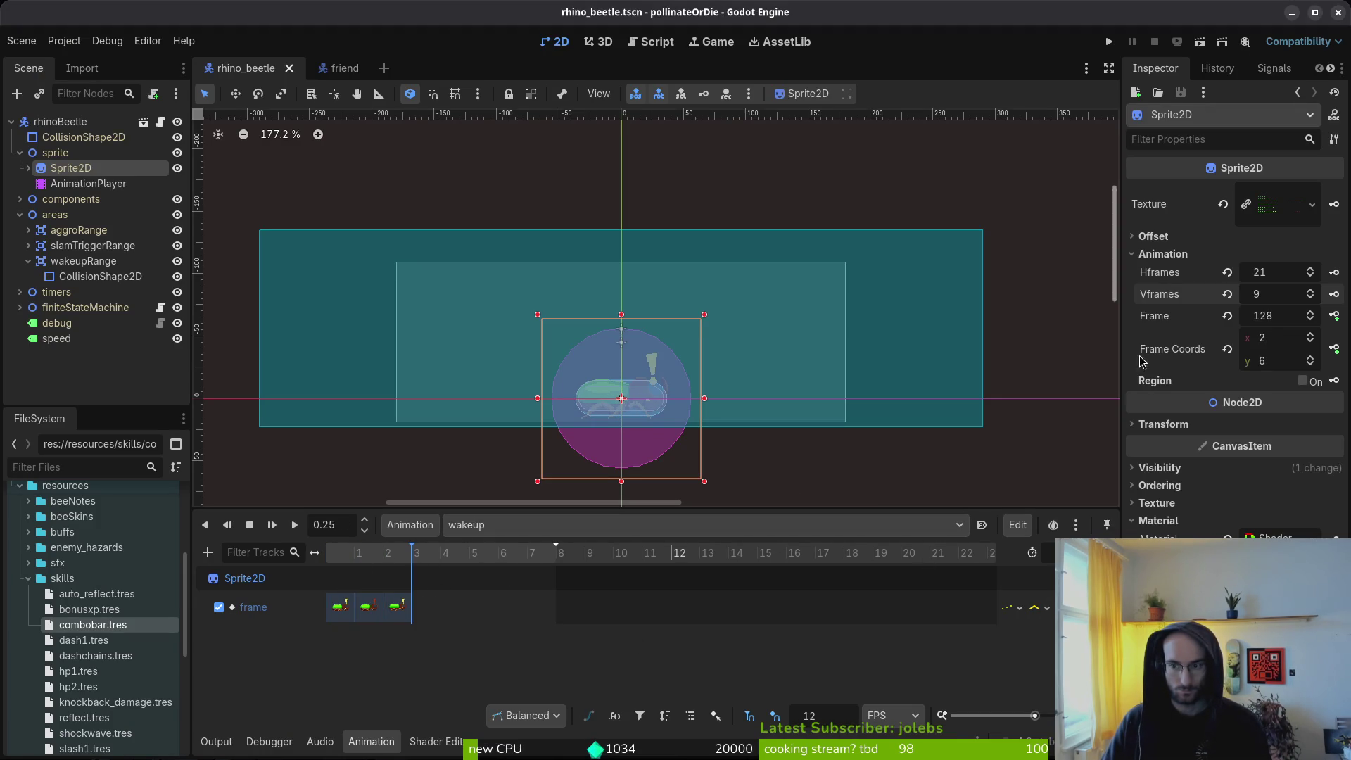
Step: Key the remaining wakeup sprite frames, from 130 up to 133, and save the scene
{"action": "left_click", "coordinate": [1310, 313]}
{"action": "left_click", "coordinate": [1333, 316]}
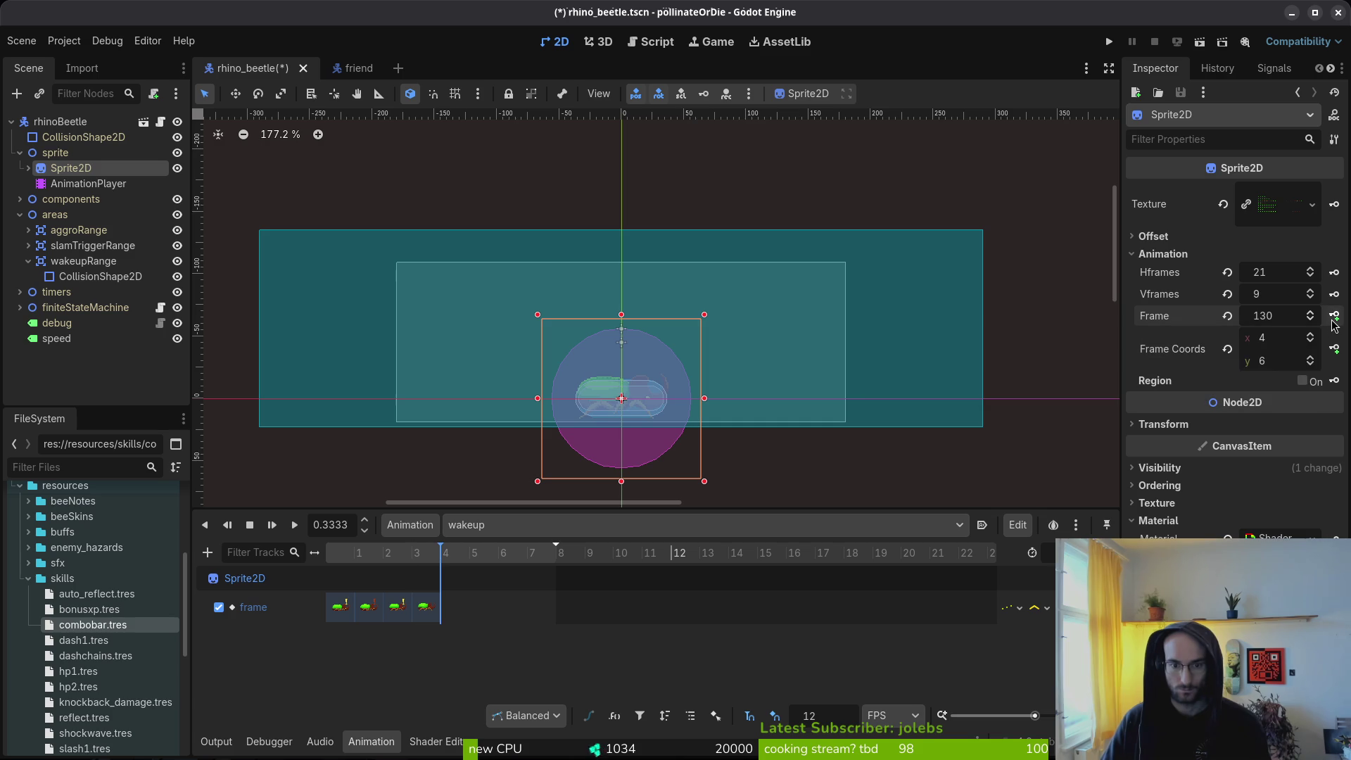
{"action": "left_click", "coordinate": [1332, 316]}
{"action": "left_click", "coordinate": [1333, 317]}
{"action": "left_click", "coordinate": [1333, 317]}
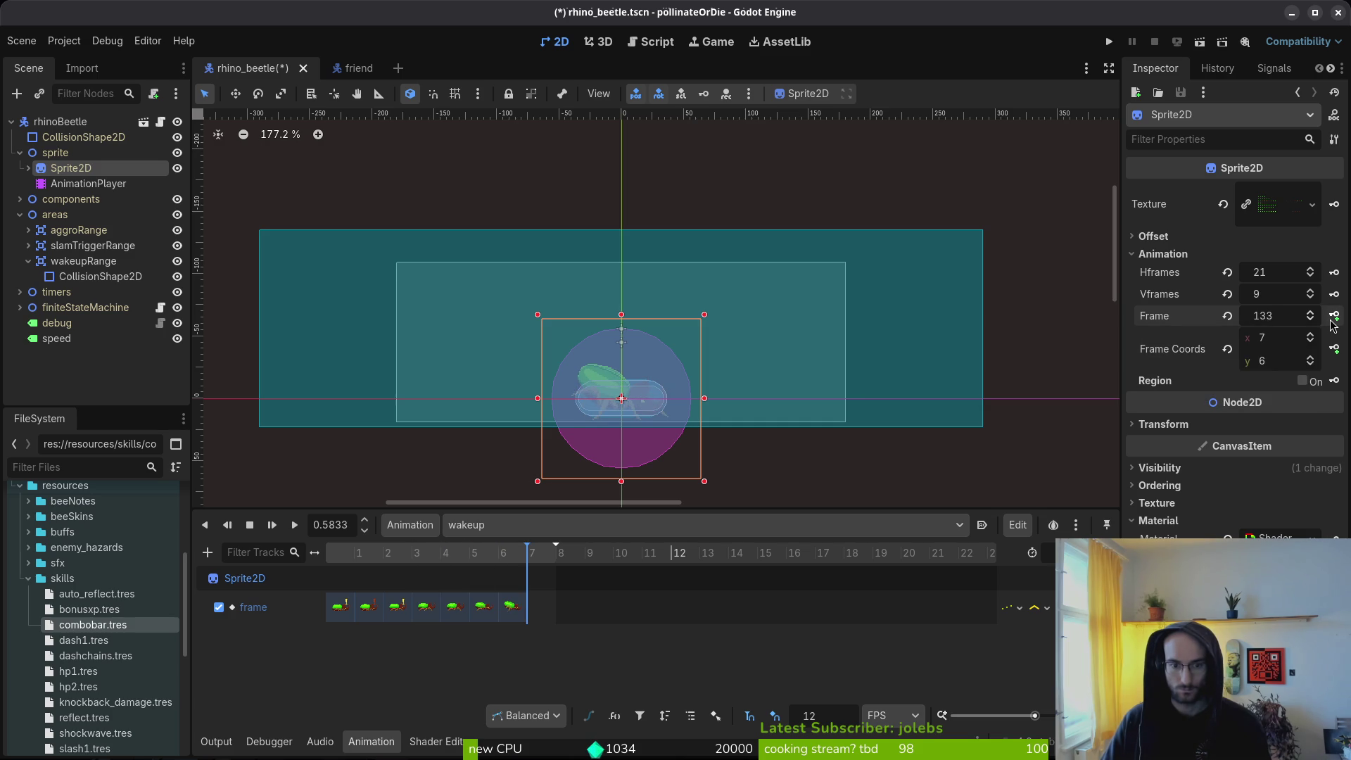
{"action": "left_click", "coordinate": [1333, 317]}
{"action": "key", "text": "ctrl+s"}
Step: Play the wakeup animation from the start, stop it, and check Aseprite frame 63
{"action": "left_click", "coordinate": [290, 530]}
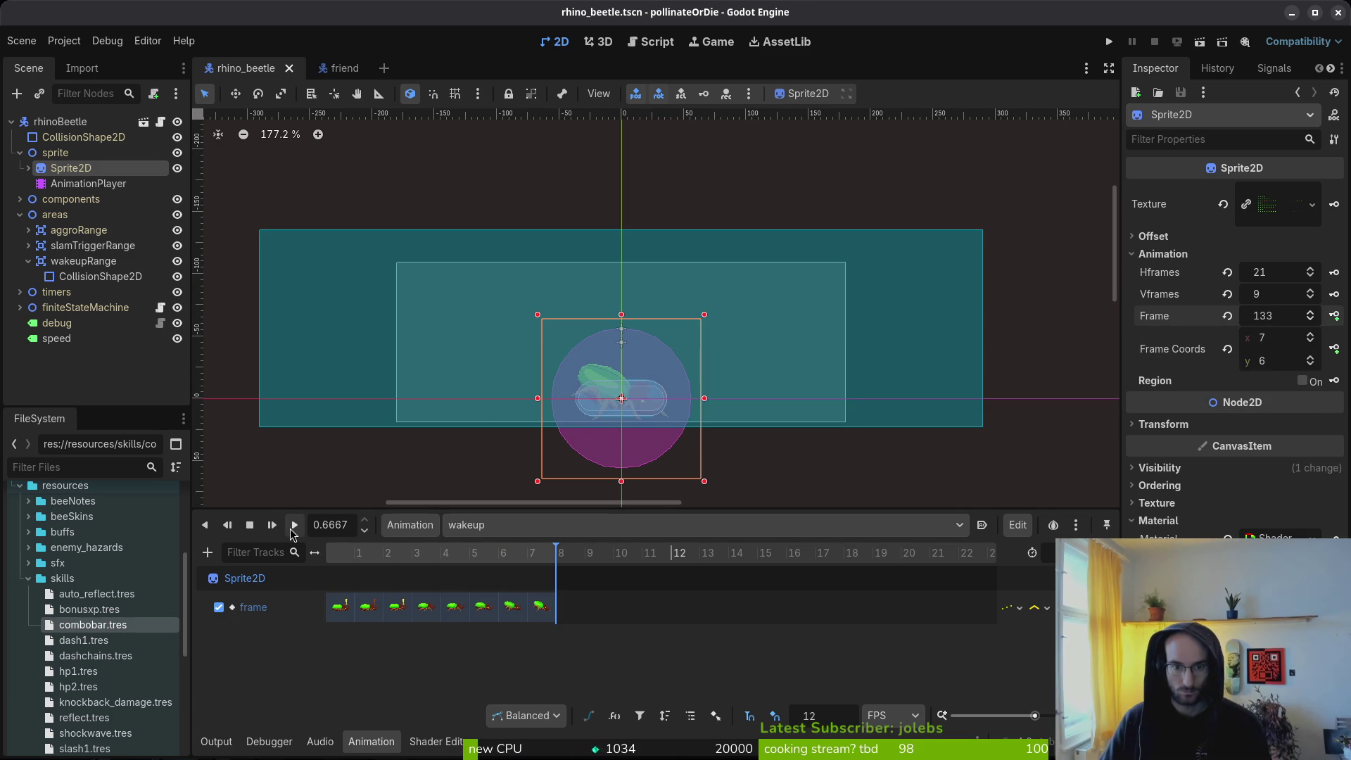
{"action": "left_click", "coordinate": [251, 527]}
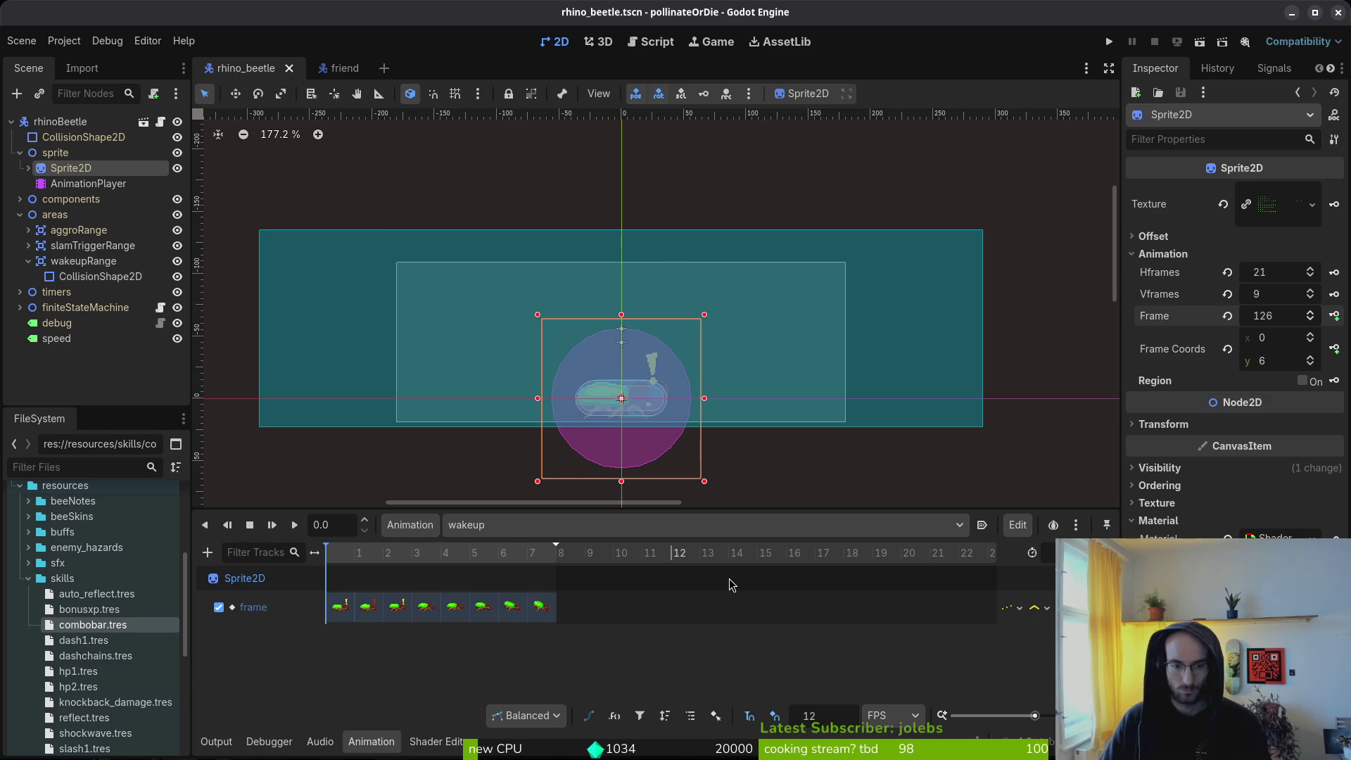
{"action": "key", "text": "alt+Tab"}
{"action": "left_click", "coordinate": [787, 588]}
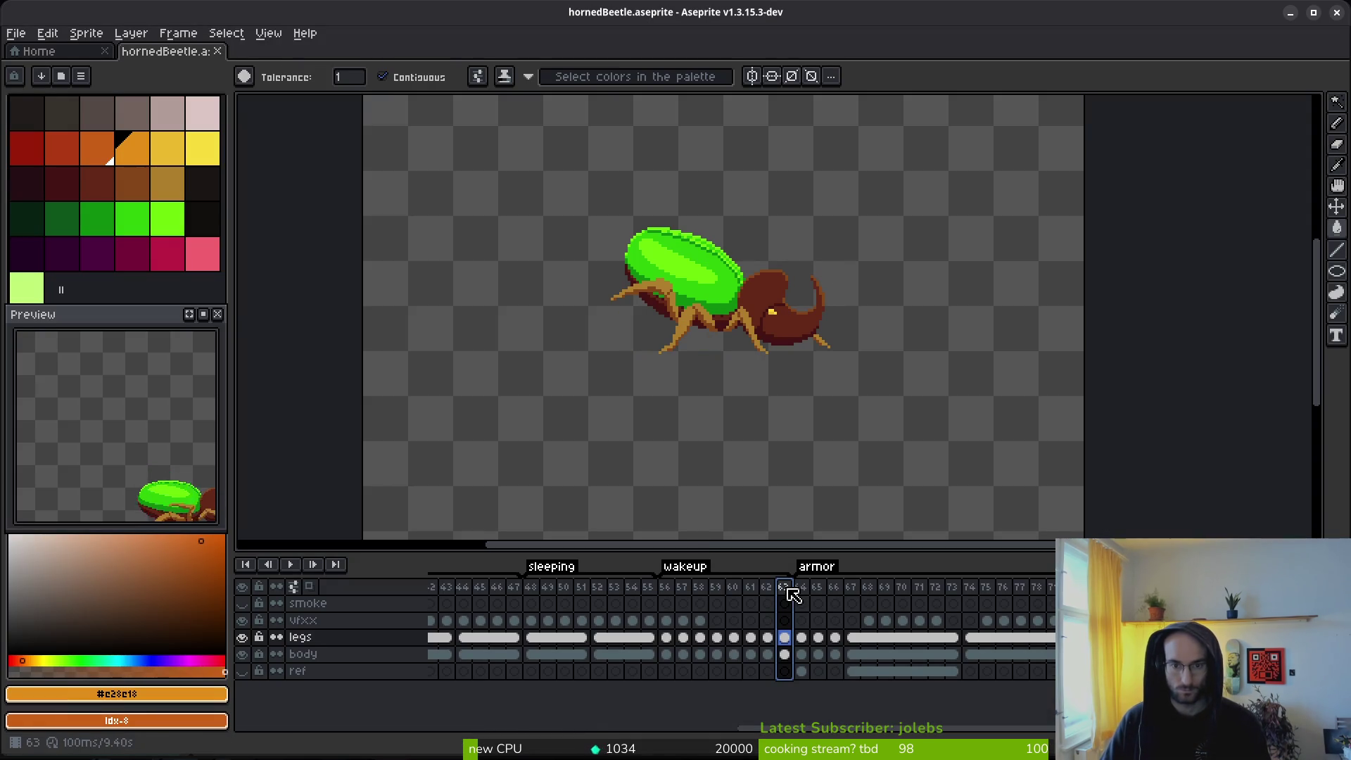
Step: Paste the vfxx exclamation mark into wakeup frames 59 through 62
{"action": "left_click", "coordinate": [700, 619]}
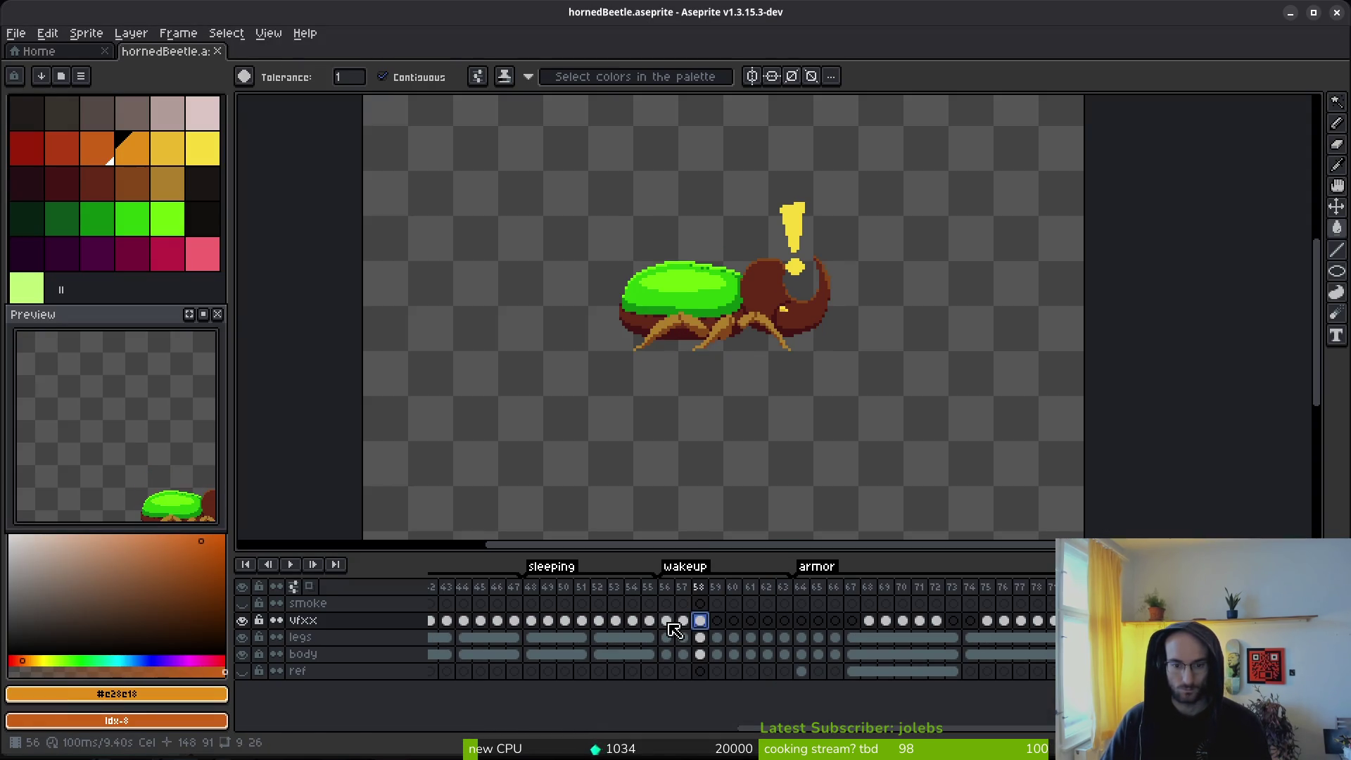
{"action": "left_click", "coordinate": [716, 620]}
{"action": "key", "text": "ctrl+v"}
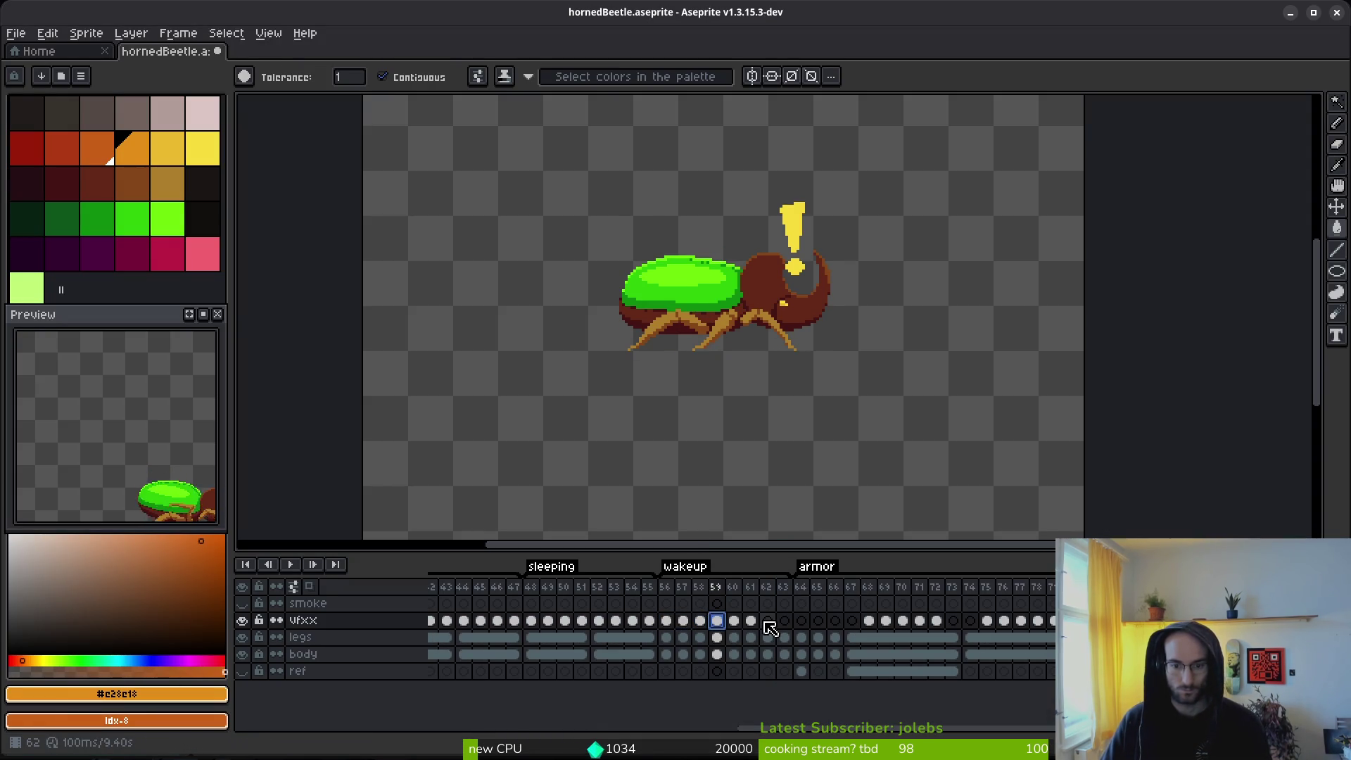
{"action": "key", "text": "Left"}
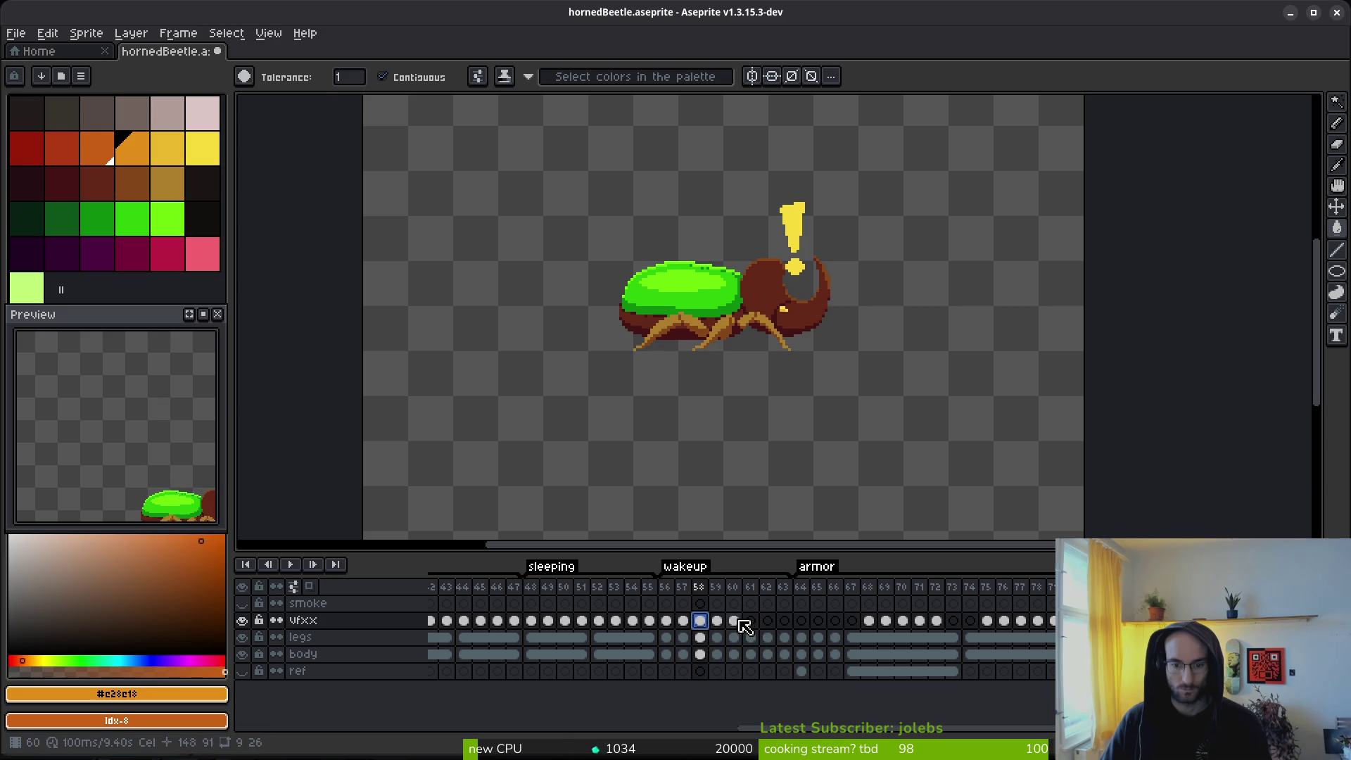
{"action": "left_click", "coordinate": [740, 622]}
{"action": "key", "text": "ctrl+v"}
{"action": "left_click", "coordinate": [668, 622]}
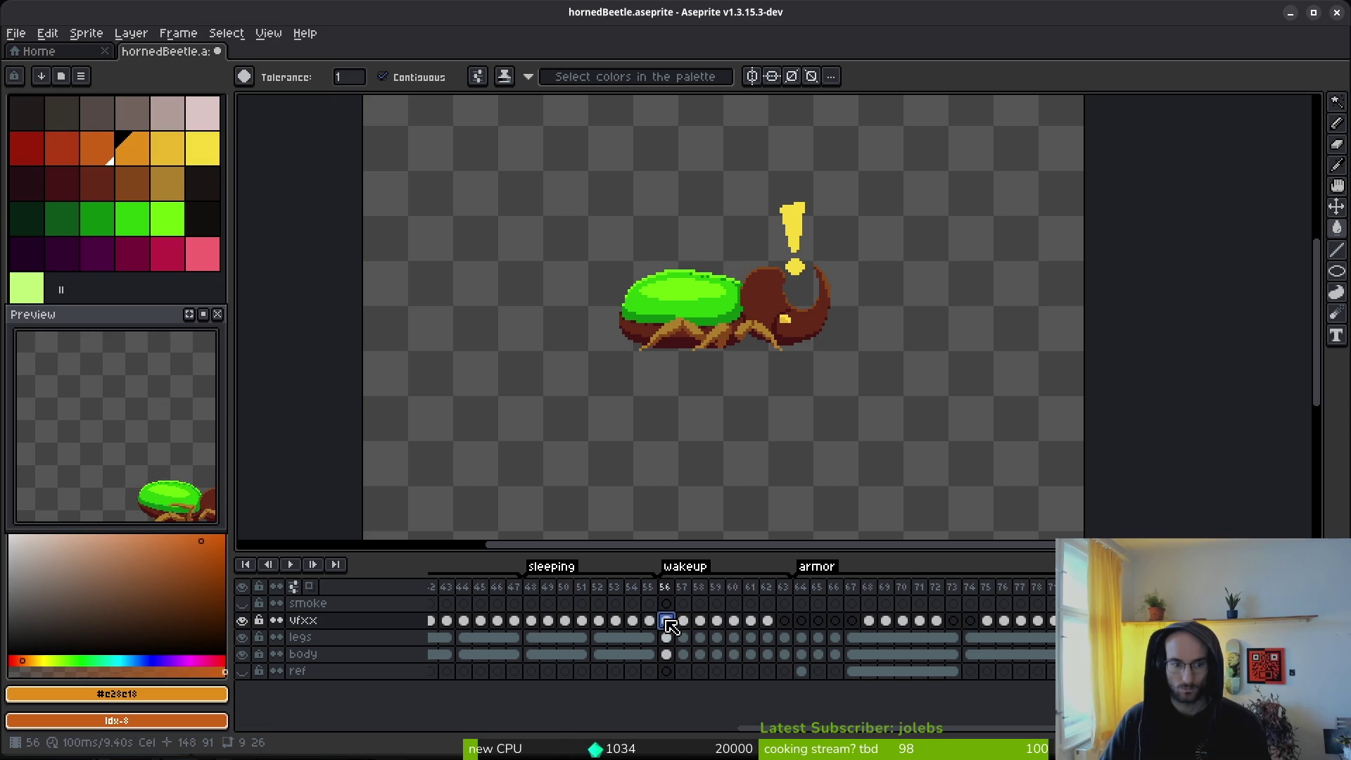
{"action": "left_click_drag", "start_coordinate": [116, 470], "coordinate": [42, 392]}
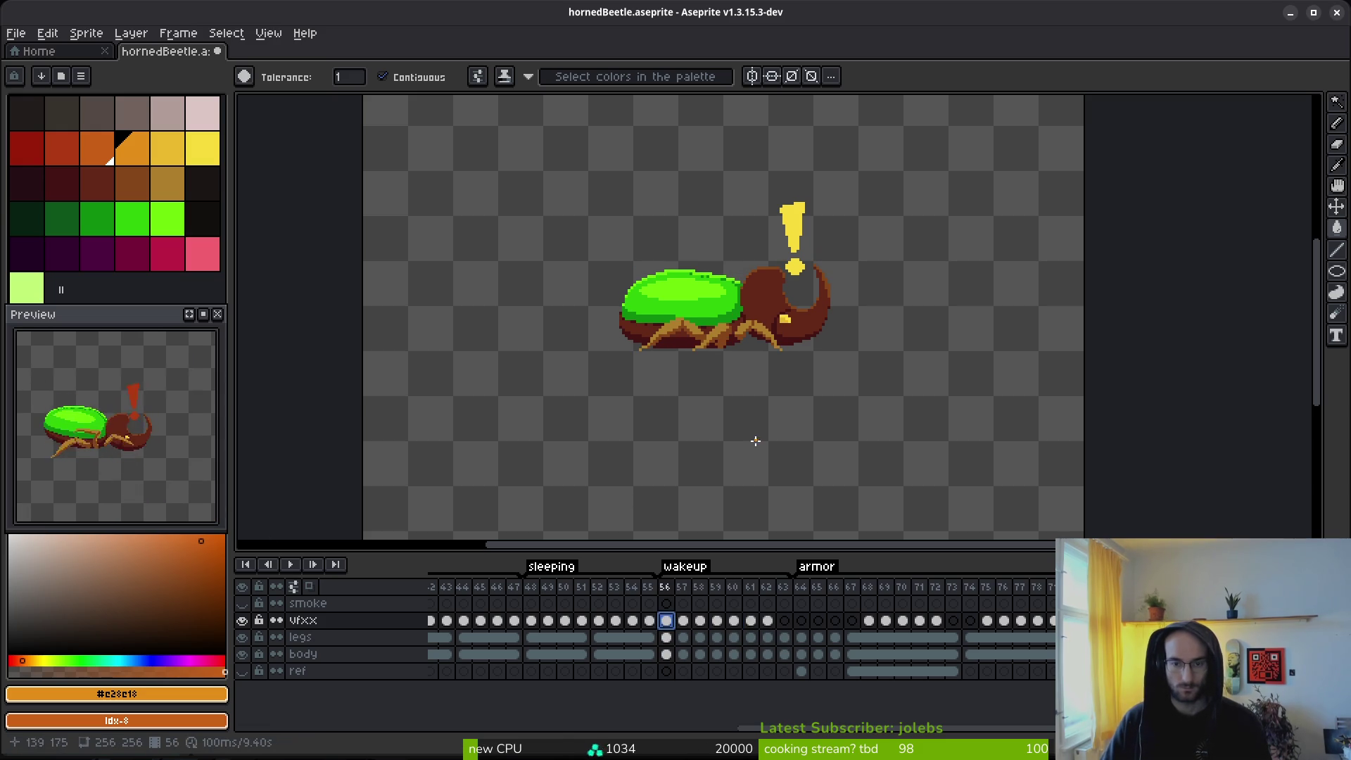
Step: Clear the exclamation mark from vfxx frames 61–62 and save the sprite file
{"action": "left_click_drag", "start_coordinate": [748, 625], "coordinate": [768, 630]}
{"action": "key", "text": "Delete"}
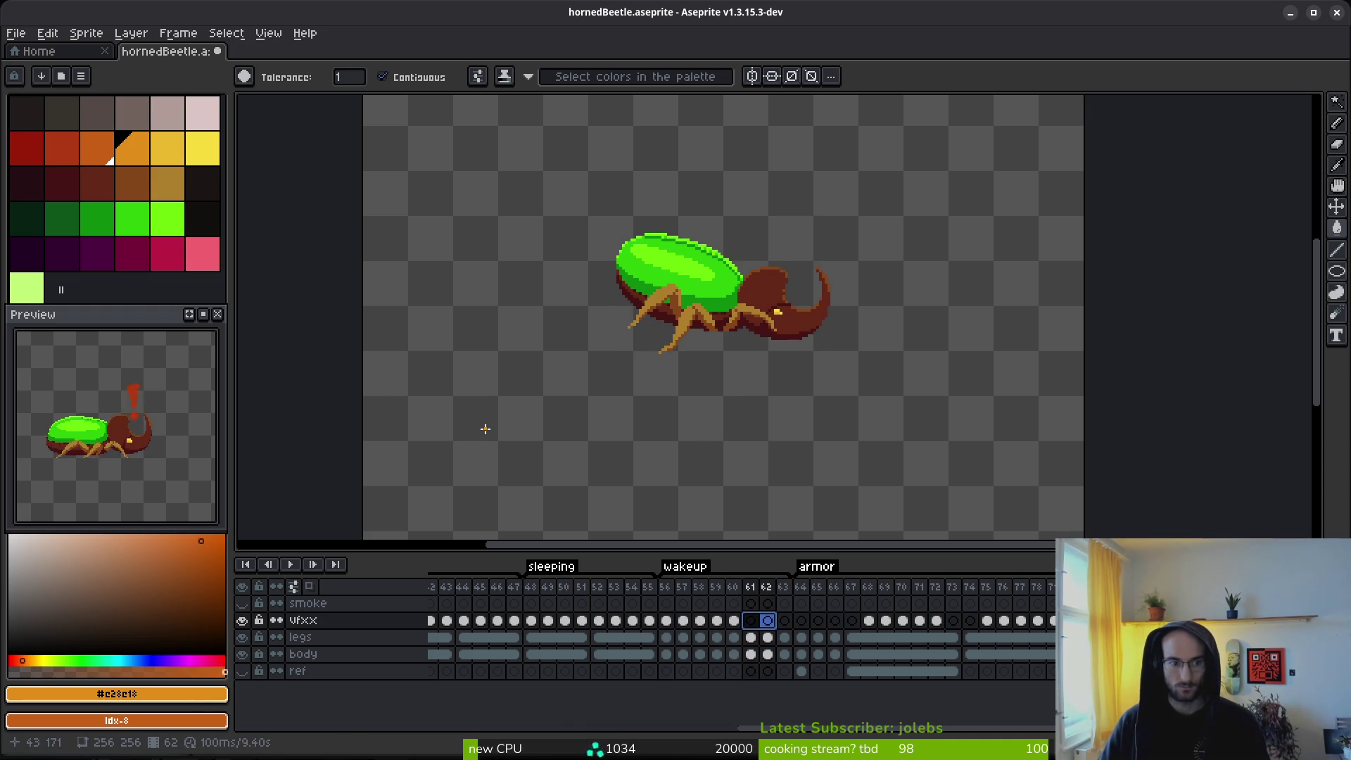
{"action": "left_click", "coordinate": [667, 624]}
{"action": "key", "text": "ctrl+s"}
{"action": "left_click", "coordinate": [47, 33]}
{"action": "left_click", "coordinate": [47, 33]}
Step: Resize the canvas to 128×128 px
{"action": "key", "text": "ctrl+alt+c"}
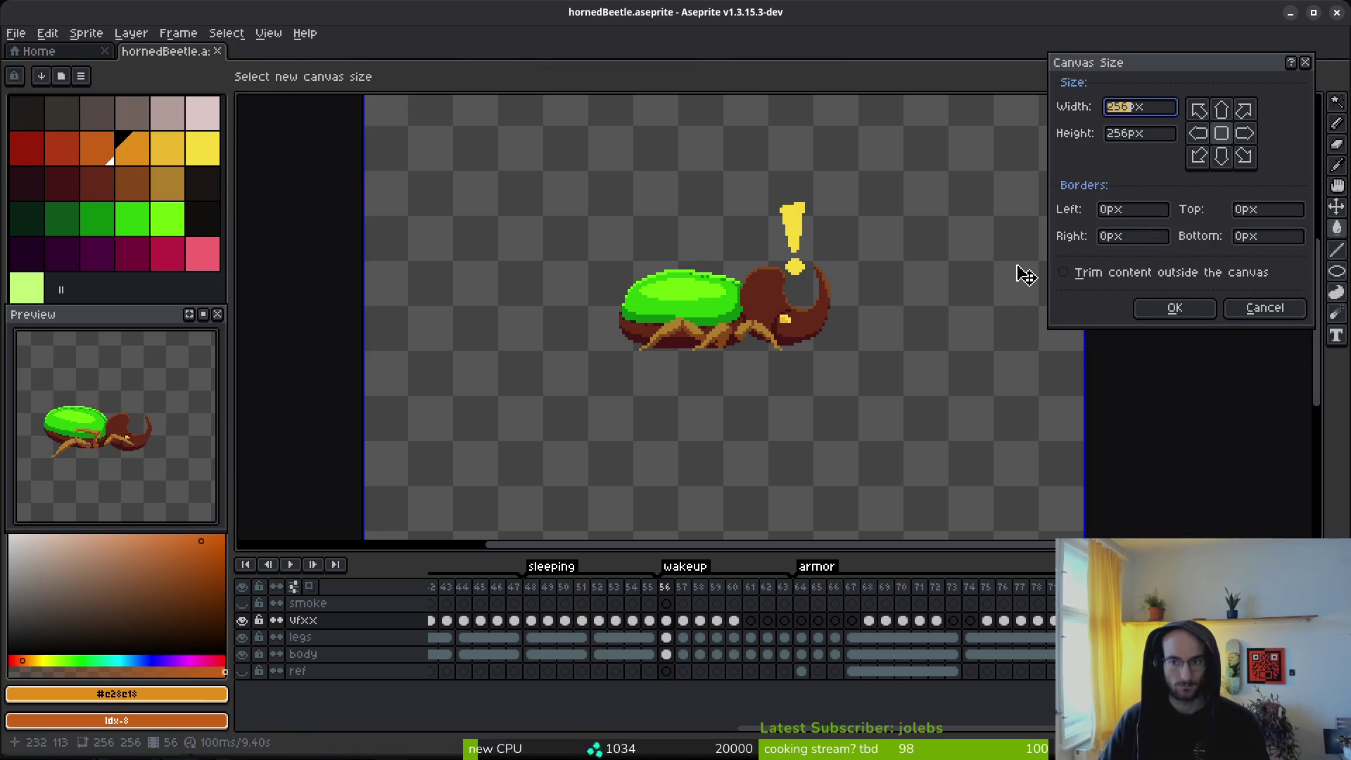
{"action": "type", "text": "128"}
{"action": "key", "text": "Tab"}
{"action": "type", "text": "128"}
{"action": "key", "text": "Return"}
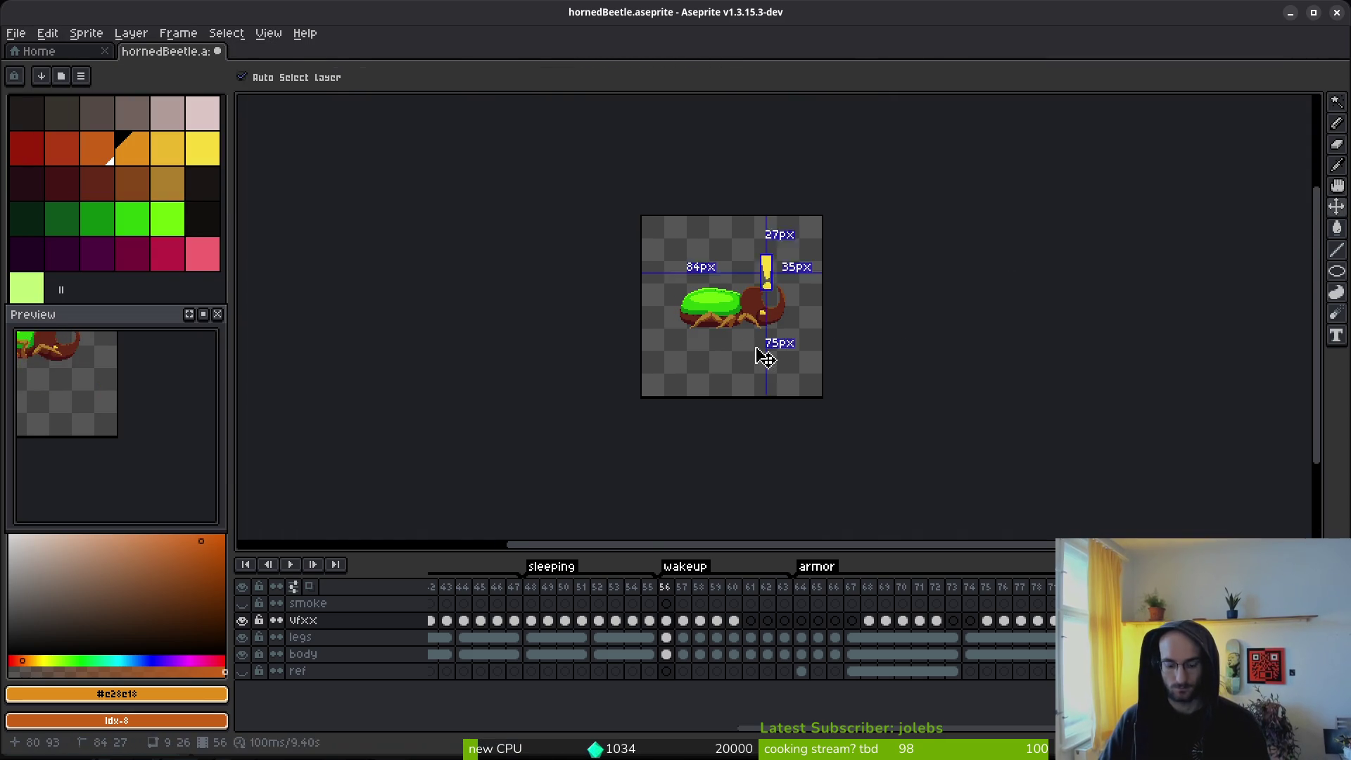
Step: Start a sprite sheet export and browse to the art/enemies folder
{"action": "key", "text": "ctrl+e"}
{"action": "left_click", "coordinate": [442, 254]}
{"action": "key", "text": "ctrl+alt+shift+s"}
{"action": "left_click", "coordinate": [334, 63]}
{"action": "left_click", "coordinate": [345, 76]}
{"action": "left_click", "coordinate": [68, 63]}
{"action": "double_click", "coordinate": [81, 129]}
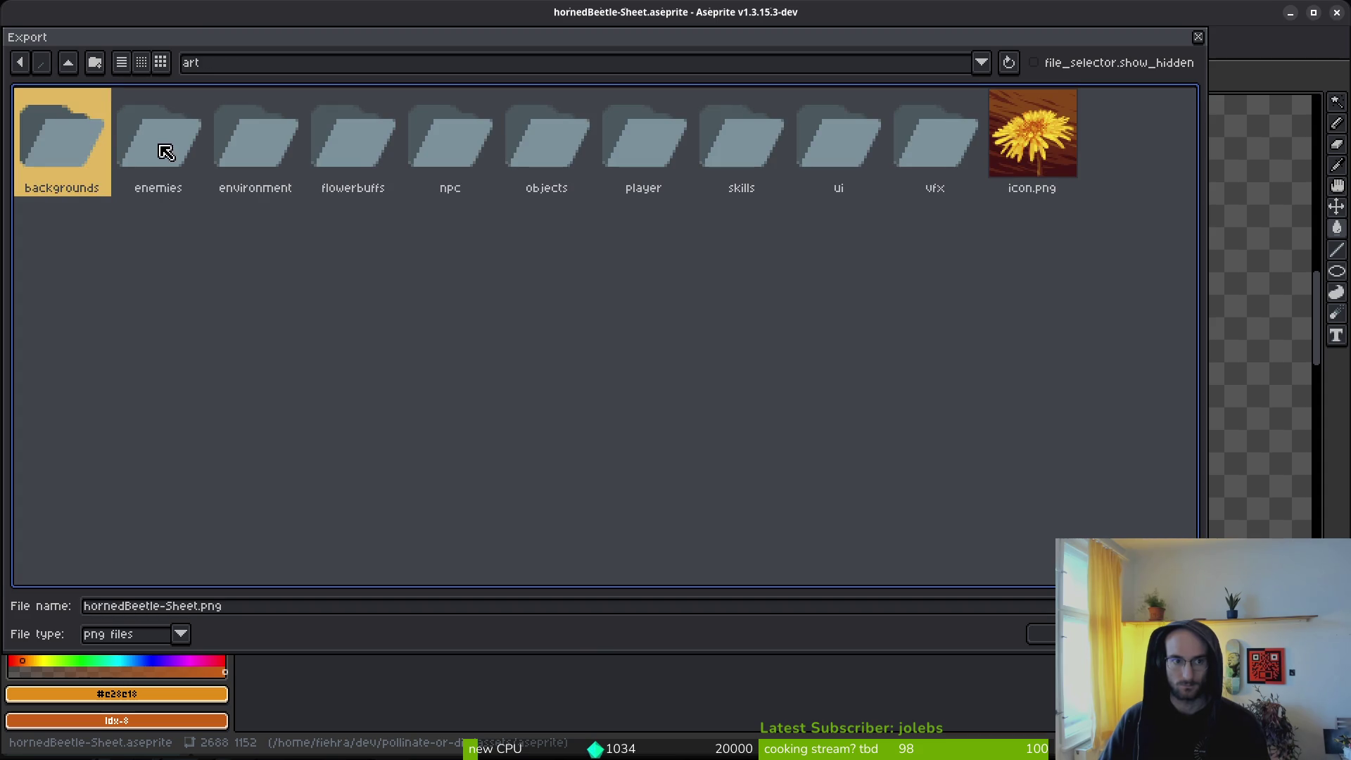
{"action": "left_click", "coordinate": [156, 153]}
{"action": "double_click", "coordinate": [167, 164]}
Step: Overwrite hornedBeetle-Sheet.png with the exported sheet and close its tab
{"action": "left_click", "coordinate": [1097, 158]}
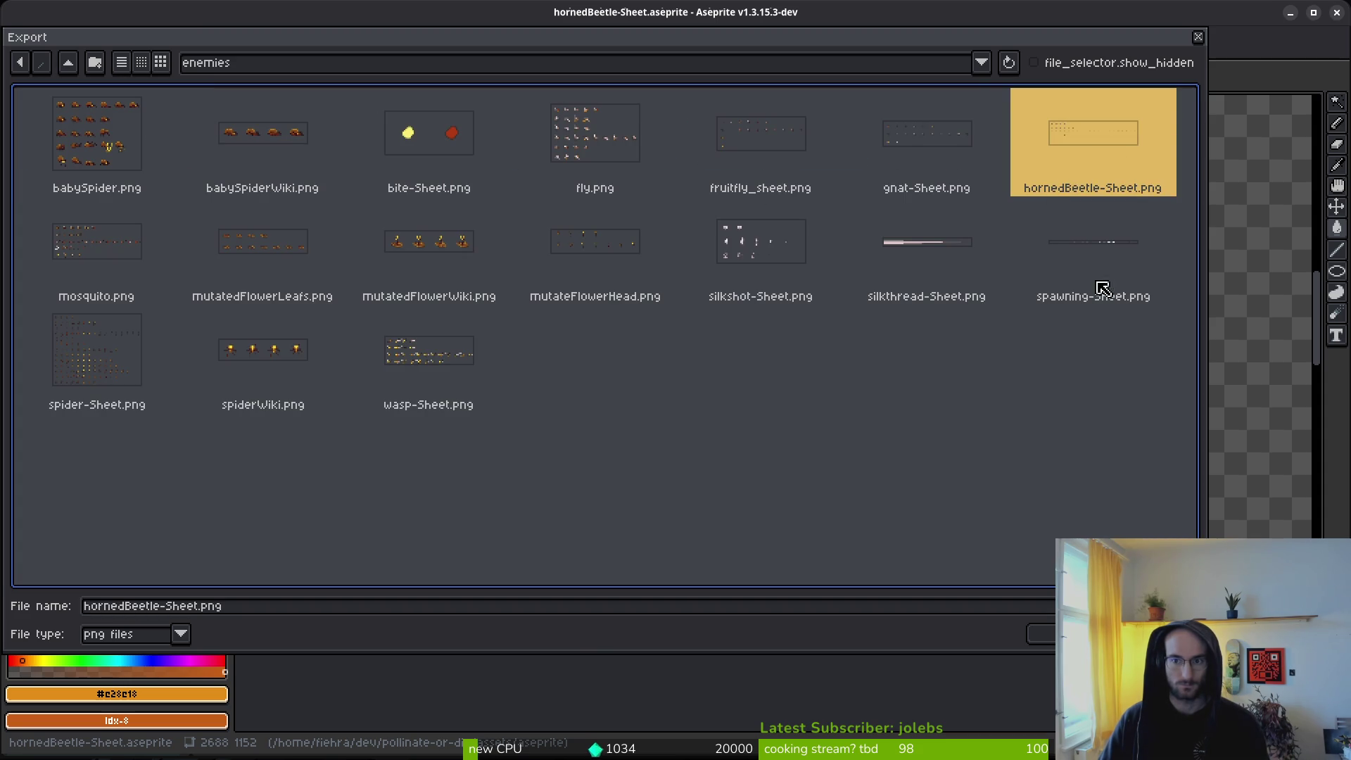
{"action": "left_click", "coordinate": [1041, 633]}
{"action": "left_click", "coordinate": [590, 422]}
{"action": "left_click", "coordinate": [209, 226]}
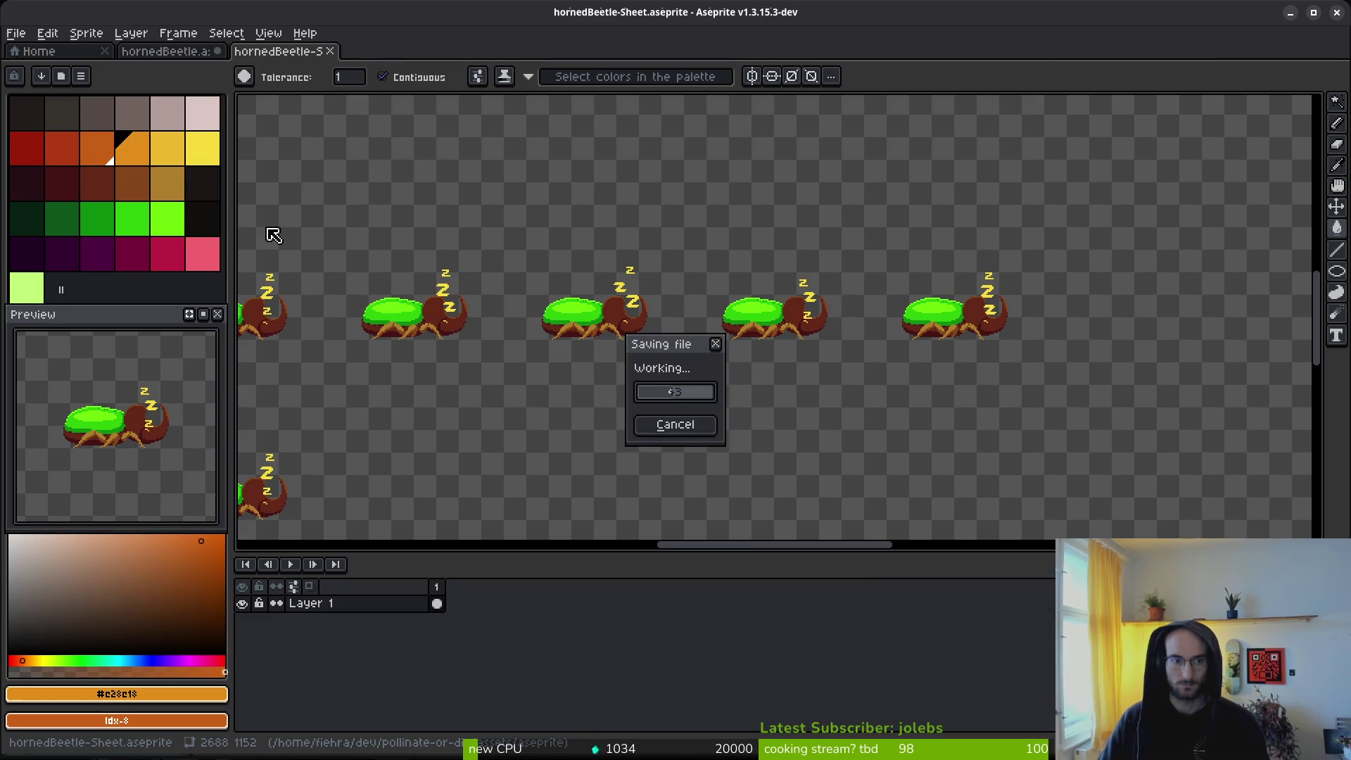
{"action": "left_click", "coordinate": [343, 52]}
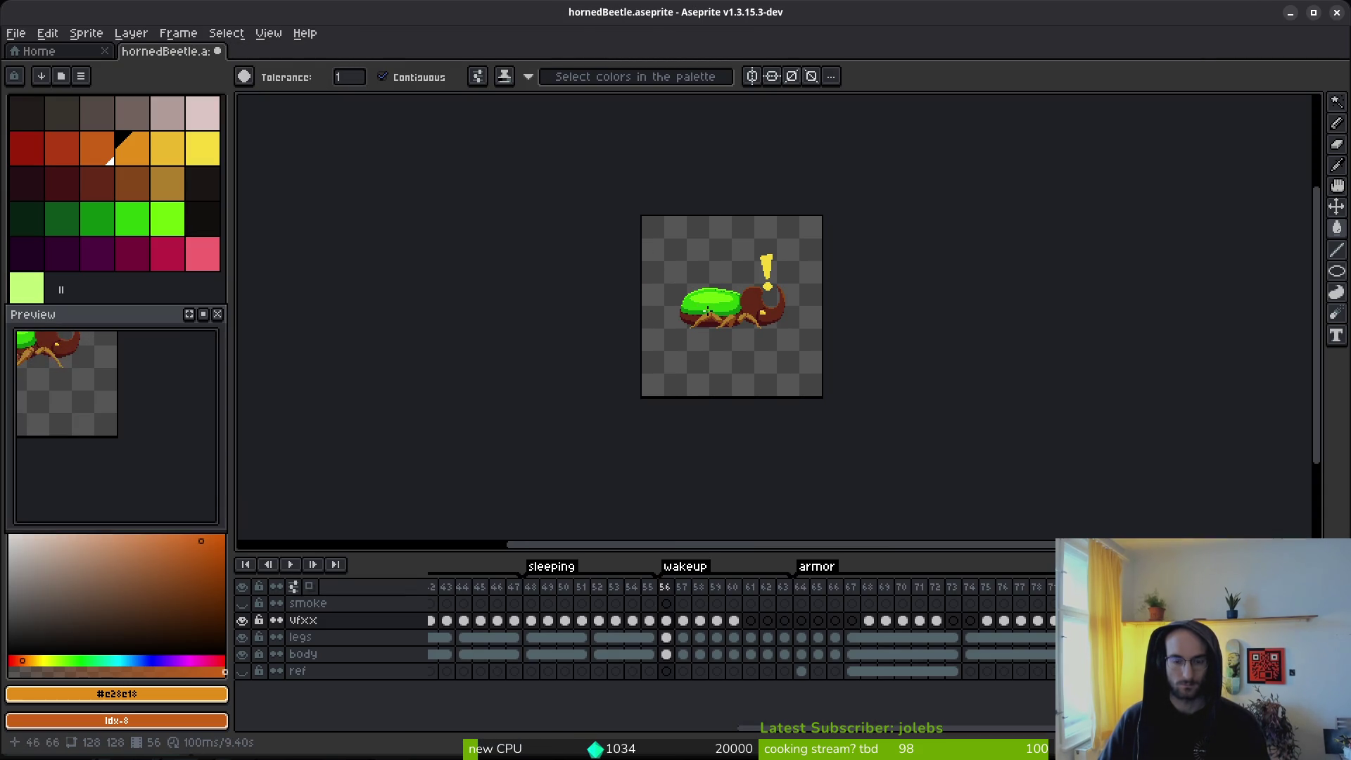
Step: Switch the beetle's AnimationPlayer to the waiting animation and save the scene
{"action": "key", "text": "alt+Tab"}
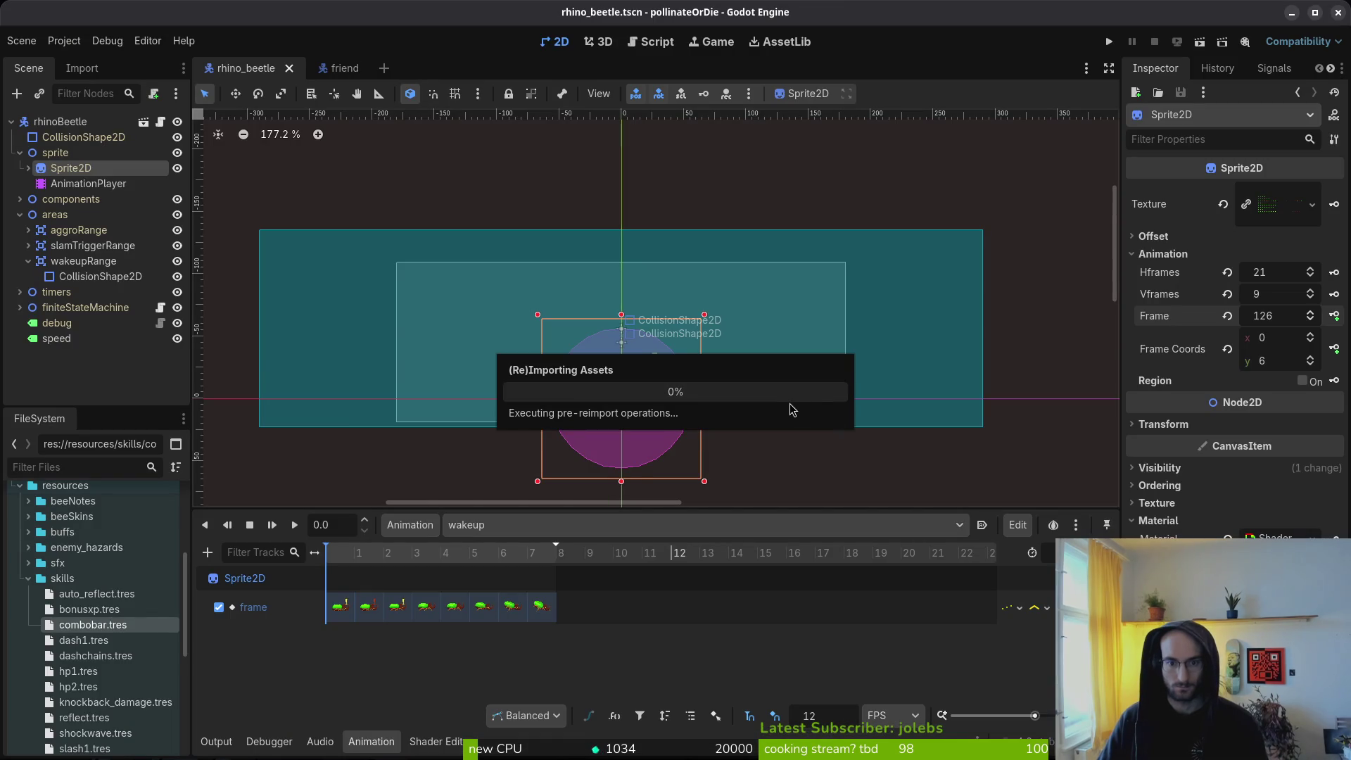
{"action": "left_click", "coordinate": [512, 524]}
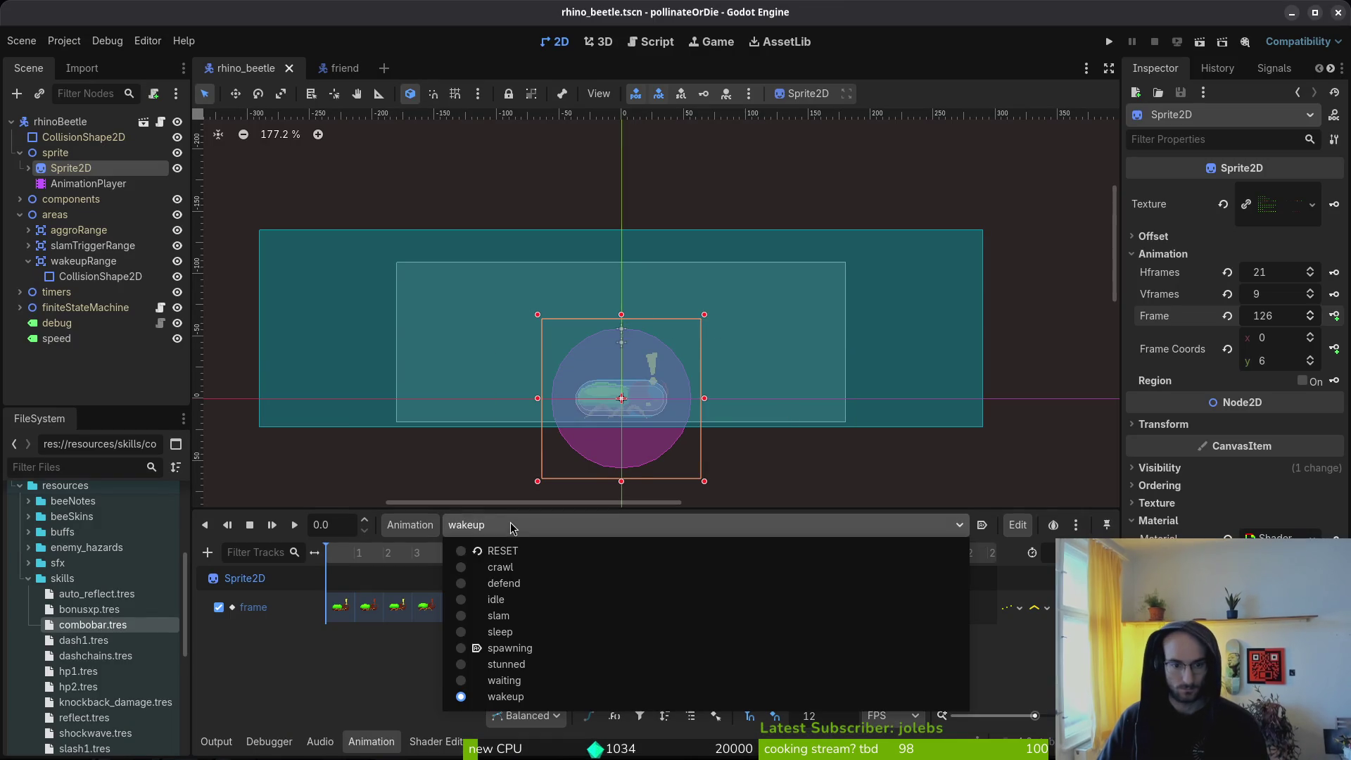
{"action": "left_click", "coordinate": [504, 680]}
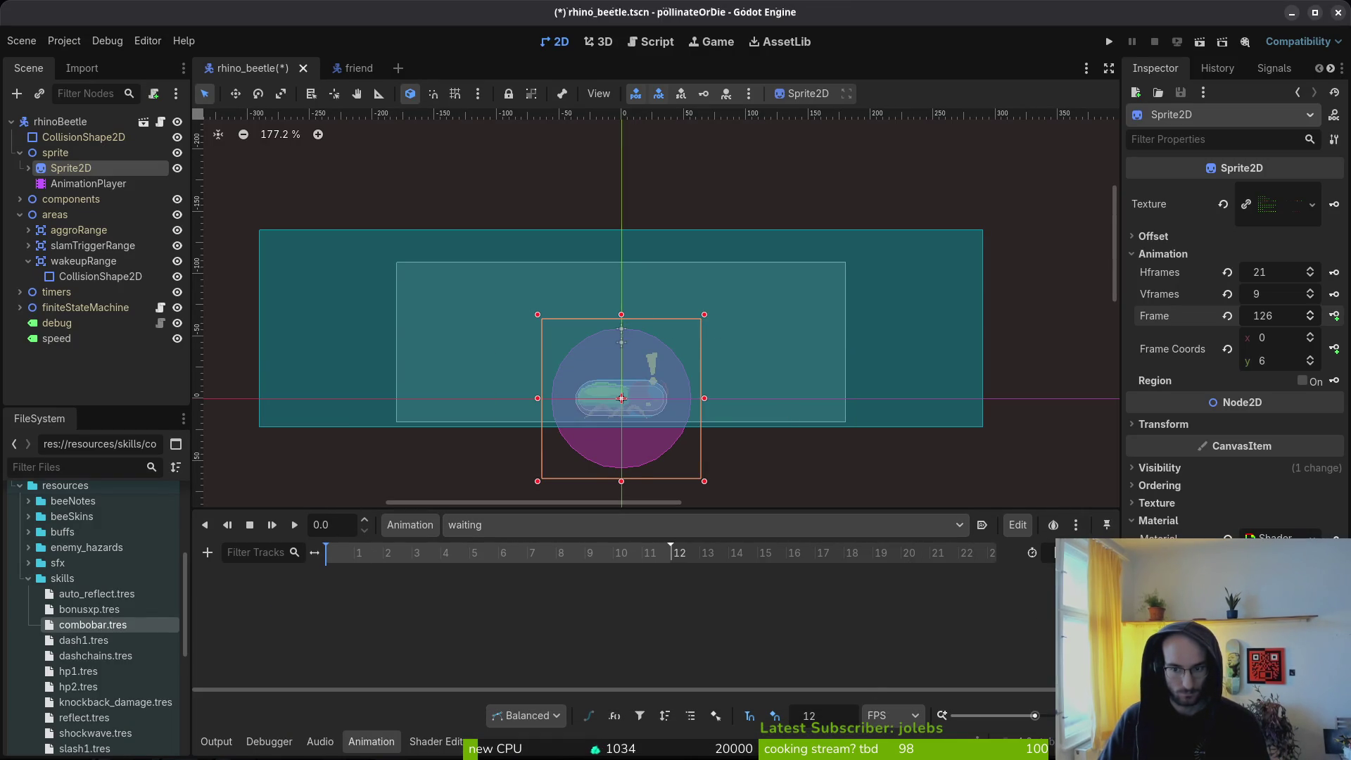
{"action": "key", "text": "ctrl+s"}
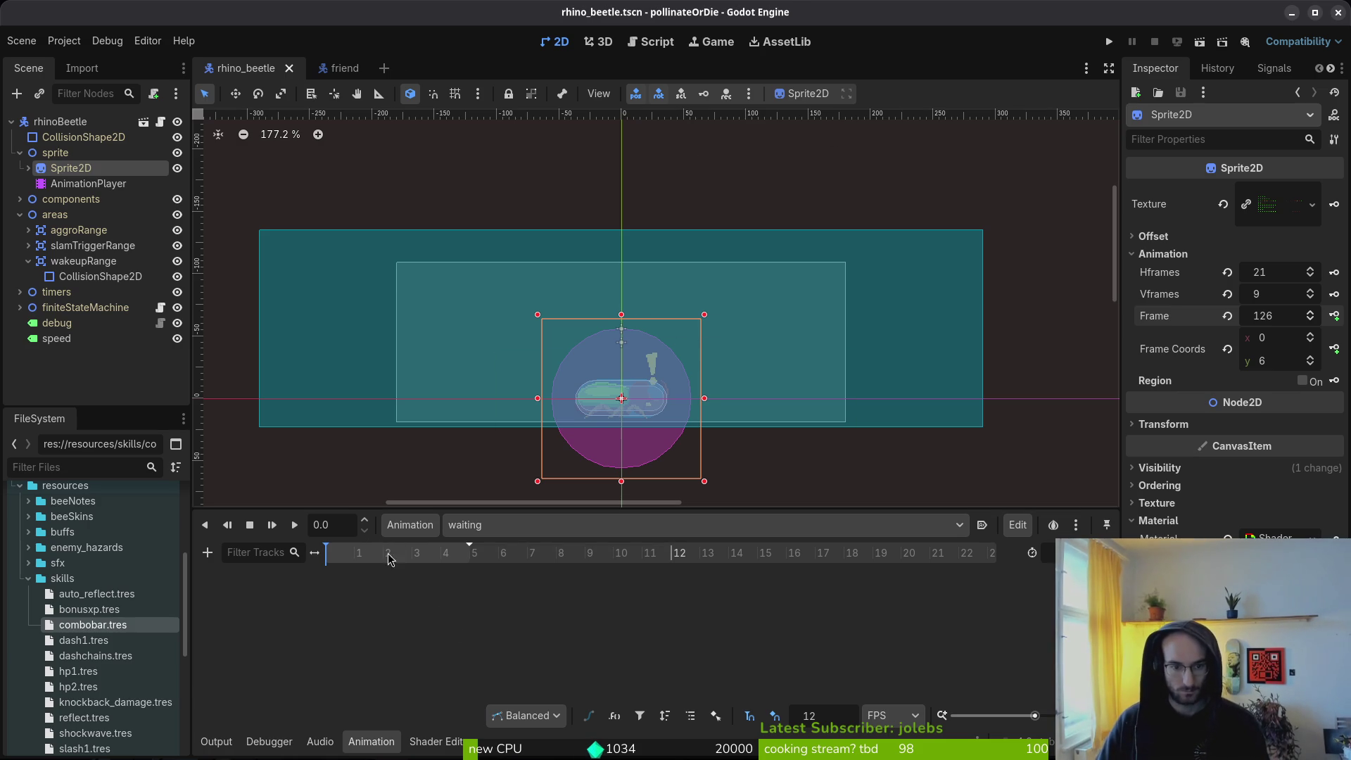
Step: Create a Sprite2D frame track in waiting keyed at frames 169–172, then save
{"action": "left_click", "coordinate": [1310, 363]}
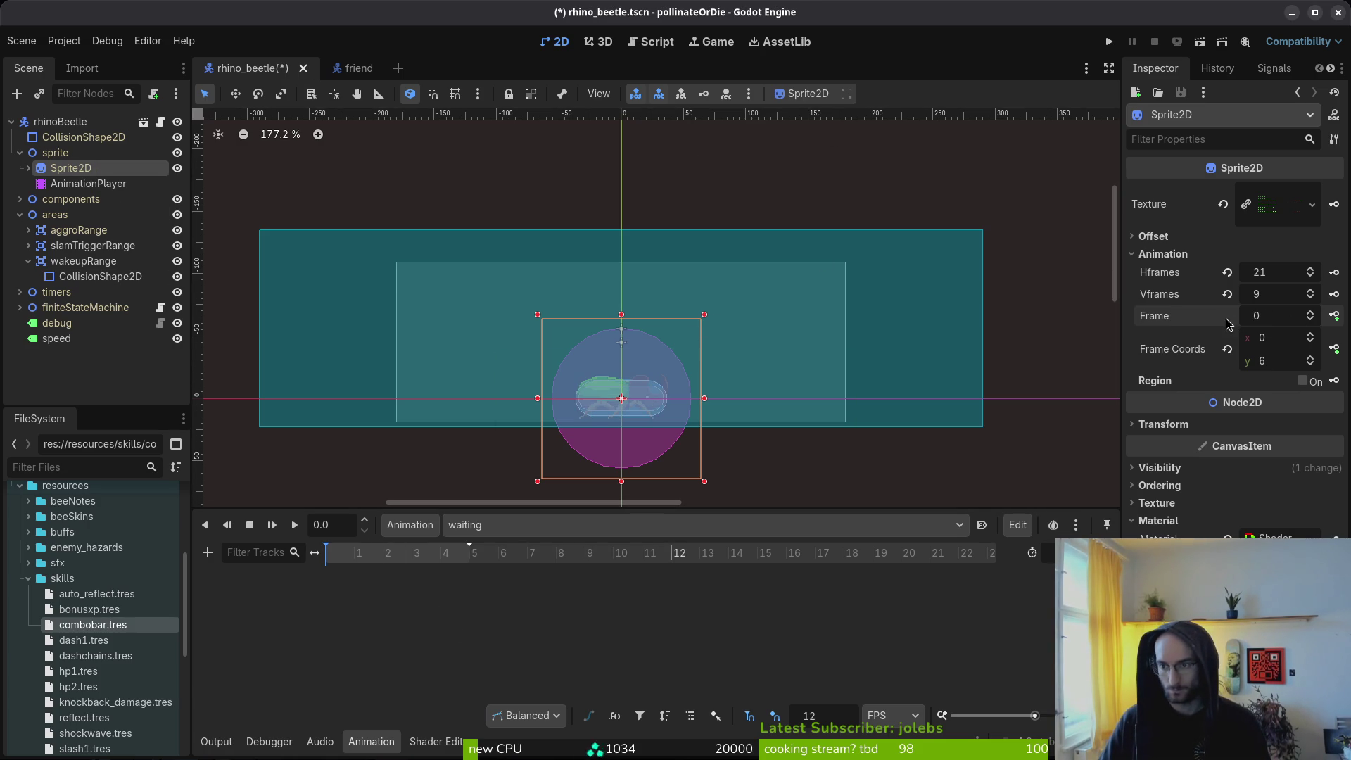
{"action": "left_click", "coordinate": [1310, 364]}
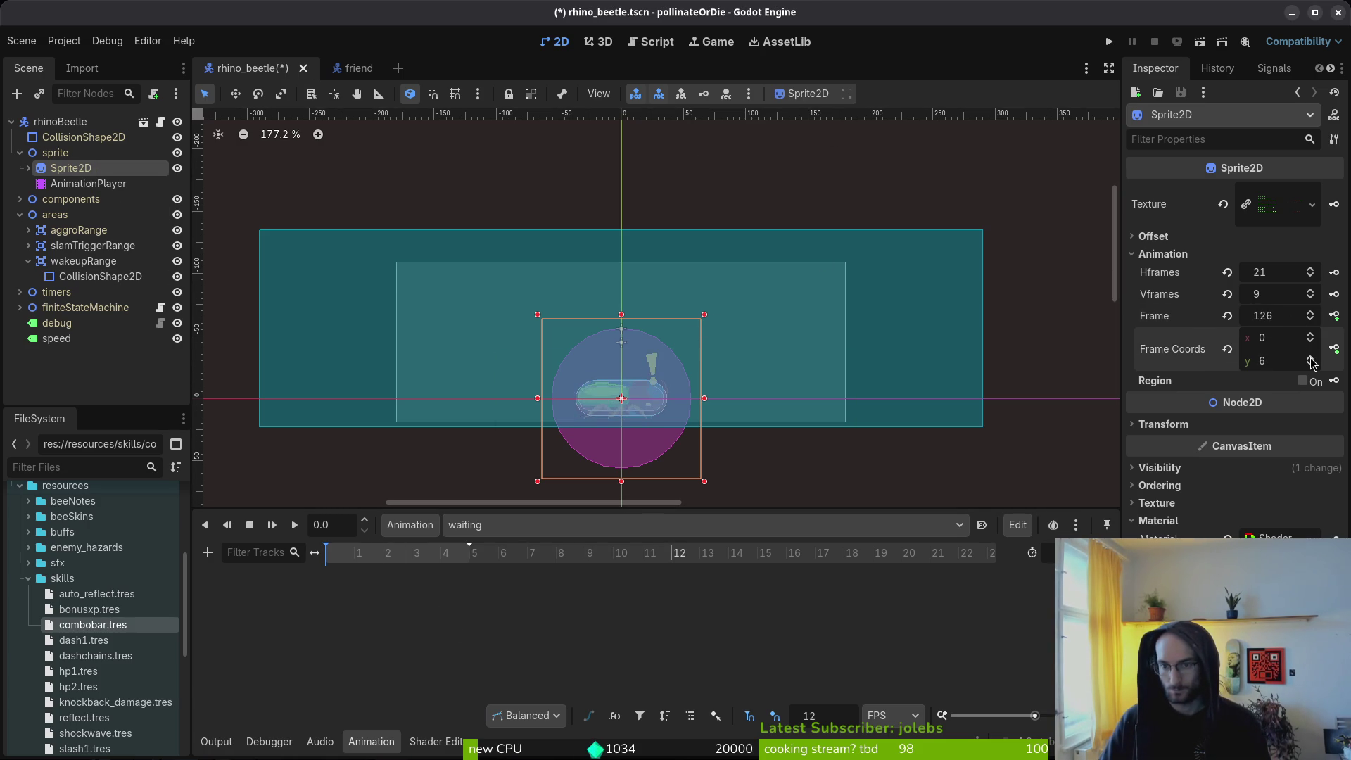
{"action": "left_click", "coordinate": [1310, 360]}
{"action": "left_click", "coordinate": [1334, 316]}
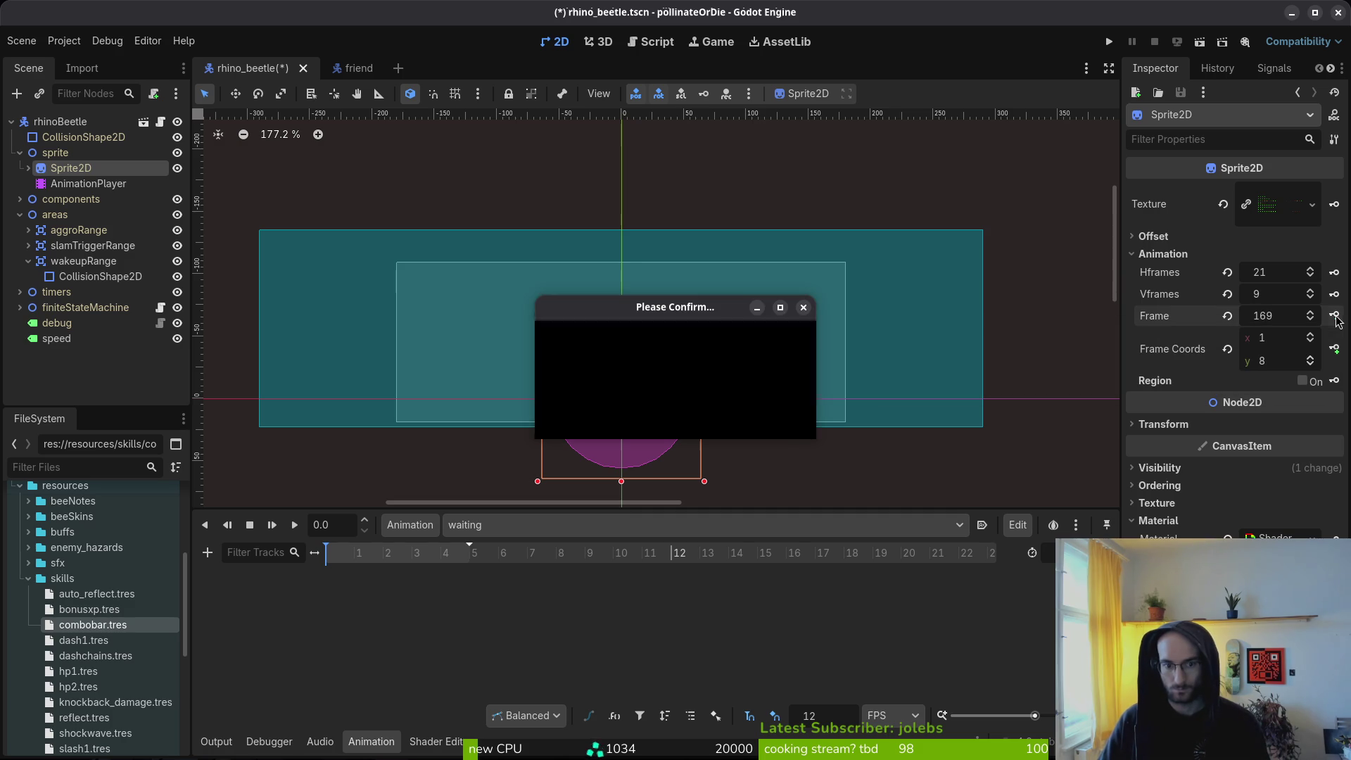
{"action": "left_click", "coordinate": [733, 421]}
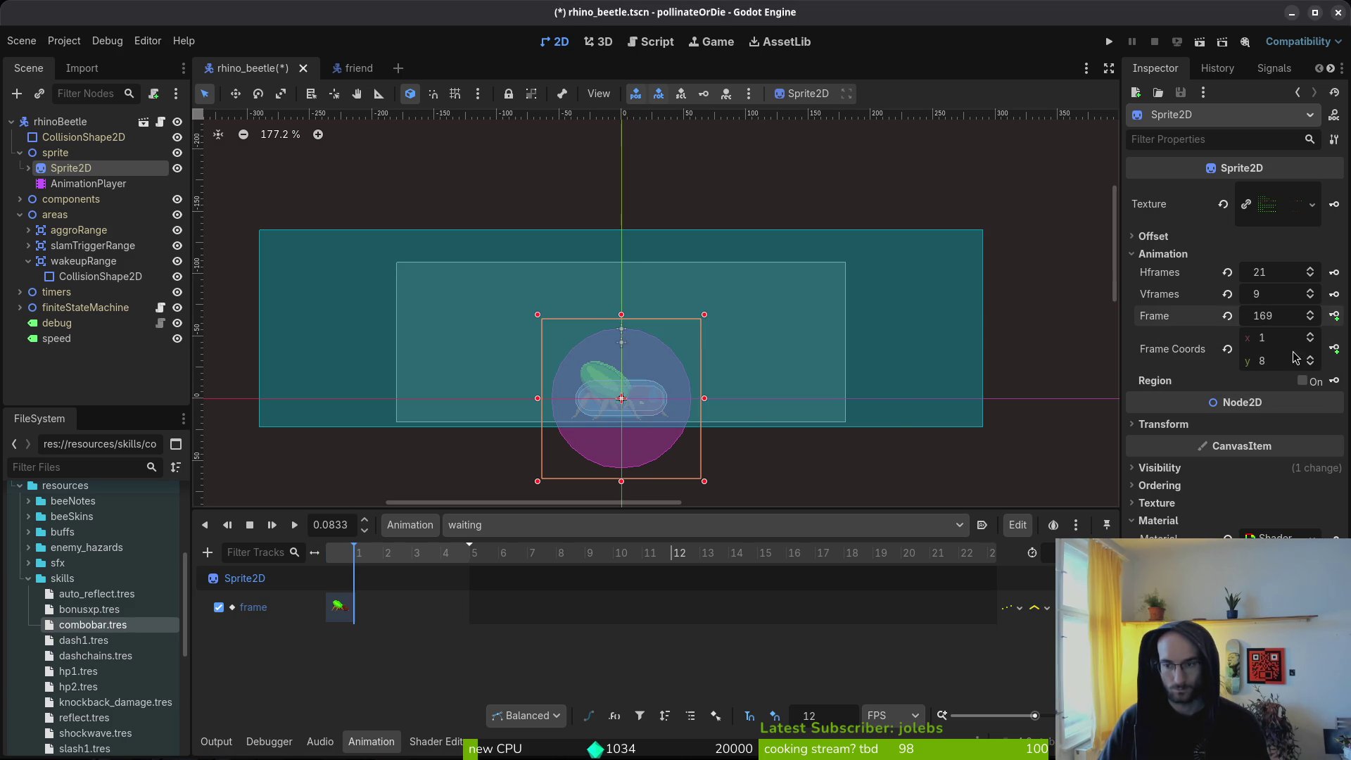
{"action": "left_click", "coordinate": [1334, 317]}
{"action": "left_click", "coordinate": [1335, 316]}
{"action": "left_click", "coordinate": [1335, 317]}
{"action": "key", "text": "ctrl+s"}
{"action": "key", "text": "alt+Tab"}
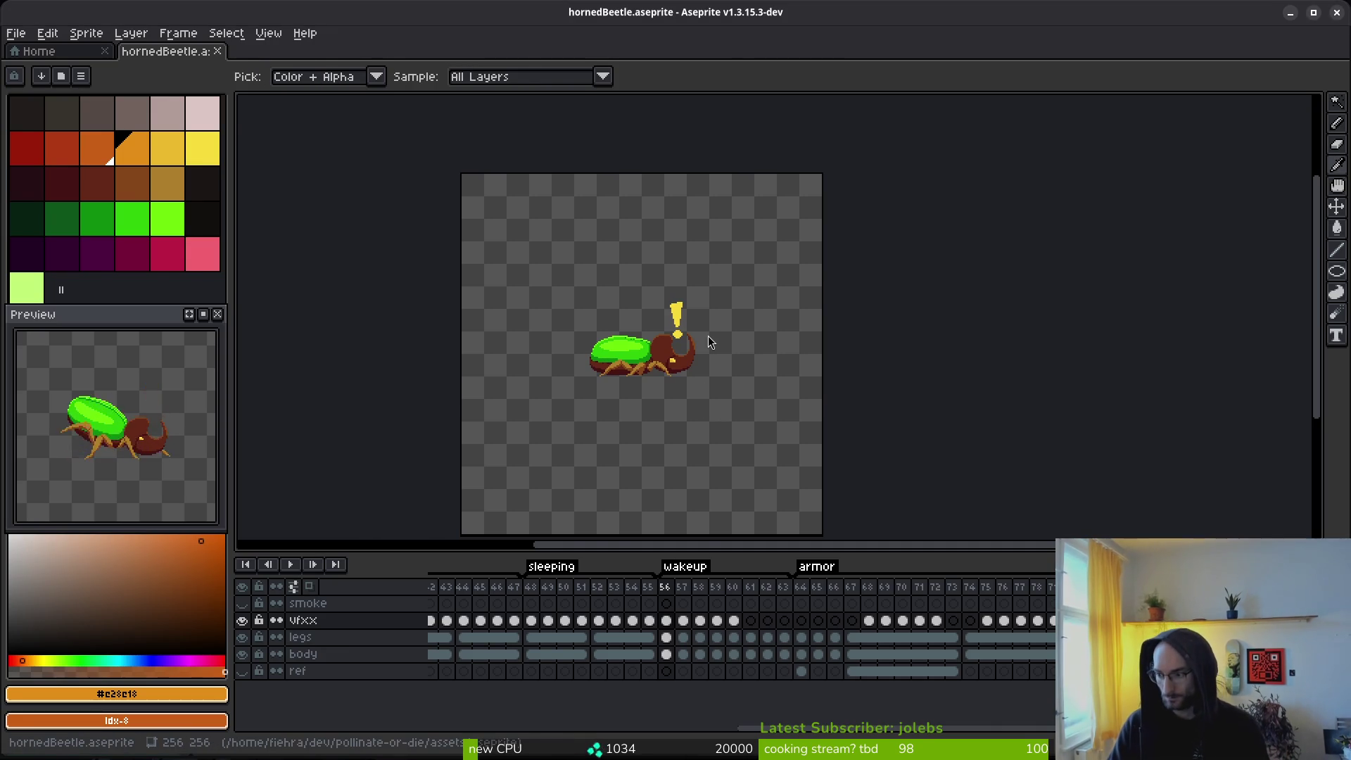
Step: Open rhino_beetle.gd in Neovim through the file finder
{"action": "key", "text": "alt+Tab"}
{"action": "key", "text": "ctrl+p"}
{"action": "type", "text": "rhinob"}
{"action": "key", "text": "Return"}
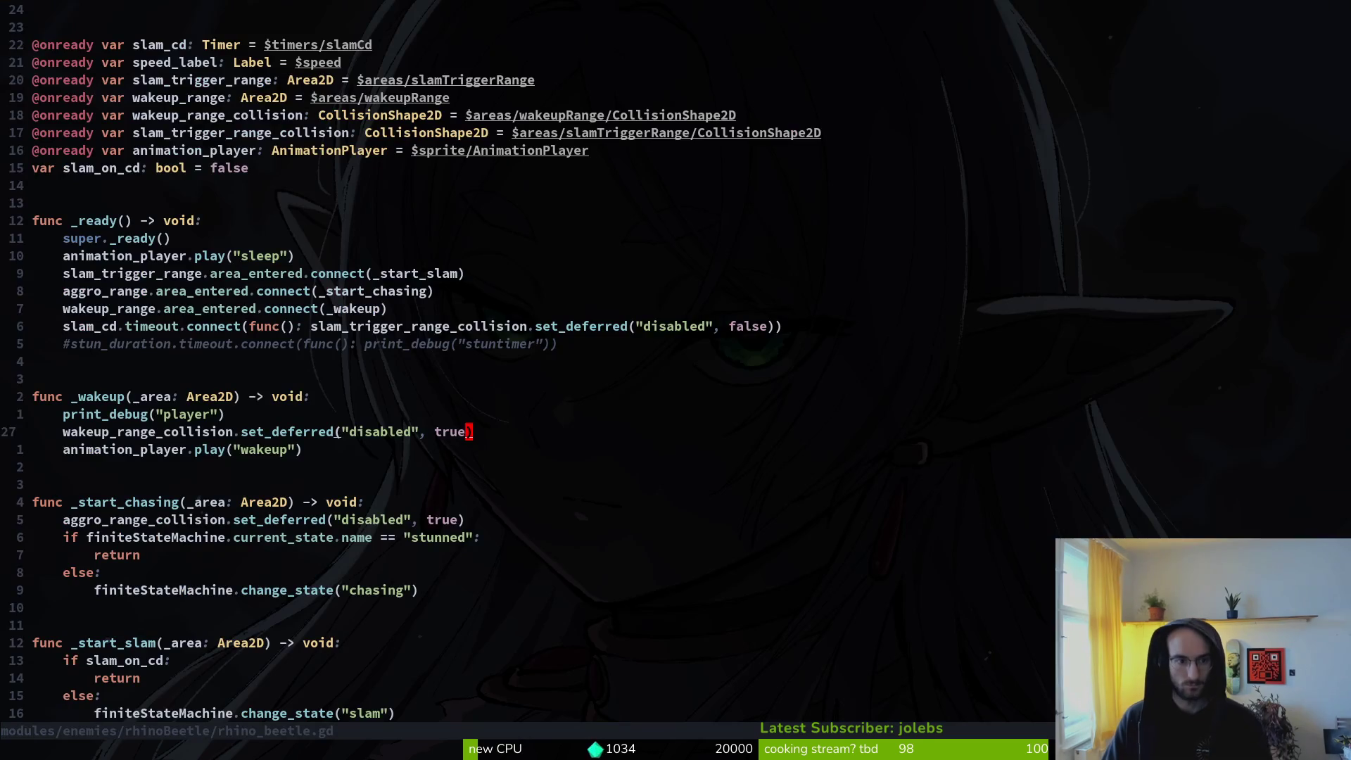
Step: Duplicate the play("wakeup") line as queue("waiting") in _wakeup and save with :w
{"action": "key", "text": "k"}
{"action": "key", "text": "k"}
{"action": "key", "text": "k"}
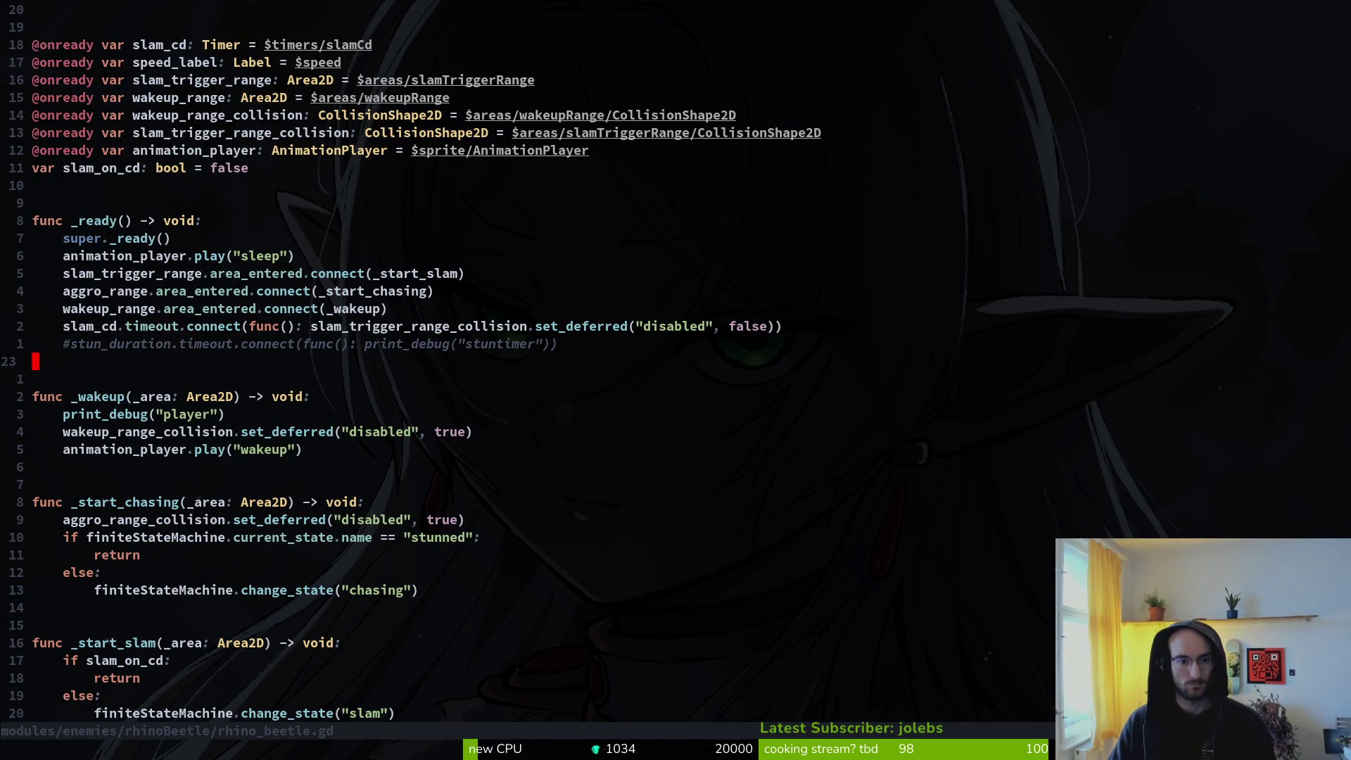
{"action": "key", "text": "j"}
{"action": "key", "text": "shift+v"}
{"action": "key", "text": "y"}
{"action": "key", "text": "p"}
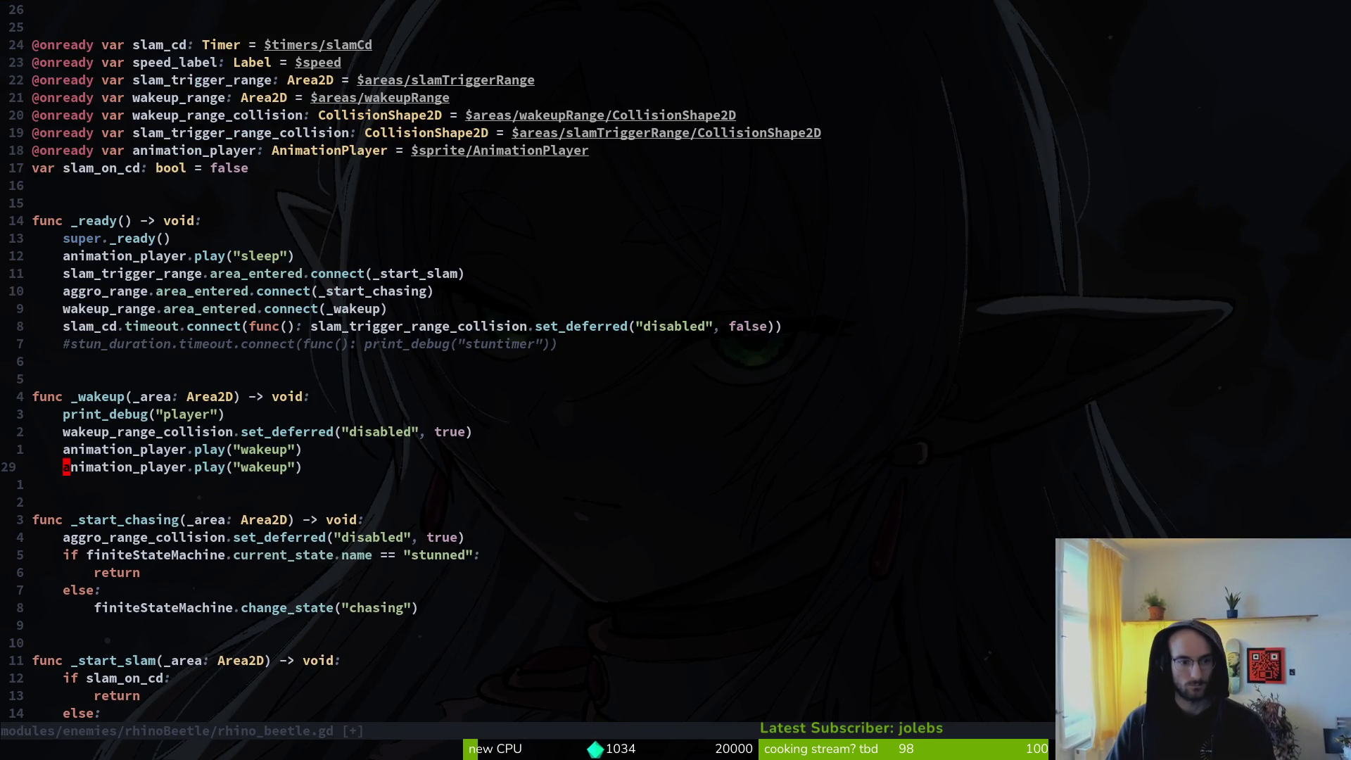
{"action": "type", "text": "queue(\""}
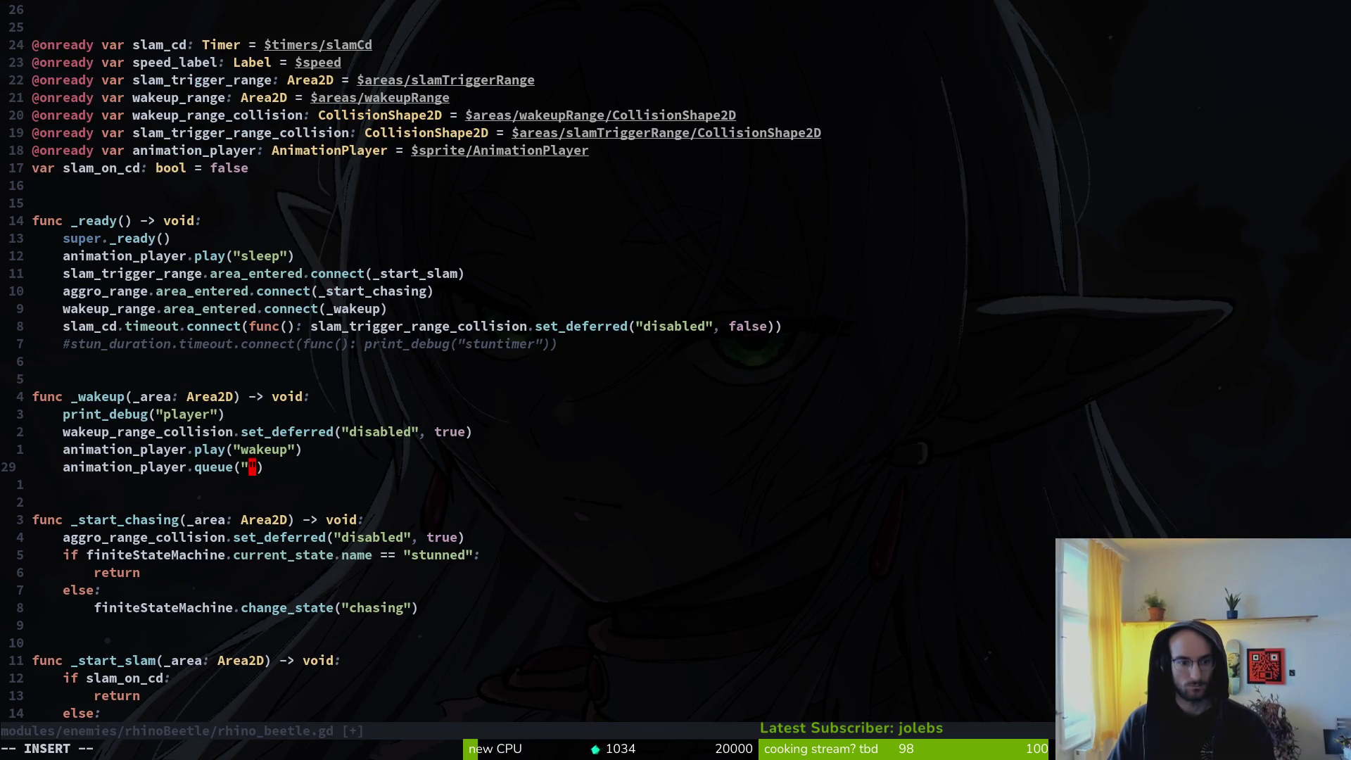
{"action": "type", "text": "waiting"}
{"action": "key", "text": "Escape"}
{"action": "type", "text": ":w"}
{"action": "key", "text": "Return"}
{"action": "key", "text": "alt+Tab"}
{"action": "key", "text": "alt+Tab"}
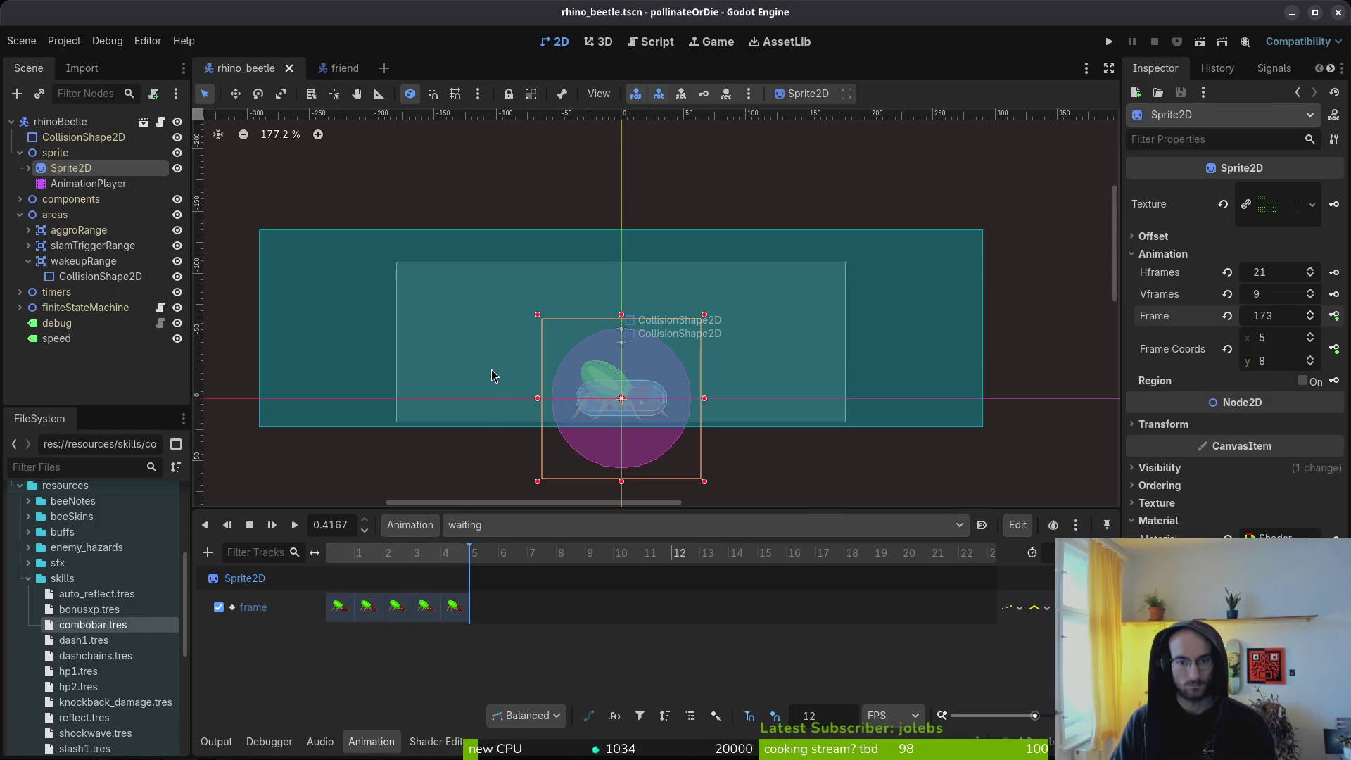
Step: Run the game with F5, continue past the main menu, and enlarge its window
{"action": "key", "text": "F5"}
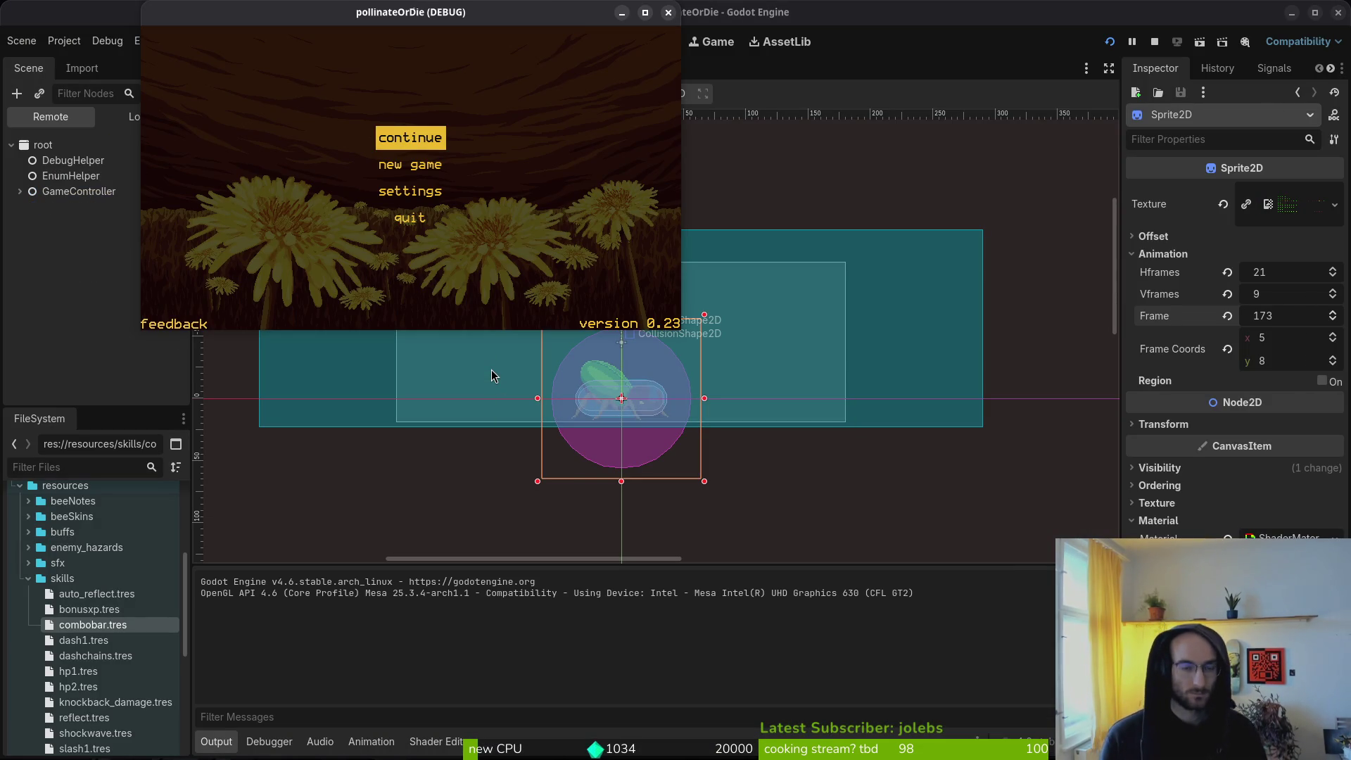
{"action": "key", "text": "Return"}
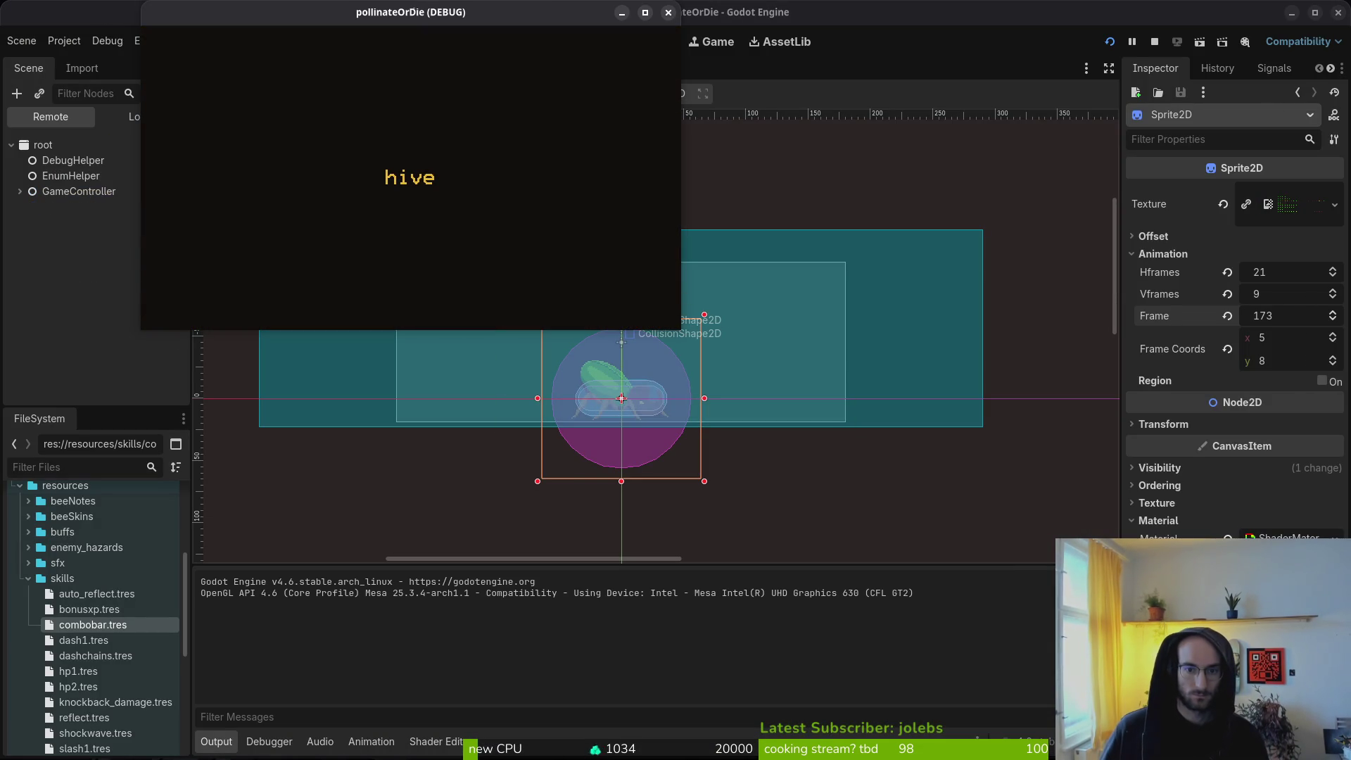
{"action": "mouse_move", "coordinate": [680, 334]}
{"action": "left_mouse_down"}
{"action": "mouse_move", "coordinate": [1041, 731]}
{"action": "mouse_move", "coordinate": [1260, 752]}
{"action": "left_mouse_up"}
Step: Fly the bee into level select and load level 5
{"action": "key", "text": "w"}
{"action": "key", "text": "a"}
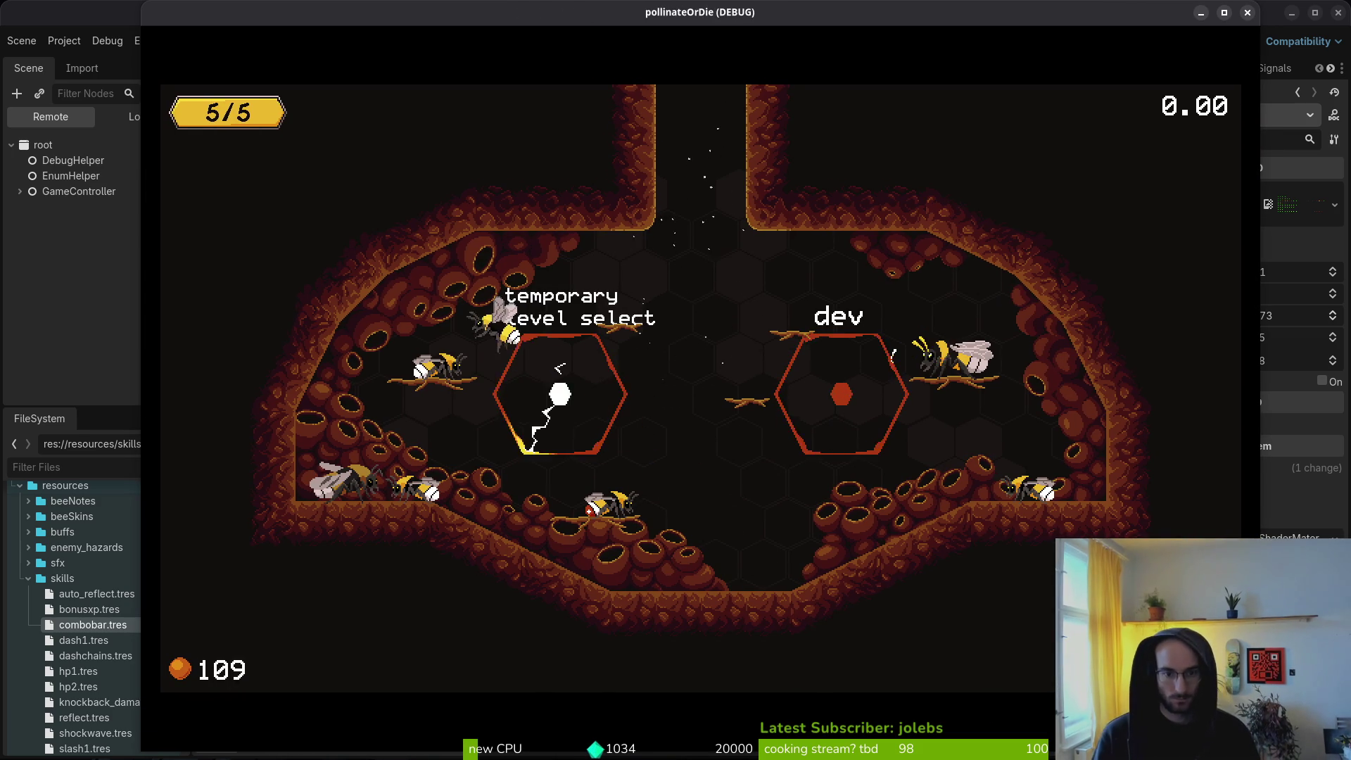
{"action": "key", "text": "s"}
{"action": "key", "text": "d"}
{"action": "key", "text": "Left"}
{"action": "key", "text": "Left"}
{"action": "key", "text": "Down"}
{"action": "key", "text": "Down"}
{"action": "key", "text": "Return"}
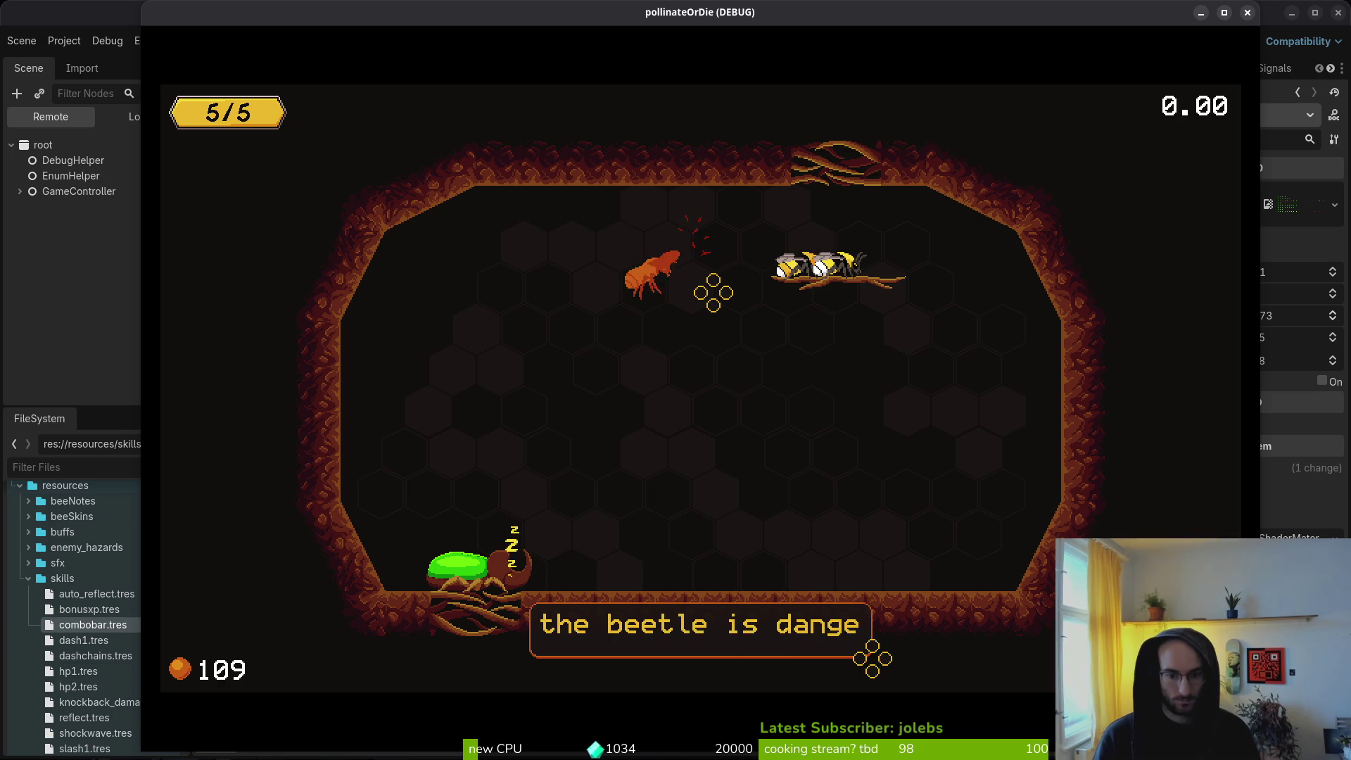
Step: Dismiss the tutorial dialogue, watch the rhino beetle wake, and close the game window
{"action": "key", "text": "Return"}
{"action": "key", "text": "Return"}
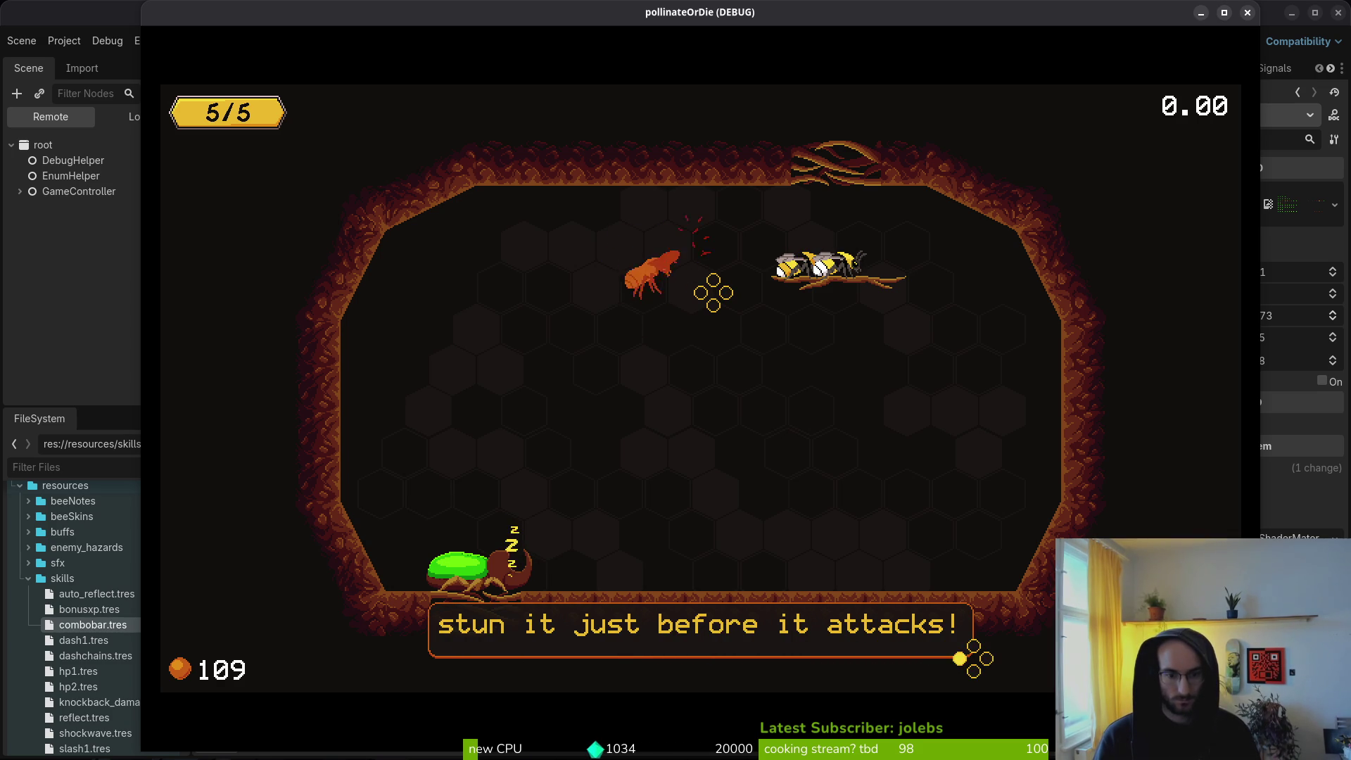
{"action": "key", "text": "Return"}
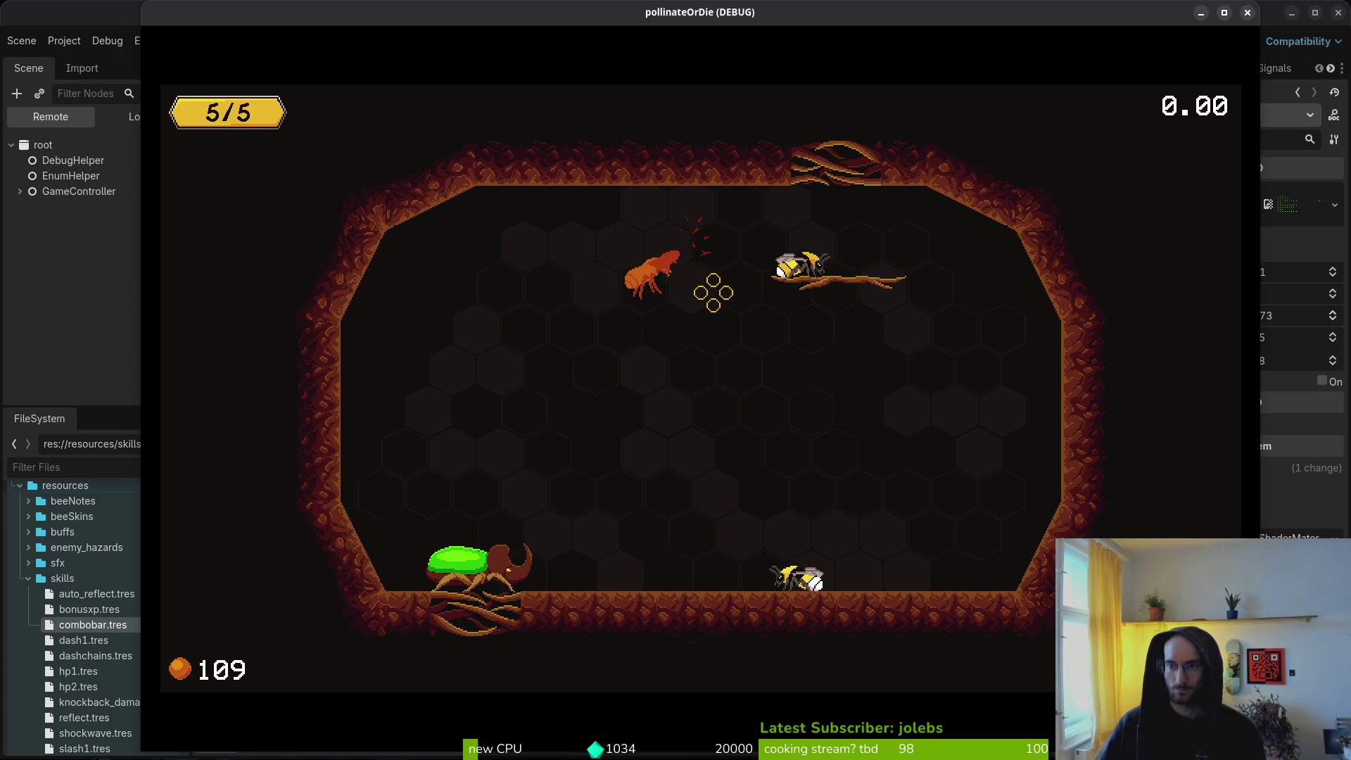
{"action": "left_click", "coordinate": [1247, 13]}
{"action": "key", "text": "alt+Tab"}
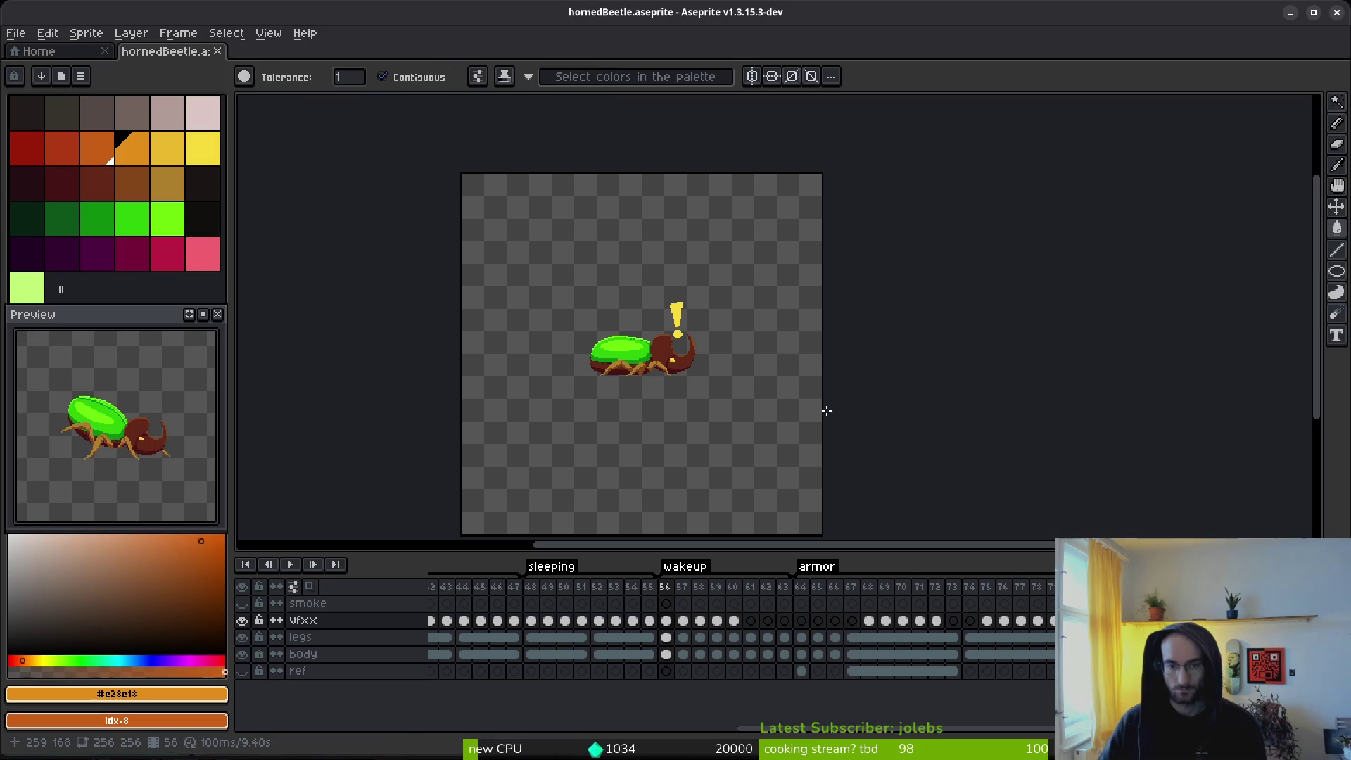
{"action": "key", "text": "alt+Tab"}
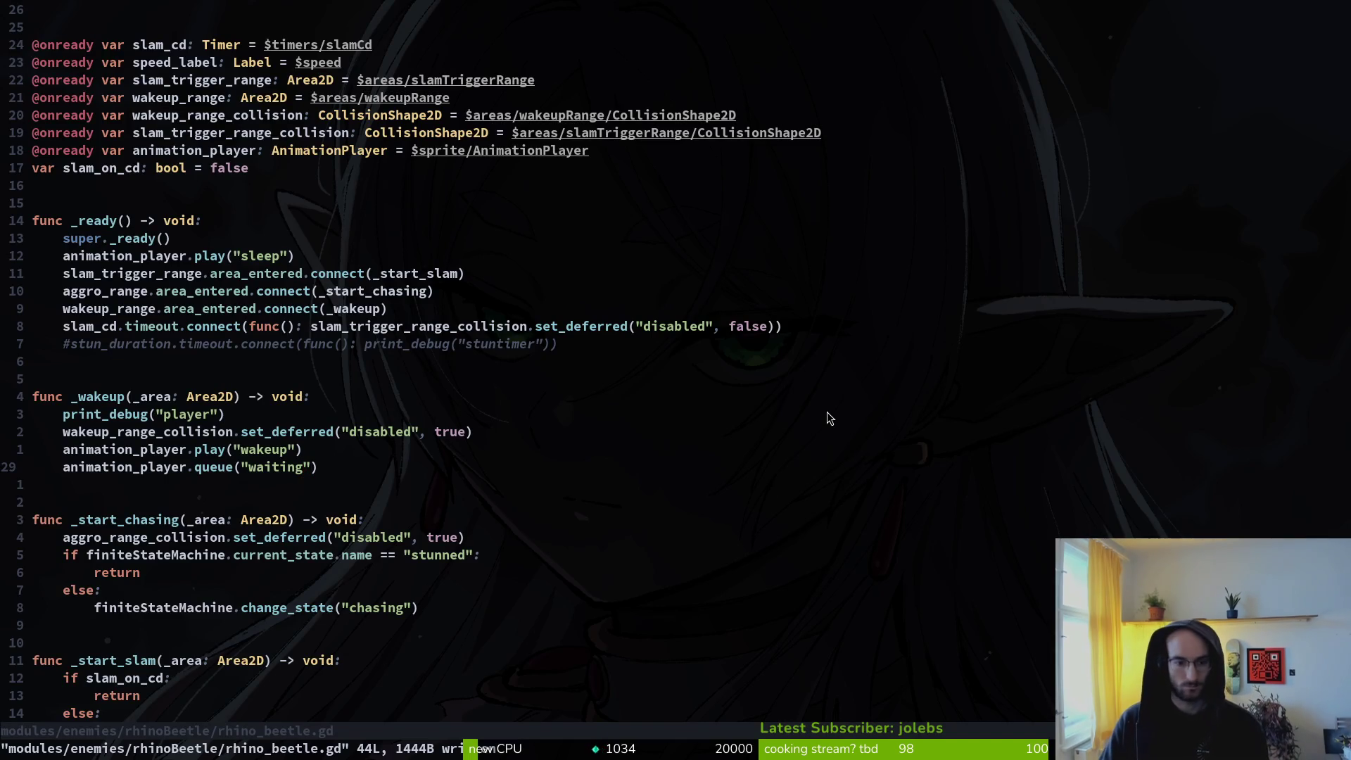
{"action": "key", "text": "space"}
{"action": "key", "text": "f"}
{"action": "key", "text": "f"}
{"action": "key", "text": "Escape"}
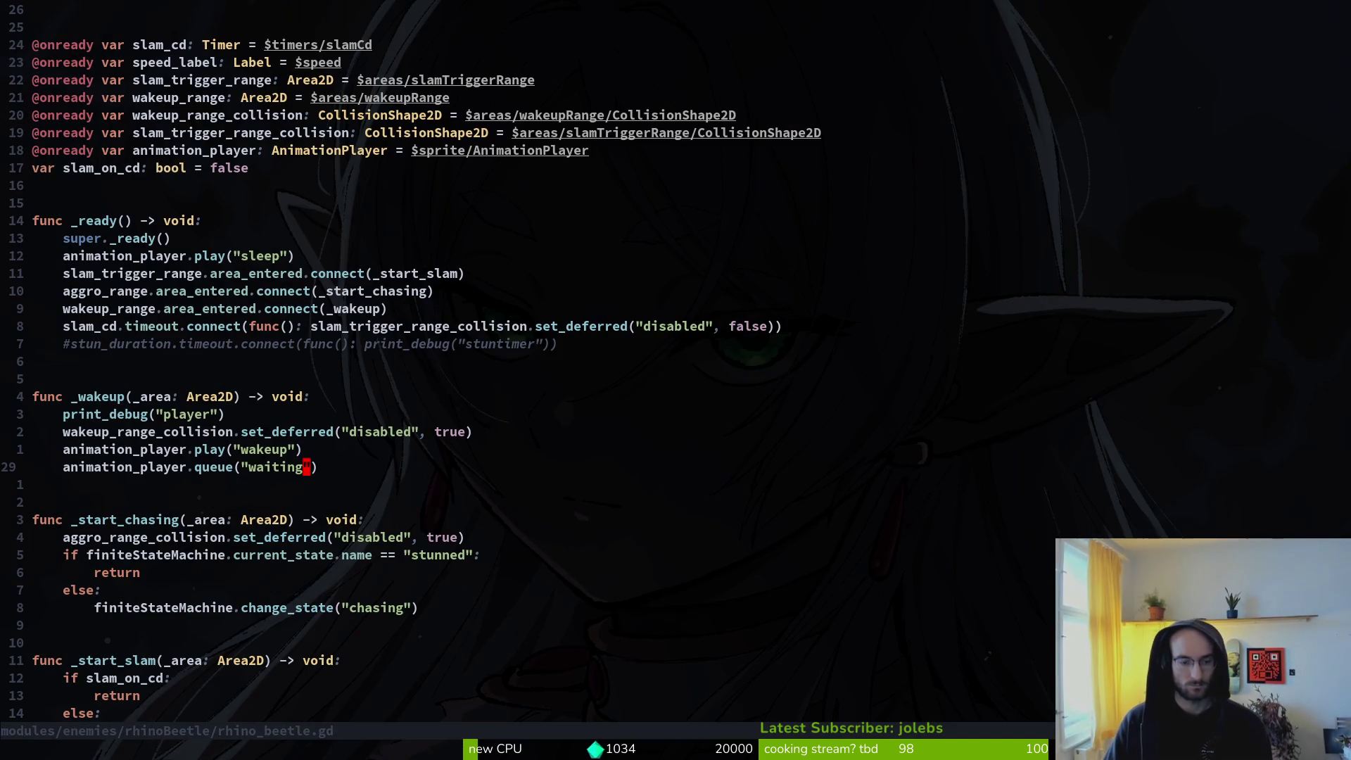
{"action": "key", "text": "space"}
{"action": "key", "text": "f"}
{"action": "key", "text": "f"}
{"action": "type", "text": "rhibe"}
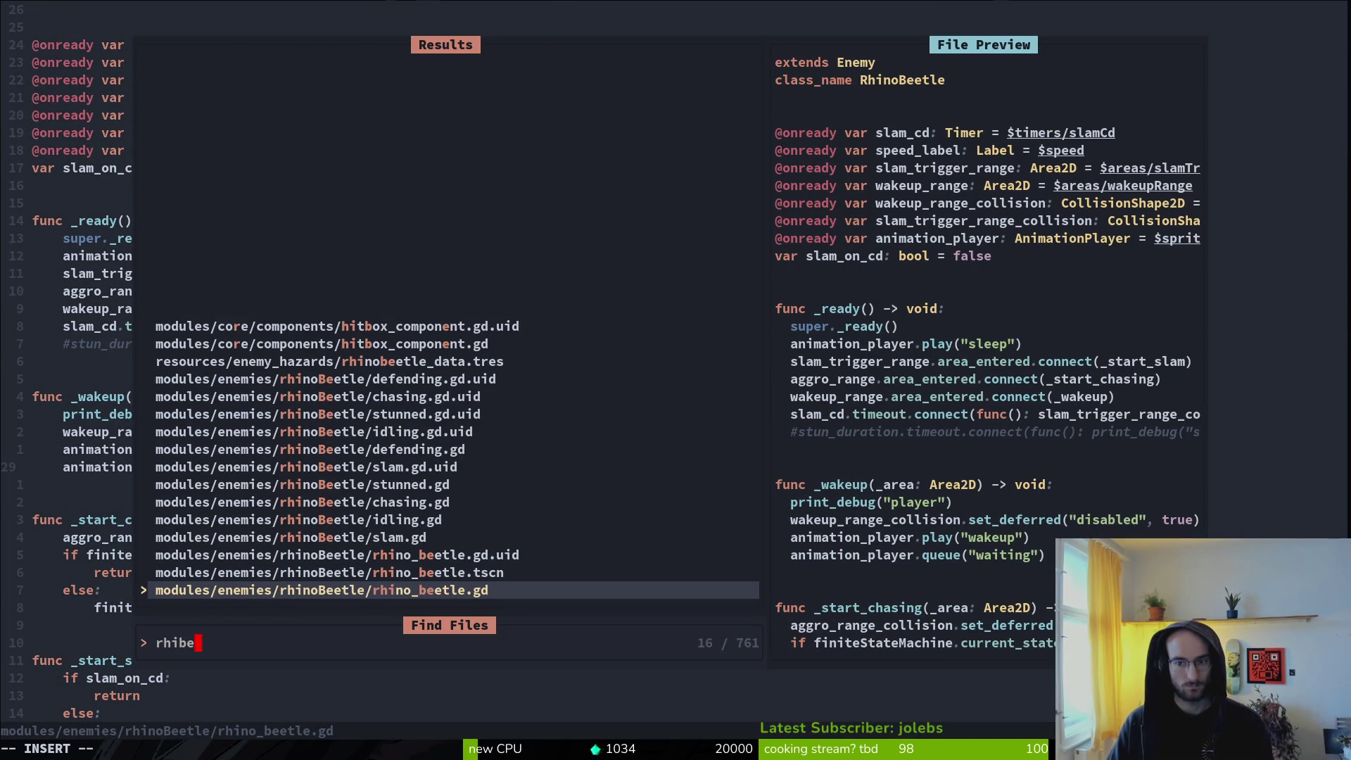
{"action": "type", "text": "id"}
{"action": "key", "text": "Escape"}
{"action": "key", "text": "space"}
{"action": "key", "text": "f"}
{"action": "key", "text": "f"}
{"action": "type", "text": "idlsat"}
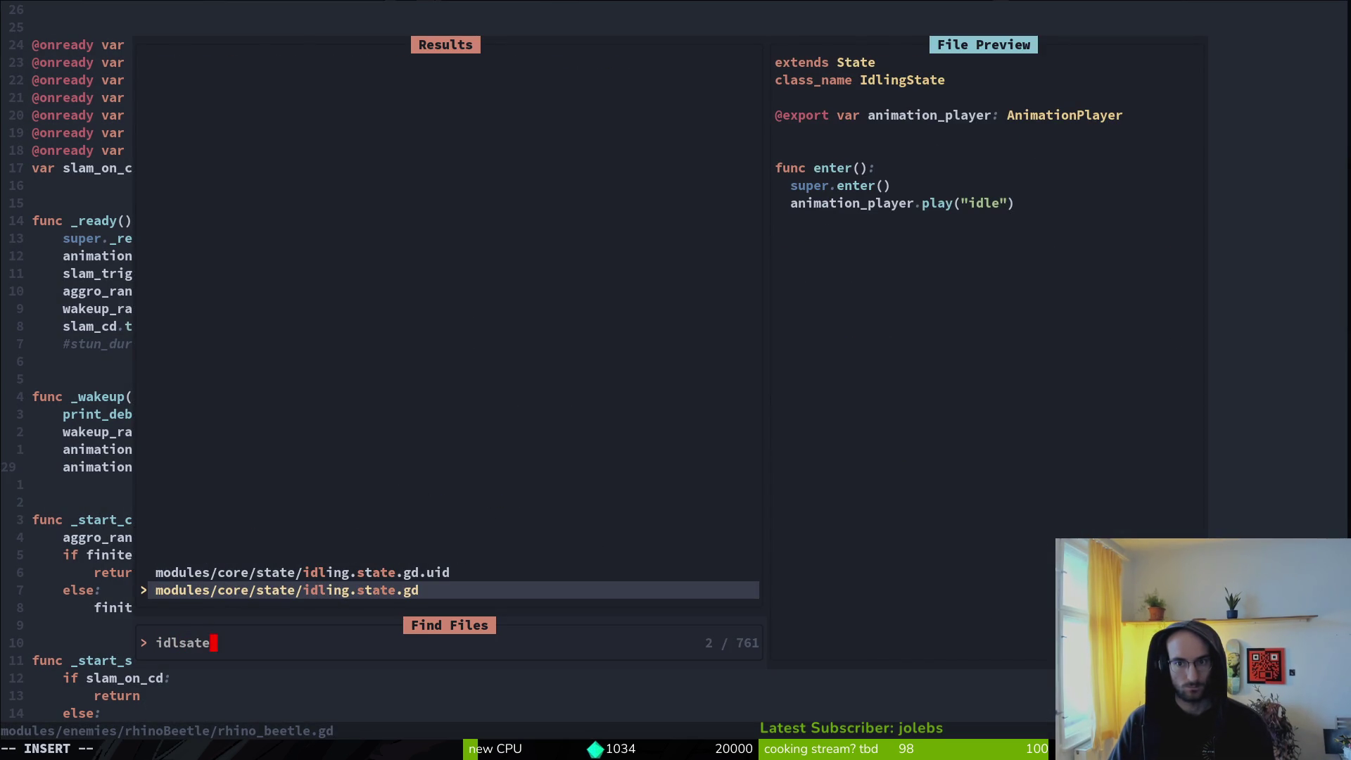
{"action": "key", "text": "Escape"}
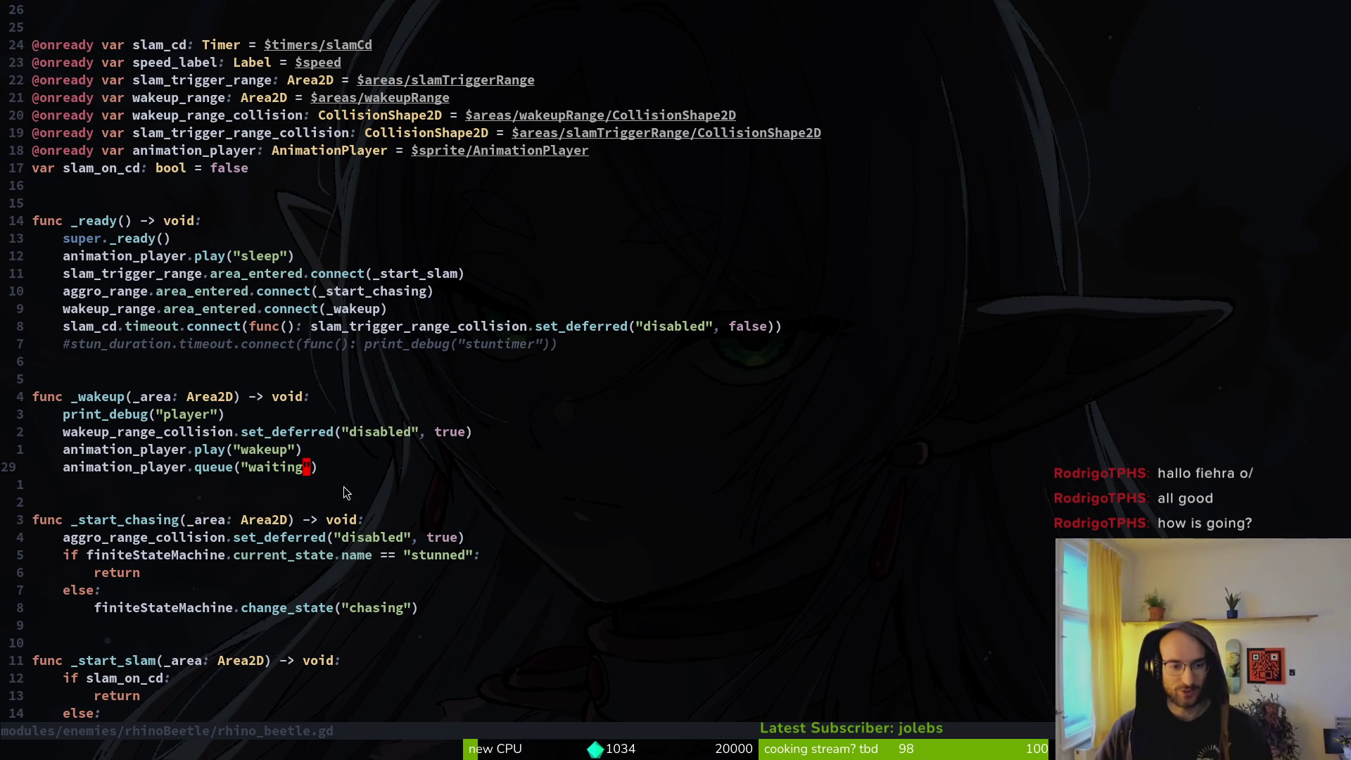
Step: Delete the queue("waiting") line from rhino_beetle.gd and save it
{"action": "key", "text": "space"}
{"action": "key", "text": "f"}
{"action": "key", "text": "f"}
{"action": "type", "text": "rhino"}
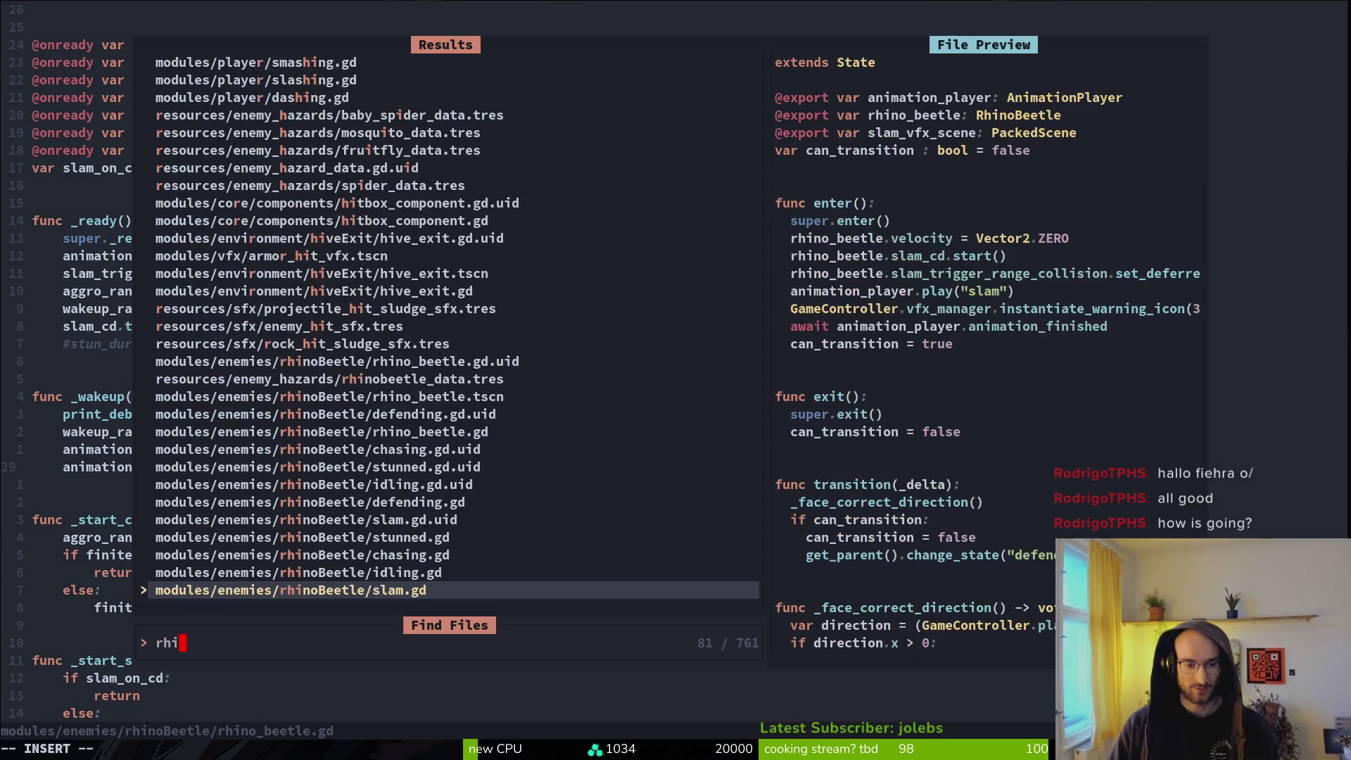
{"action": "key", "text": "Return"}
{"action": "key", "text": "space"}
{"action": "key", "text": "f"}
{"action": "key", "text": "f"}
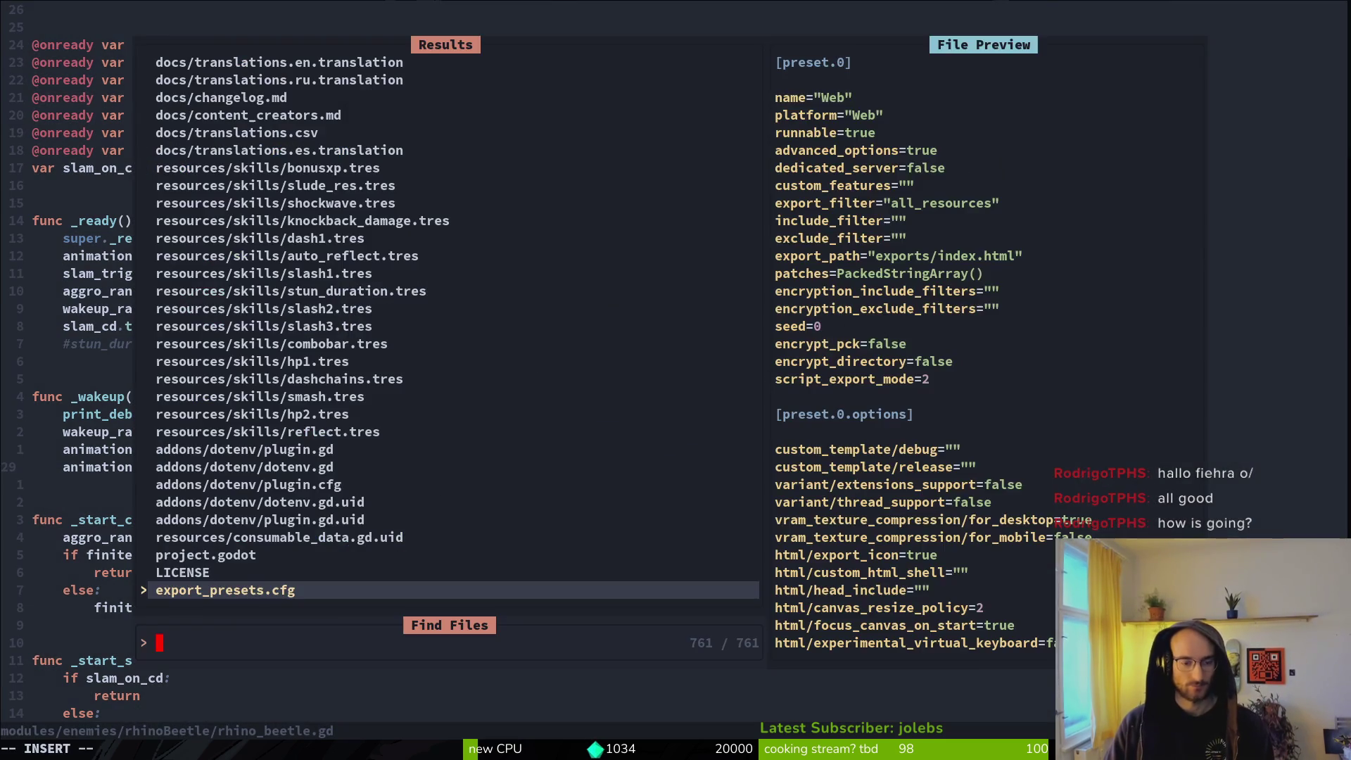
{"action": "key", "text": "Escape"}
{"action": "key", "text": "d"}
{"action": "key", "text": "d"}
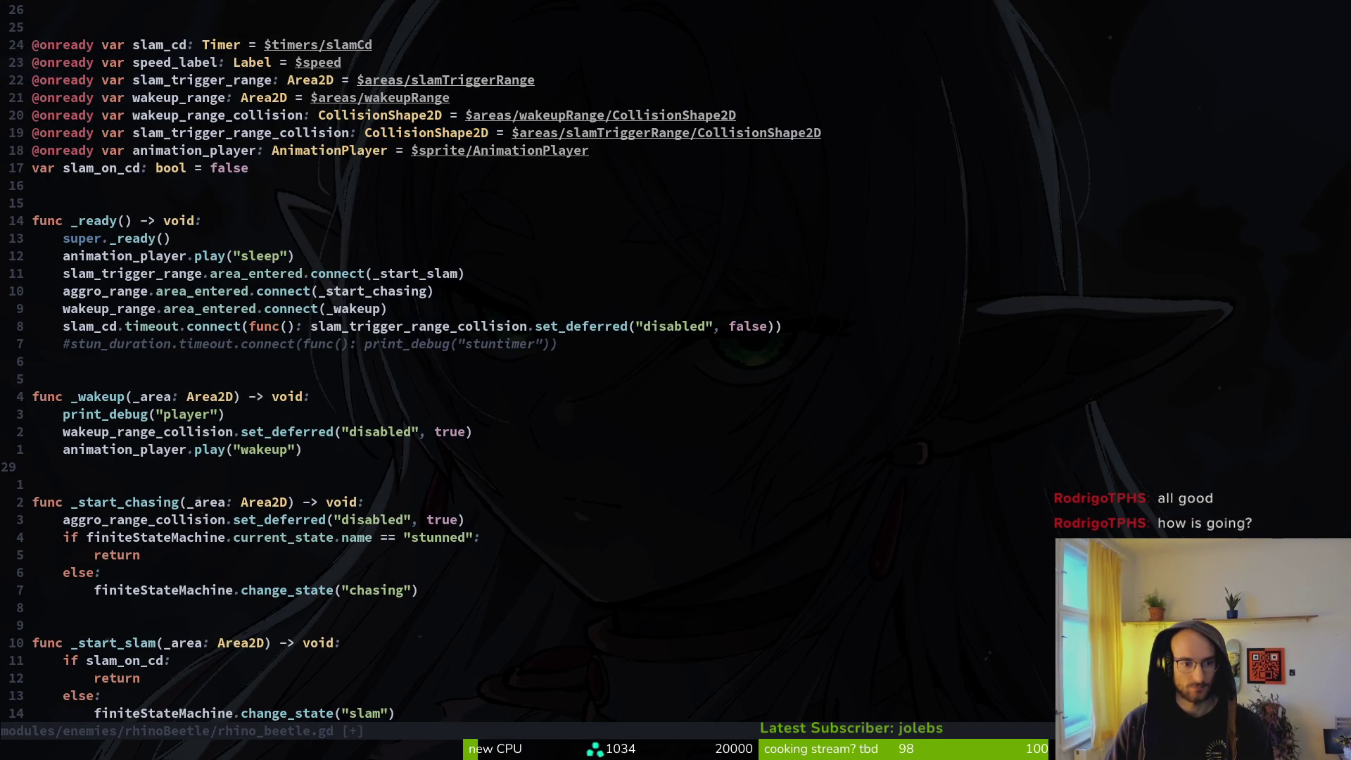
{"action": "type", "text": ":w"}
{"action": "key", "text": "Return"}
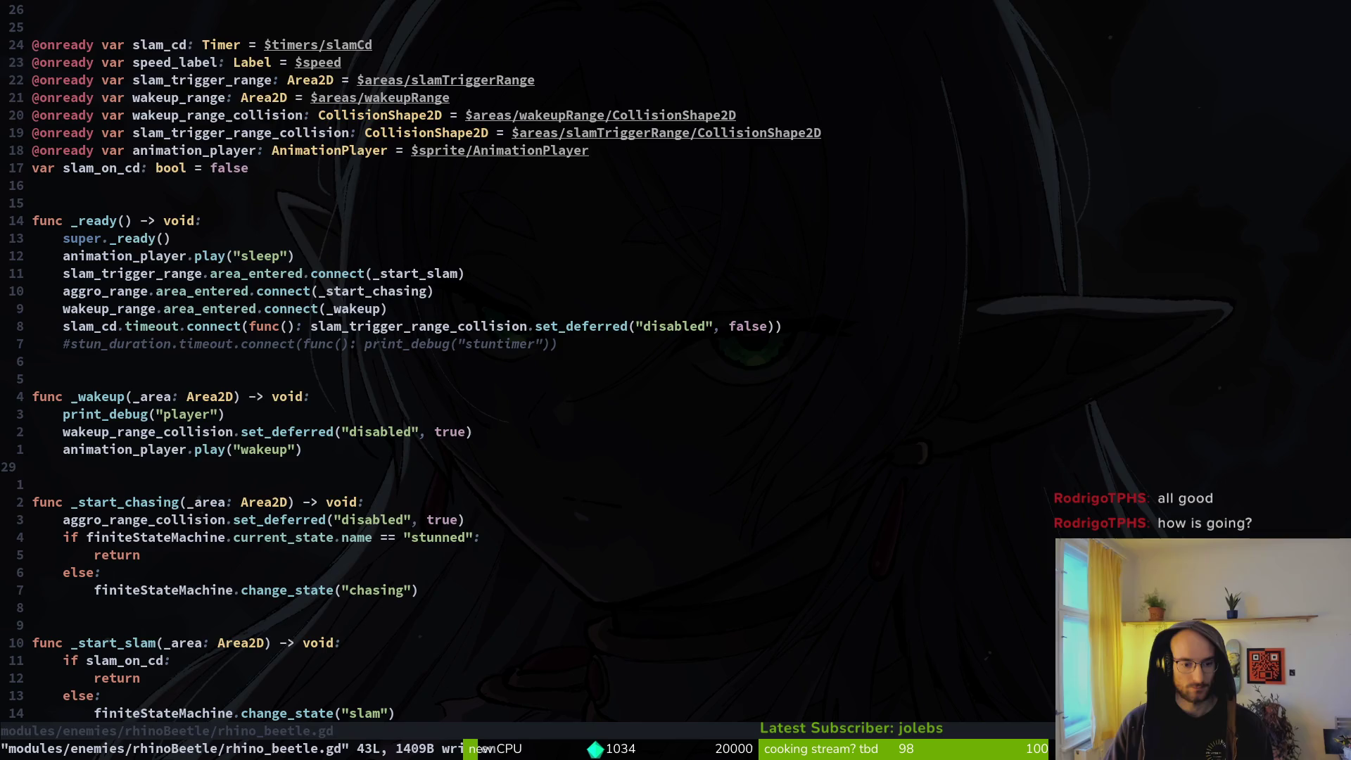
Step: Open idling.gd, paste the line into transition as play("waiting"), and save
{"action": "key", "text": "space"}
{"action": "key", "text": "f"}
{"action": "key", "text": "f"}
{"action": "type", "text": "rhid"}
{"action": "key", "text": "Return"}
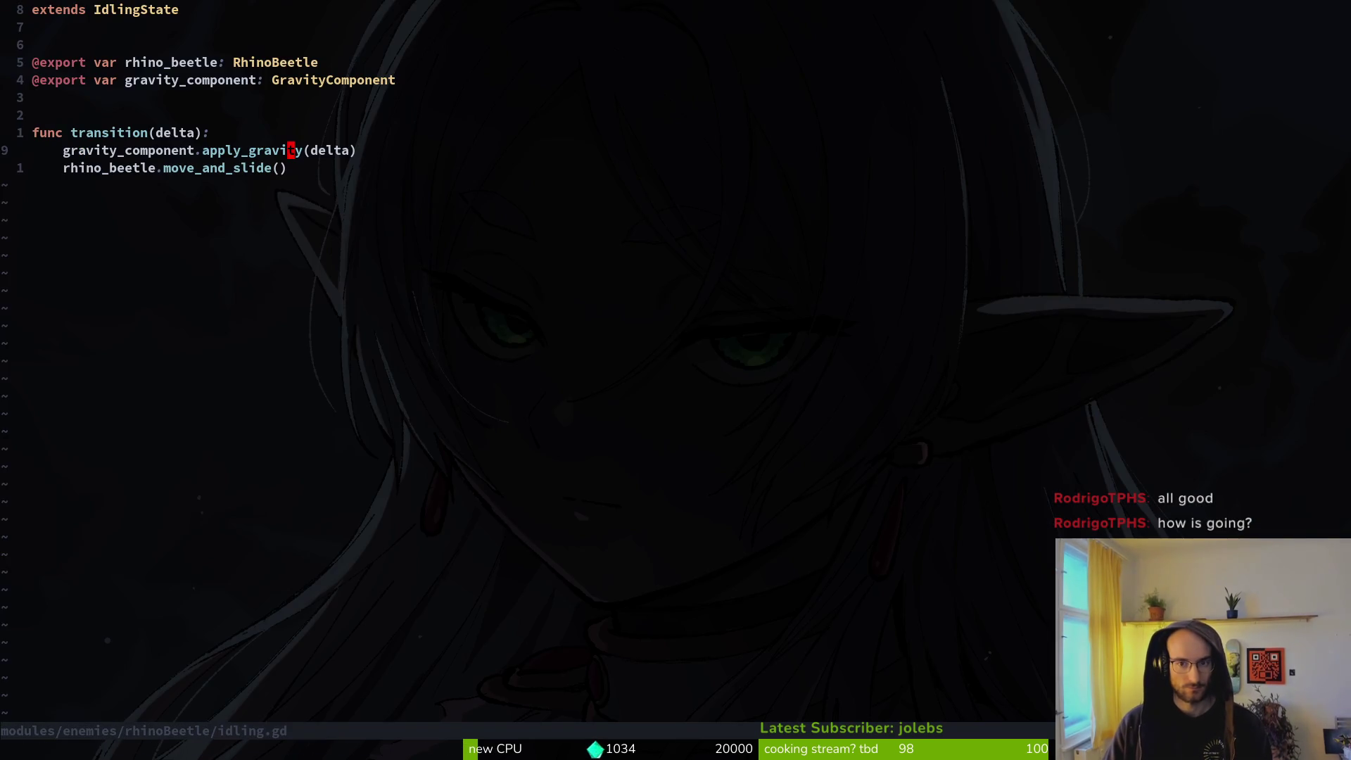
{"action": "key", "text": "p"}
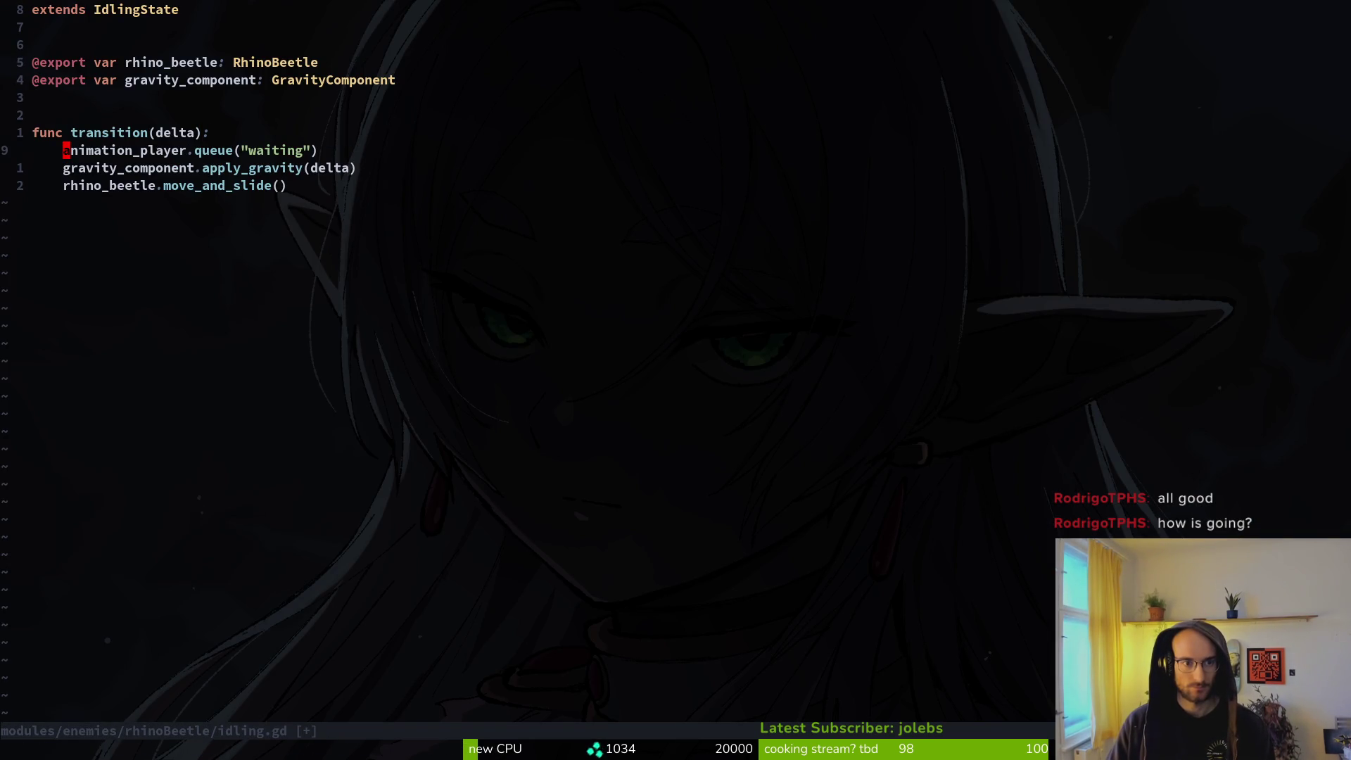
{"action": "key", "text": "d"}
{"action": "key", "text": "G"}
{"action": "type", "text": "u"}
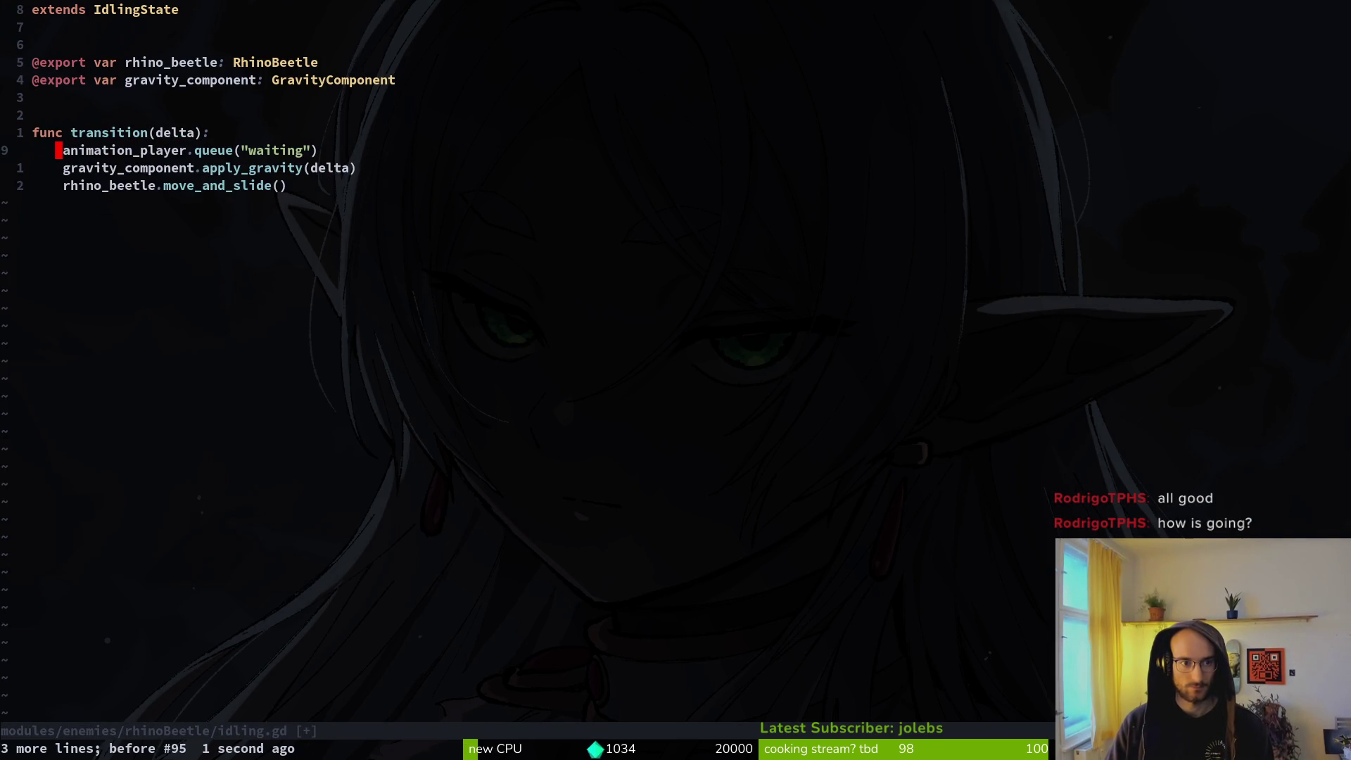
{"action": "type", "text": "cwplay"}
{"action": "key", "text": "Escape"}
{"action": "type", "text": ":w"}
{"action": "key", "text": "Return"}
{"action": "key", "text": "alt+Tab"}
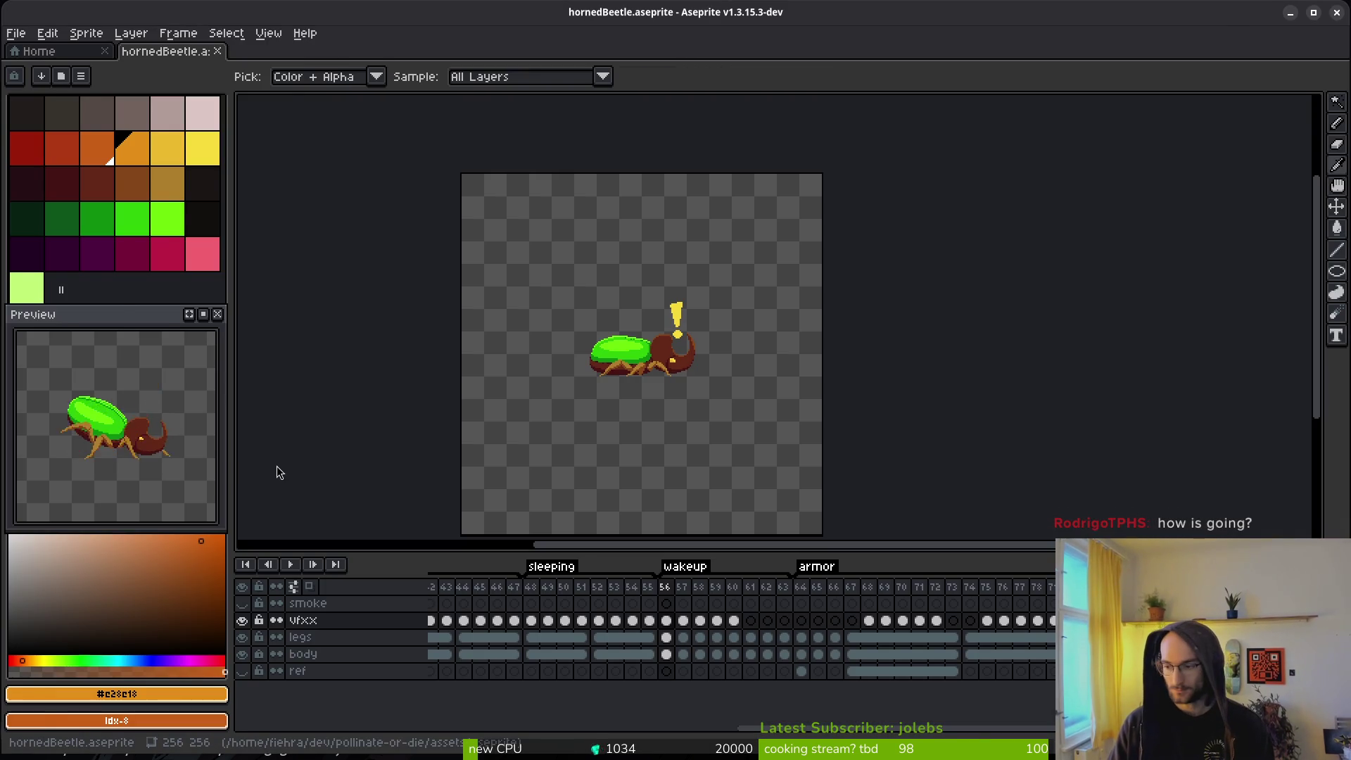
Step: Launch the game, enlarge its window, and load level 5 from level select
{"action": "key", "text": "alt+Tab"}
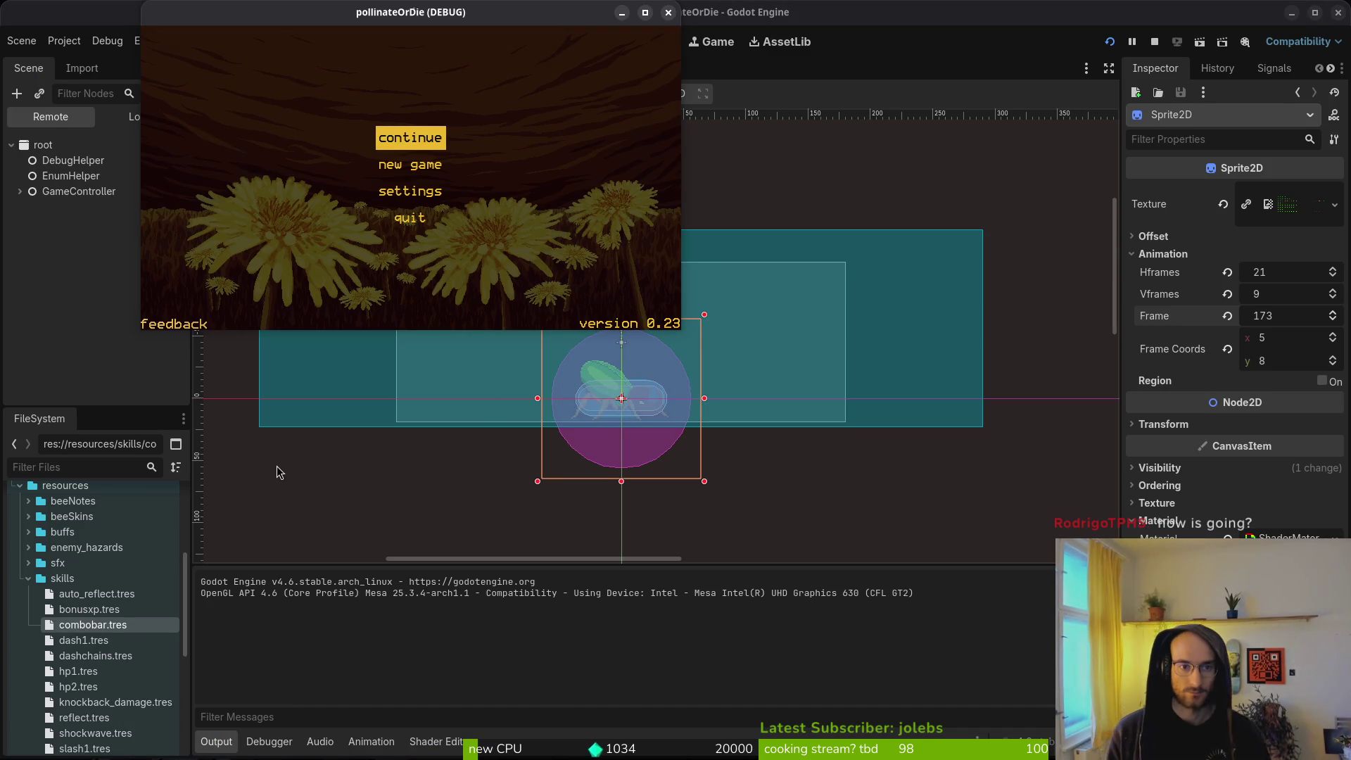
{"action": "key", "text": "Return"}
{"action": "mouse_move", "coordinate": [672, 330]}
{"action": "left_mouse_down"}
{"action": "mouse_move", "coordinate": [1170, 753]}
{"action": "mouse_move", "coordinate": [1297, 752]}
{"action": "left_mouse_up"}
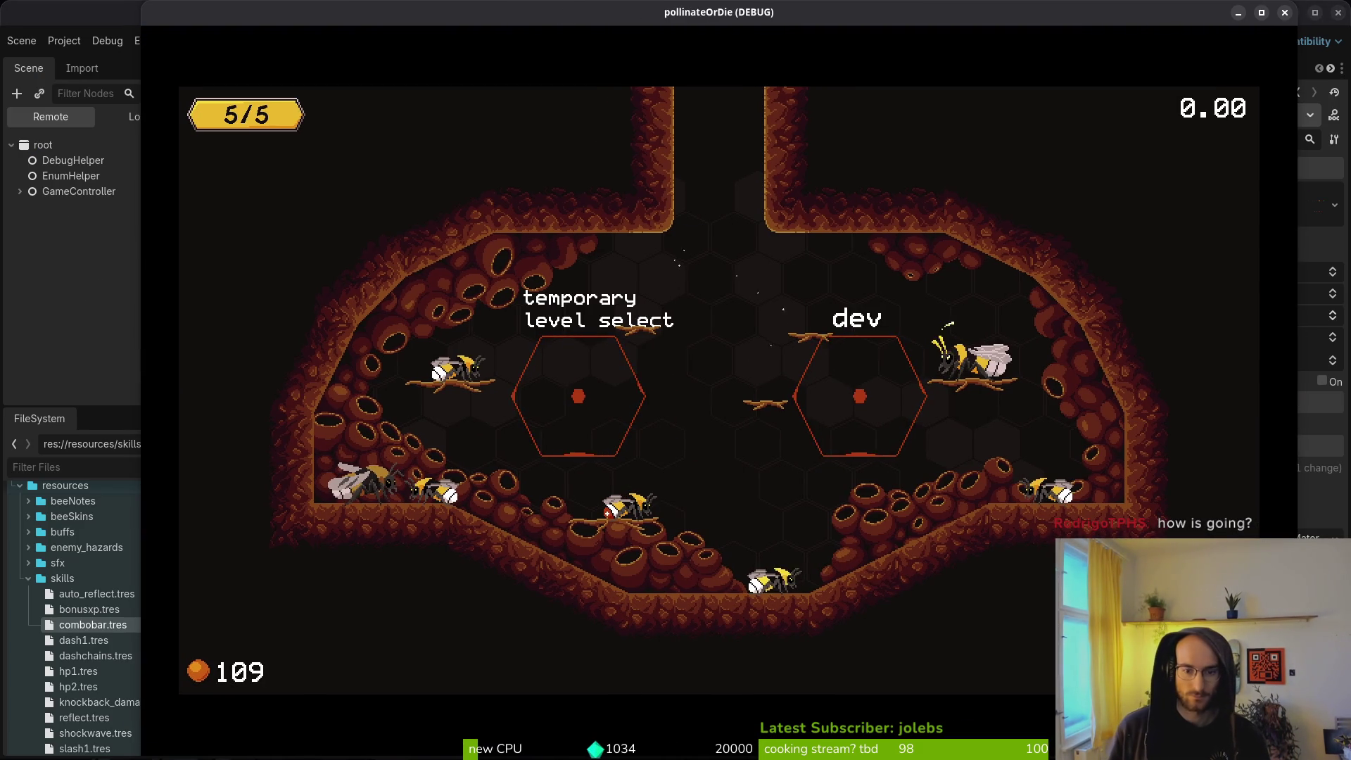
{"action": "key", "text": "w"}
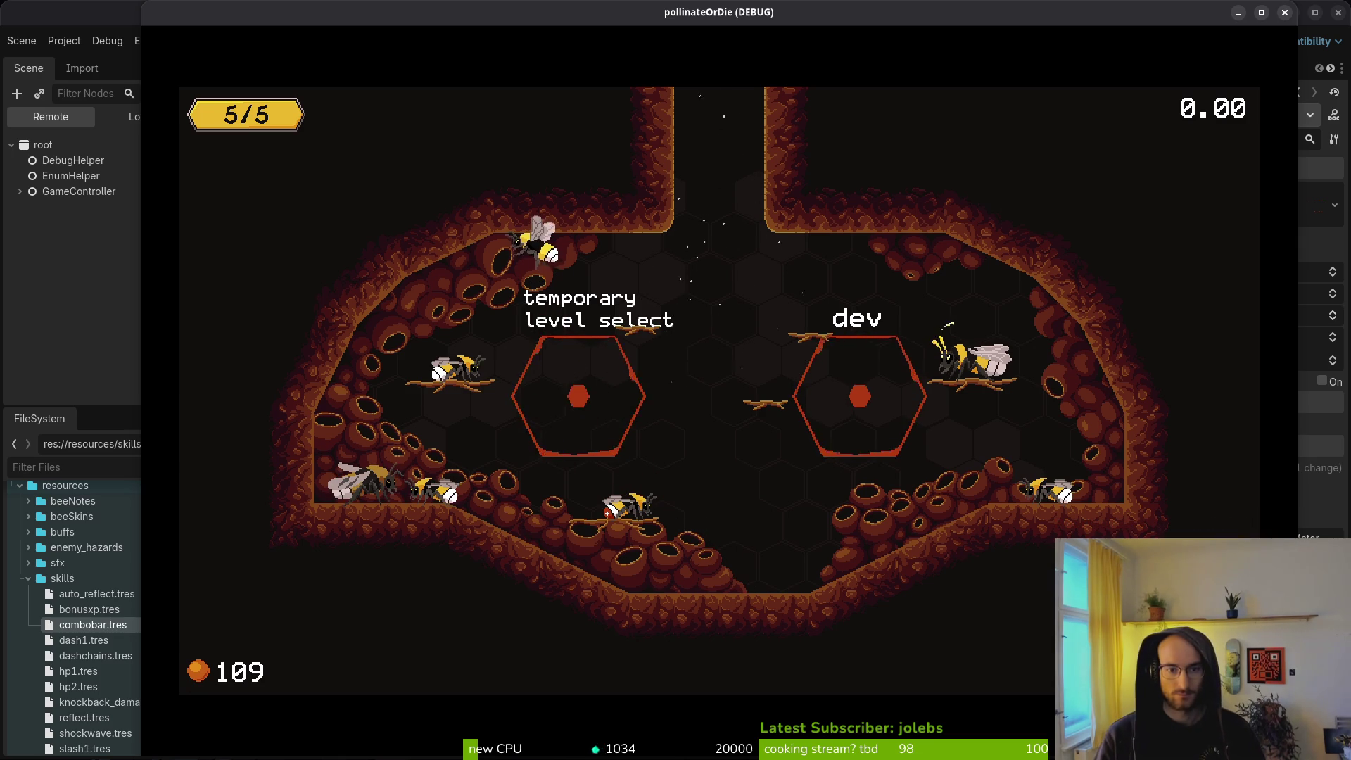
{"action": "key", "text": "Left"}
{"action": "key", "text": "Left"}
{"action": "key", "text": "Left"}
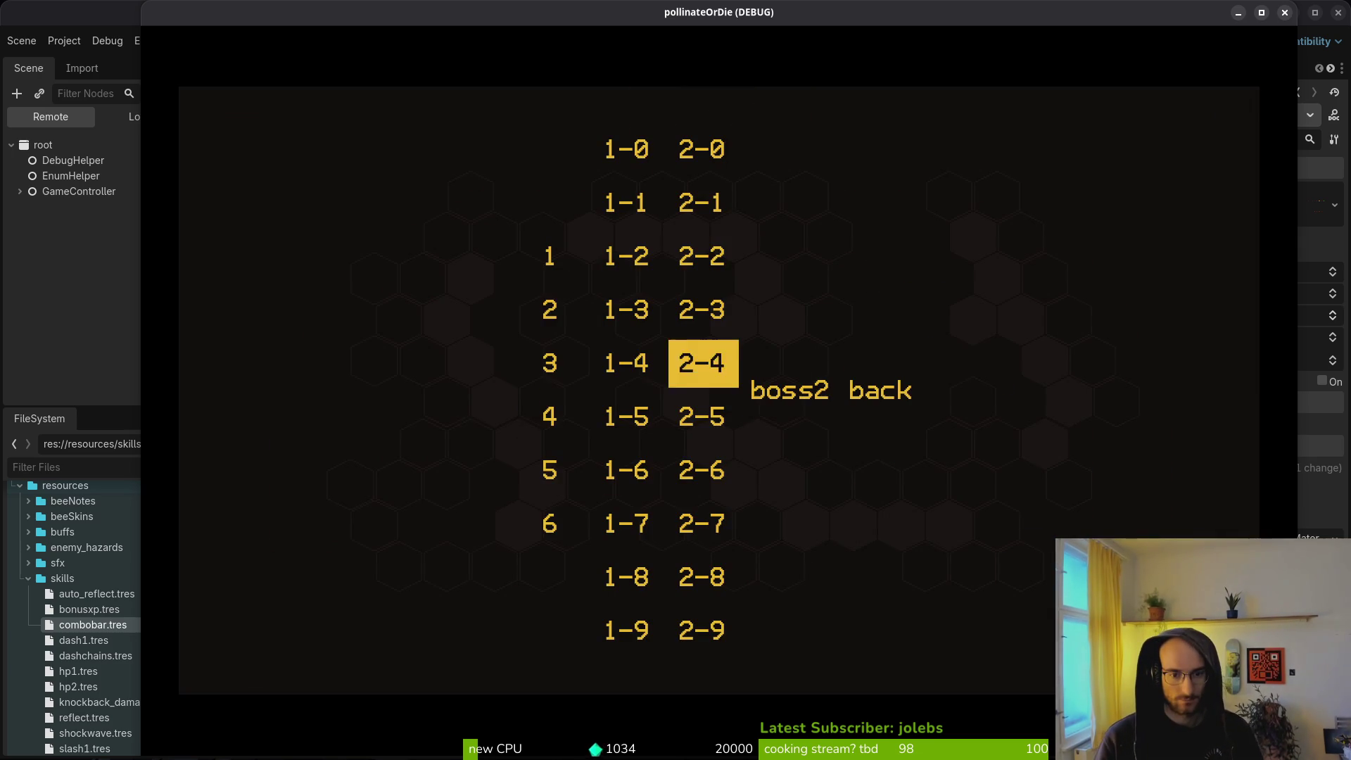
{"action": "key", "text": "Down"}
{"action": "key", "text": "Down"}
{"action": "key", "text": "Return"}
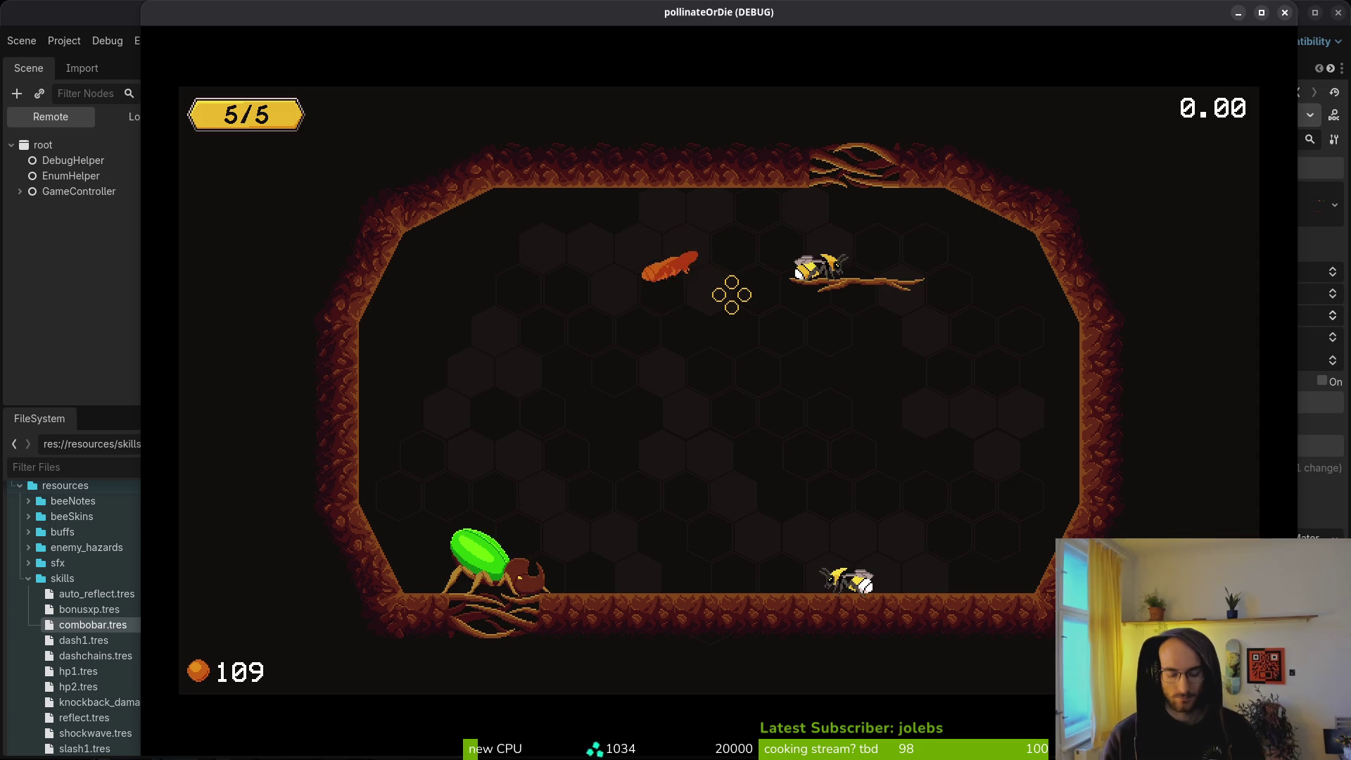
{"action": "key", "text": "alt+Tab"}
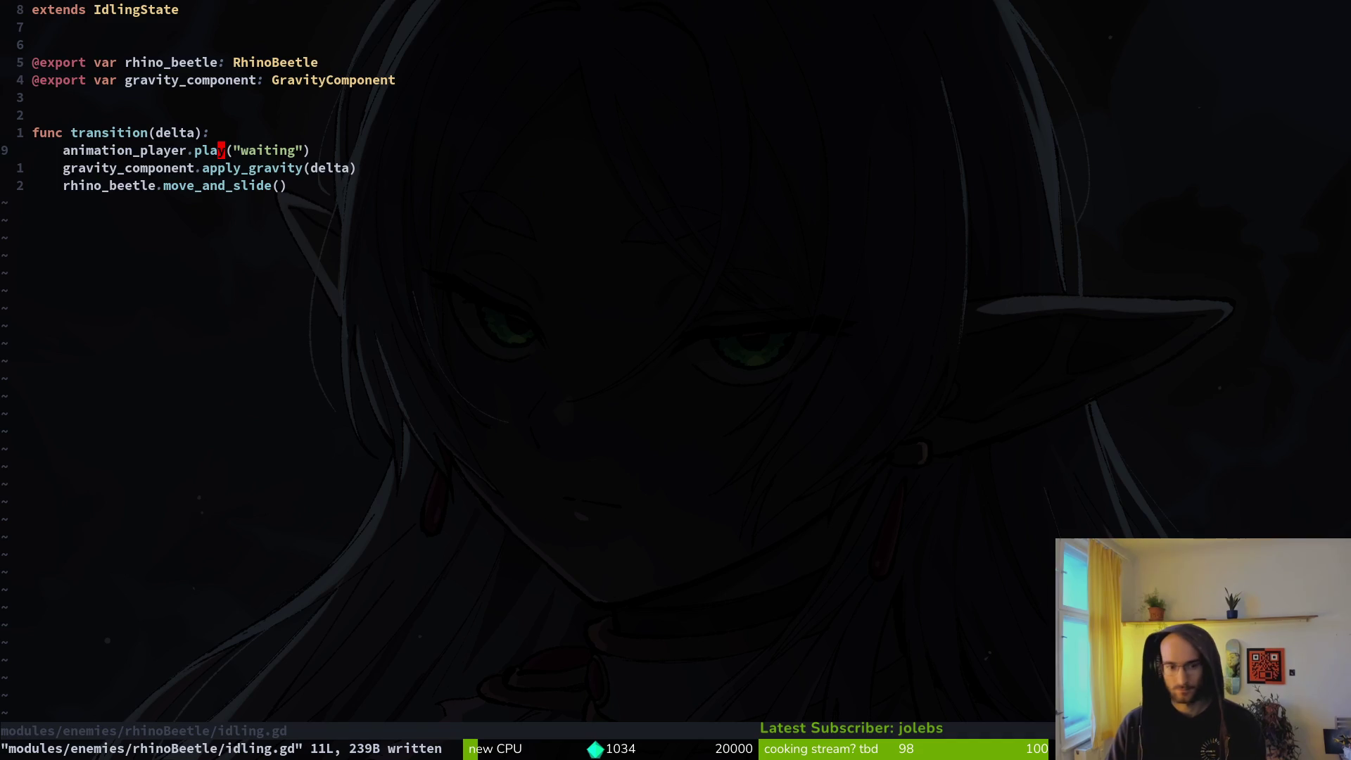
Step: Jump back to rhino_beetle.gd with Ctrl-^ and move down 10 lines to the slam cooldown check
{"action": "key", "text": "ctrl+6"}
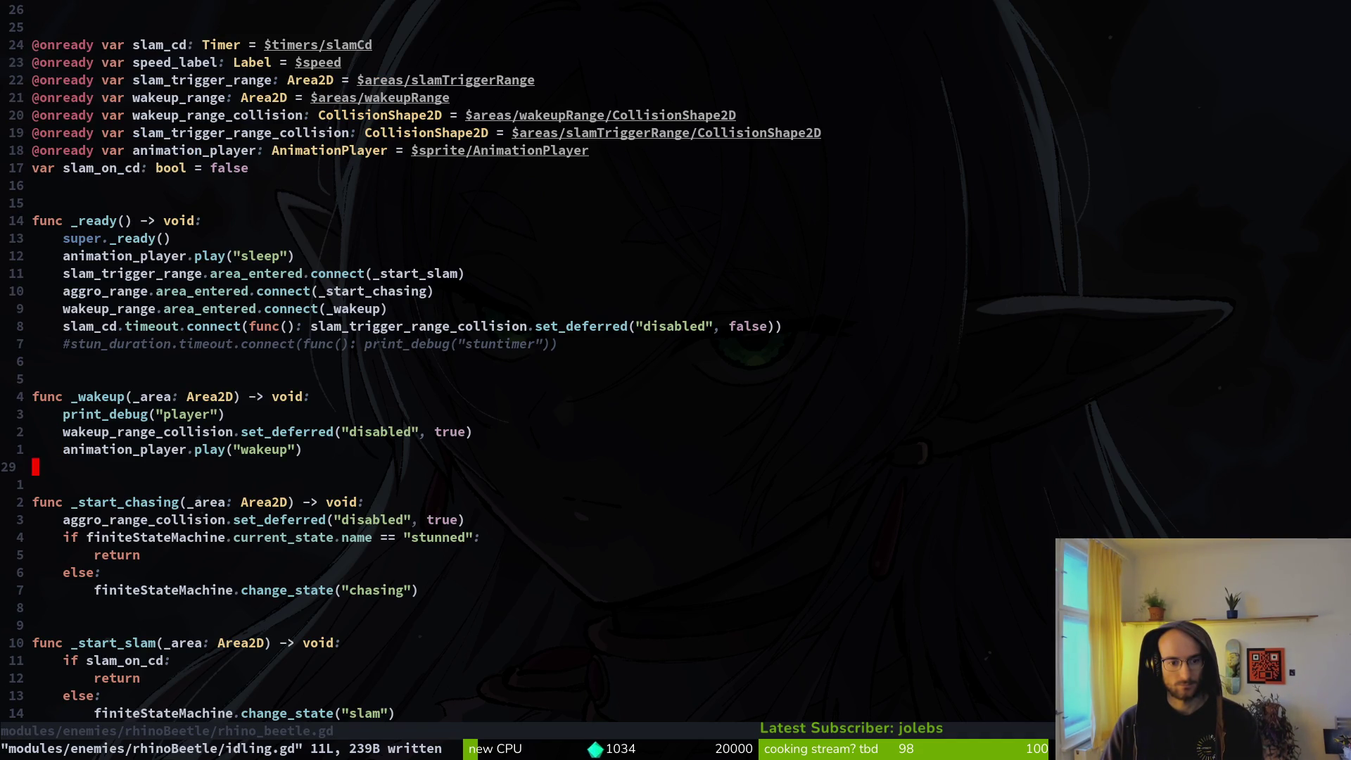
{"action": "key", "text": "1"}
{"action": "key", "text": "0"}
{"action": "key", "text": "j"}
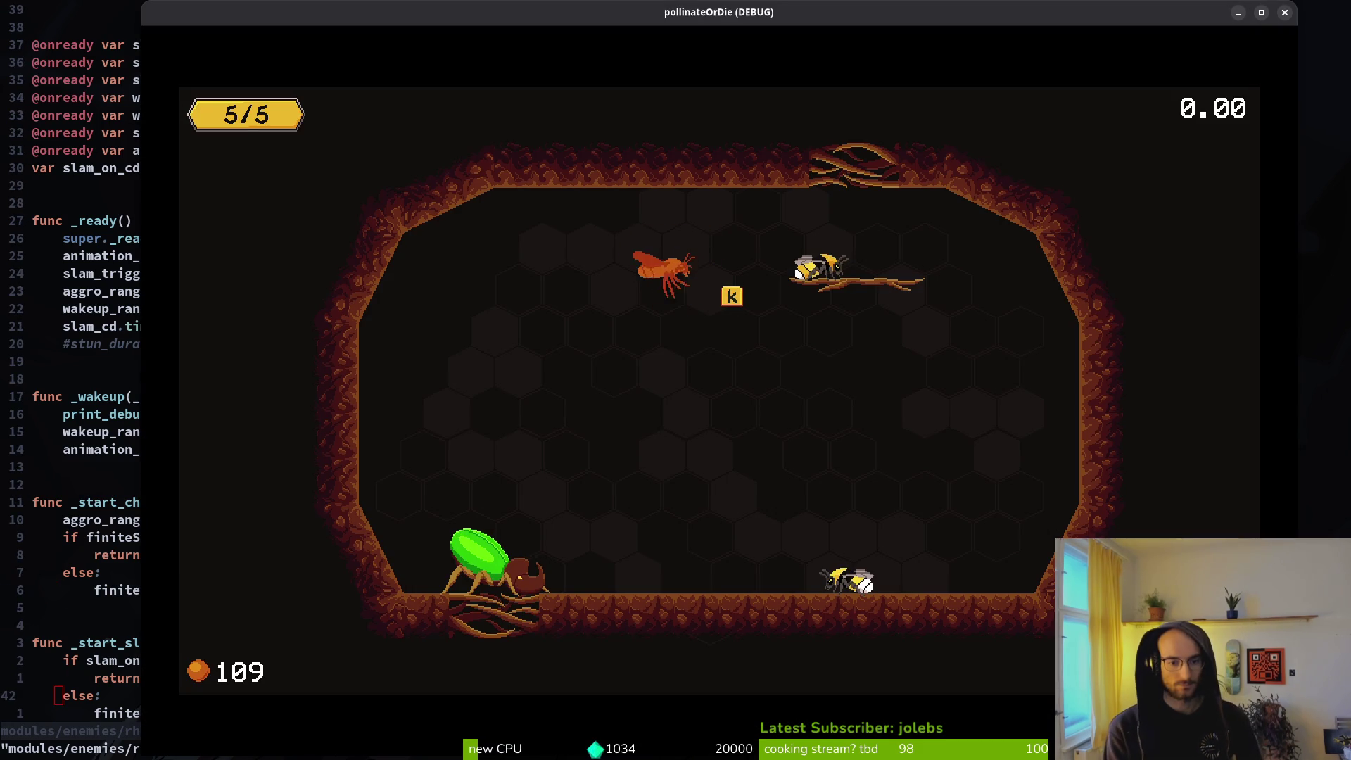
Step: Look through the pause settings and debugging options, then return to the nest
{"action": "key", "text": "Escape"}
{"action": "key", "text": "Down"}
{"action": "key", "text": "Down"}
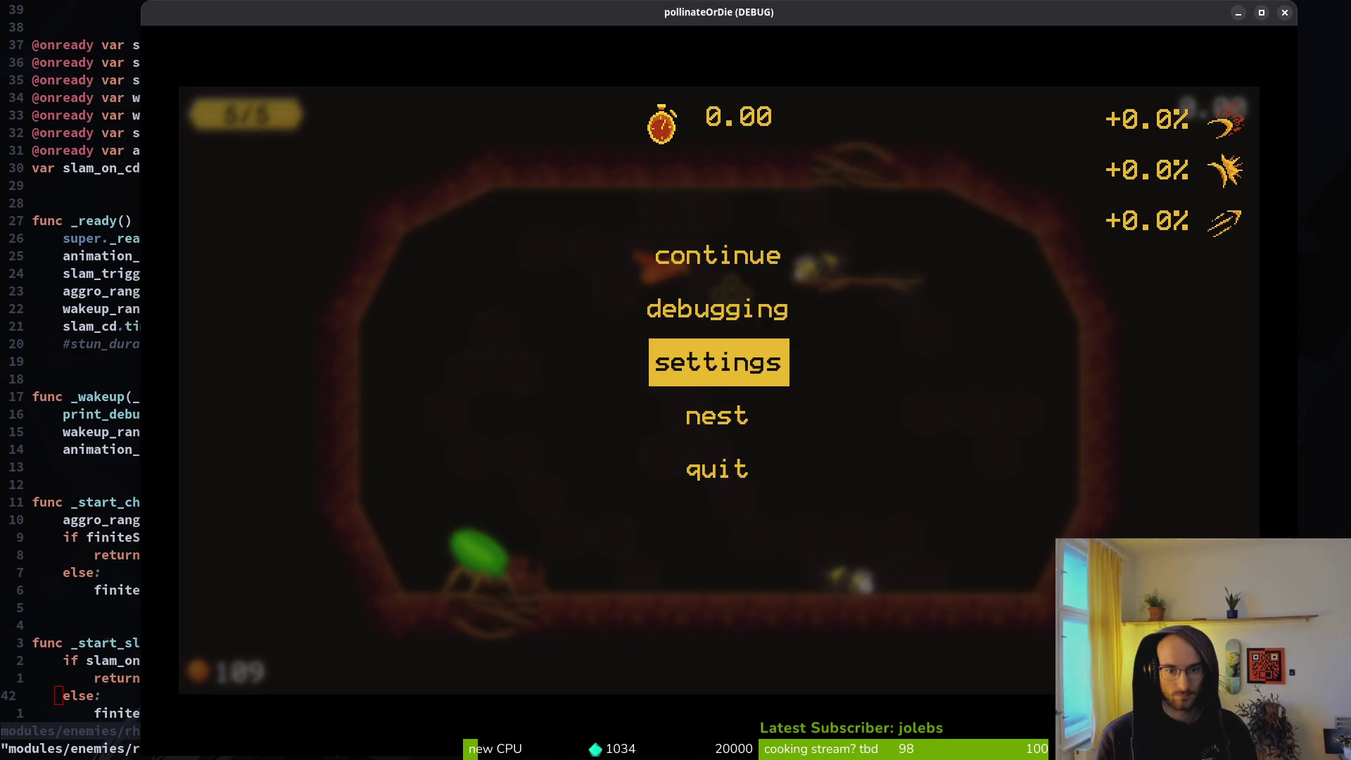
{"action": "key", "text": "Return"}
{"action": "key", "text": "Escape"}
{"action": "key", "text": "Up"}
{"action": "key", "text": "Down"}
{"action": "key", "text": "Down"}
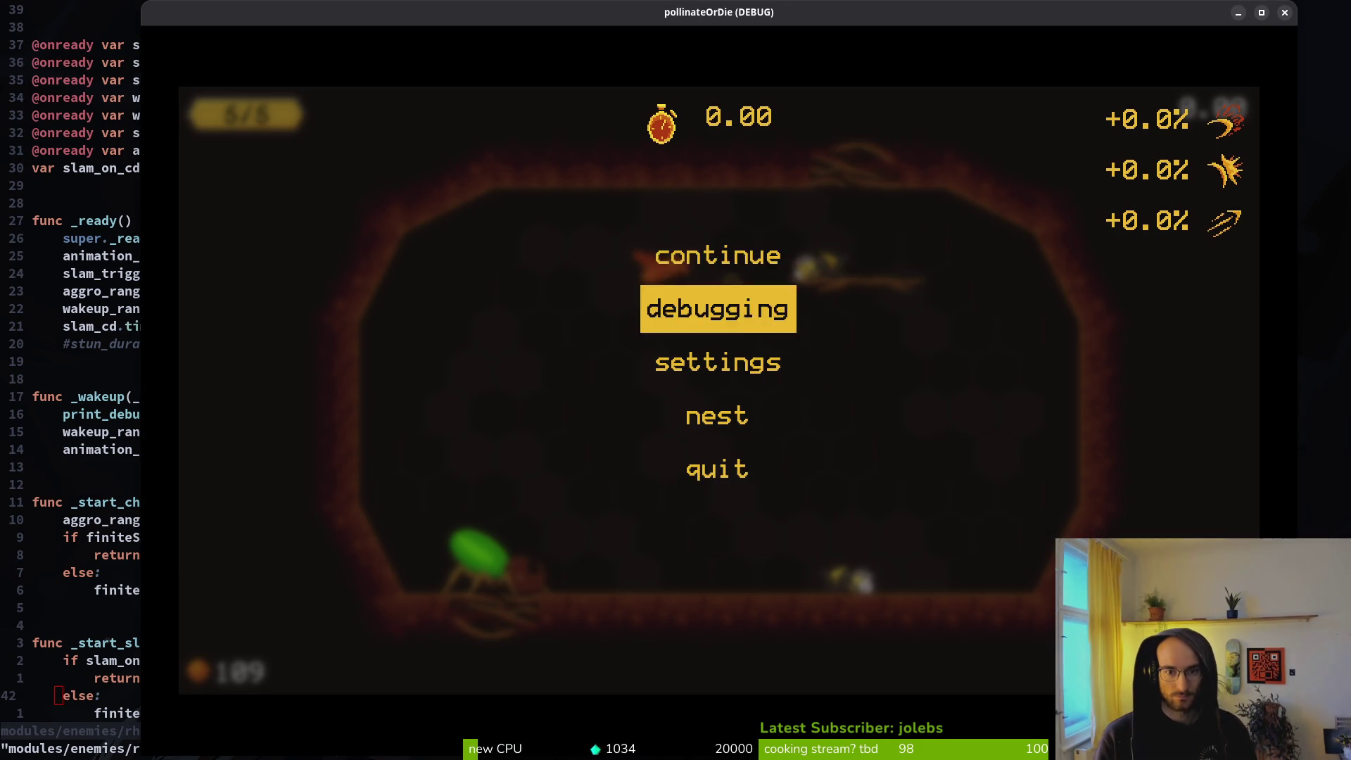
{"action": "key", "text": "Return"}
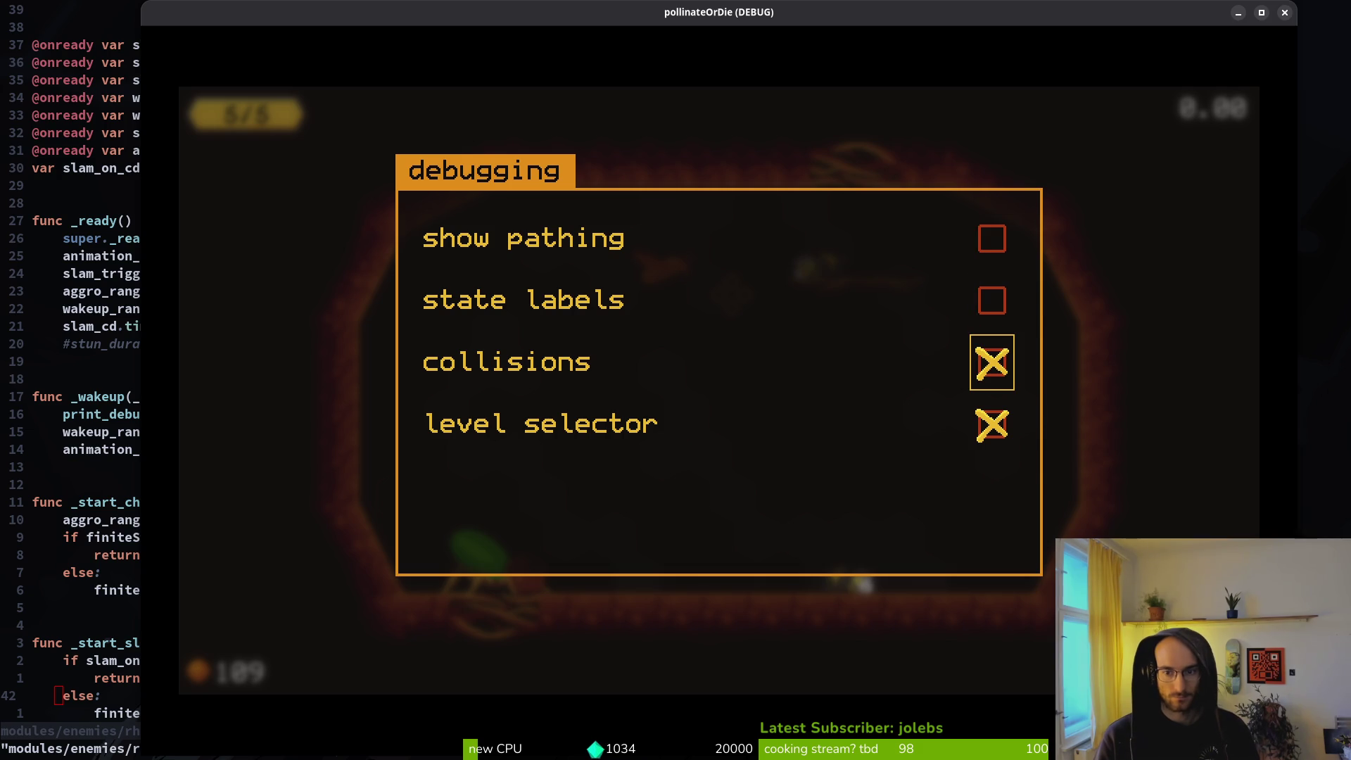
{"action": "key", "text": "Escape"}
{"action": "key", "text": "Escape"}
{"action": "key", "text": "Down"}
{"action": "key", "text": "Down"}
{"action": "key", "text": "Down"}
{"action": "key", "text": "Return"}
{"action": "key", "text": "Left"}
{"action": "key", "text": "Return"}
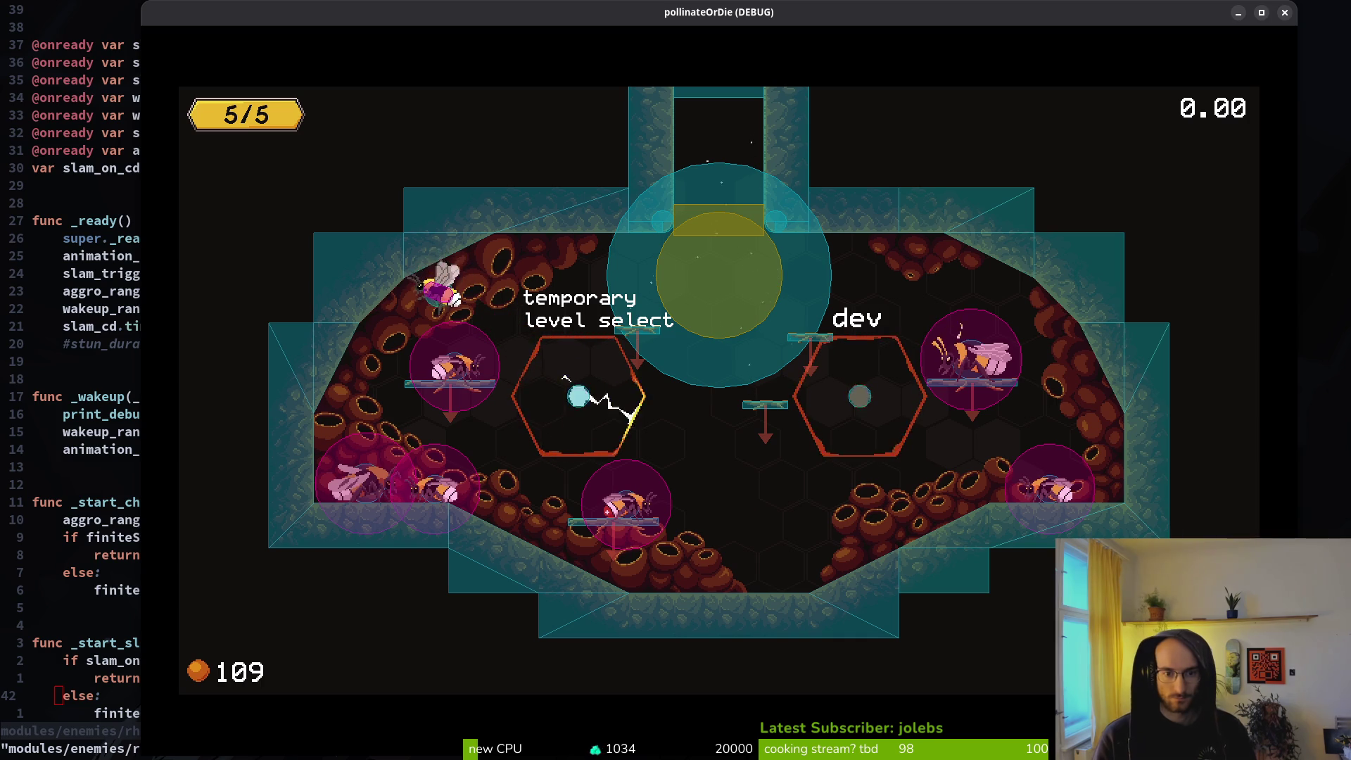
Step: Browse the level select list, then back out to the hive
{"action": "key", "text": "Left"}
{"action": "key", "text": "Left"}
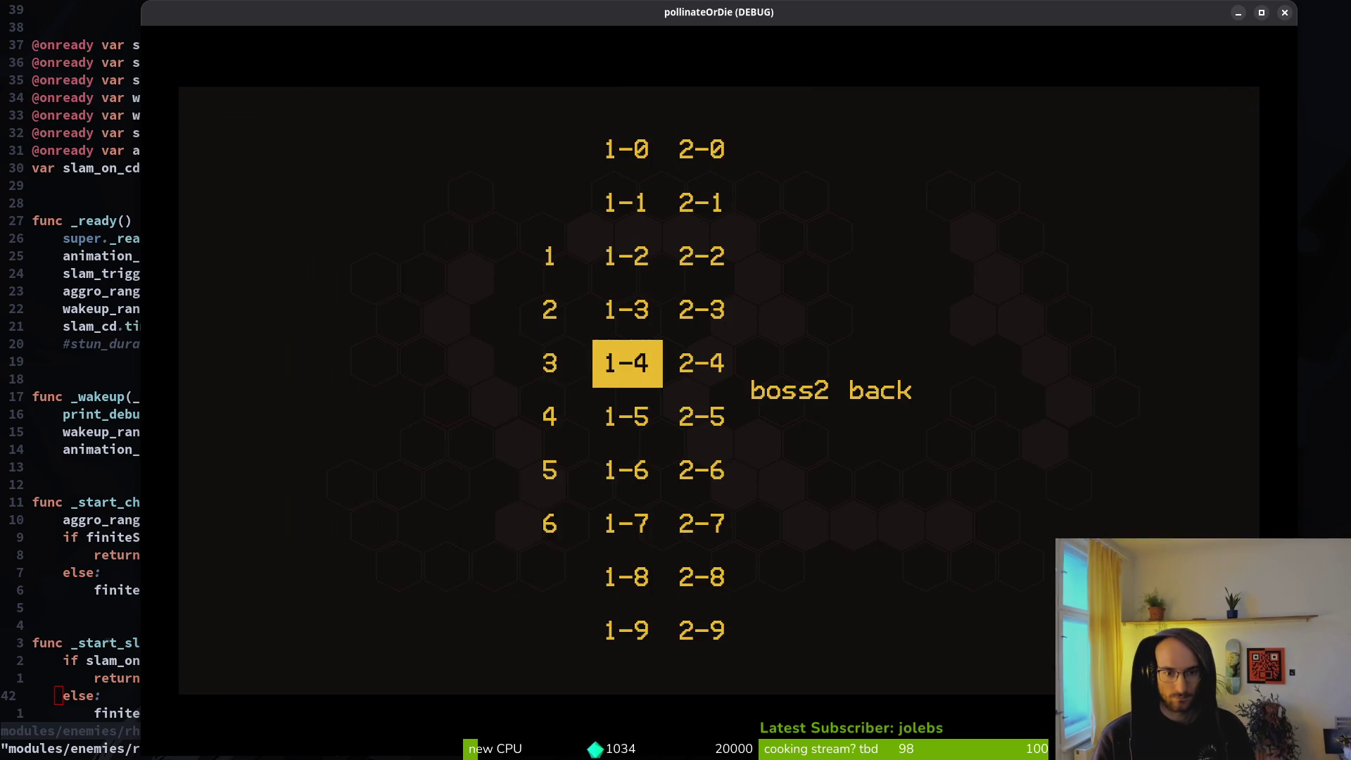
{"action": "key", "text": "Left"}
{"action": "key", "text": "Right"}
{"action": "key", "text": "Right"}
{"action": "key", "text": "Left"}
{"action": "key", "text": "Left"}
{"action": "key", "text": "Right"}
{"action": "key", "text": "Right"}
{"action": "key", "text": "Right"}
{"action": "key", "text": "Right"}
{"action": "key", "text": "Return"}
Step: In the debugging options, turn off collisions and turn on state labels
{"action": "key", "text": "Escape"}
{"action": "key", "text": "Down"}
{"action": "key", "text": "Return"}
{"action": "key", "text": "Down"}
{"action": "key", "text": "Return"}
{"action": "key", "text": "Up"}
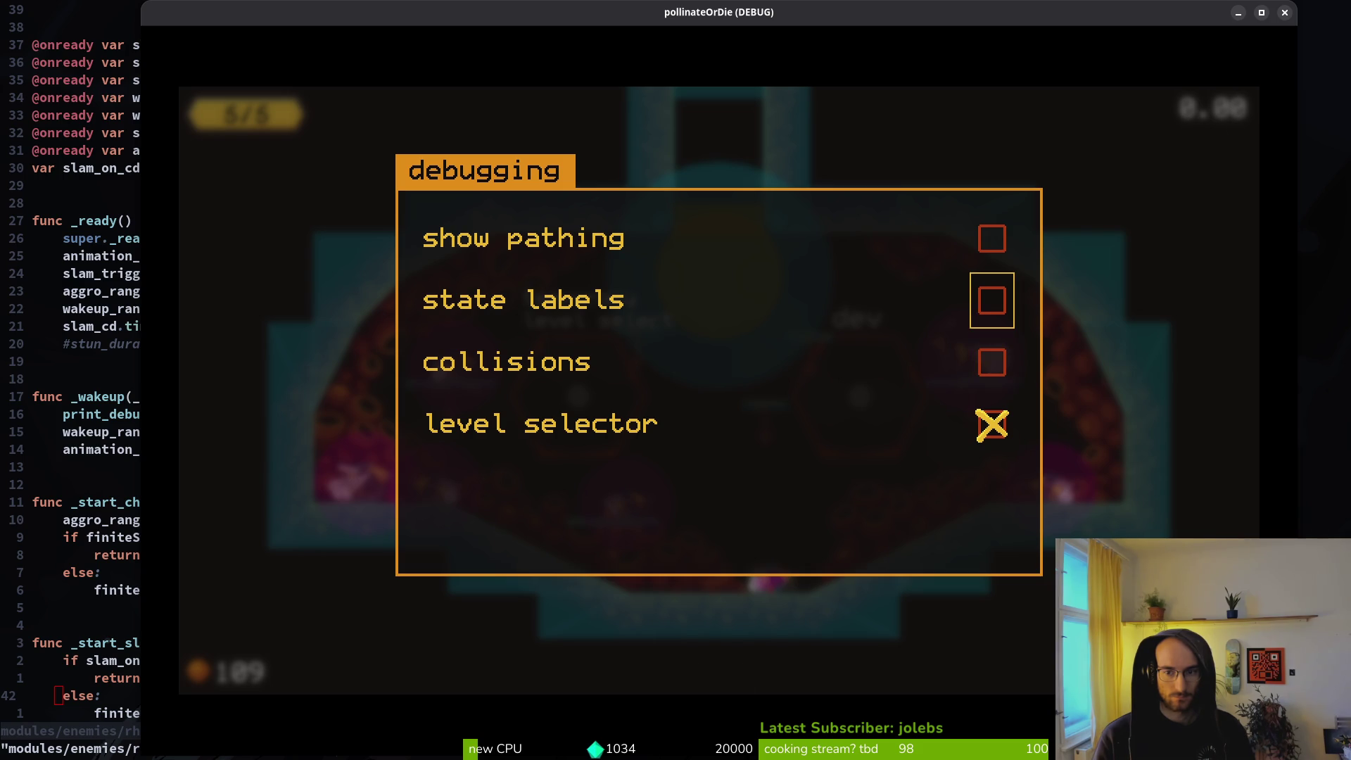
{"action": "key", "text": "Return"}
{"action": "key", "text": "Escape"}
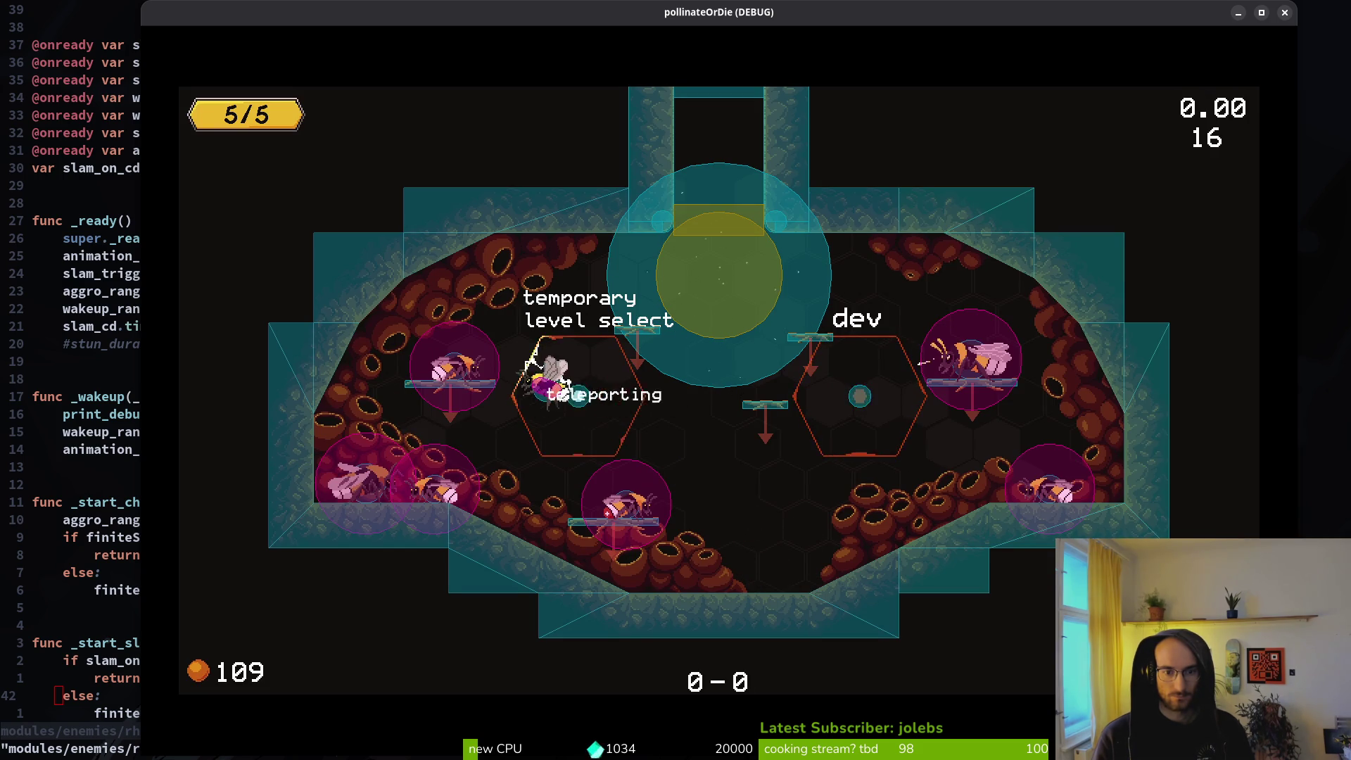
Step: Start level 5 from level select, then switch back to the Godot editor
{"action": "key", "text": "Up"}
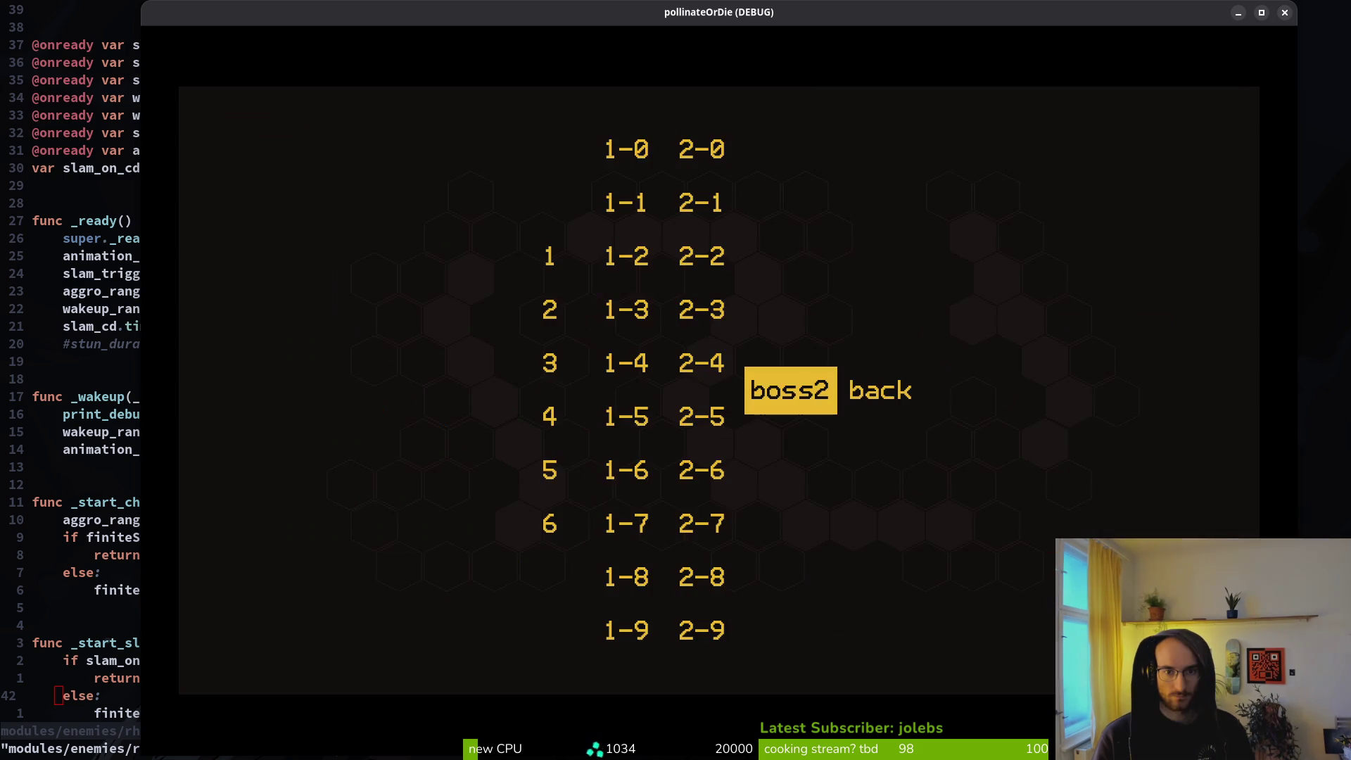
{"action": "key", "text": "Left"}
{"action": "key", "text": "Left"}
{"action": "key", "text": "Left"}
{"action": "key", "text": "Down"}
{"action": "key", "text": "Down"}
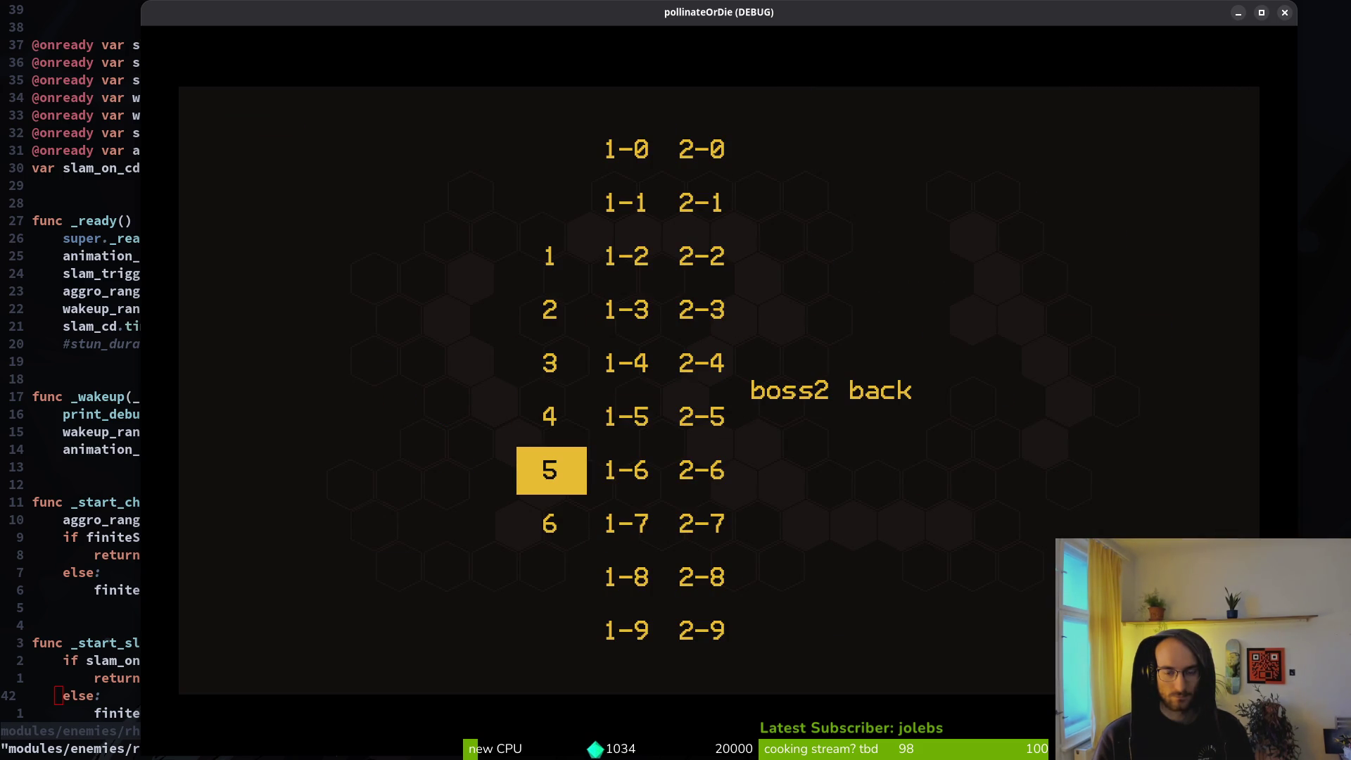
{"action": "key", "text": "Return"}
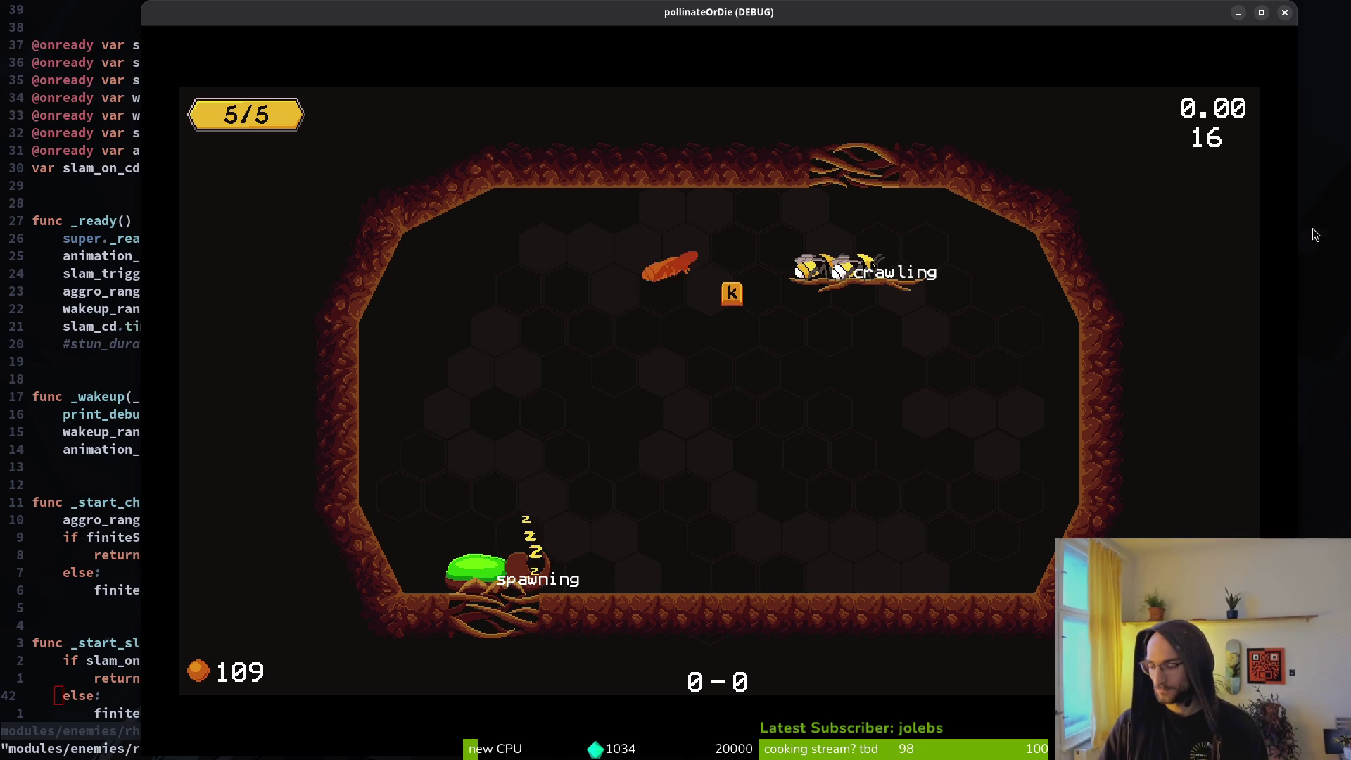
{"action": "key", "text": "alt+Tab"}
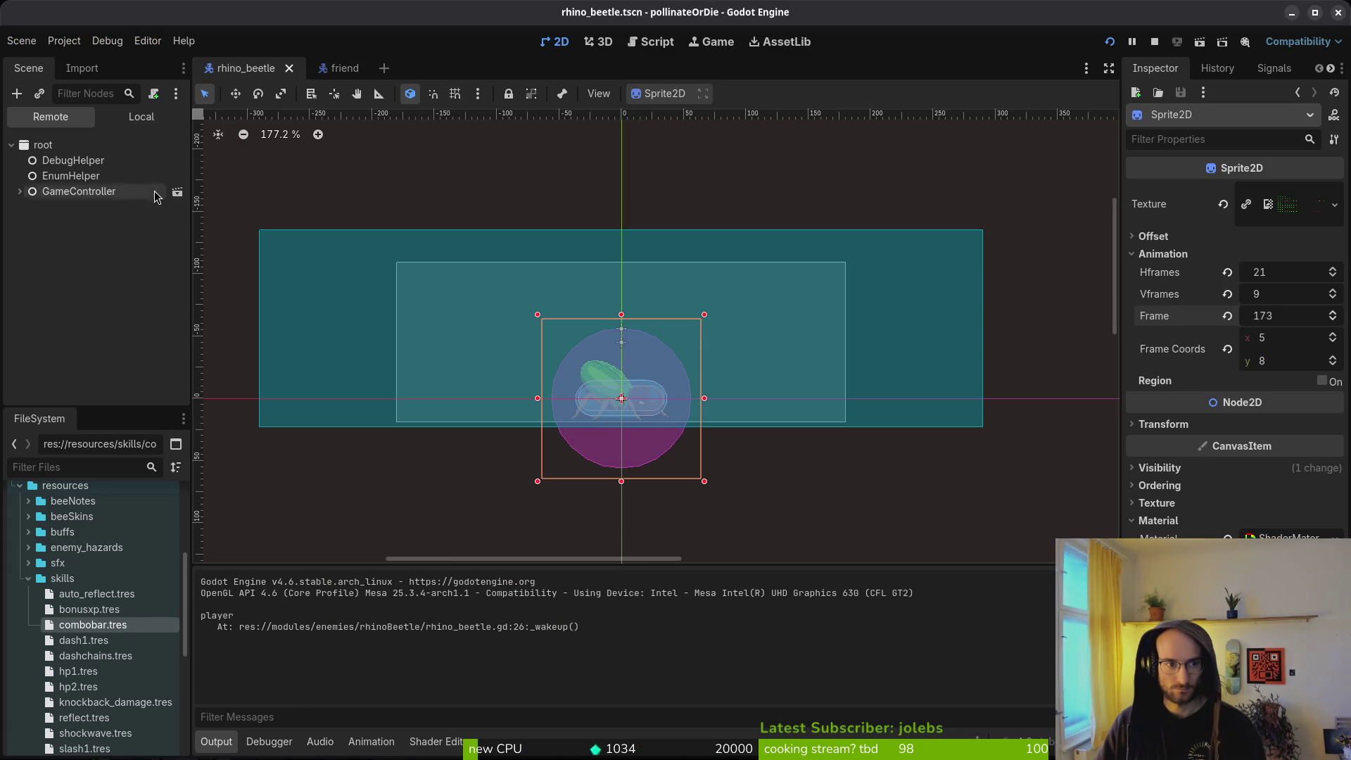
Step: Select the rhino beetle's AnimationPlayer in the local tree and show its spawning animation
{"action": "left_click", "coordinate": [140, 116]}
{"action": "left_click", "coordinate": [88, 206]}
{"action": "left_click", "coordinate": [469, 524]}
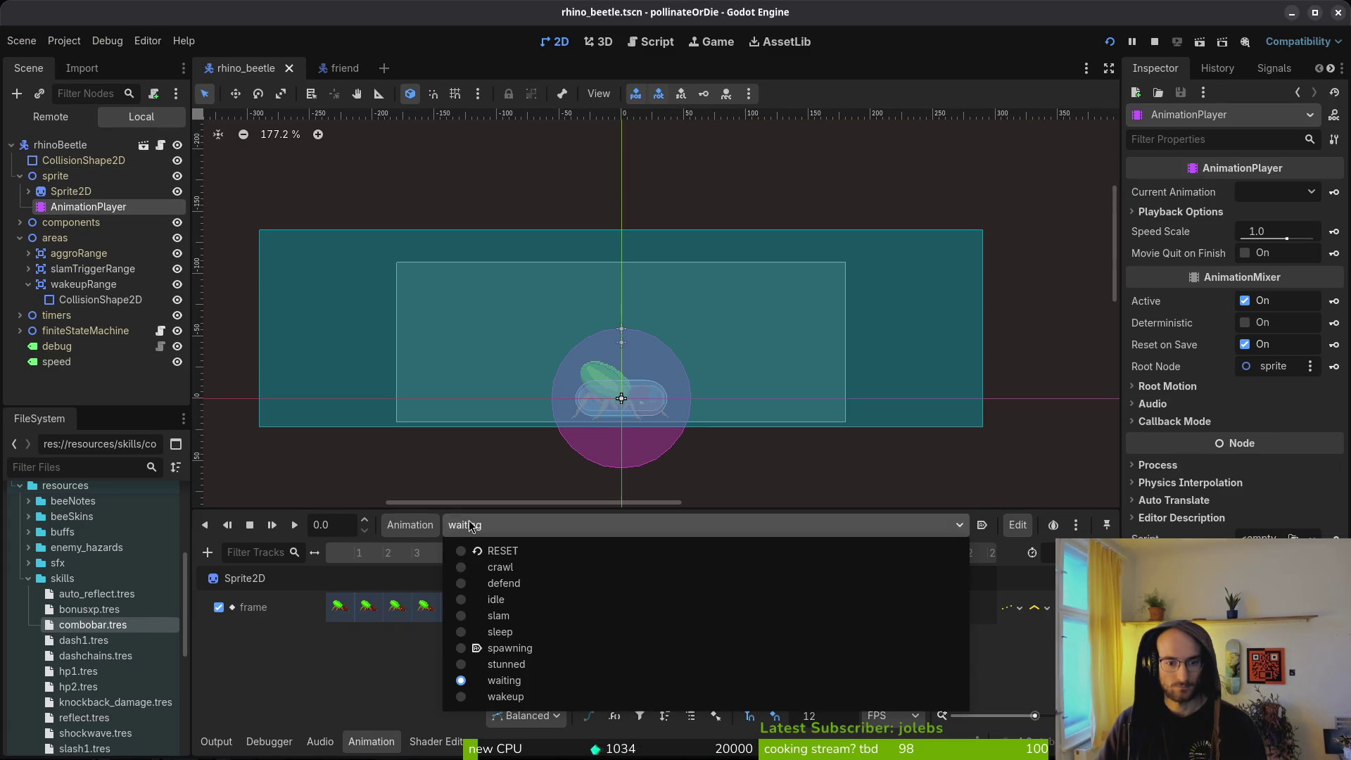
{"action": "left_click", "coordinate": [503, 648]}
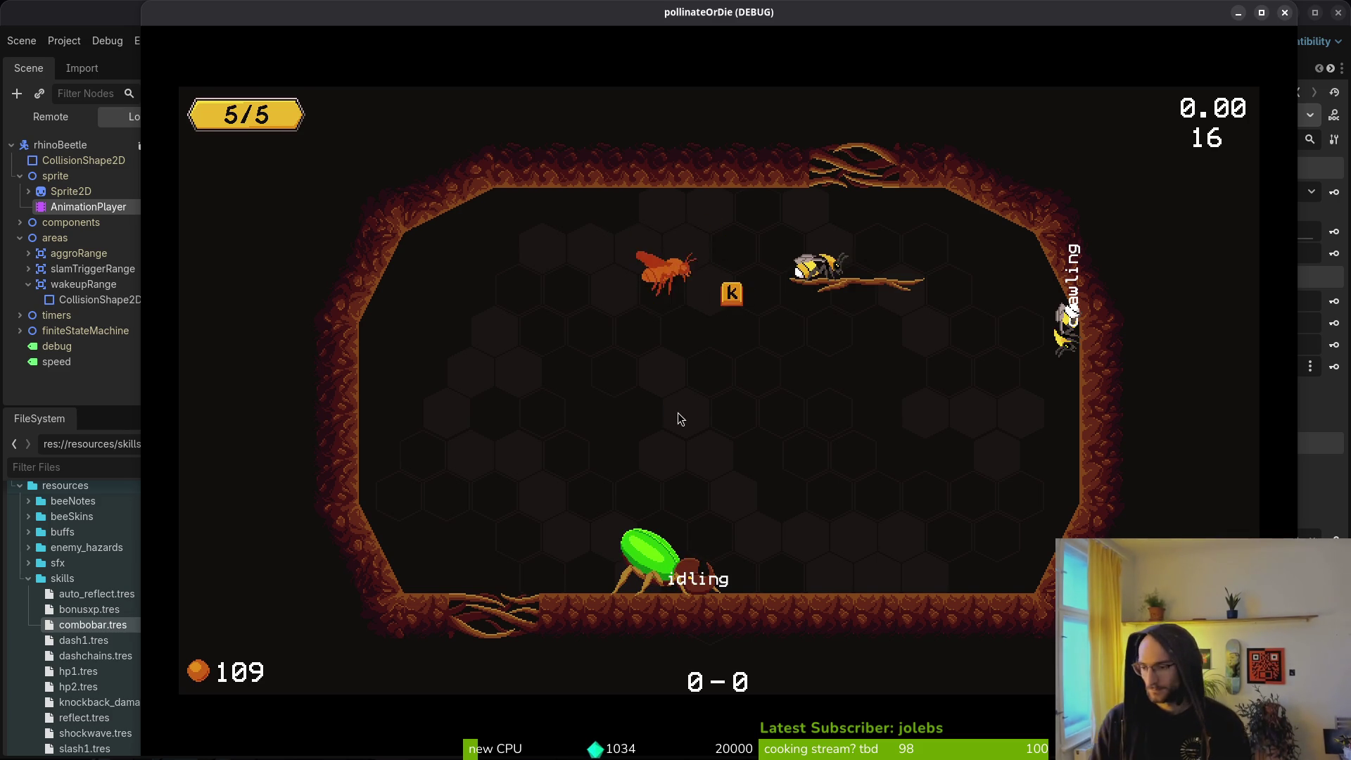
Step: Open rhinoBeetle/stunned.gd in Neovim through a 'rhstu' file search, then switch to Aseprite
{"action": "key", "text": "super+1"}
{"action": "key", "text": "space"}
{"action": "key", "text": "f"}
{"action": "key", "text": "f"}
{"action": "type", "text": "slam"}
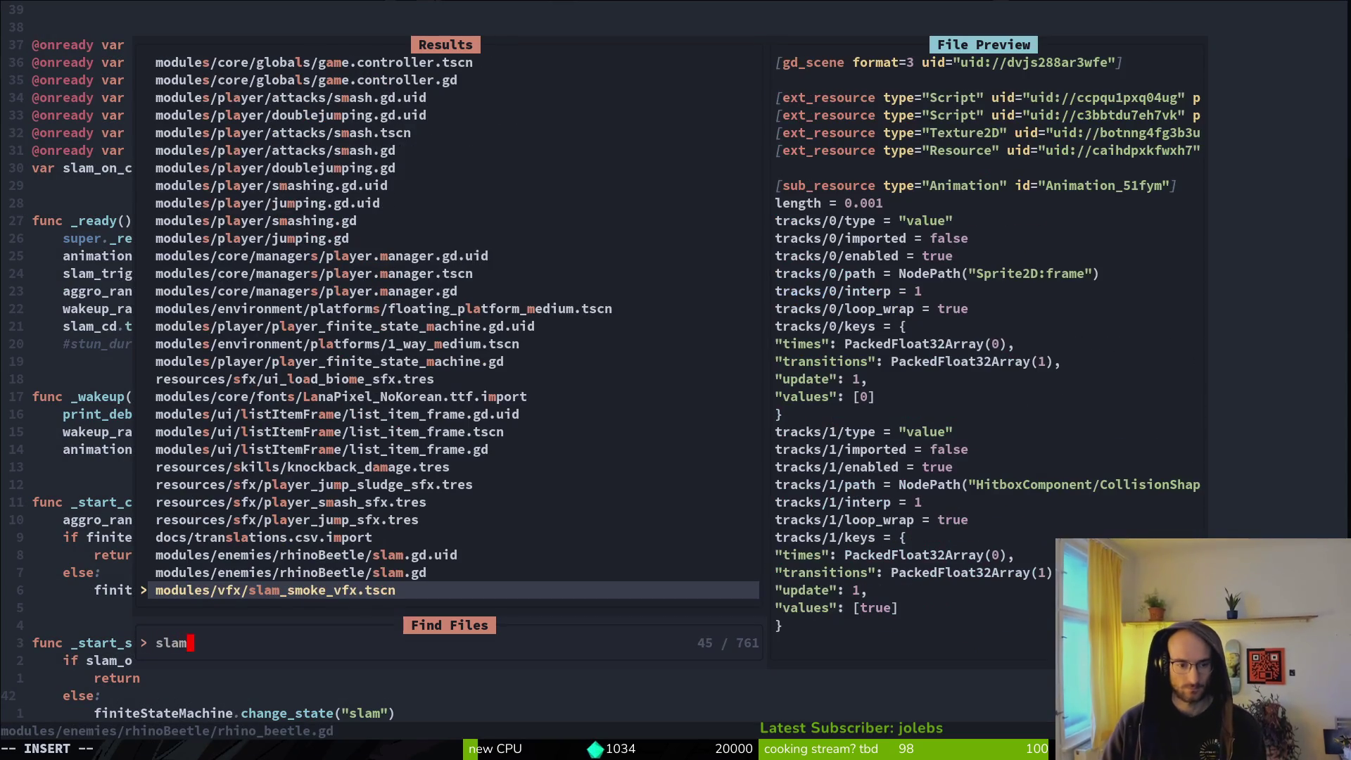
{"action": "key", "text": "ctrl+u"}
{"action": "type", "text": "stun"}
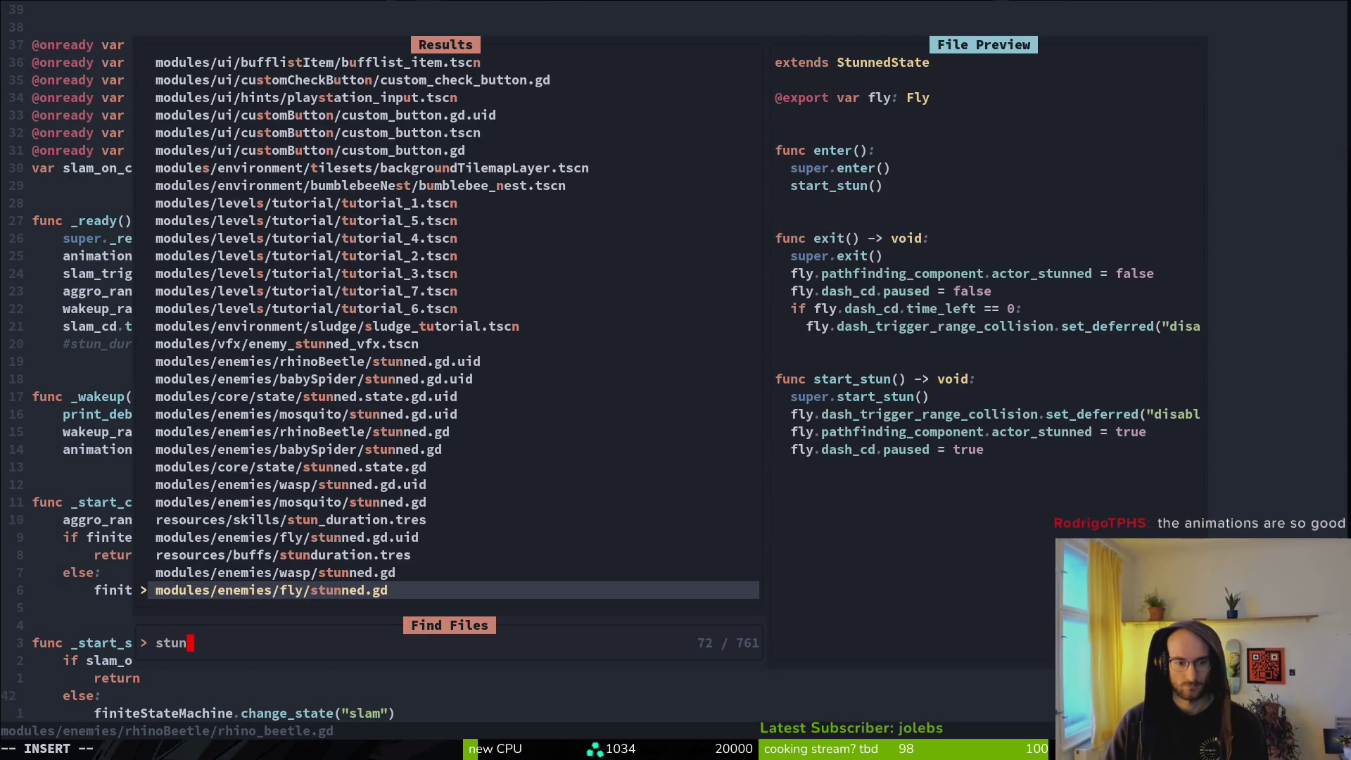
{"action": "key", "text": "ctrl+u"}
{"action": "type", "text": "rhstu"}
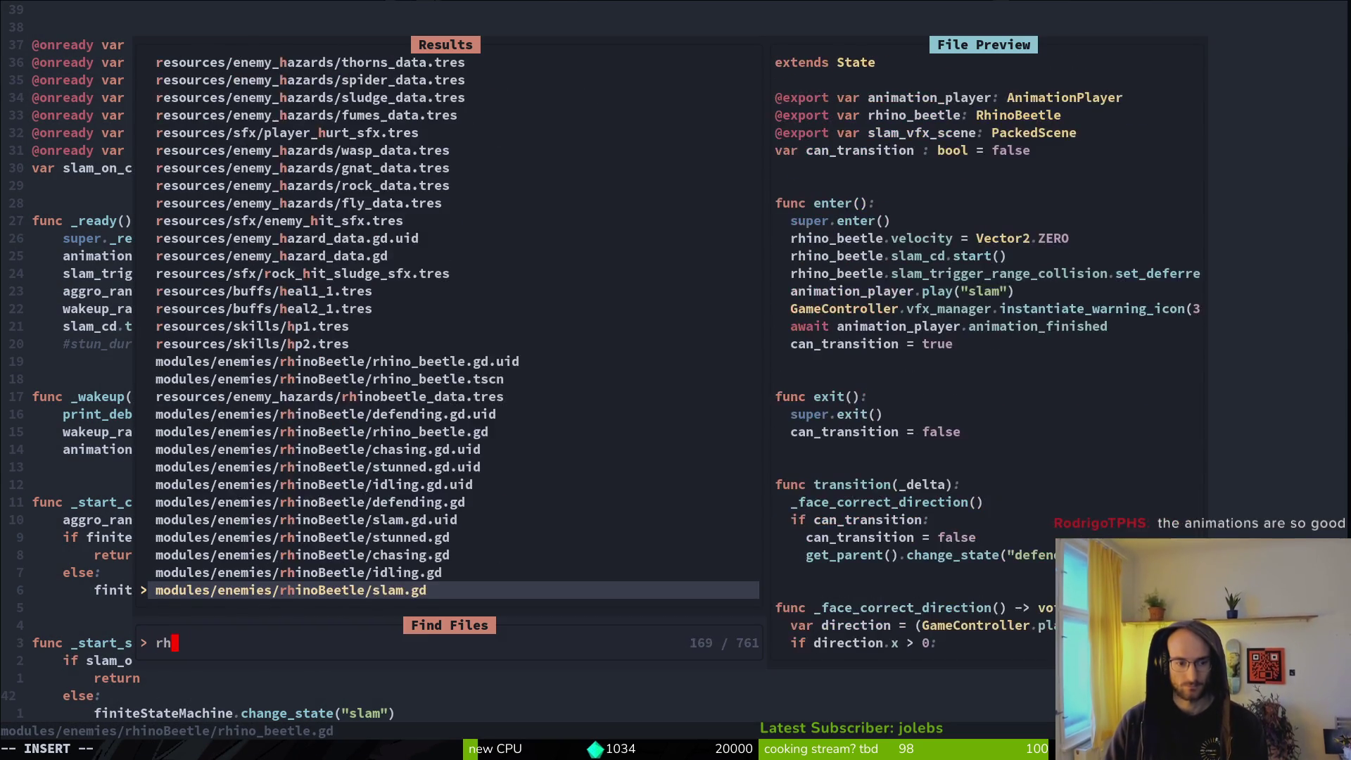
{"action": "key", "text": "Return"}
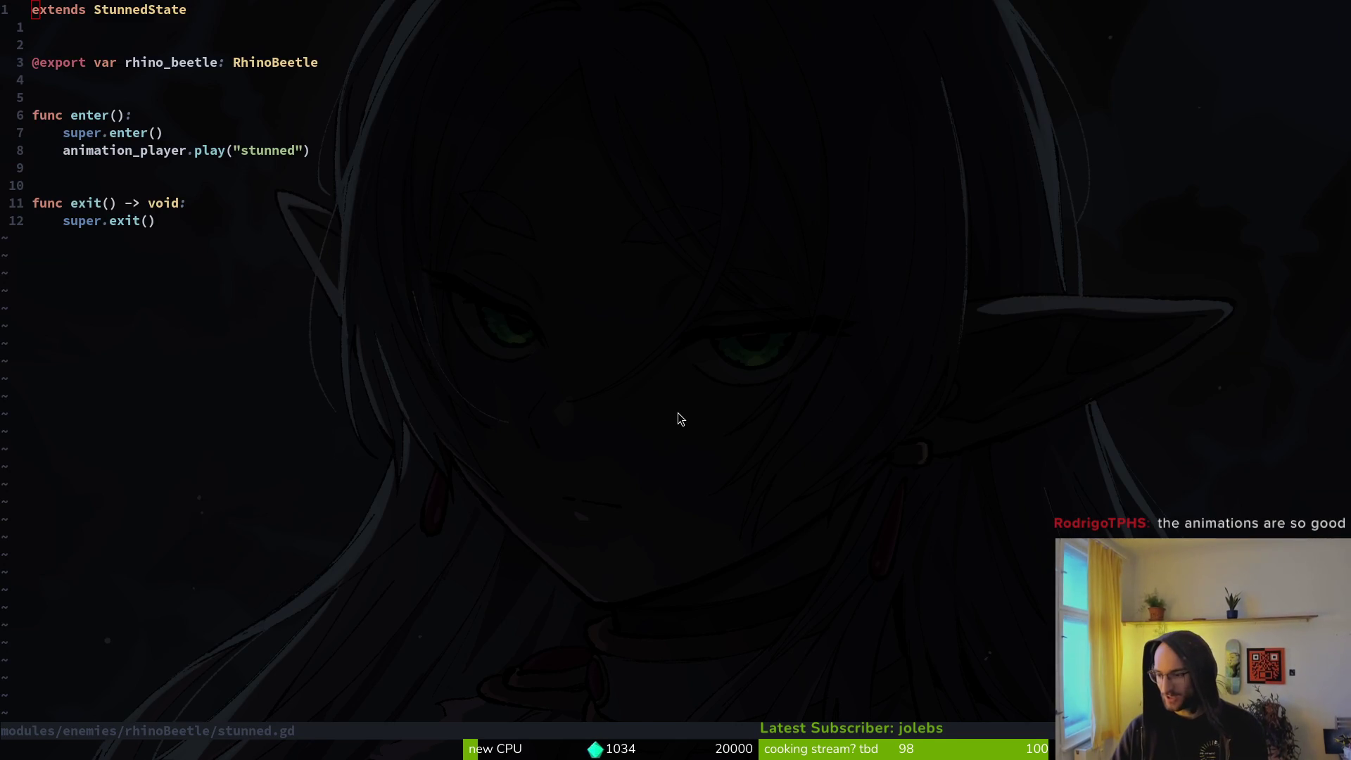
{"action": "key", "text": "alt+Tab"}
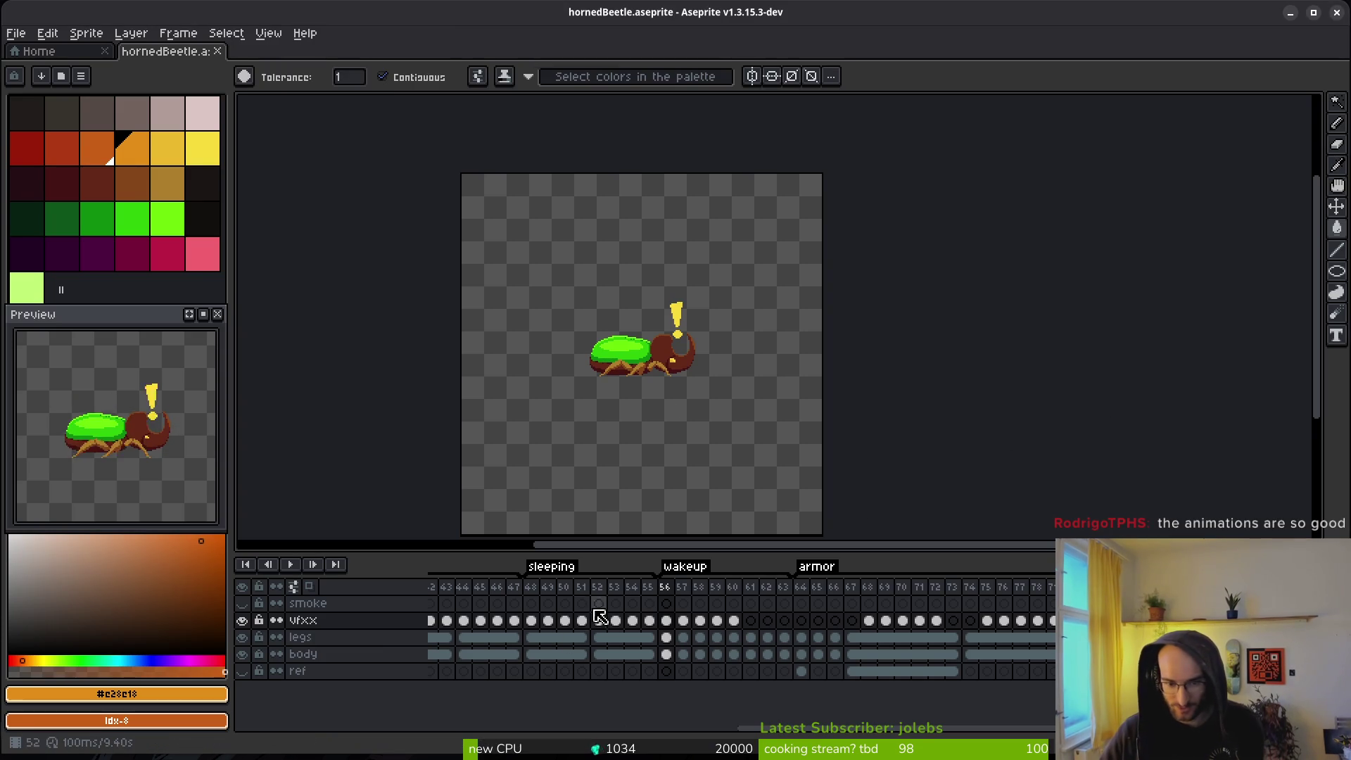
Step: Inspect hornedBeetle frames 21–25 covering stun, sleeping and wakeup, then return to Neovim
{"action": "scroll", "coordinate": [519, 603], "scroll_direction": "up", "scroll_amount": 5}
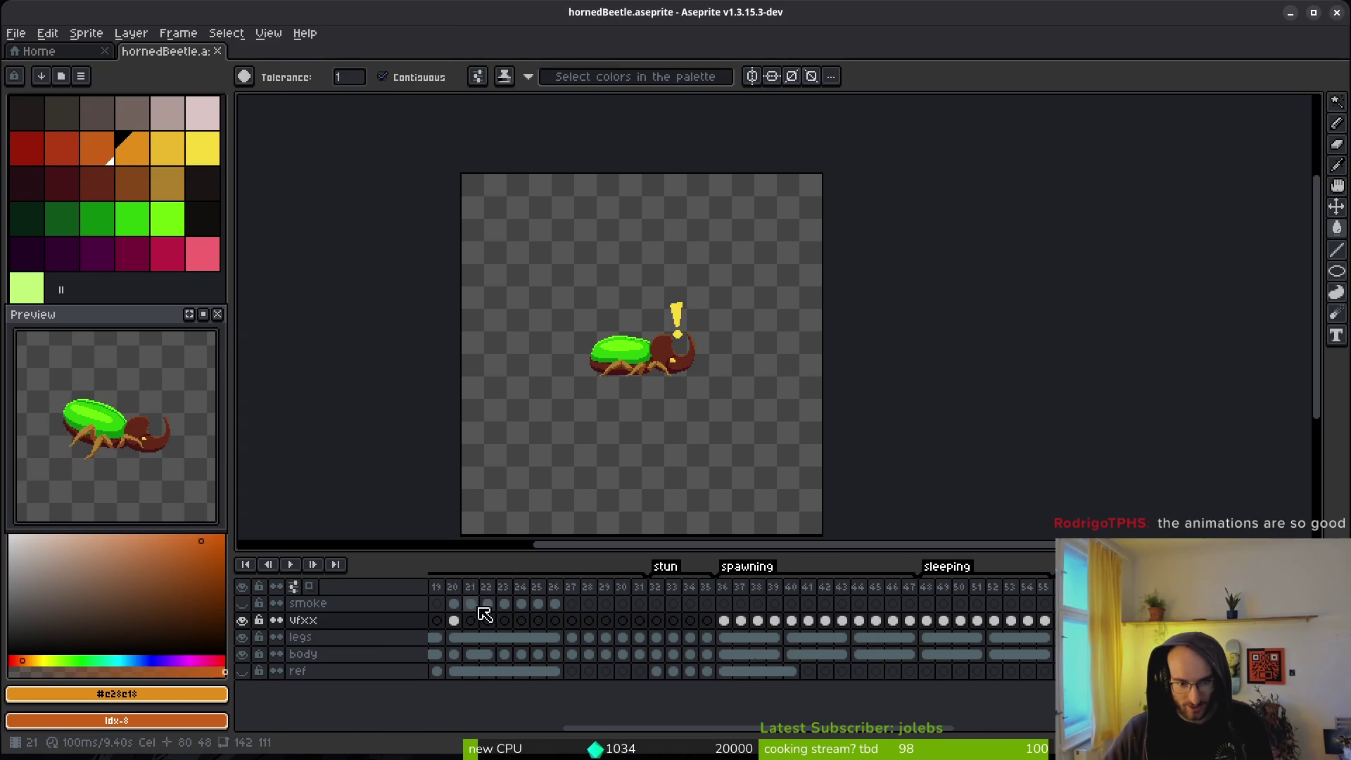
{"action": "left_click_drag", "start_coordinate": [481, 609], "coordinate": [537, 637]}
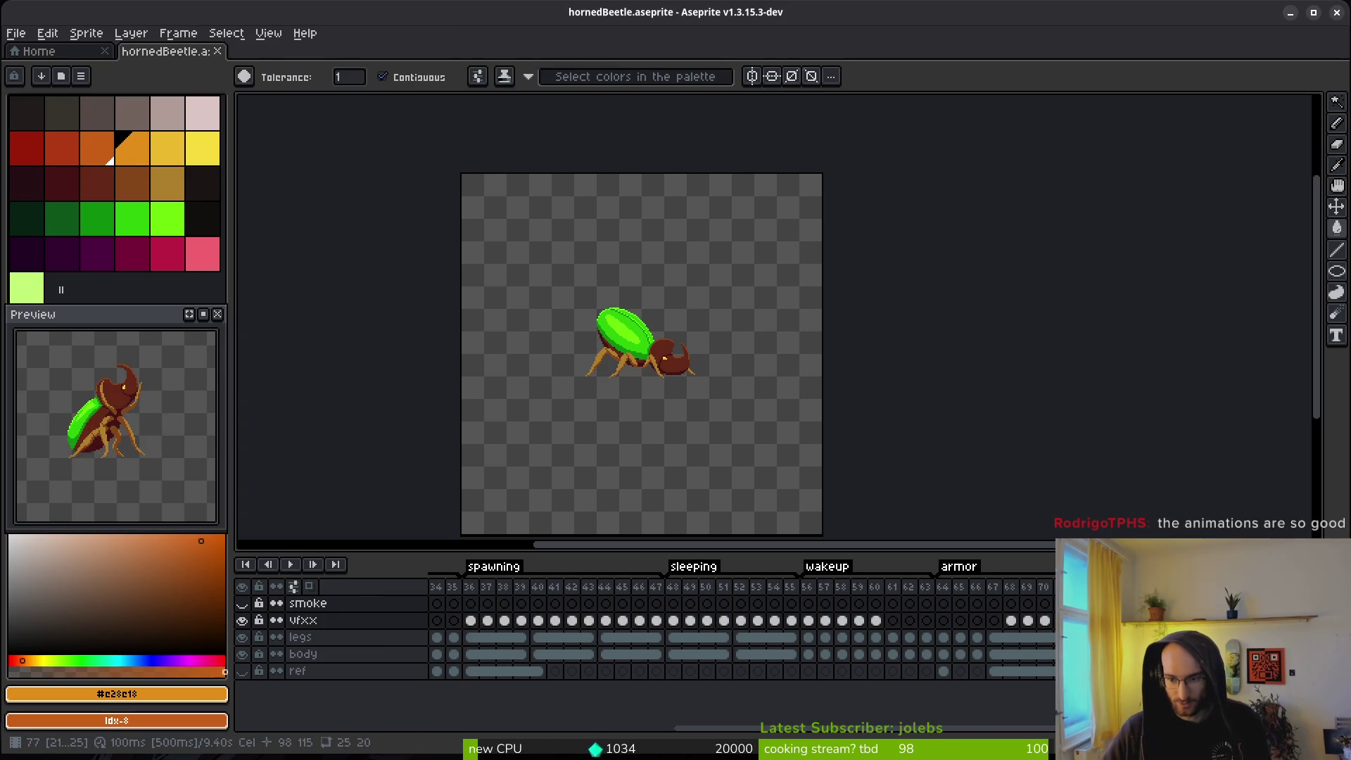
{"action": "scroll", "coordinate": [738, 619], "scroll_direction": "down", "scroll_amount": 2}
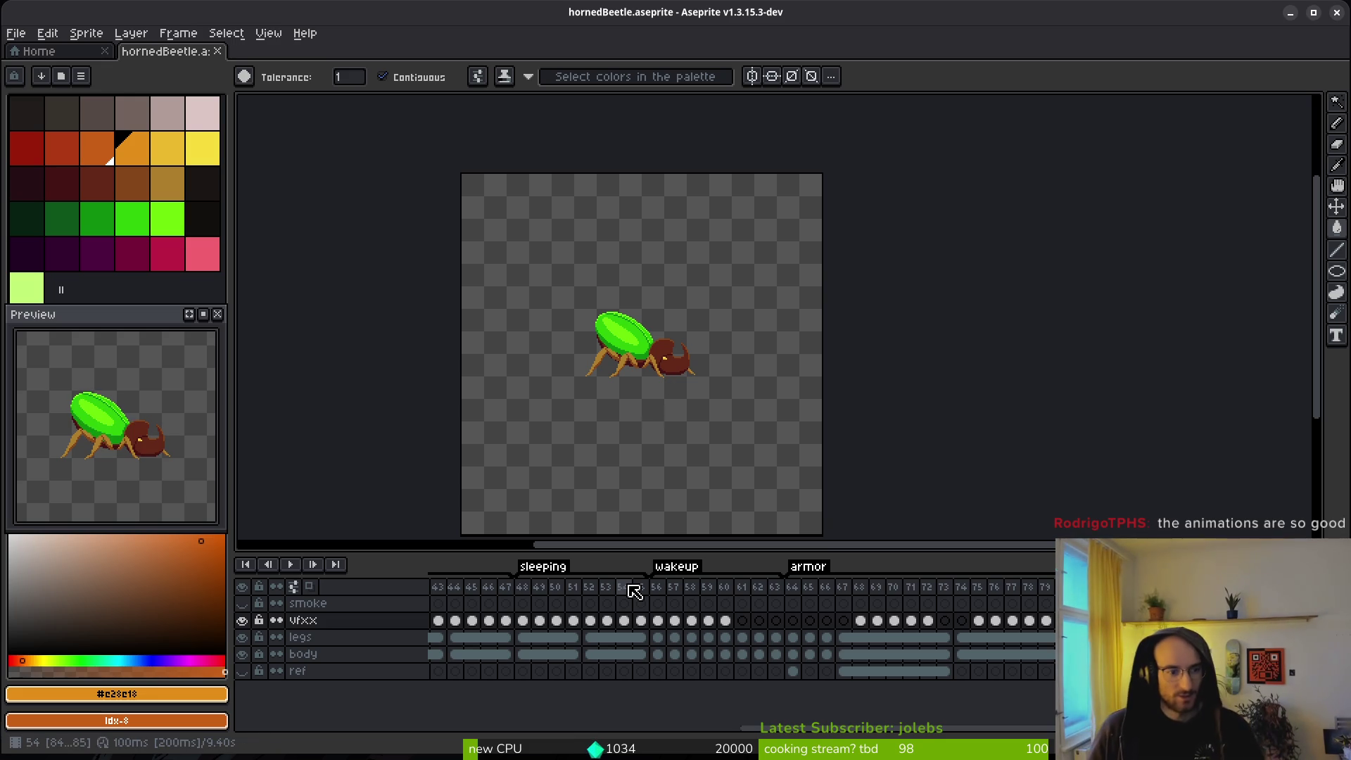
{"action": "key", "text": "alt+Tab"}
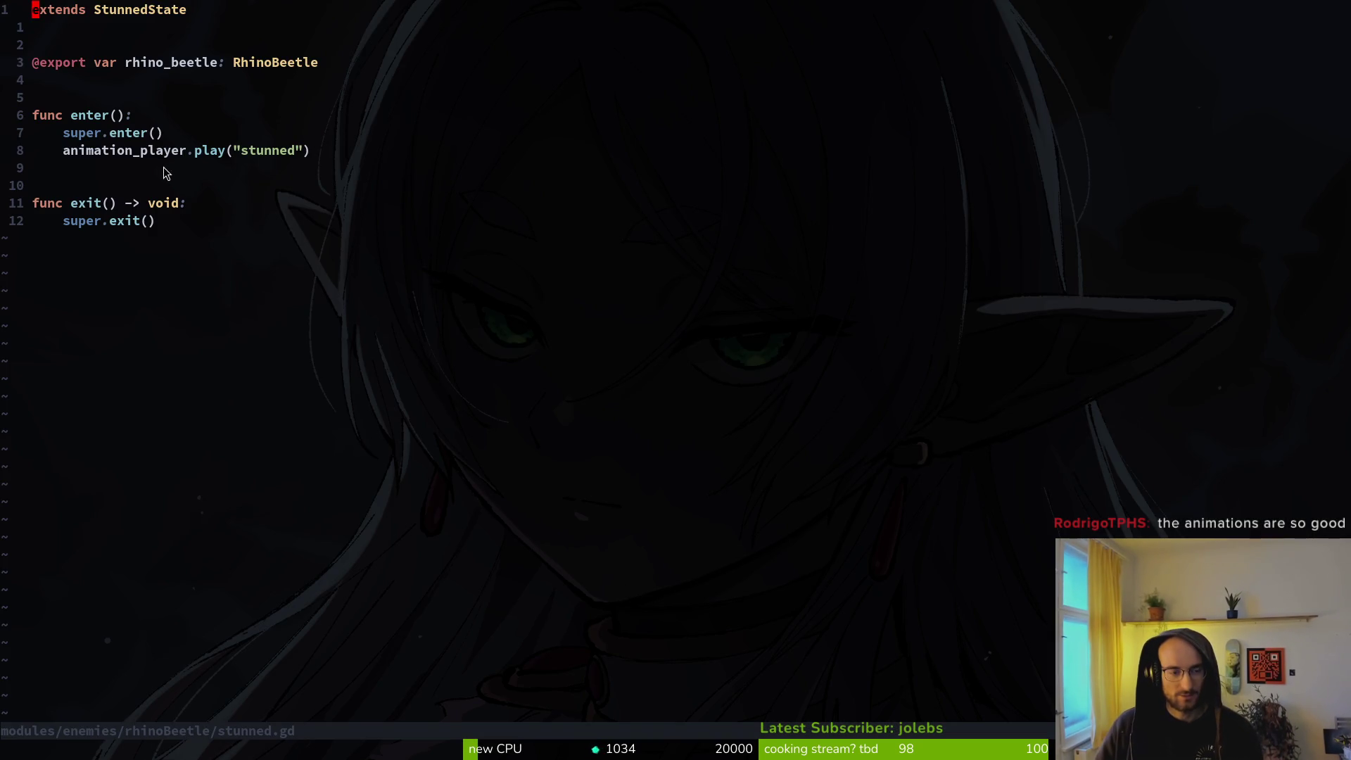
Step: Go back to rhino_beetle.gd, then open spawning.state.gd through a 'spawning.state' file search
{"action": "key", "text": "ctrl+6"}
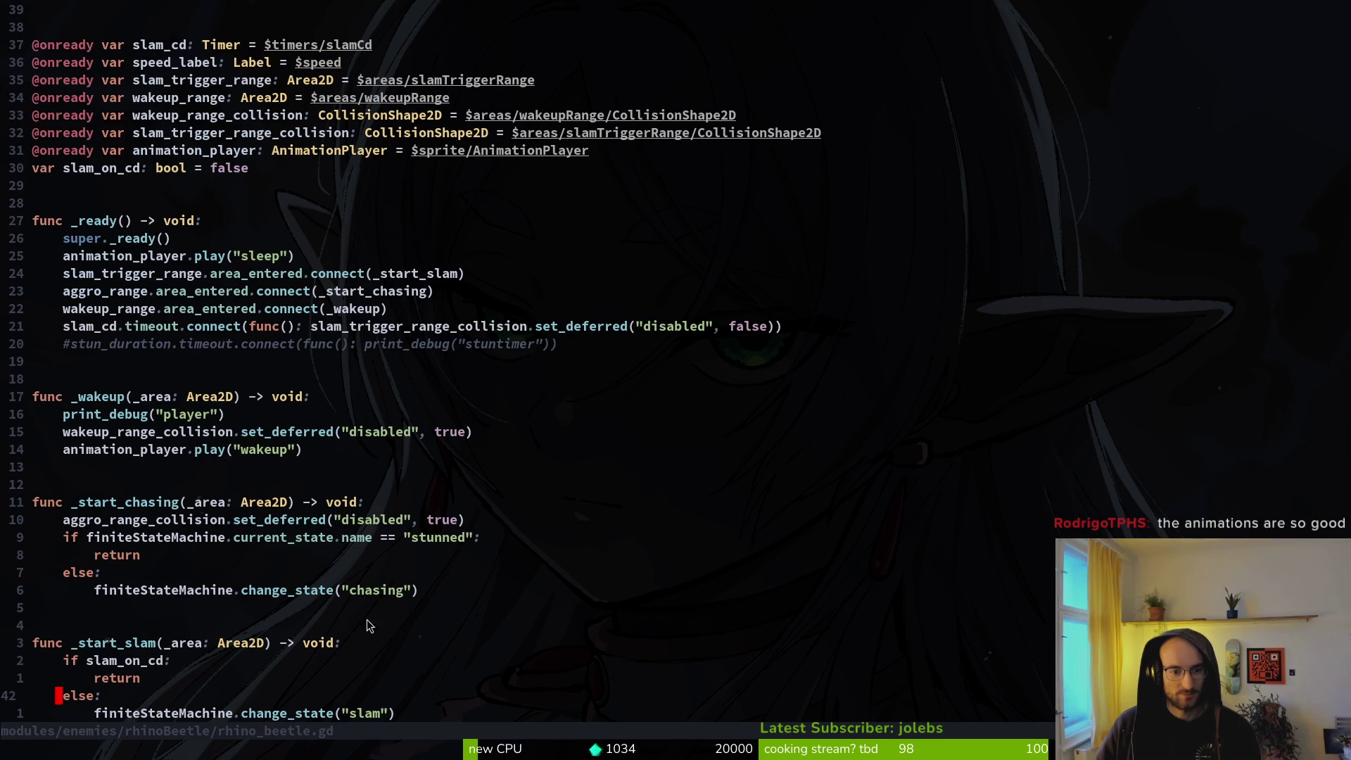
{"action": "scroll", "coordinate": [337, 485], "scroll_direction": "down", "scroll_amount": 2}
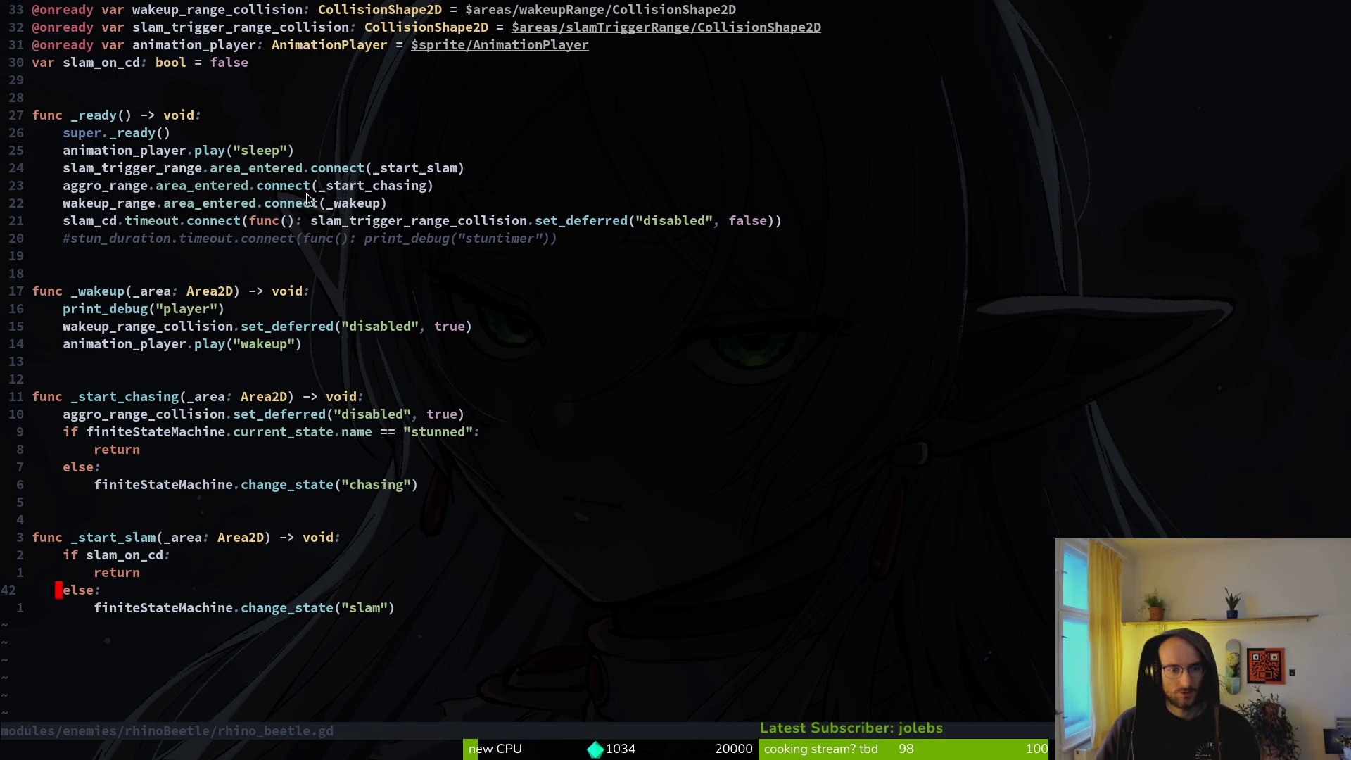
{"action": "key", "text": "space"}
{"action": "key", "text": "f"}
{"action": "key", "text": "f"}
{"action": "type", "text": "s"}
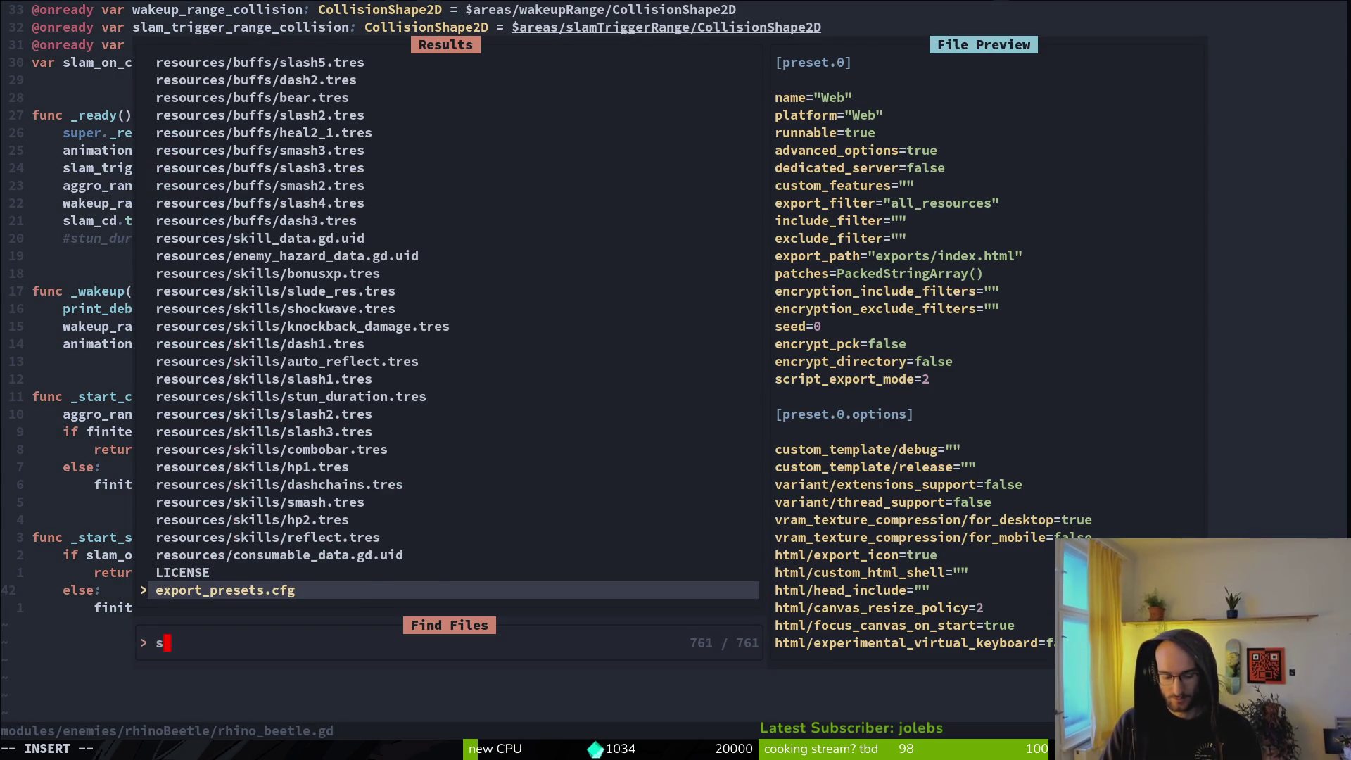
{"action": "type", "text": "pawning.state"}
{"action": "key", "text": "Return"}
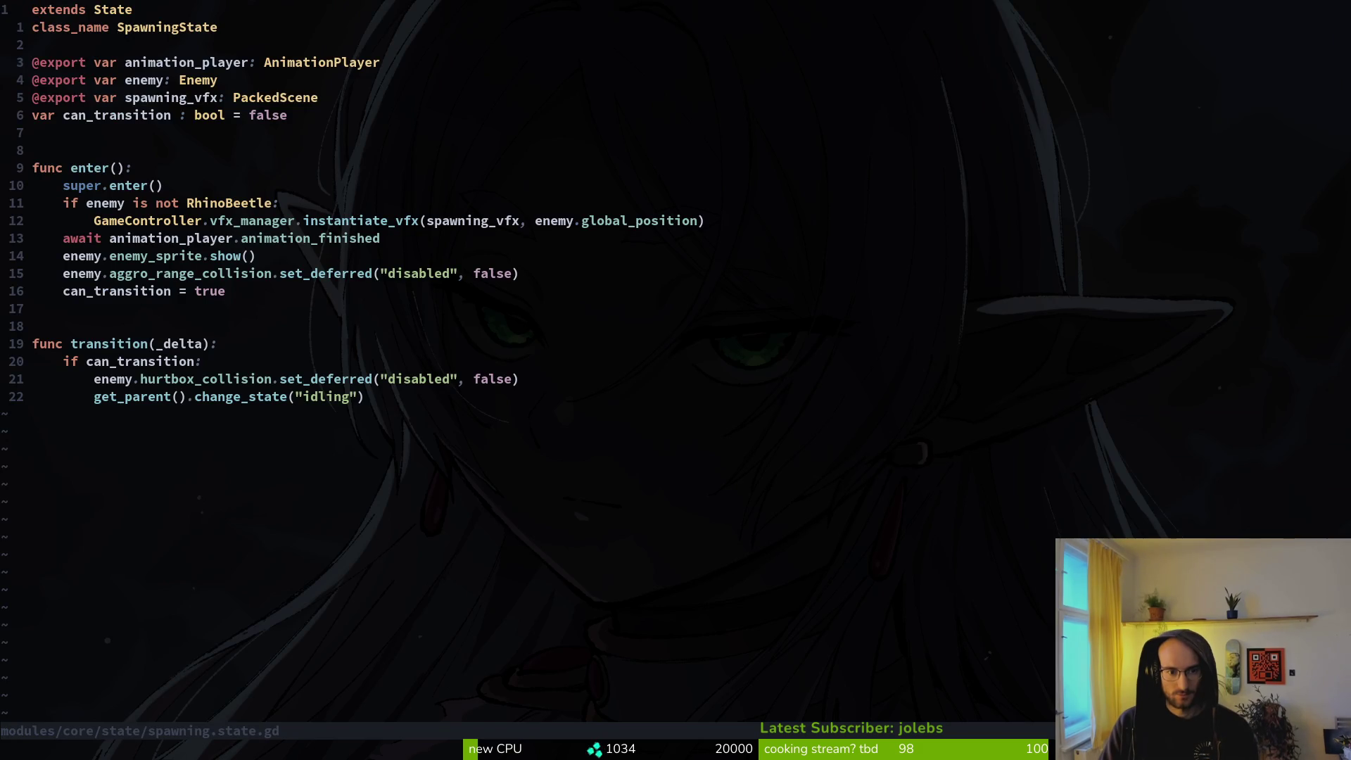
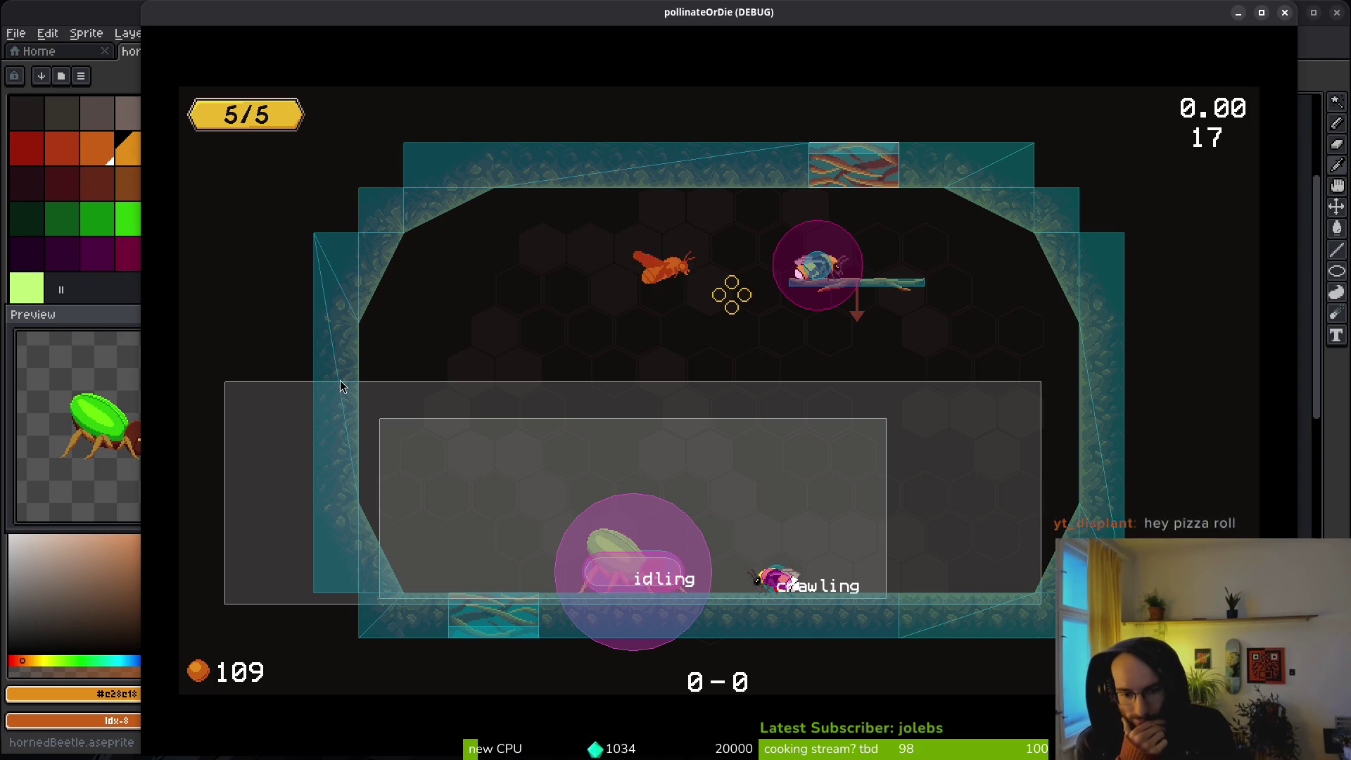
Step: Save spawning.state.gd's final state as "chasing", then undo it back to "idling" and start a file search
{"action": "key", "text": "alt+Tab"}
{"action": "key", "text": "j"}
{"action": "key", "text": "j"}
{"action": "key", "text": "j"}
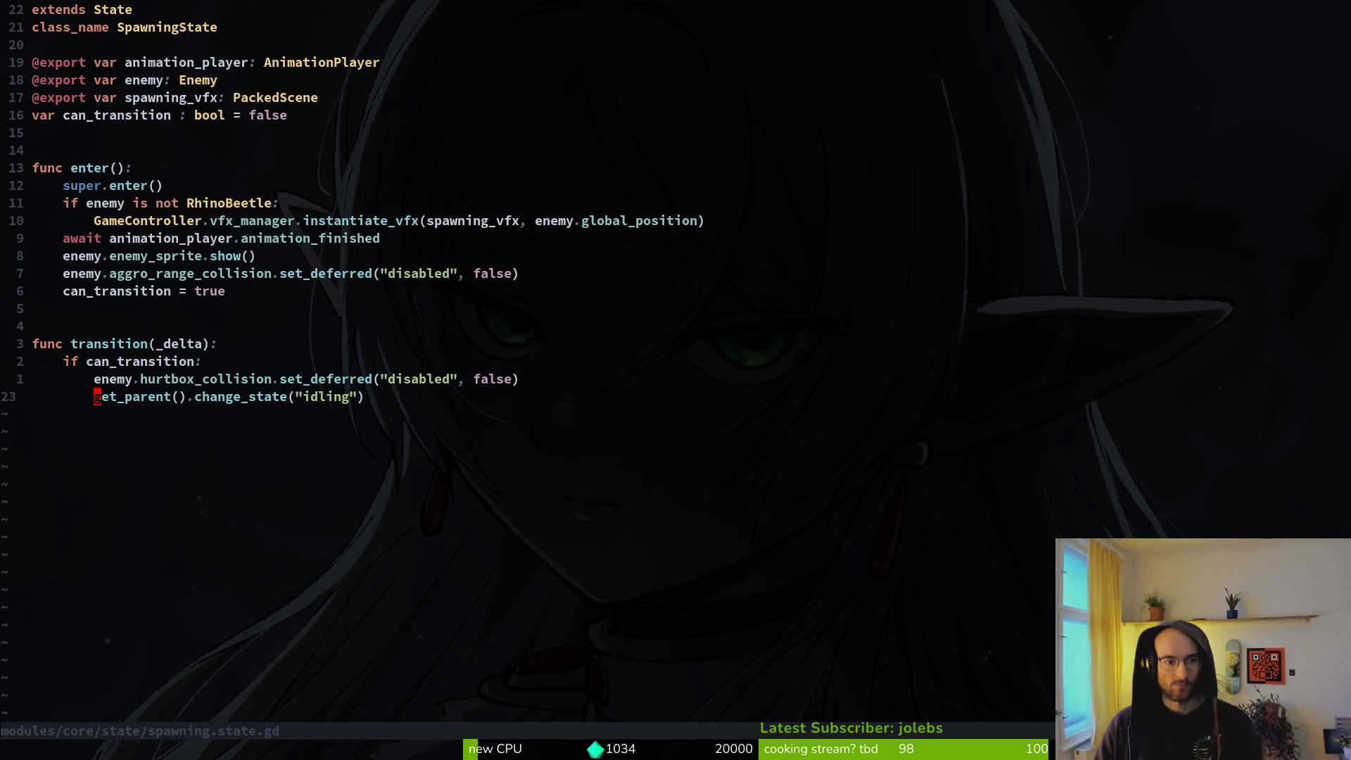
{"action": "key", "text": "c"}
{"action": "key", "text": "i"}
{"action": "key", "text": "quotedbl"}
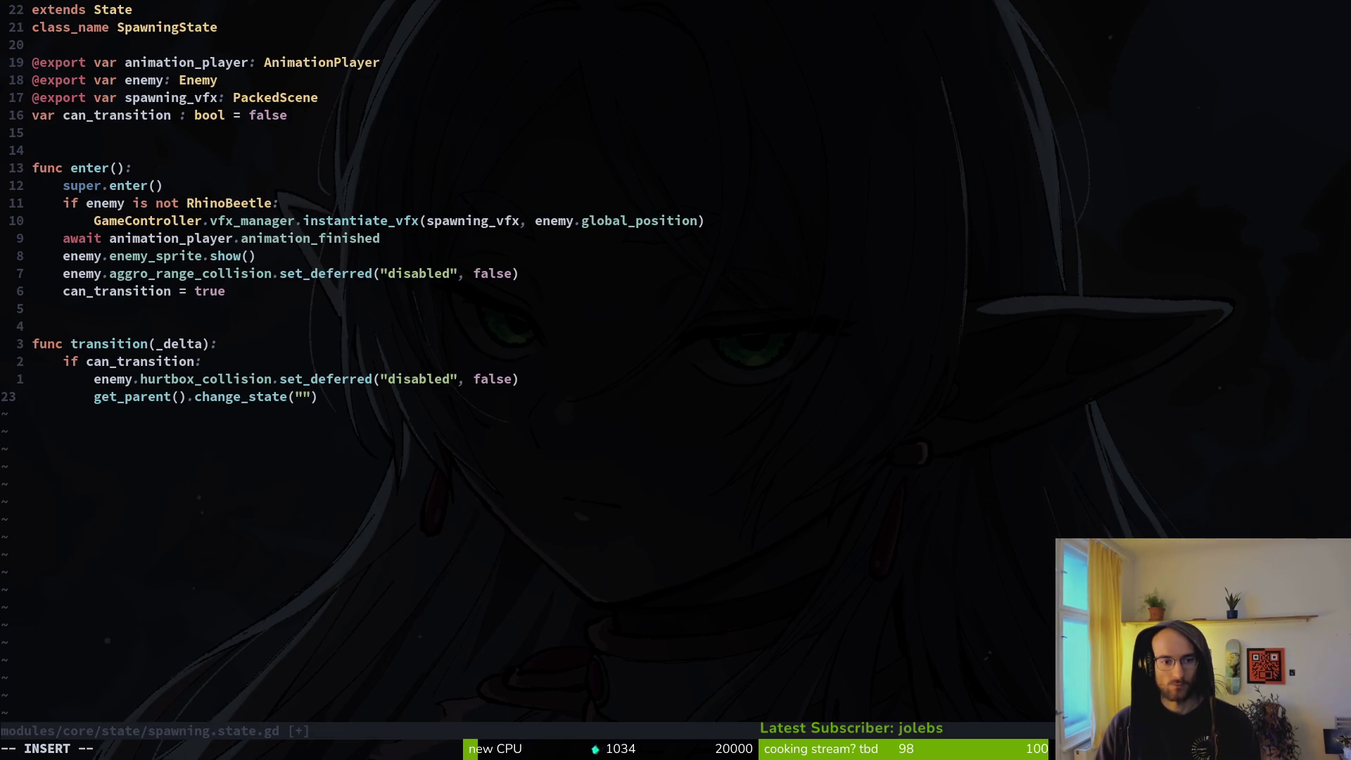
{"action": "type", "text": "chasing"}
{"action": "key", "text": "Escape"}
{"action": "type", "text": ":write"}
{"action": "key", "text": "Return"}
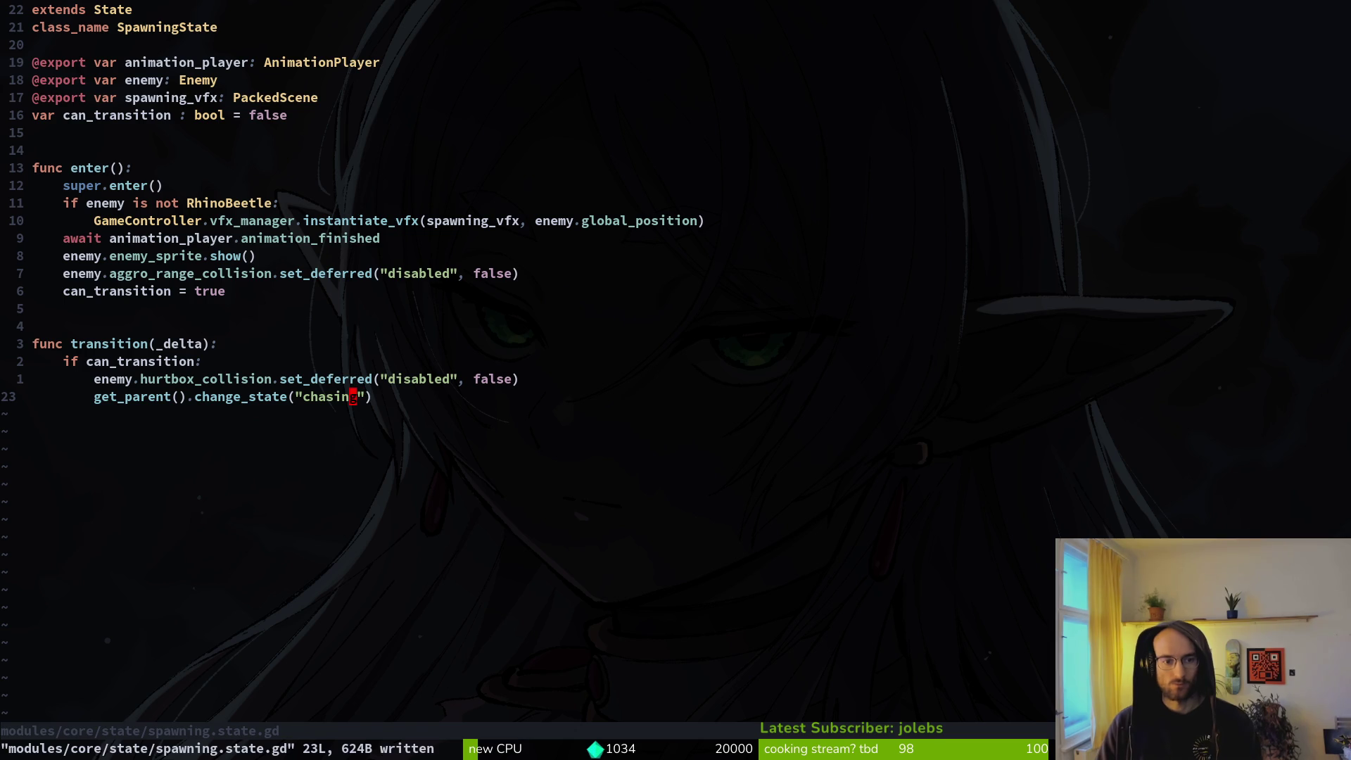
{"action": "key", "text": "u"}
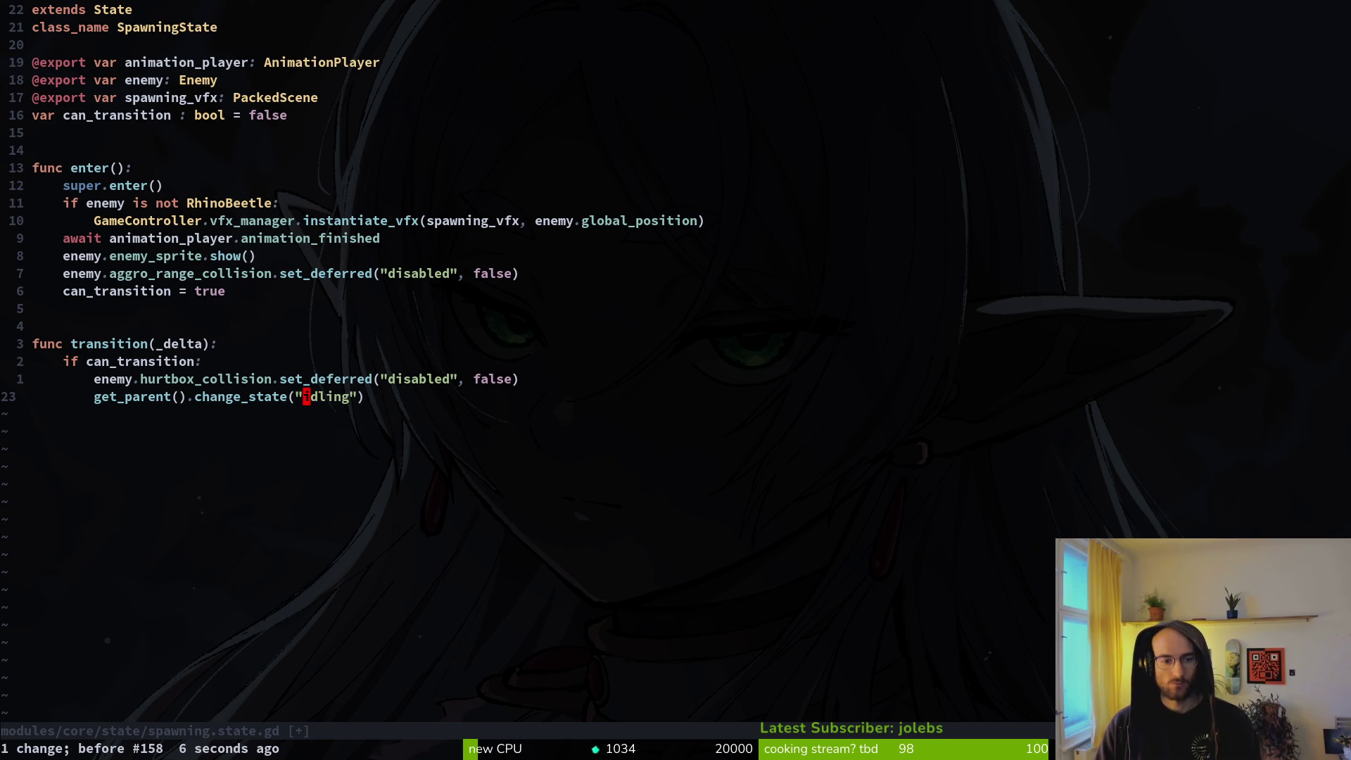
{"action": "key", "text": "space"}
Step: Open rhinoBeetle/stunned.gd from a "rhist" file search
{"action": "key", "text": "f"}
{"action": "key", "text": "f"}
{"action": "type", "text": "rhist"}
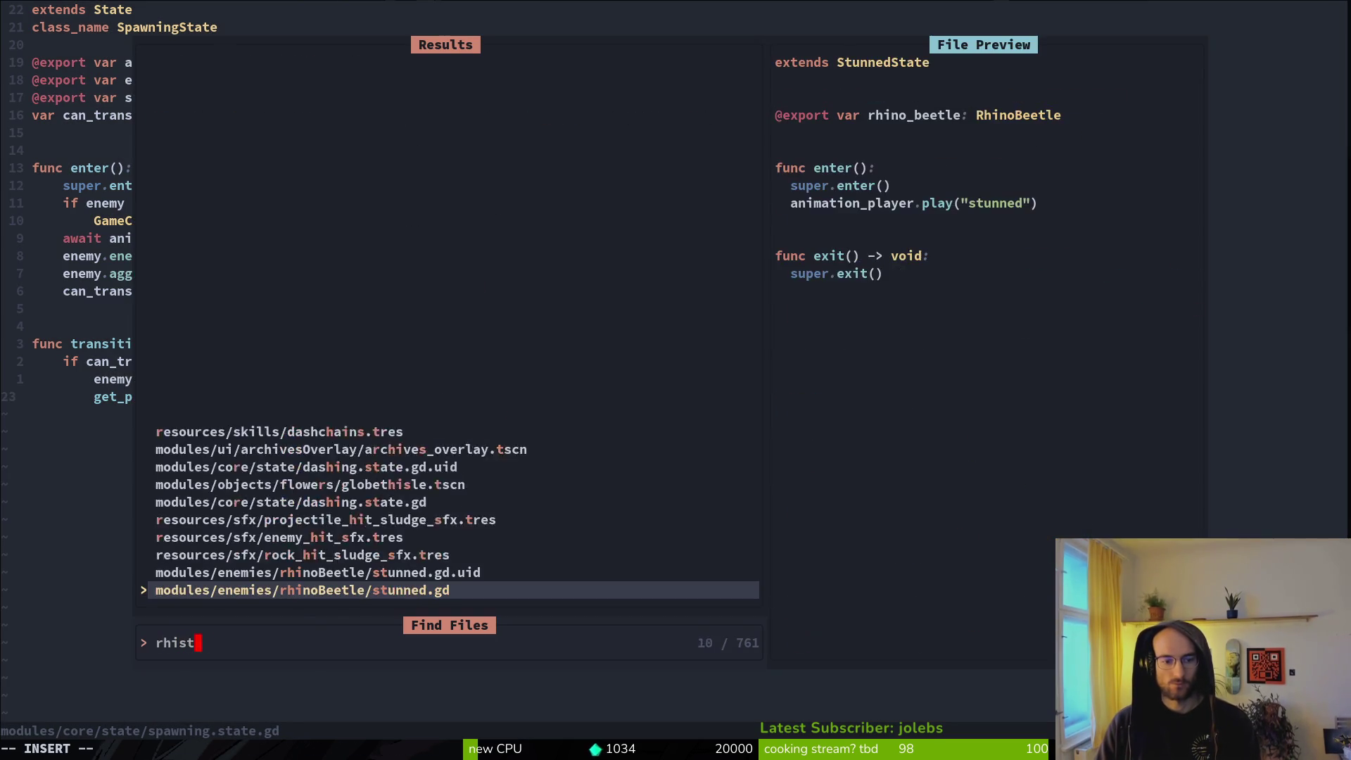
{"action": "key", "text": "Return"}
{"action": "key", "text": "j"}
{"action": "key", "text": "j"}
{"action": "key", "text": "j"}
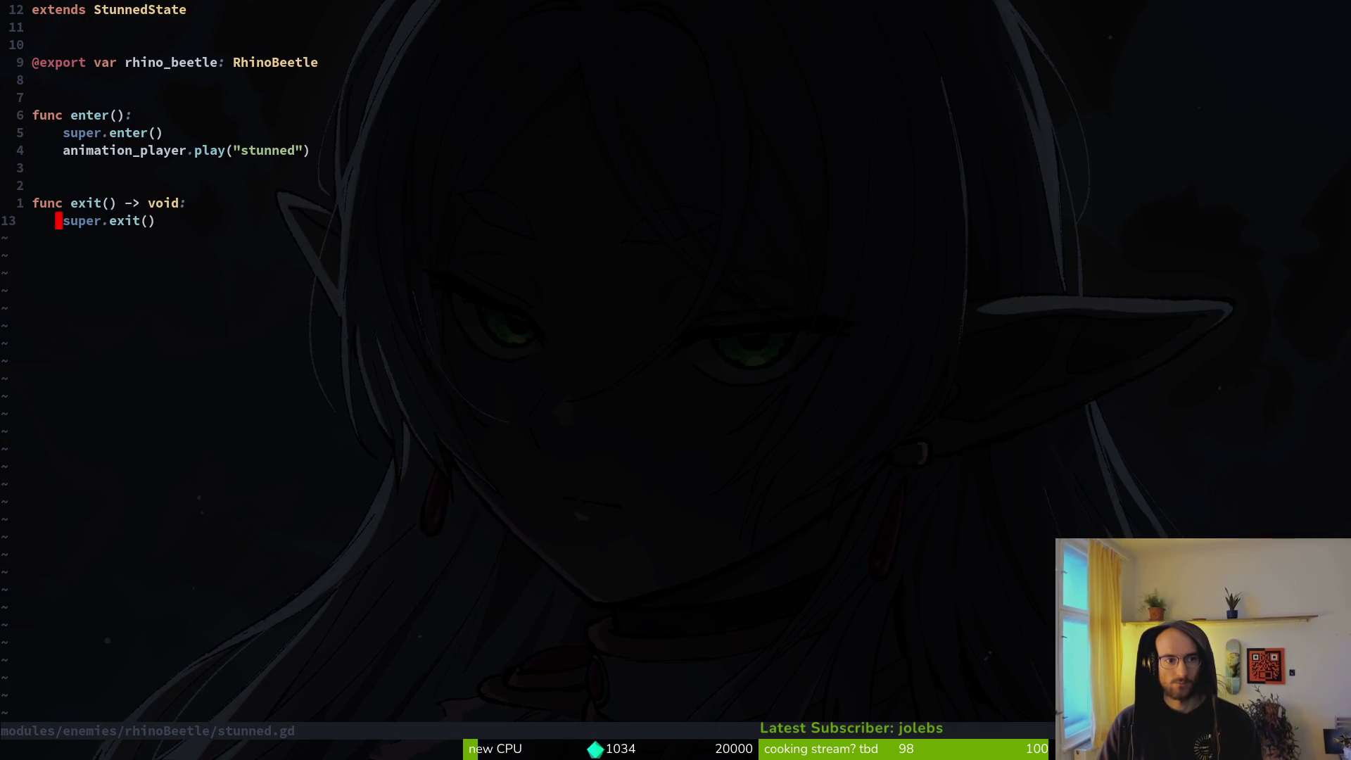
Step: Open stunned.state.gd in a side-by-side split and copy its transition function
{"action": "key", "text": "space"}
{"action": "key", "text": "f"}
{"action": "key", "text": "f"}
{"action": "type", "text": "stustate"}
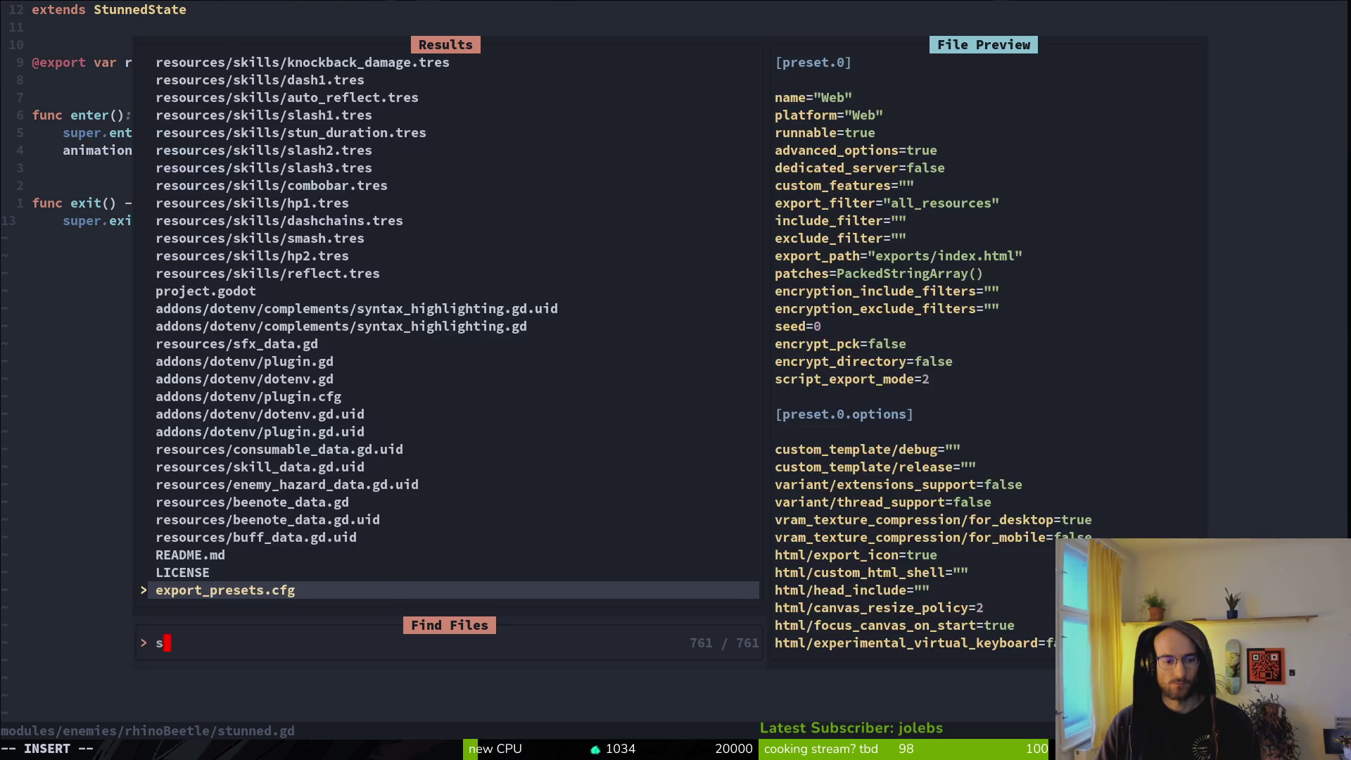
{"action": "key", "text": "ctrl+v"}
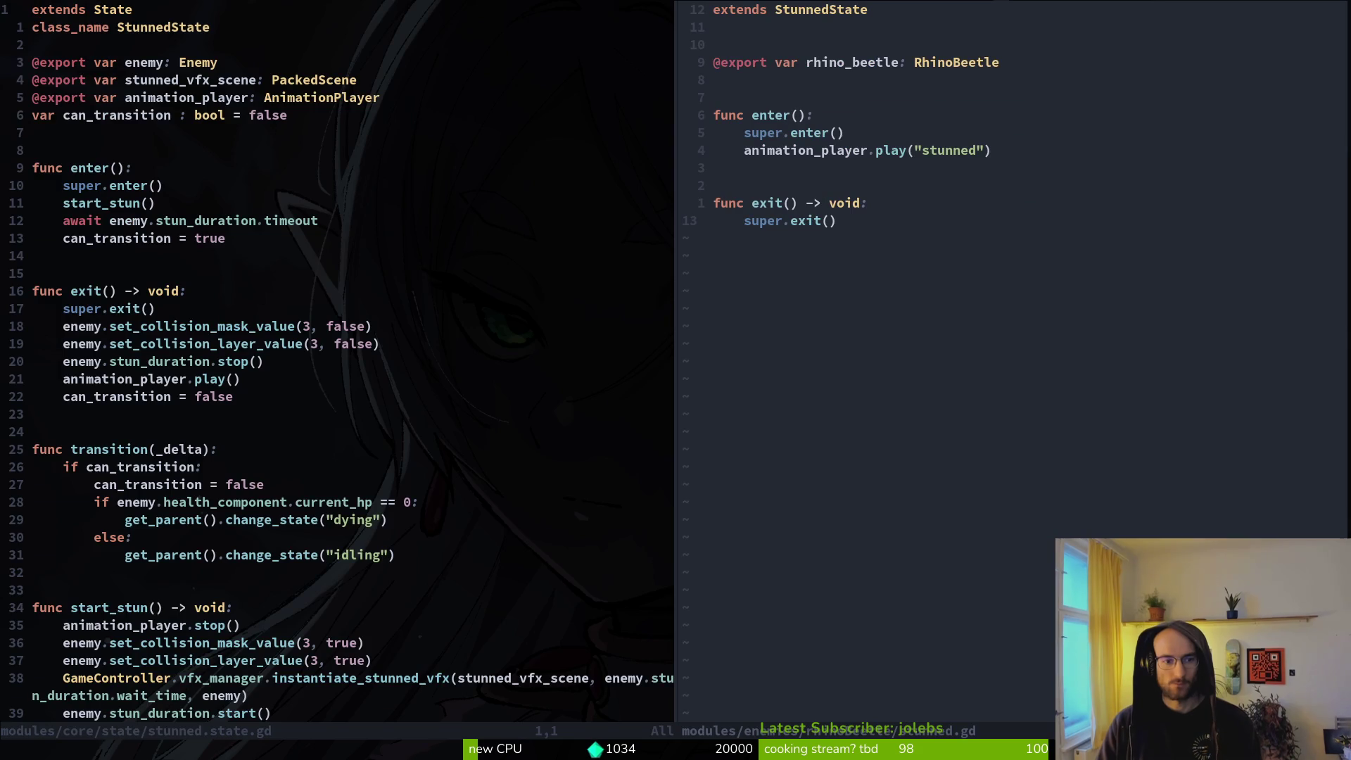
{"action": "key", "text": "j"}
{"action": "key", "text": "j"}
{"action": "key", "text": "j"}
{"action": "key", "text": "shift+v"}
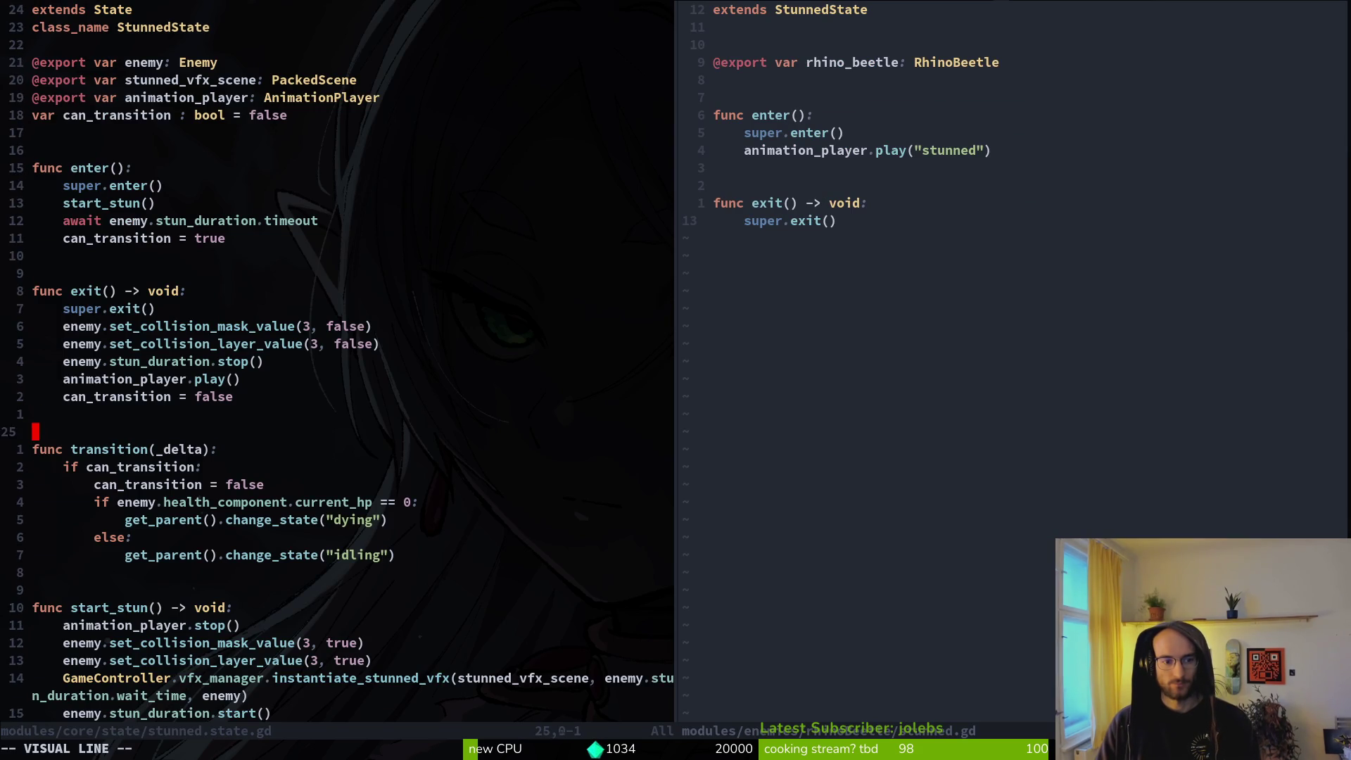
{"action": "key", "text": "j"}
Step: Paste the transition function into rhinoBeetle/stunned.gd below super.exit() and save
{"action": "key", "text": "j"}
{"action": "key", "text": "j"}
{"action": "key", "text": "j"}
{"action": "key", "text": "y"}
{"action": "key", "text": "ctrl+l"}
{"action": "key", "text": "p"}
{"action": "key", "text": "O"}
{"action": "key", "text": "Escape"}
{"action": "key", "text": "j"}
{"action": "key", "text": "shift+v"}
{"action": "key", "text": "Escape"}
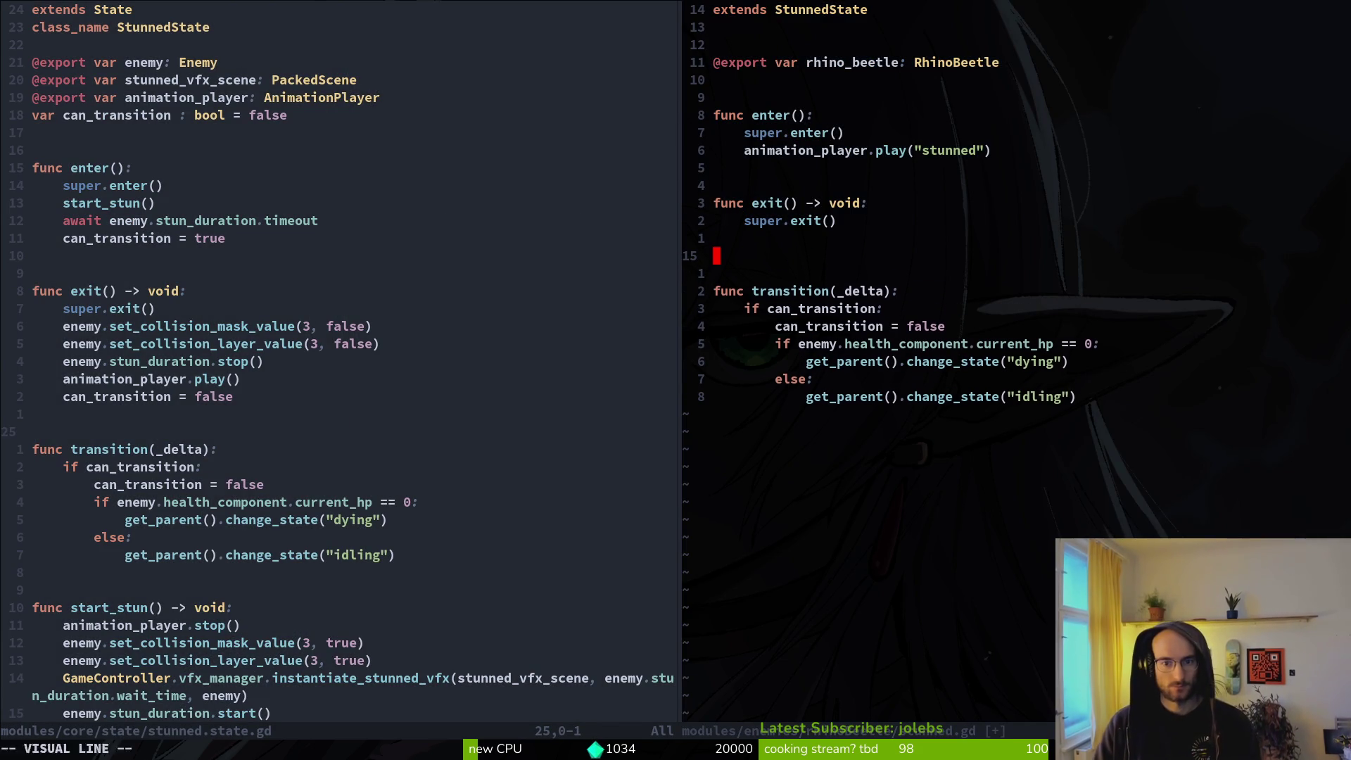
{"action": "type", "text": ":write"}
{"action": "key", "text": "Return"}
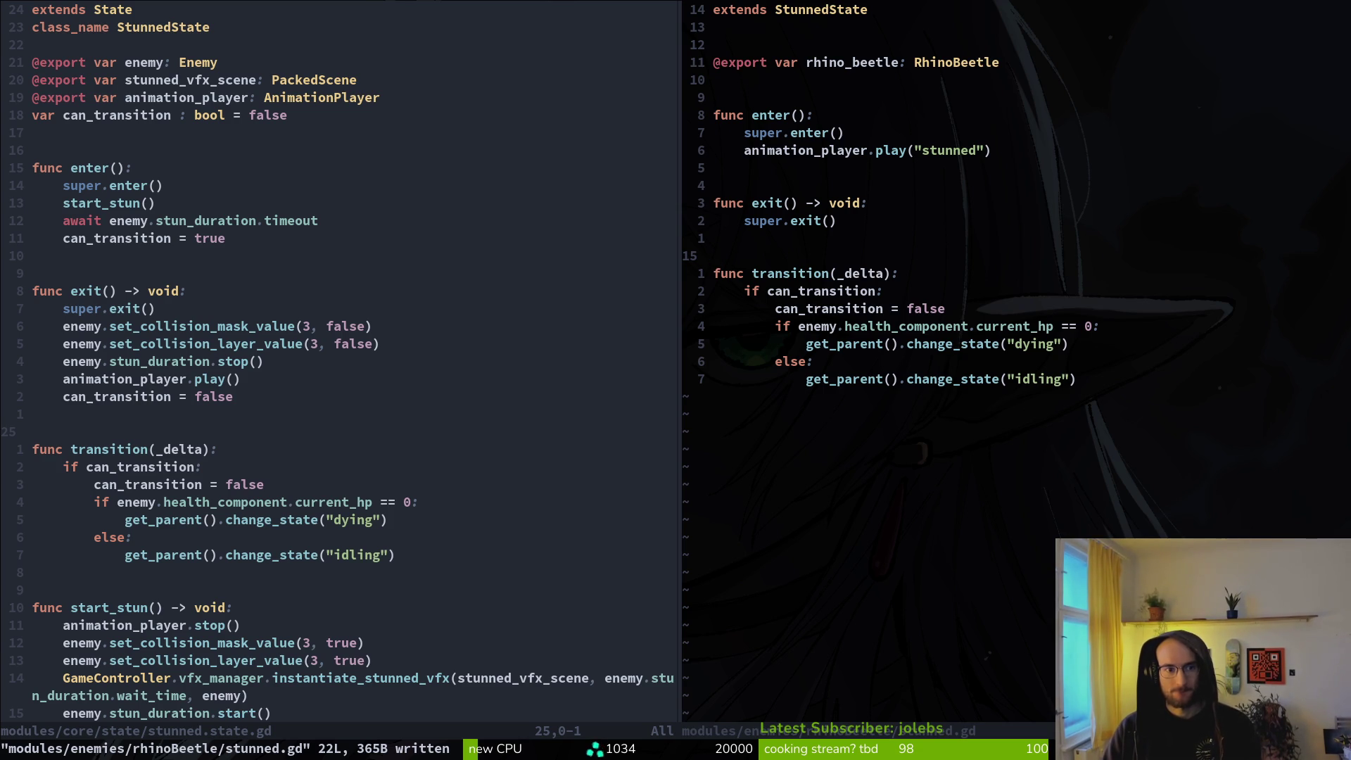
Step: Change the pasted function's fallback state from "idling" to "chasing" and save
{"action": "key", "text": "j"}
{"action": "key", "text": "j"}
{"action": "key", "text": "j"}
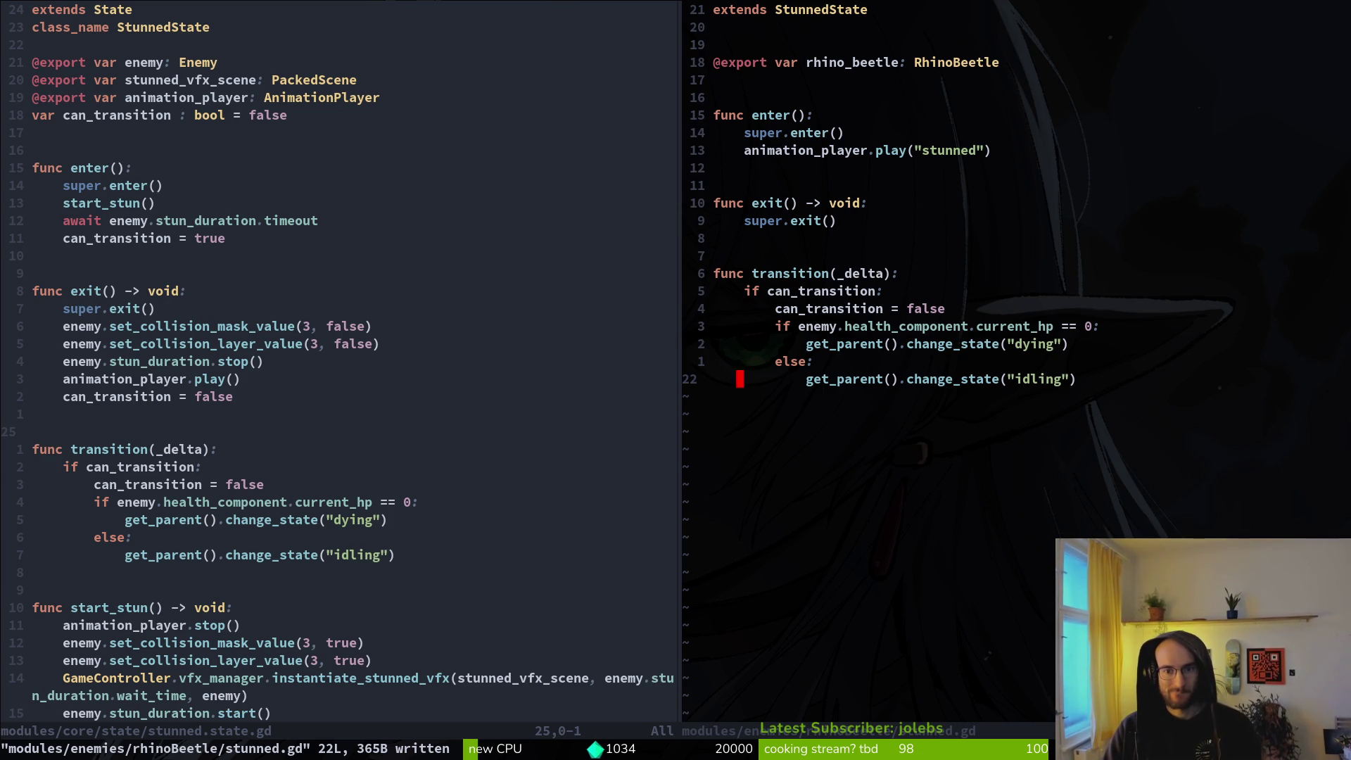
{"action": "type", "text": "ci\""}
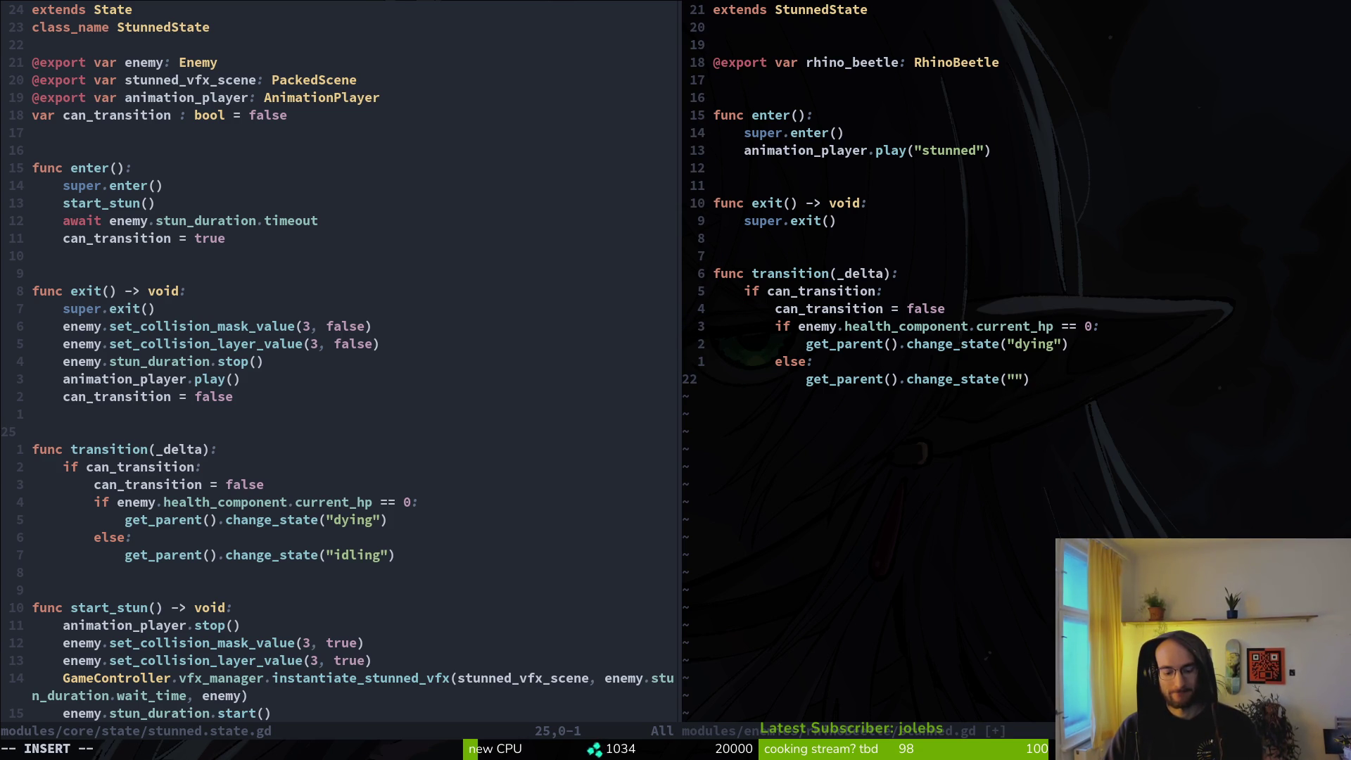
{"action": "type", "text": "chasing"}
{"action": "key", "text": "Escape"}
{"action": "type", "text": ":w"}
{"action": "key", "text": "Return"}
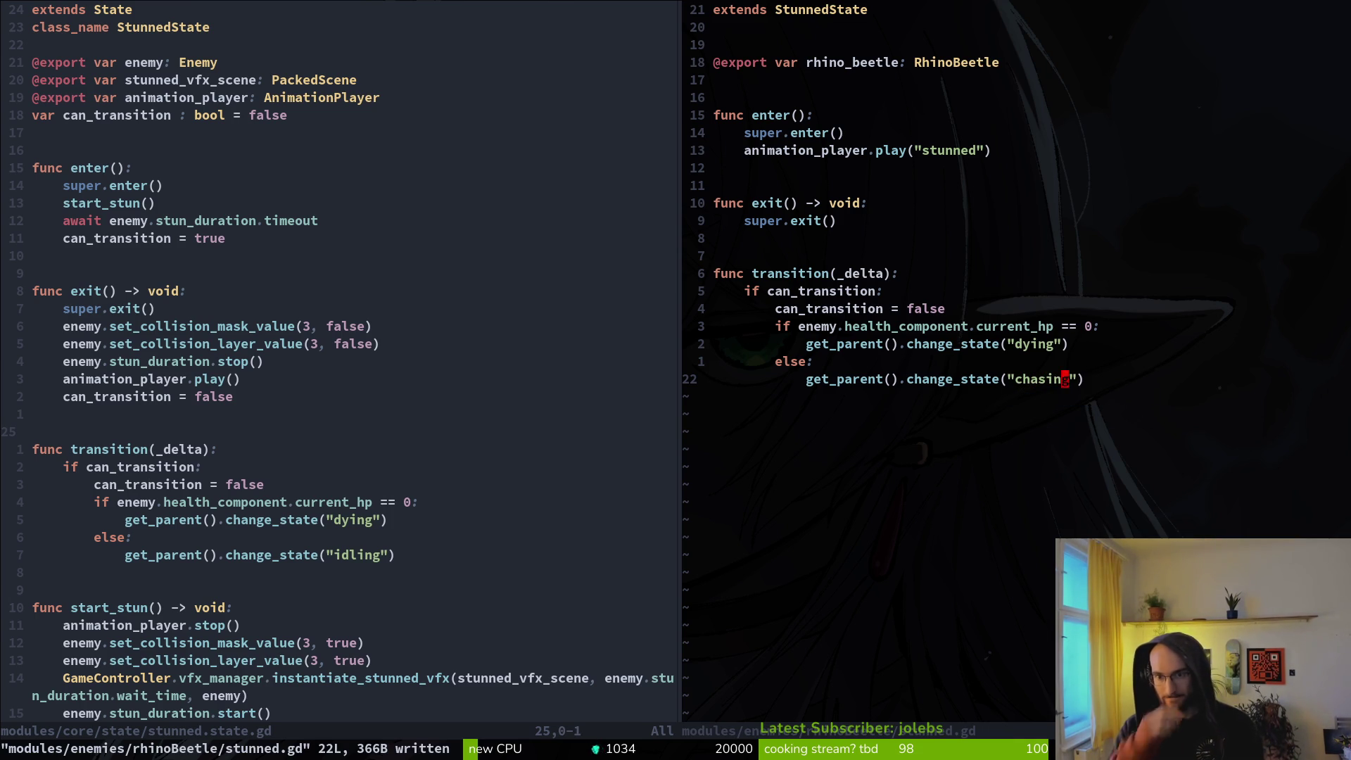
Step: Replace enemy with rhino_beetle in the current_hp check, save, and launch the game
{"action": "key", "text": "k"}
{"action": "key", "text": "k"}
{"action": "key", "text": "k"}
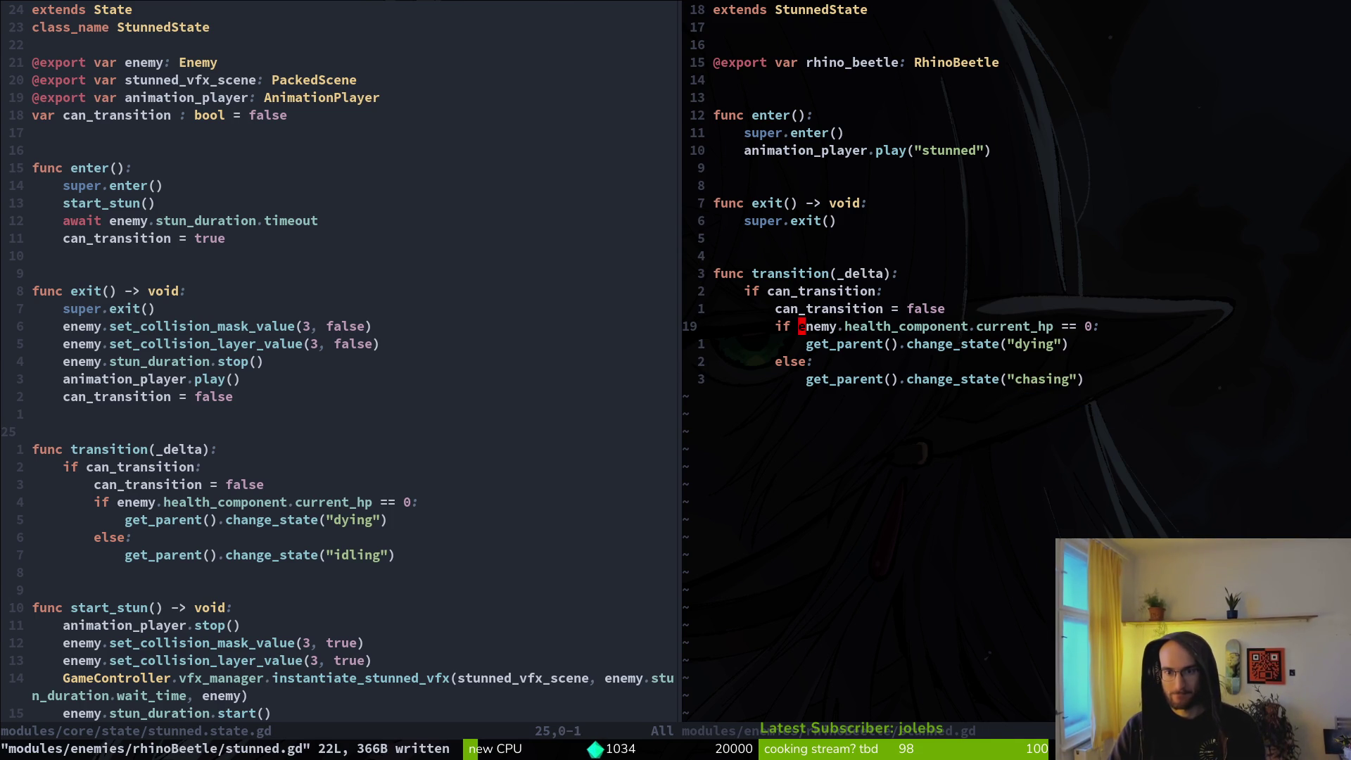
{"action": "type", "text": "cwrhino_beetle"}
{"action": "key", "text": "Escape"}
{"action": "type", "text": ":w"}
{"action": "key", "text": "Return"}
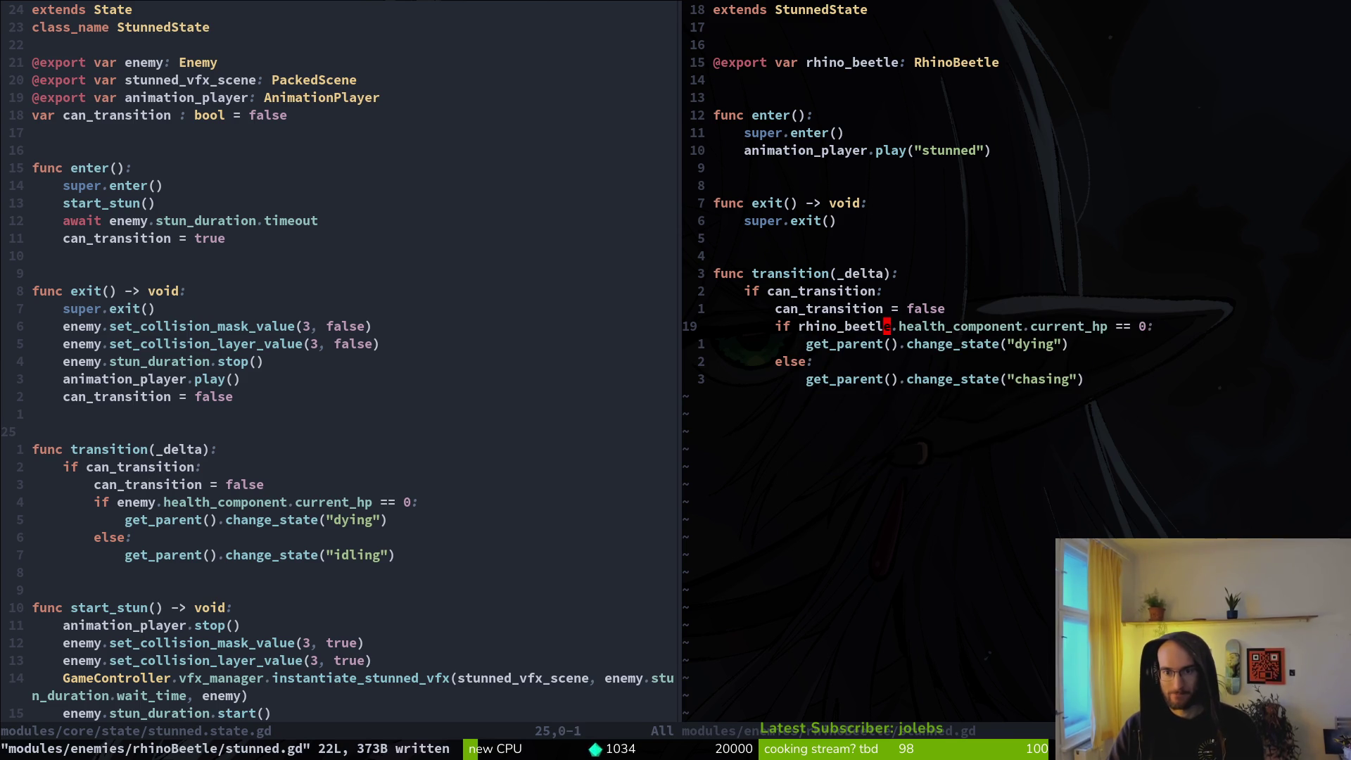
{"action": "key", "text": "F5"}
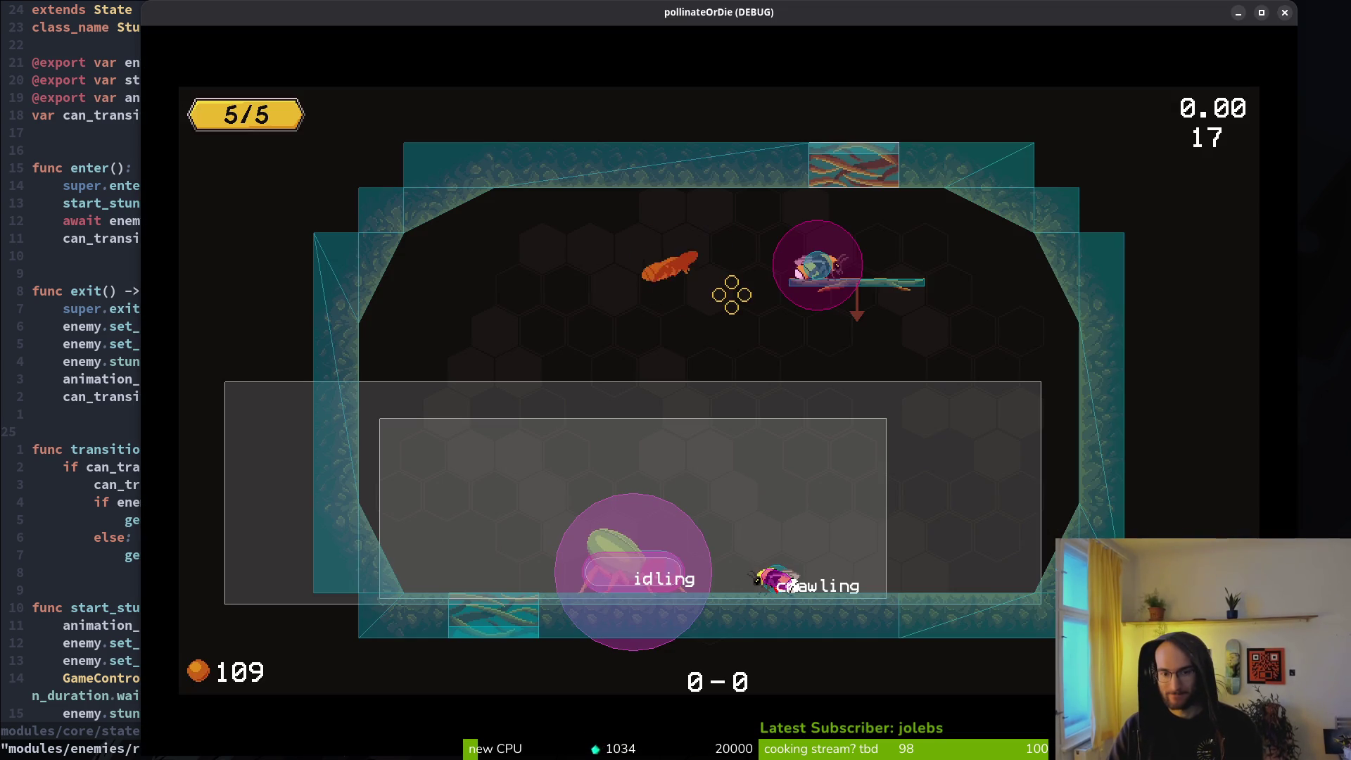
Step: Restart the game, continue the saved game, and start level 5 from the level selector
{"action": "key", "text": "F8"}
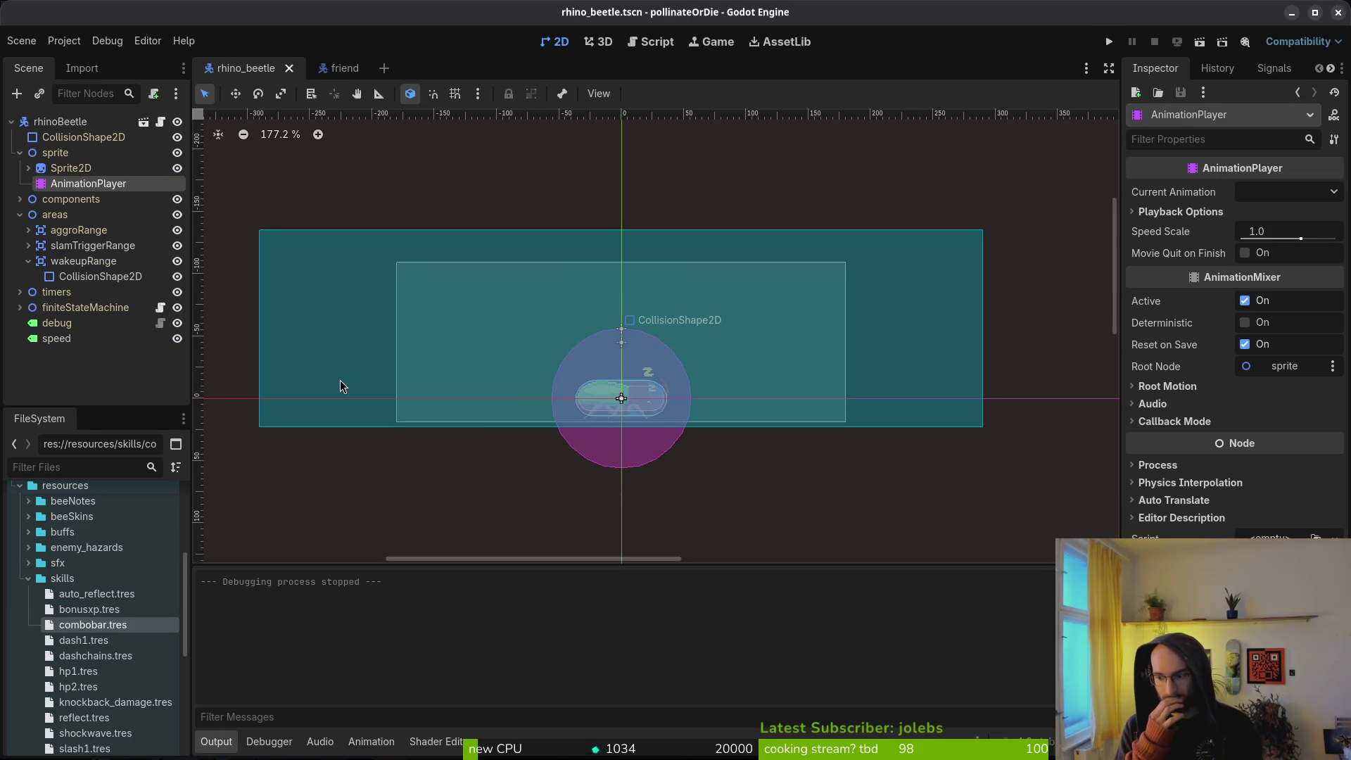
{"action": "key", "text": "F5"}
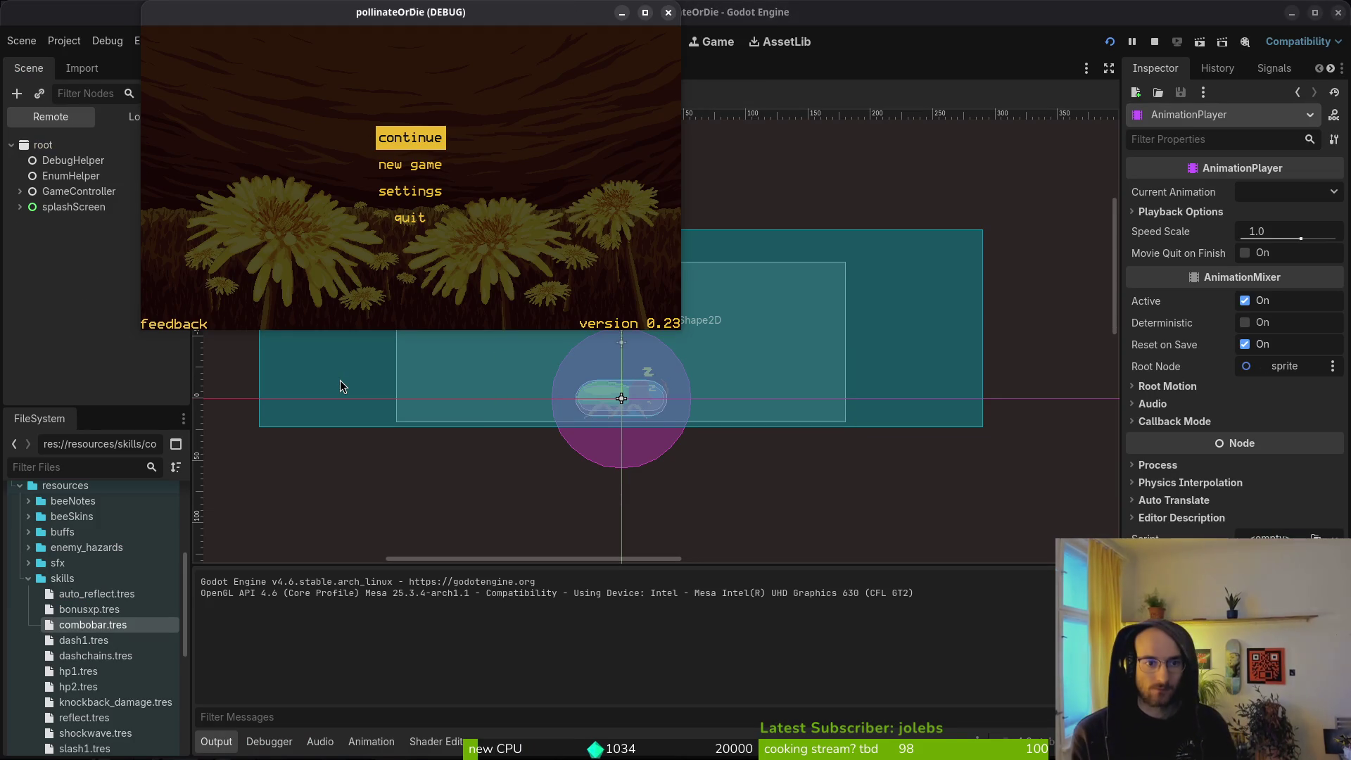
{"action": "key", "text": "Down"}
{"action": "key", "text": "Up"}
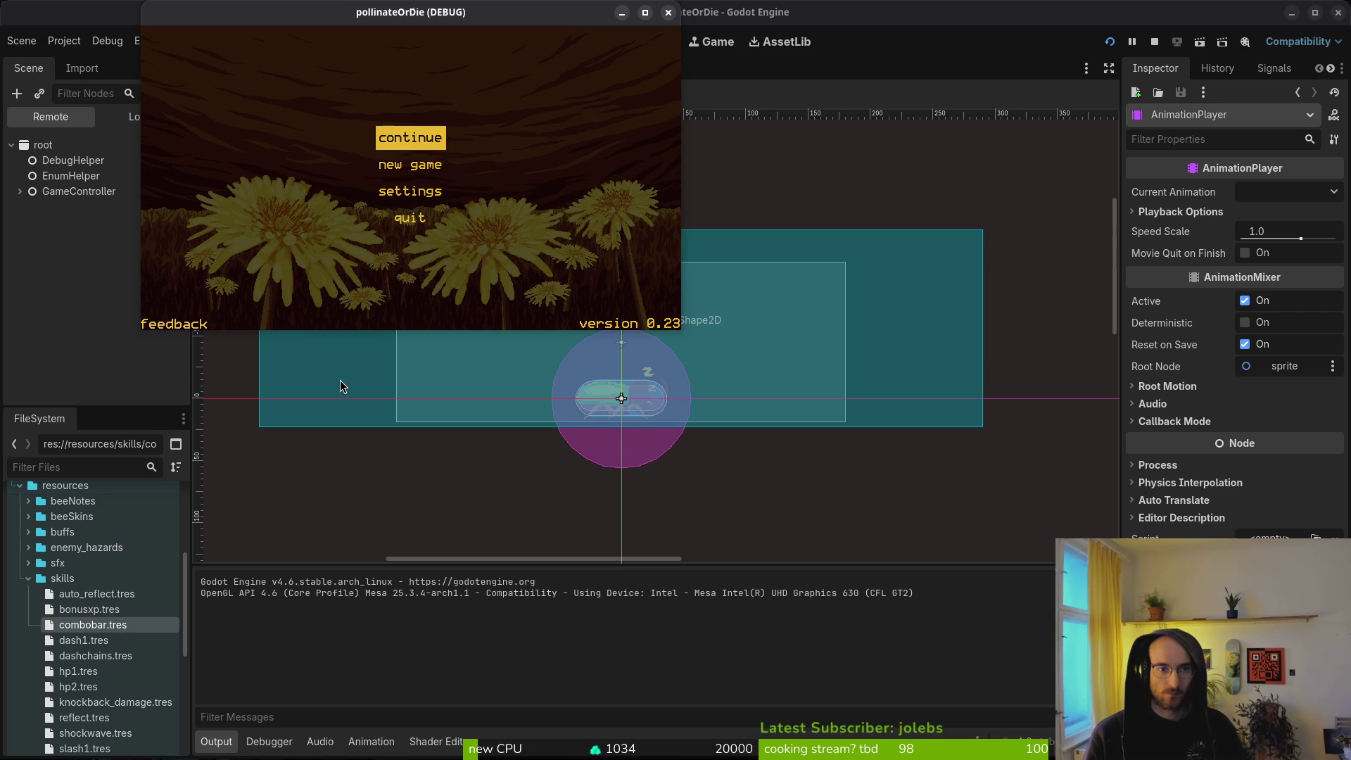
{"action": "key", "text": "Return"}
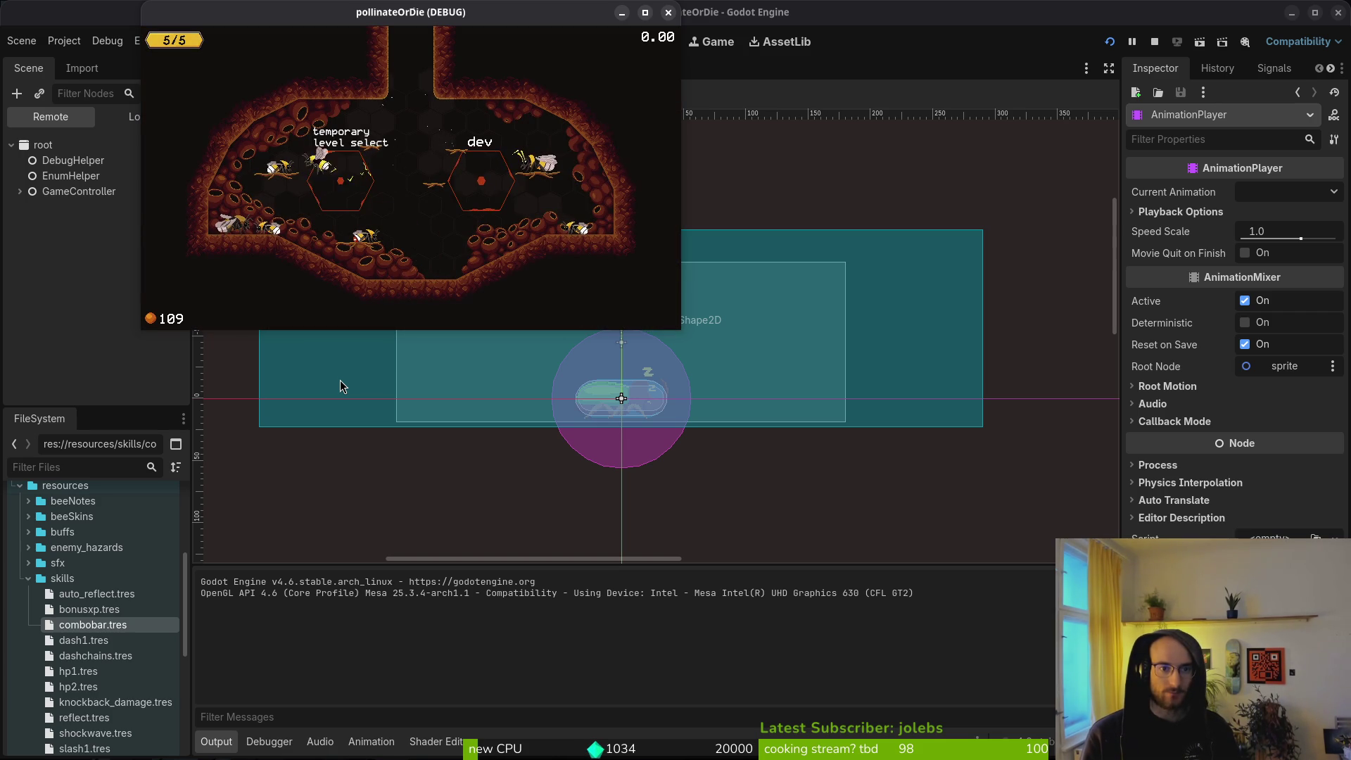
{"action": "key", "text": "Return"}
{"action": "key", "text": "Left"}
{"action": "key", "text": "Left"}
{"action": "key", "text": "Left"}
{"action": "key", "text": "Down"}
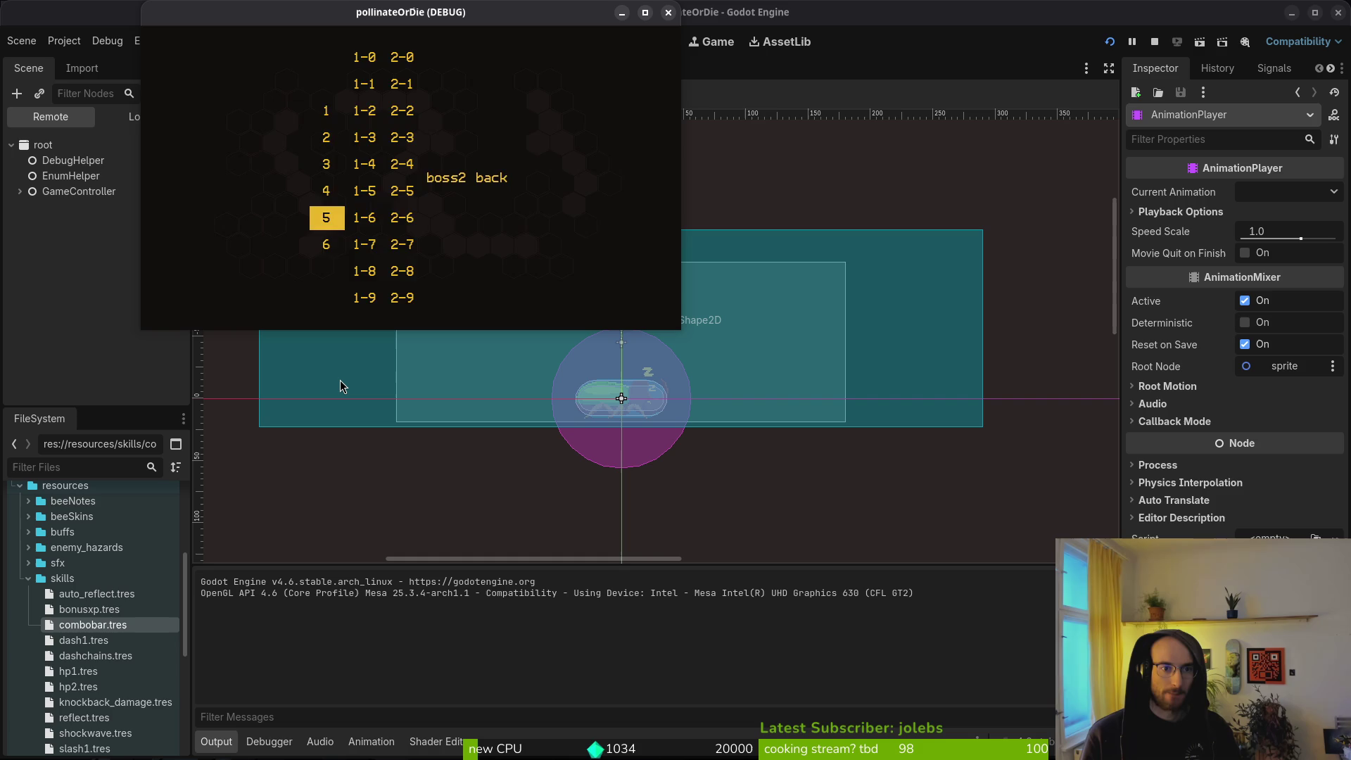
{"action": "key", "text": "Return"}
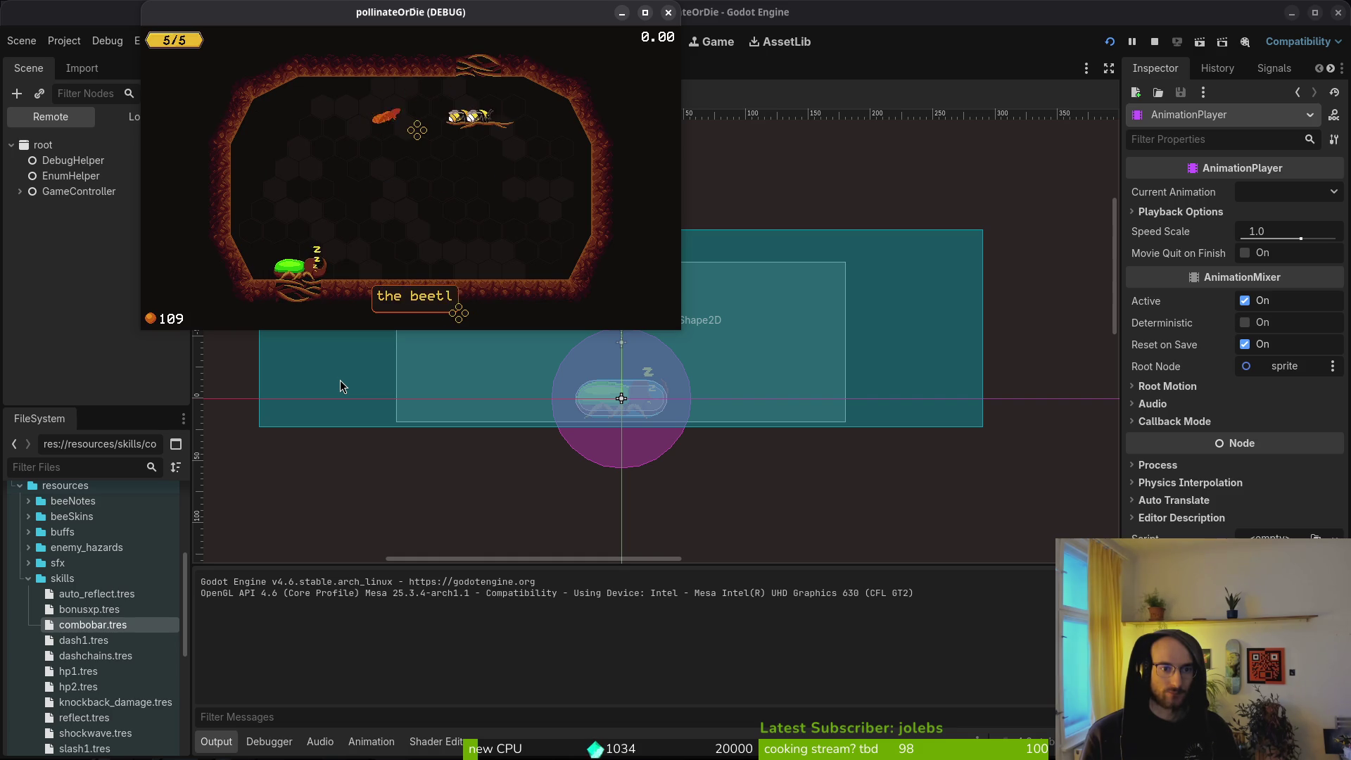
Step: Turn on collision display from the pause menu's debugging panel and resume play
{"action": "key", "text": "Escape"}
{"action": "key", "text": "Down"}
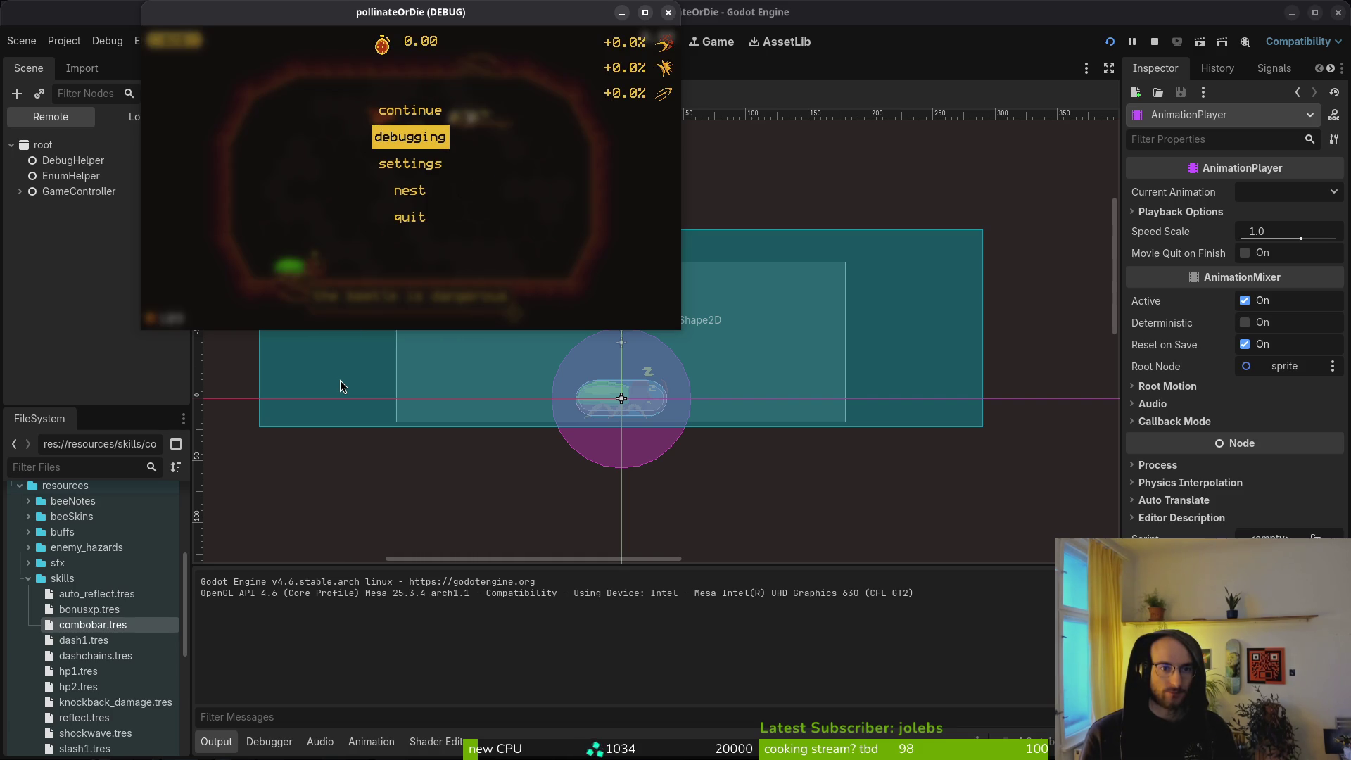
{"action": "key", "text": "Return"}
{"action": "key", "text": "Down"}
{"action": "key", "text": "Down"}
{"action": "key", "text": "Return"}
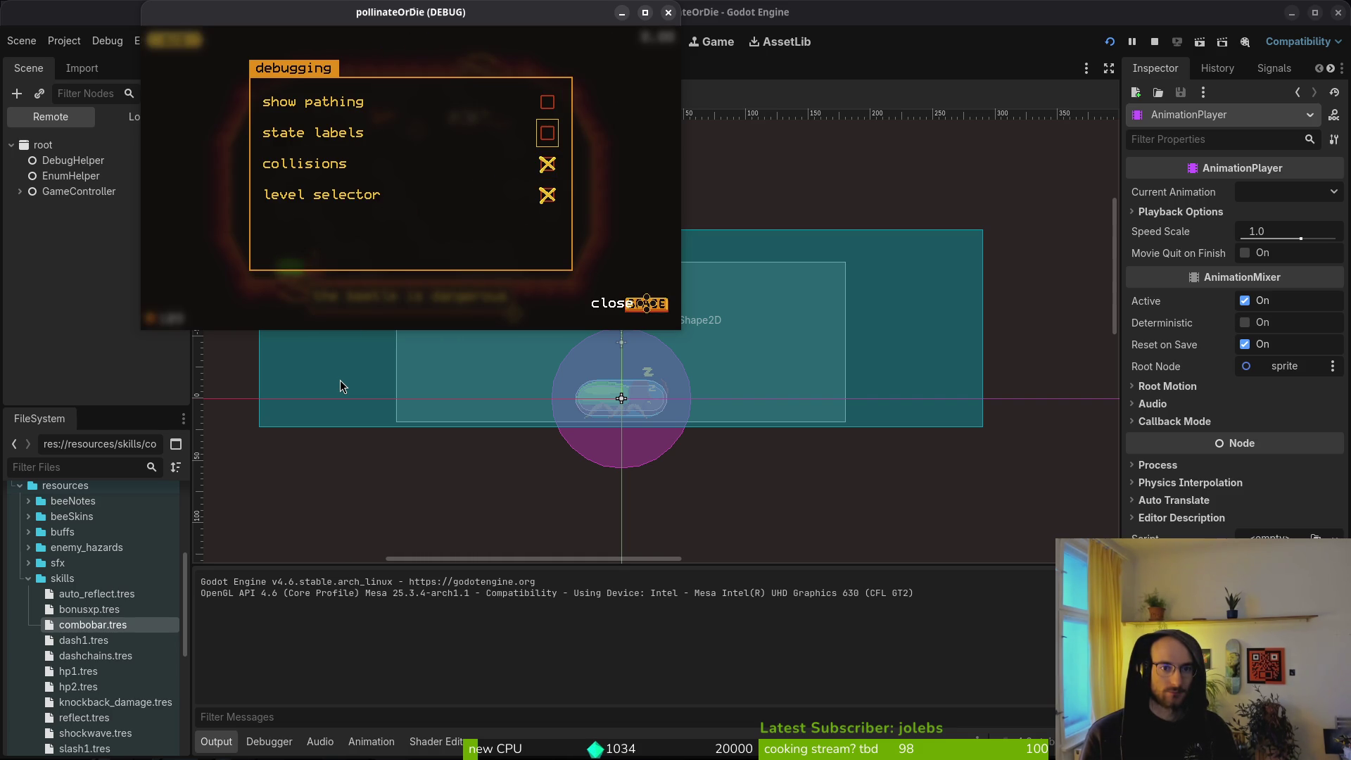
{"action": "key", "text": "Return"}
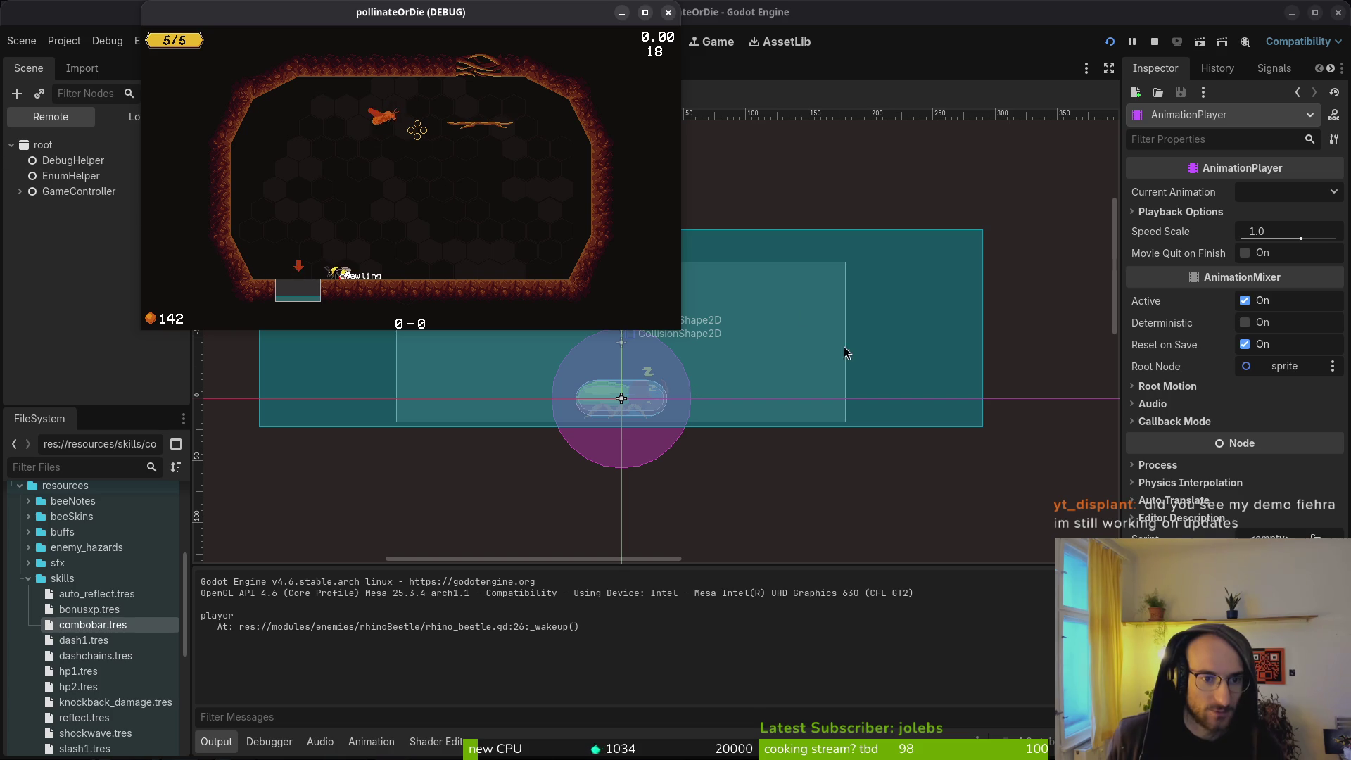
Step: Enlarge the game window to nearly fill the screen, then stop the test run
{"action": "mouse_move", "coordinate": [679, 325]}
{"action": "left_mouse_down"}
{"action": "mouse_move", "coordinate": [1019, 576]}
{"action": "mouse_move", "coordinate": [1285, 702]}
{"action": "mouse_move", "coordinate": [1310, 734]}
{"action": "mouse_move", "coordinate": [1270, 700]}
{"action": "left_mouse_up"}
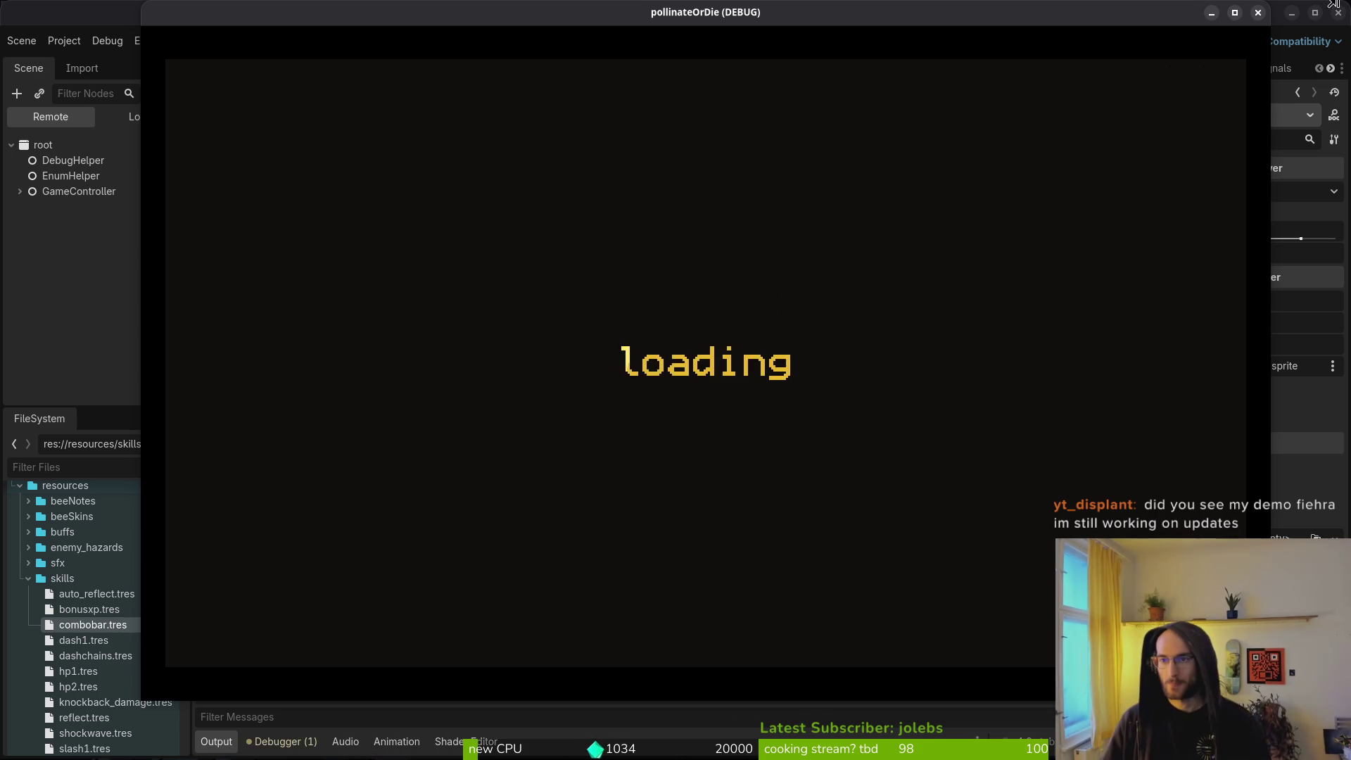
{"action": "key", "text": "F8"}
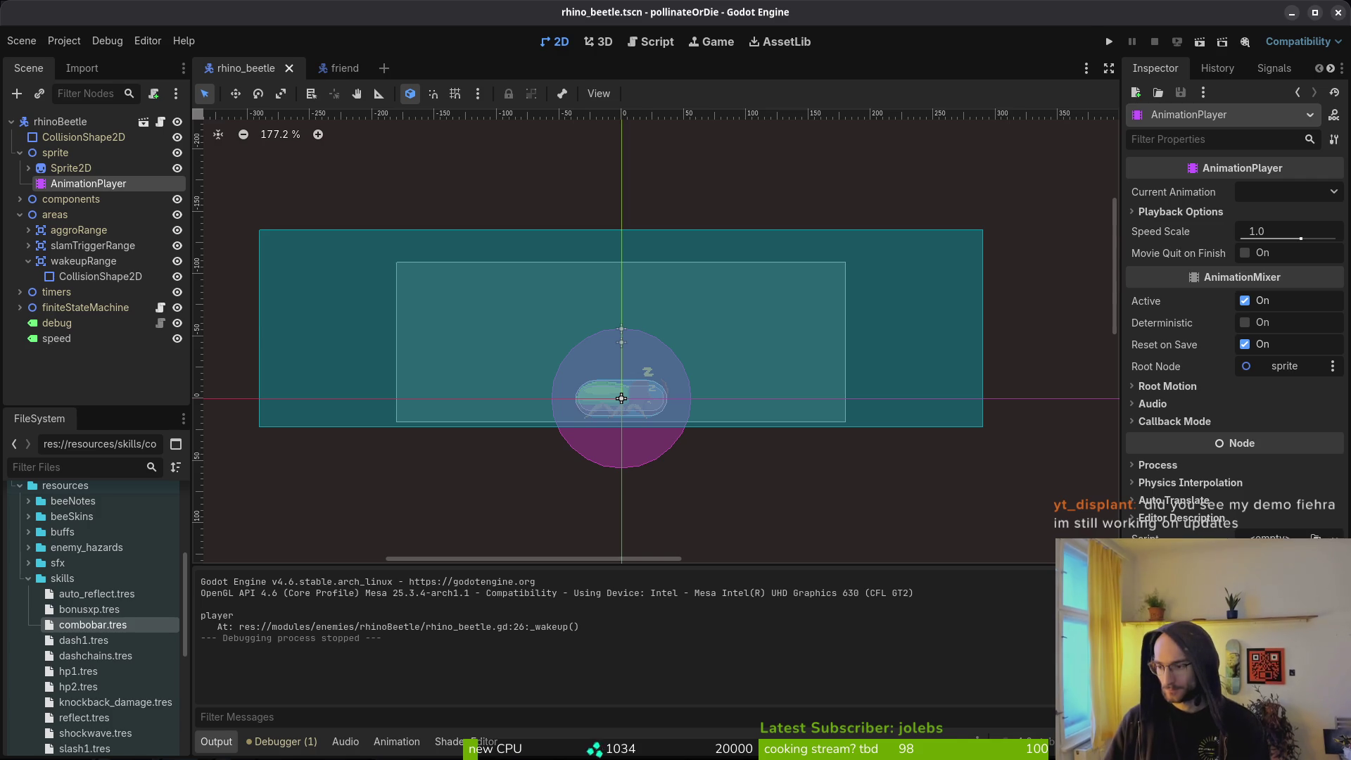
Step: Save and close the beetle's stunned state pane with :wq
{"action": "key", "text": "alt+Tab"}
{"action": "key", "text": "ctrl+w"}
{"action": "key", "text": "h"}
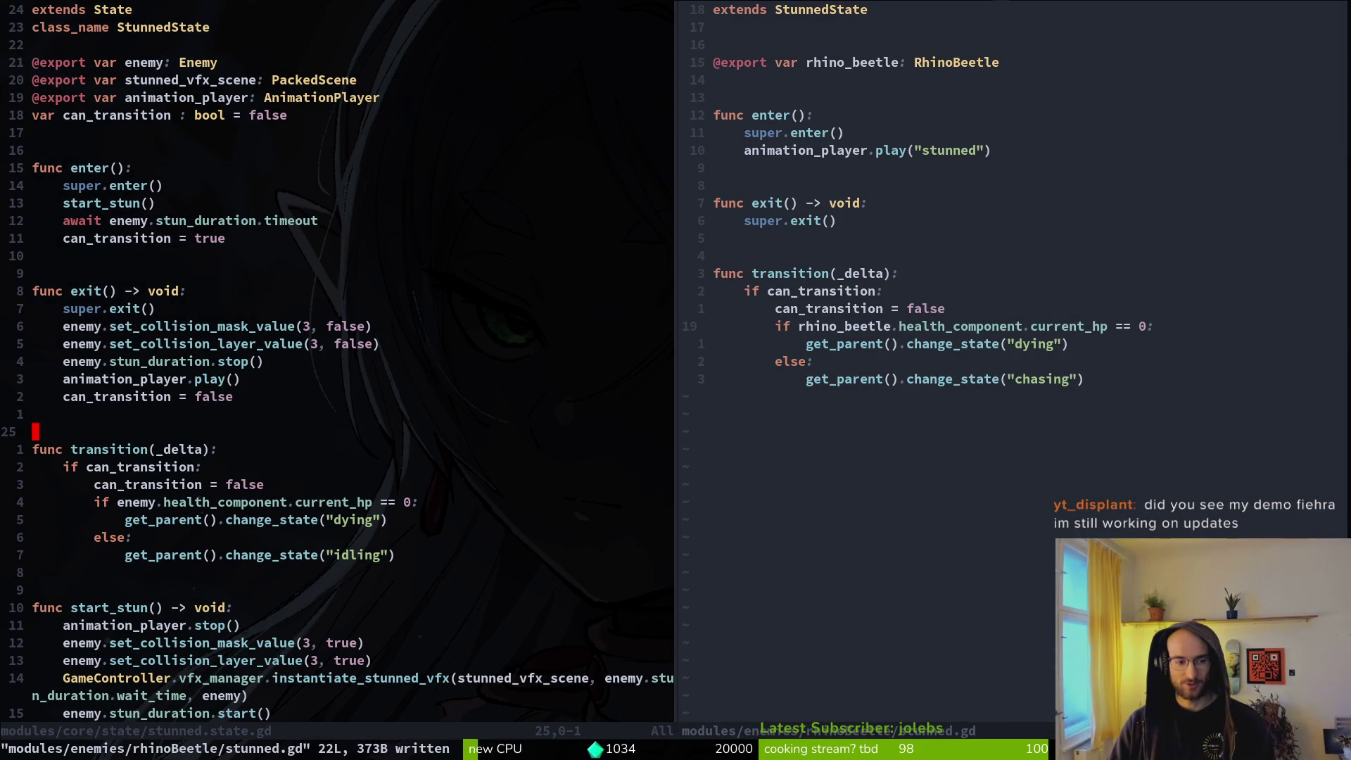
{"action": "type", "text": ":wq"}
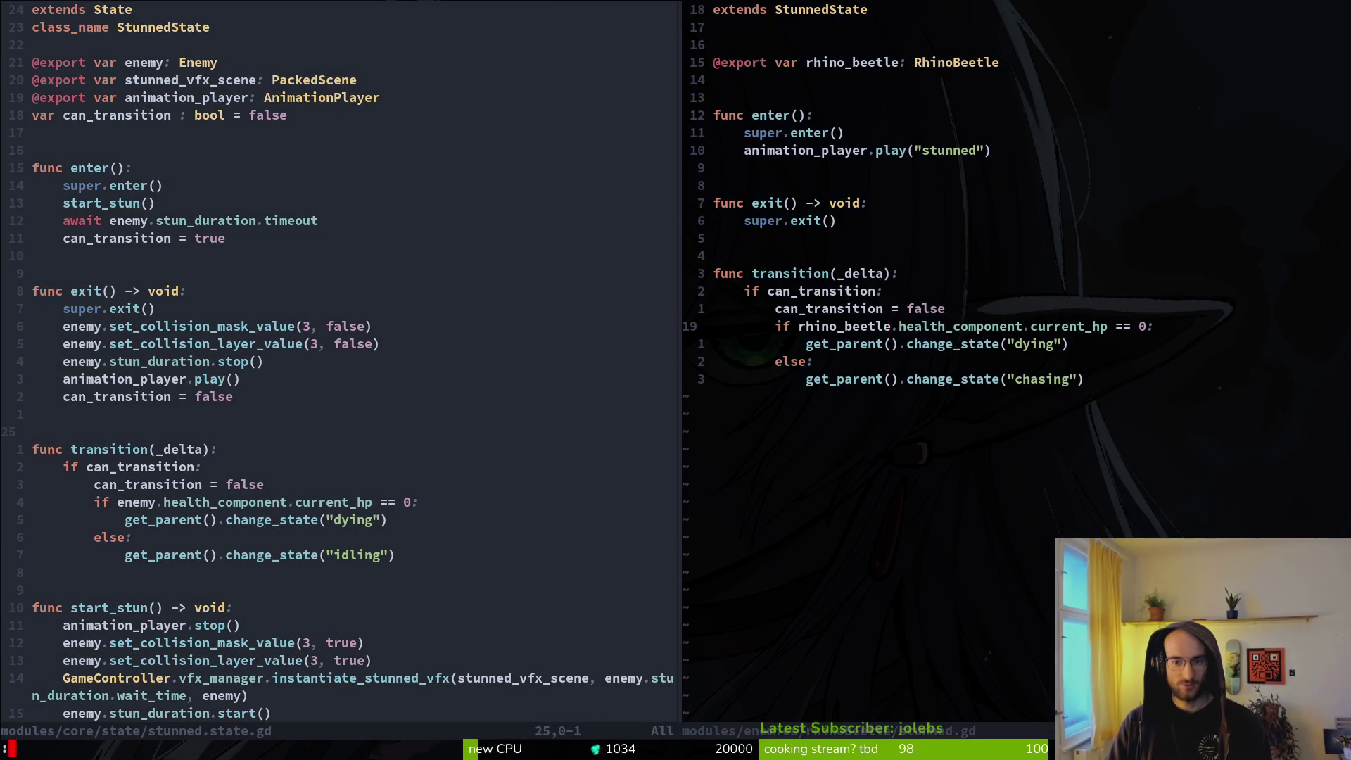
{"action": "key", "text": "Return"}
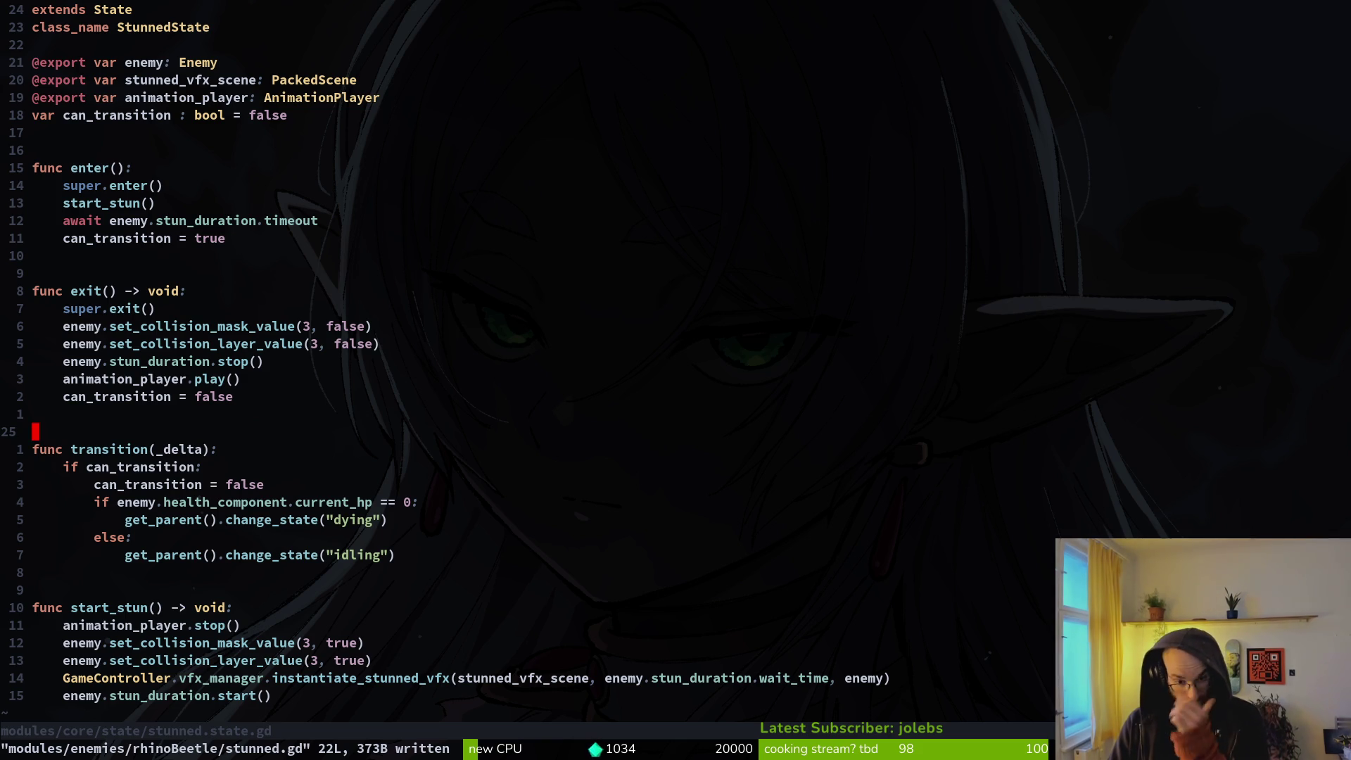
Step: Open tutorial_6.gd and then friend.gd through the file finder
{"action": "key", "text": "space"}
{"action": "key", "text": "f"}
{"action": "key", "text": "f"}
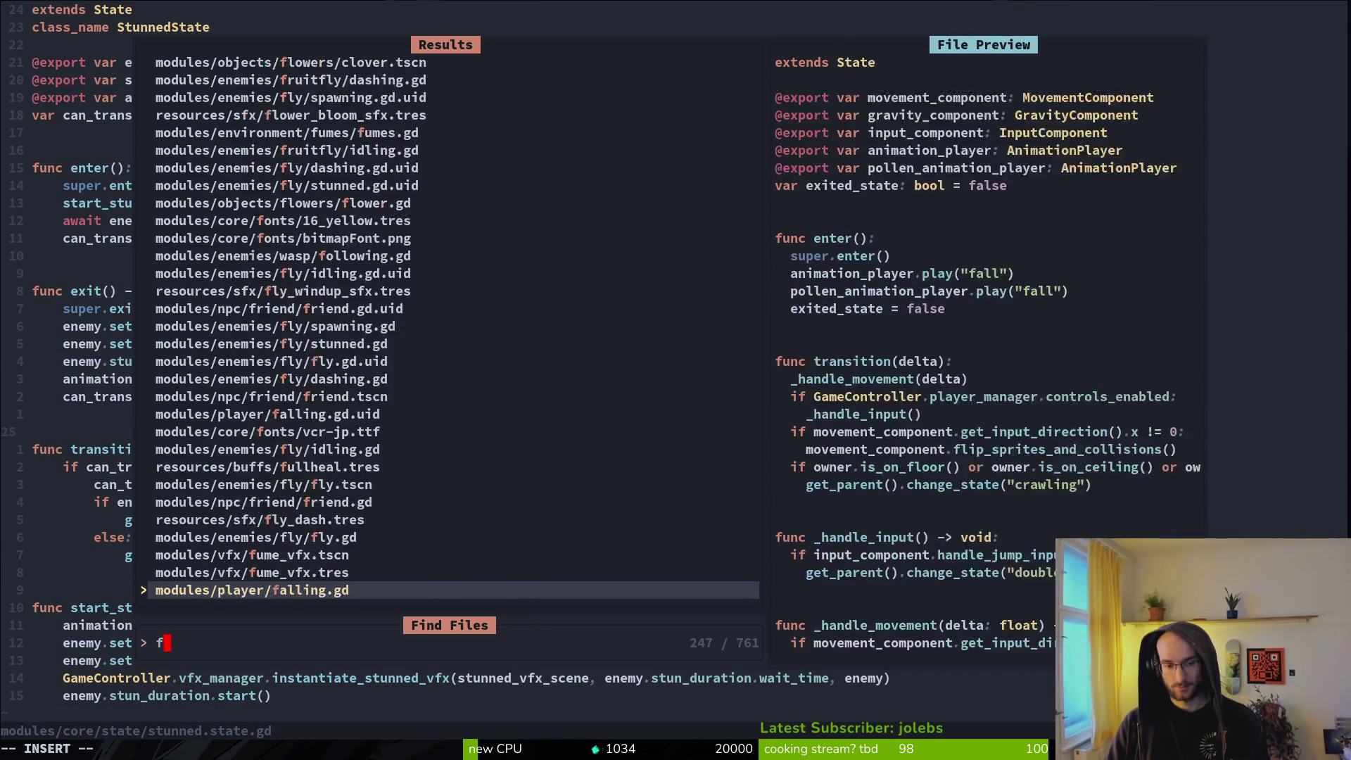
{"action": "type", "text": "tut6"}
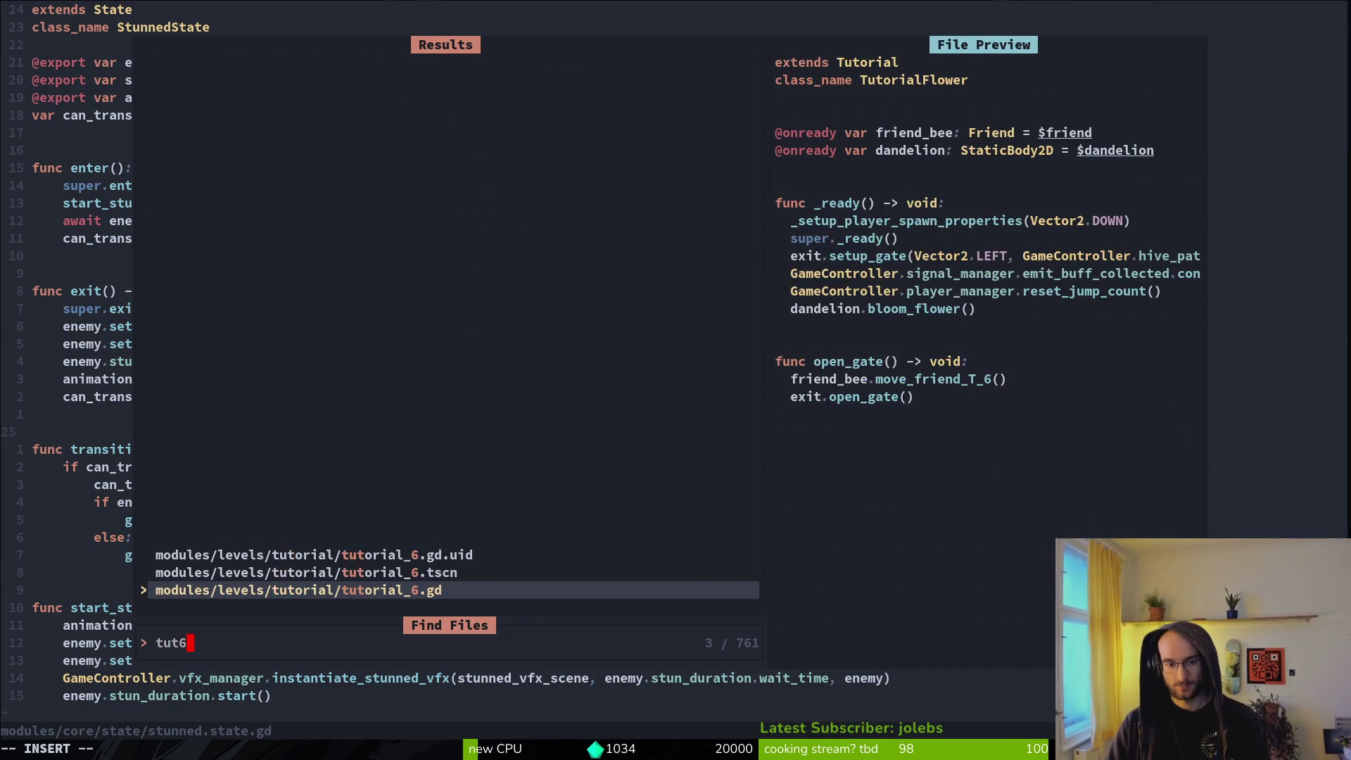
{"action": "key", "text": "Return"}
{"action": "key", "text": "space"}
{"action": "key", "text": "f"}
{"action": "key", "text": "f"}
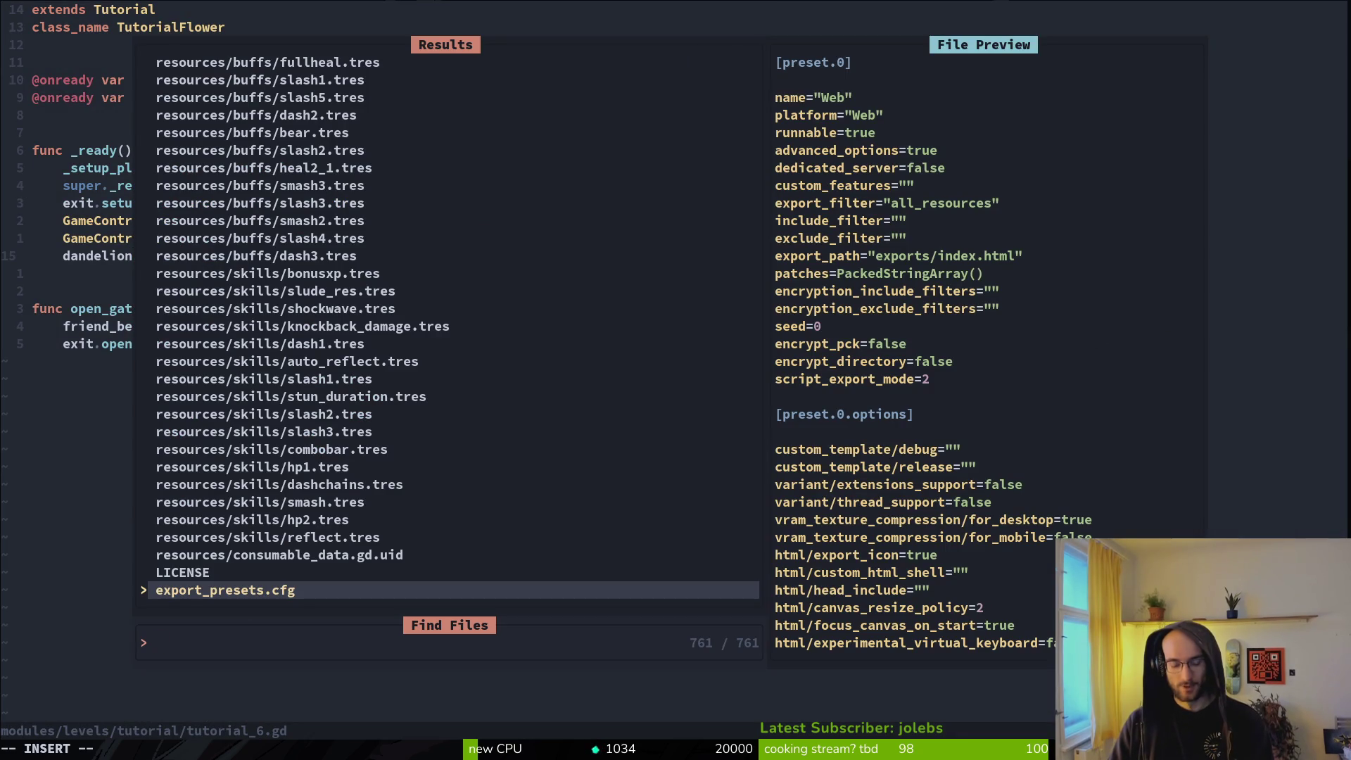
{"action": "type", "text": "frie"}
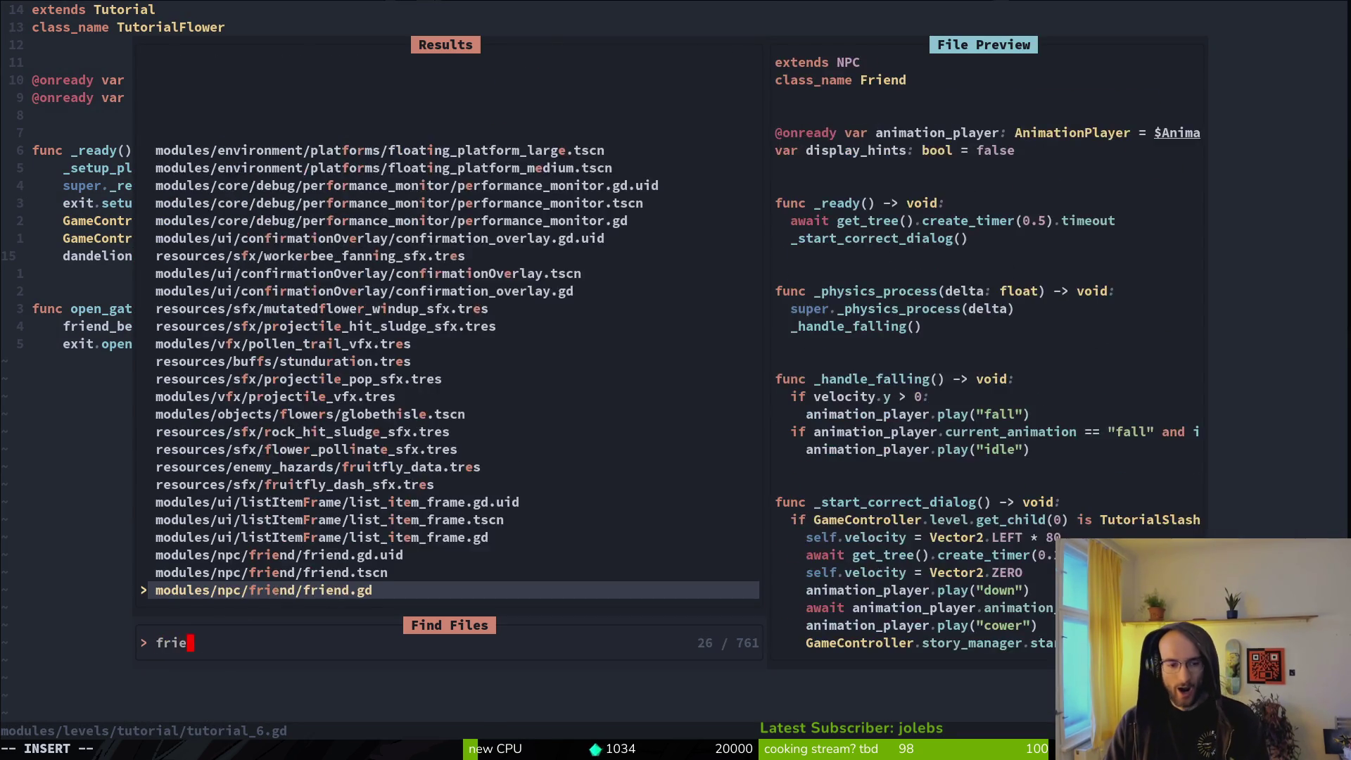
{"action": "key", "text": "Return"}
Step: Delete the 0.5-second await line in move_friend_T_6, save, and rerun the game
{"action": "key", "text": "ctrl+d"}
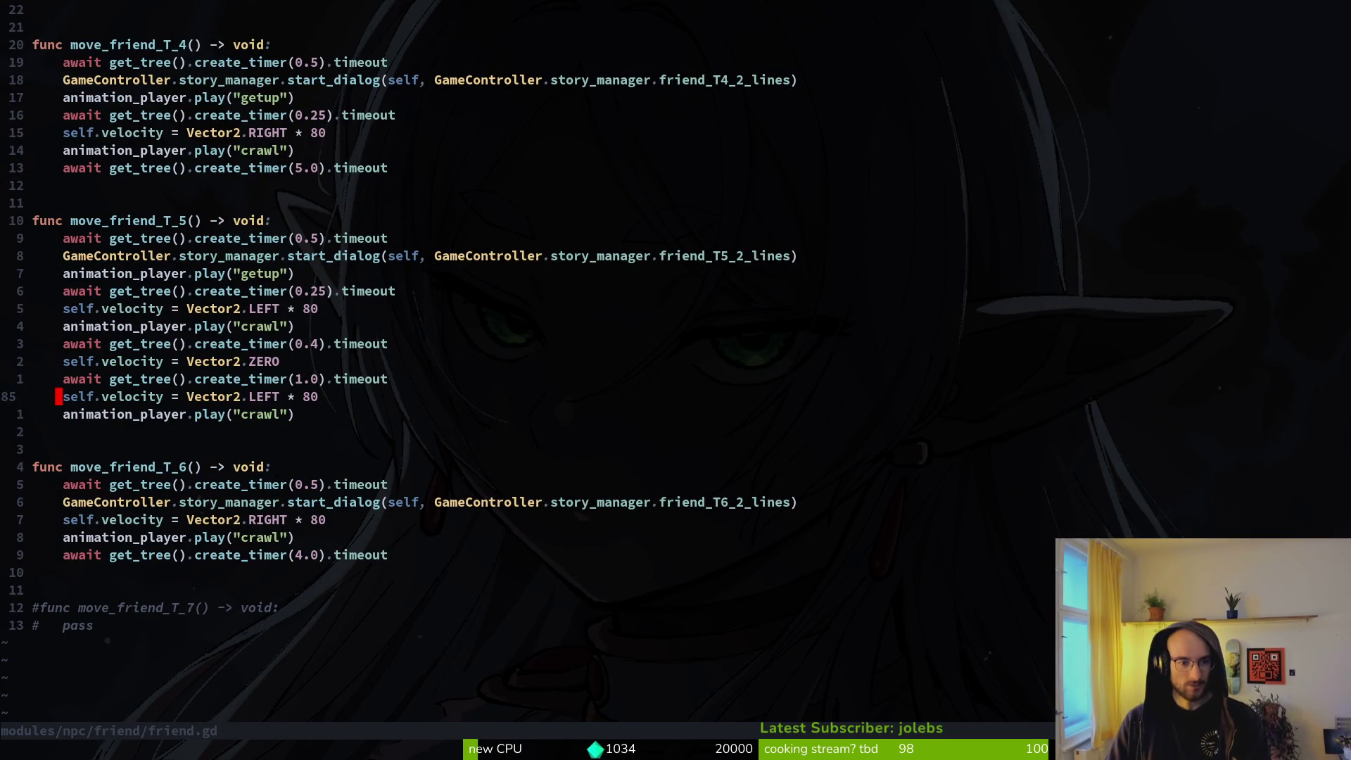
{"action": "key", "text": "d"}
{"action": "key", "text": "d"}
{"action": "type", "text": ":w"}
{"action": "key", "text": "Return"}
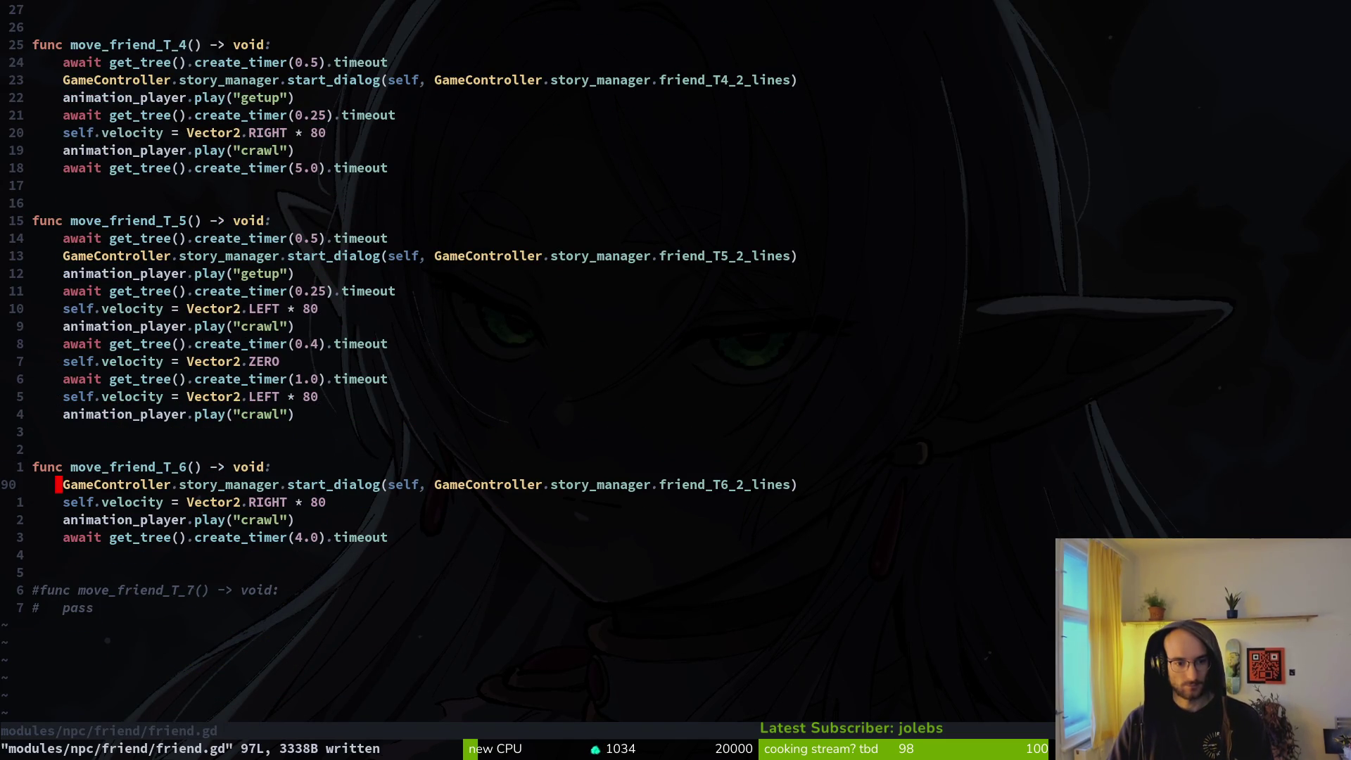
{"action": "key", "text": "super+2"}
{"action": "key", "text": "F5"}
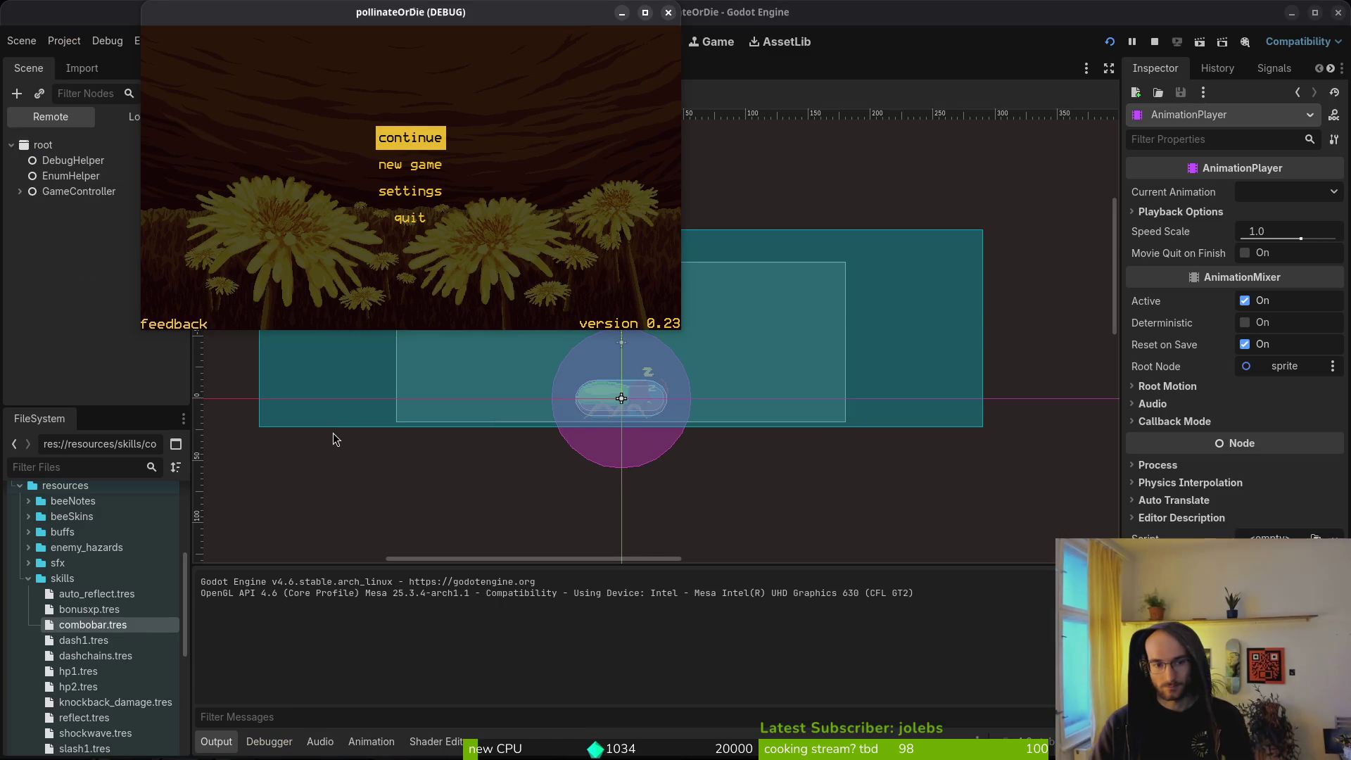
Step: Start a new game and fly the bee through the first tutorial level out the top opening
{"action": "key", "text": "Down"}
{"action": "key", "text": "Up"}
{"action": "key", "text": "Down"}
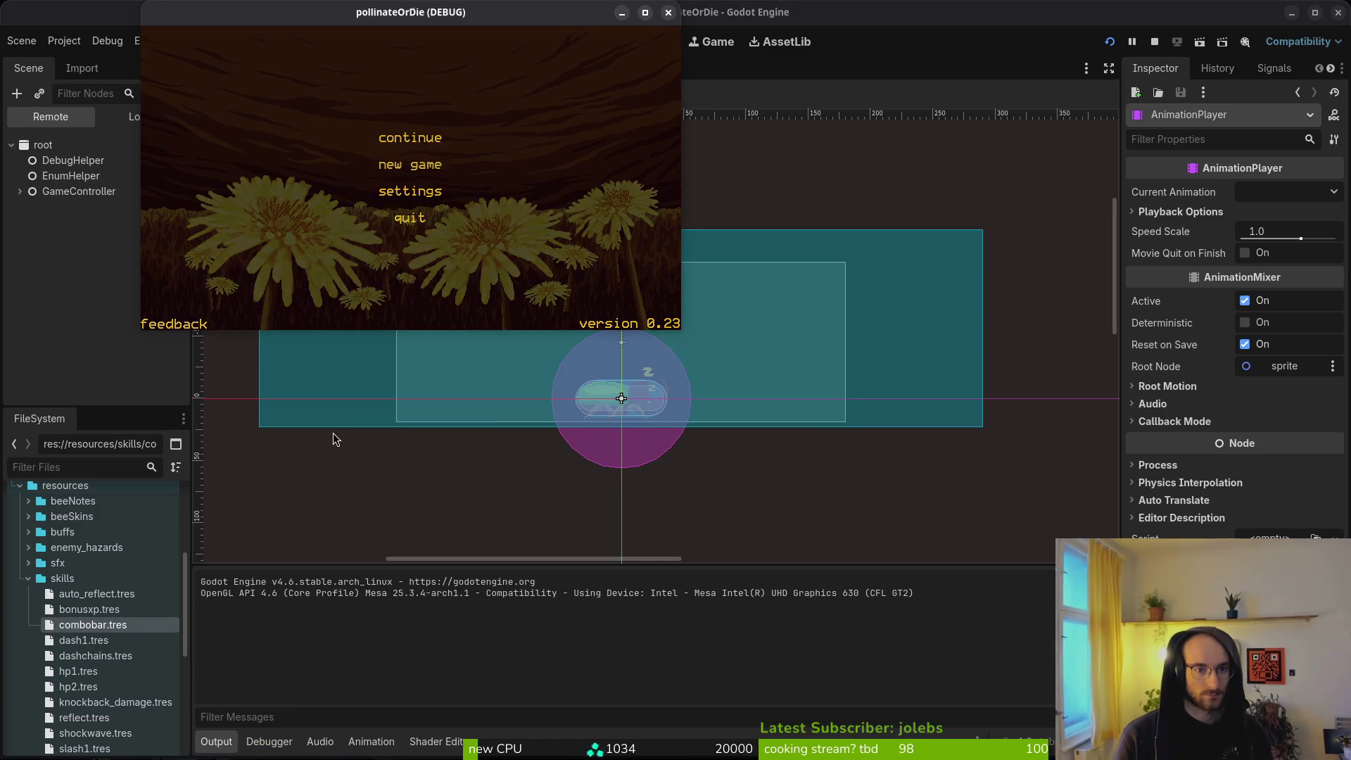
{"action": "key", "text": "Return"}
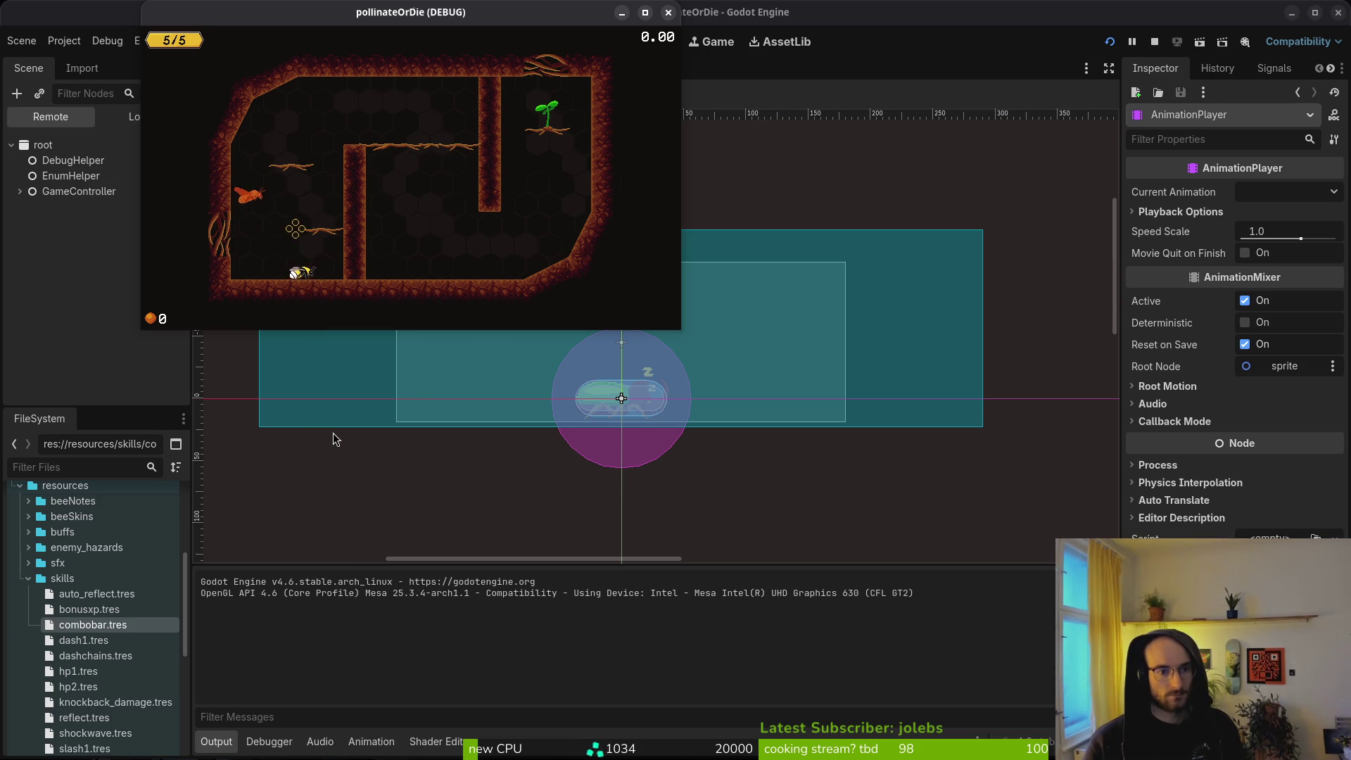
{"action": "key", "text": "Up"}
{"action": "key", "text": "Right"}
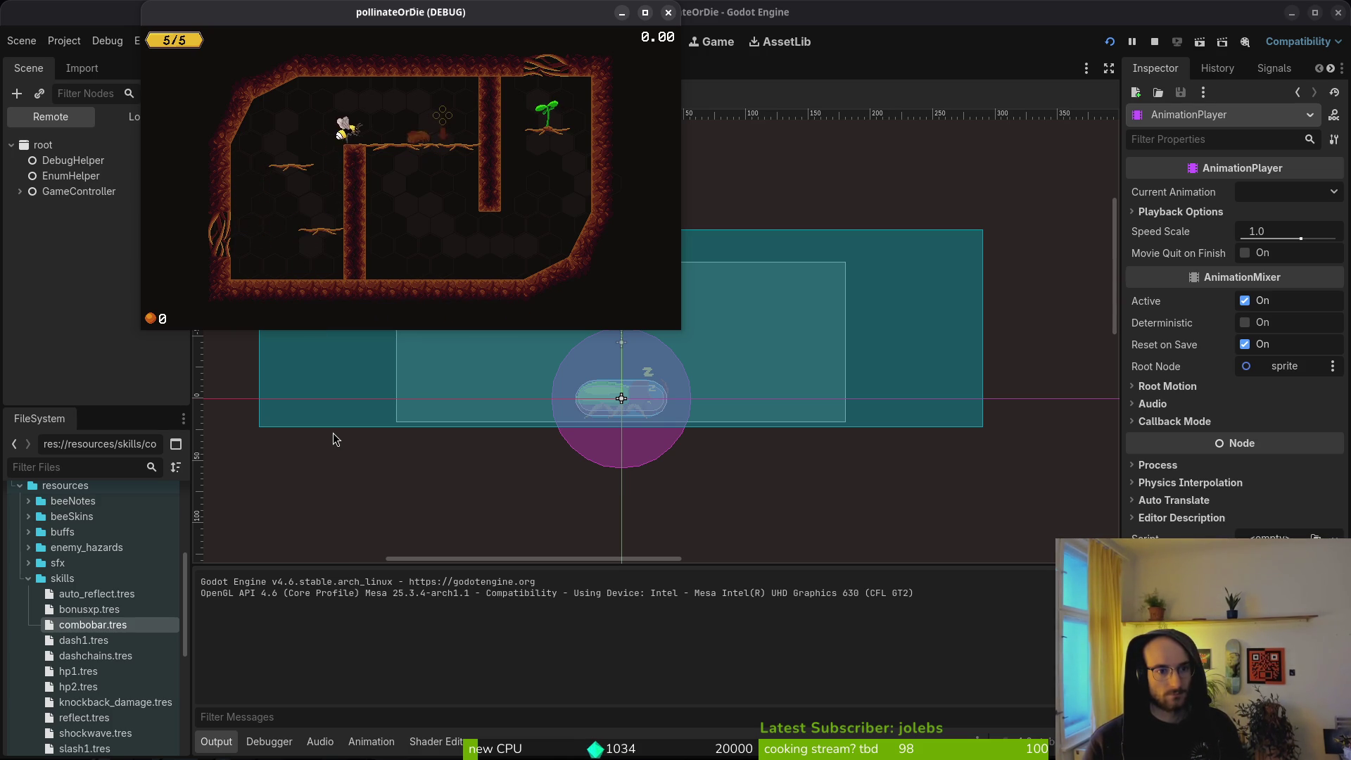
{"action": "key", "text": "Down"}
{"action": "key", "text": "Right"}
{"action": "key", "text": "Up"}
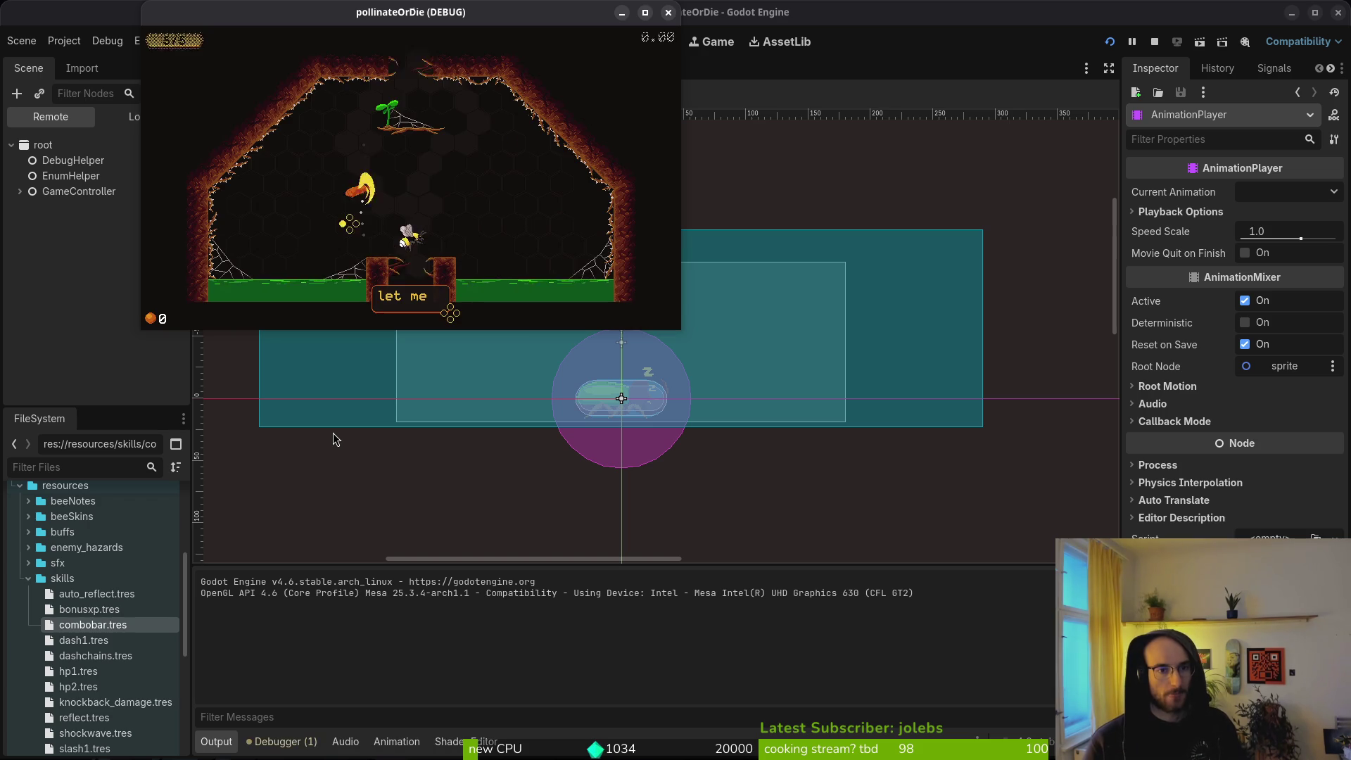
{"action": "key", "text": "Up"}
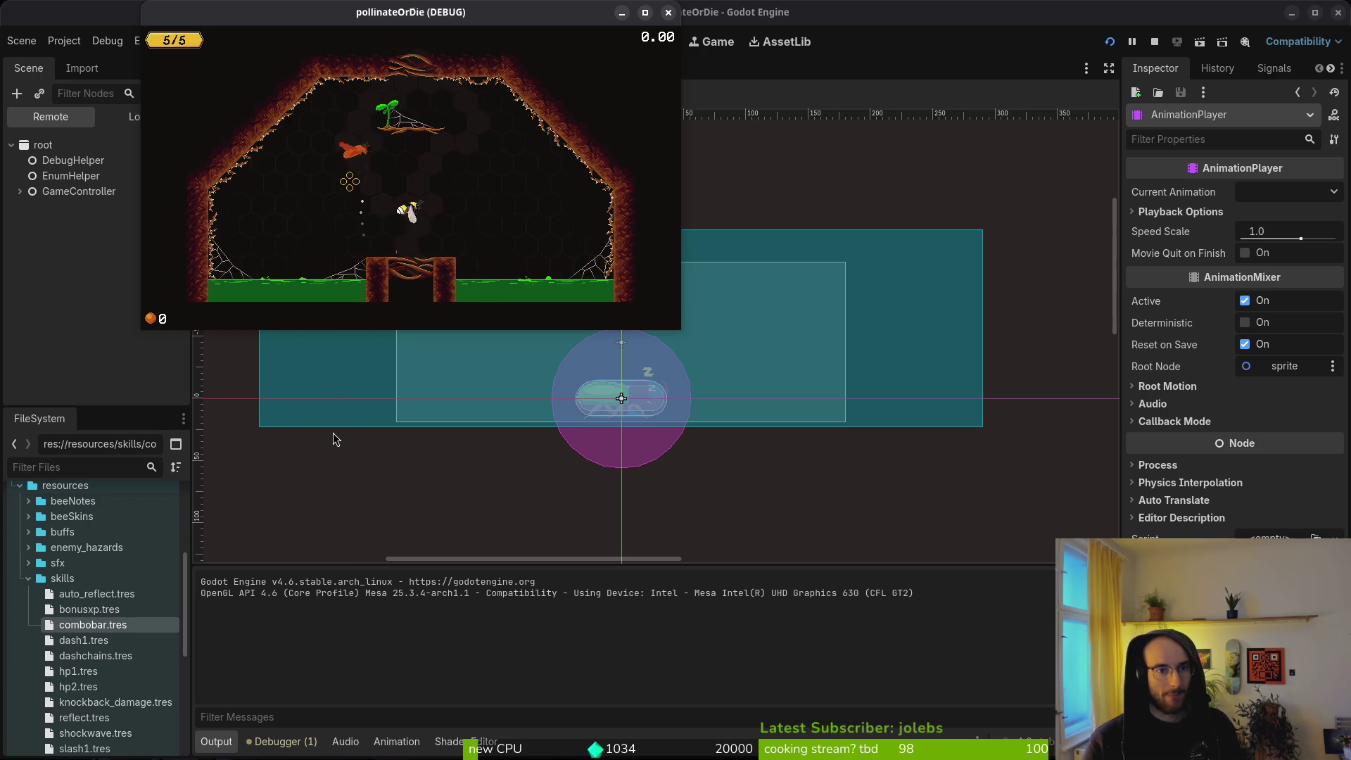
{"action": "key", "text": "Up"}
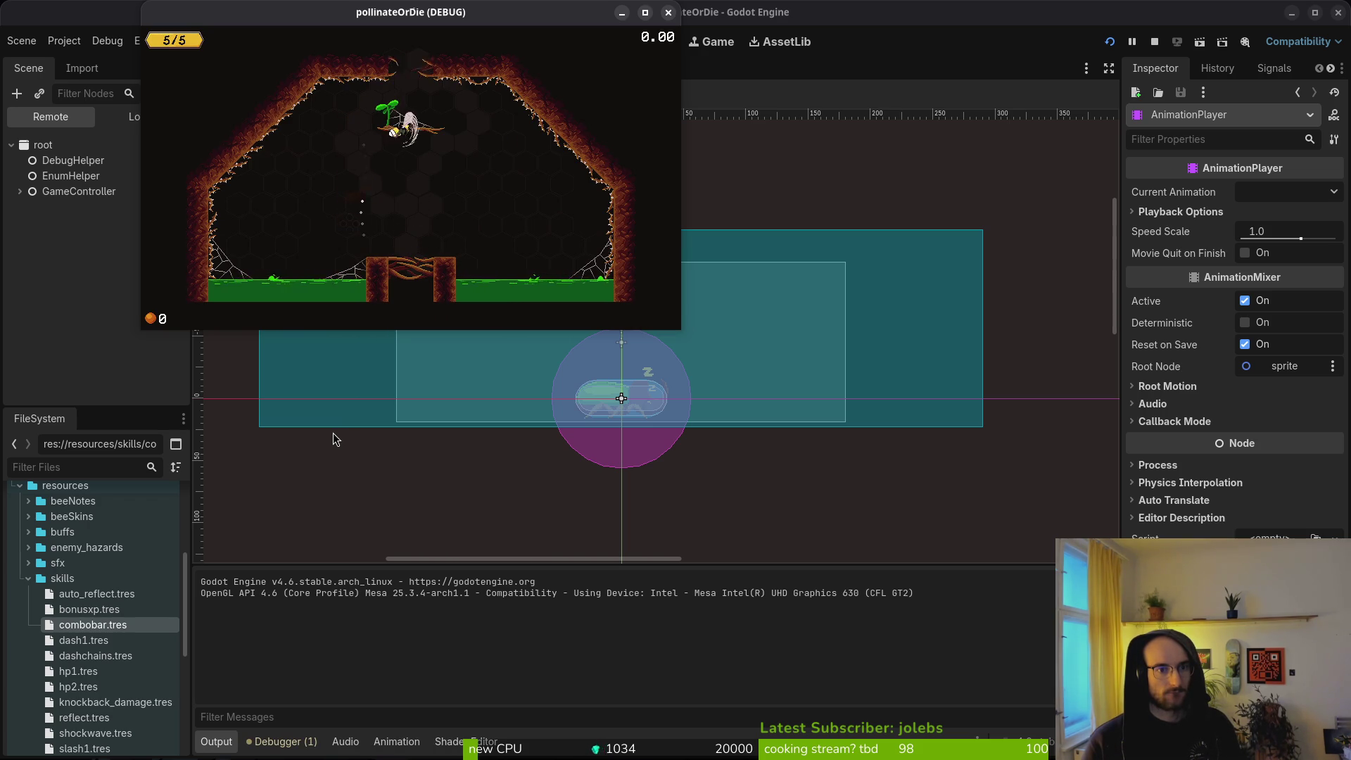
{"action": "key", "text": "Up"}
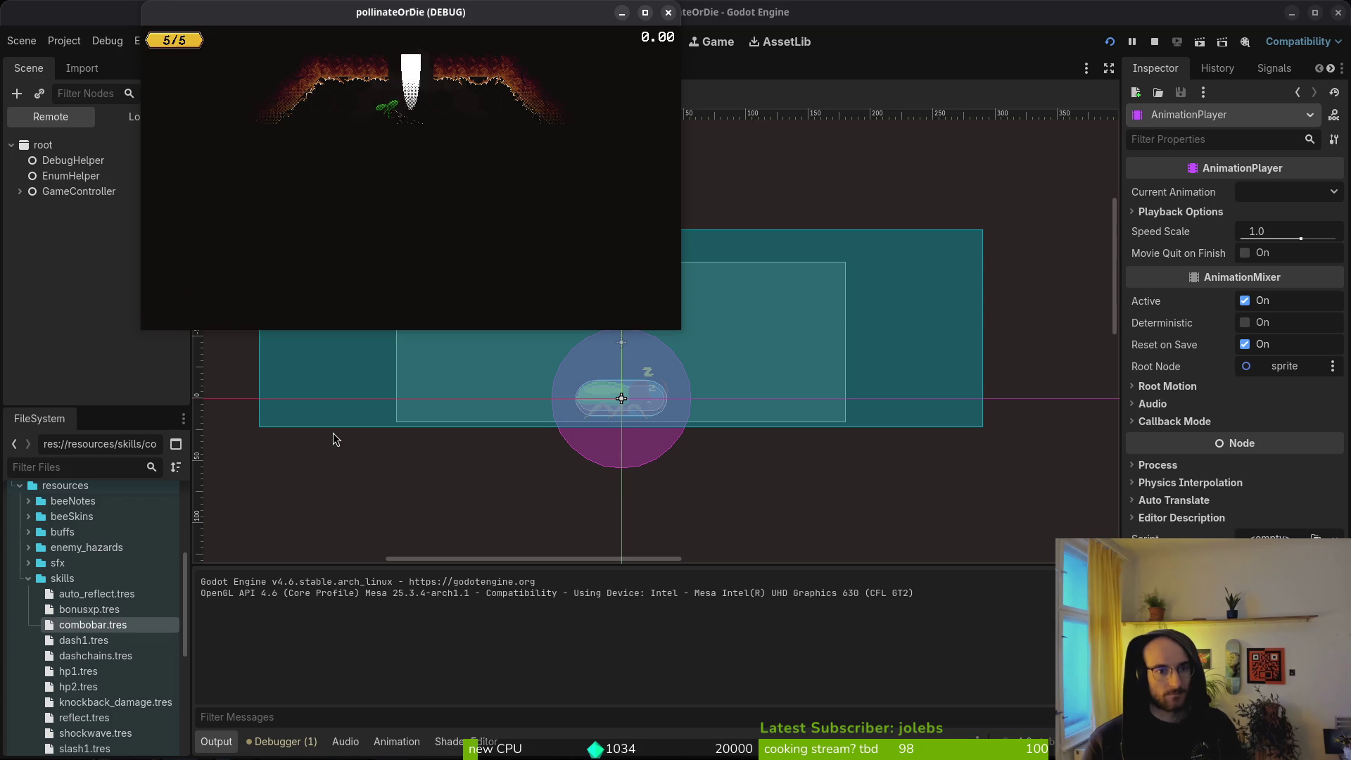
Step: Gather pollen from the moths and dash right along the lower floor toward the friend
{"action": "key", "text": "Right"}
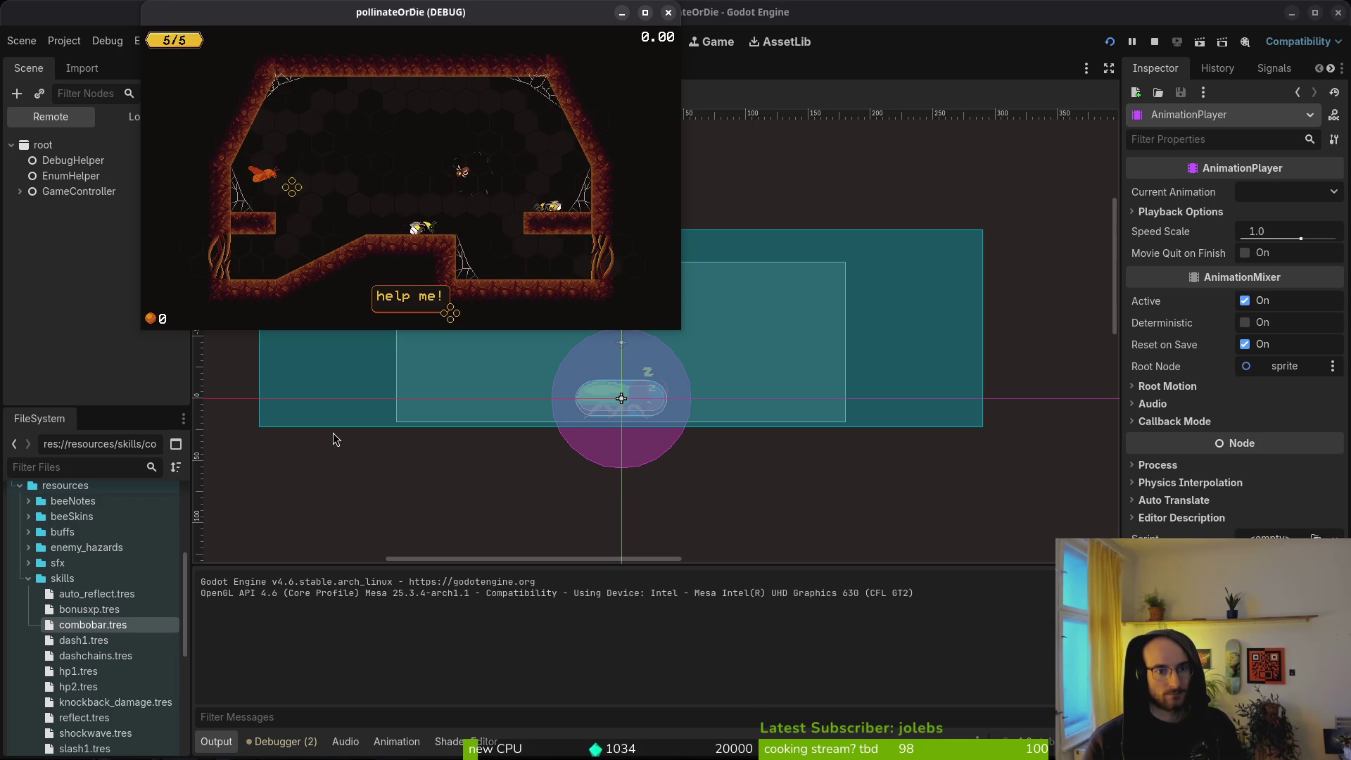
{"action": "key", "text": "Left"}
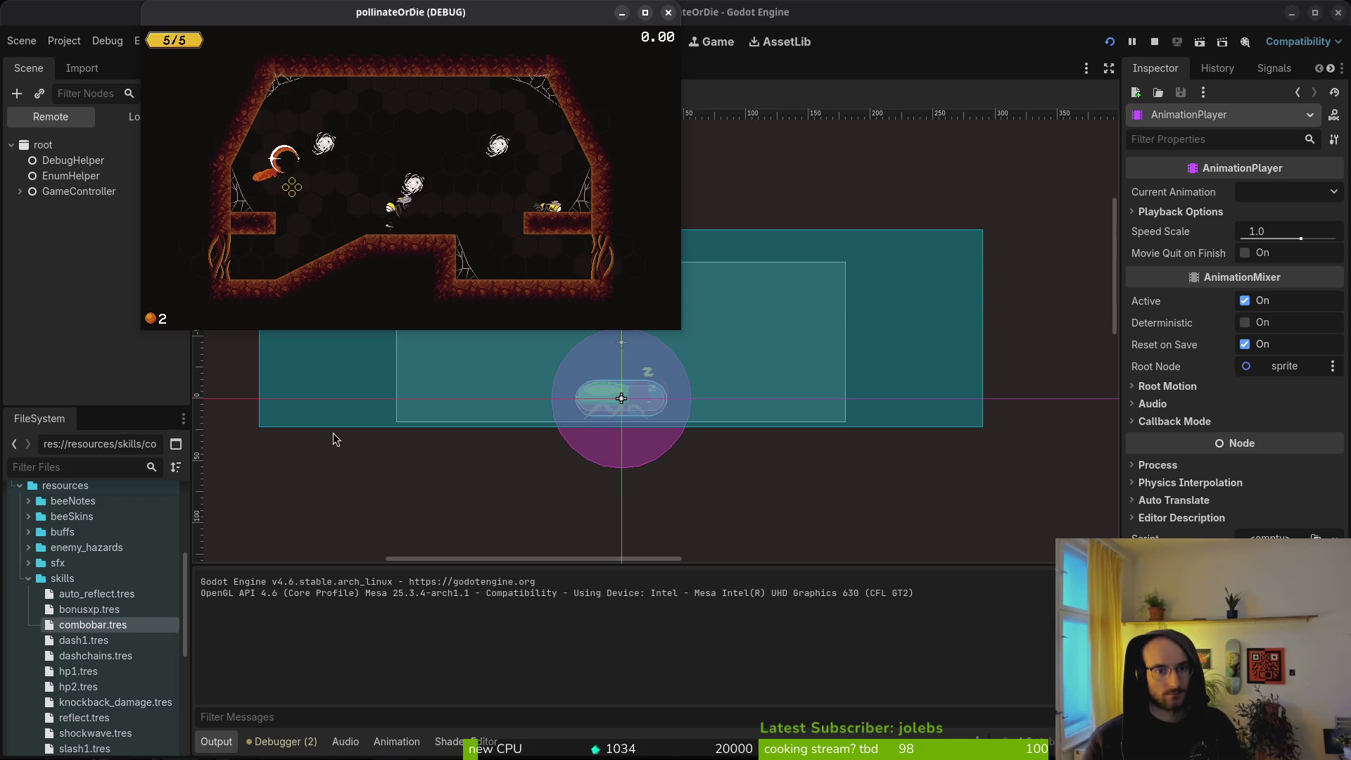
{"action": "key", "text": "Left"}
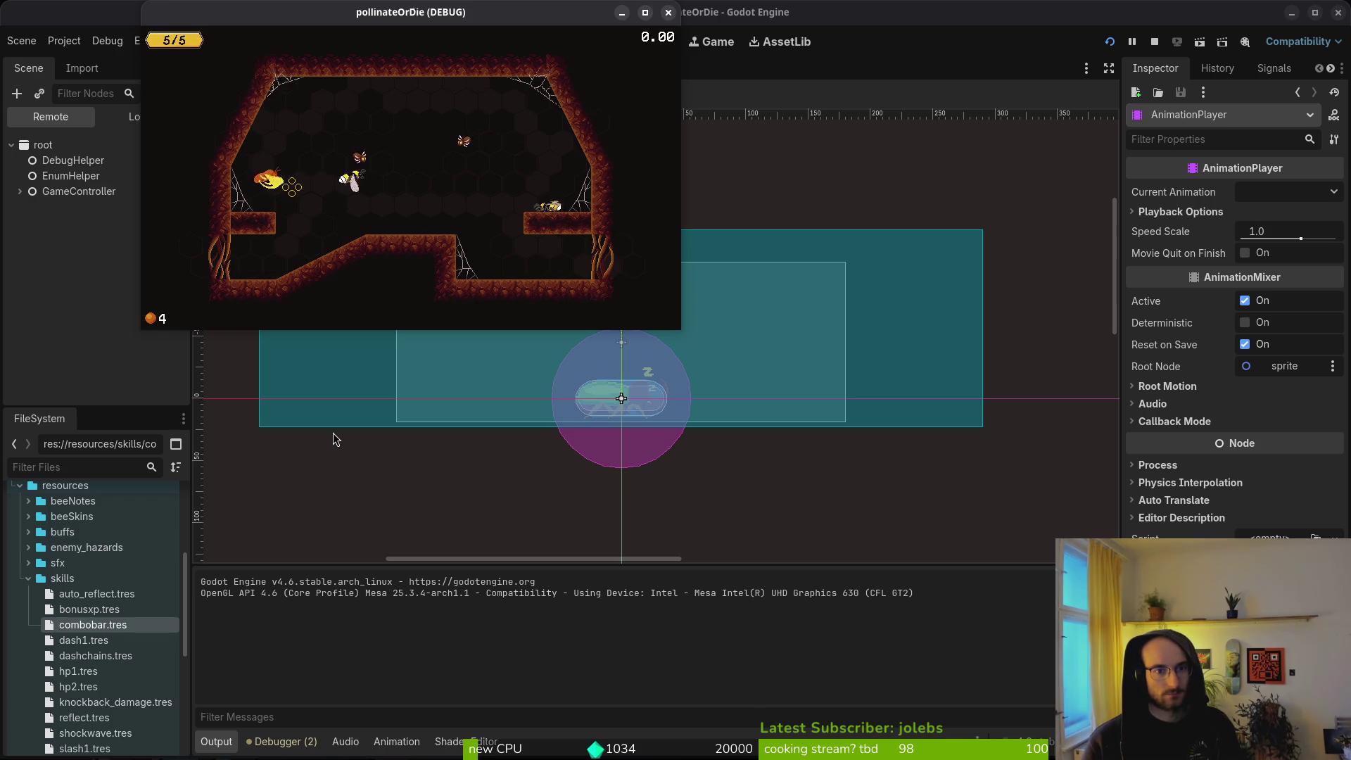
{"action": "key", "text": "Right"}
{"action": "key", "text": "Down"}
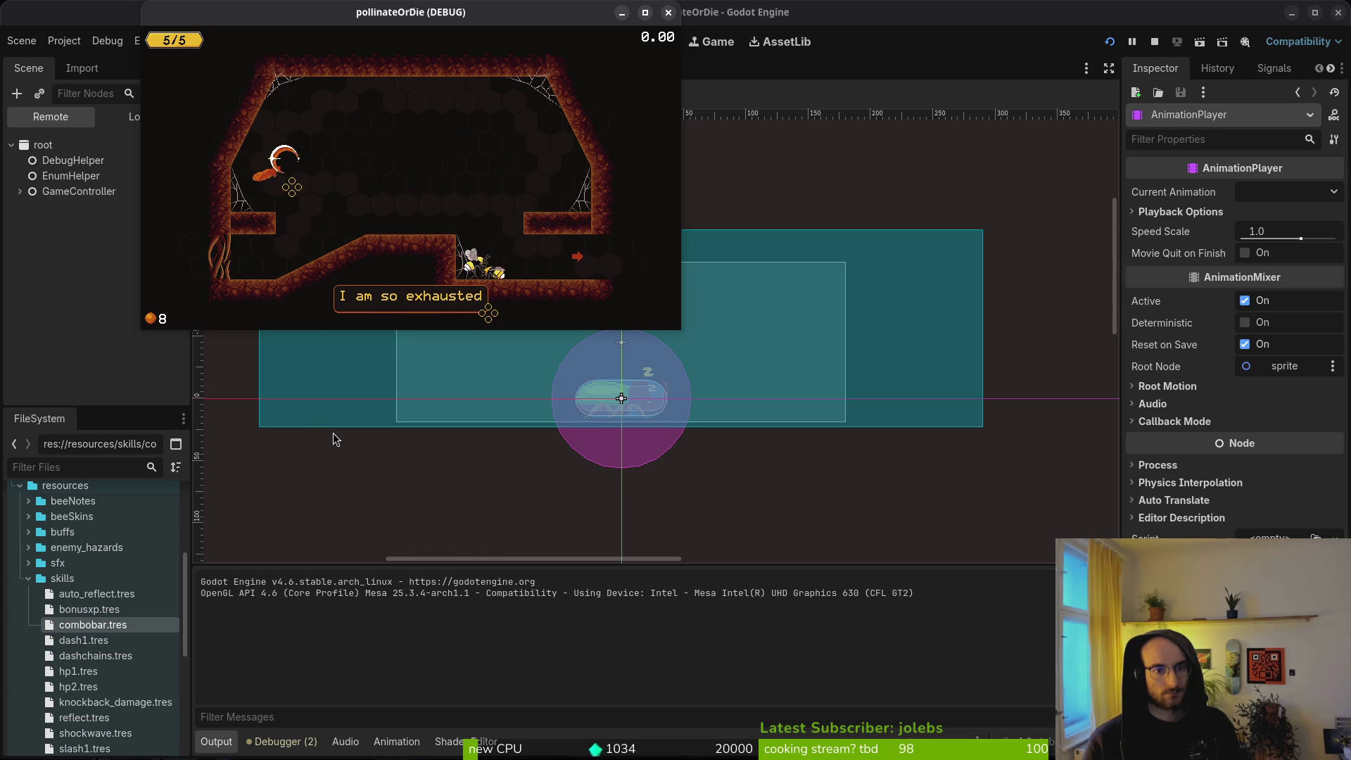
{"action": "key", "text": "Right"}
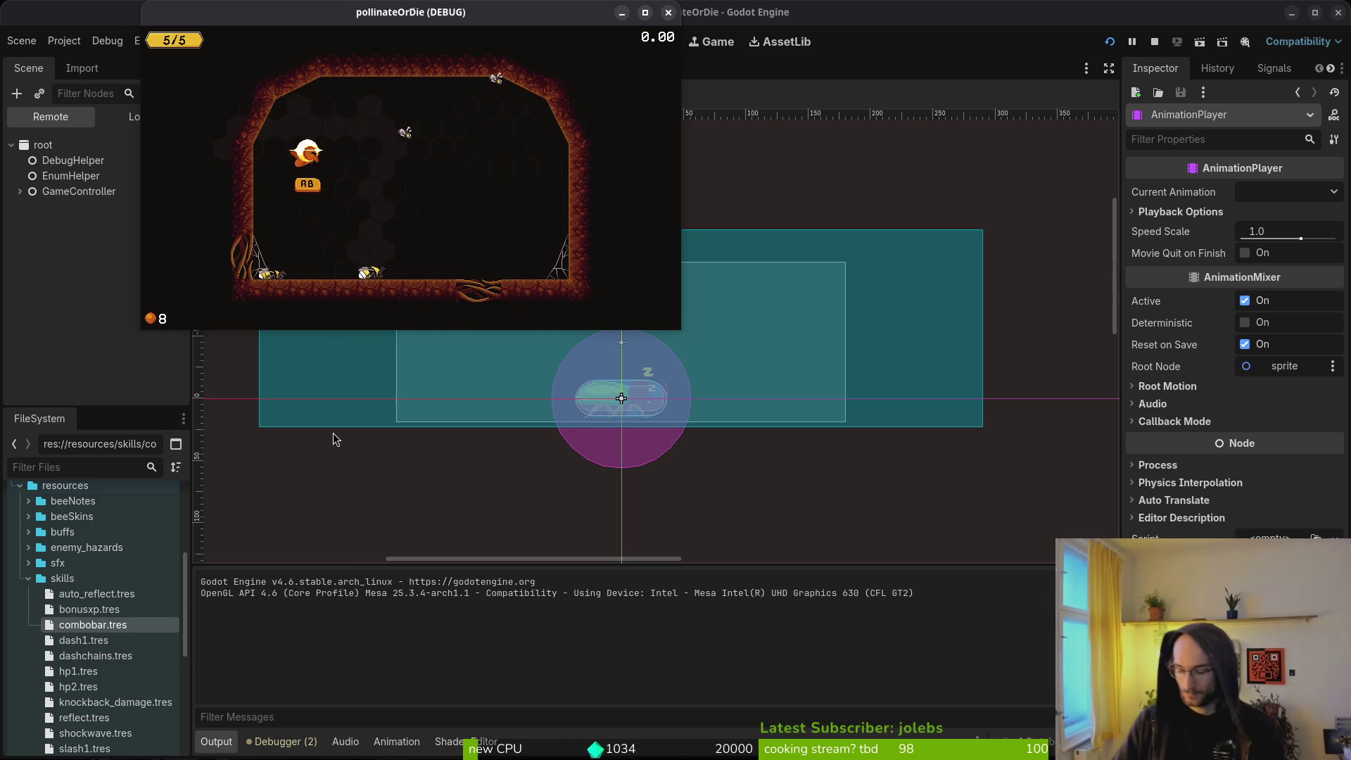
Step: Open story.manager.gd in Neovim from a "story" file search
{"action": "key", "text": "super+1"}
{"action": "key", "text": "space"}
{"action": "key", "text": "f"}
{"action": "key", "text": "f"}
{"action": "type", "text": "story"}
{"action": "key", "text": "Return"}
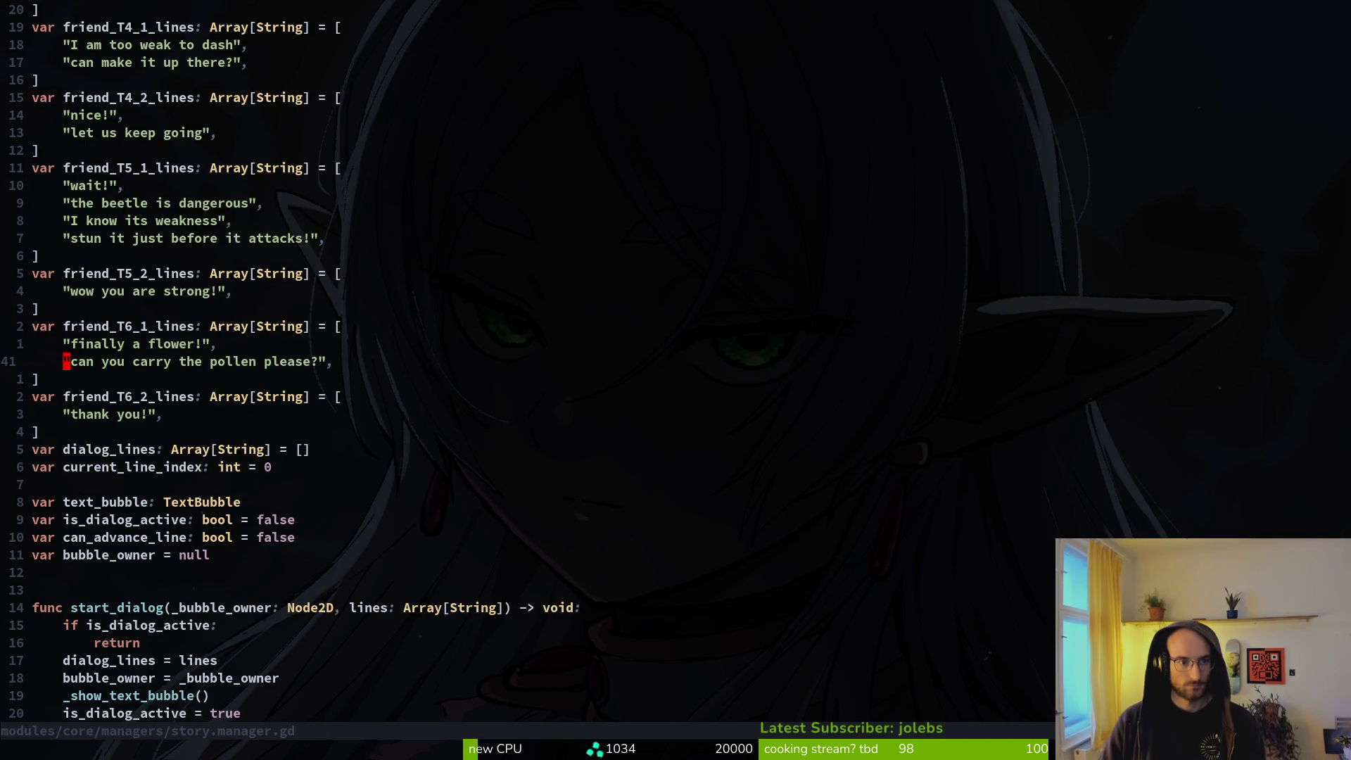
Step: Jump to the friend_T4_1_lines array and trim words from its second entry
{"action": "key", "text": "ctrl+u"}
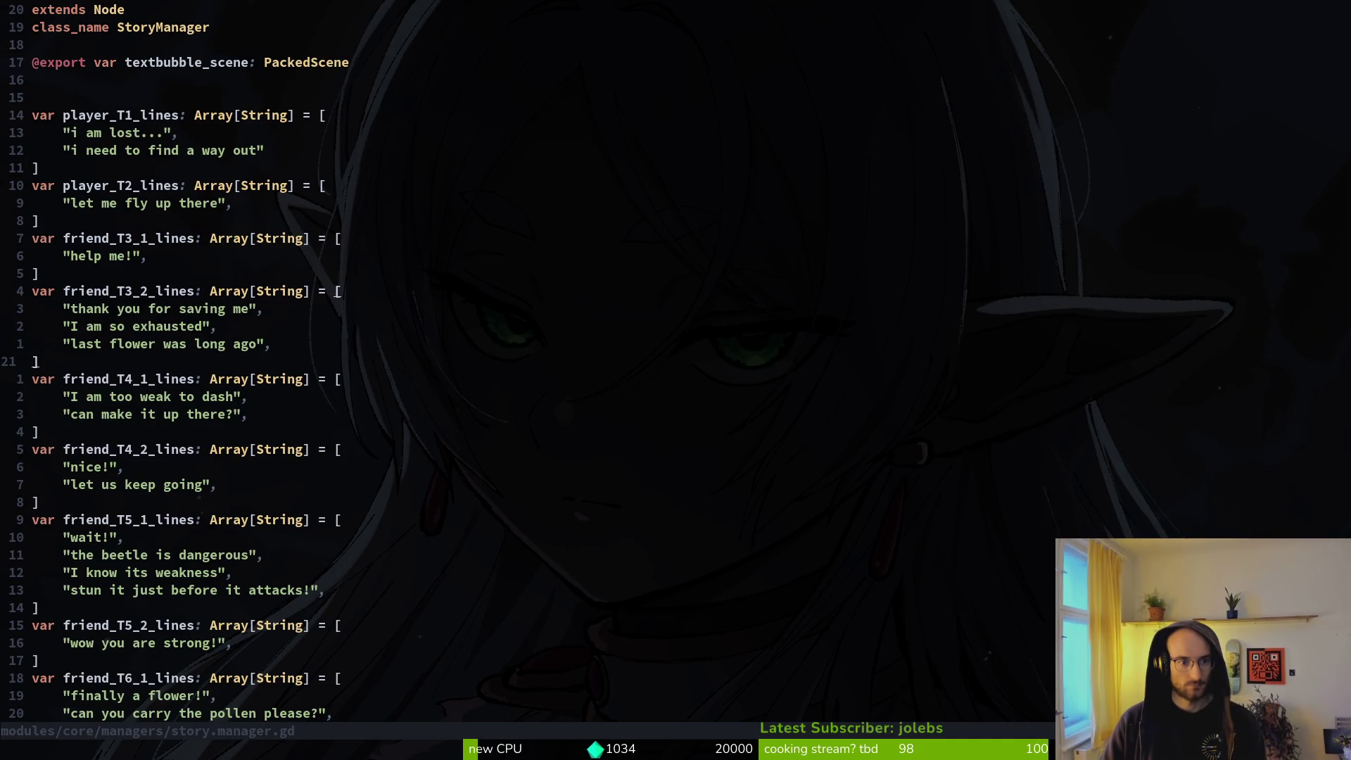
{"action": "type", "text": "you"}
{"action": "key", "text": "Escape"}
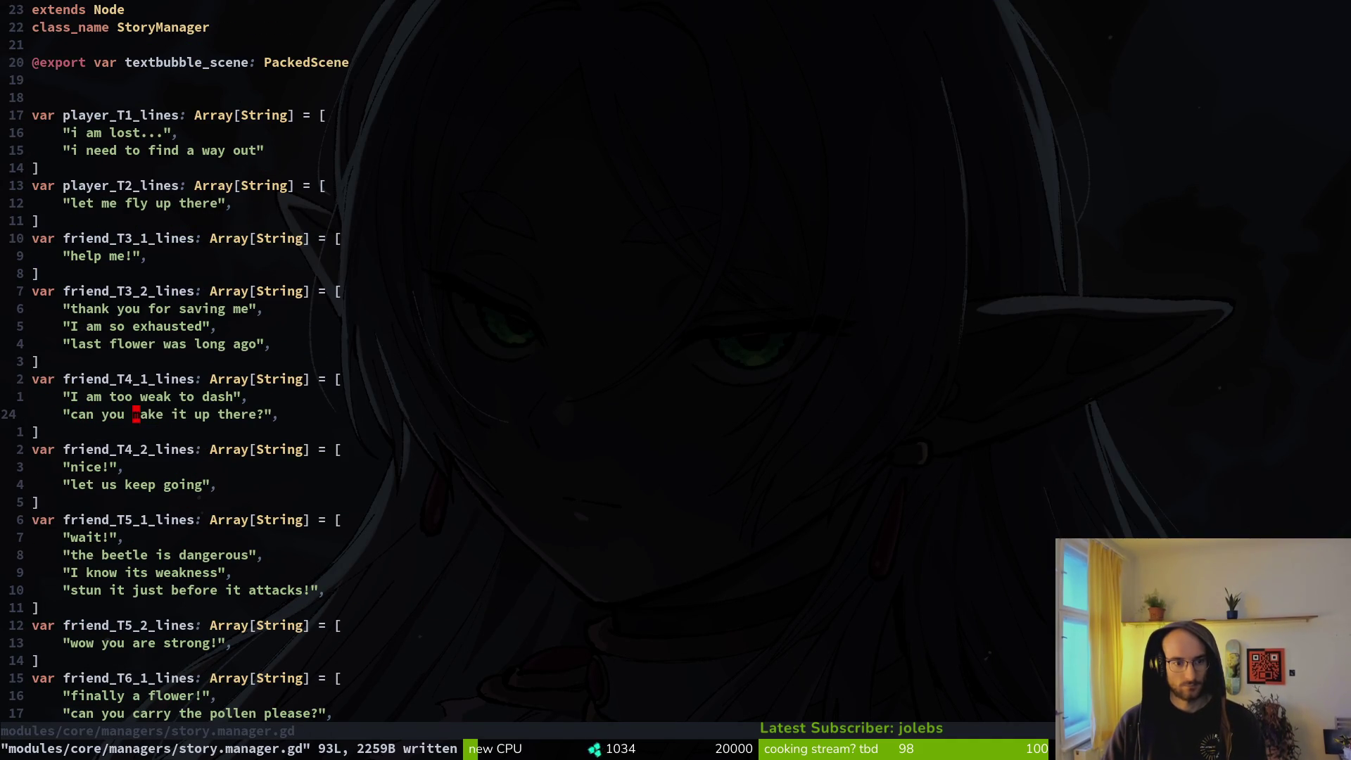
{"action": "key", "text": "d"}
{"action": "key", "text": "w"}
{"action": "key", "text": "X"}
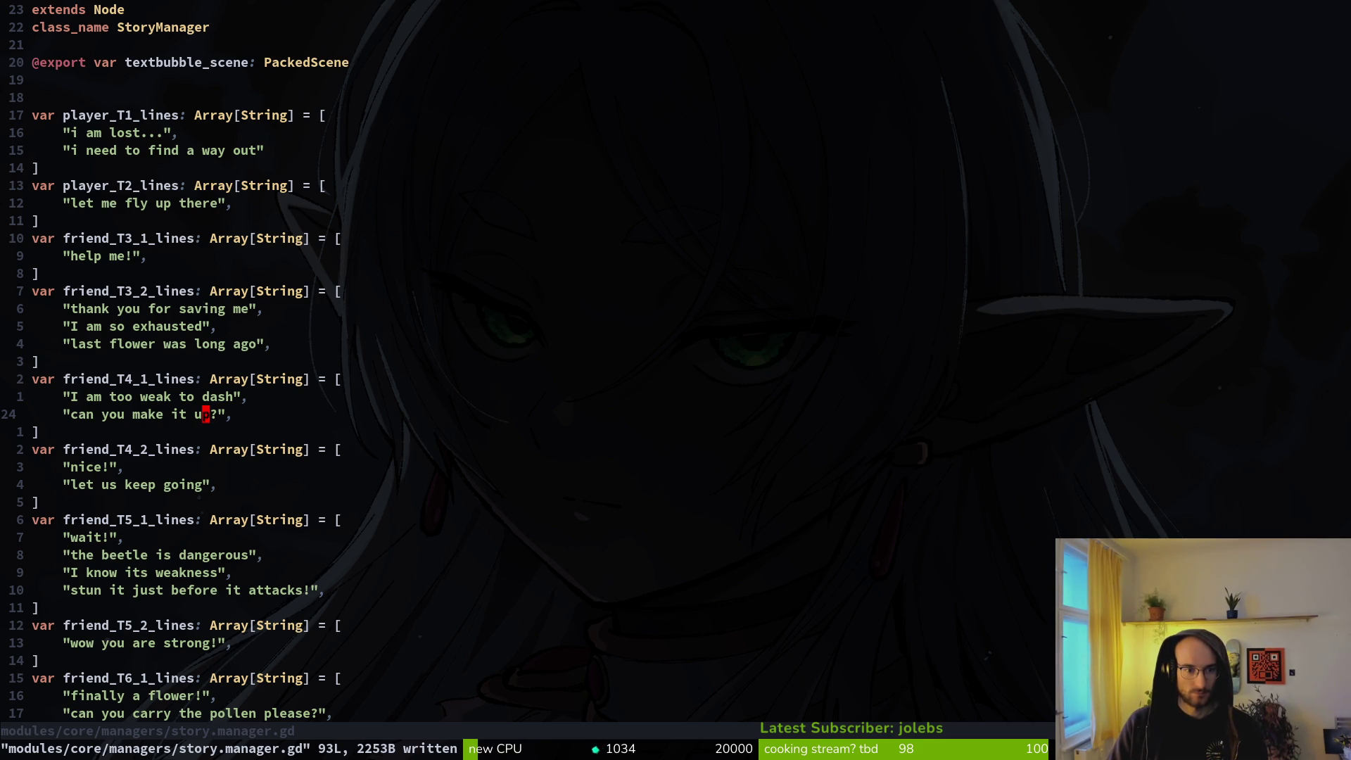
Step: Rewrite the second friend_T4_1_lines entry to "please protect me!" and save it
{"action": "key", "text": "a"}
{"action": "key", "text": "BackSpace"}
{"action": "key", "text": "BackSpace"}
{"action": "key", "text": "BackSpace"}
{"action": "key", "text": "BackSpace"}
{"action": "type", "text": "pls protect me"}
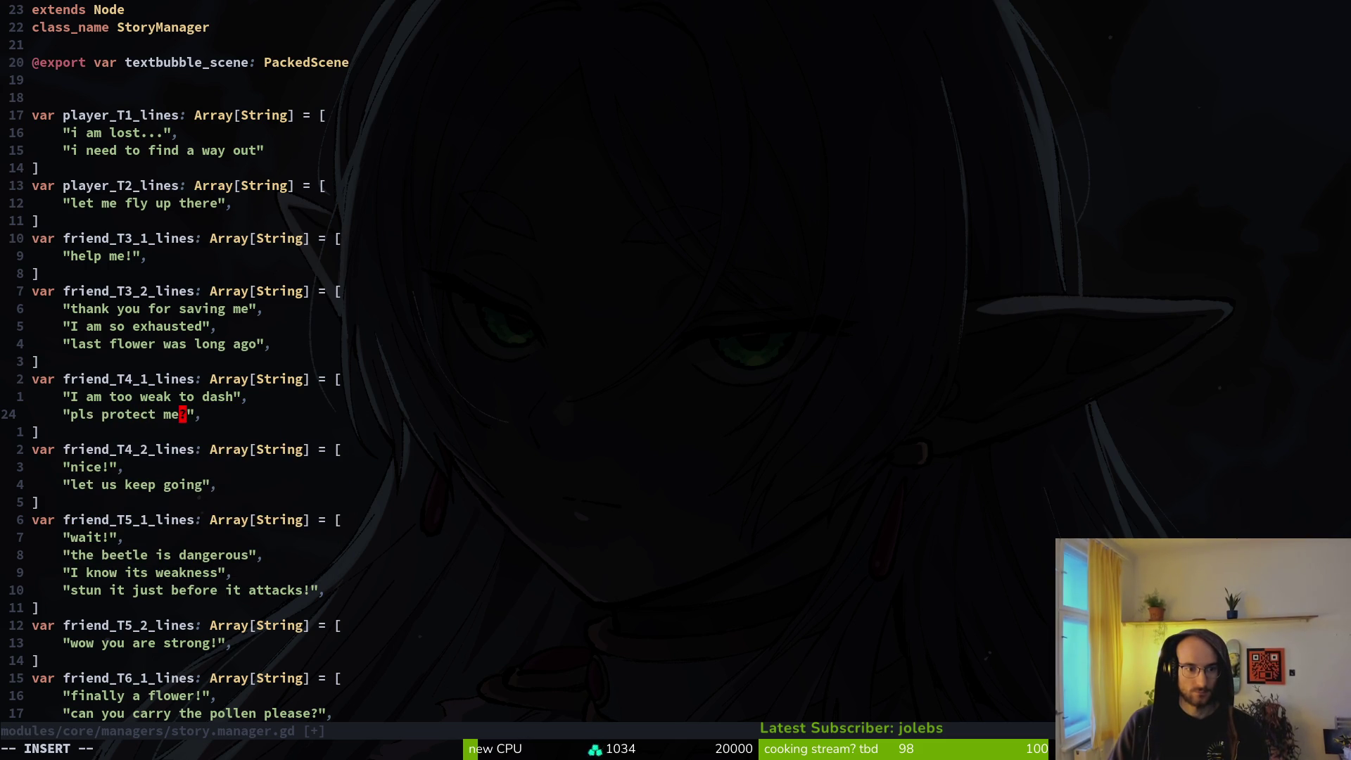
{"action": "type", "text": ":w"}
{"action": "key", "text": "Return"}
{"action": "key", "text": "l"}
{"action": "key", "text": "s"}
{"action": "type", "text": "!"}
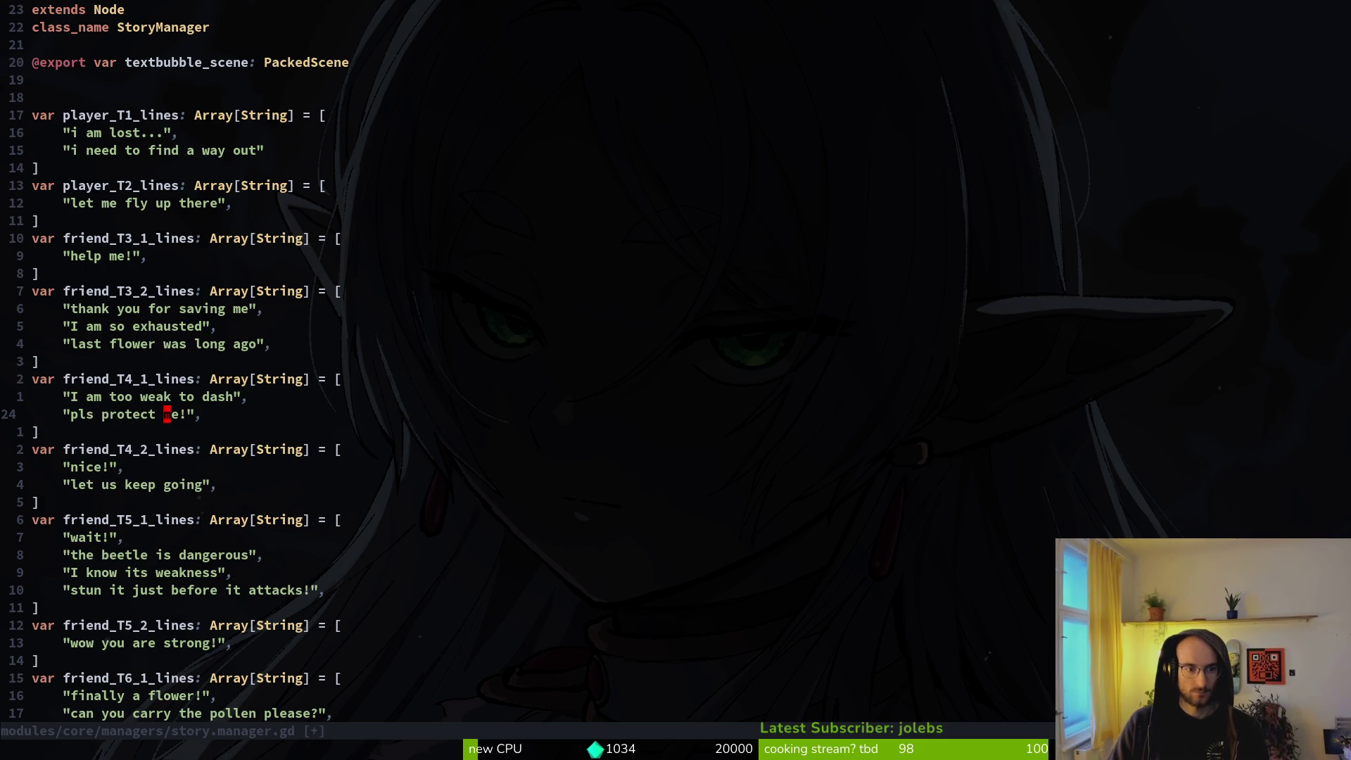
{"action": "type", "text": "sease"}
{"action": "key", "text": "Escape"}
{"action": "type", "text": ":w"}
{"action": "key", "text": "Return"}
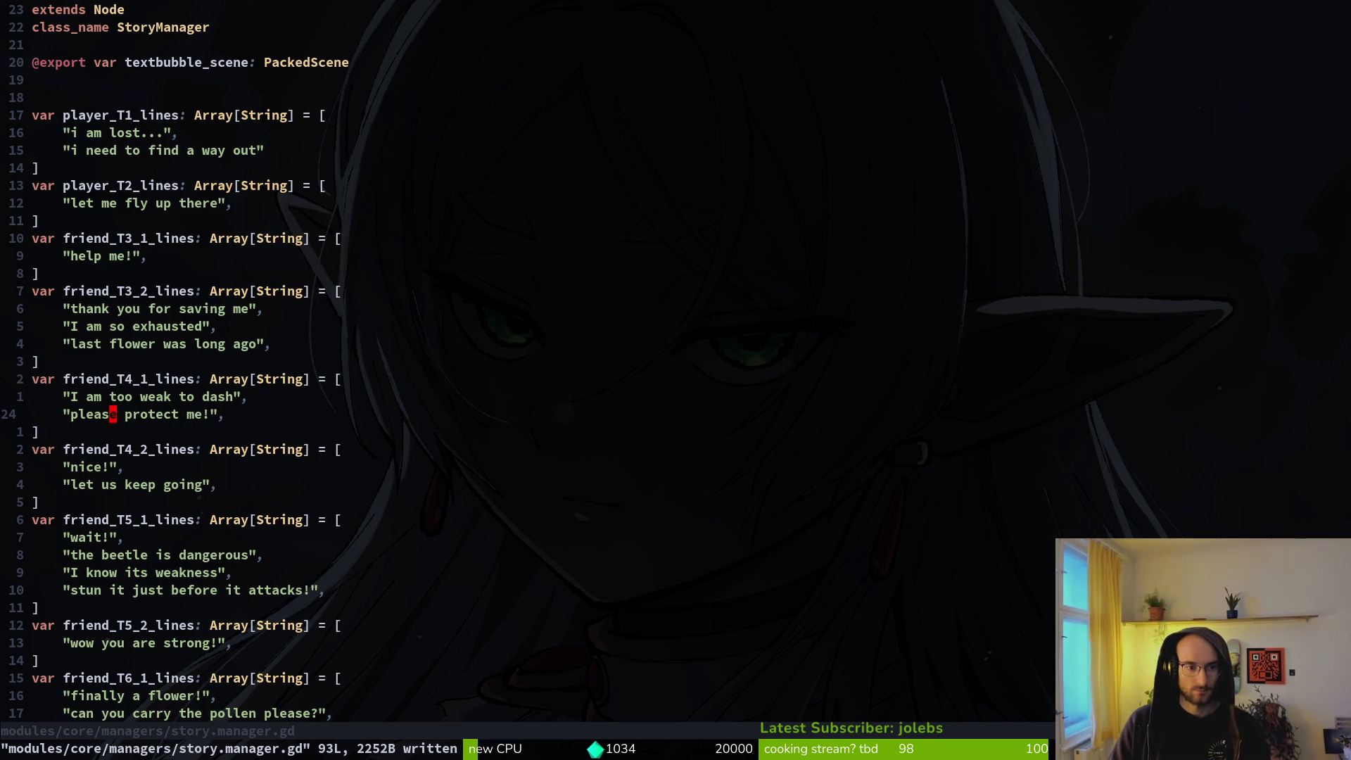
{"action": "key", "text": "alt+Tab"}
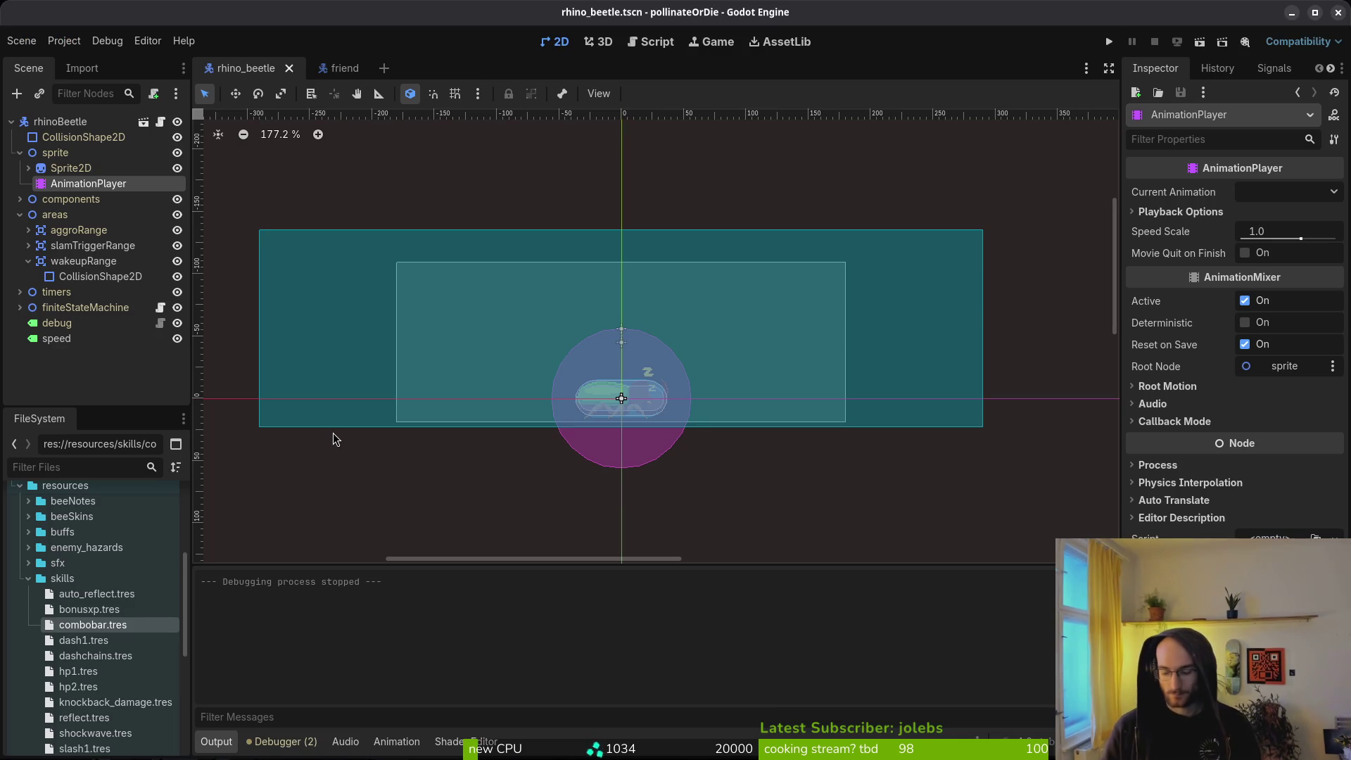
{"action": "key", "text": "F5"}
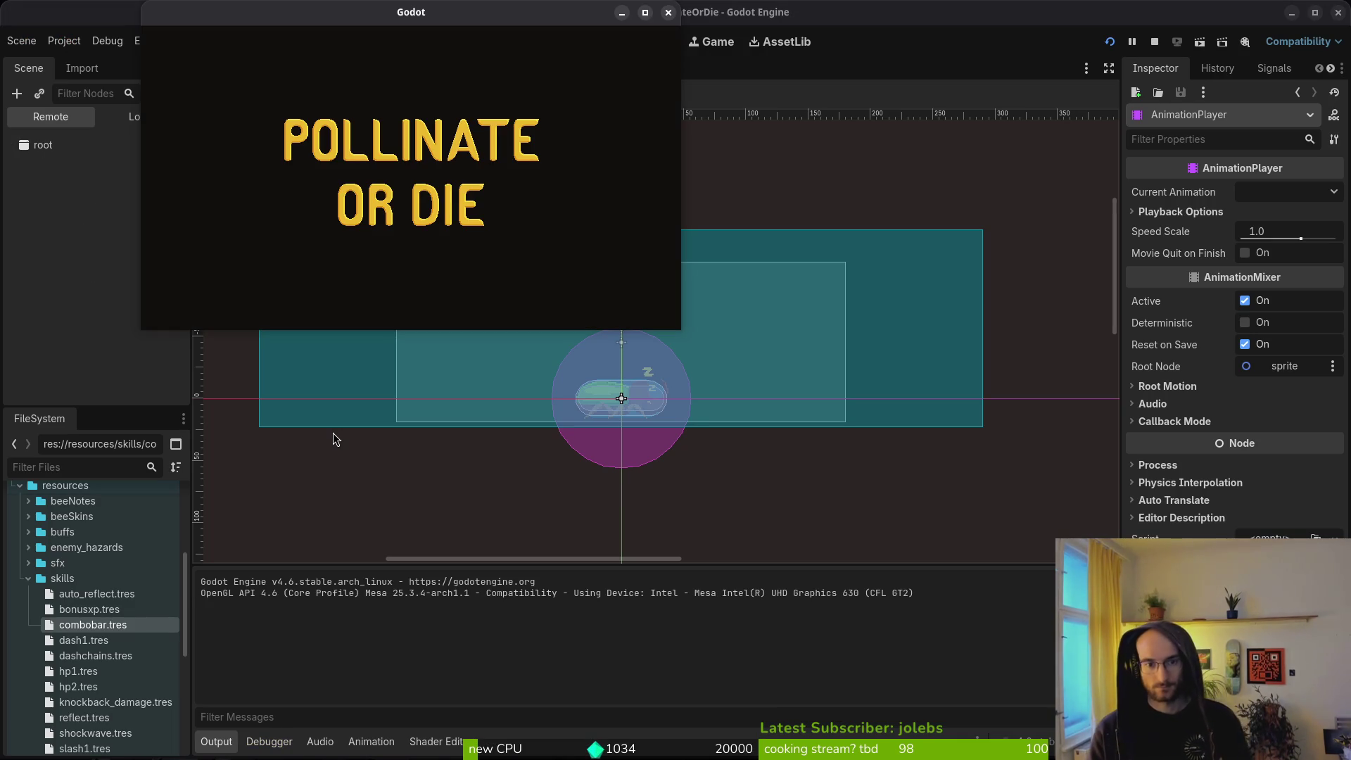
{"action": "key", "text": "Down"}
{"action": "key", "text": "Return"}
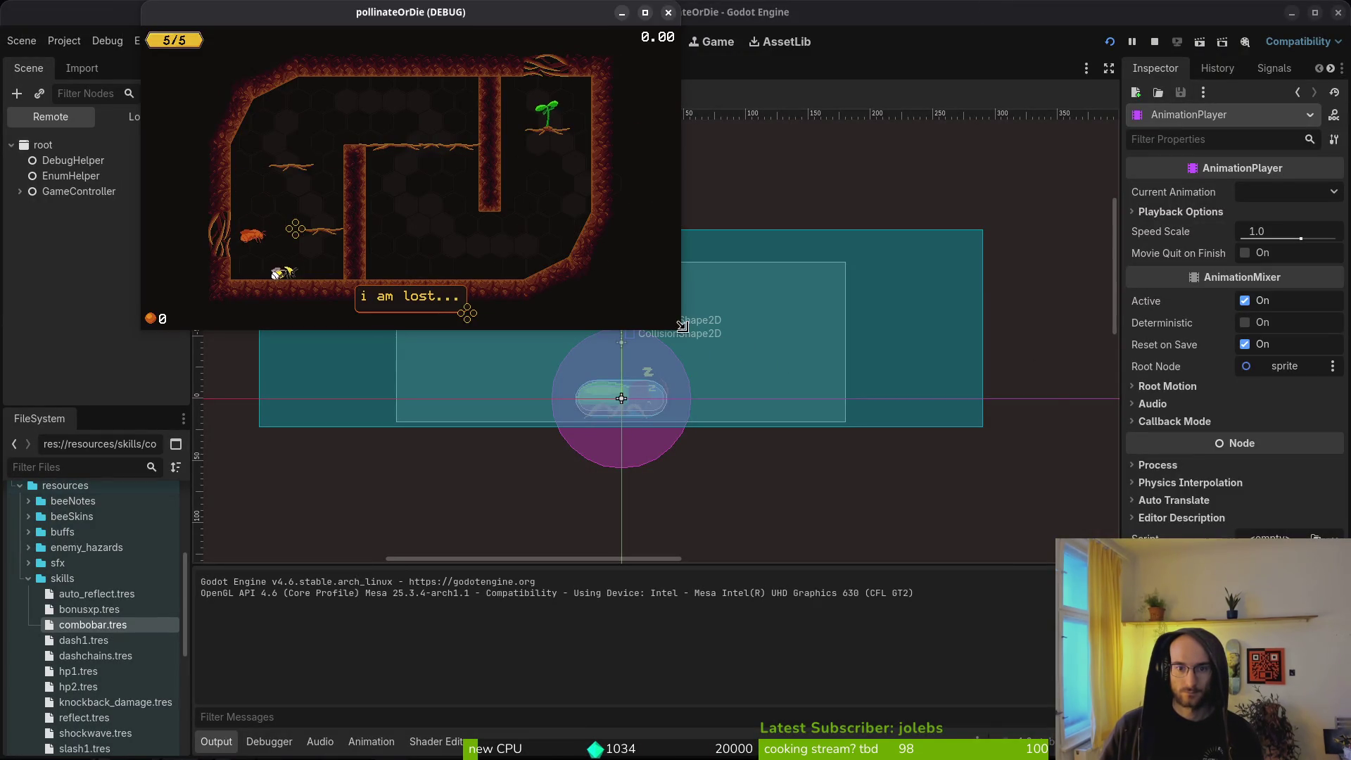
{"action": "left_click_drag", "start_coordinate": [681, 326], "coordinate": [1350, 739]}
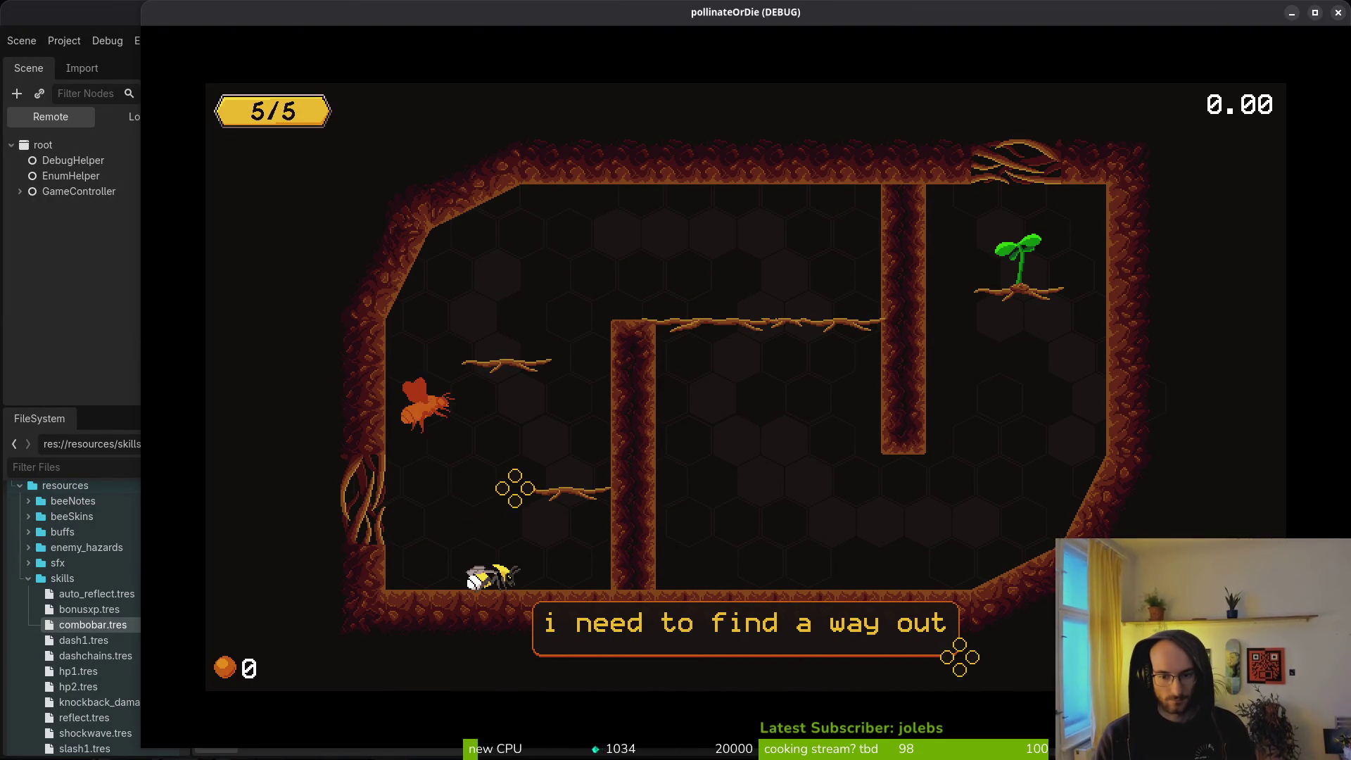
{"action": "key", "text": "Up"}
{"action": "key", "text": "Right"}
{"action": "key", "text": "Up"}
{"action": "key", "text": "Right"}
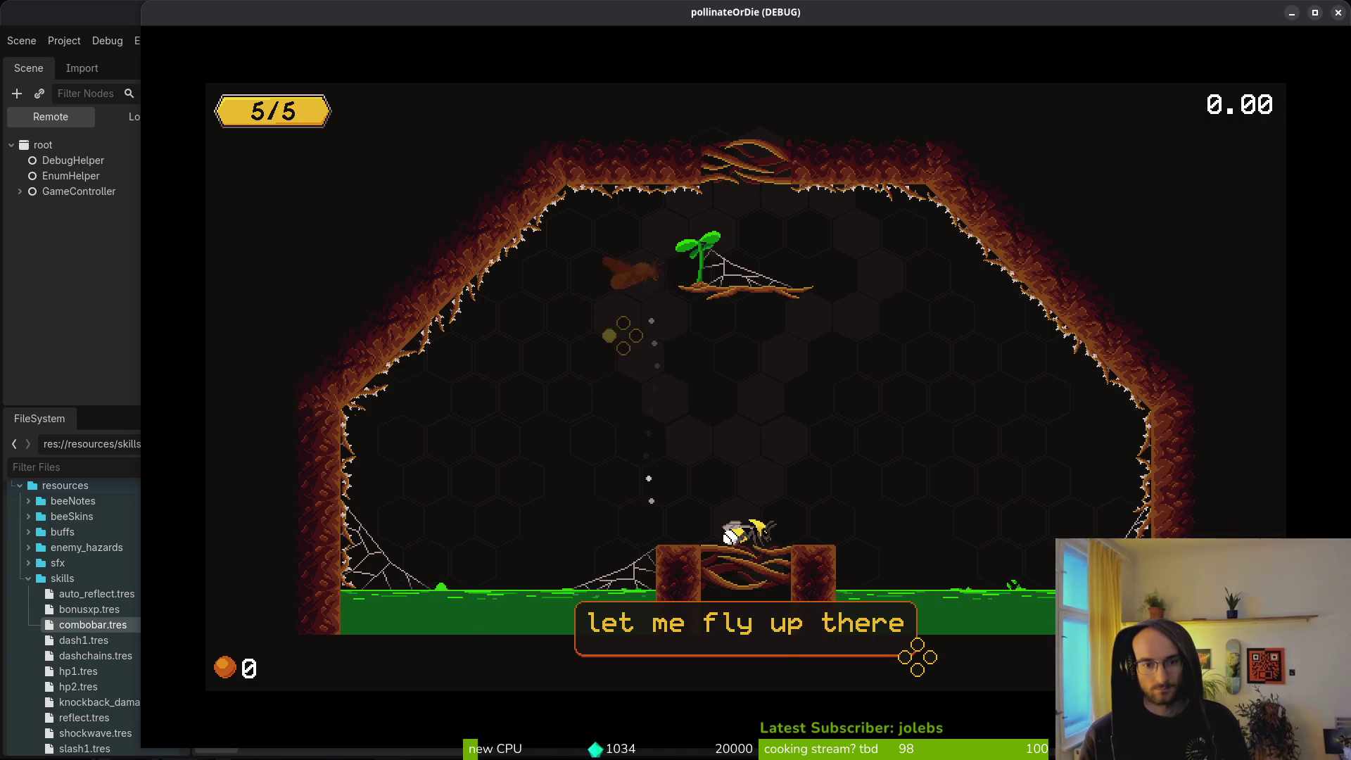
{"action": "key", "text": "space"}
{"action": "key", "text": "Up"}
{"action": "key", "text": "Left"}
{"action": "key", "text": "Right"}
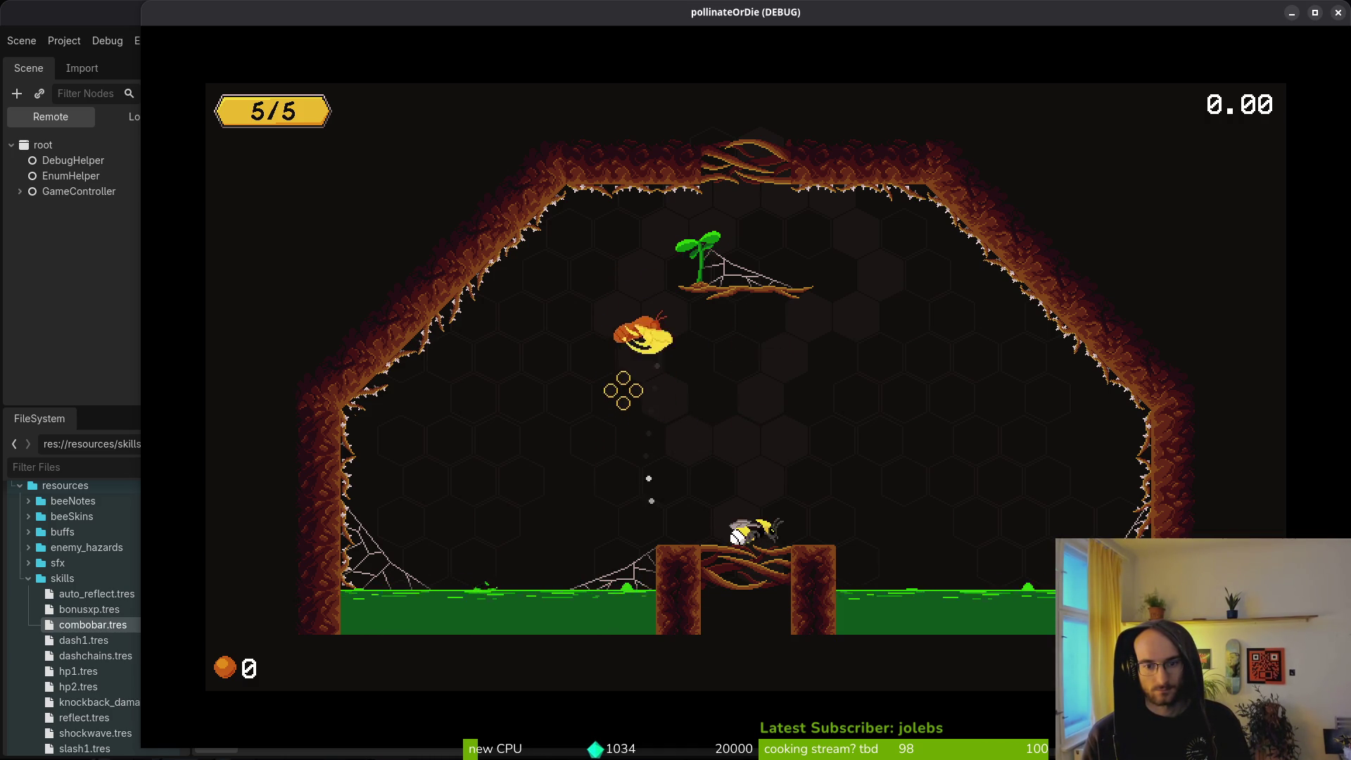
{"action": "key", "text": "Right"}
{"action": "key", "text": "Left"}
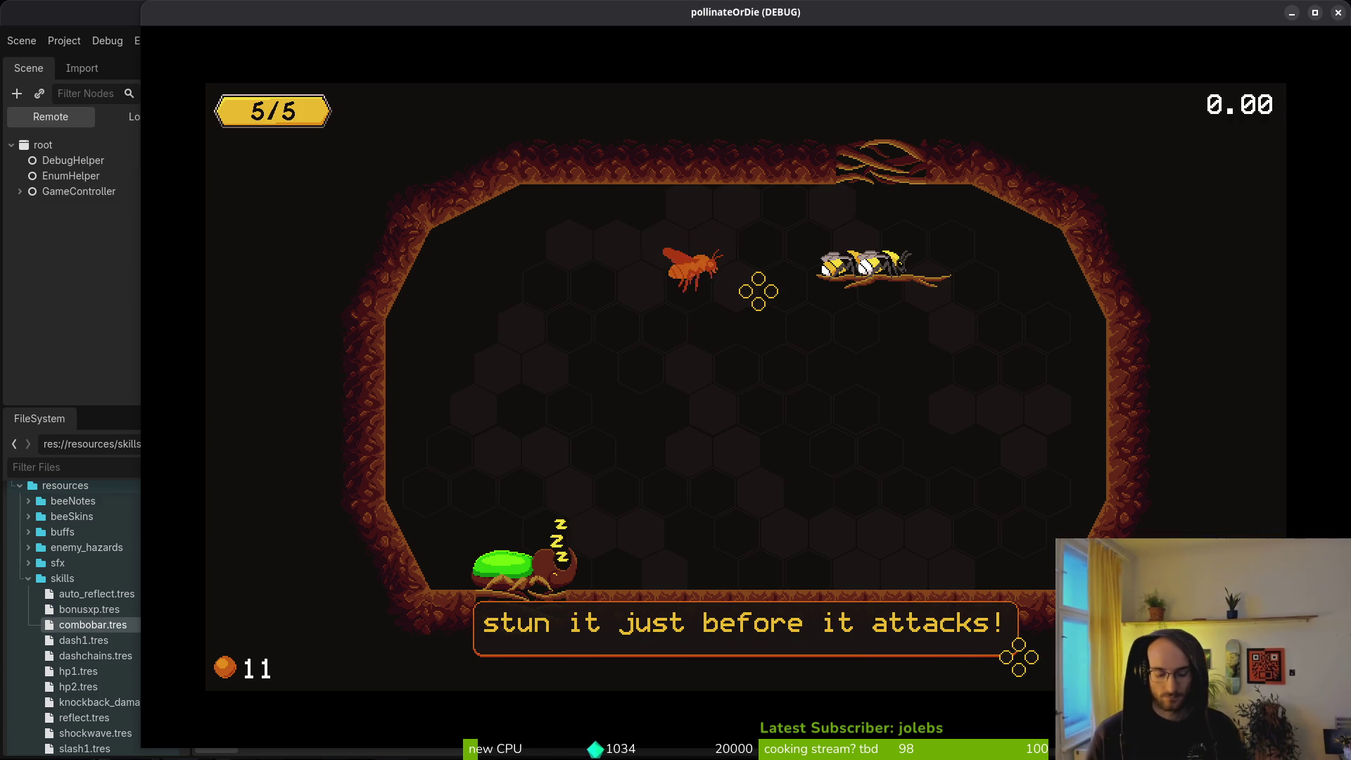
{"action": "key", "text": "F8"}
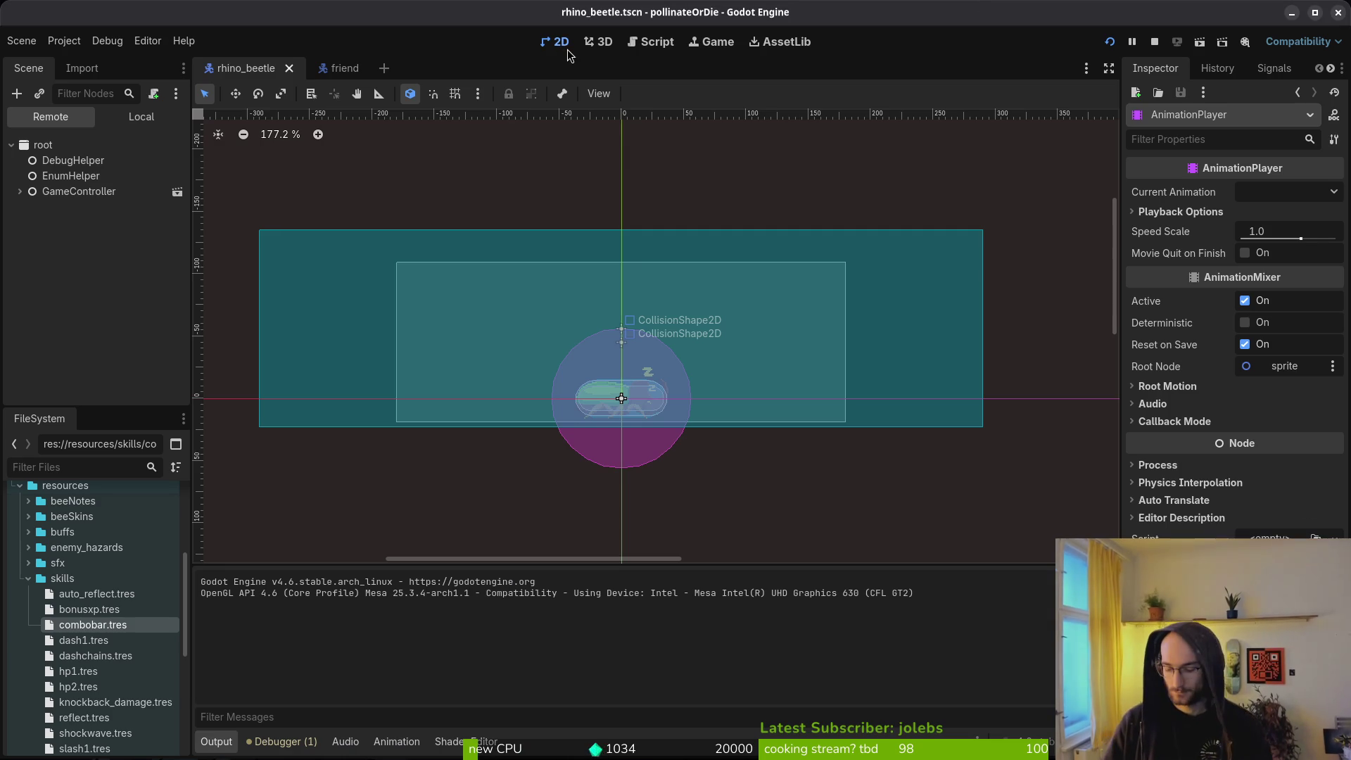
Step: Open text_bubble.tscn, set its Label's horizontal alignment to Center, and rerun the game
{"action": "key", "text": "ctrl+shift+o"}
{"action": "type", "text": "textbu"}
{"action": "key", "text": "Return"}
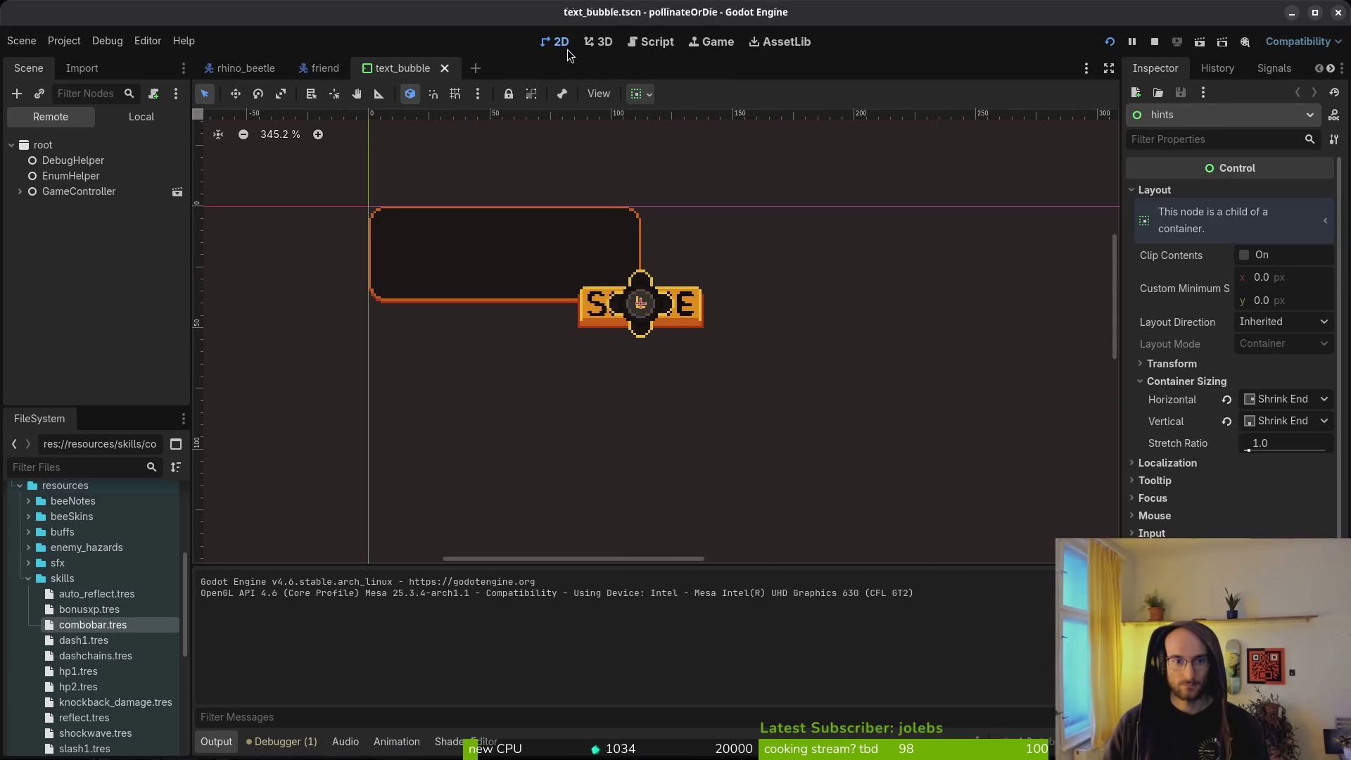
{"action": "left_click", "coordinate": [130, 118]}
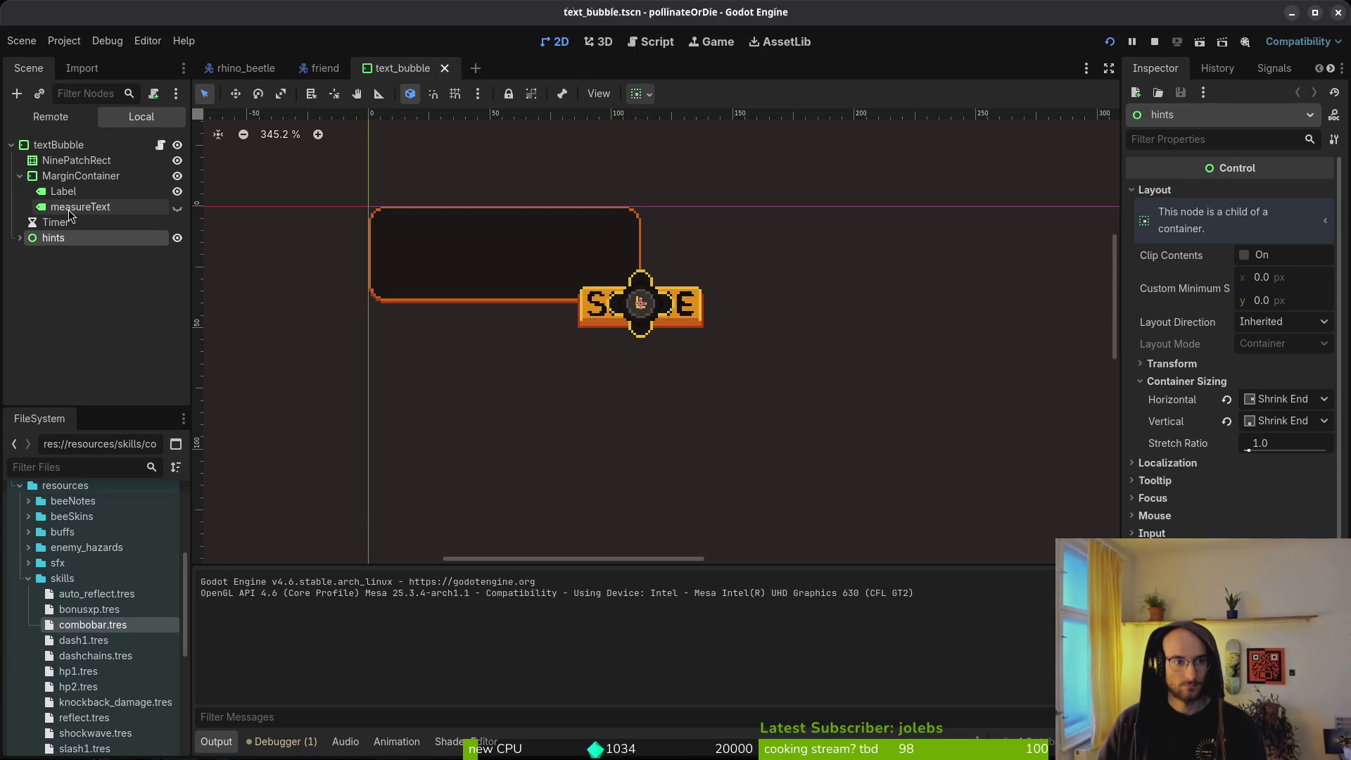
{"action": "left_click", "coordinate": [68, 197]}
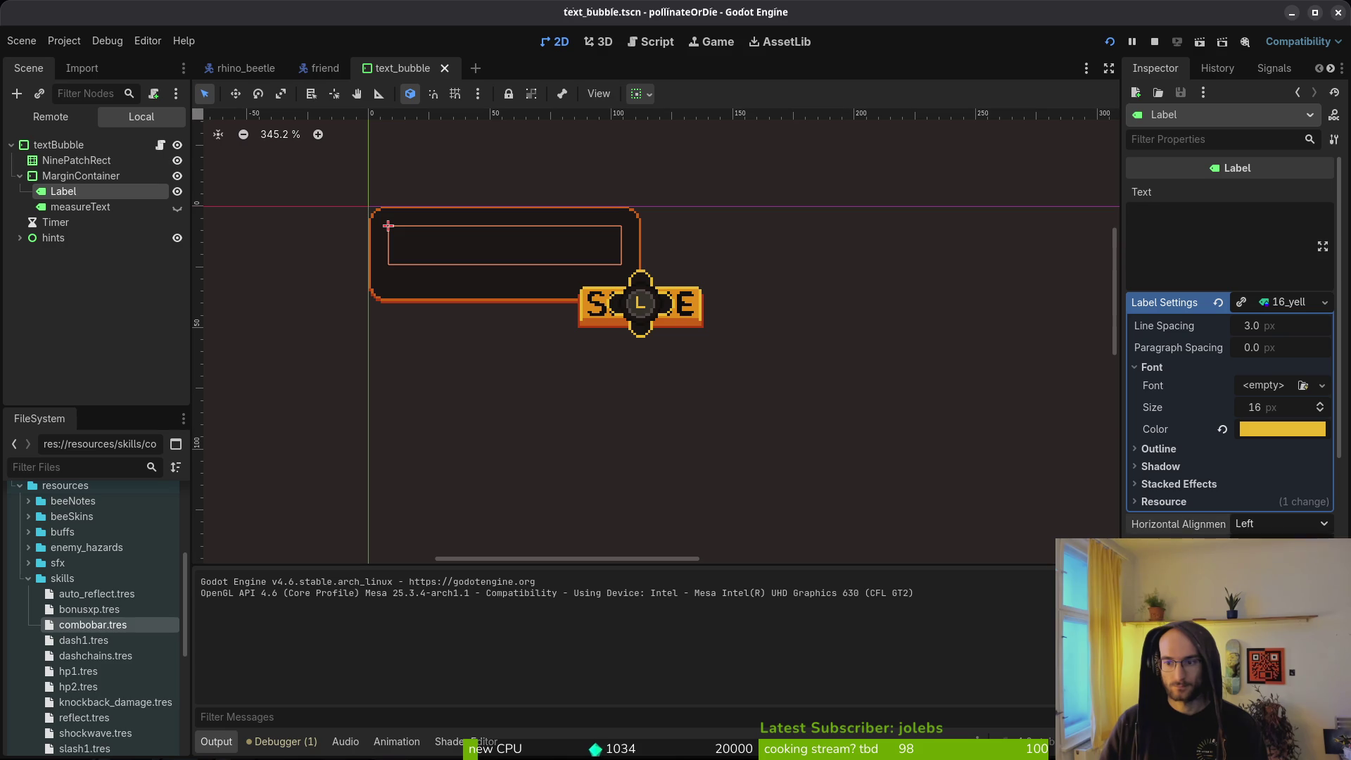
{"action": "left_click", "coordinate": [1259, 563]}
{"action": "key", "text": "F5"}
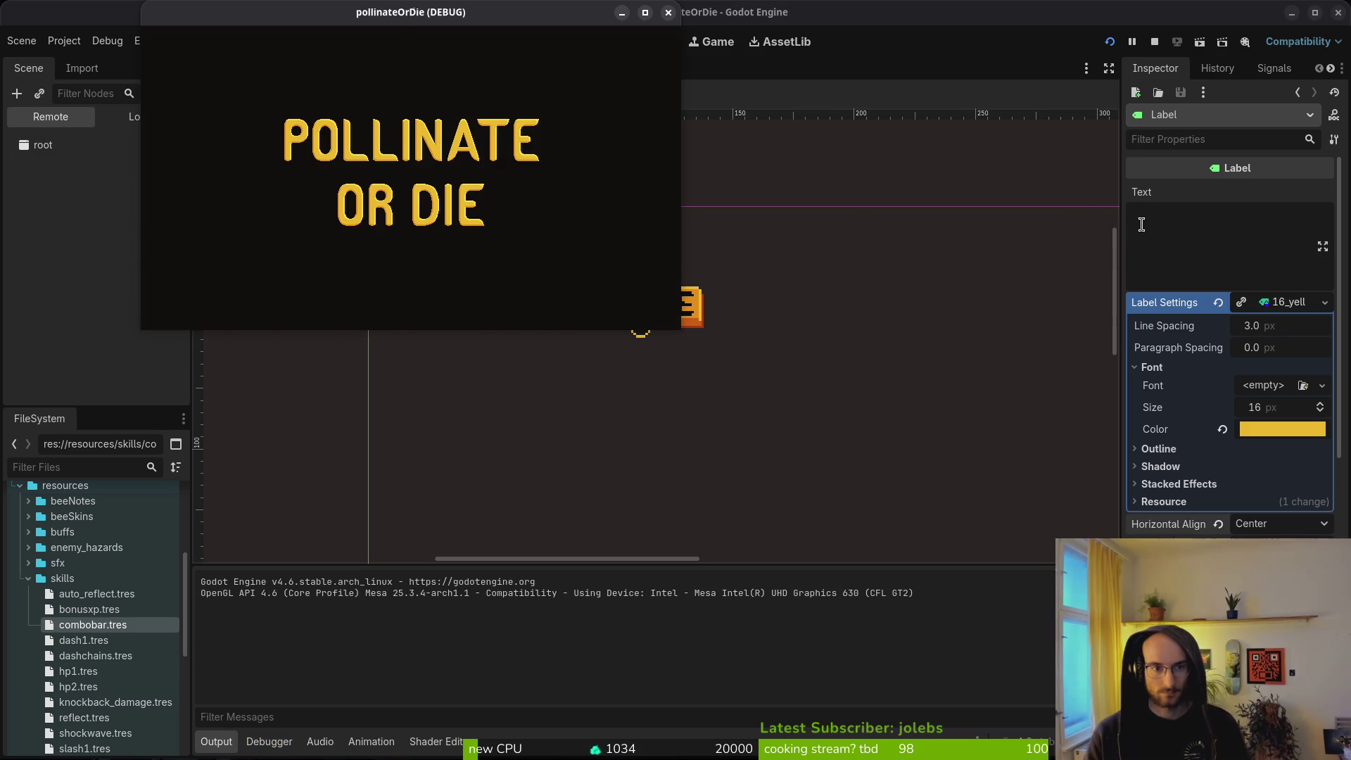
Step: Start a new game from the title menu
{"action": "key", "text": "Down"}
{"action": "key", "text": "Up"}
{"action": "key", "text": "Down"}
{"action": "key", "text": "Return"}
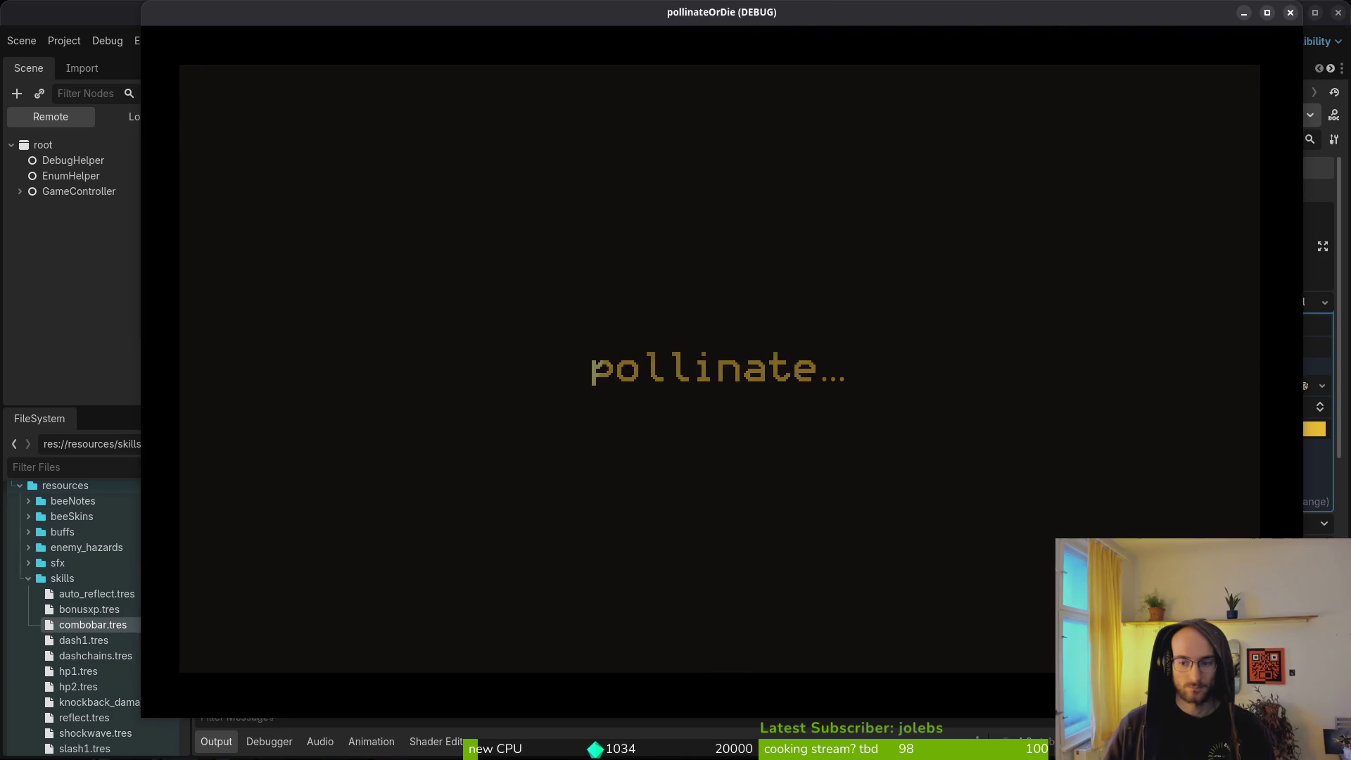
Step: Fly the bee through the opening rooms, advancing the centred dialogue bubbles
{"action": "key", "text": "Right"}
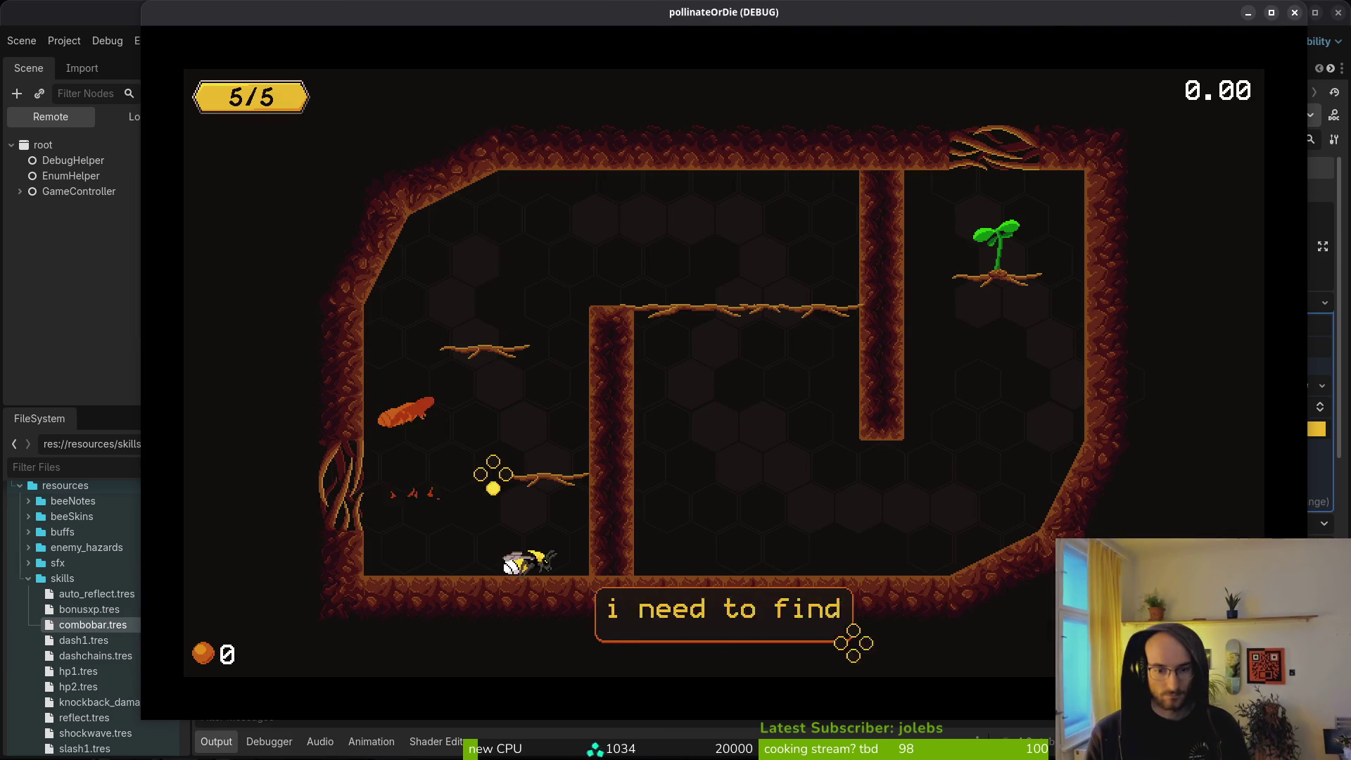
{"action": "key", "text": "Up"}
{"action": "key", "text": "Right"}
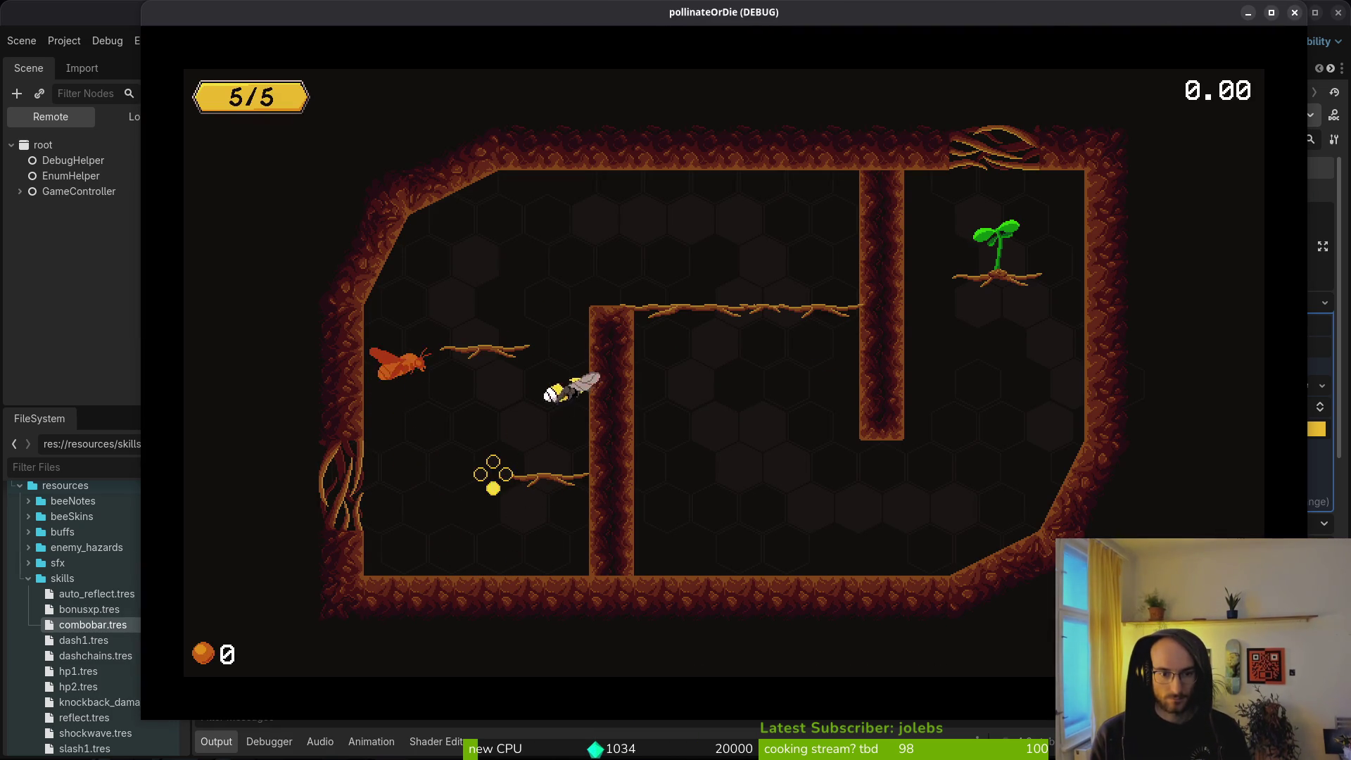
{"action": "key", "text": "Right"}
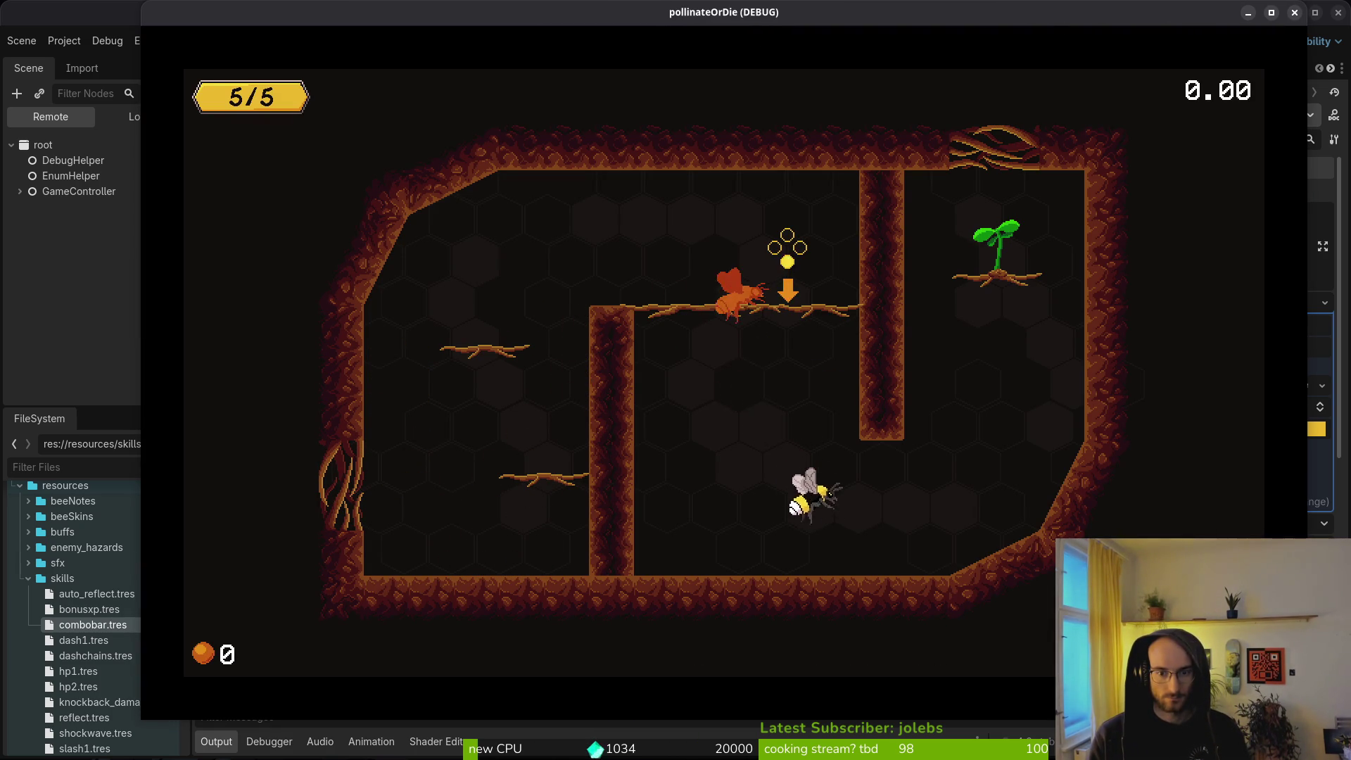
{"action": "key", "text": "Up"}
{"action": "key", "text": "Up"}
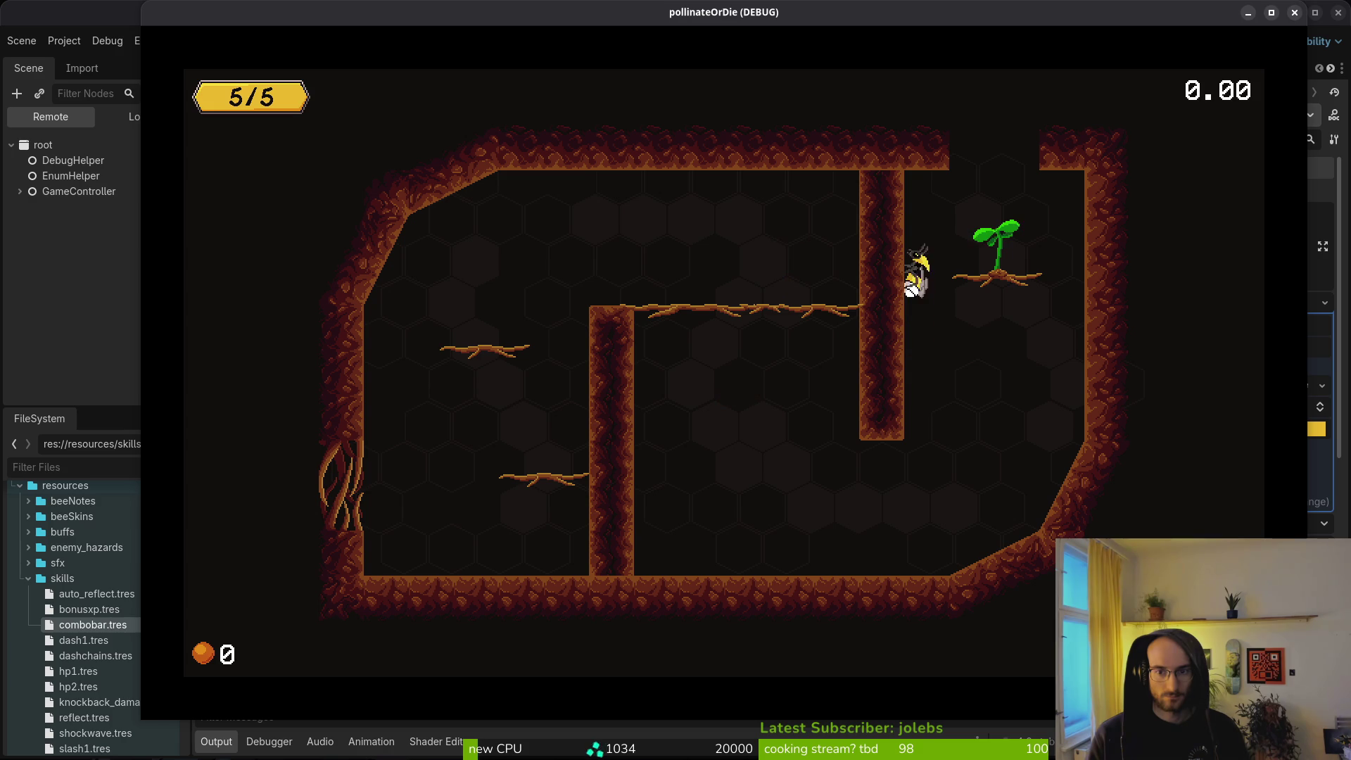
{"action": "key", "text": "Right"}
{"action": "key", "text": "Up"}
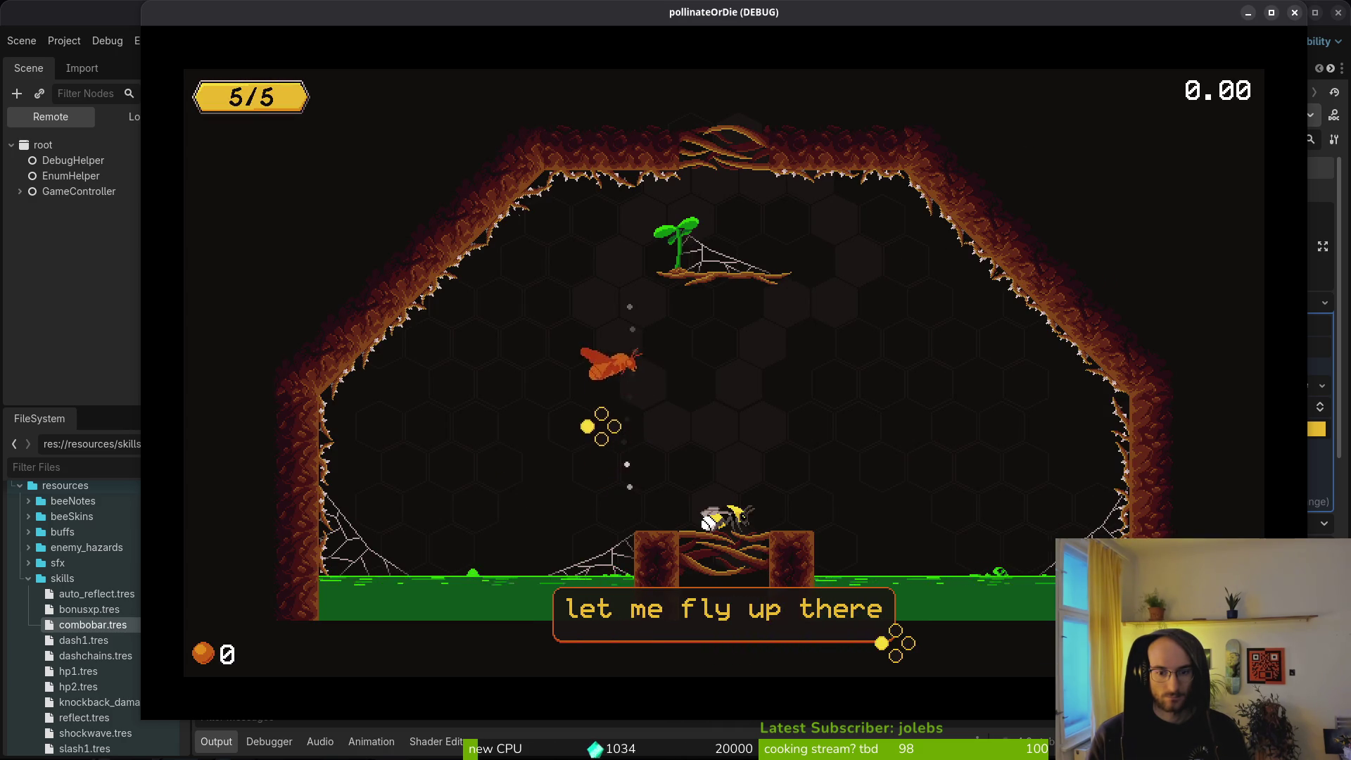
{"action": "key", "text": "Up"}
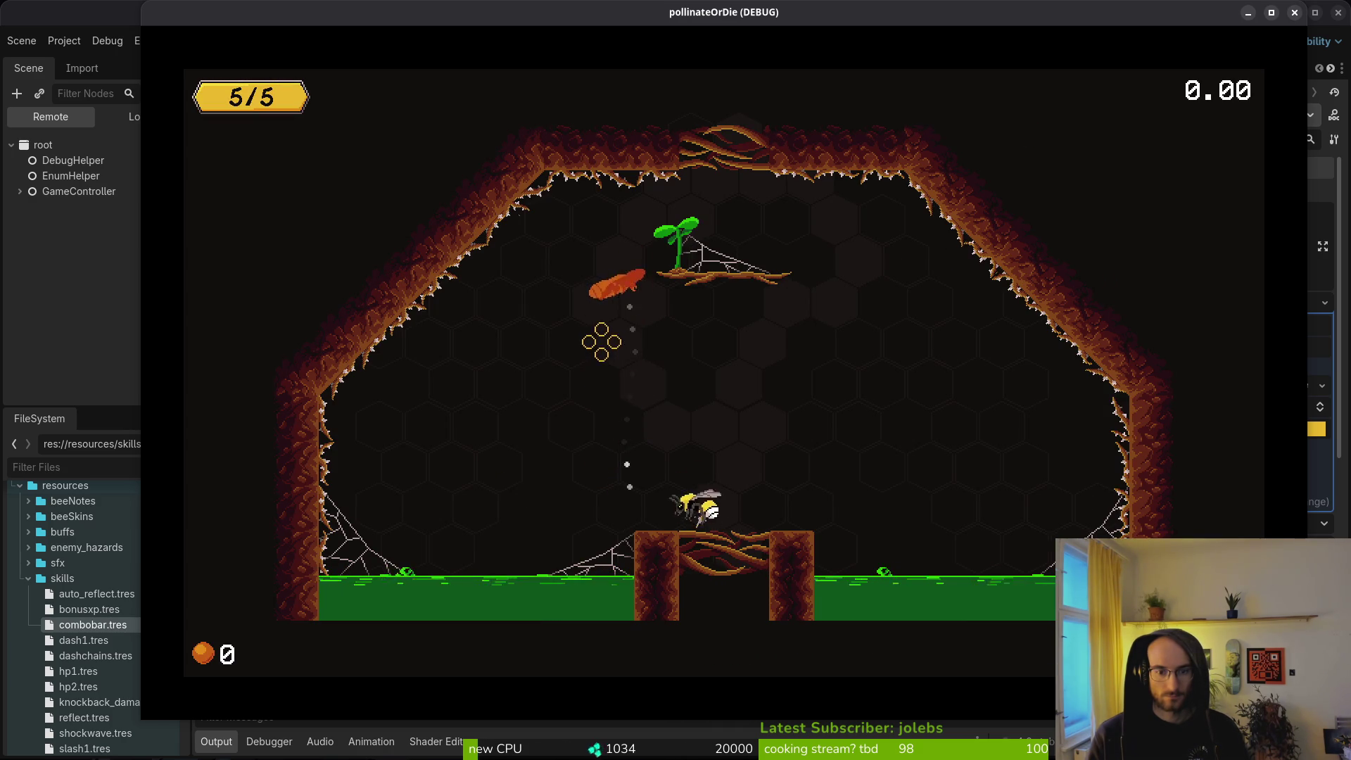
{"action": "key", "text": "Up"}
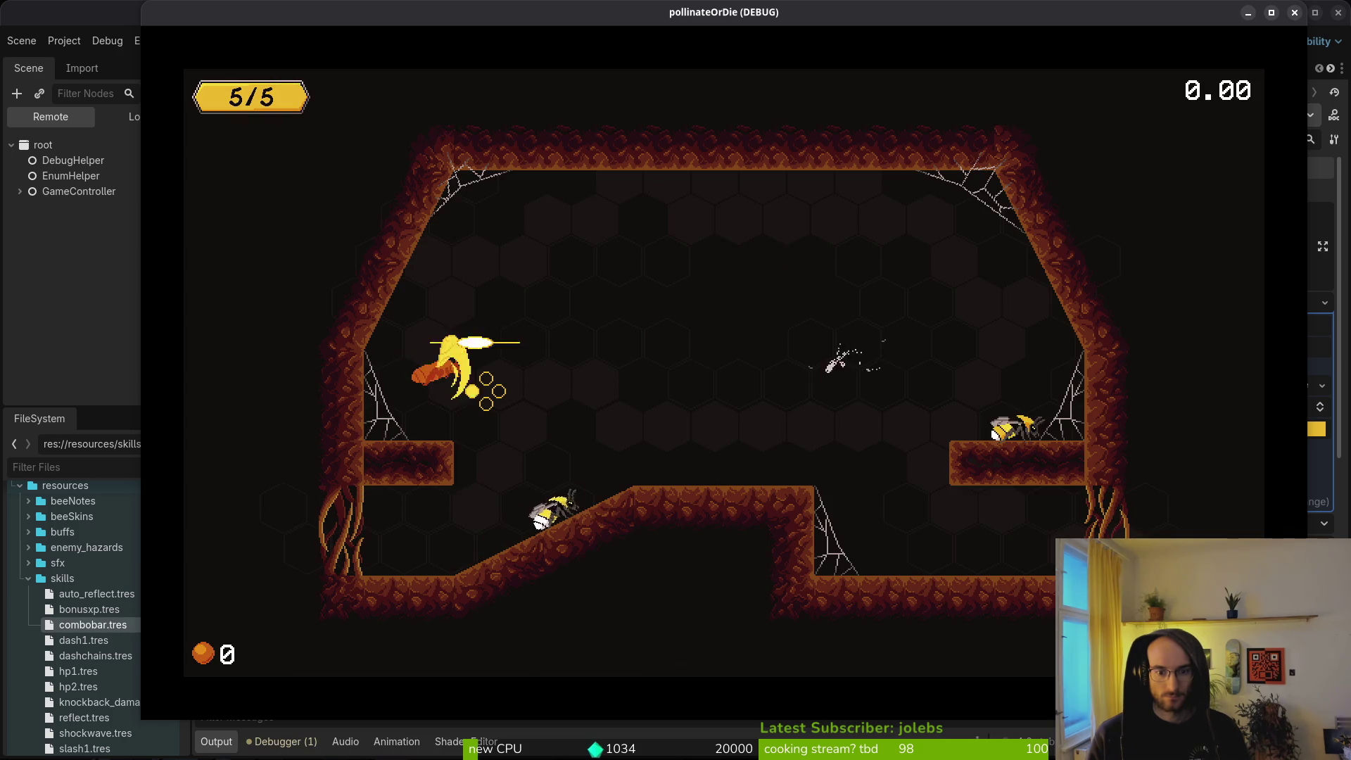
{"action": "key", "text": "Right"}
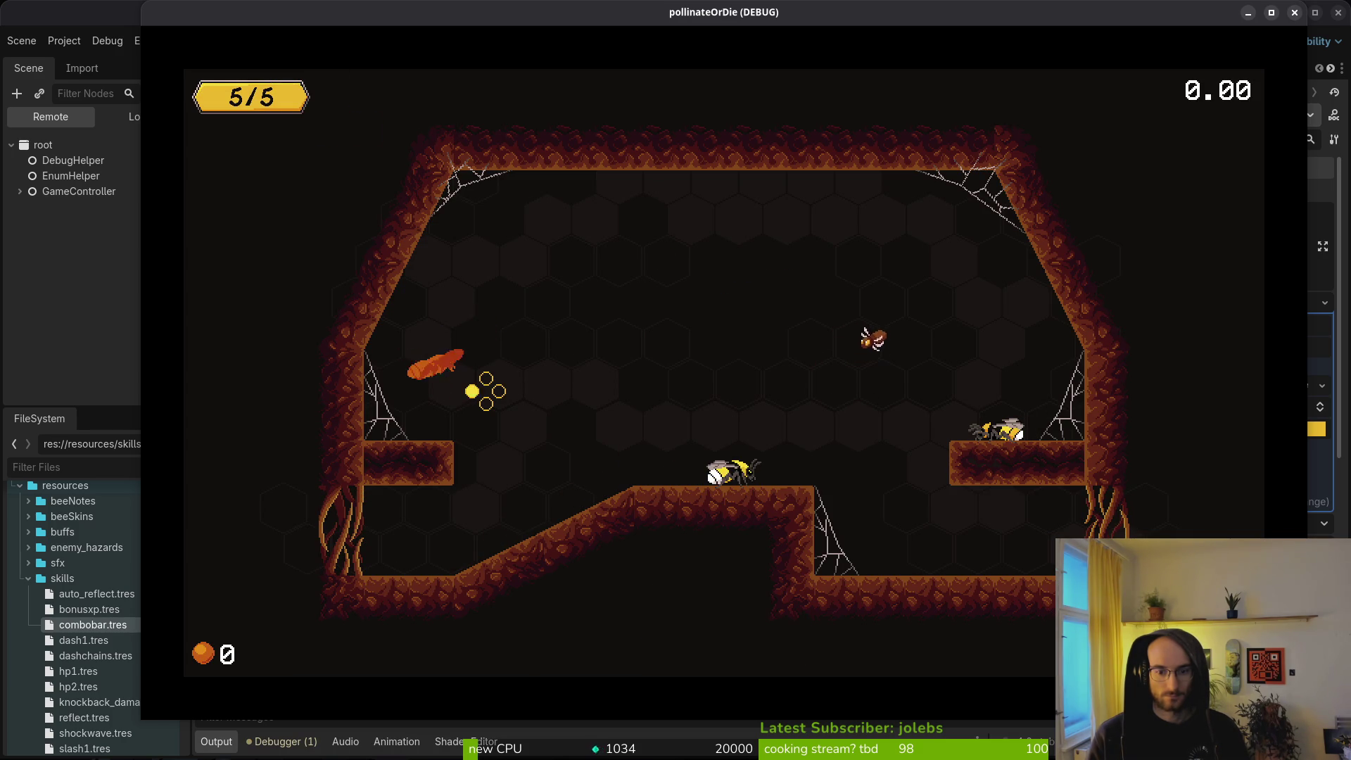
{"action": "key", "text": "Up"}
Step: Fight the enemies in the centre room and dash at the moth toward the trapped bee
{"action": "key", "text": "Right"}
{"action": "key", "text": "Left"}
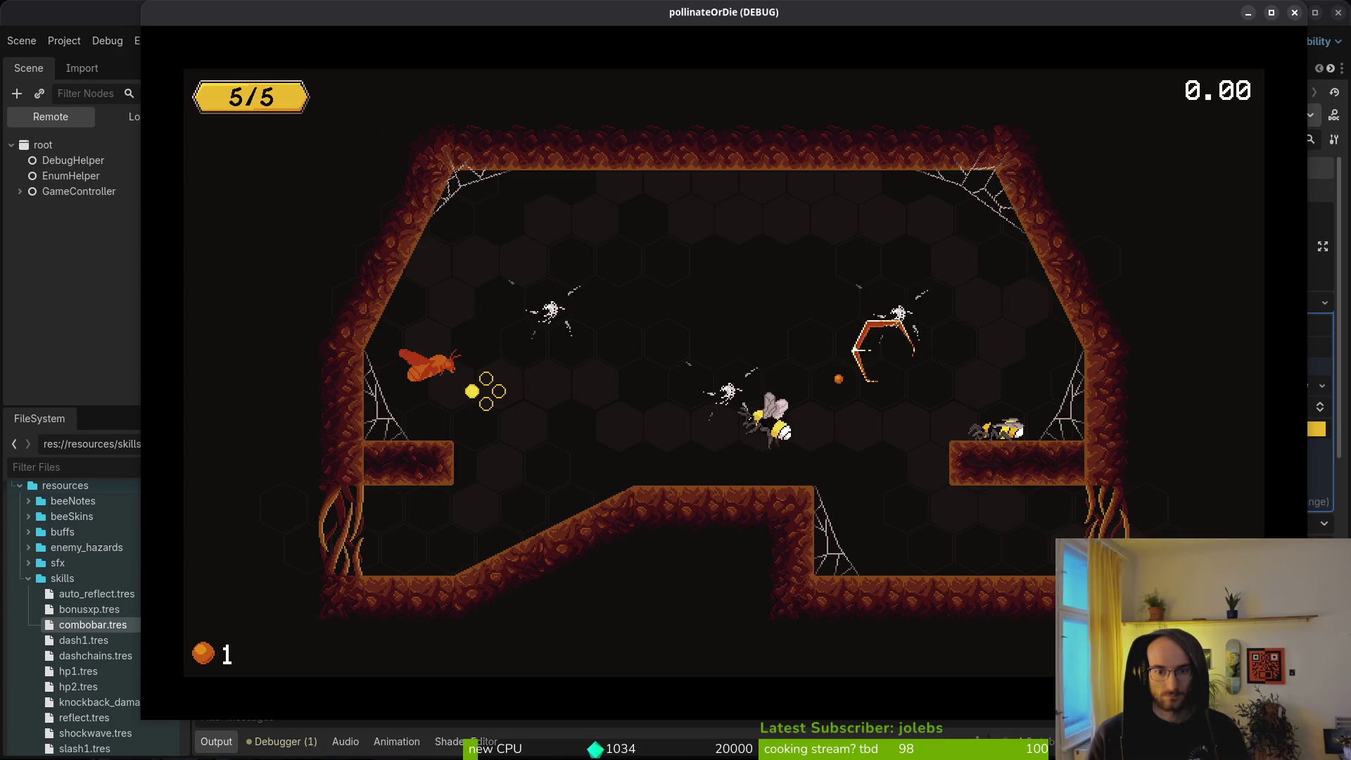
{"action": "key", "text": "Down"}
{"action": "key", "text": "Up"}
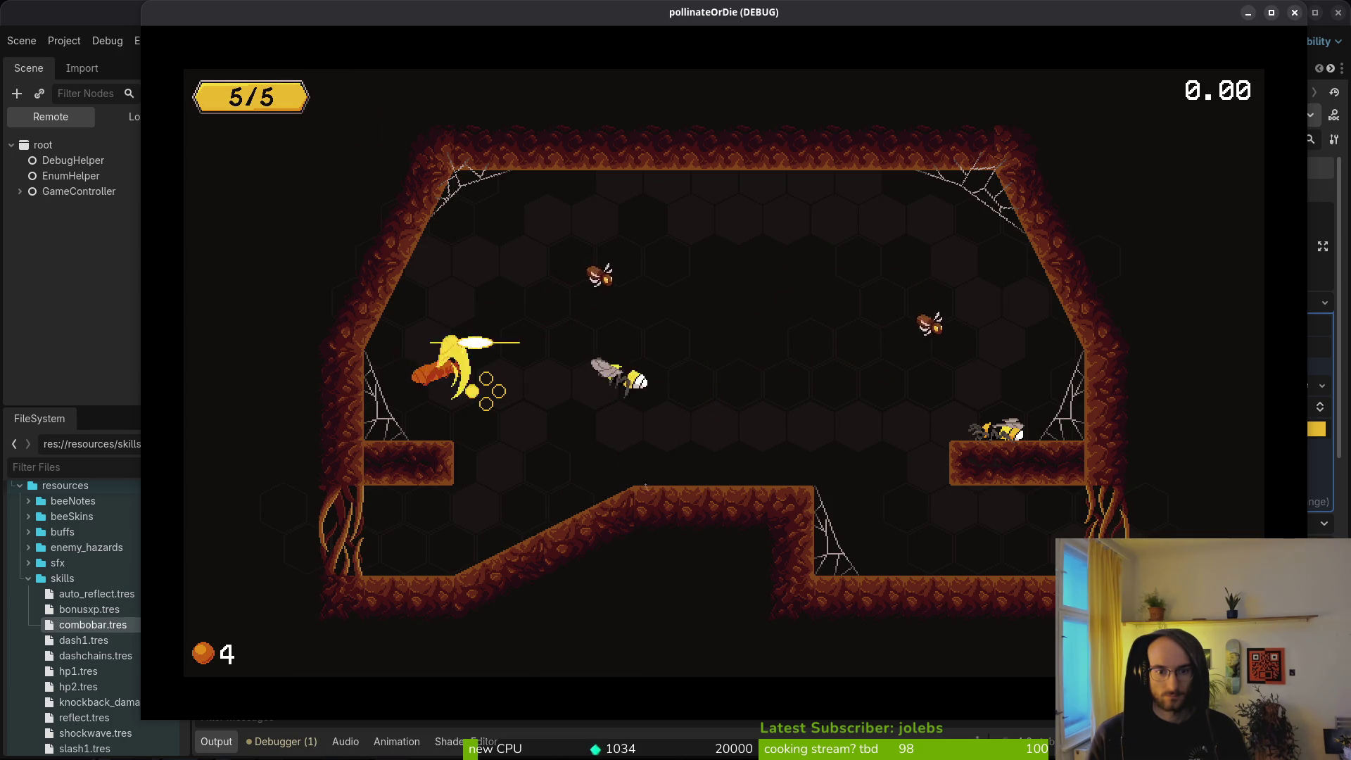
{"action": "key", "text": "Down"}
{"action": "key", "text": "Up"}
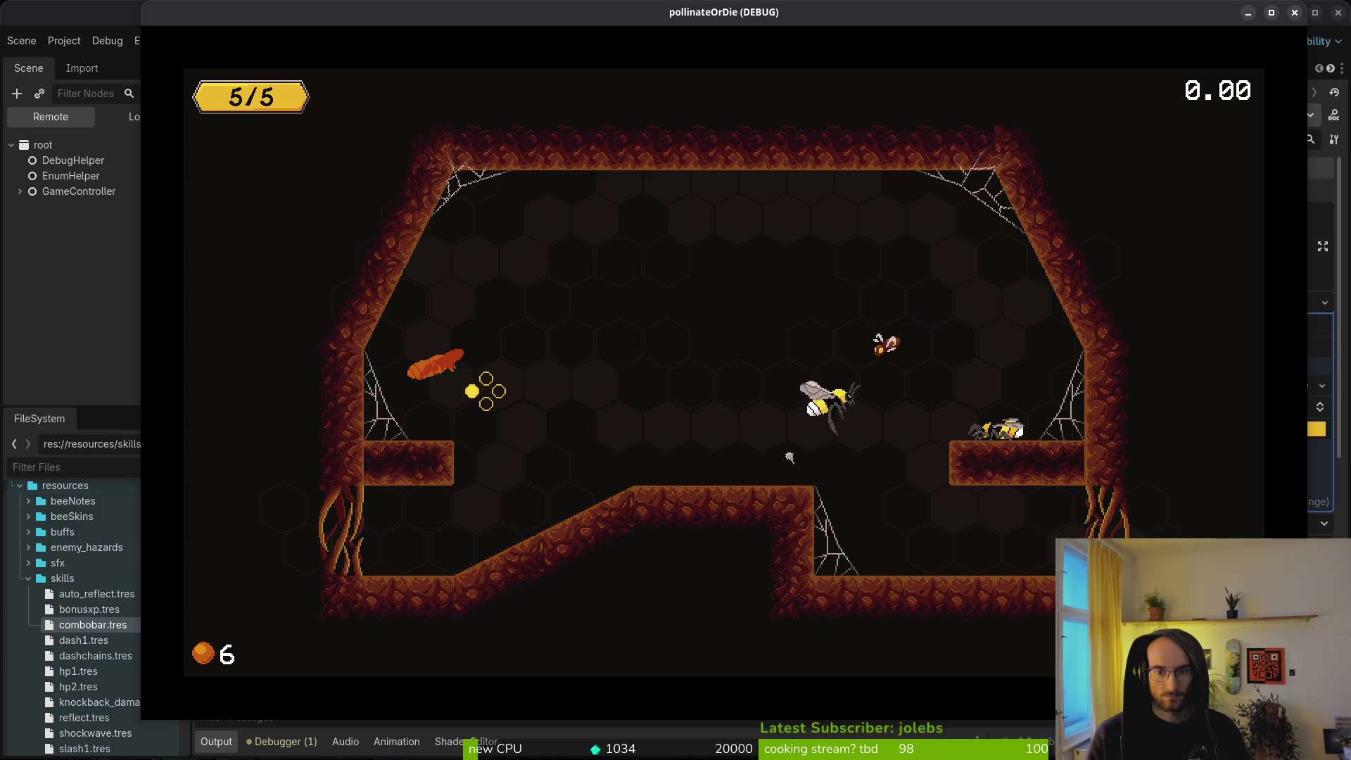
{"action": "key", "text": "Down"}
{"action": "key", "text": "Left"}
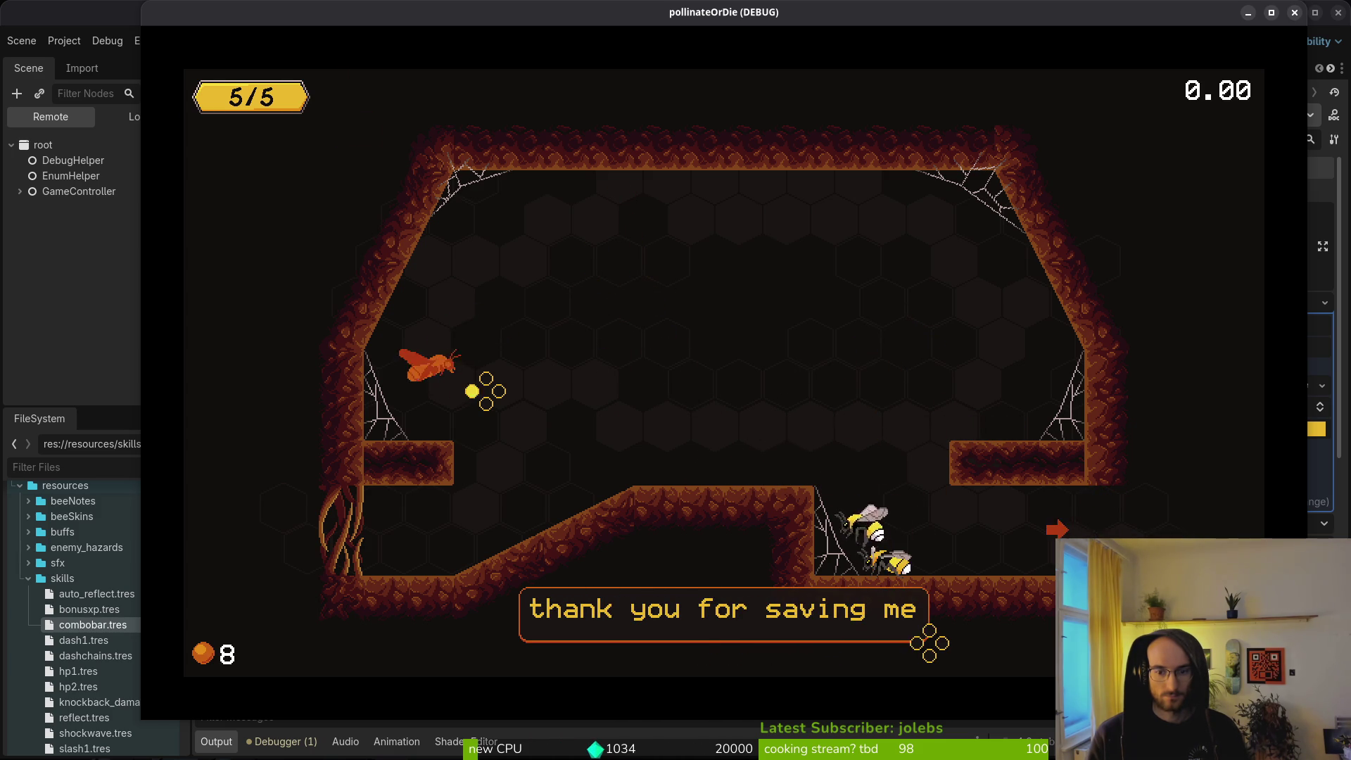
{"action": "key", "text": "Left"}
{"action": "key", "text": "Right"}
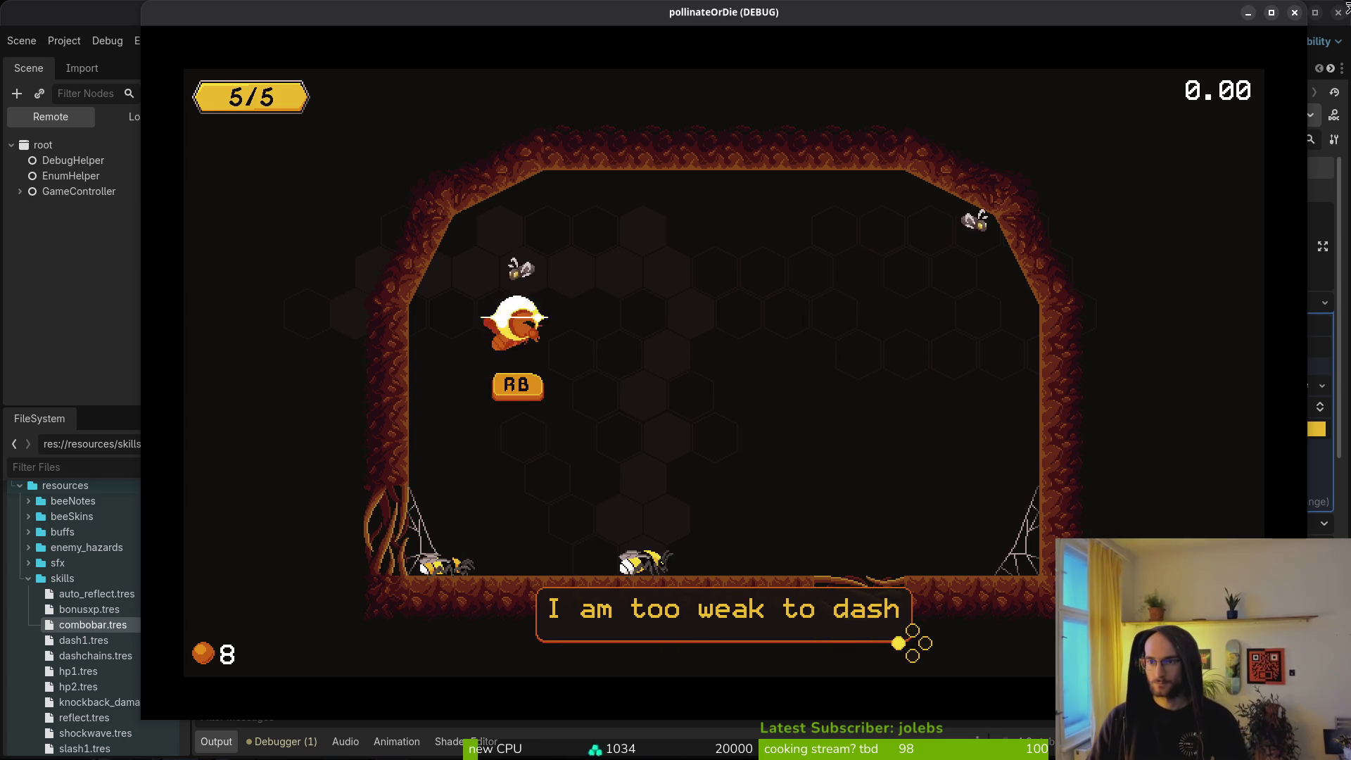
Step: Stop the running game and return to the code editor
{"action": "left_click", "coordinate": [1294, 13]}
{"action": "key", "text": "alt+Tab"}
{"action": "key", "text": "space"}
Step: Open text_bubble.gd and scroll through its display_text and position code
{"action": "key", "text": "f"}
{"action": "key", "text": "f"}
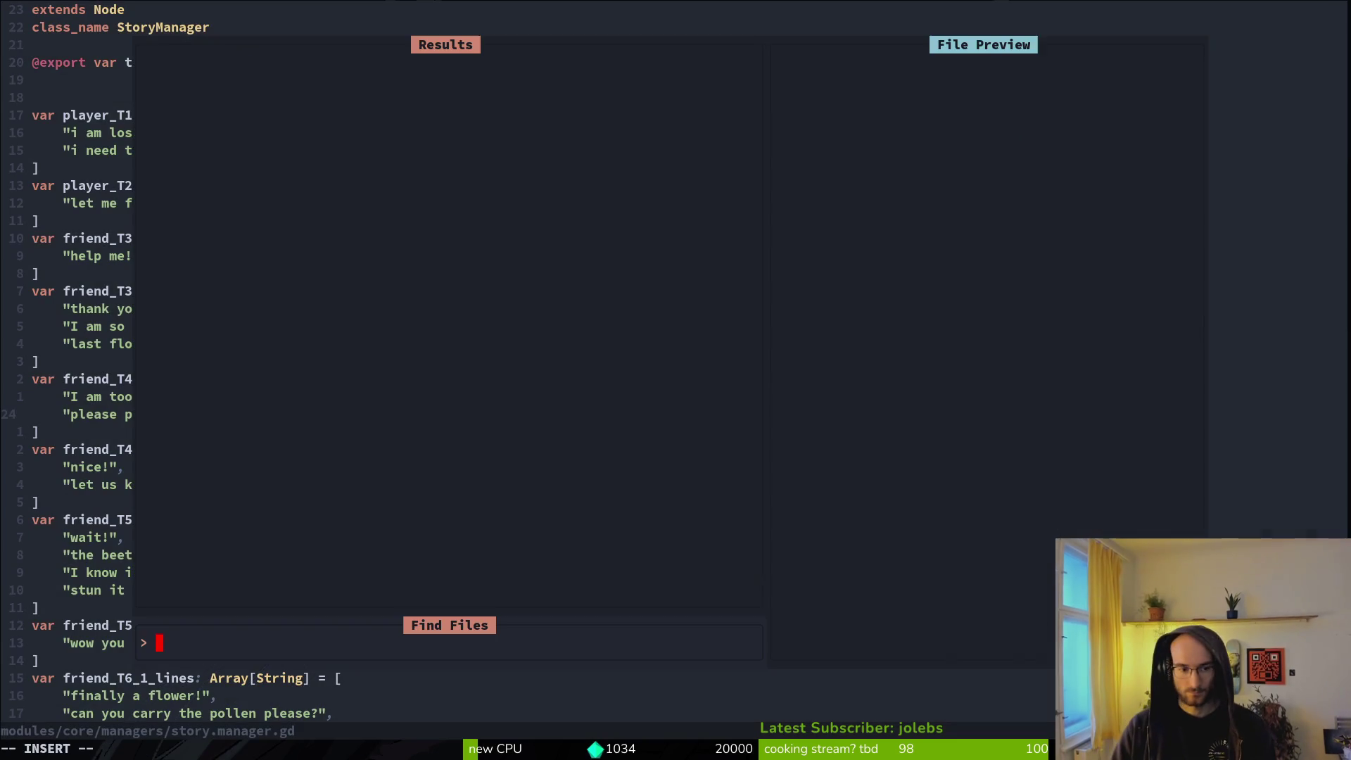
{"action": "type", "text": "tb"}
{"action": "key", "text": "Return"}
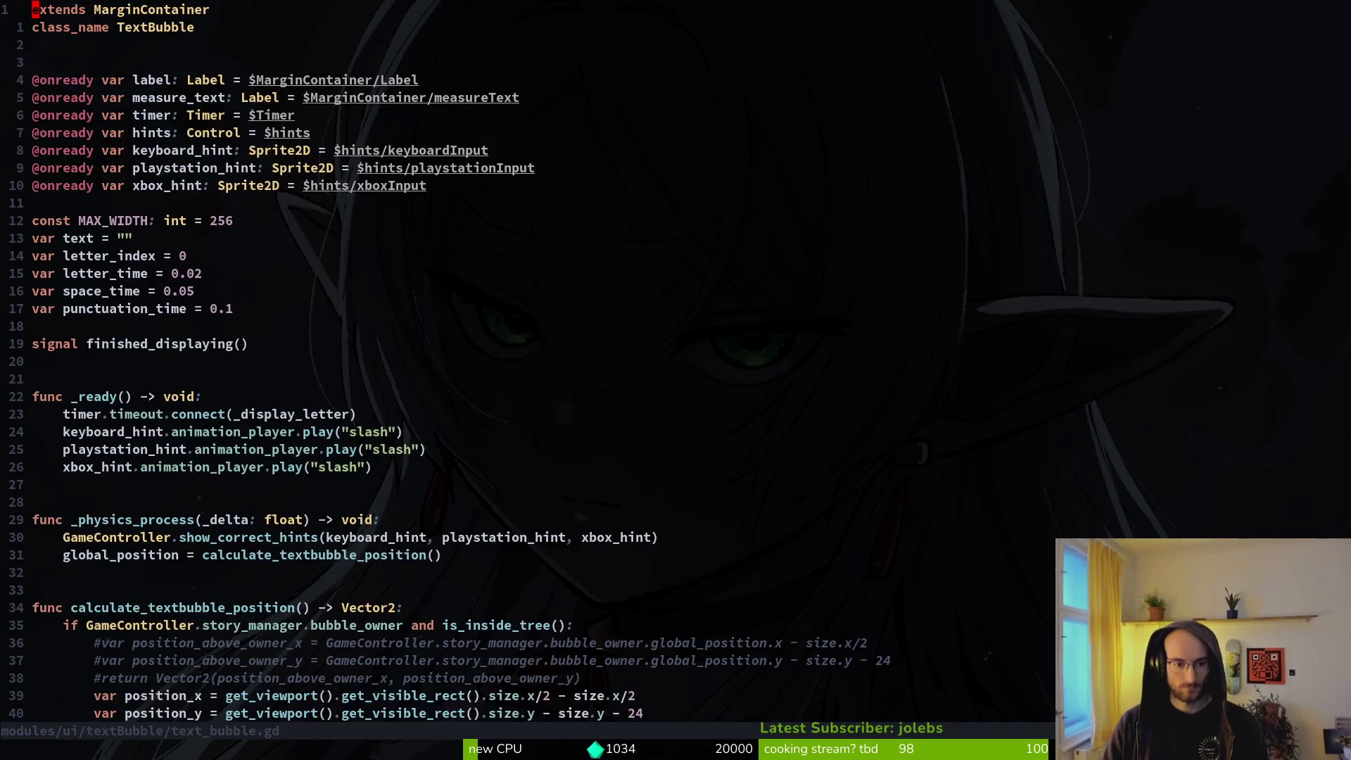
{"action": "key", "text": "2"}
{"action": "key", "text": "9"}
{"action": "key", "text": "G"}
{"action": "key", "text": "2"}
{"action": "key", "text": "0"}
{"action": "key", "text": "j"}
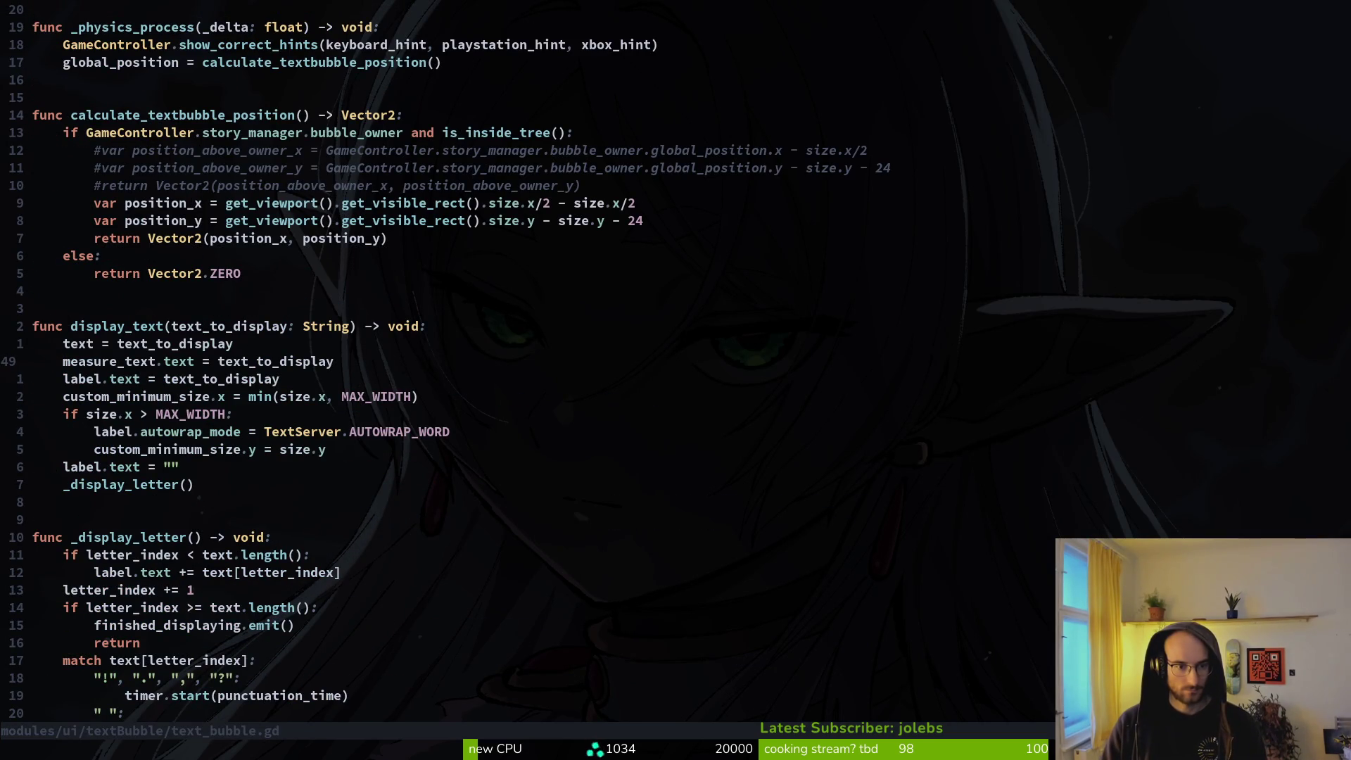
{"action": "key", "text": "ctrl+d"}
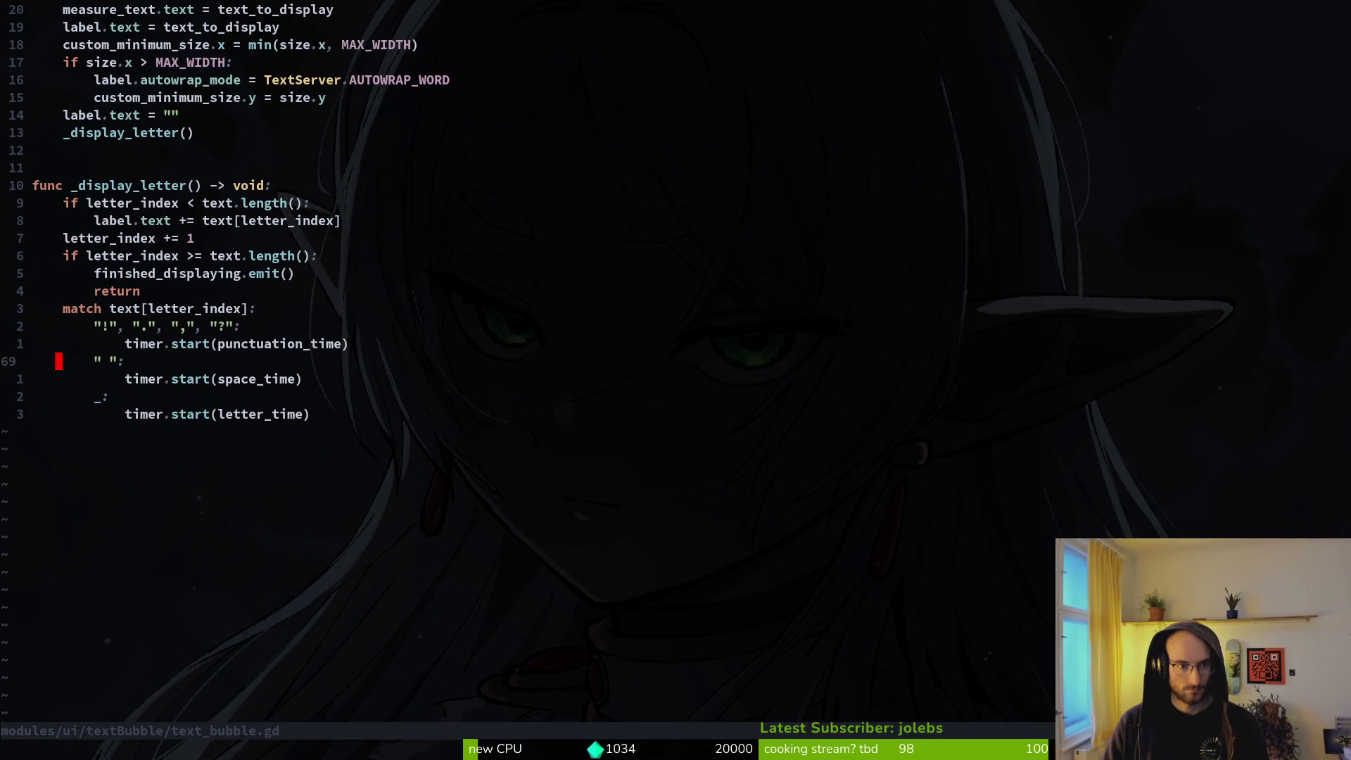
{"action": "key", "text": "ctrl+u"}
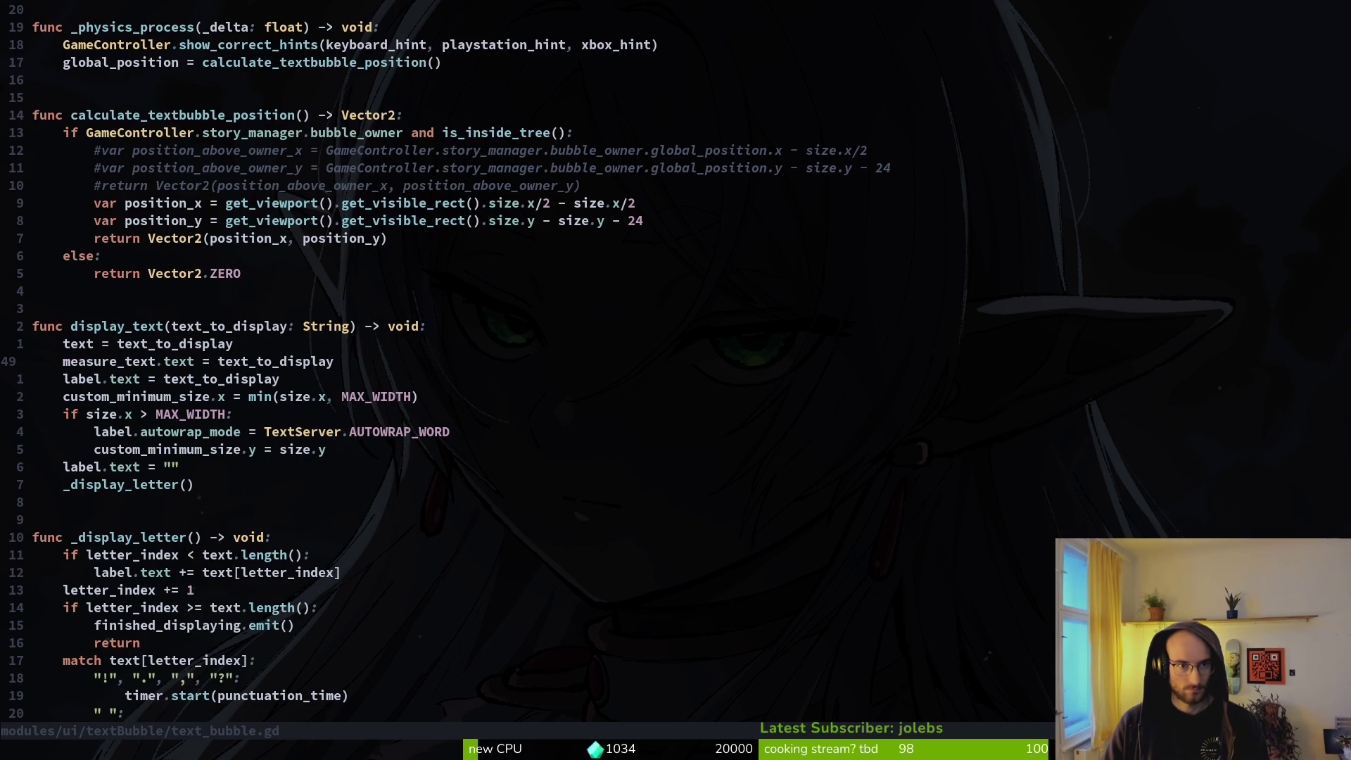
{"action": "key", "text": "ctrl+u"}
Step: Open story.manager.gd through the project file finder and jump to _show_text_bubble
{"action": "key", "text": "space"}
{"action": "key", "text": "p"}
{"action": "key", "text": "f"}
{"action": "key", "text": "Escape"}
{"action": "key", "text": "space"}
{"action": "key", "text": "p"}
{"action": "key", "text": "f"}
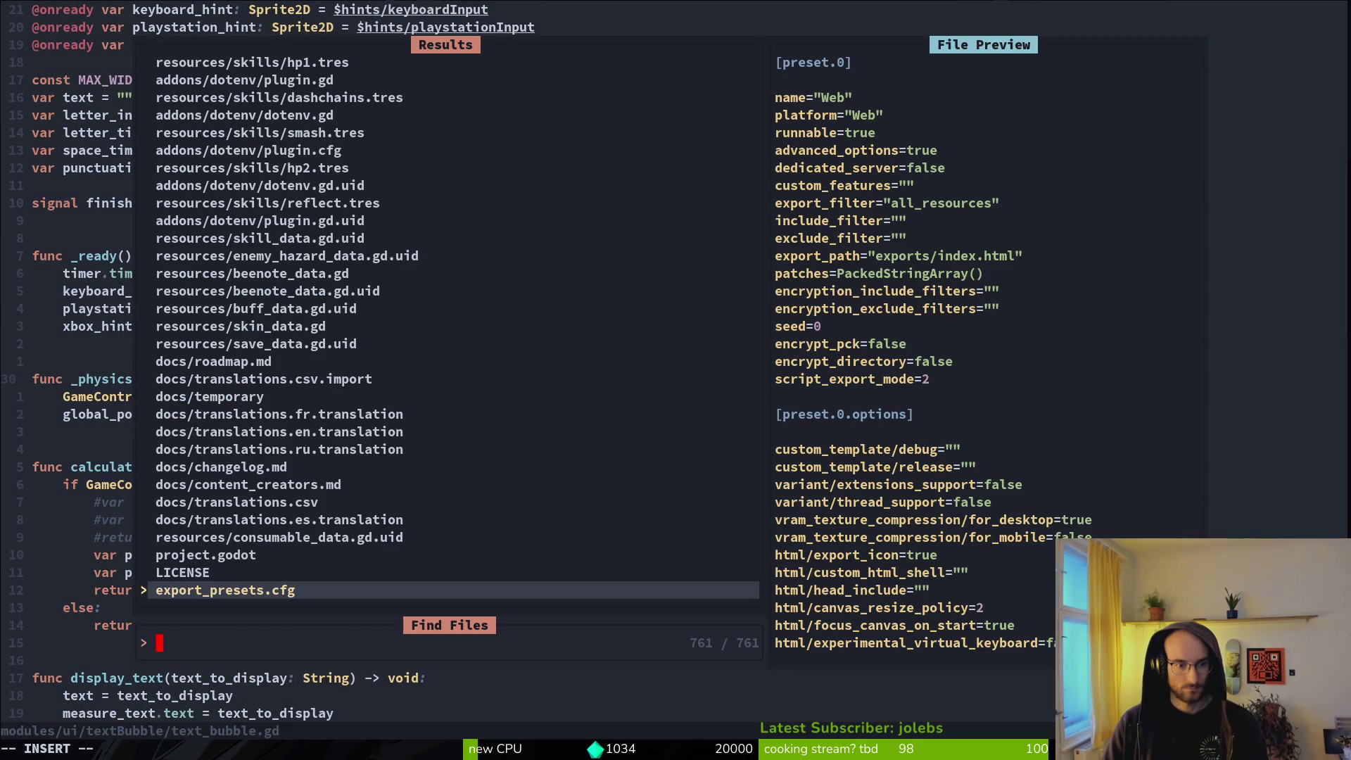
{"action": "type", "text": "story"}
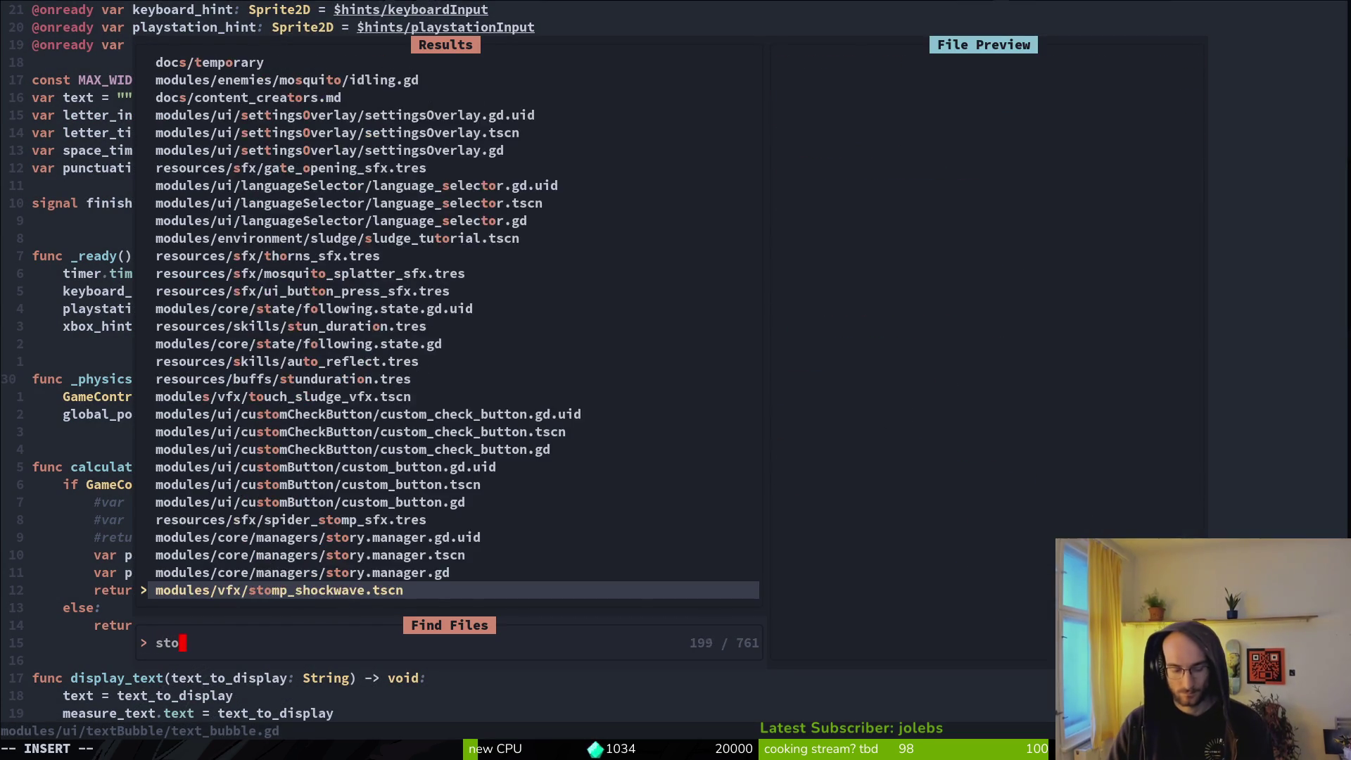
{"action": "key", "text": "Return"}
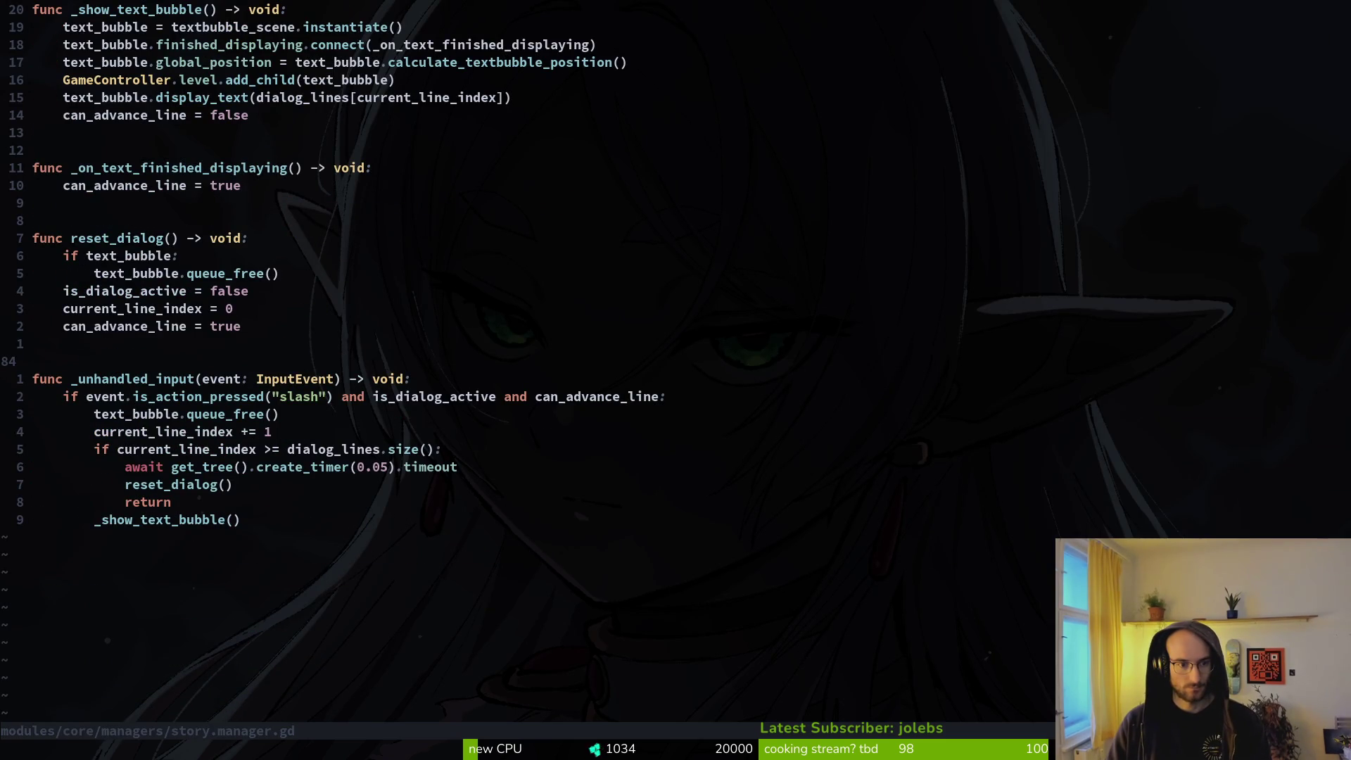
{"action": "left_click", "coordinate": [113, 9]}
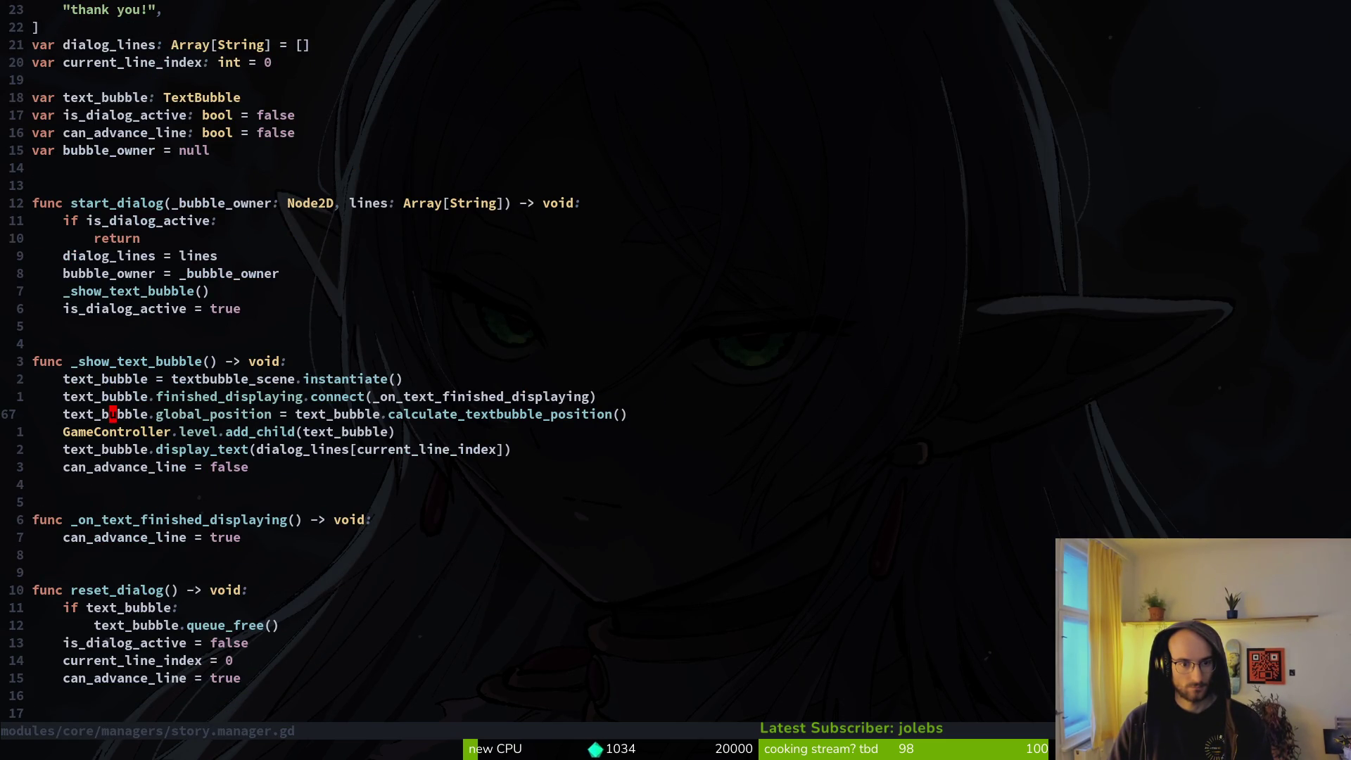
Step: Move the global_position line above the connect line in _show_text_bubble
{"action": "key", "text": "shift+v"}
{"action": "key", "text": "shift+k"}
{"action": "key", "text": "Escape"}
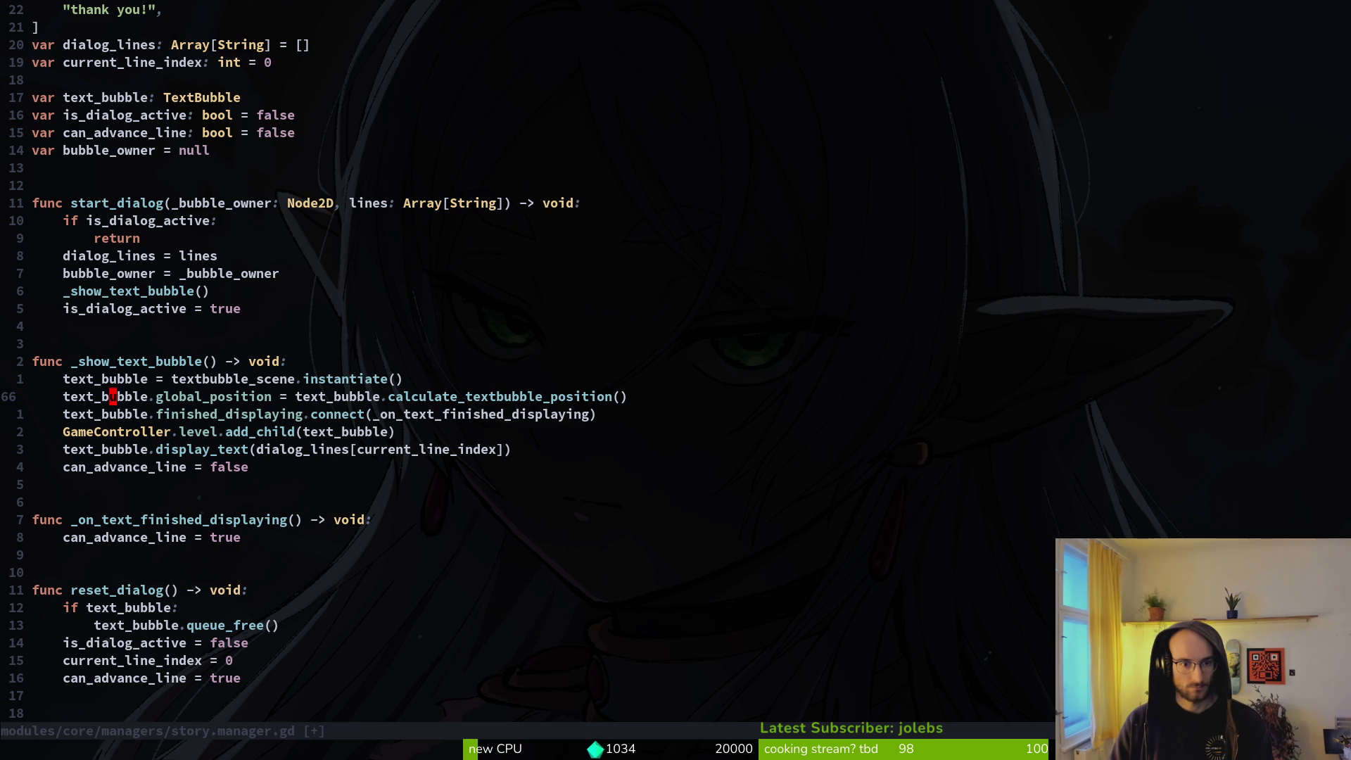
Step: Cut the calculate_textbubble_position function and its trailing blank line from text_bubble.gd
{"action": "key", "text": "ctrl+o"}
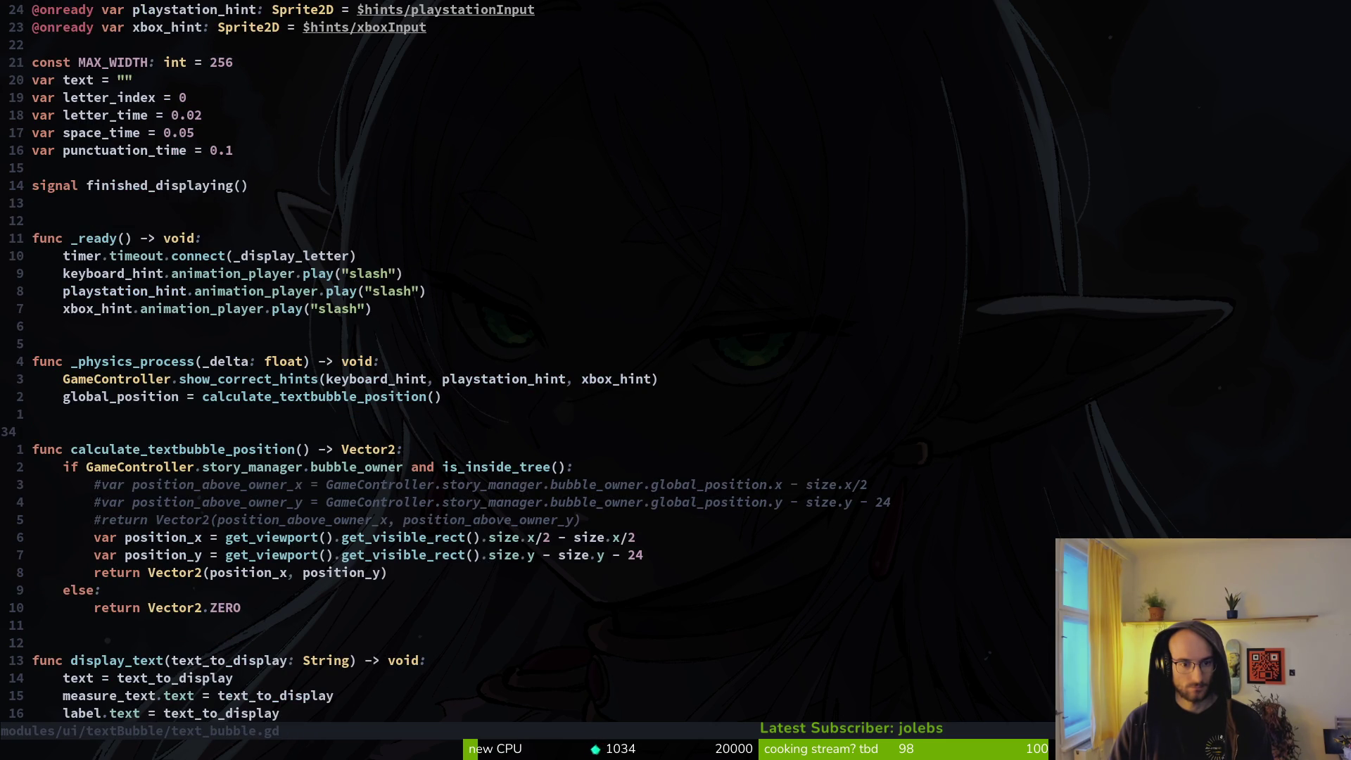
{"action": "key", "text": "shift+v"}
{"action": "key", "text": "j"}
{"action": "key", "text": "j"}
{"action": "key", "text": "j"}
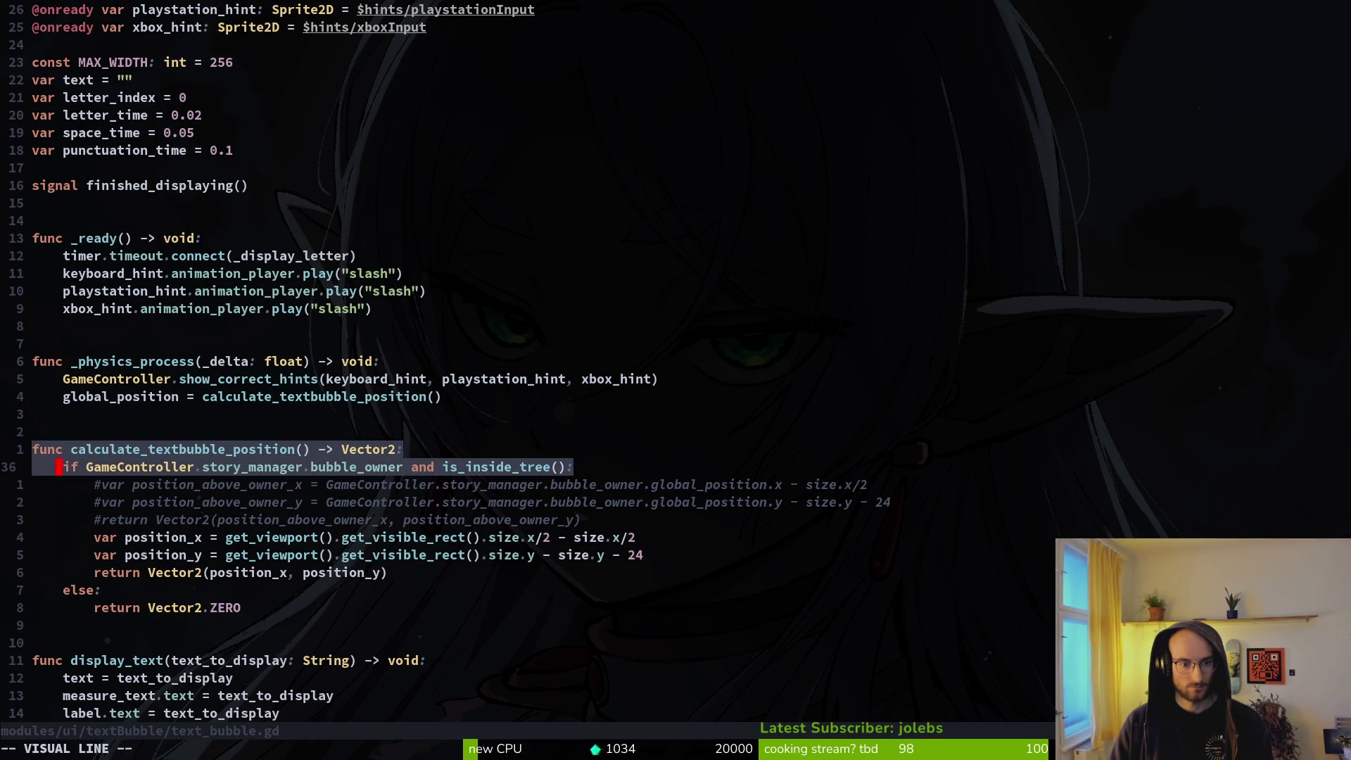
{"action": "key", "text": "j"}
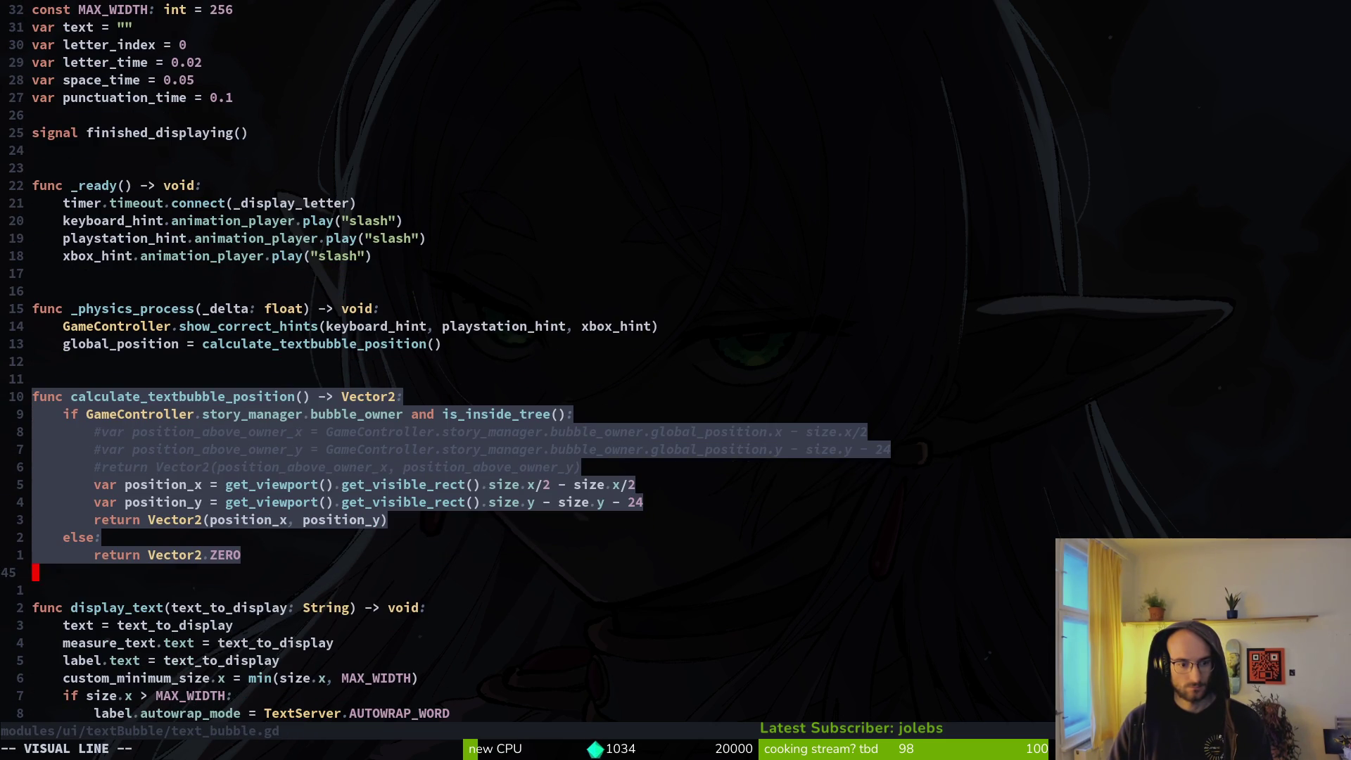
{"action": "key", "text": "d"}
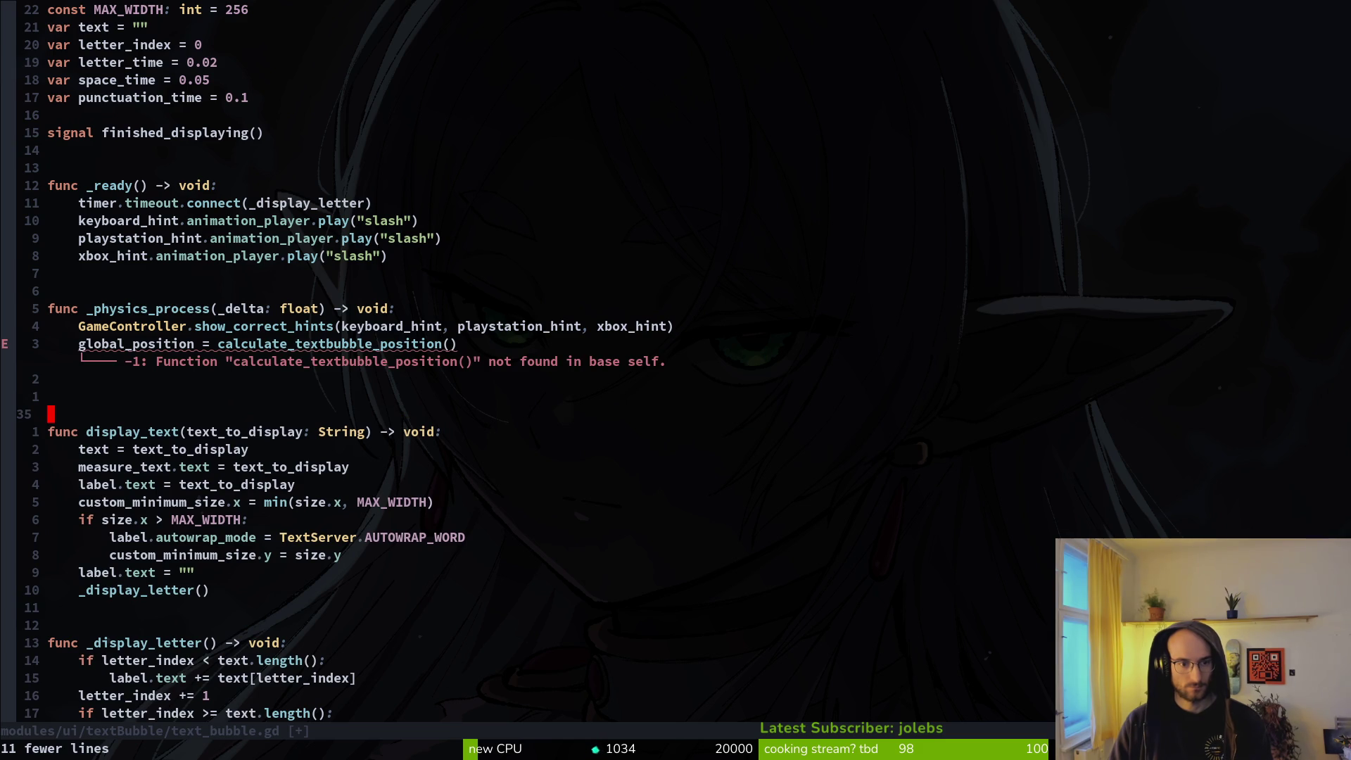
Step: Paste the function below _show_text_bubble in story.manager.gd and save
{"action": "key", "text": "ctrl+o"}
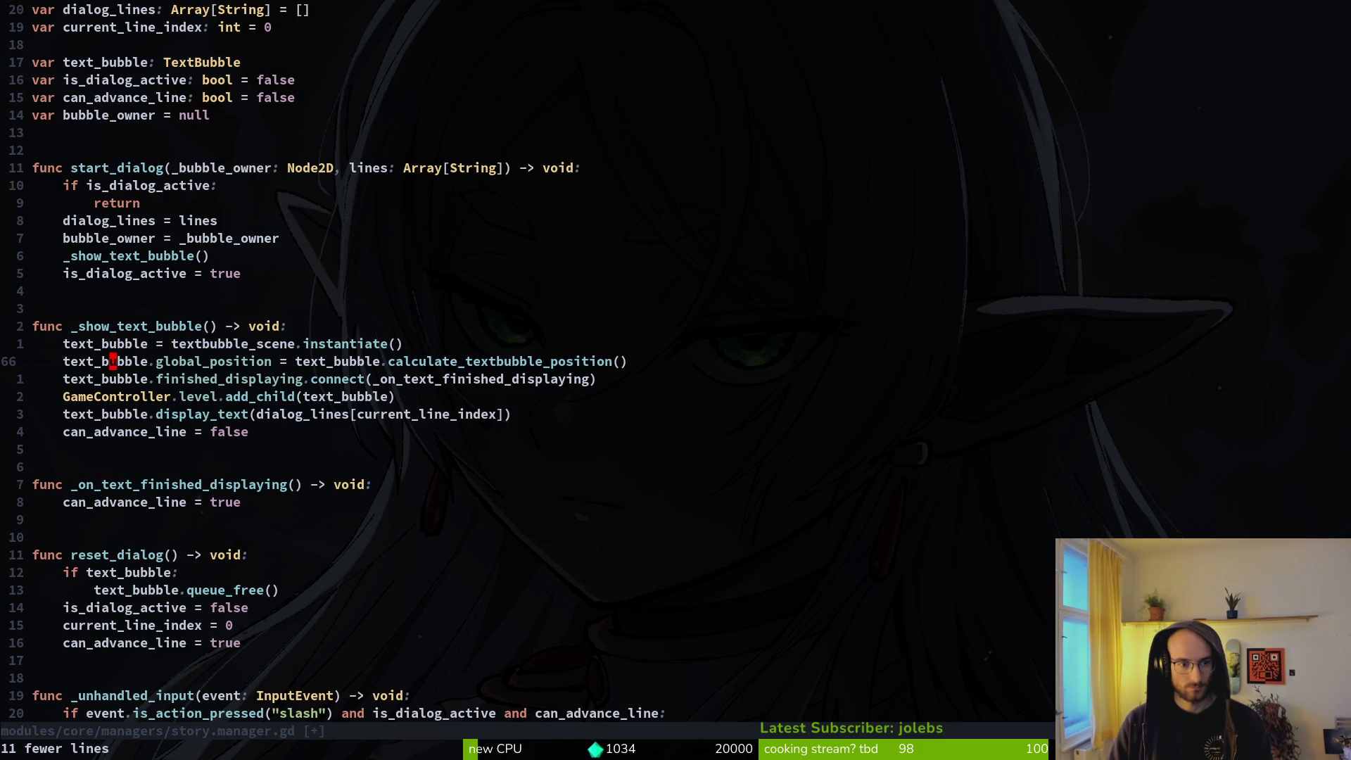
{"action": "key", "text": "j"}
{"action": "key", "text": "j"}
{"action": "key", "text": "j"}
{"action": "type", "text": "p:w"}
{"action": "key", "text": "Return"}
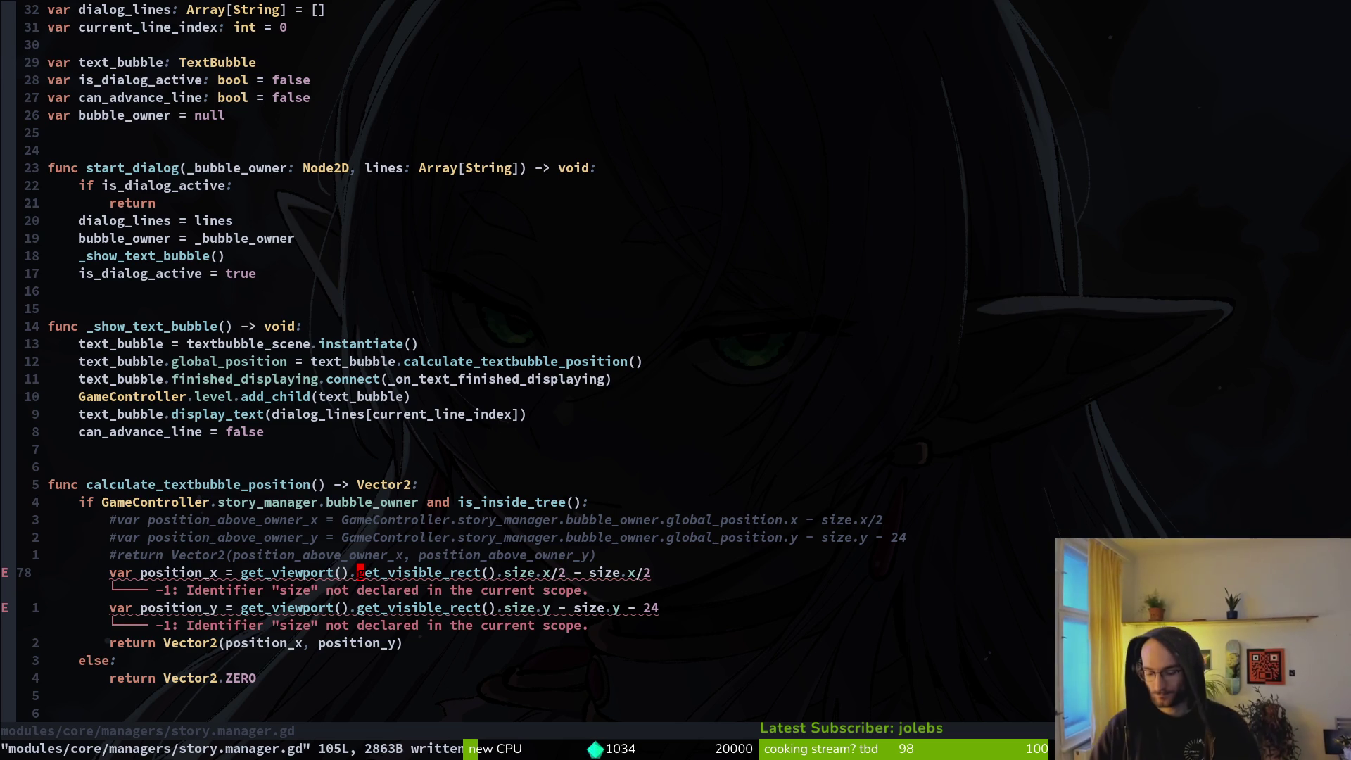
Step: Undo the paste in story.manager.gd and the cut in text_bubble.gd, saving both files
{"action": "key", "text": "u"}
{"action": "key", "text": "u"}
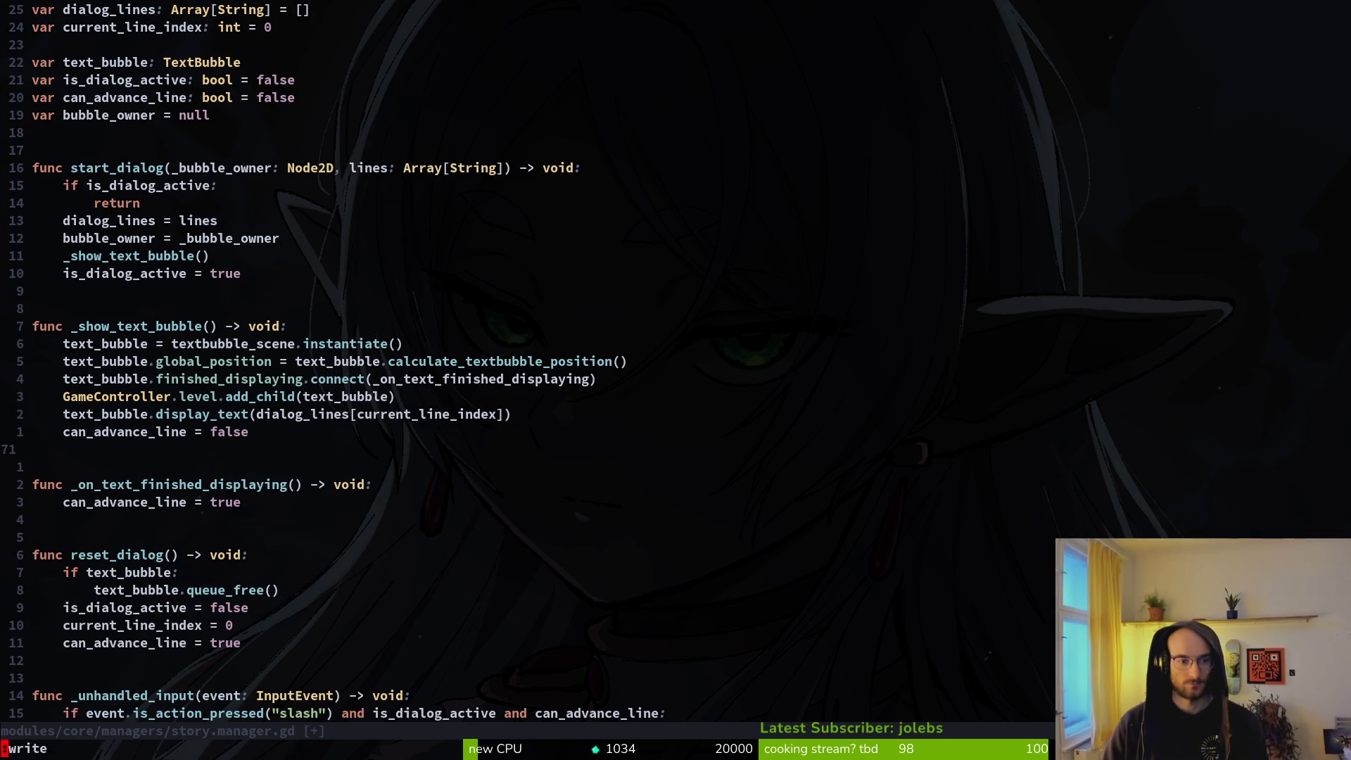
{"action": "key", "text": "ctrl+s"}
{"action": "key", "text": "ctrl+o"}
{"action": "key", "text": "u"}
{"action": "key", "text": "ctrl+s"}
{"action": "key", "text": "alt+Tab"}
{"action": "key", "text": "alt+Tab"}
{"action": "key", "text": "ctrl+o"}
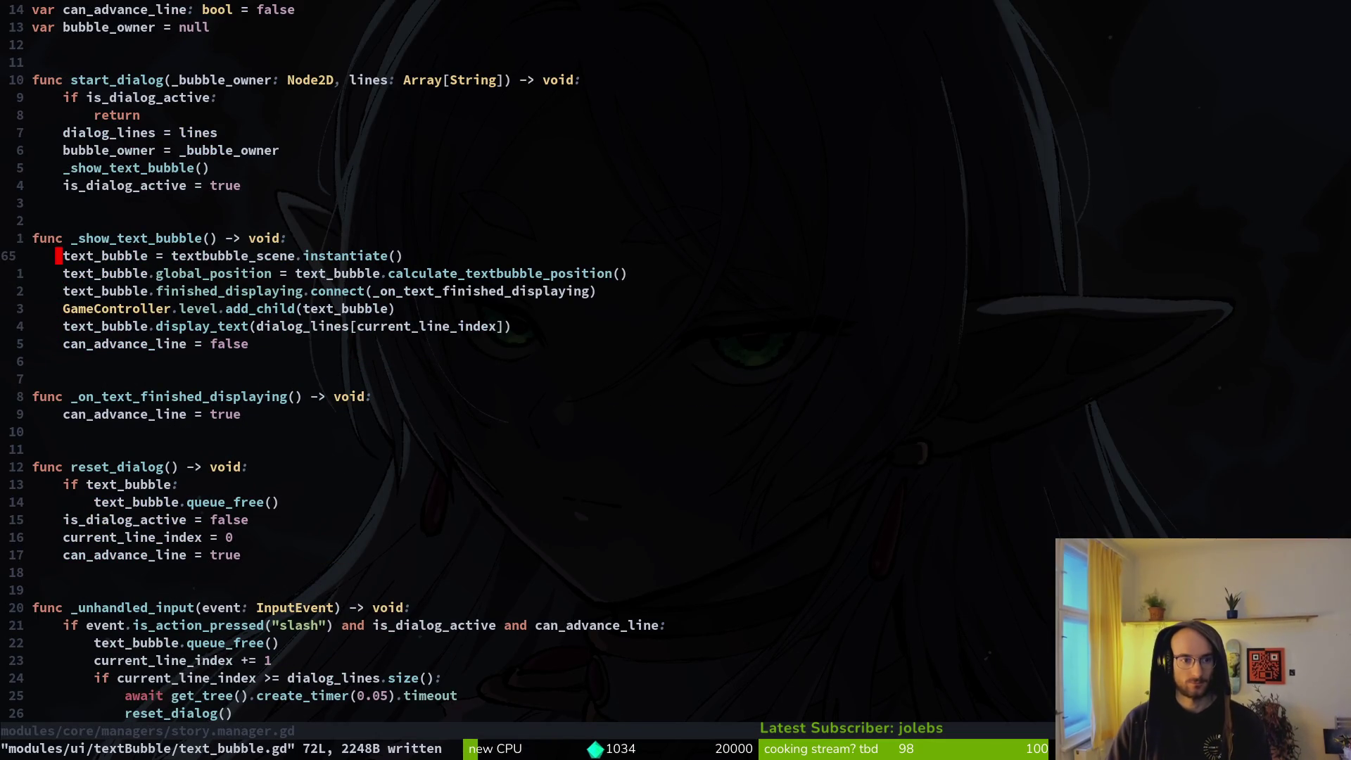
Step: Add a text_bubble.global_position assignment line in _show_text_bubble
{"action": "type", "text": "Otext_bubble"}
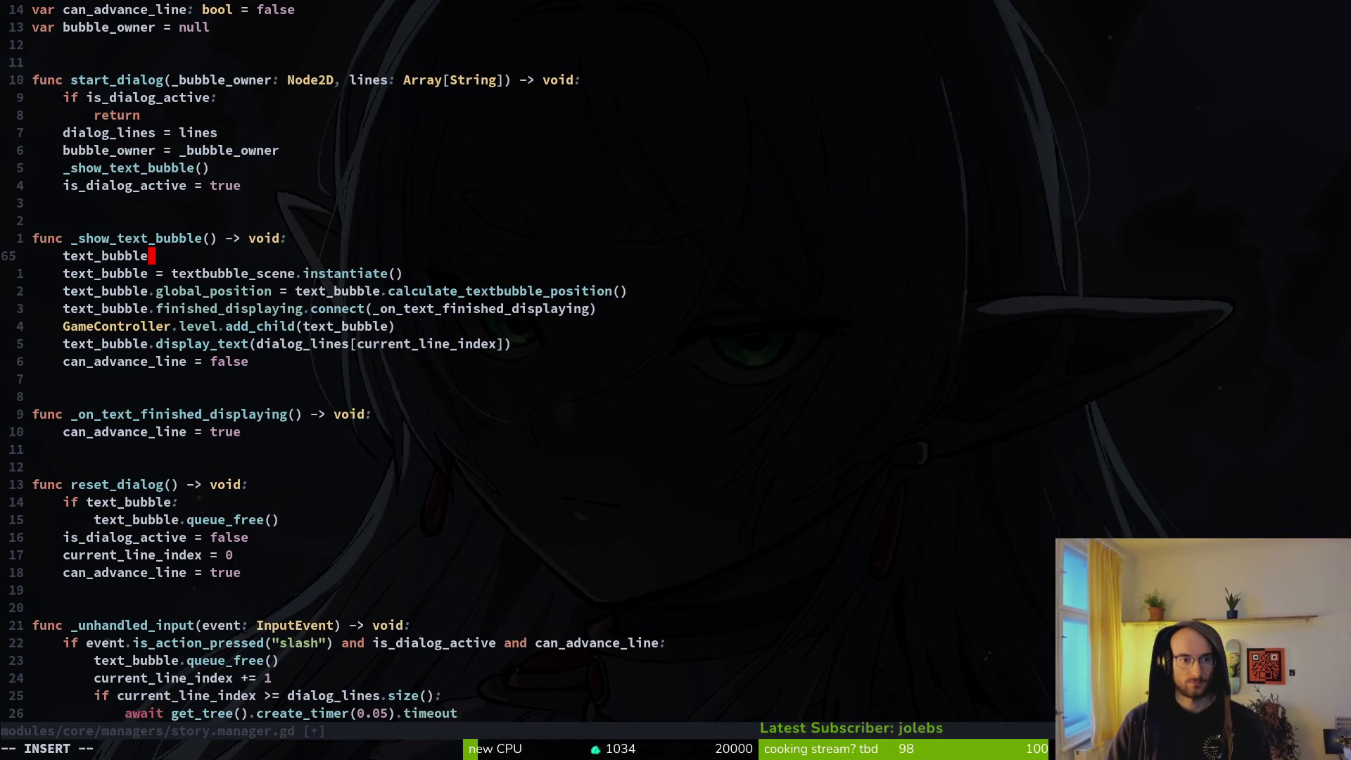
{"action": "type", "text": ".g"}
{"action": "key", "text": "Return"}
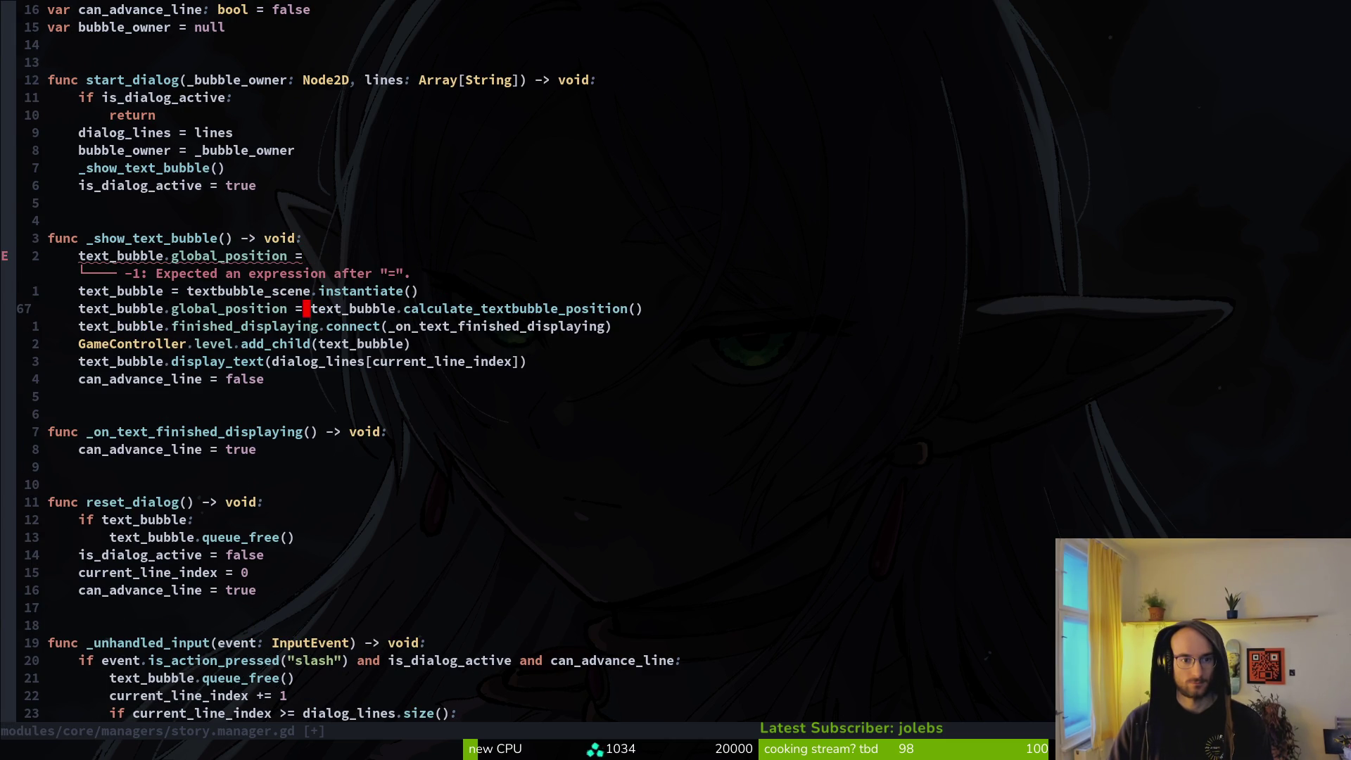
{"action": "key", "text": "j"}
{"action": "key", "text": "A"}
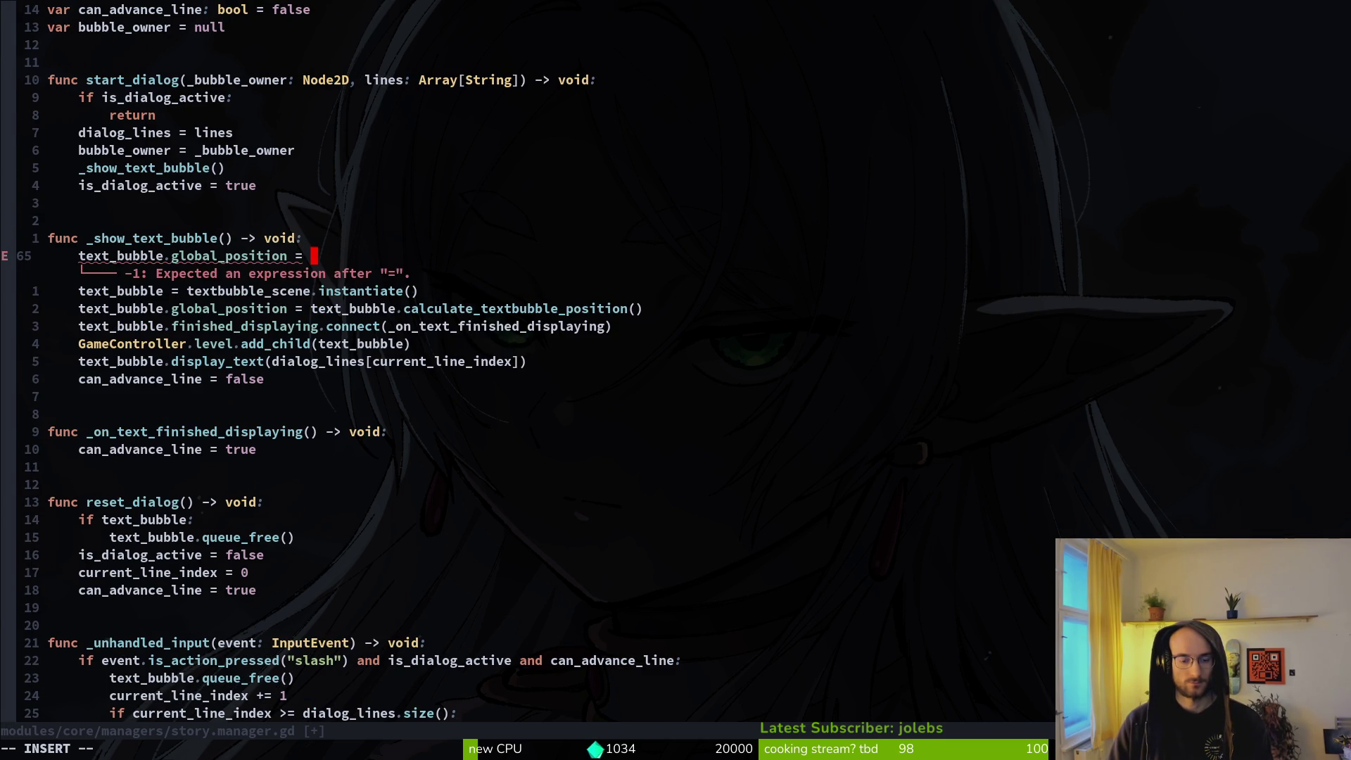
Step: Copy the position_x and position_y lines from text_bubble.gd into story.manager.gd
{"action": "key", "text": "Escape"}
{"action": "key", "text": "ctrl+6"}
{"action": "key", "text": "j"}
{"action": "key", "text": "j"}
{"action": "key", "text": "j"}
{"action": "key", "text": "j"}
{"action": "key", "text": "j"}
{"action": "key", "text": "shift+v"}
{"action": "key", "text": "j"}
{"action": "key", "text": "y"}
{"action": "key", "text": "ctrl+6"}
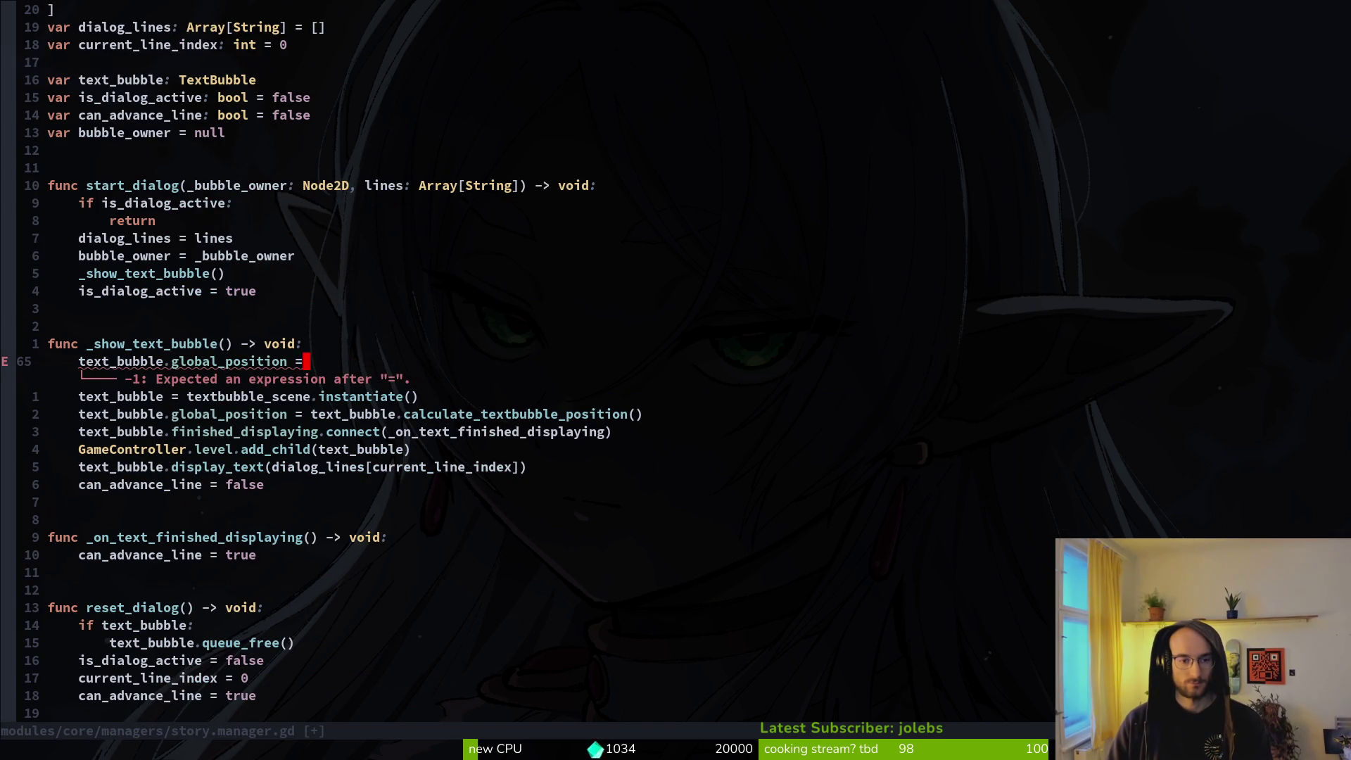
{"action": "key", "text": "o"}
{"action": "key", "text": "Escape"}
{"action": "key", "text": "p"}
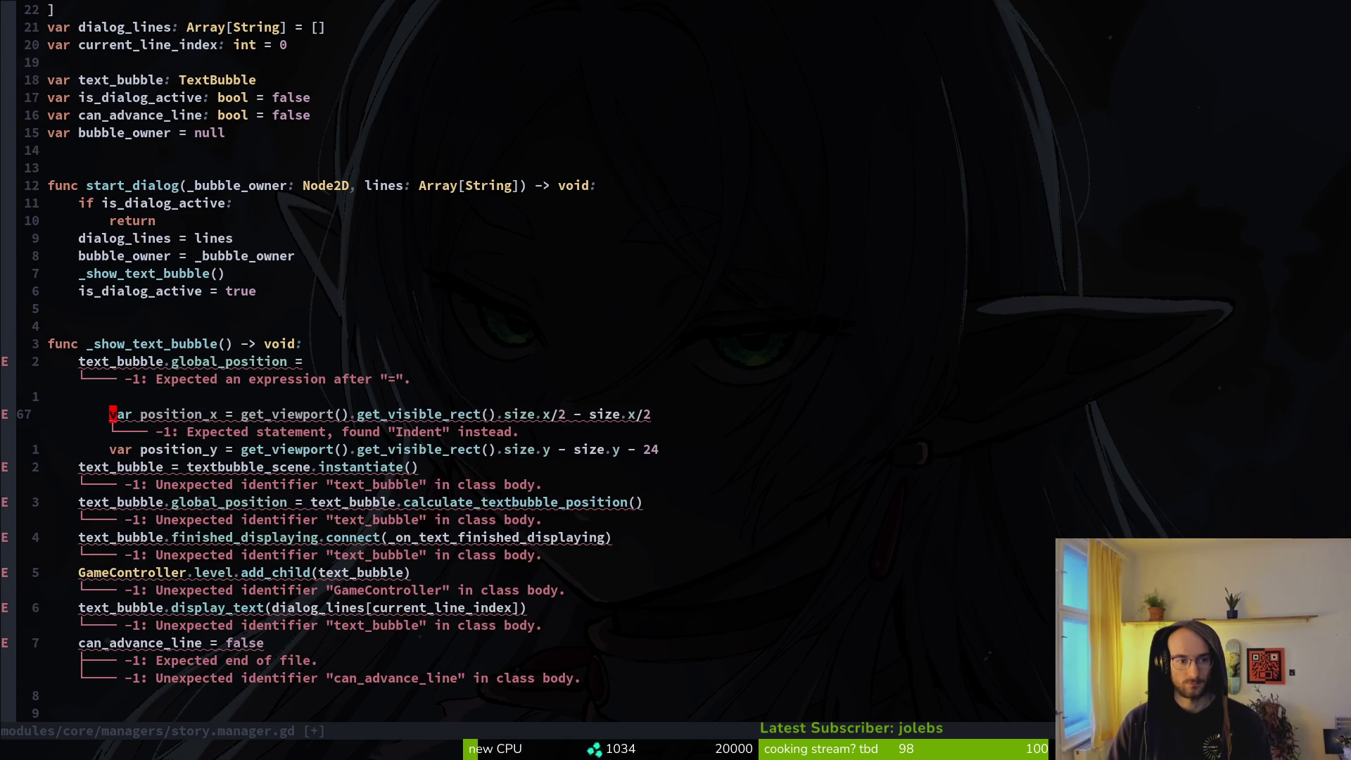
Step: De-indent the two pasted position lines and remove the extra blank line
{"action": "key", "text": "shift+v"}
{"action": "key", "text": "j"}
{"action": "key", "text": "less"}
{"action": "key", "text": "k"}
{"action": "key", "text": "k"}
{"action": "key", "text": "j"}
{"action": "key", "text": "d"}
{"action": "key", "text": "d"}
Step: Trim the bubble width term so position_x is half the viewport width
{"action": "key", "text": "dollar"}
{"action": "key", "text": "c"}
{"action": "key", "text": "shift+f"}
{"action": "key", "text": "period"}
{"action": "type", "text": "."}
{"action": "key", "text": "BackSpace"}
{"action": "key", "text": "BackSpace"}
{"action": "key", "text": "BackSpace"}
Step: Make position_y the viewport height minus 24 and save story.manager.gd
{"action": "key", "text": "Escape"}
{"action": "key", "text": "j"}
{"action": "key", "text": "c"}
{"action": "key", "text": "f"}
{"action": "key", "text": "i"}
{"action": "key", "text": "BackSpace"}
{"action": "key", "text": "Delete"}
{"action": "key", "text": "Delete"}
{"action": "key", "text": "Delete"}
{"action": "key", "text": "Delete"}
{"action": "key", "text": "Delete"}
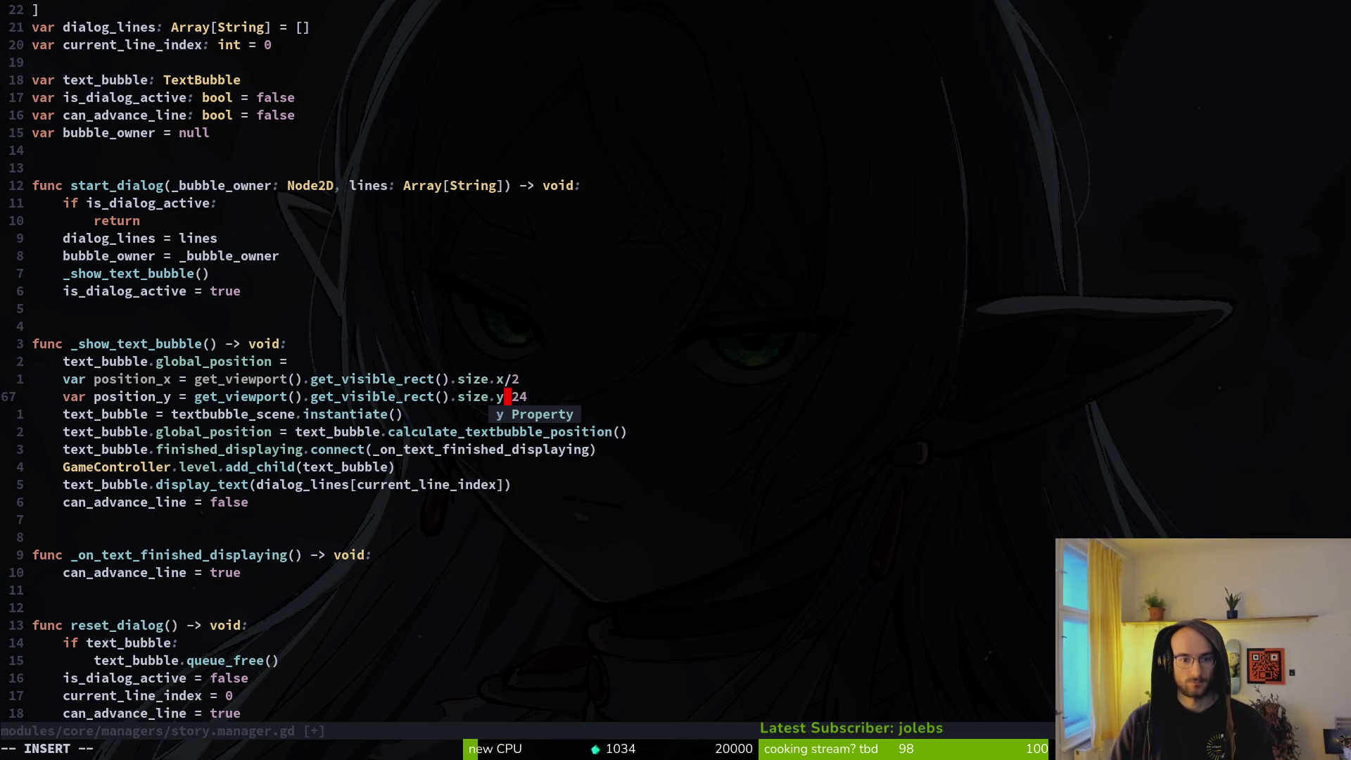
{"action": "type", "text": "-"}
{"action": "key", "text": "Escape"}
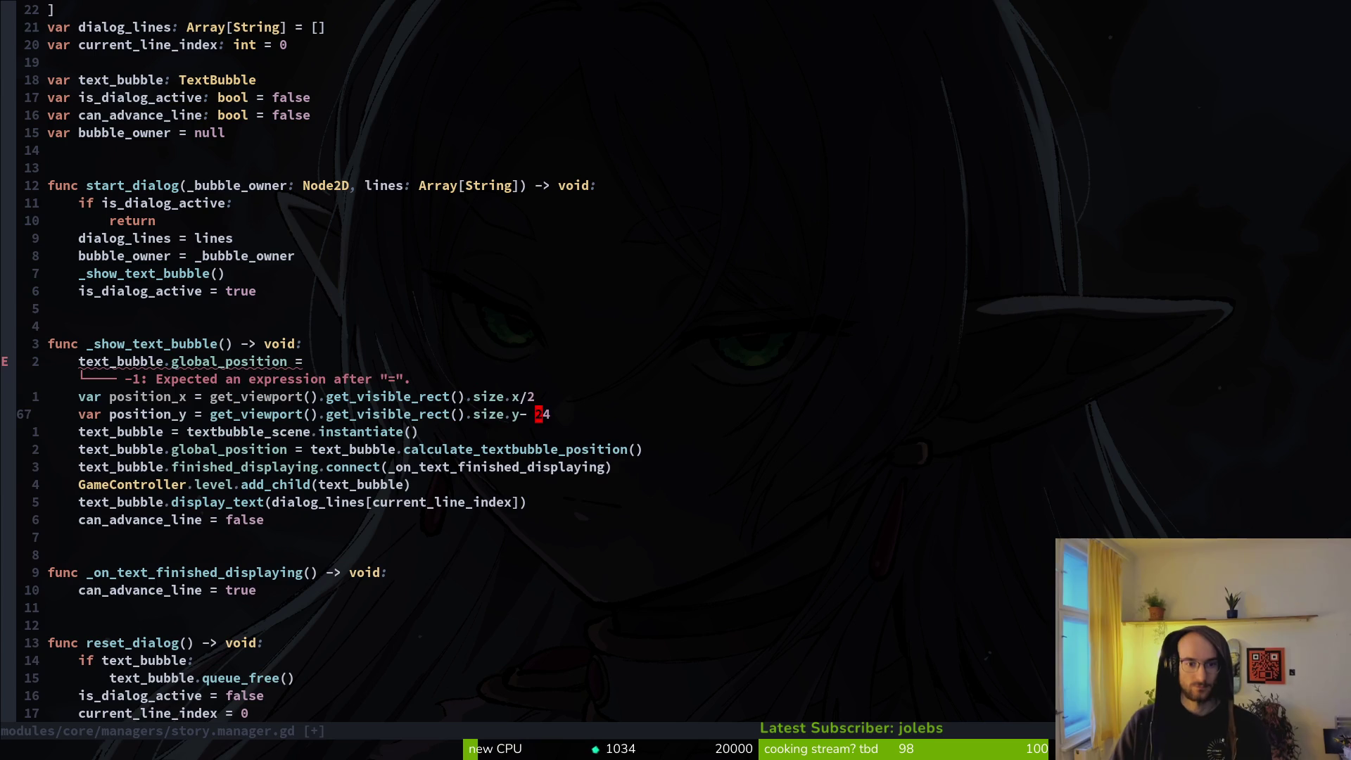
{"action": "type", "text": ":w"}
{"action": "key", "text": "Return"}
Step: Assign global_position = Vector2(position_x, position_y)
{"action": "key", "text": "k"}
{"action": "key", "text": "k"}
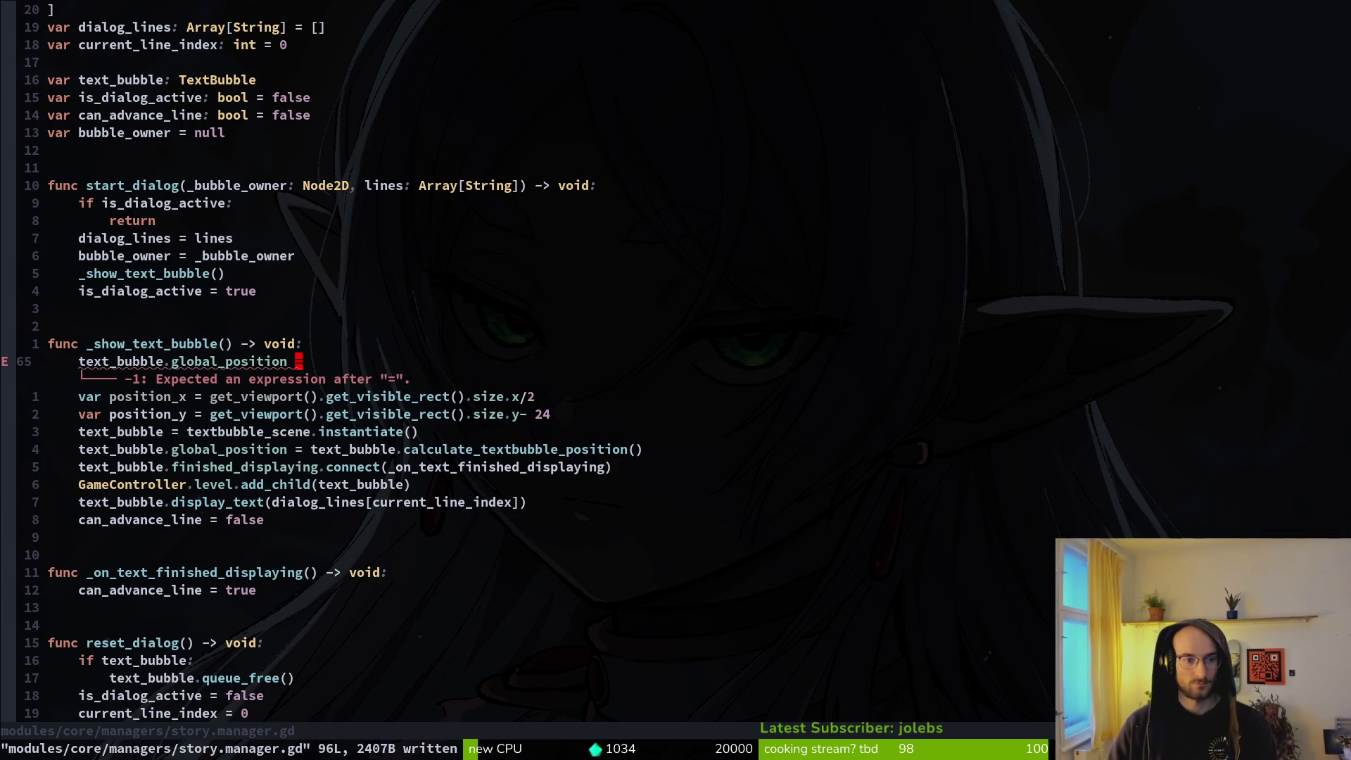
{"action": "type", "text": "a "}
{"action": "type", "text": "Vector2"}
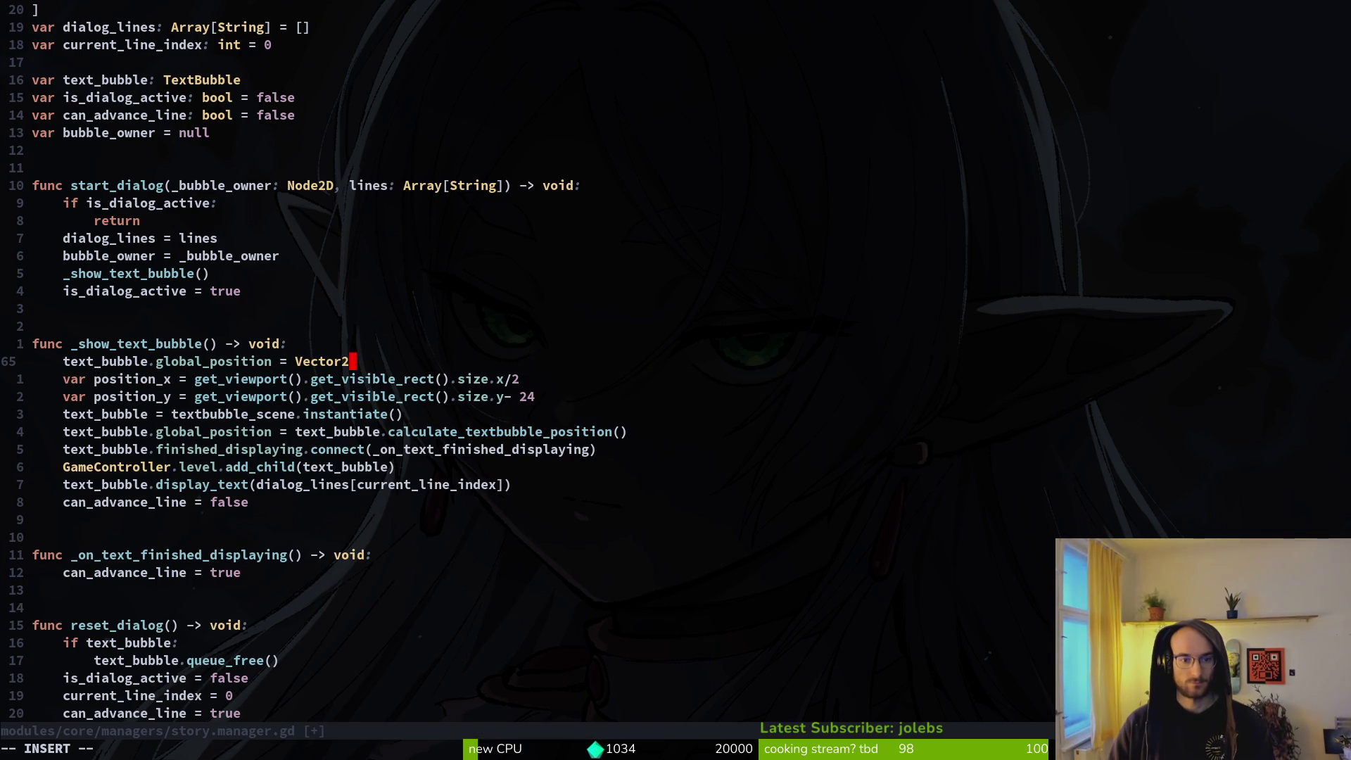
{"action": "type", "text": "VJ"}
{"action": "key", "text": "BackSpace"}
{"action": "type", "text": "("}
{"action": "type", "text": "position_x, po"}
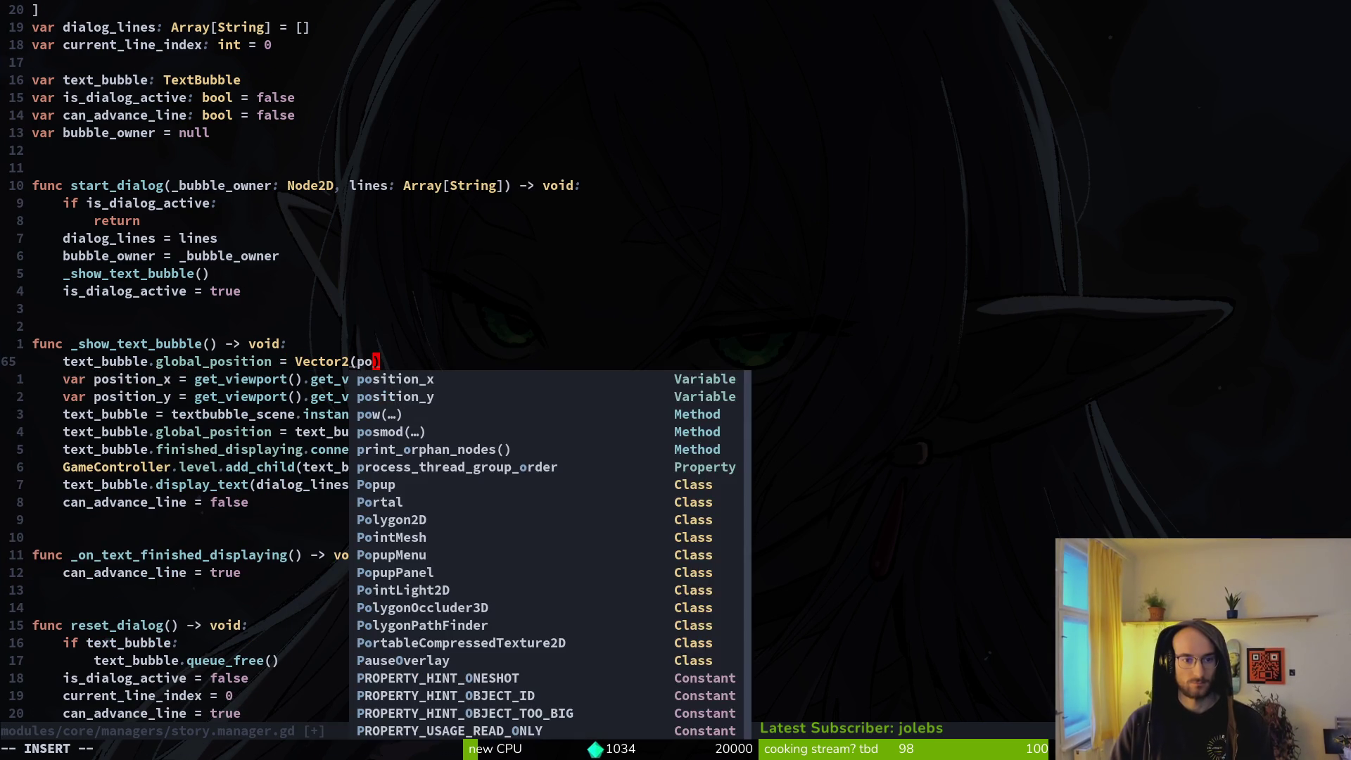
{"action": "key", "text": "Return"}
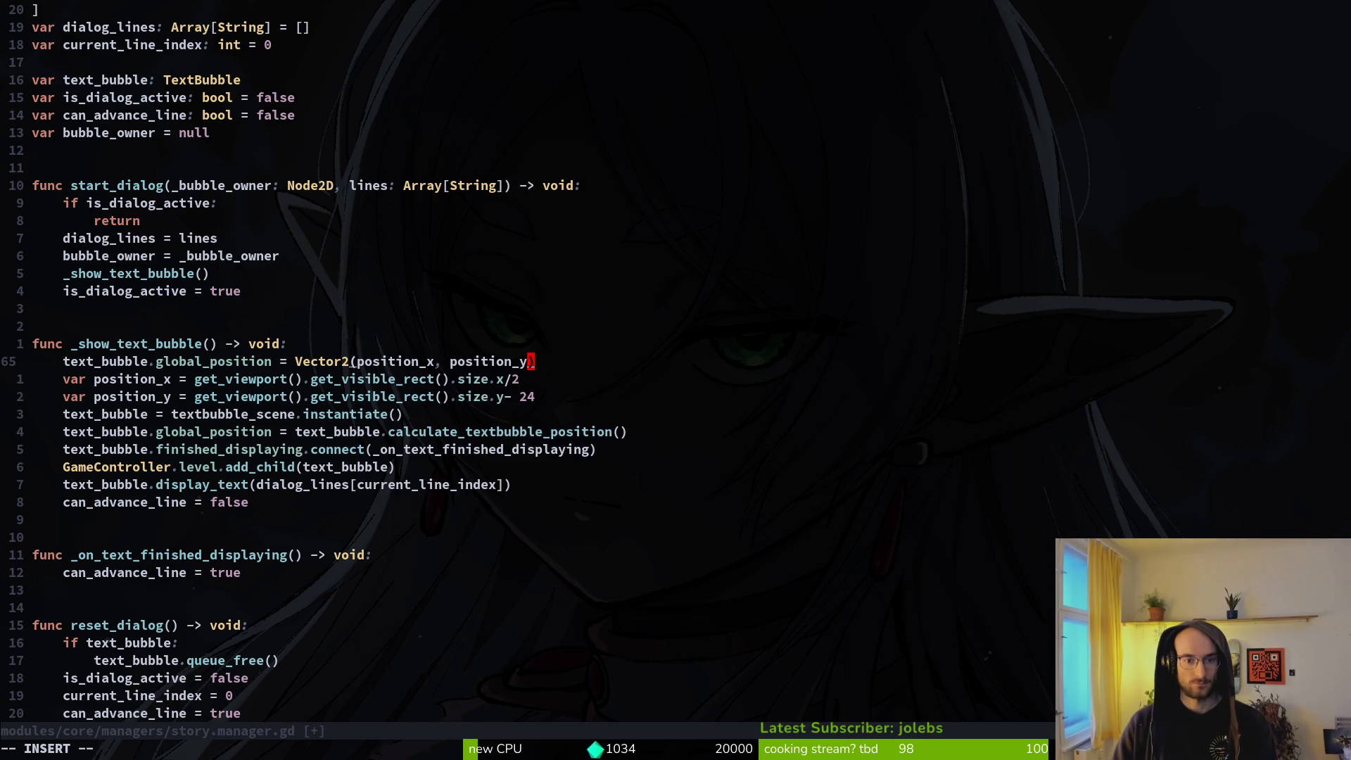
Step: Move the global_position line below the position lines, save, and relaunch the game
{"action": "key", "text": "Escape"}
{"action": "key", "text": "shift+v"}
{"action": "key", "text": "shift+j"}
{"action": "key", "text": "shift+j"}
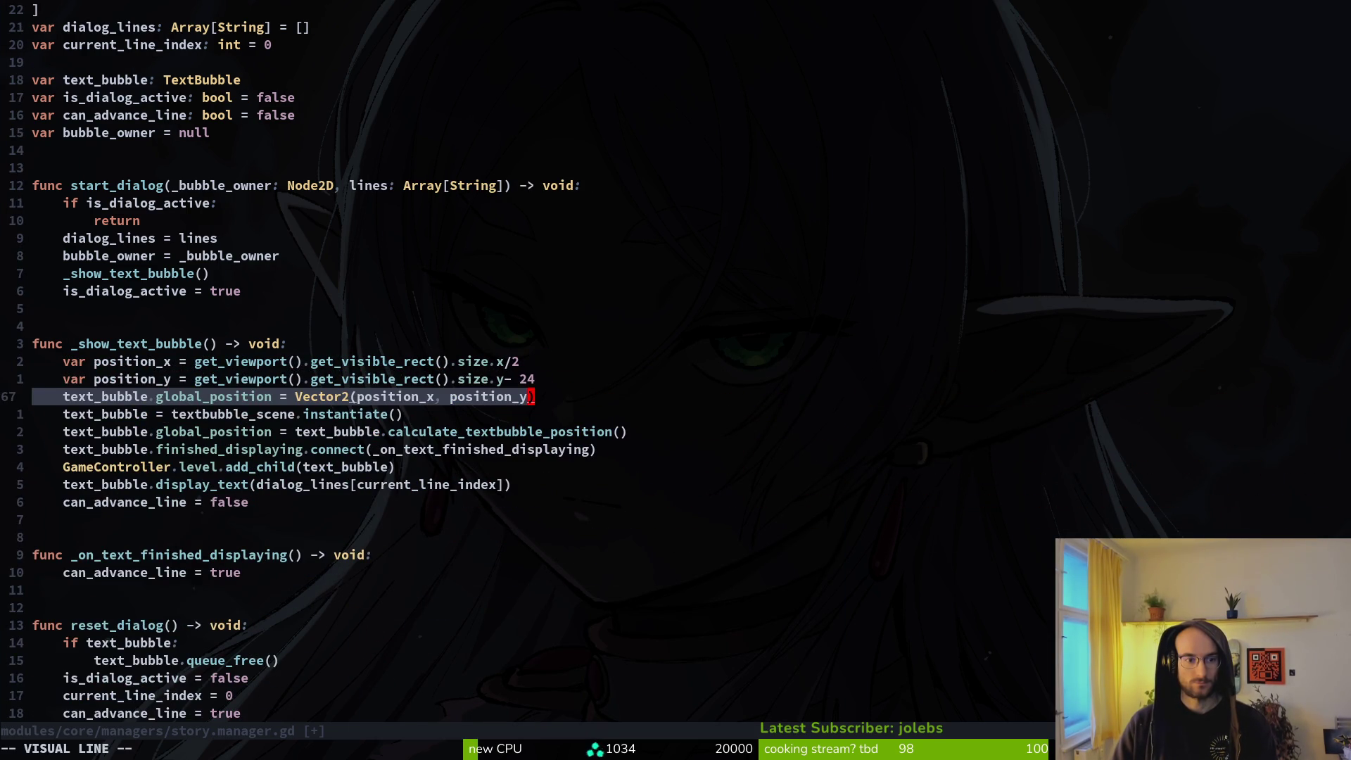
{"action": "key", "text": "Escape"}
{"action": "type", "text": ":w"}
{"action": "key", "text": "Return"}
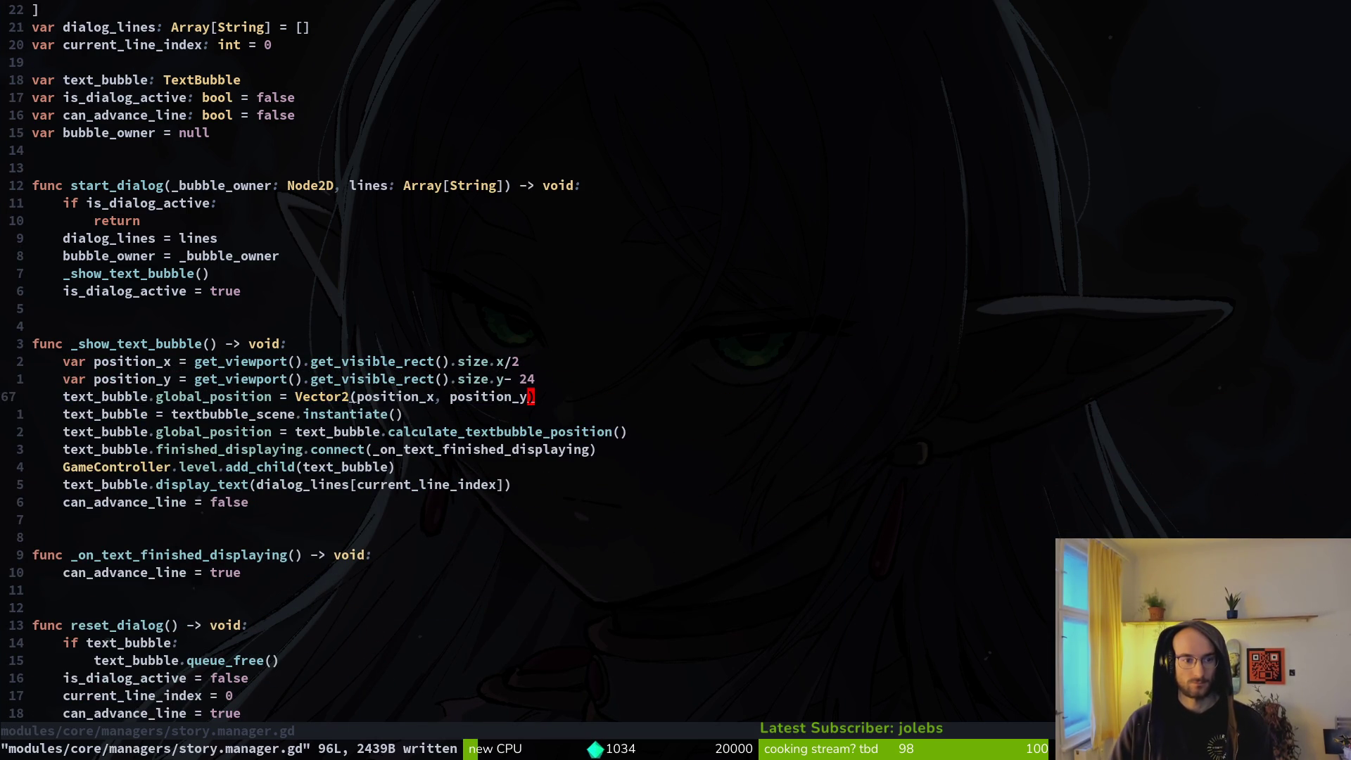
{"action": "key", "text": "k"}
{"action": "key", "text": "k"}
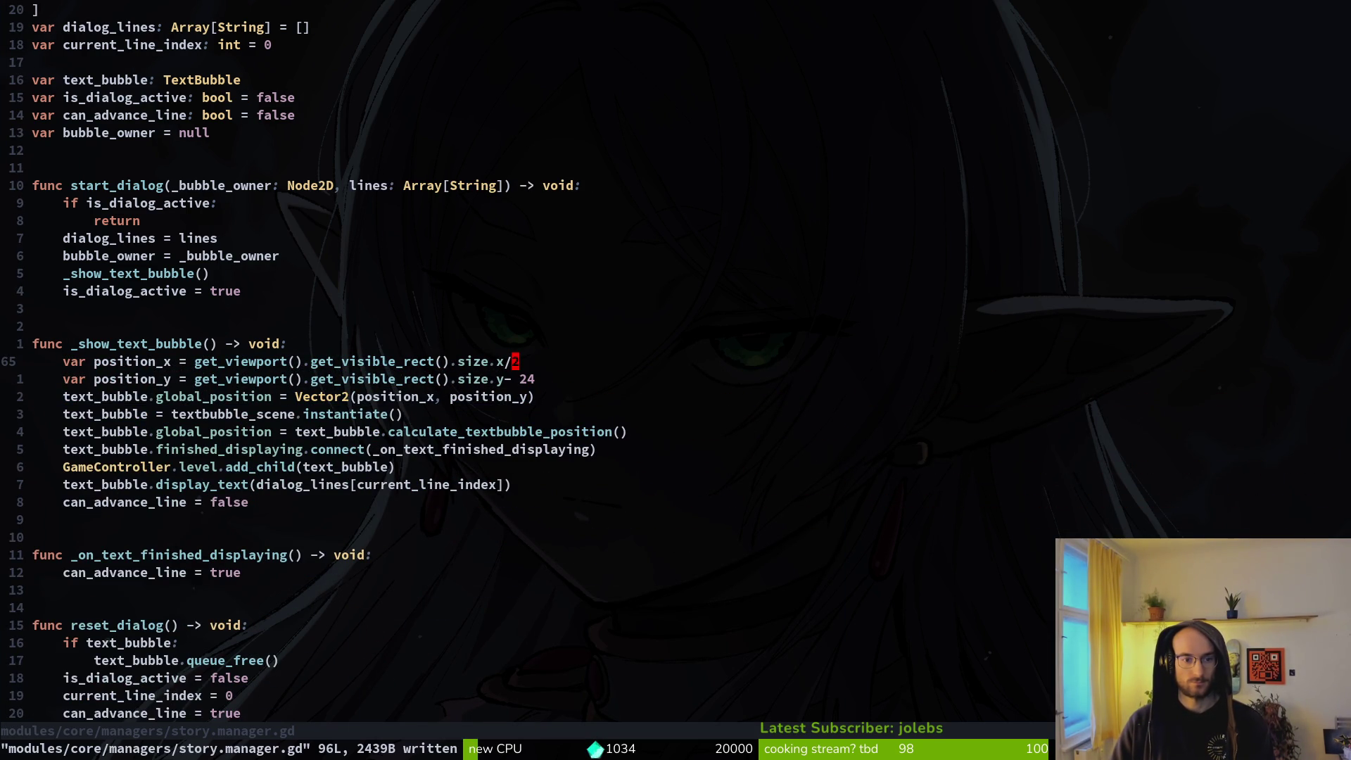
{"action": "type", "text": ":w"}
{"action": "key", "text": "Return"}
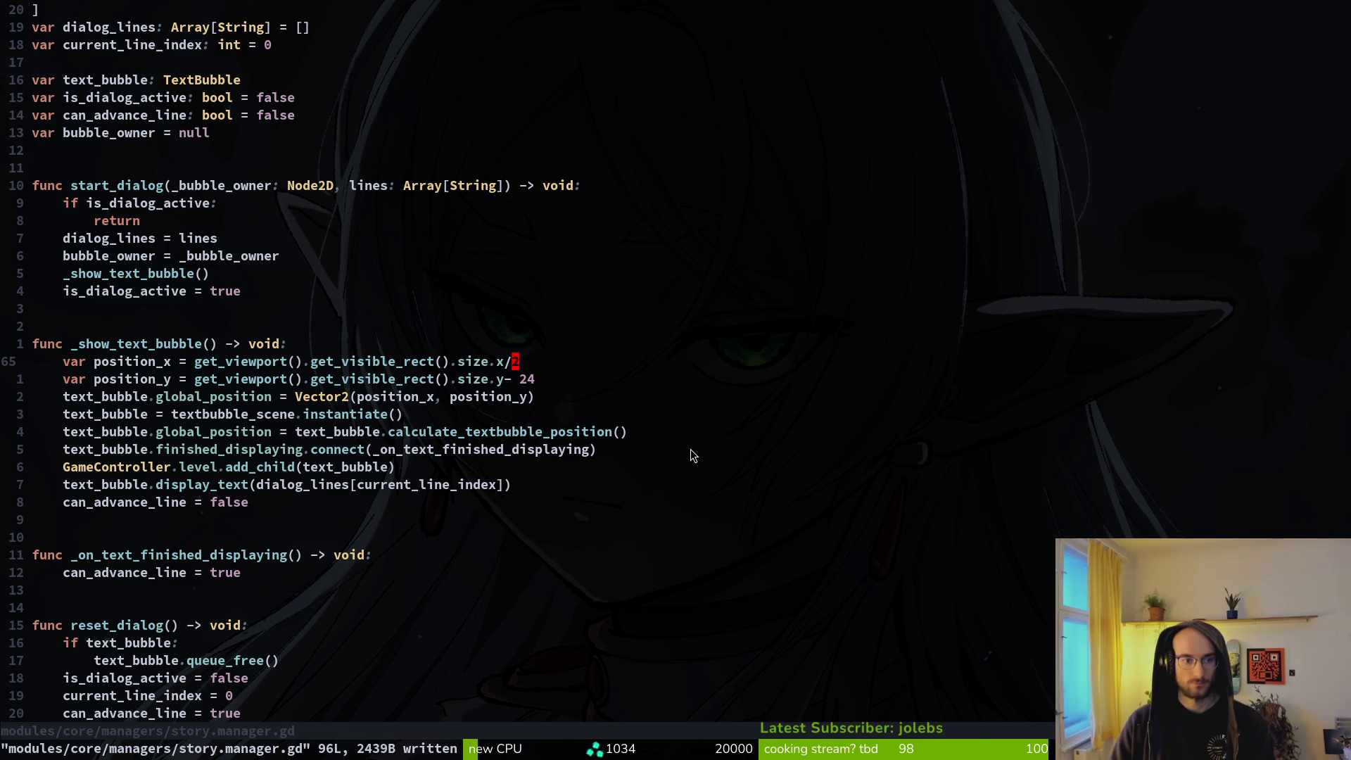
{"action": "key", "text": "alt+Tab"}
{"action": "key", "text": "F5"}
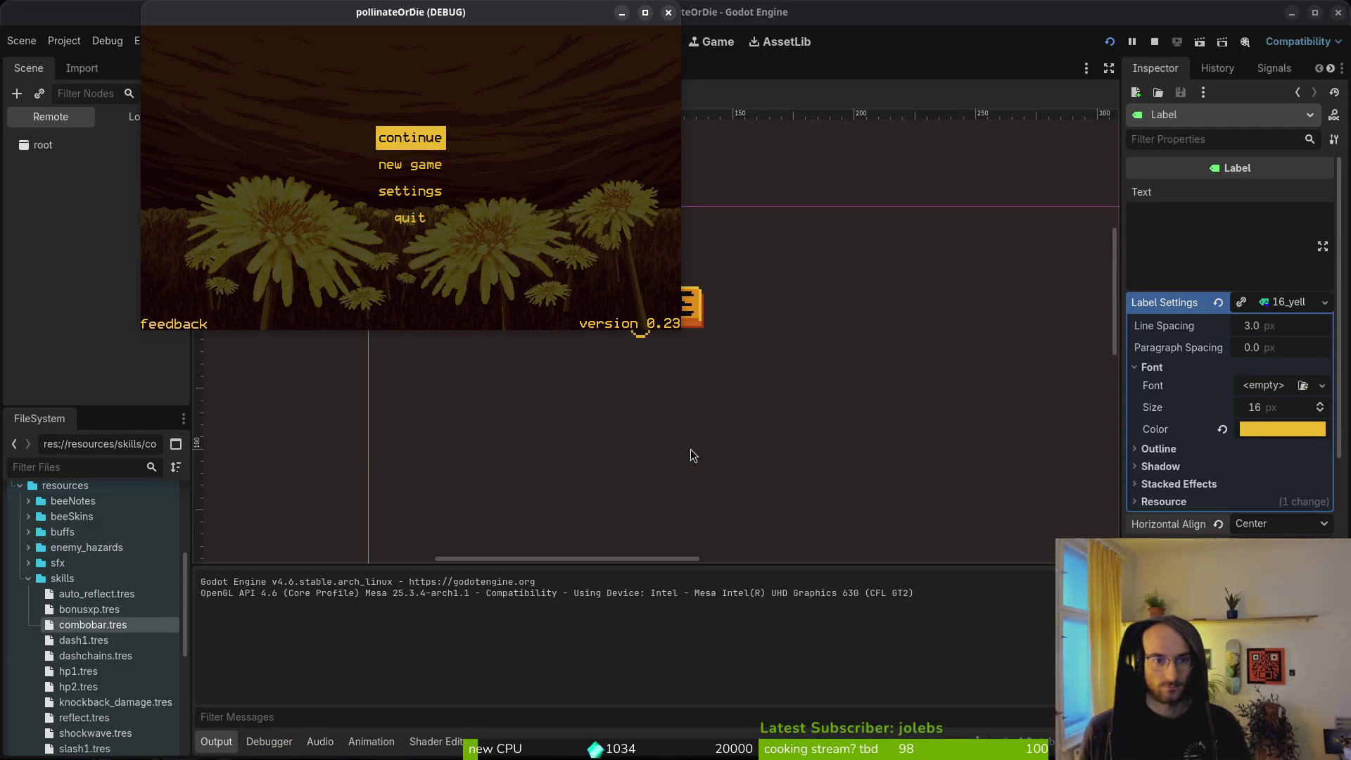
Step: Start a new game, which halts on the Nil global_position error in story.manager.gd
{"action": "key", "text": "Down"}
{"action": "key", "text": "Return"}
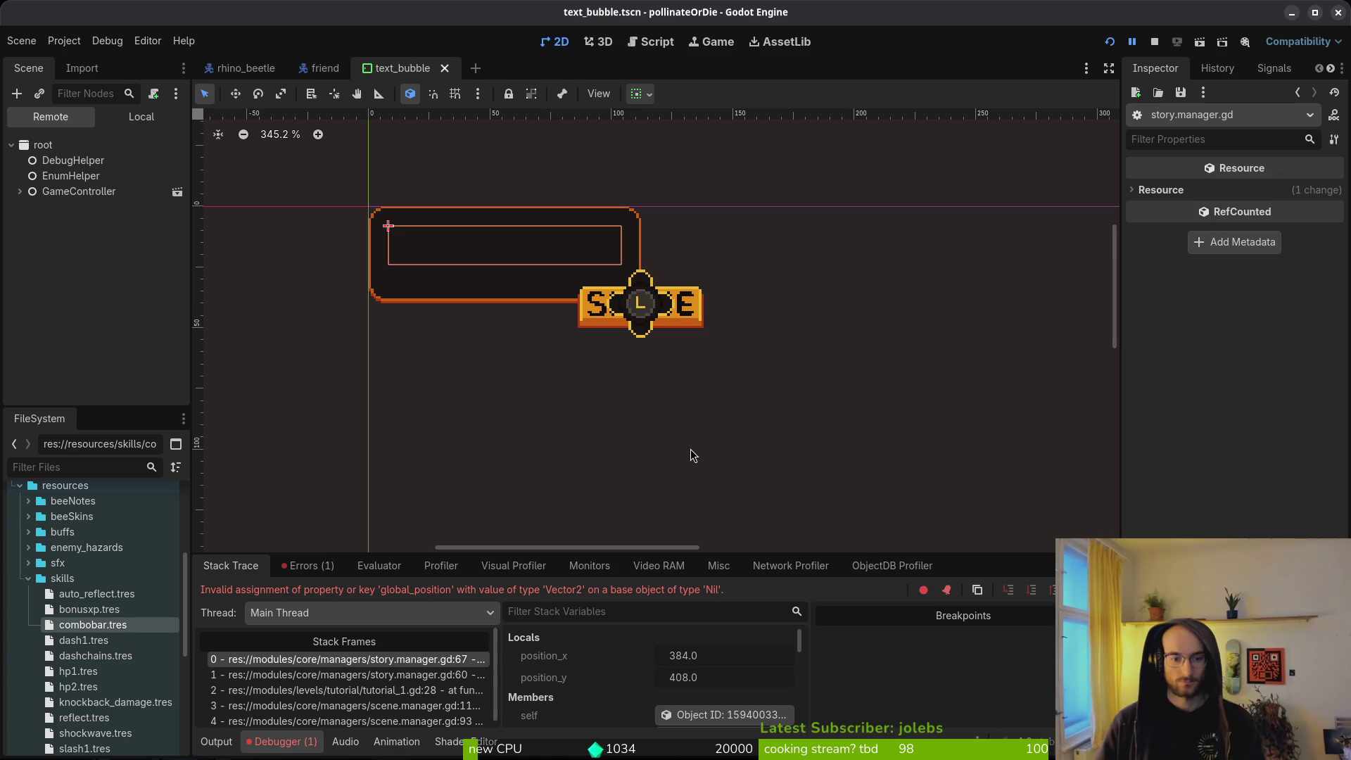
{"action": "key", "text": "alt+Tab"}
{"action": "key", "text": "alt+Tab"}
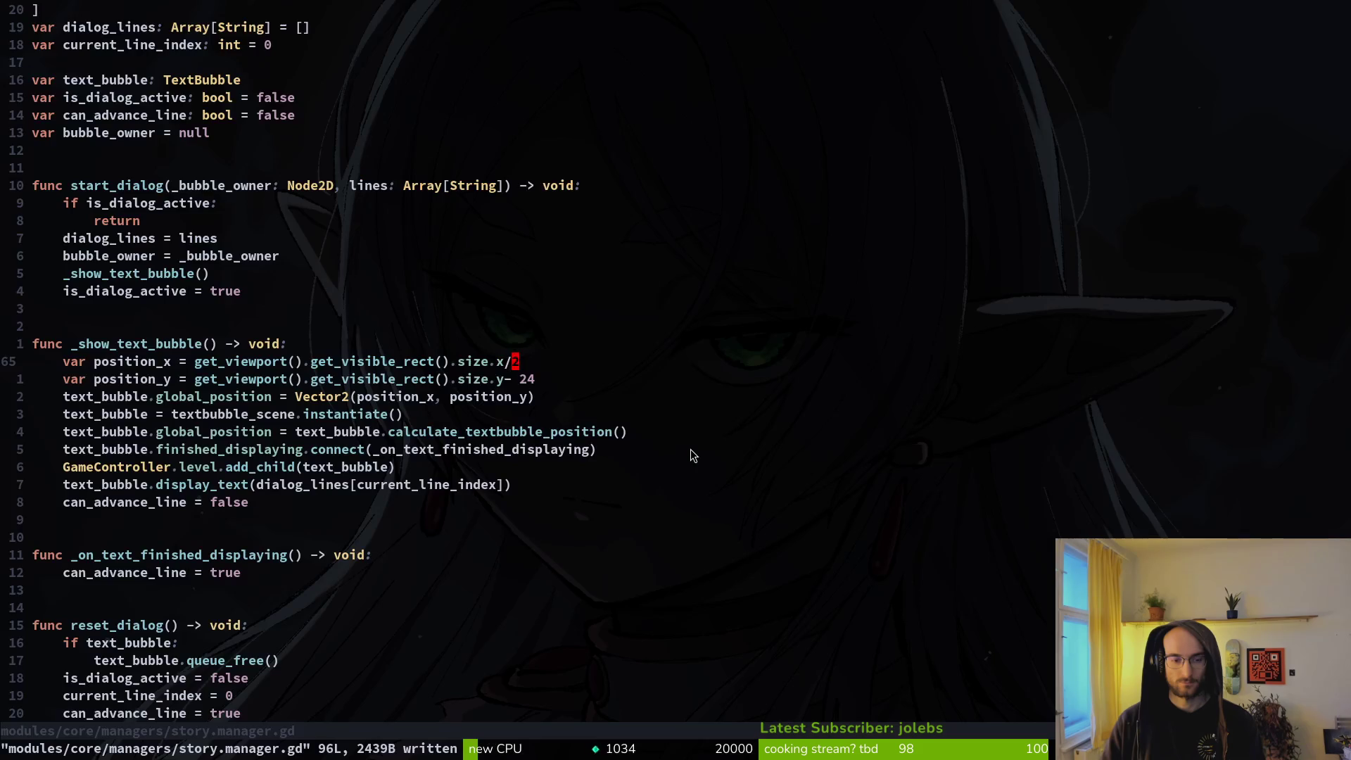
Step: Move the global_position = Vector2 line below the instantiate() call
{"action": "key", "text": "j"}
{"action": "key", "text": "j"}
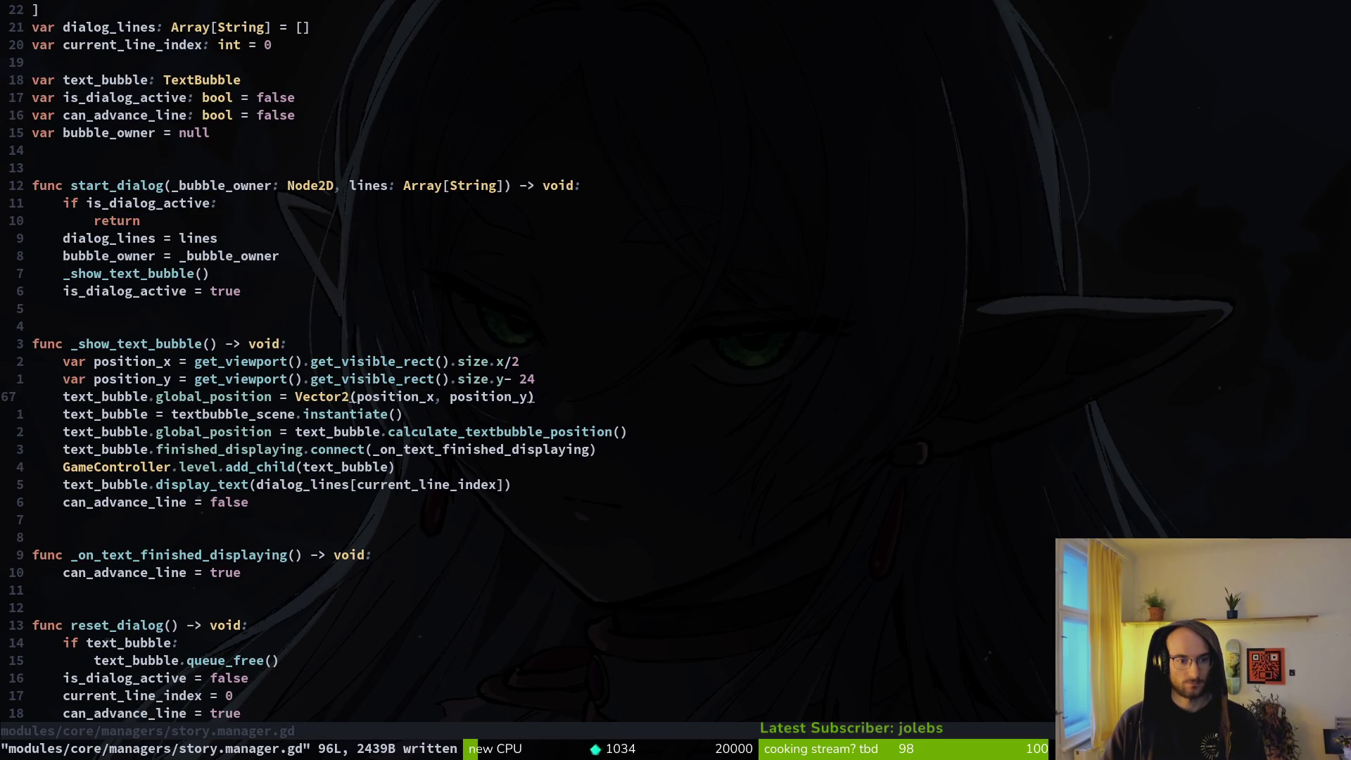
{"action": "key", "text": "j"}
{"action": "key", "text": "j"}
{"action": "key", "text": "shift+v"}
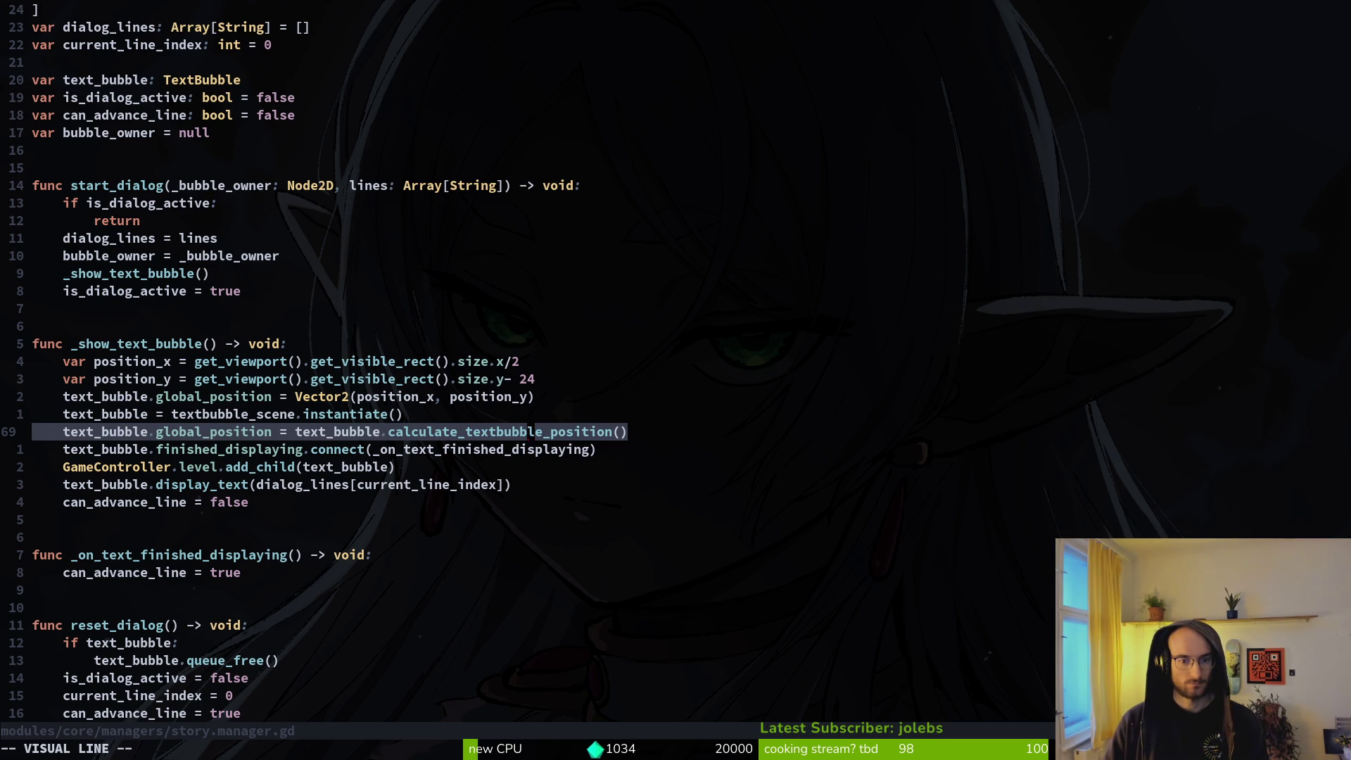
{"action": "key", "text": "Escape"}
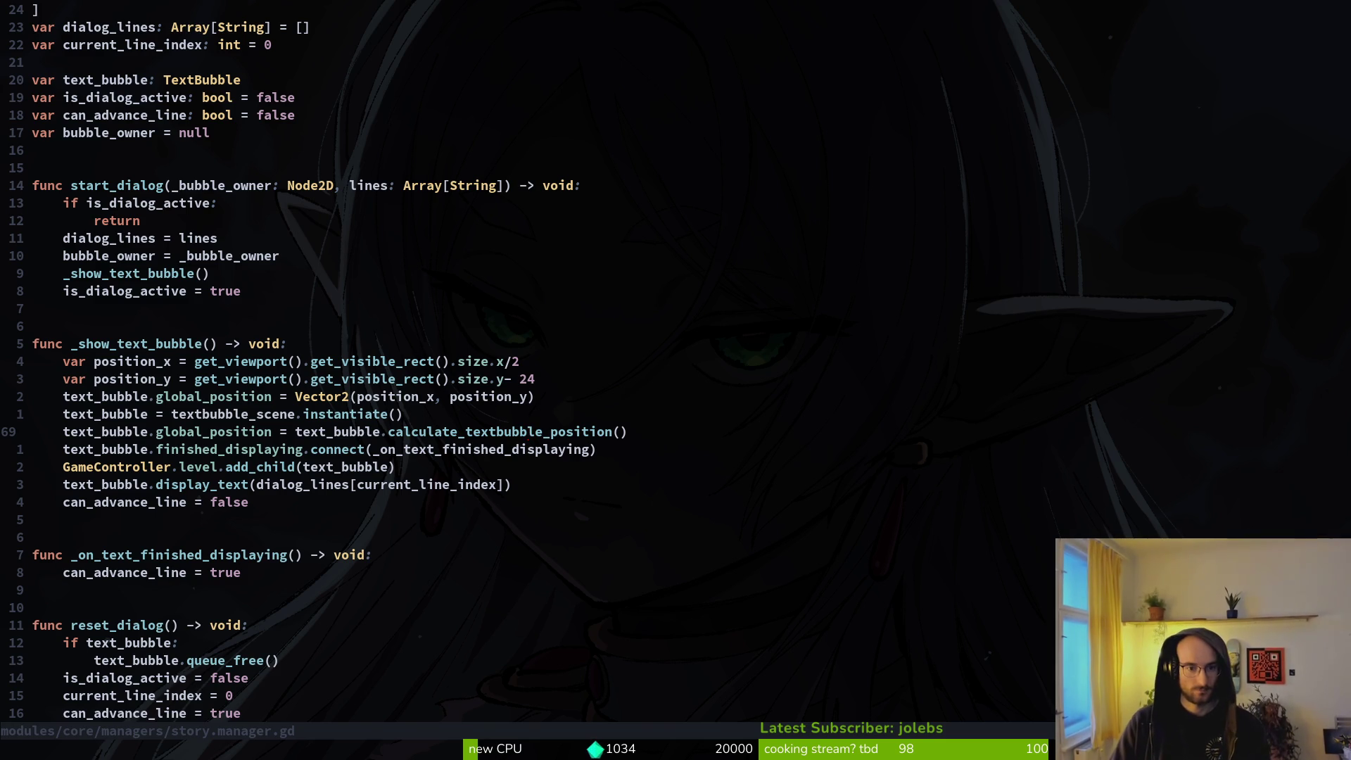
{"action": "key", "text": "k"}
{"action": "key", "text": "k"}
{"action": "key", "text": "shift+v"}
{"action": "key", "text": "shift+j"}
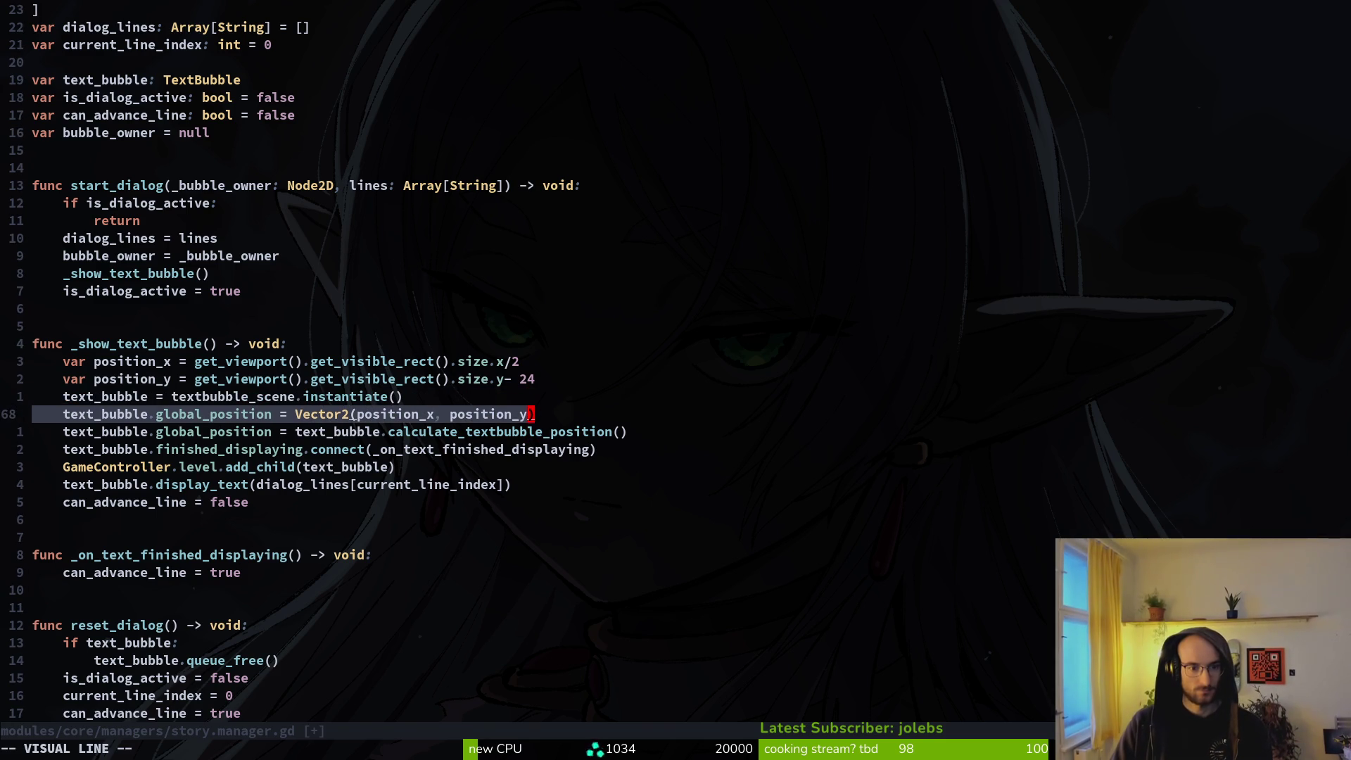
{"action": "key", "text": "Escape"}
Step: Delete the calculate_textbubble_position line and save story.manager.gd
{"action": "key", "text": "j"}
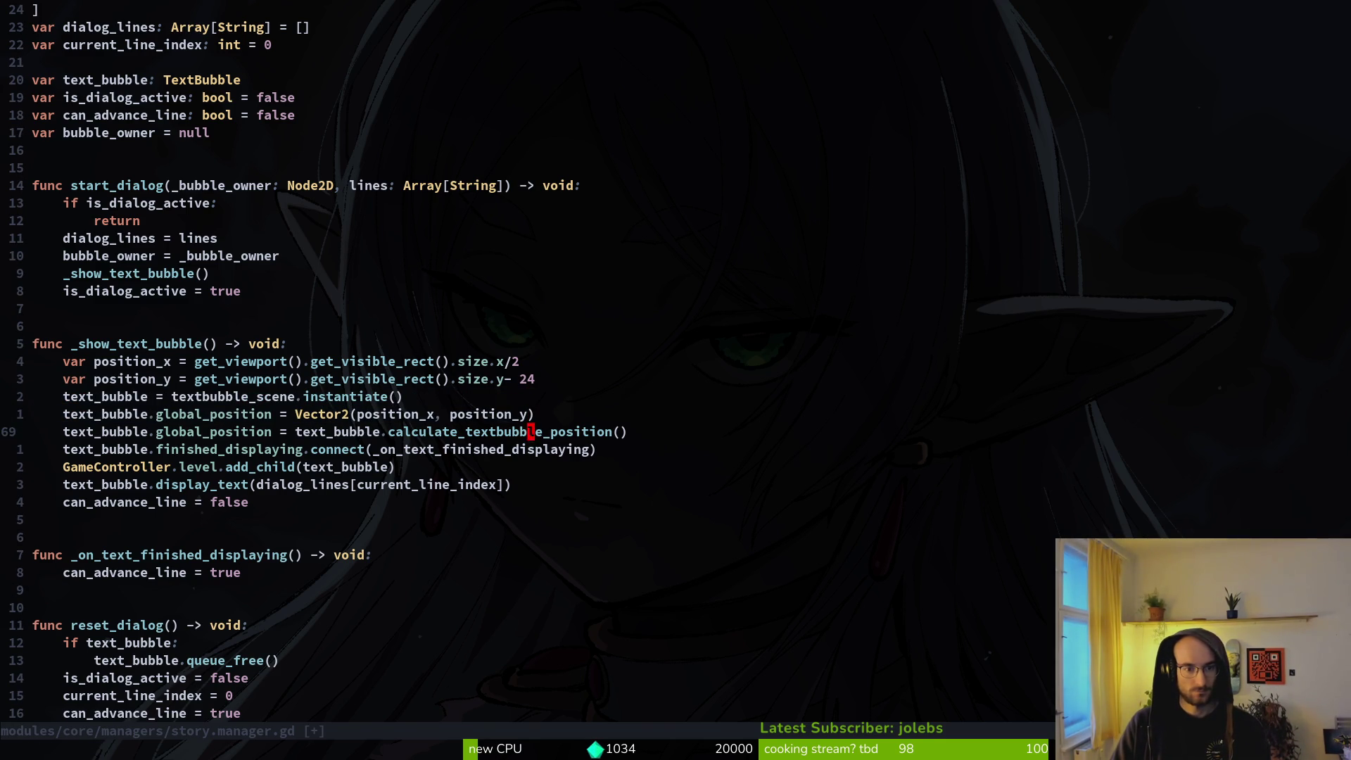
{"action": "key", "text": "d"}
{"action": "key", "text": "d"}
{"action": "type", "text": ":w"}
{"action": "key", "text": "Return"}
{"action": "key", "text": "k"}
Step: Switch to text_bubble.gd and save it
{"action": "key", "text": "k"}
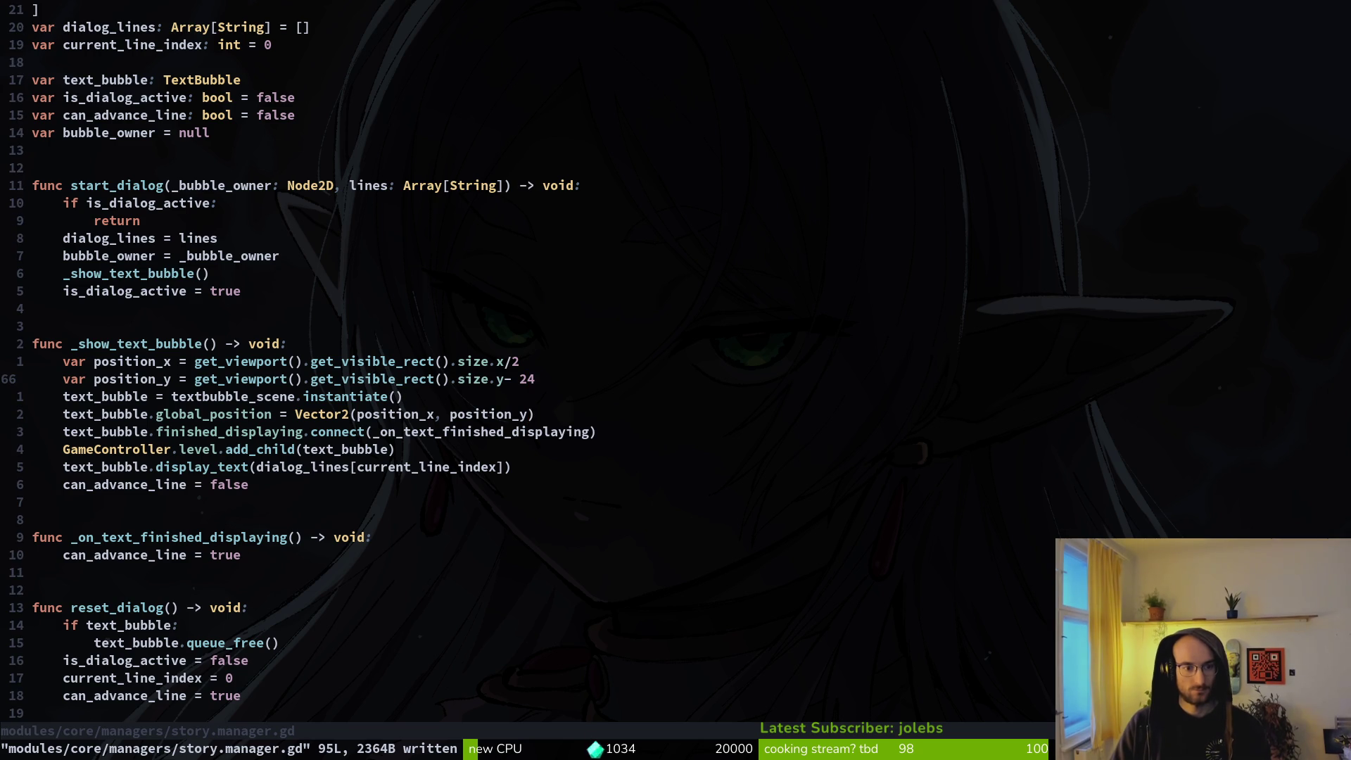
{"action": "key", "text": "ctrl+o"}
{"action": "key", "text": "k"}
{"action": "key", "text": "k"}
{"action": "key", "text": "k"}
{"action": "type", "text": "lkl:w"}
{"action": "key", "text": "Return"}
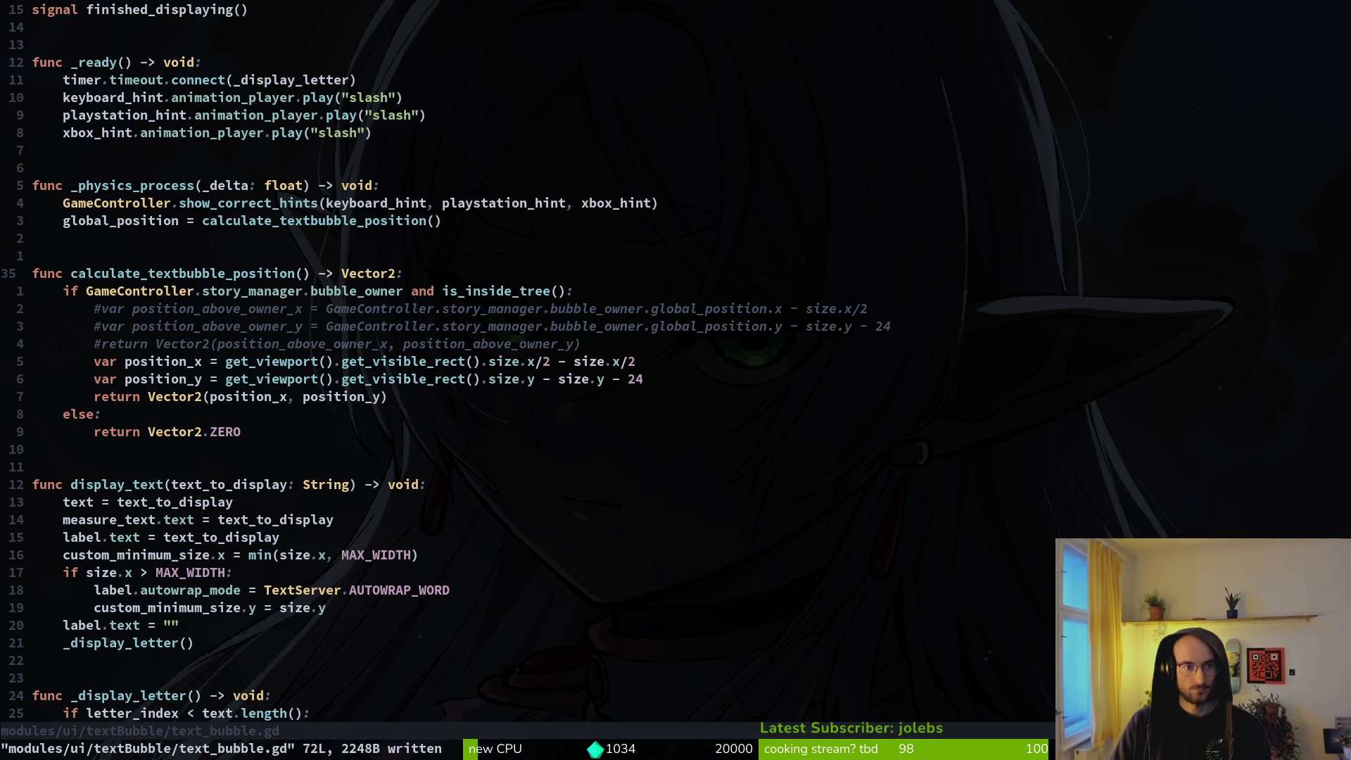
Step: Prefix the position function definition and its call with '_' and save text_bubble.gd
{"action": "type", "text": "i_"}
{"action": "key", "text": "Escape"}
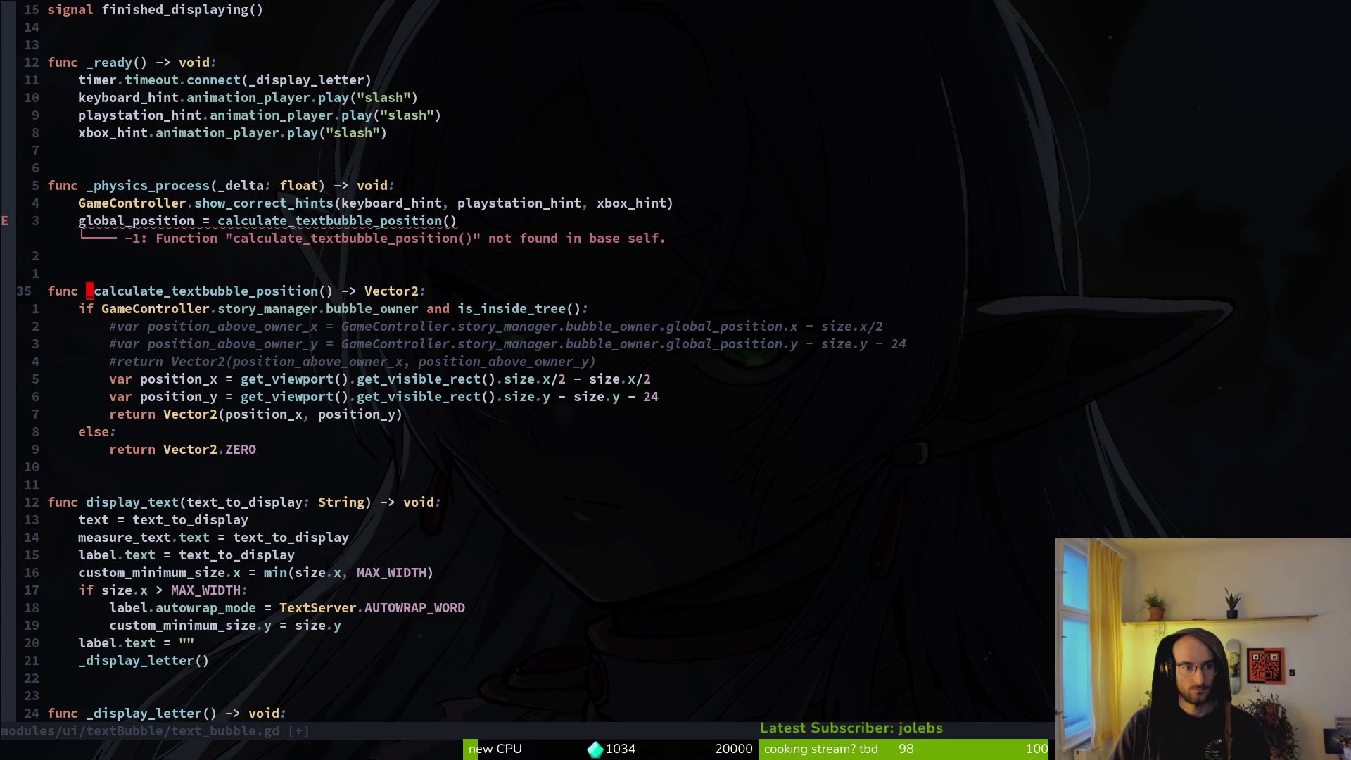
{"action": "key", "text": "k"}
{"action": "key", "text": "k"}
{"action": "key", "text": "k"}
{"action": "type", "text": "wwi_"}
{"action": "key", "text": "Escape"}
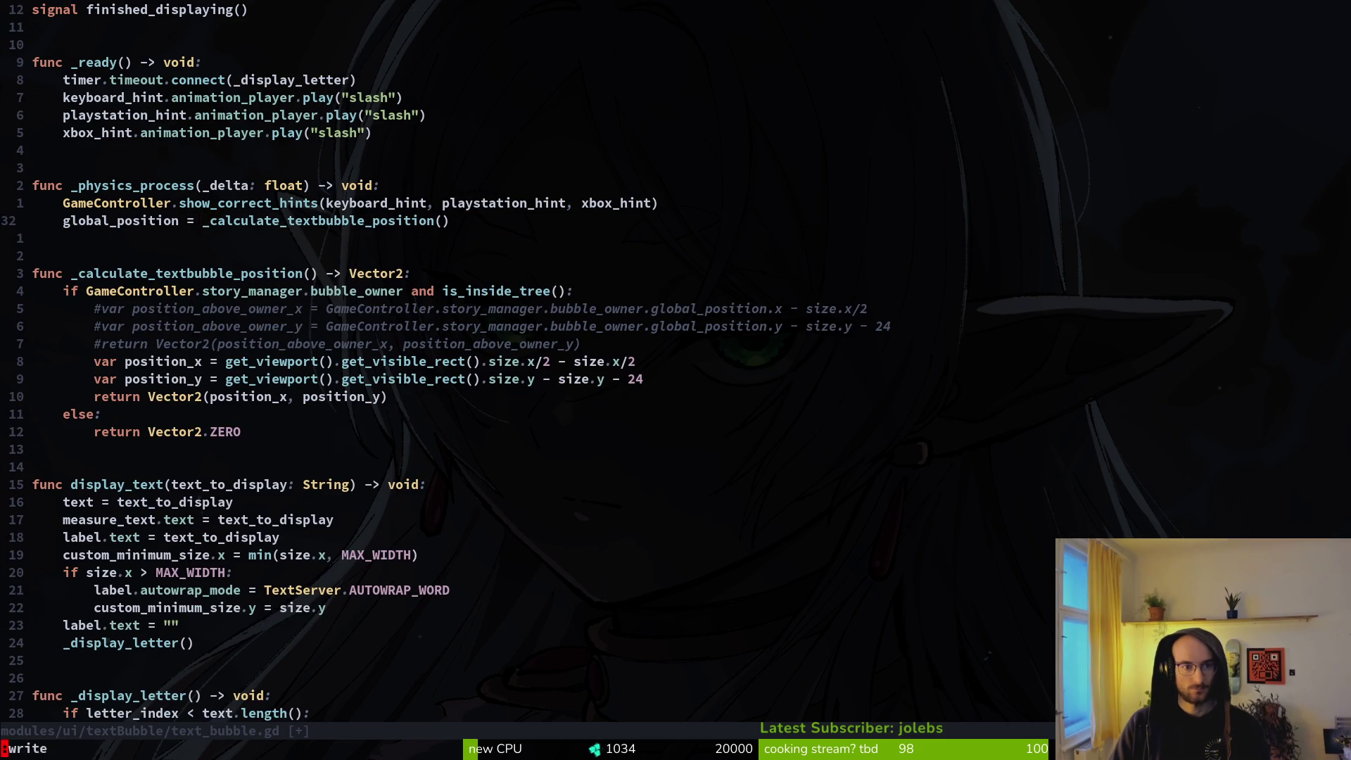
{"action": "type", "text": ":w"}
{"action": "key", "text": "Return"}
Step: Close the running game and select the return Vector2.ZERO line in text_bubble.gd
{"action": "key", "text": "alt+F4"}
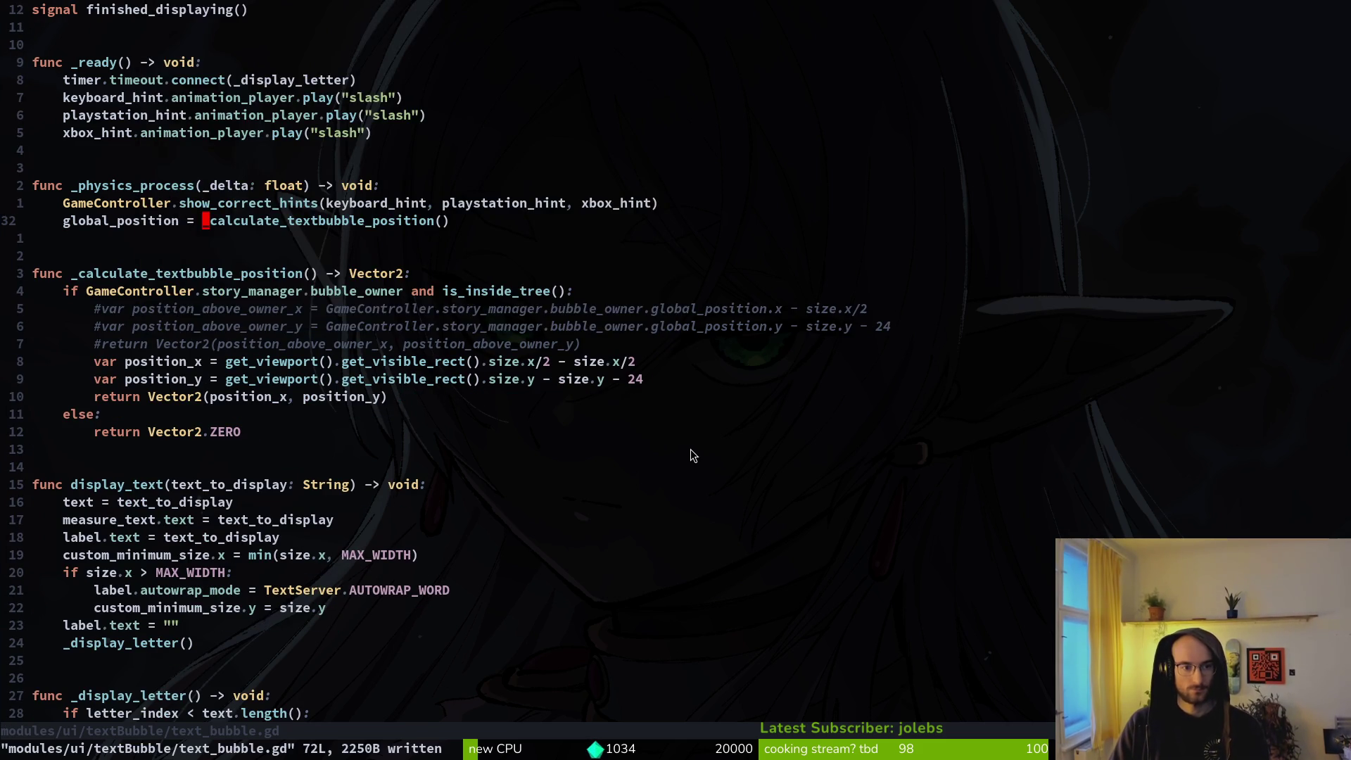
{"action": "key", "text": "ctrl+o"}
{"action": "key", "text": "ctrl+i"}
{"action": "key", "text": "j"}
{"action": "key", "text": "j"}
{"action": "key", "text": "j"}
{"action": "key", "text": "k"}
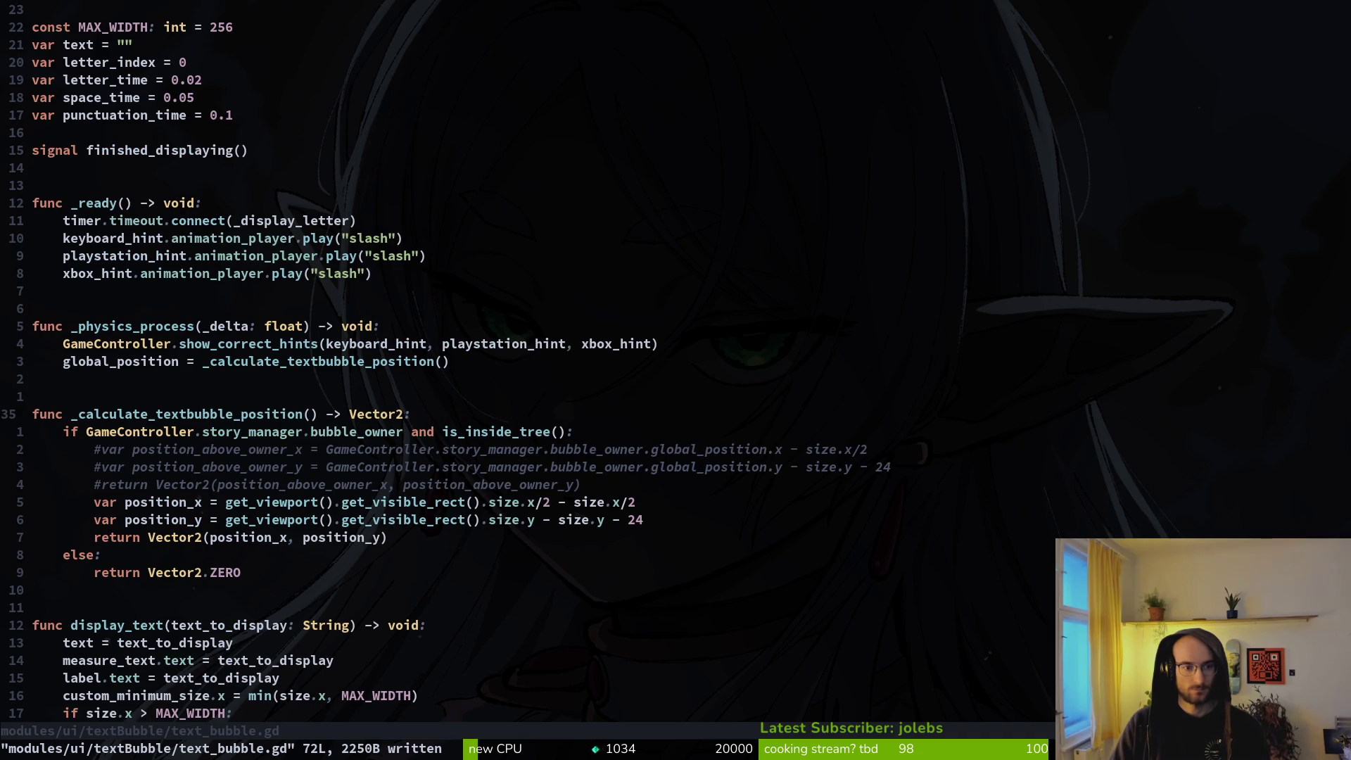
{"action": "key", "text": "j"}
{"action": "key", "text": "j"}
{"action": "key", "text": "j"}
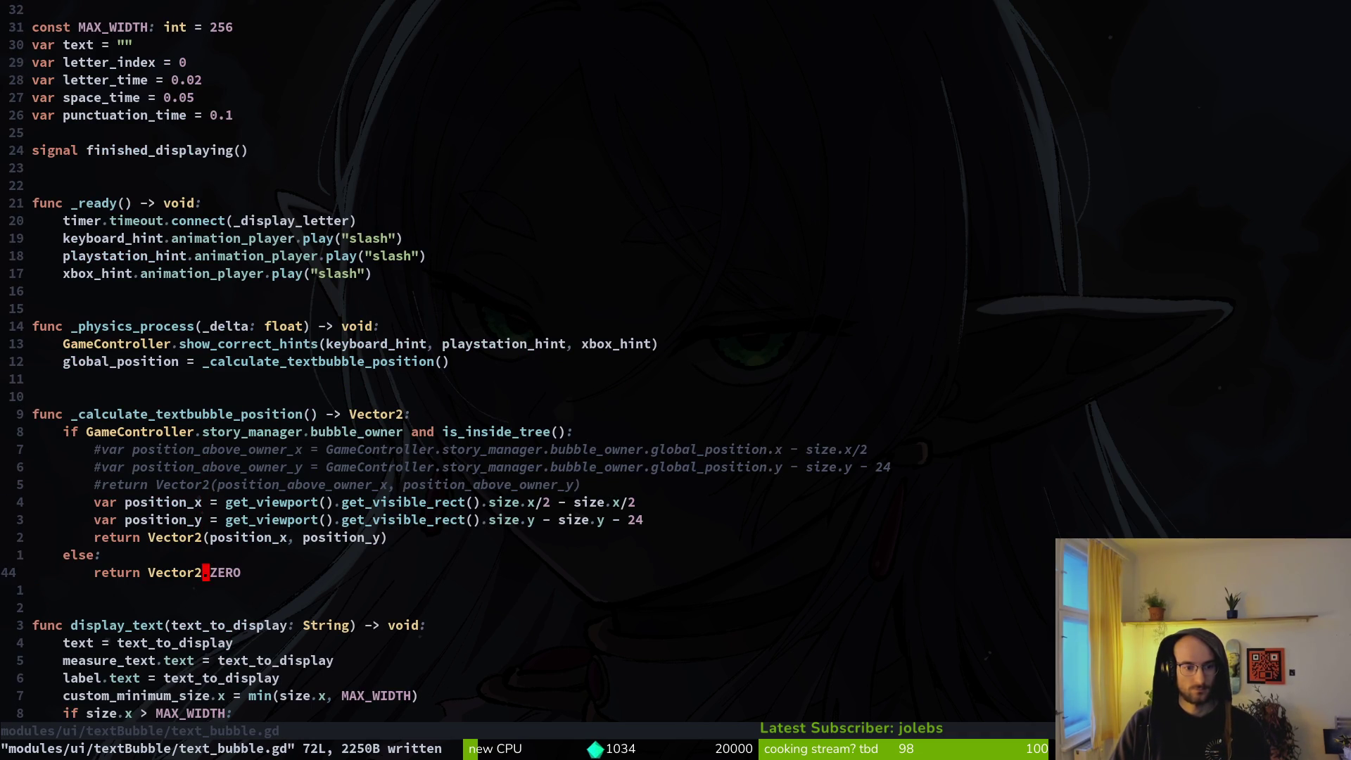
{"action": "key", "text": "V"}
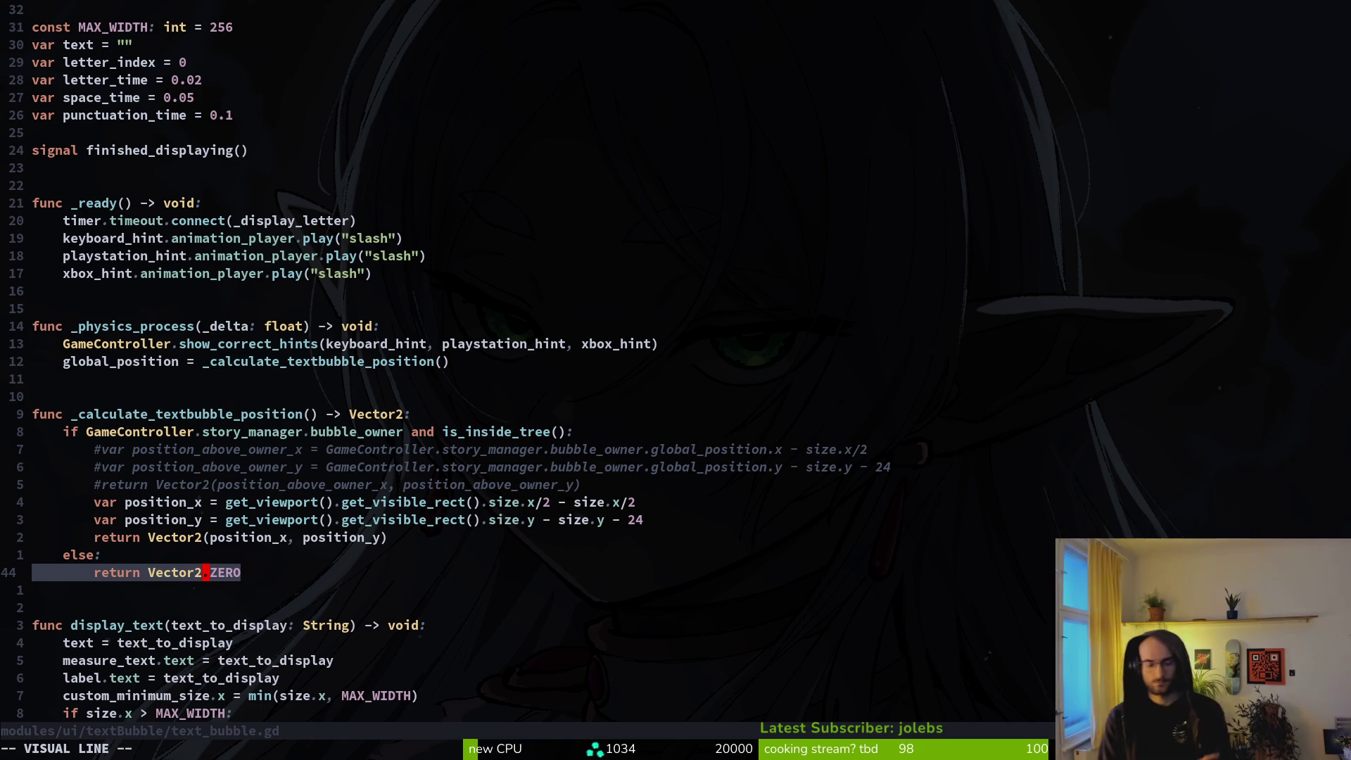
Step: Copy the return Vector2.ZERO line and cut the position_x/position_y lines from story.manager.gd
{"action": "key", "text": "y"}
{"action": "key", "text": "ctrl+6"}
{"action": "key", "text": "shift+v"}
{"action": "key", "text": "Escape"}
{"action": "key", "text": "shift+v"}
{"action": "key", "text": "j"}
{"action": "key", "text": "Escape"}
{"action": "key", "text": "k"}
{"action": "key", "text": "shift+v"}
{"action": "key", "text": "k"}
{"action": "key", "text": "d"}
Step: Paste the position_x/position_y lines into text_bubble.gd's else branch, indented one level
{"action": "key", "text": "ctrl+6"}
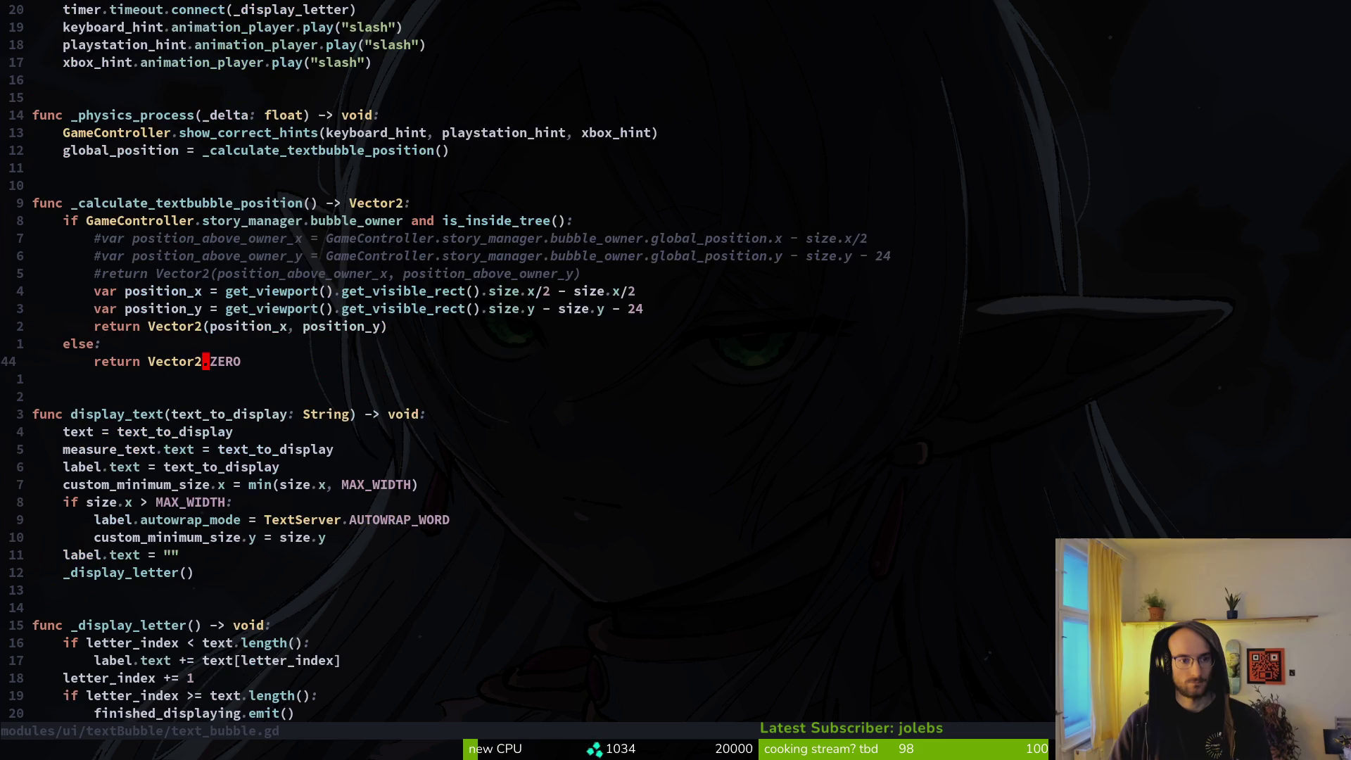
{"action": "key", "text": "p"}
{"action": "key", "text": "shift+v"}
{"action": "key", "text": "j"}
{"action": "key", "text": "greater"}
Step: Undo the stray _show_text_bubble edits and save story.manager.gd
{"action": "key", "text": "ctrl+6"}
{"action": "key", "text": "j"}
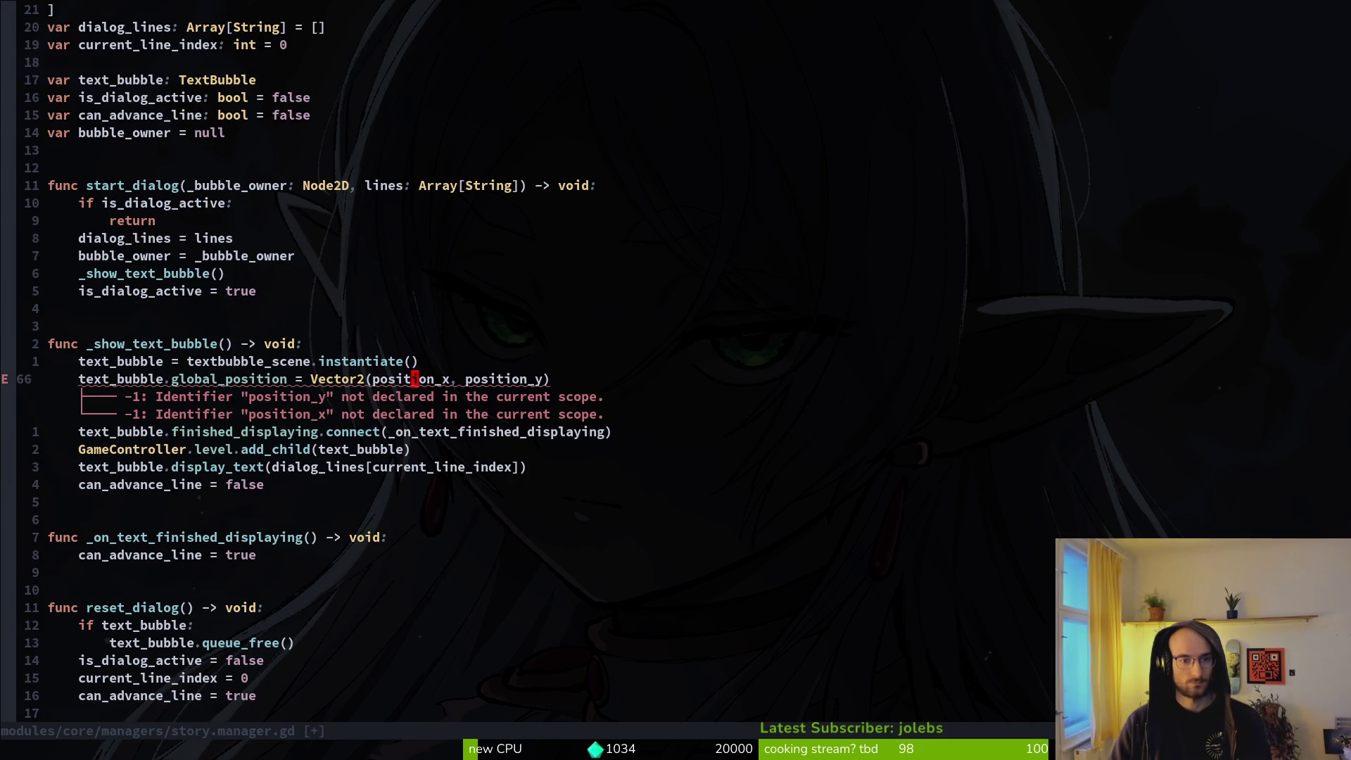
{"action": "key", "text": "u"}
{"action": "key", "text": "u"}
{"action": "key", "text": "u"}
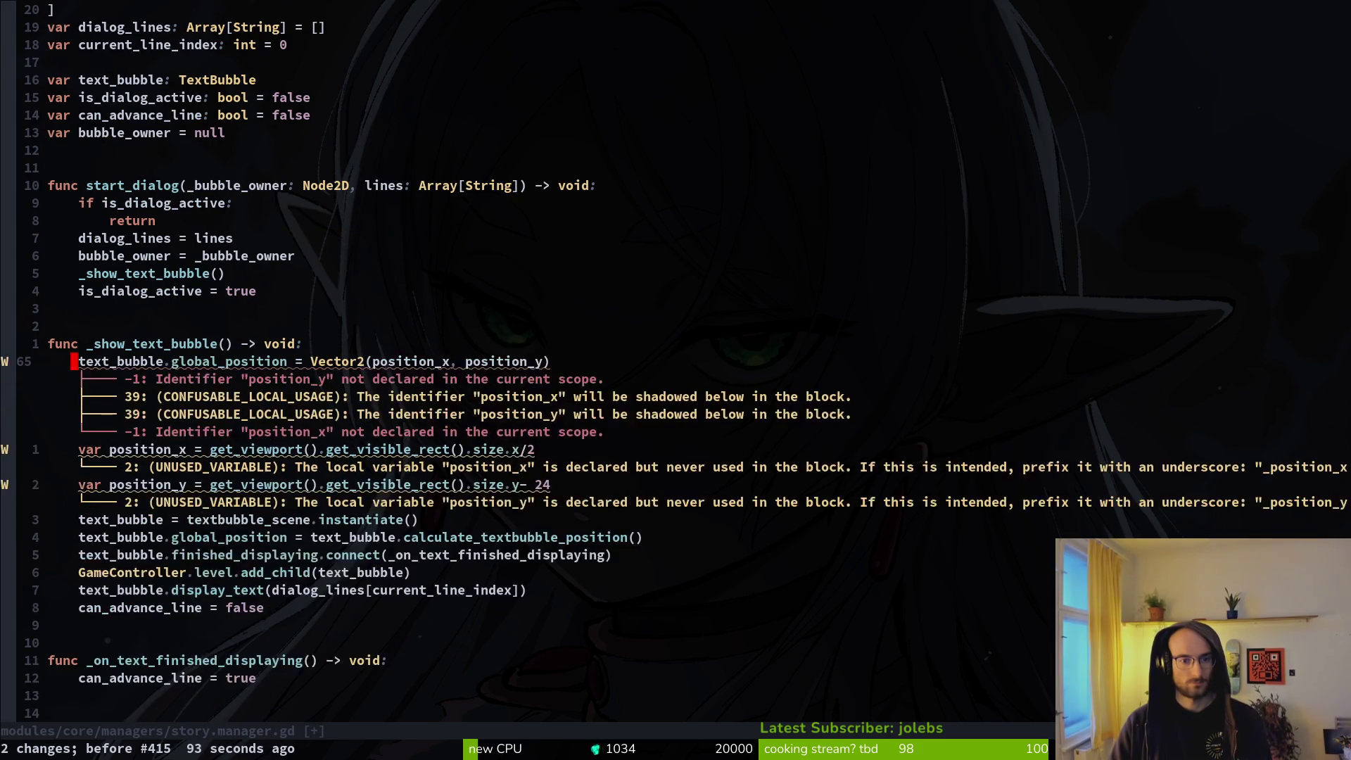
{"action": "key", "text": "u"}
{"action": "key", "text": "u"}
{"action": "key", "text": "u"}
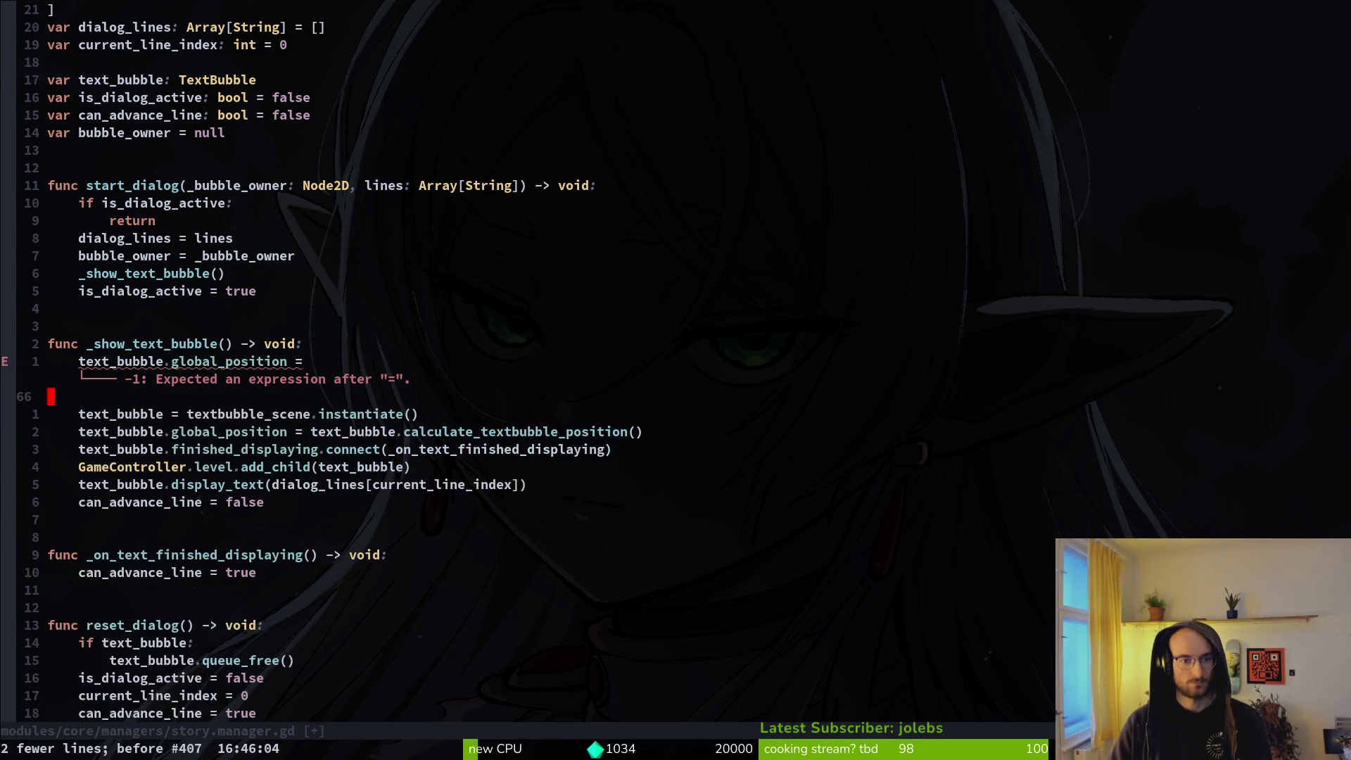
{"action": "key", "text": "u"}
{"action": "key", "text": "u"}
{"action": "key", "text": "u"}
{"action": "key", "text": "u"}
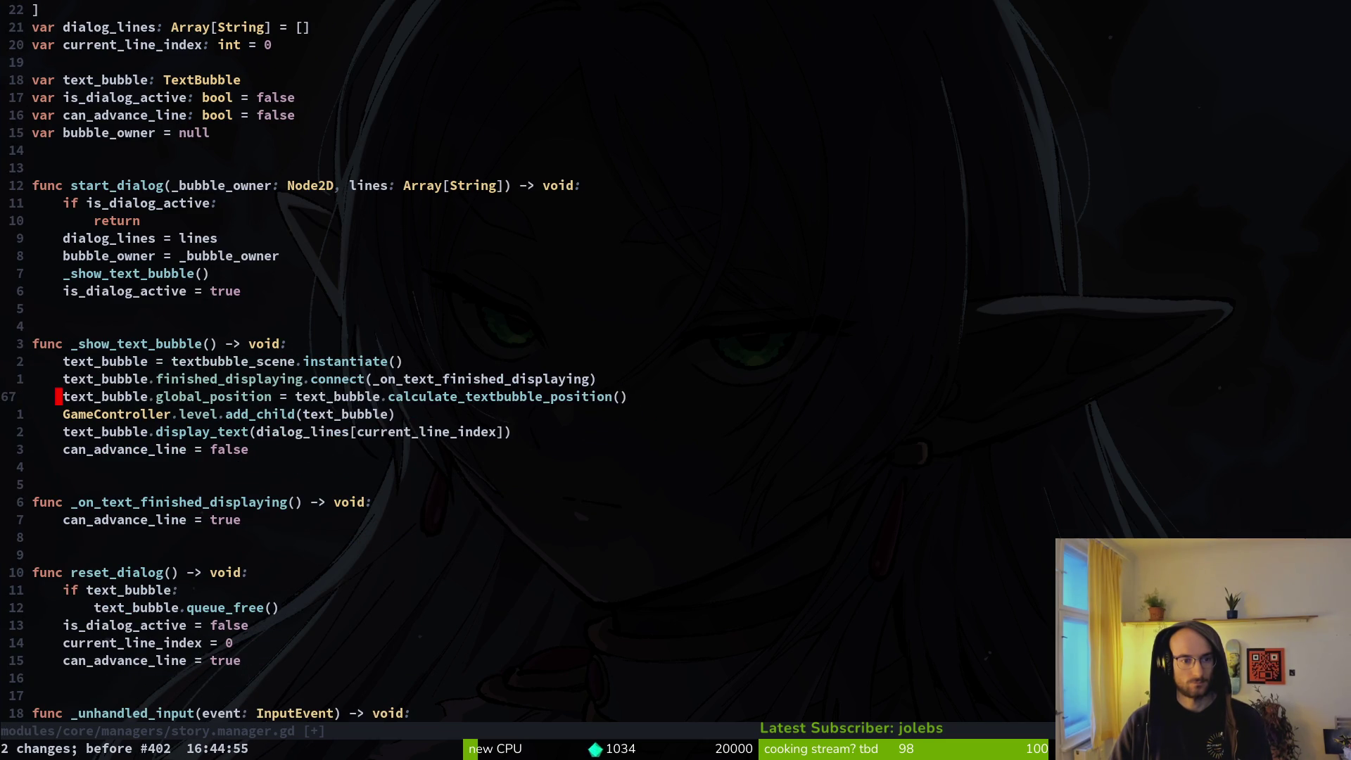
{"action": "key", "text": "ctrl+r"}
{"action": "key", "text": "ctrl+r"}
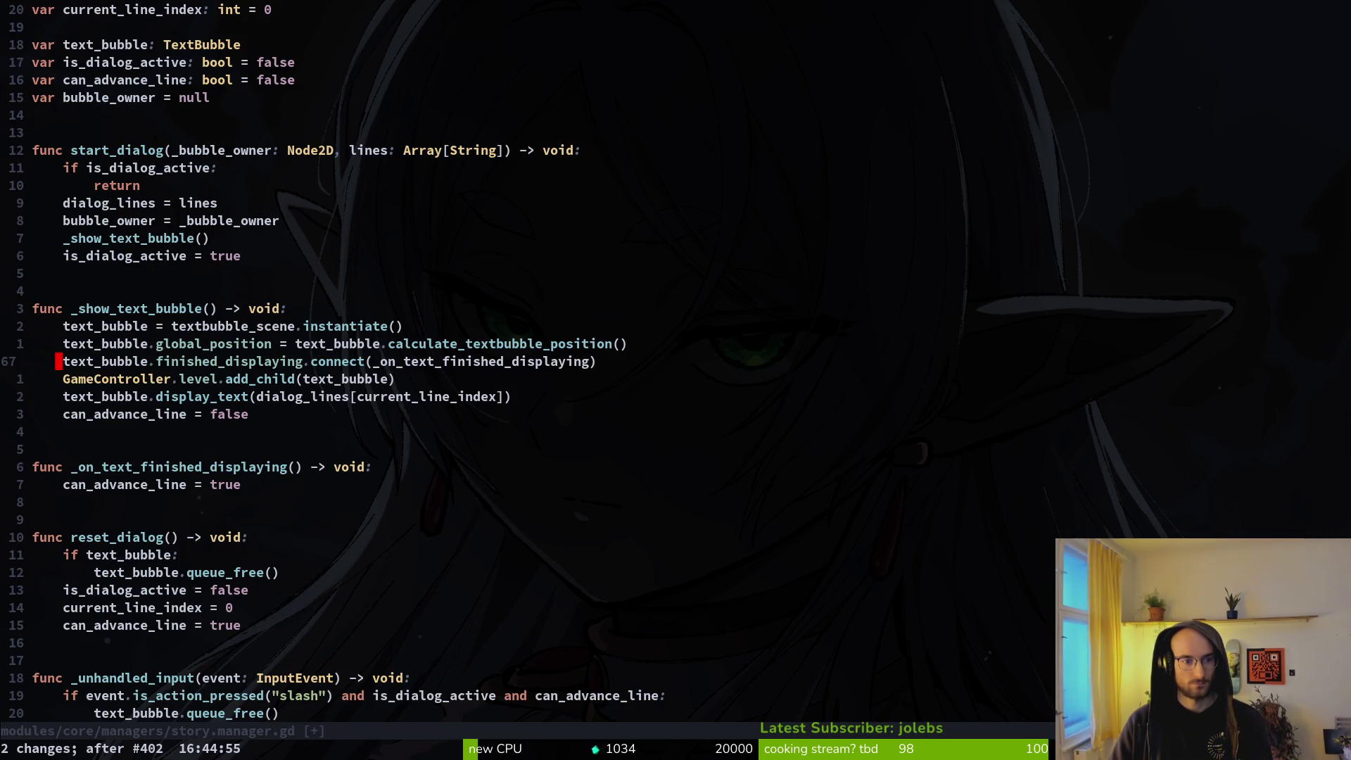
{"action": "key", "text": "u"}
{"action": "key", "text": "ctrl+r"}
{"action": "type", "text": "u"}
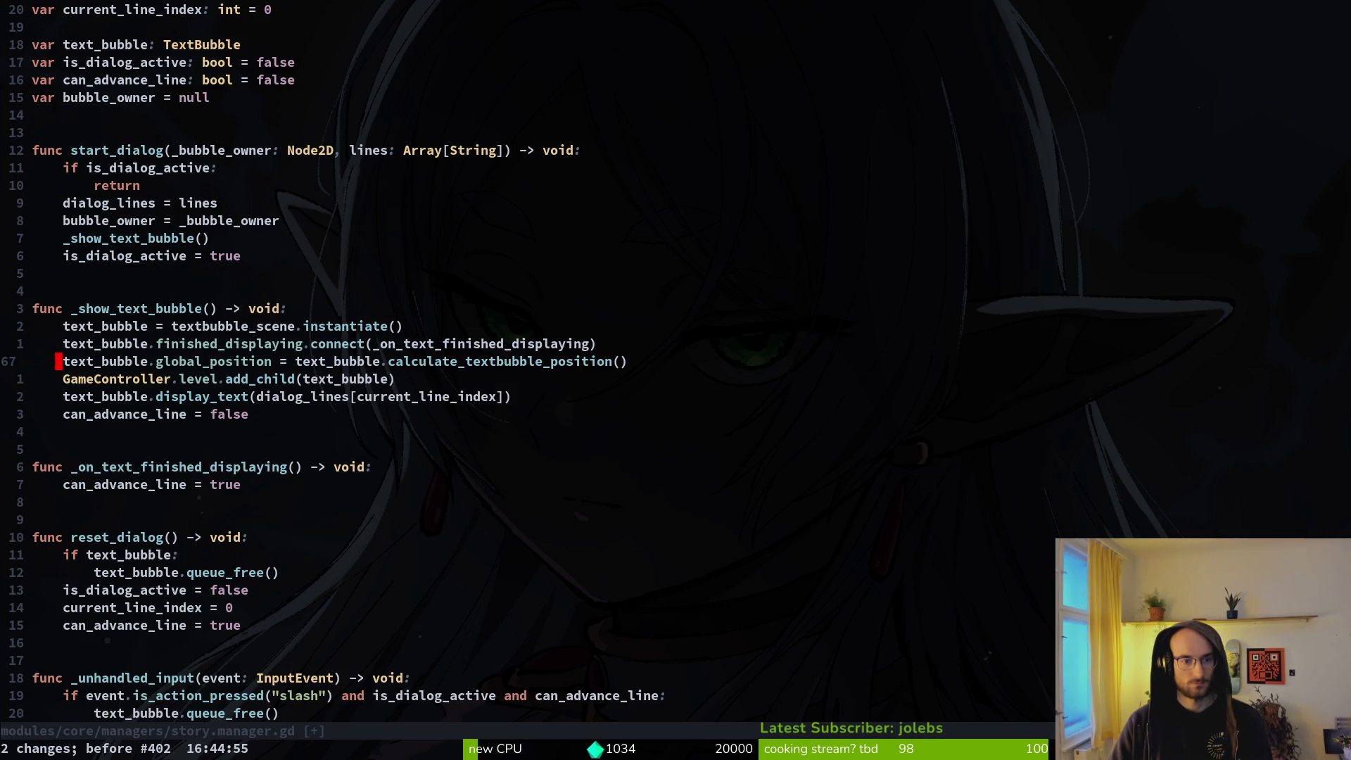
{"action": "type", "text": ":w"}
{"action": "key", "text": "Return"}
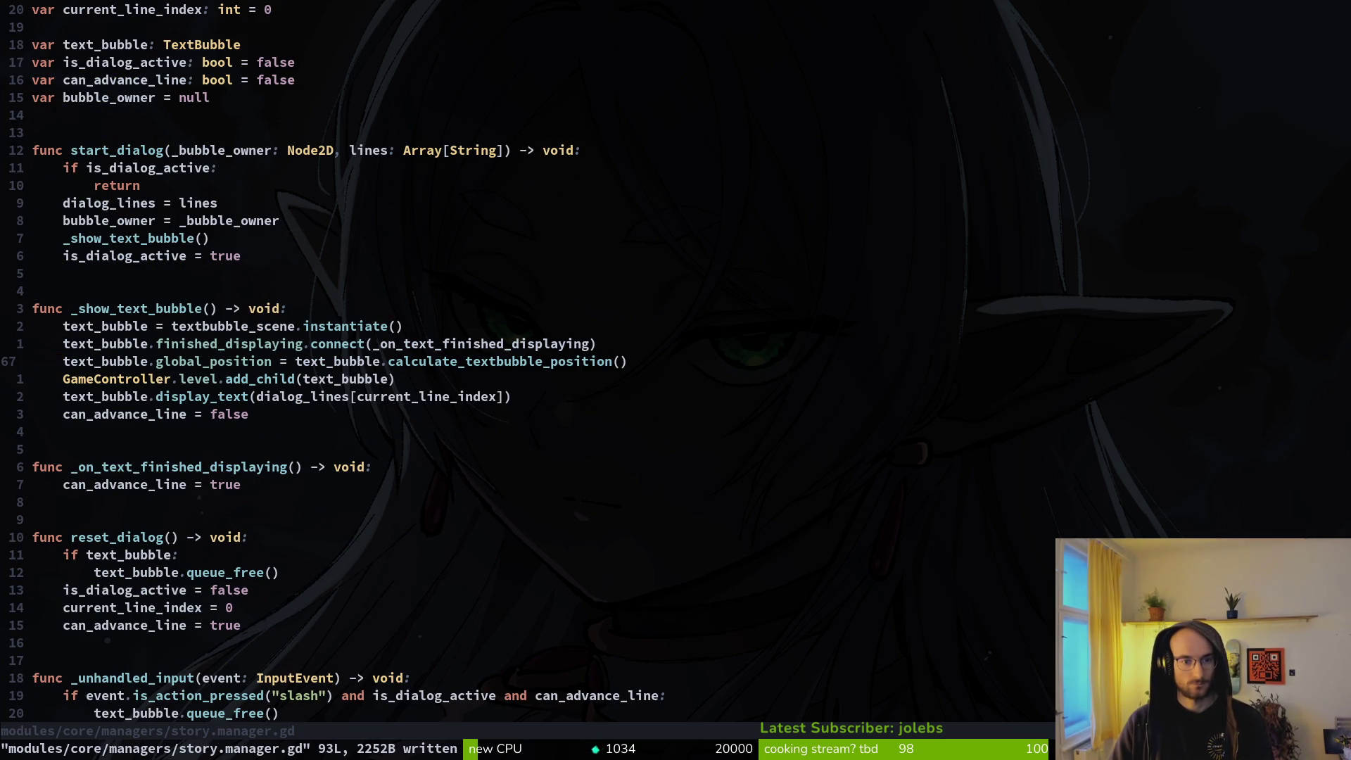
{"action": "key", "text": "ctrl+o"}
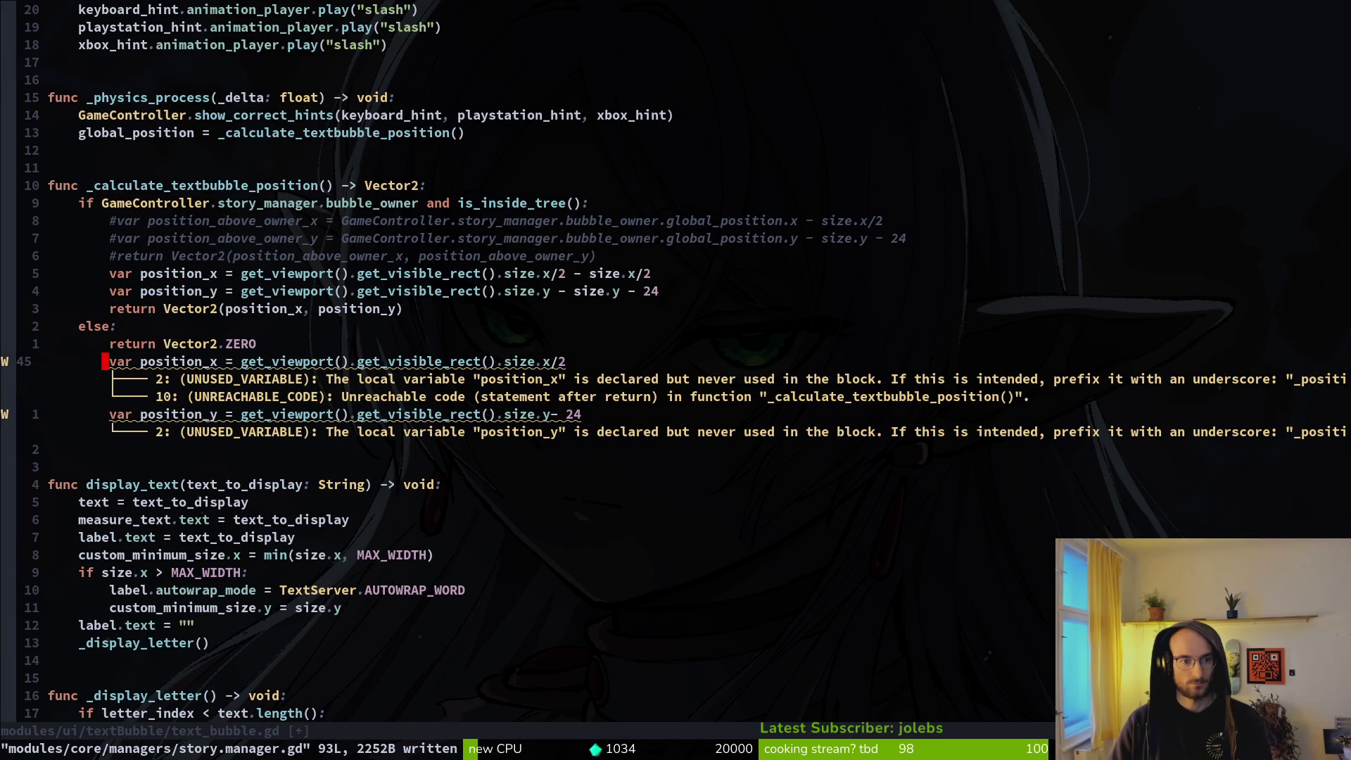
Step: Move the return Vector2.ZERO line below the position_x/position_y lines in the else branch
{"action": "key", "text": "k"}
{"action": "key", "text": "k"}
{"action": "key", "text": "k"}
{"action": "key", "text": "j"}
{"action": "key", "text": "0"}
{"action": "key", "text": "j"}
{"action": "key", "text": "j"}
{"action": "key", "text": "j"}
{"action": "key", "text": "p"}
{"action": "key", "text": "k"}
{"action": "key", "text": "k"}
{"action": "key", "text": "k"}
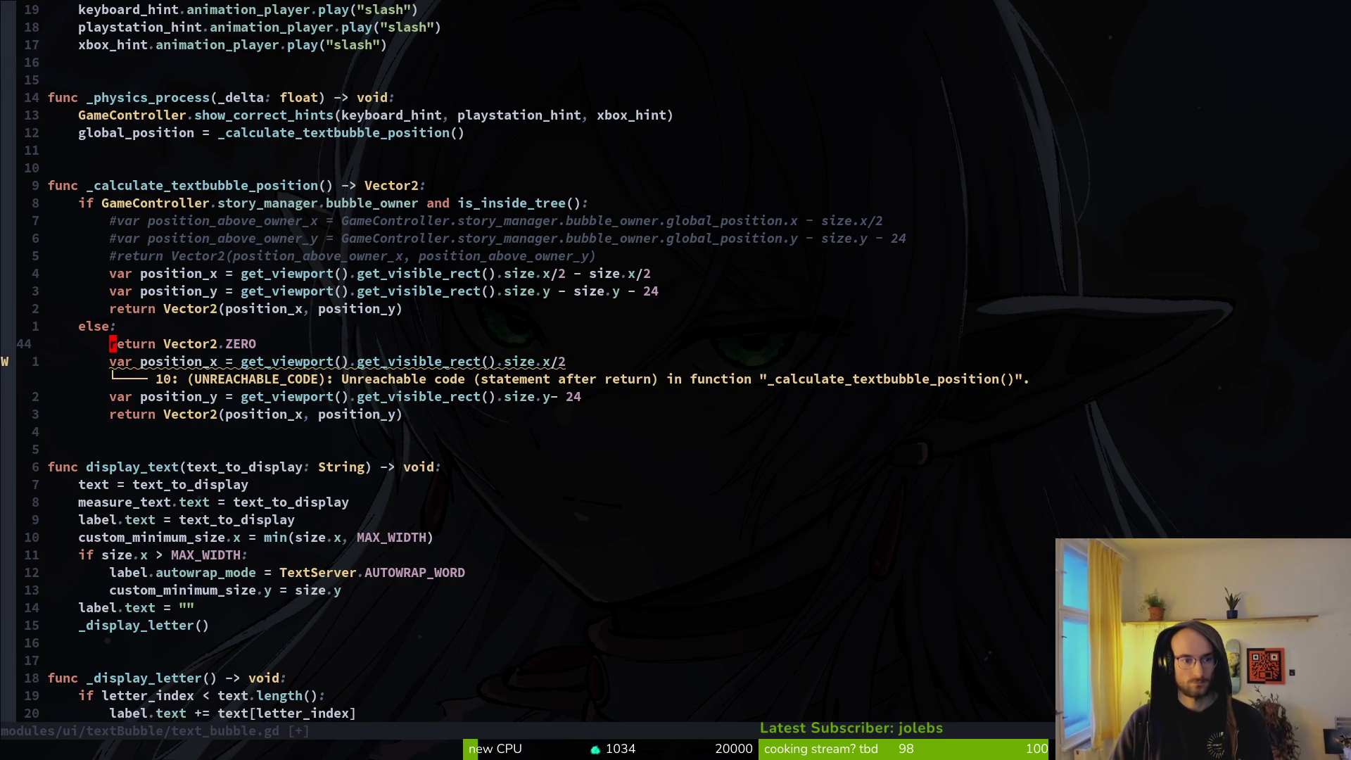
{"action": "key", "text": "c"}
{"action": "key", "text": "c"}
{"action": "key", "text": "Escape"}
{"action": "key", "text": "V"}
{"action": "key", "text": "k"}
{"action": "key", "text": "k"}
{"action": "key", "text": "k"}
{"action": "key", "text": "Escape"}
{"action": "key", "text": "k"}
{"action": "key", "text": "k"}
{"action": "key", "text": "k"}
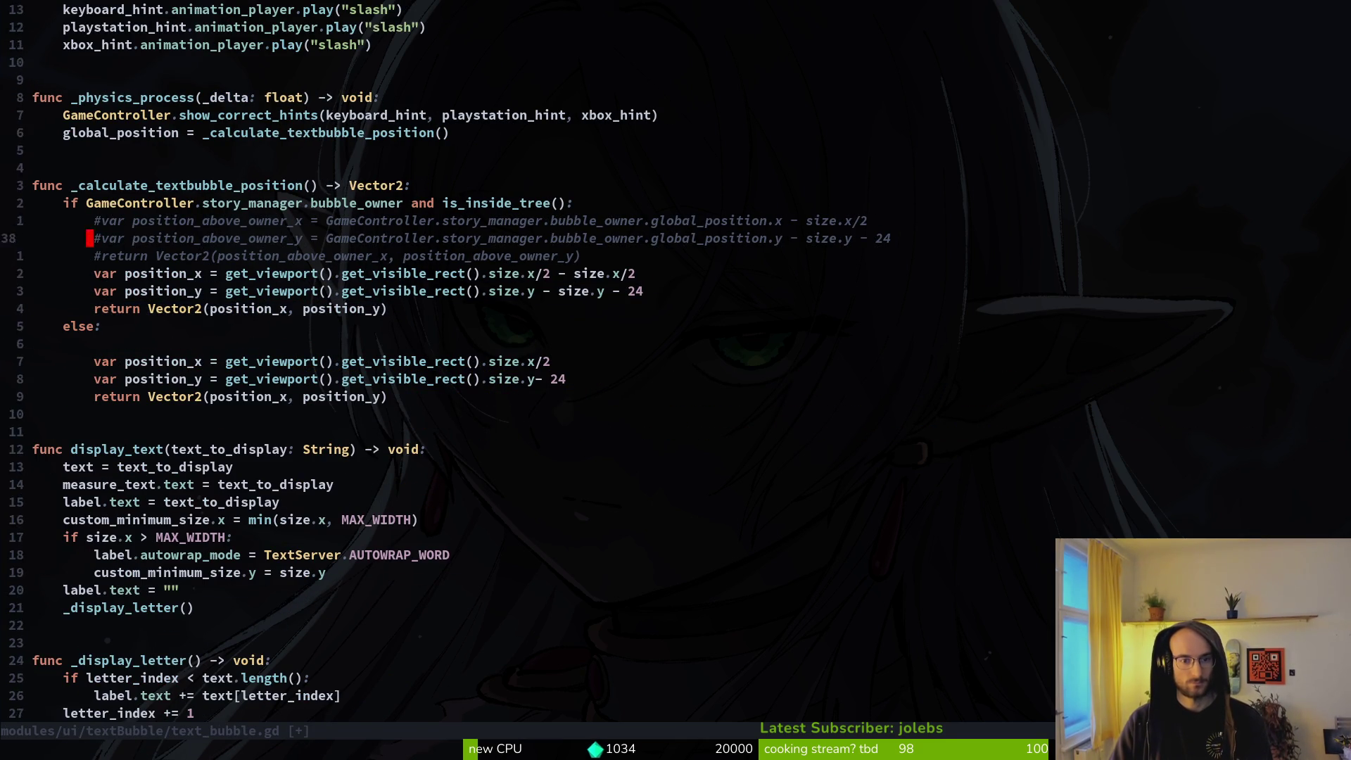
Step: Add a space before '- 24' on the position_y line and save text_bubble.gd
{"action": "key", "text": "j"}
{"action": "key", "text": "j"}
{"action": "key", "text": "j"}
{"action": "key", "text": "f"}
{"action": "key", "text": "underscore"}
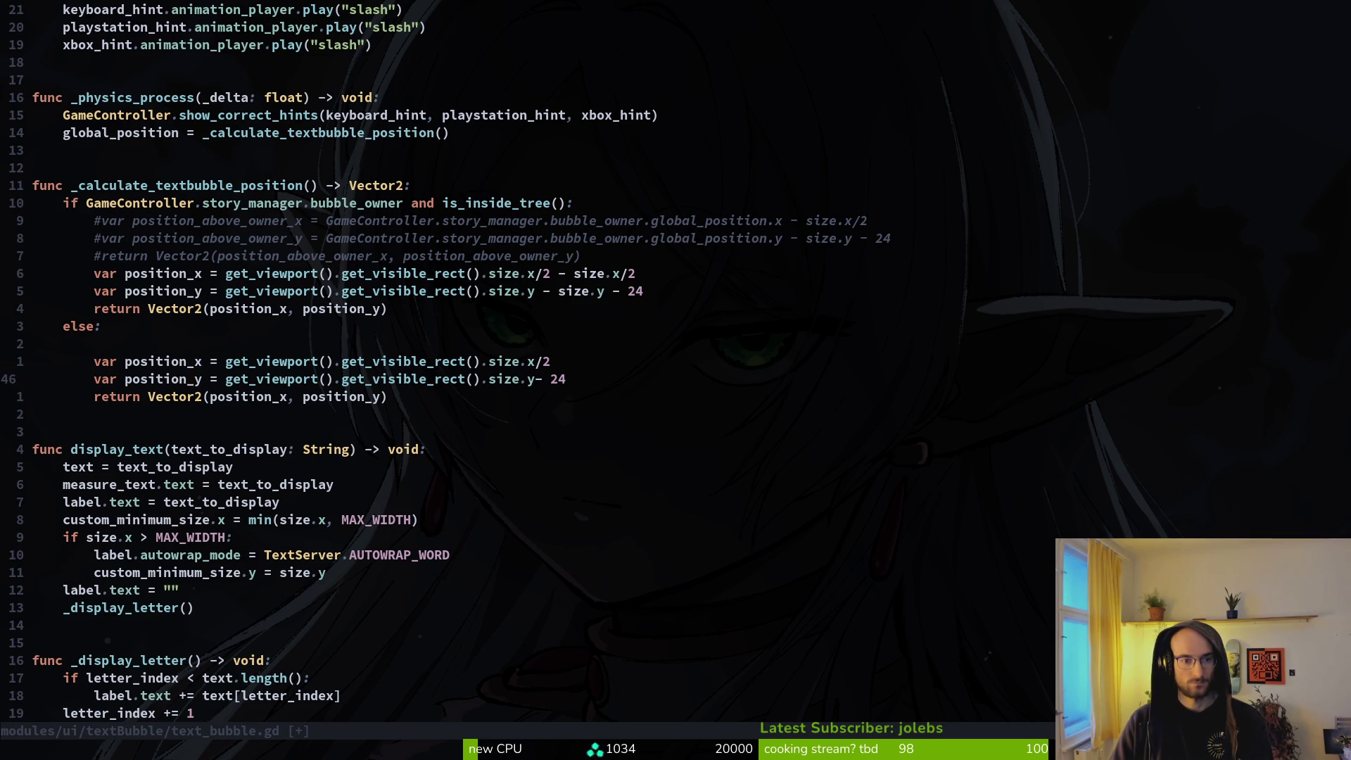
{"action": "key", "text": "f"}
{"action": "key", "text": "minus"}
{"action": "key", "text": "i"}
{"action": "key", "text": "Escape"}
{"action": "type", "text": ":w"}
{"action": "key", "text": "Return"}
{"action": "key", "text": "k"}
{"action": "key", "text": "k"}
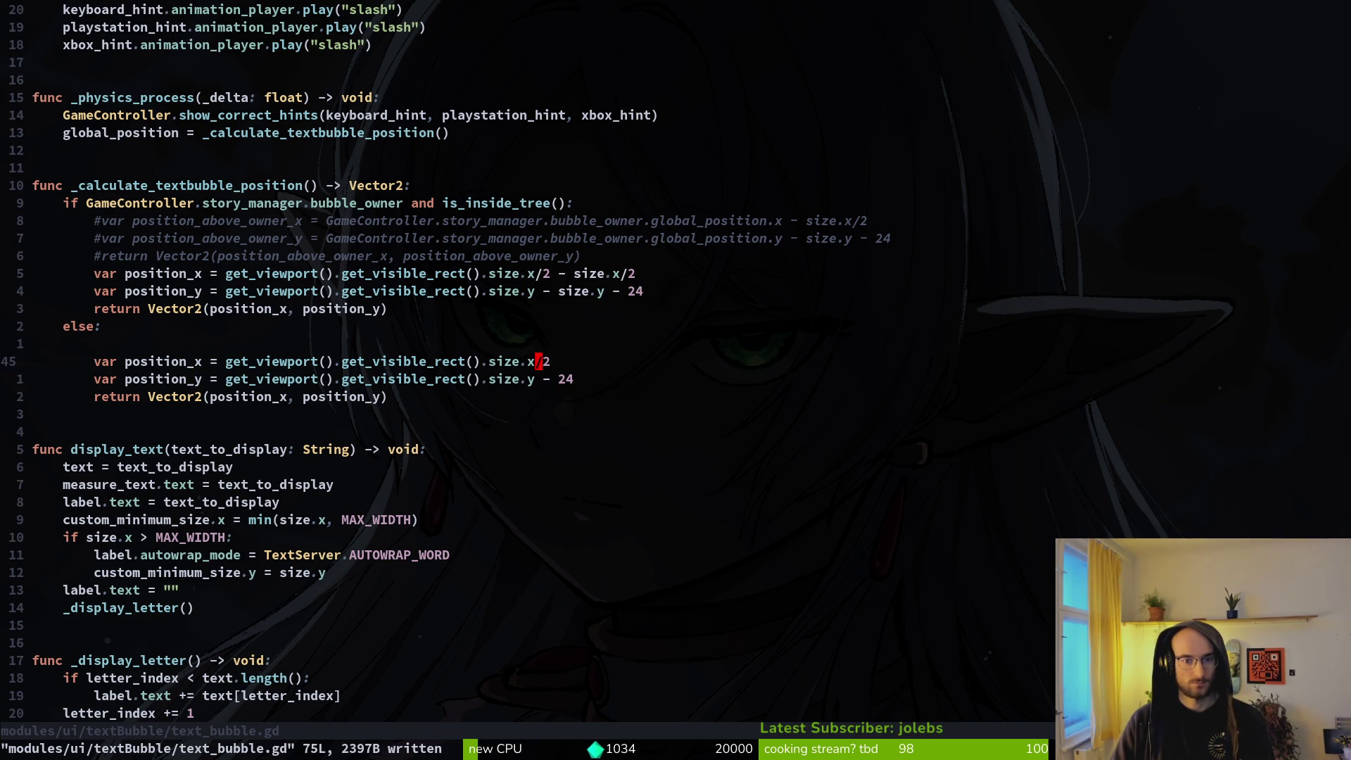
Step: Remove the leading underscore from calculate_textbubble_position in its definition and call, and save
{"action": "key", "text": "k"}
{"action": "key", "text": "k"}
{"action": "key", "text": "k"}
{"action": "key", "text": "j"}
{"action": "key", "text": "j"}
{"action": "key", "text": "k"}
{"action": "key", "text": "k"}
{"action": "key", "text": "b"}
{"action": "key", "text": "b"}
{"action": "key", "text": "b"}
{"action": "key", "text": "b"}
{"action": "key", "text": "b"}
{"action": "key", "text": "w"}
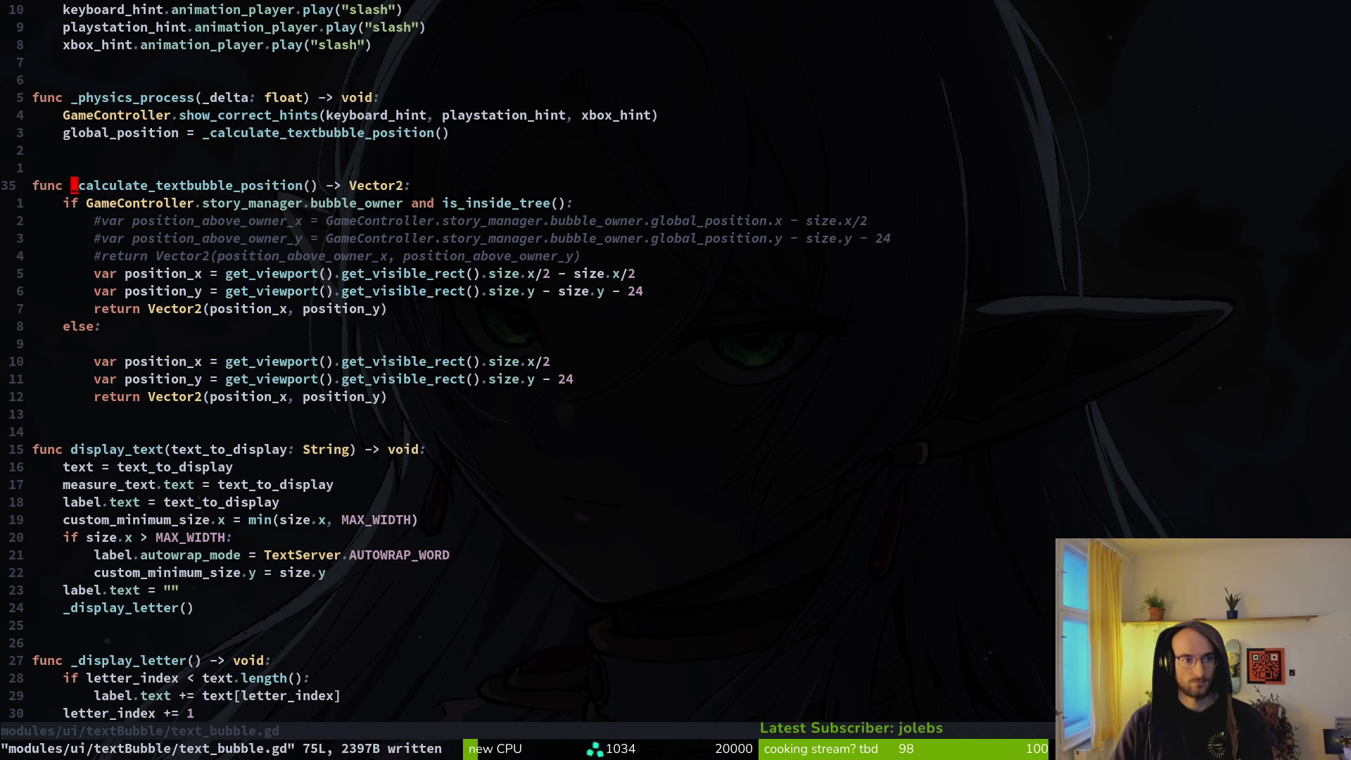
{"action": "key", "text": "x"}
{"action": "key", "text": "k"}
{"action": "key", "text": "k"}
{"action": "key", "text": "k"}
{"action": "key", "text": "w"}
{"action": "key", "text": "w"}
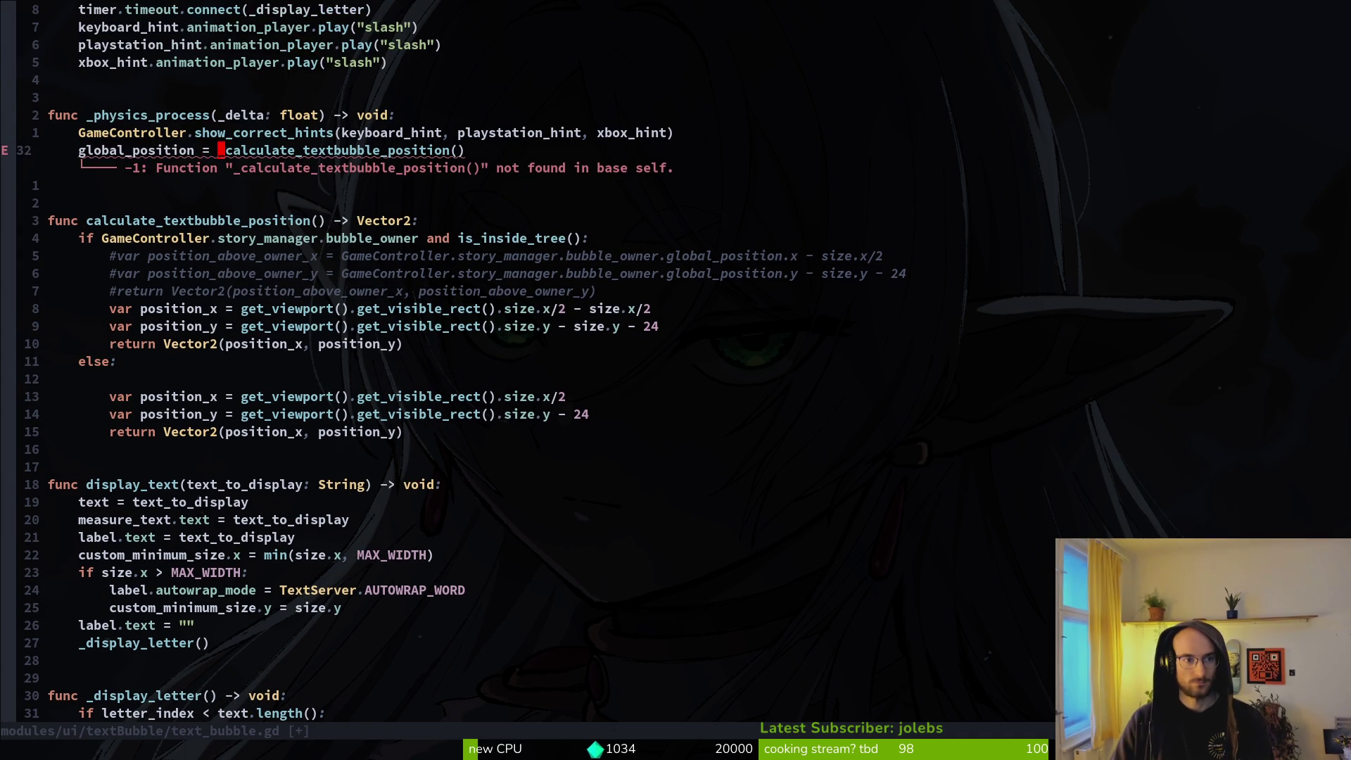
{"action": "type", "text": "x:w"}
{"action": "key", "text": "Return"}
Step: Delete the blank line after else, save, then save story.manager.gd as well
{"action": "key", "text": "j"}
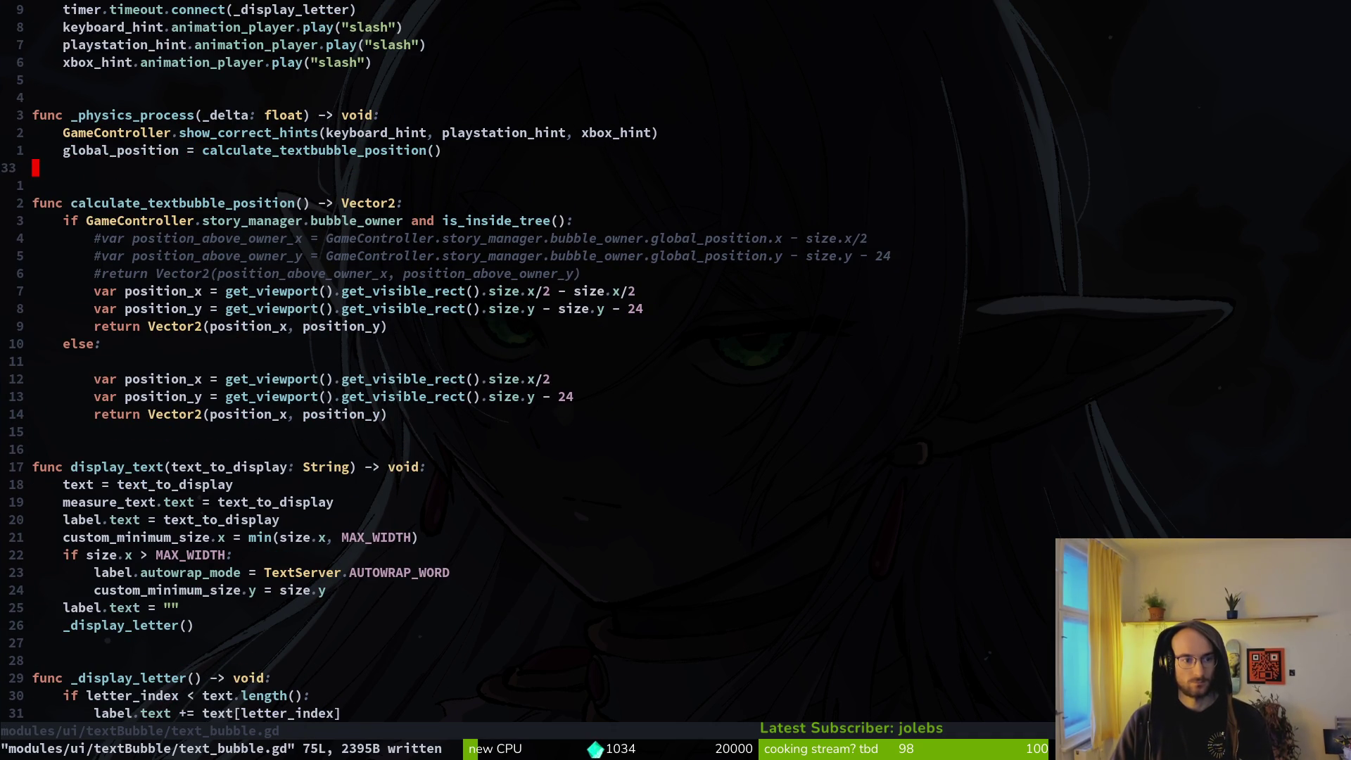
{"action": "key", "text": "braceright"}
{"action": "key", "text": "d"}
{"action": "key", "text": "d"}
{"action": "type", "text": ":w"}
{"action": "key", "text": "Return"}
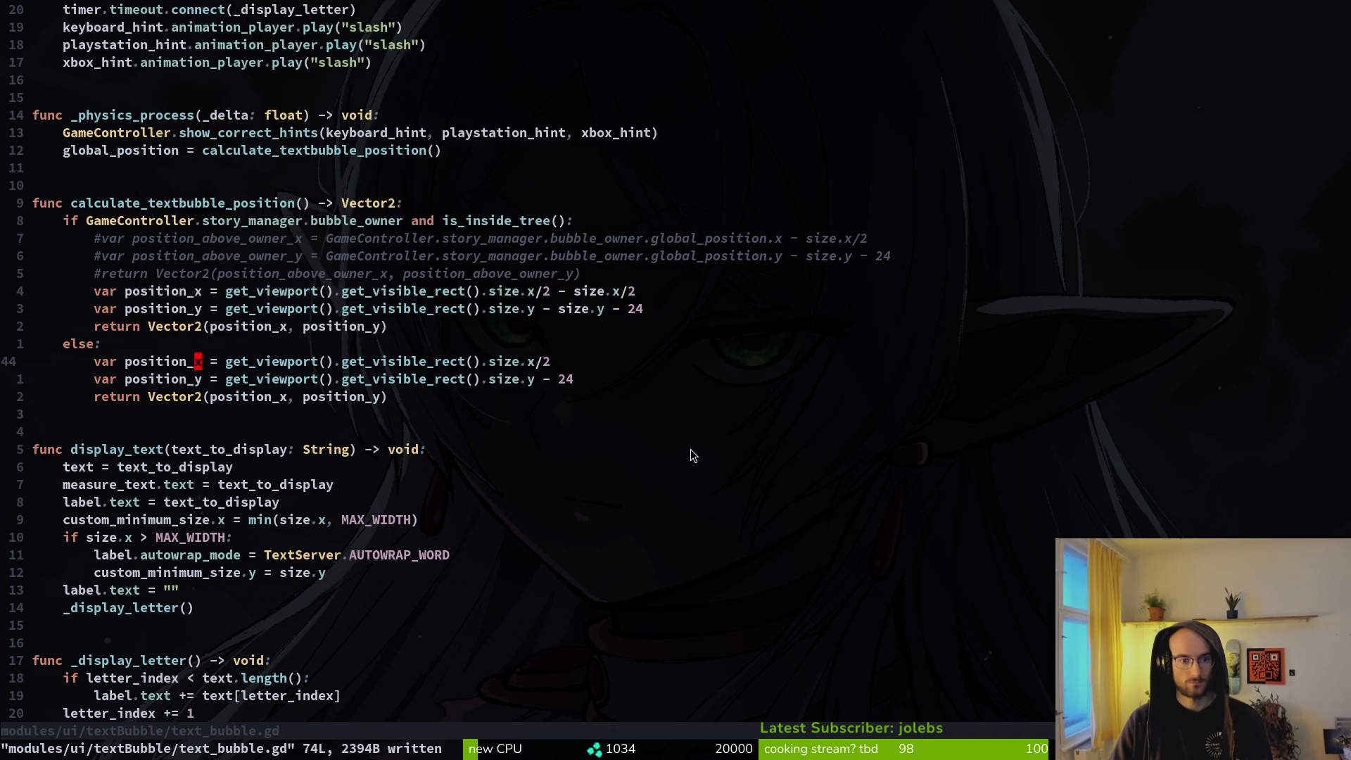
{"action": "key", "text": "ctrl+o"}
{"action": "type", "text": ":w"}
{"action": "key", "text": "Return"}
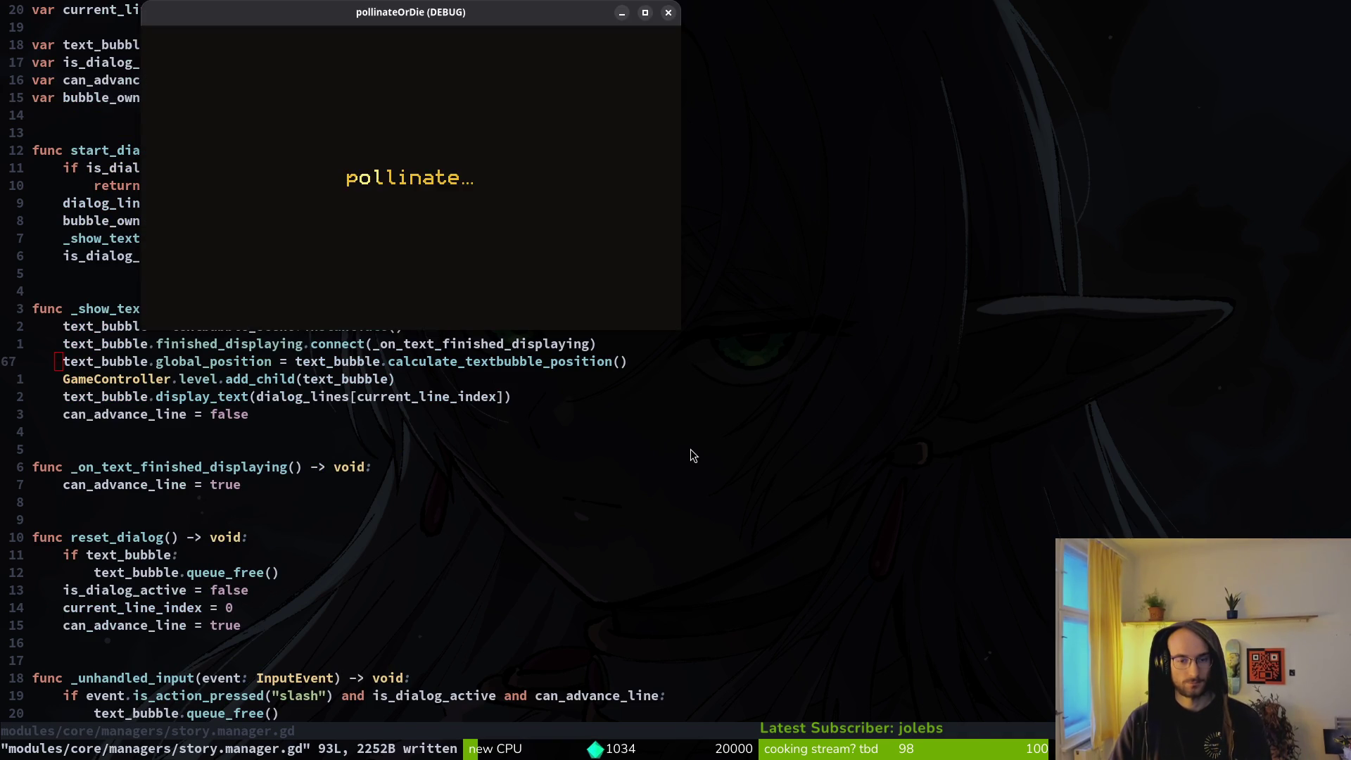
Step: Run the project twice into New Game, hitting the get_visible_rect null-value error at text_bubble.gd line 44
{"action": "key", "text": "F5"}
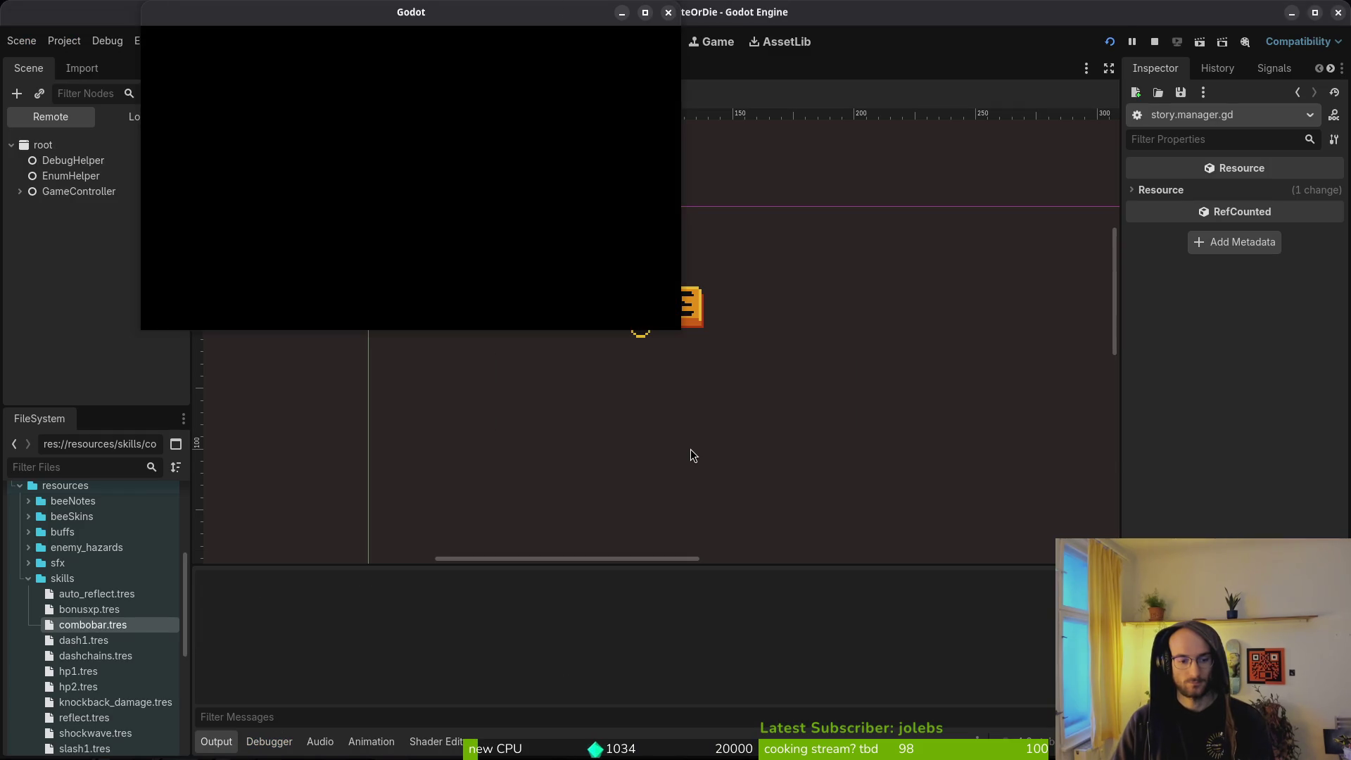
{"action": "key", "text": "Down"}
{"action": "key", "text": "Return"}
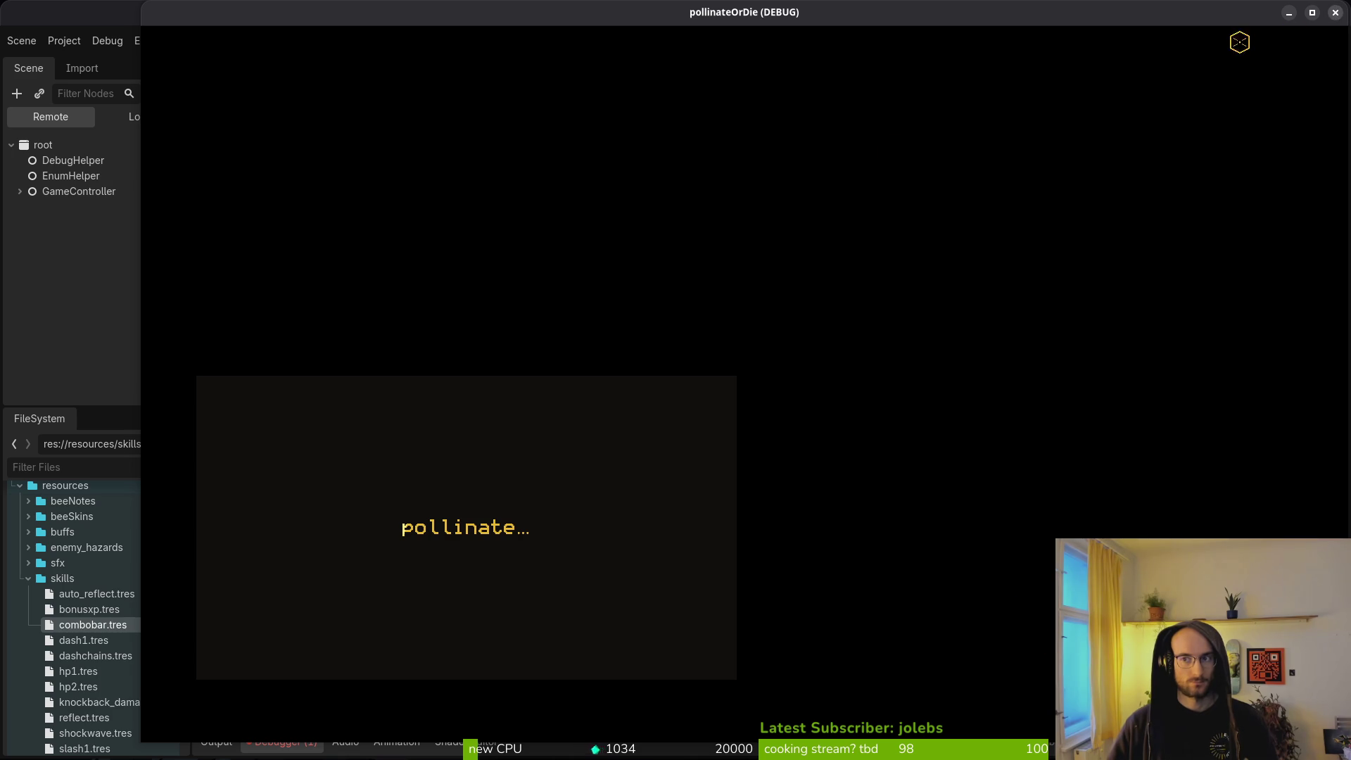
{"action": "left_click", "coordinate": [1291, 24]}
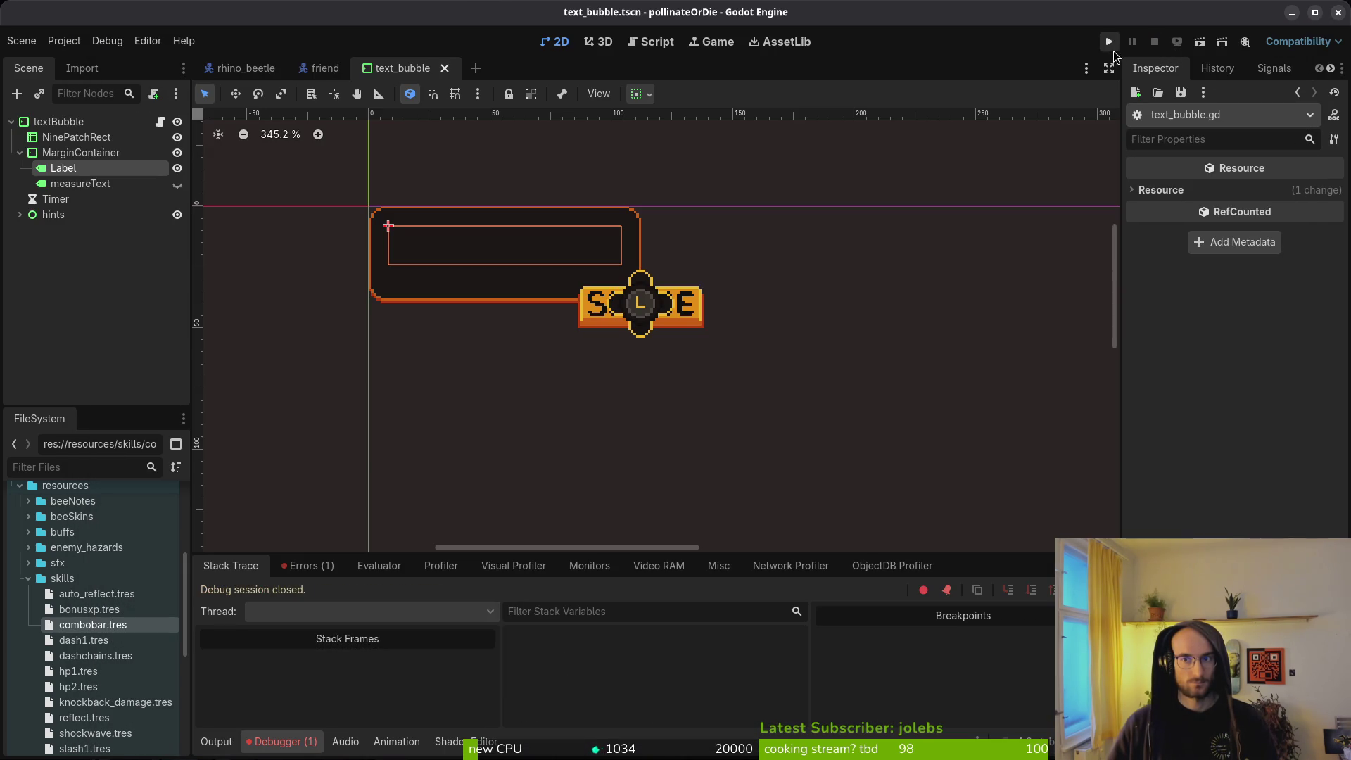
{"action": "left_click", "coordinate": [1109, 43]}
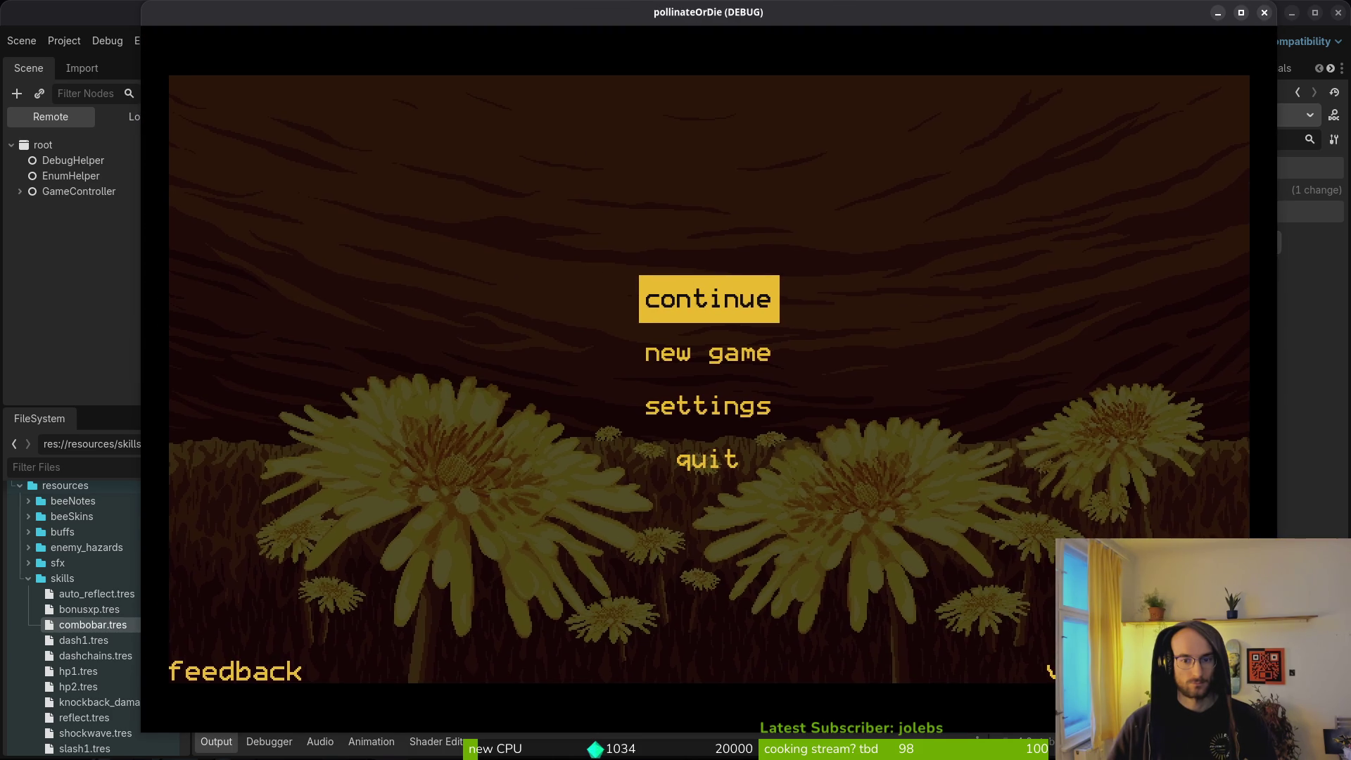
{"action": "key", "text": "Down"}
{"action": "key", "text": "Return"}
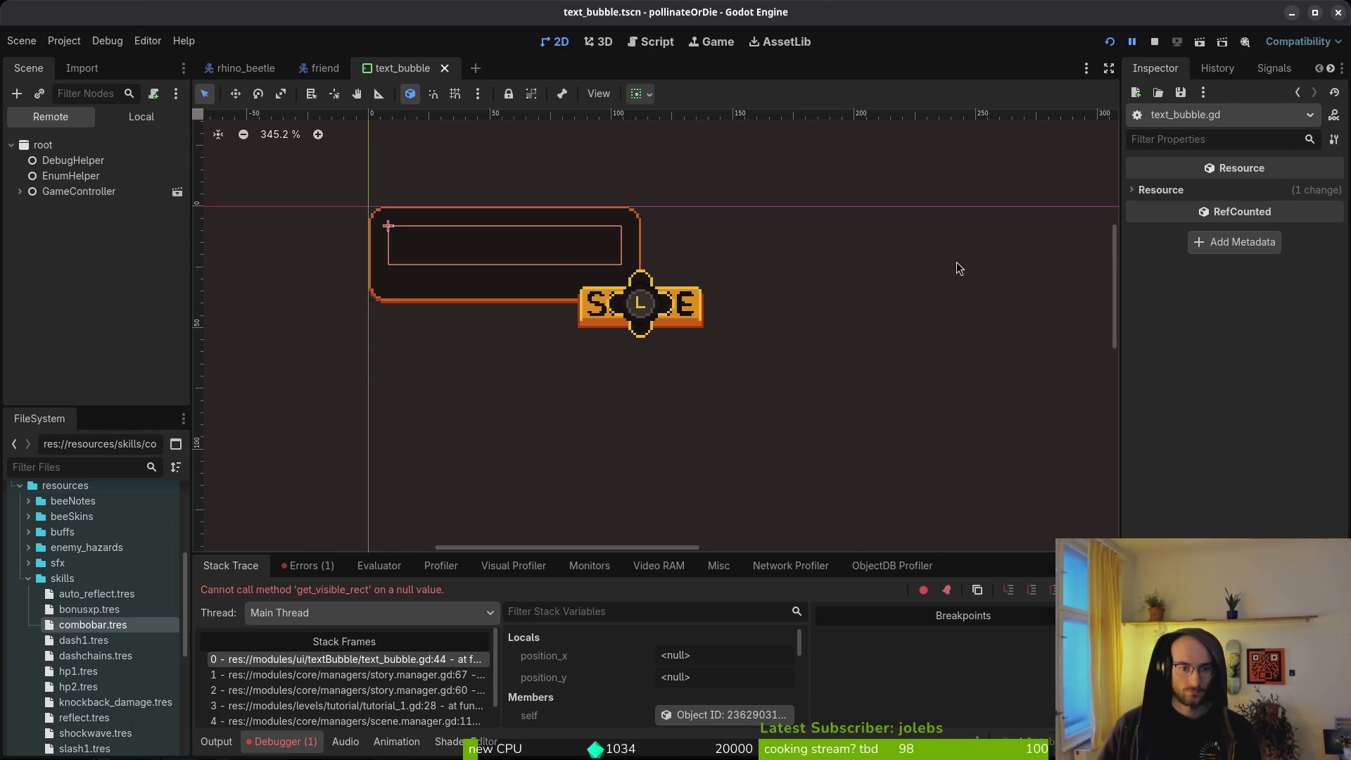
{"action": "key", "text": "alt+Tab"}
{"action": "key", "text": "alt+Tab"}
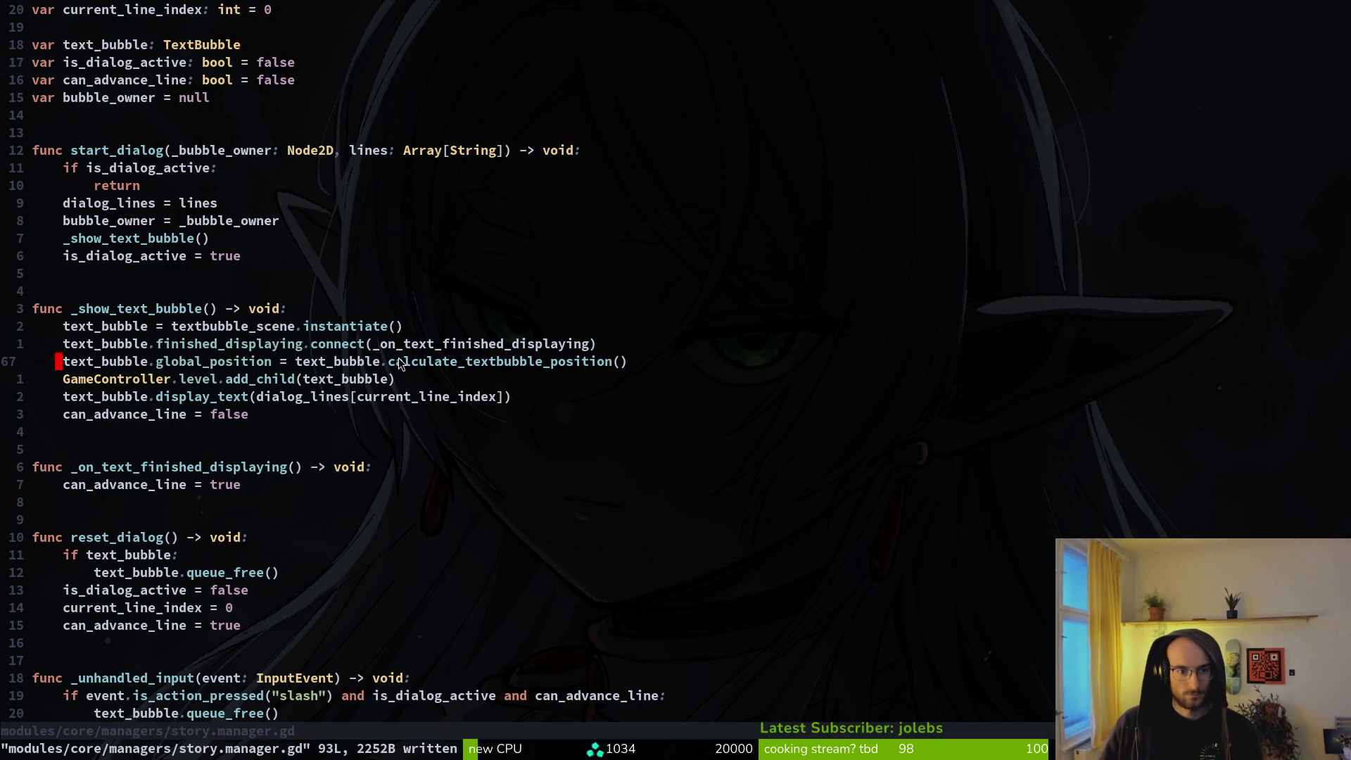
Step: Try changing the position function's else to elif, revert it to else, and save text_bubble.gd
{"action": "key", "text": "g"}
{"action": "key", "text": "d"}
{"action": "left_click", "coordinate": [453, 364]}
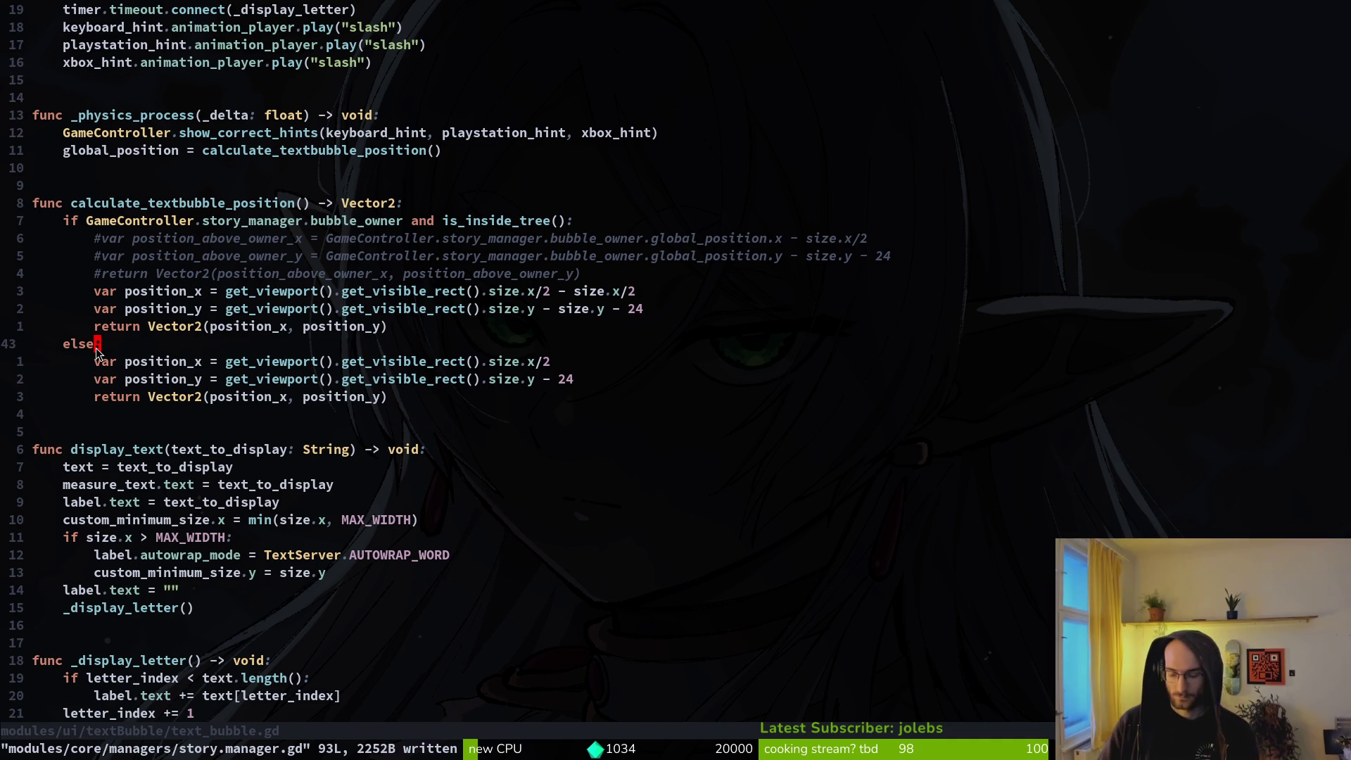
{"action": "key", "text": "i"}
{"action": "key", "text": "BackSpace"}
{"action": "key", "text": "BackSpace"}
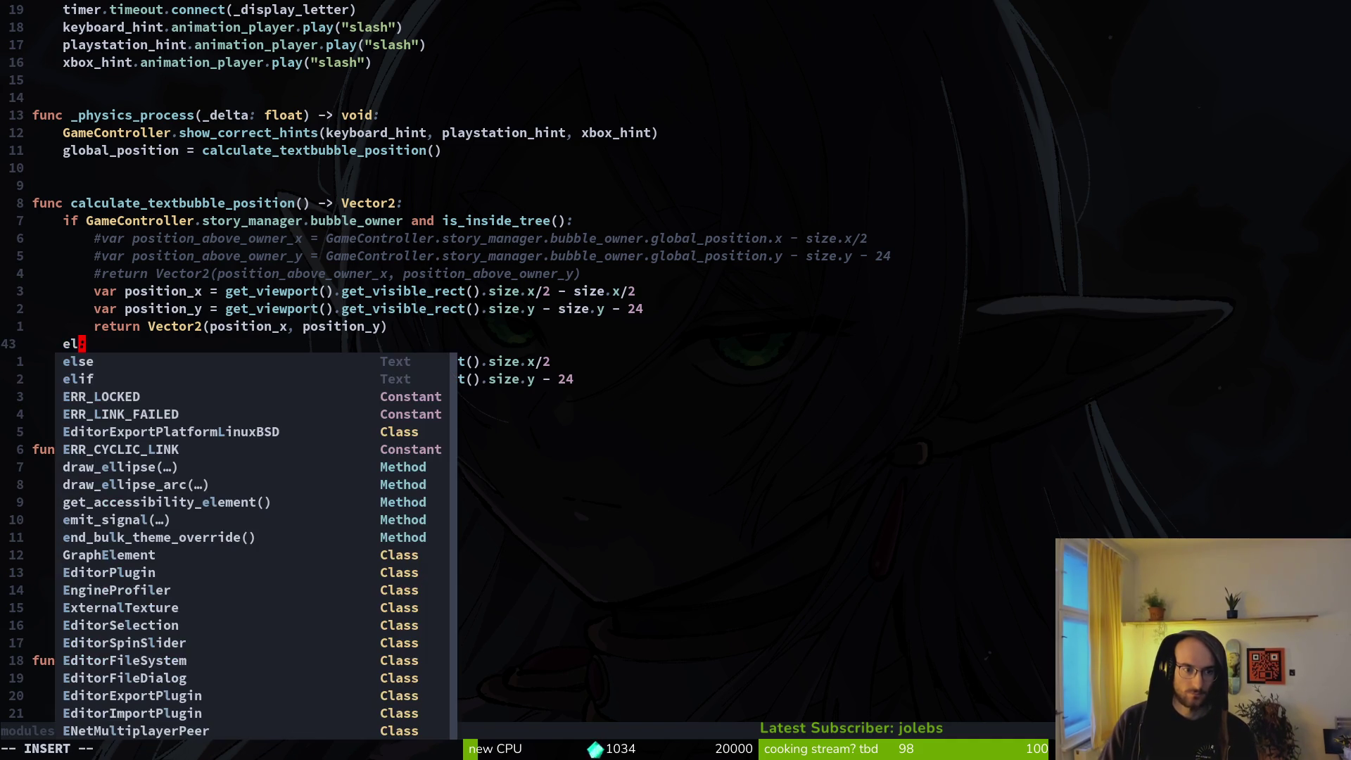
{"action": "type", "text": "if"}
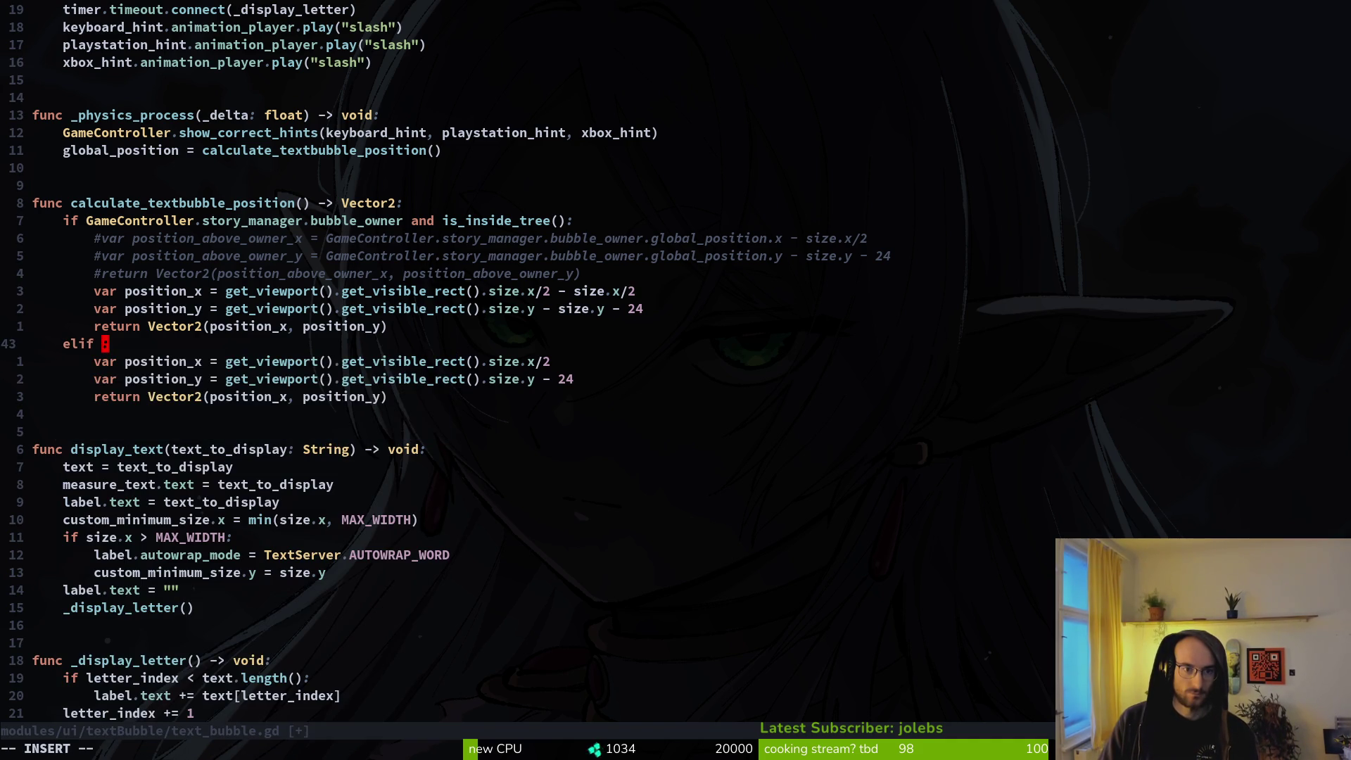
{"action": "key", "text": "BackSpace"}
{"action": "key", "text": "BackSpace"}
{"action": "key", "text": "BackSpace"}
{"action": "key", "text": "Escape"}
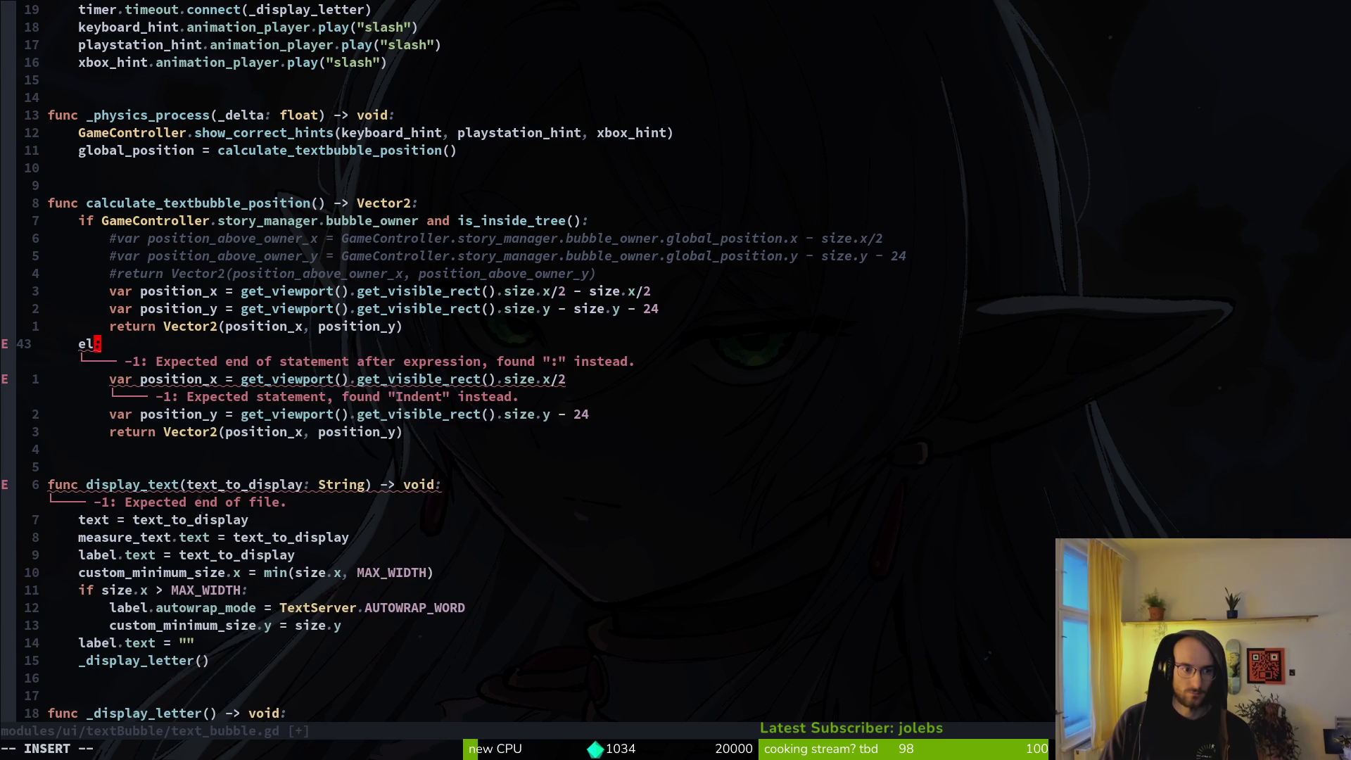
{"action": "type", "text": "ase"}
{"action": "key", "text": "Escape"}
{"action": "type", "text": ":w"}
{"action": "key", "text": "Return"}
Step: Review the else branch's position_x, position_y and return lines, then go to story.manager.gd
{"action": "key", "text": "j"}
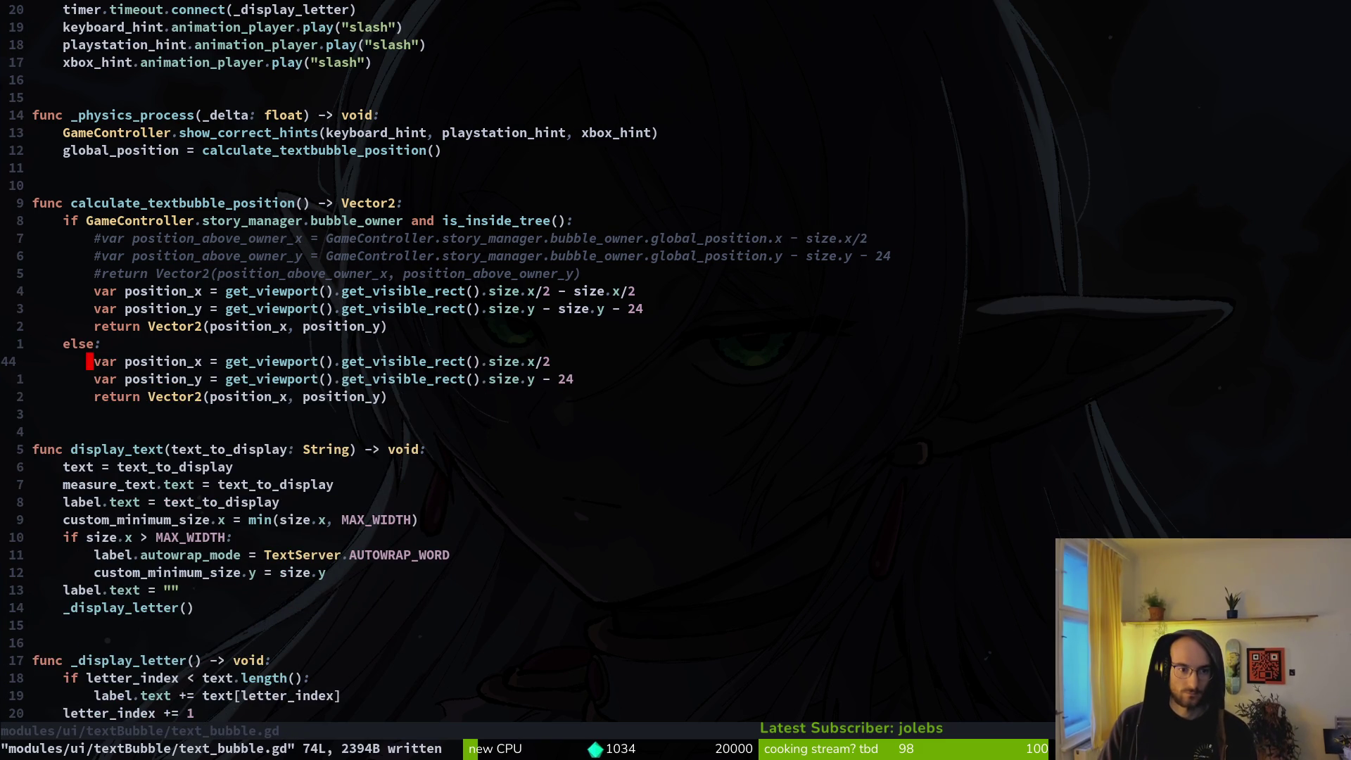
{"action": "key", "text": "j"}
{"action": "key", "text": "j"}
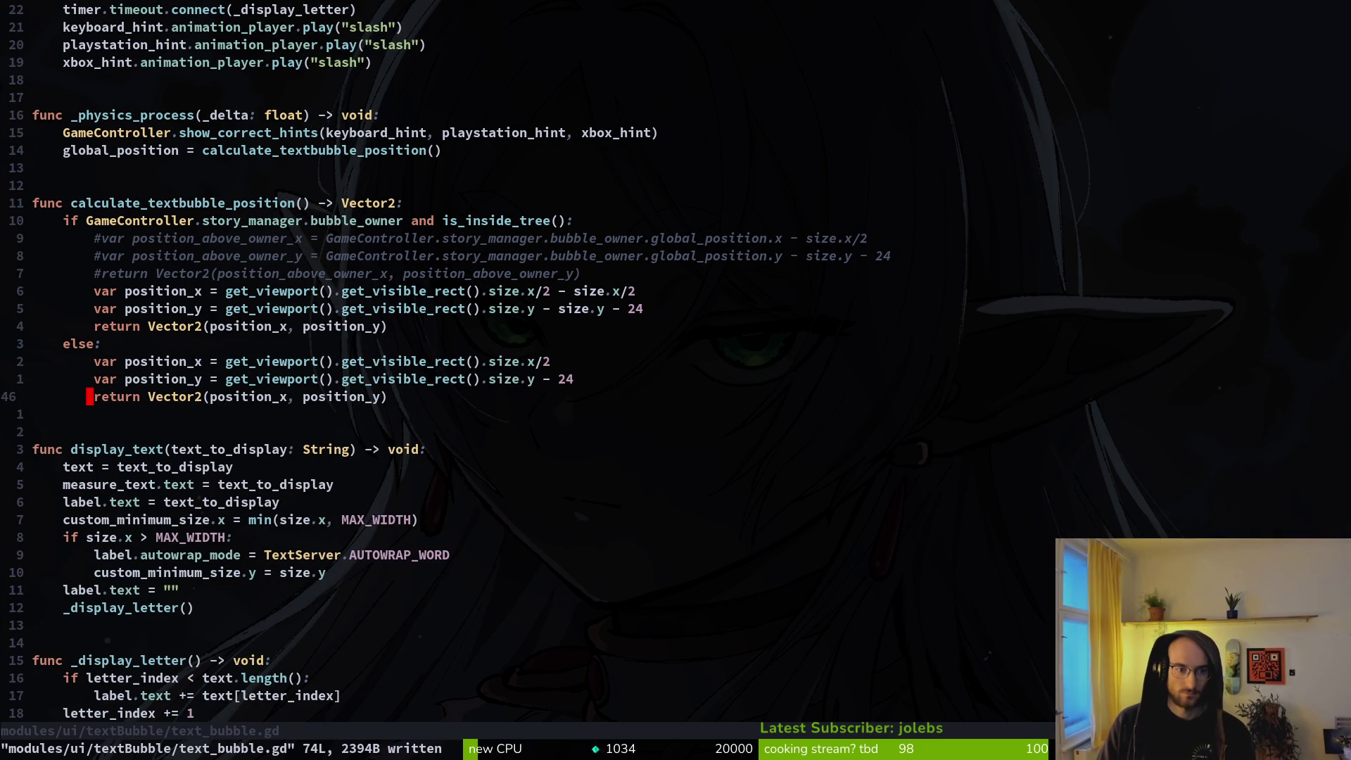
{"action": "key", "text": "k"}
{"action": "key", "text": "k"}
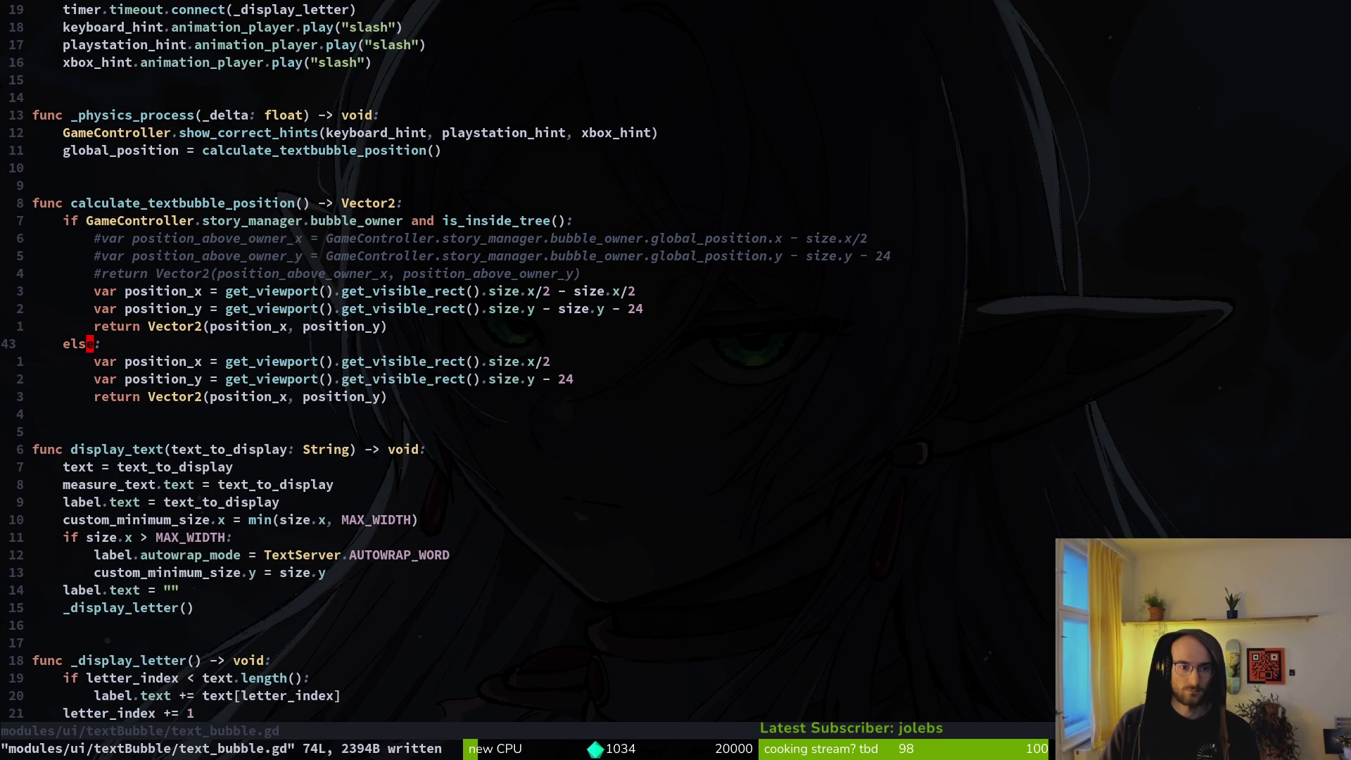
{"action": "key", "text": "j"}
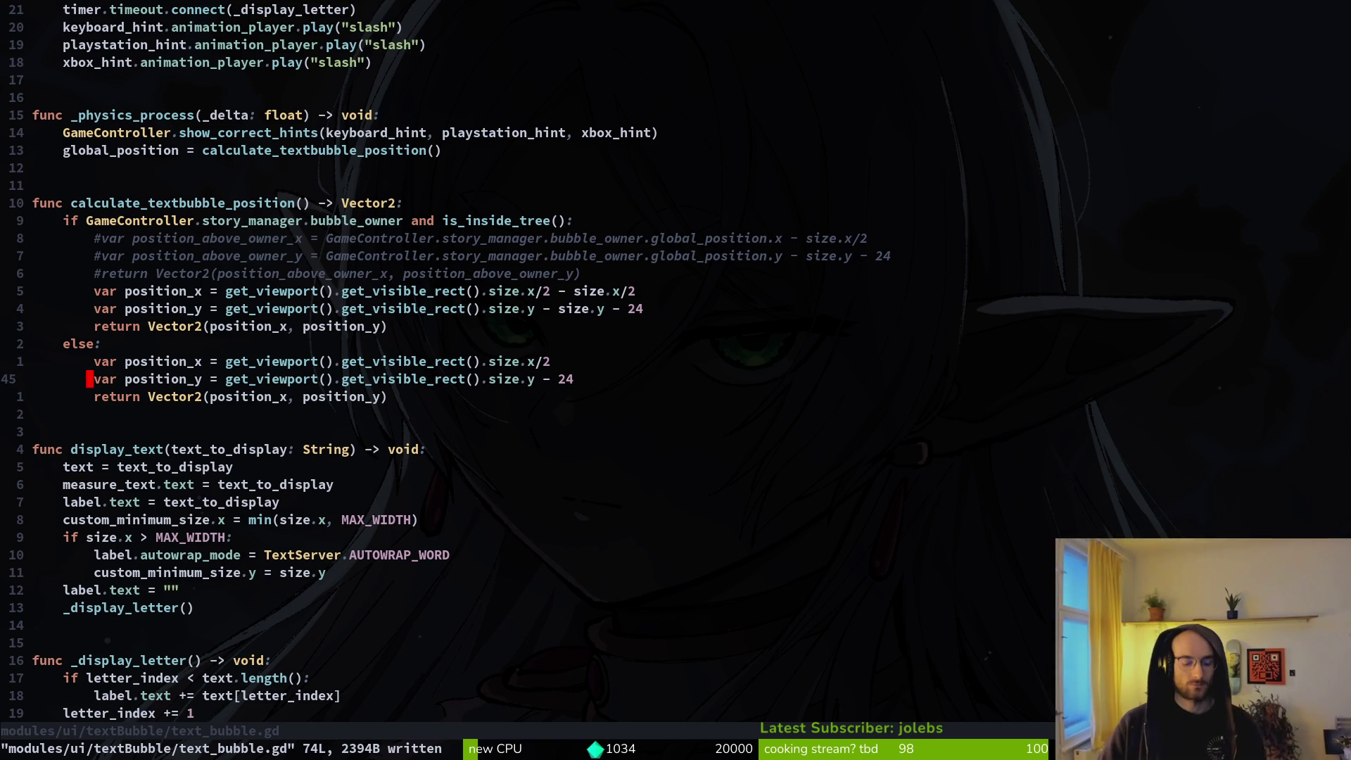
{"action": "key", "text": "ctrl+o"}
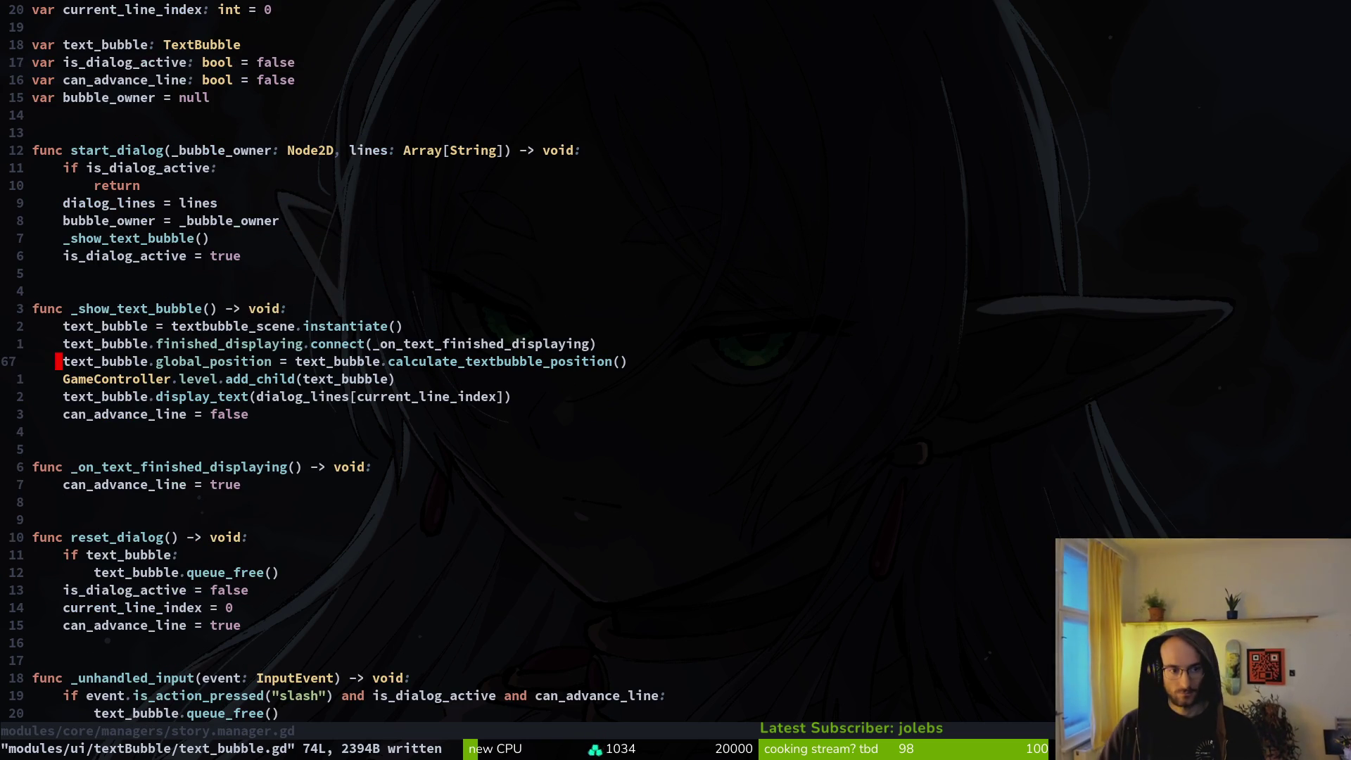
Step: Undo then redo the latest change in story.manager.gd and save it
{"action": "key", "text": "w"}
{"action": "key", "text": "w"}
{"action": "key", "text": "w"}
{"action": "key", "text": "w"}
{"action": "key", "text": "w"}
{"action": "key", "text": "u"}
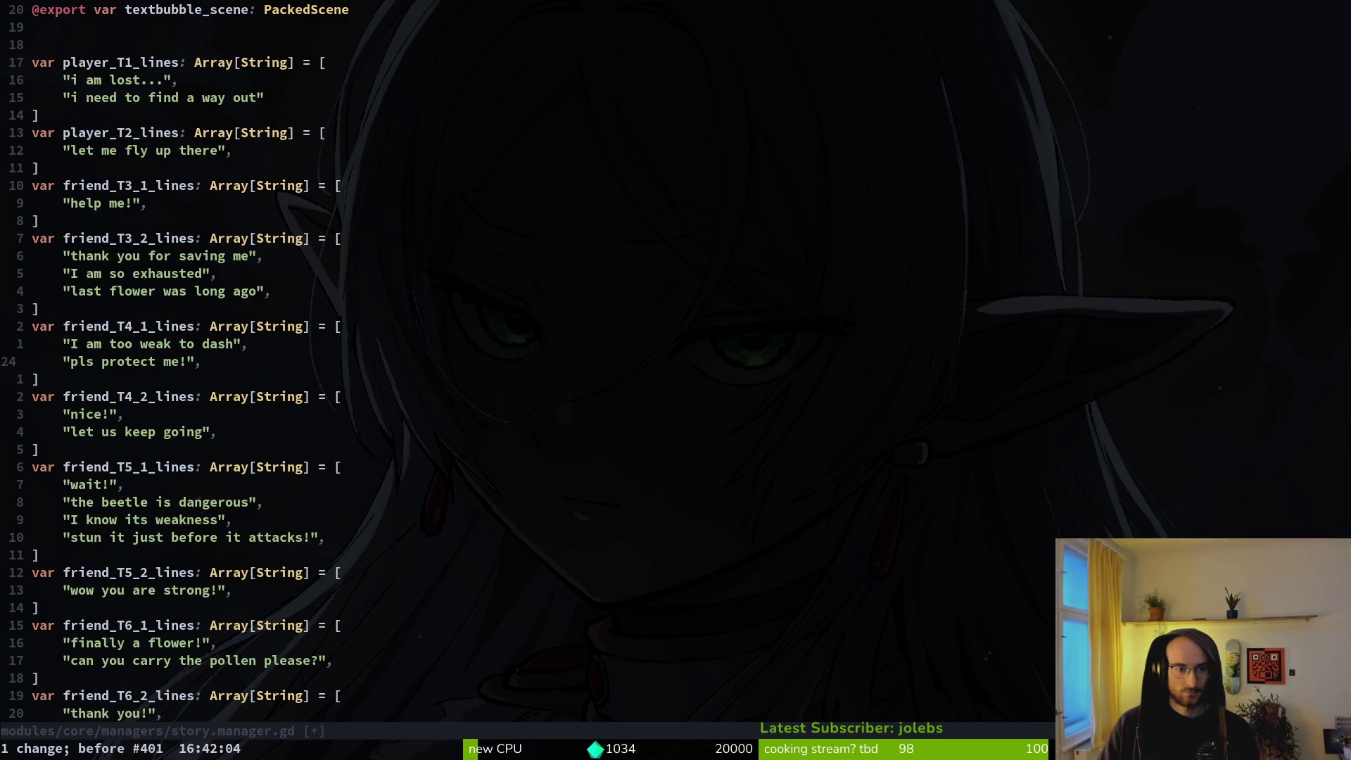
{"action": "key", "text": "ctrl+r"}
{"action": "type", "text": ":w"}
{"action": "key", "text": "Return"}
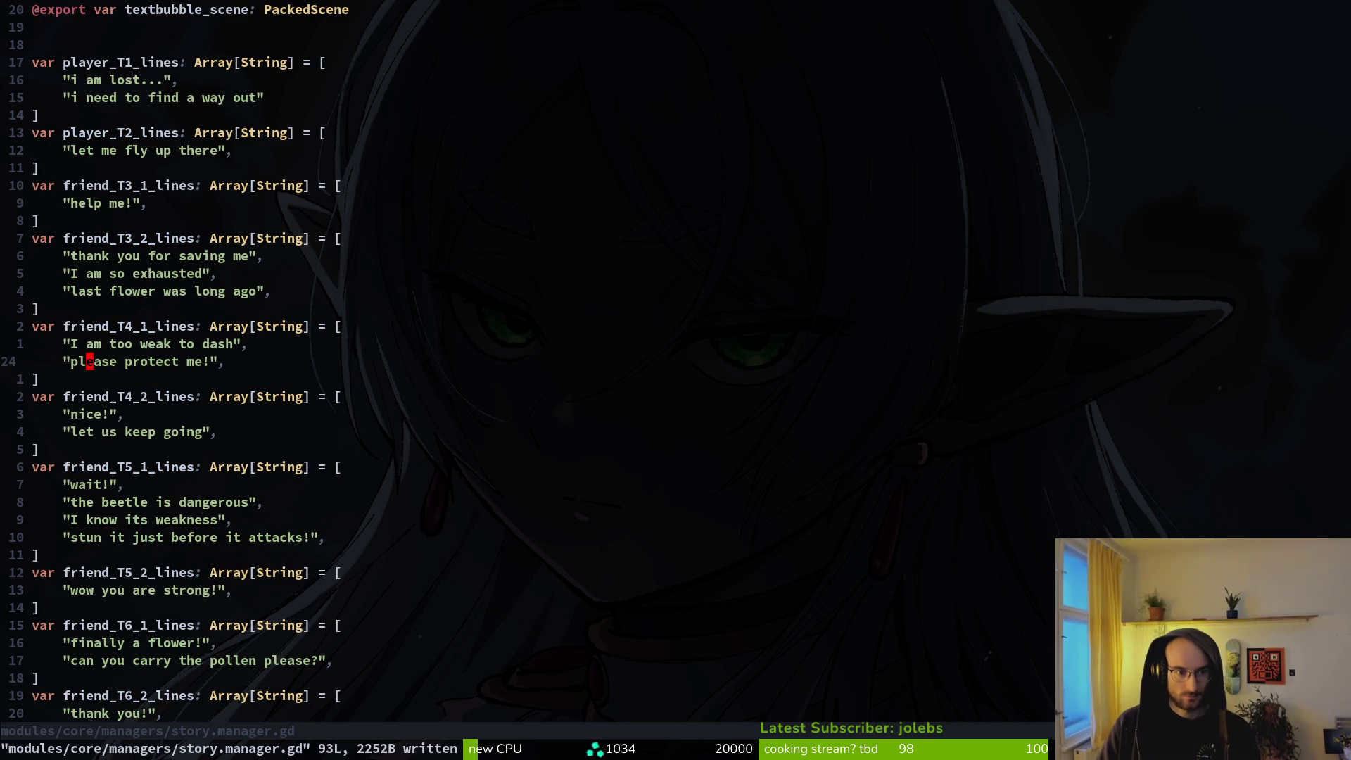
Step: Redo the _show_text_bubble edits so position_x/position_y follow instantiation with no leftover position line
{"action": "key", "text": "ctrl+6"}
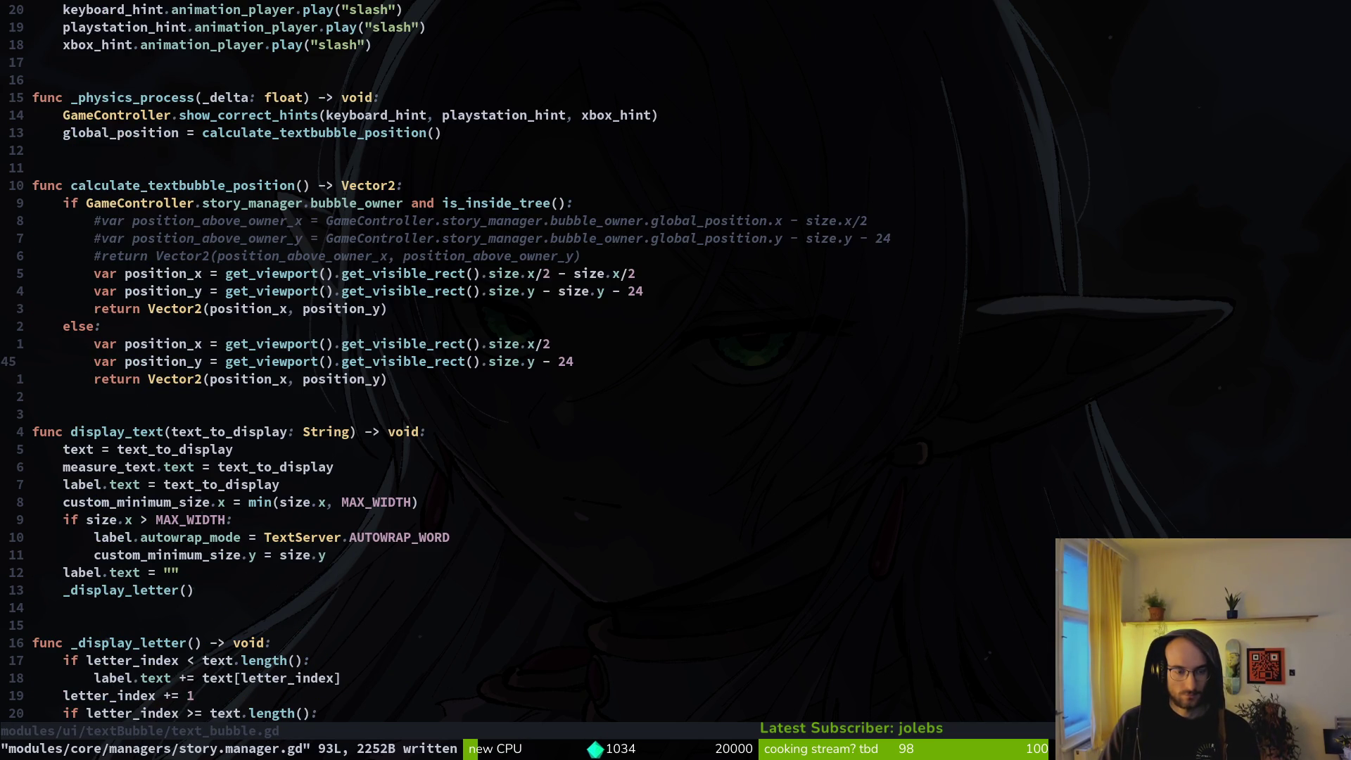
{"action": "key", "text": "ctrl+6"}
{"action": "key", "text": "ctrl+6"}
{"action": "key", "text": "ctrl+6"}
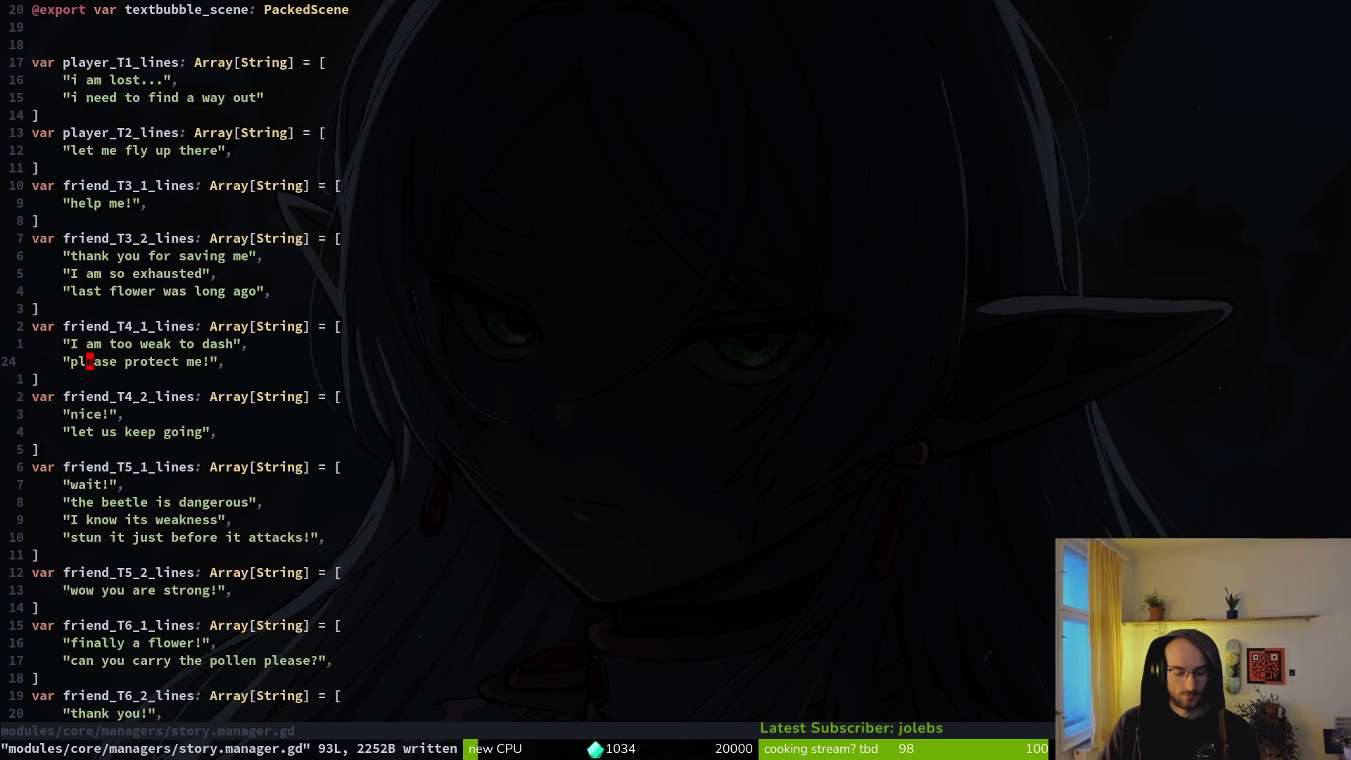
{"action": "key", "text": "ctrl+r"}
{"action": "key", "text": "ctrl+r"}
{"action": "key", "text": "ctrl+r"}
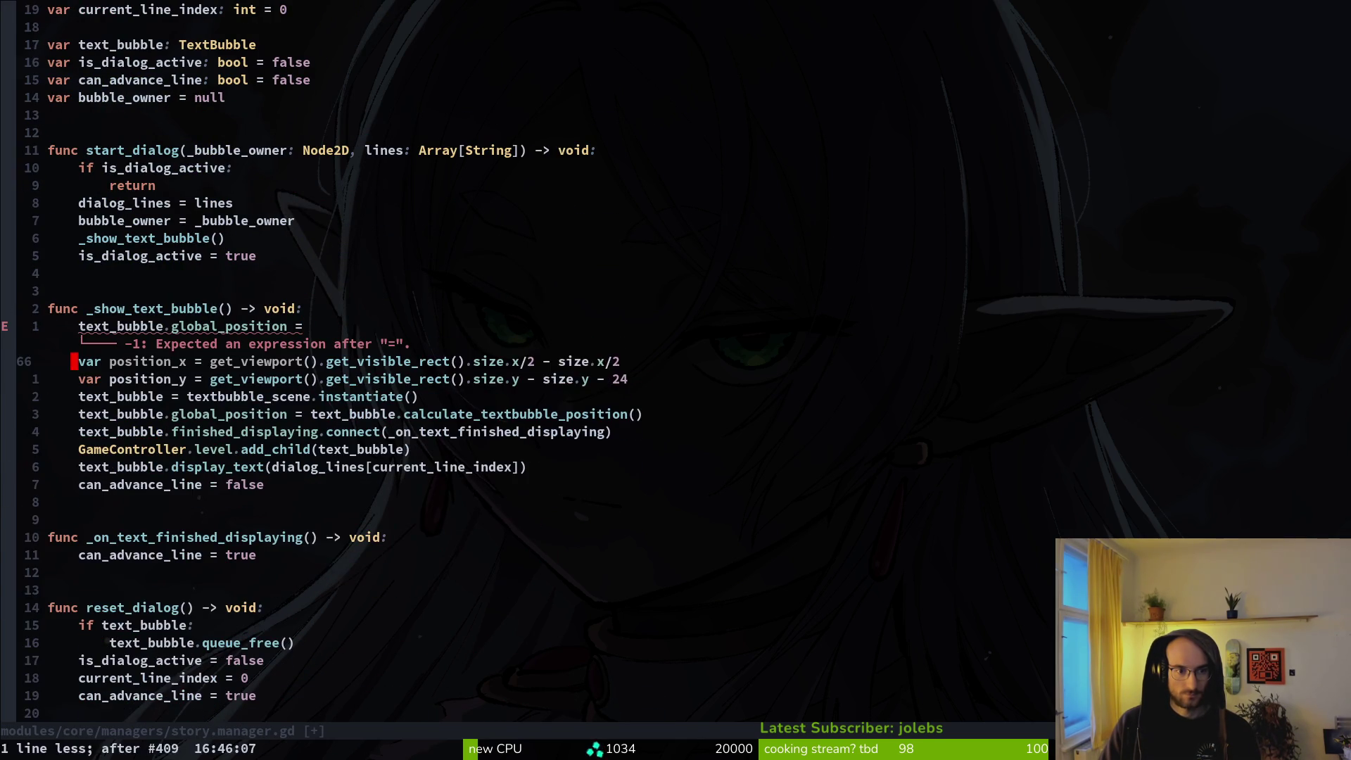
{"action": "key", "text": "ctrl+r"}
{"action": "key", "text": "ctrl+r"}
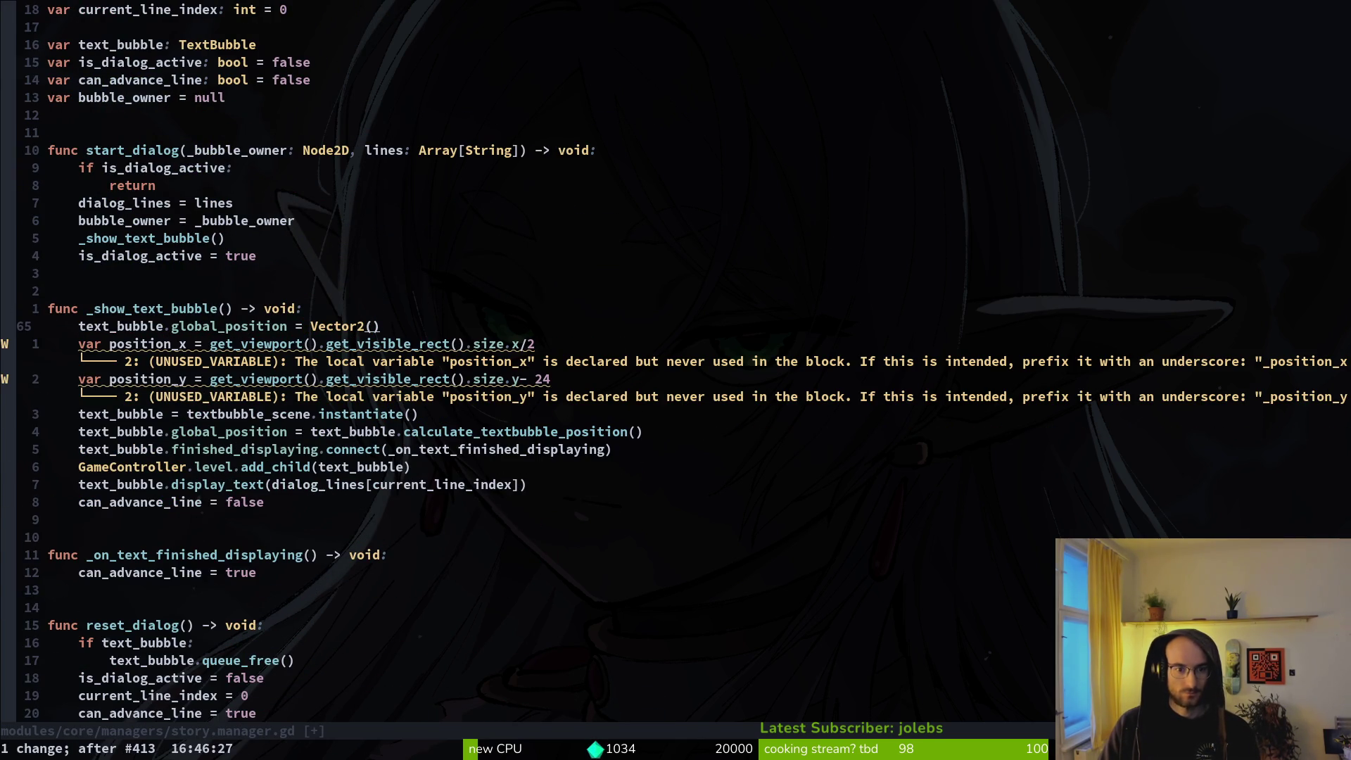
{"action": "key", "text": "ctrl+r"}
{"action": "key", "text": "ctrl+r"}
{"action": "key", "text": "ctrl+r"}
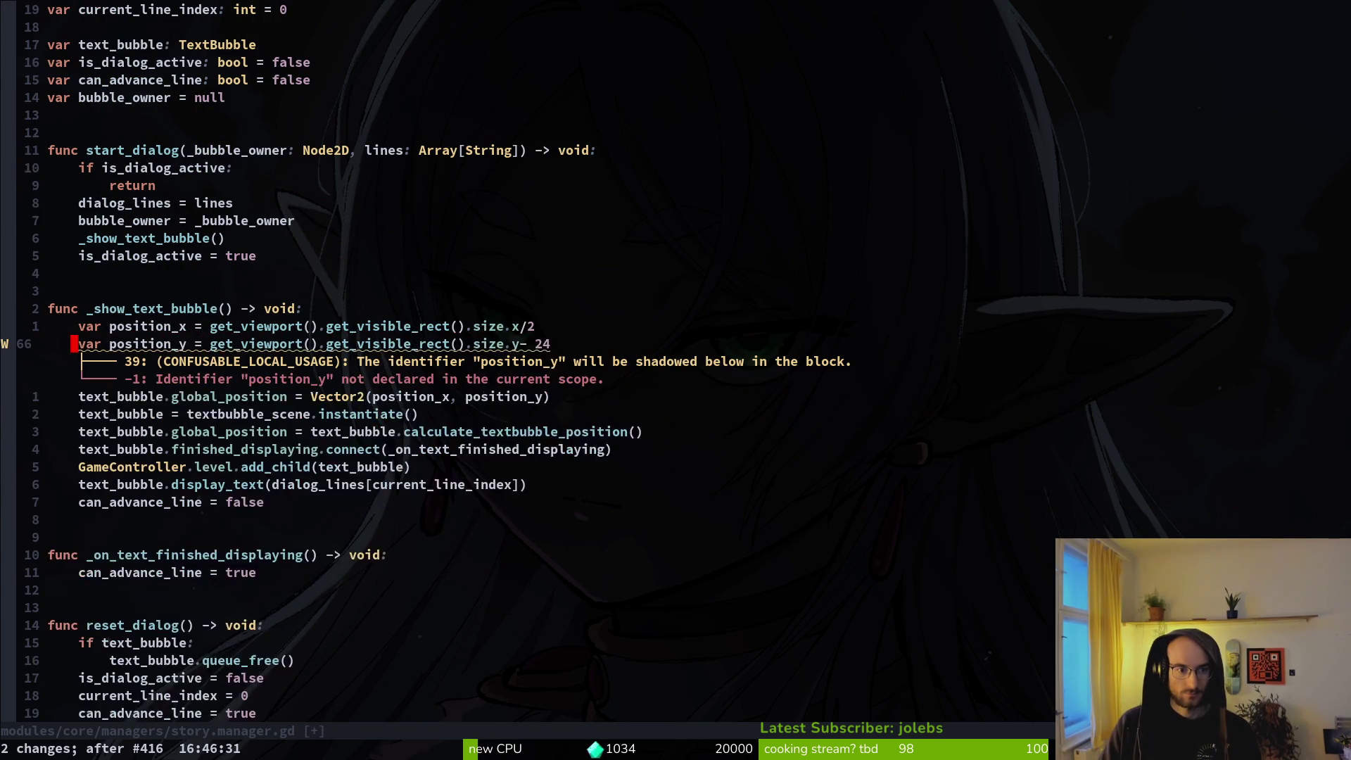
{"action": "key", "text": "ctrl+r"}
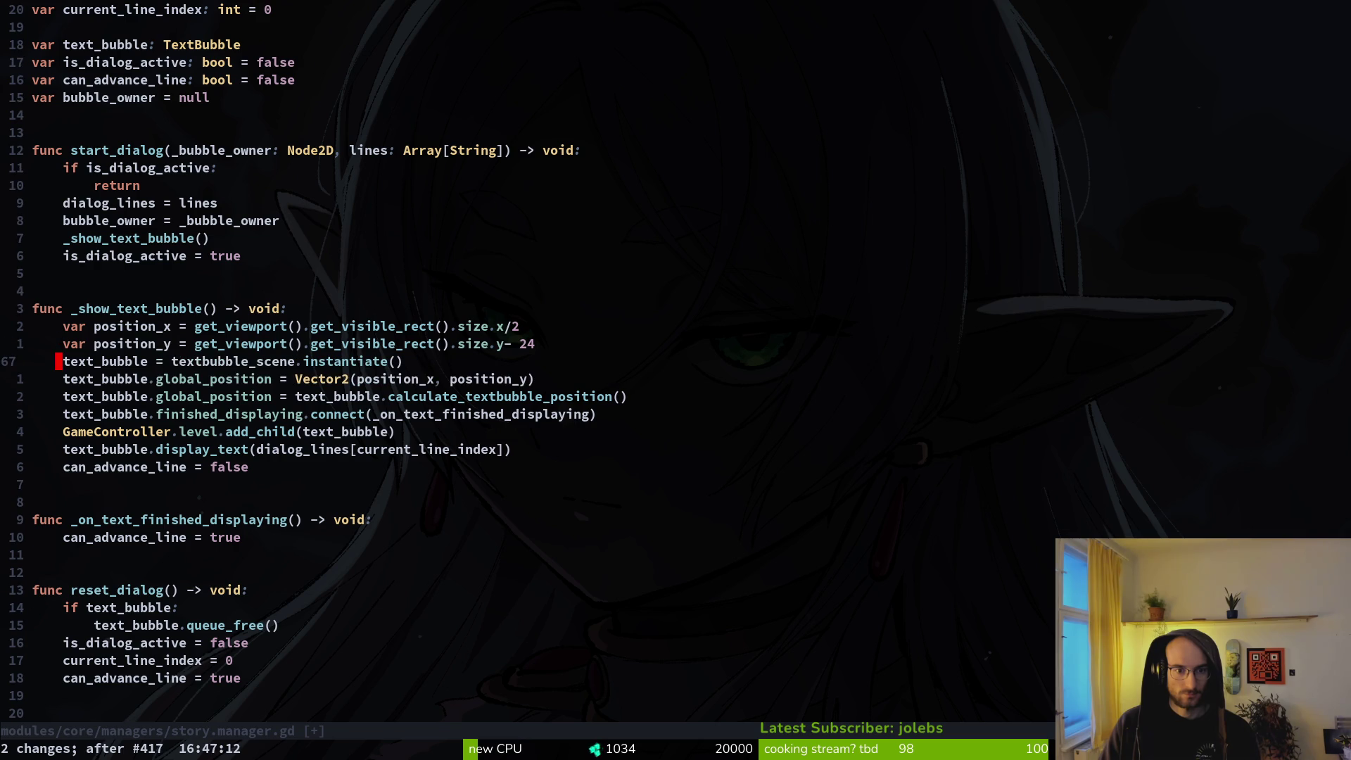
{"action": "key", "text": "ctrl+r"}
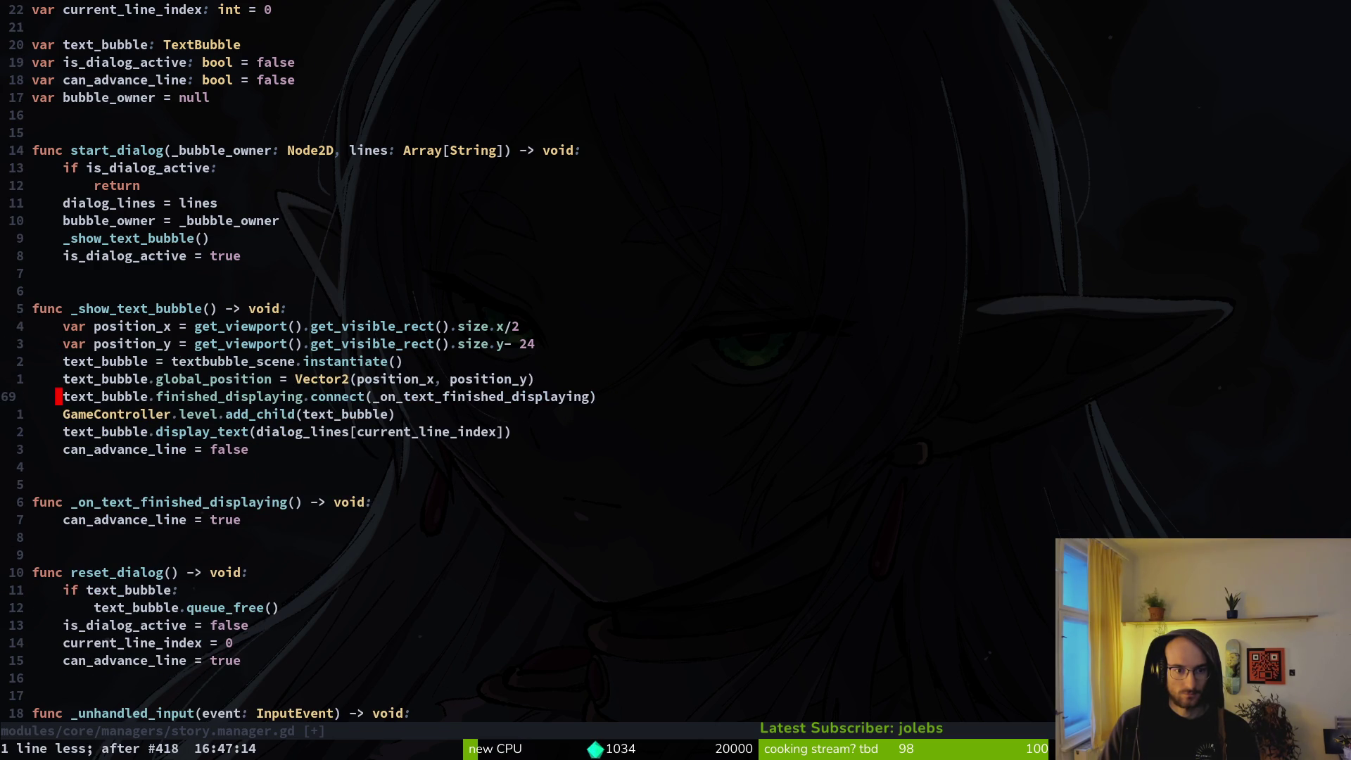
Step: Add a space before '- 24' on position_y and save story.manager.gd
{"action": "key", "text": "k"}
{"action": "key", "text": "k"}
{"action": "key", "text": "k"}
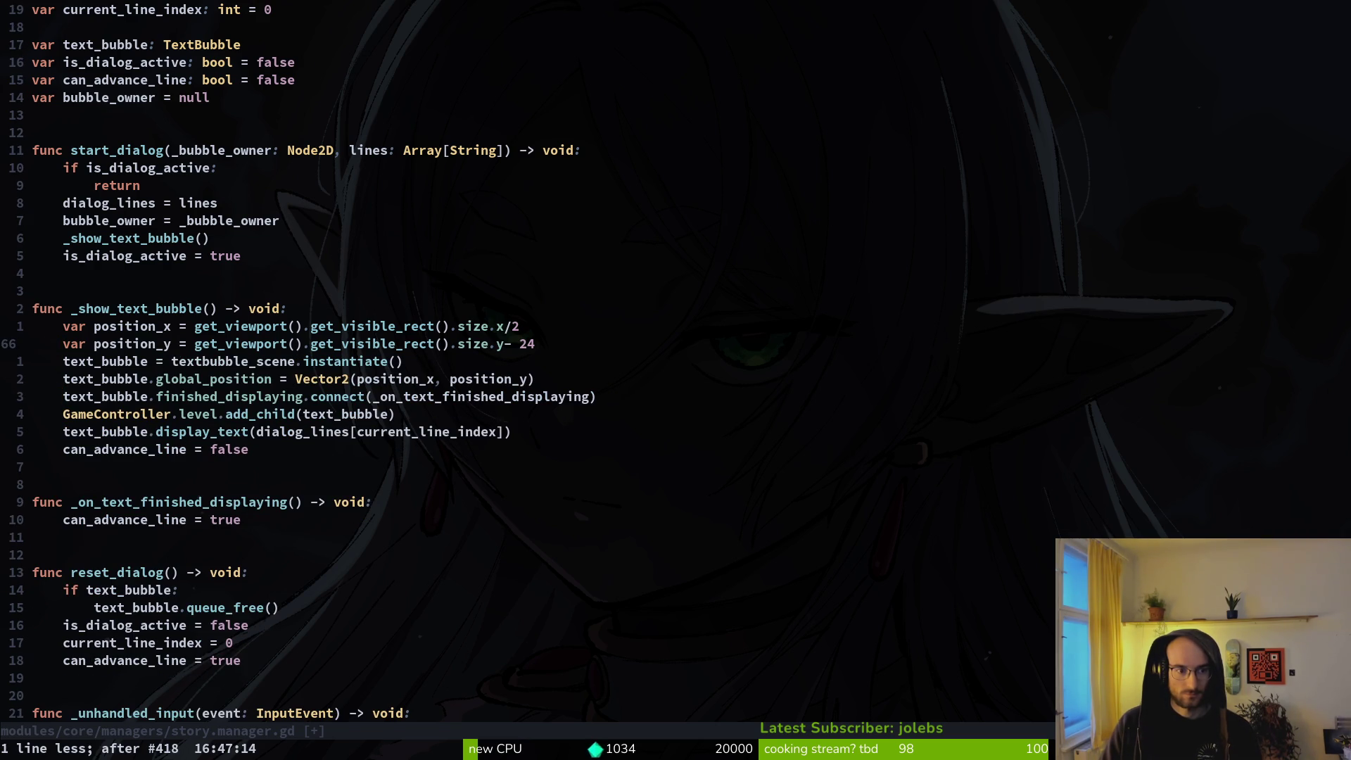
{"action": "key", "text": "f"}
{"action": "key", "text": "minus"}
{"action": "key", "text": "i"}
{"action": "key", "text": "Escape"}
{"action": "type", "text": ":w"}
{"action": "key", "text": "Return"}
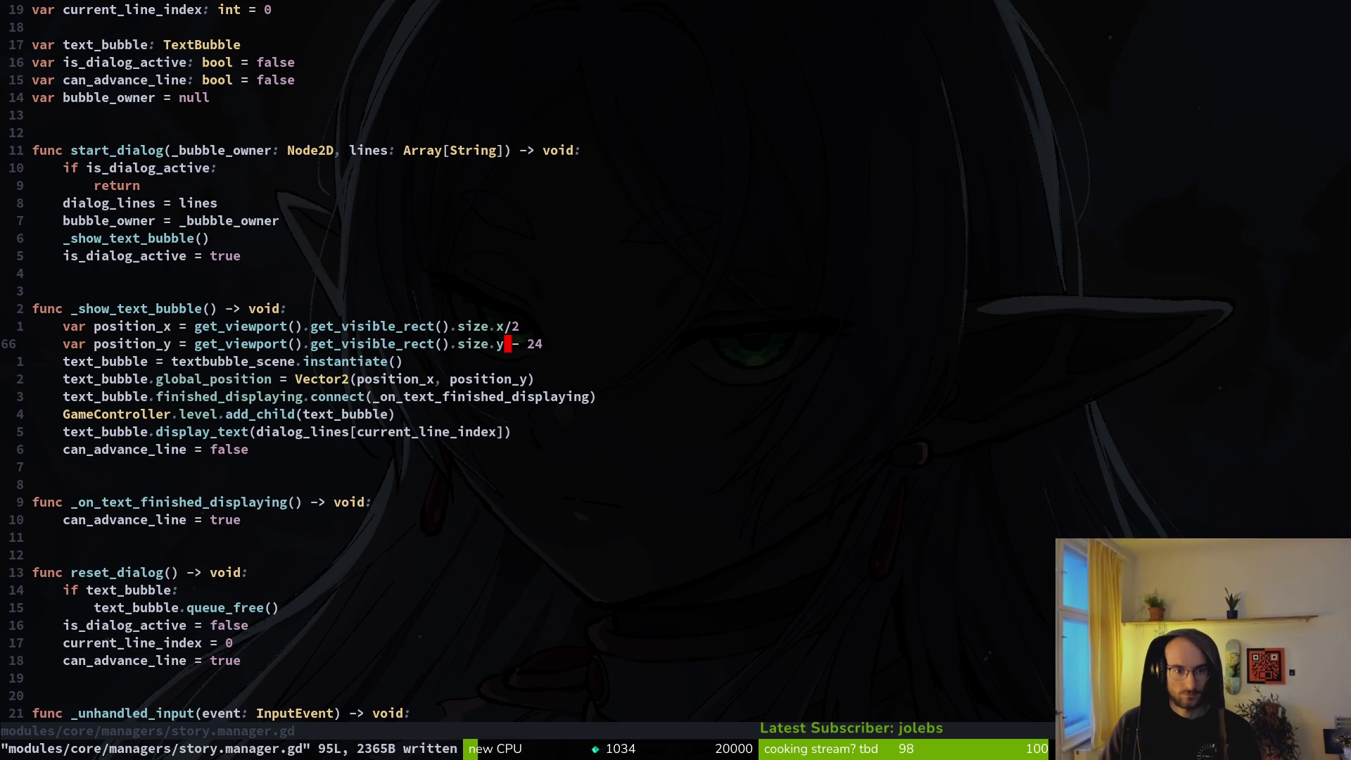
{"action": "key", "text": "ctrl+o"}
Step: Comment out the else-branch position lines and return line in calculate_textbubble_position with '#'
{"action": "key", "text": "k"}
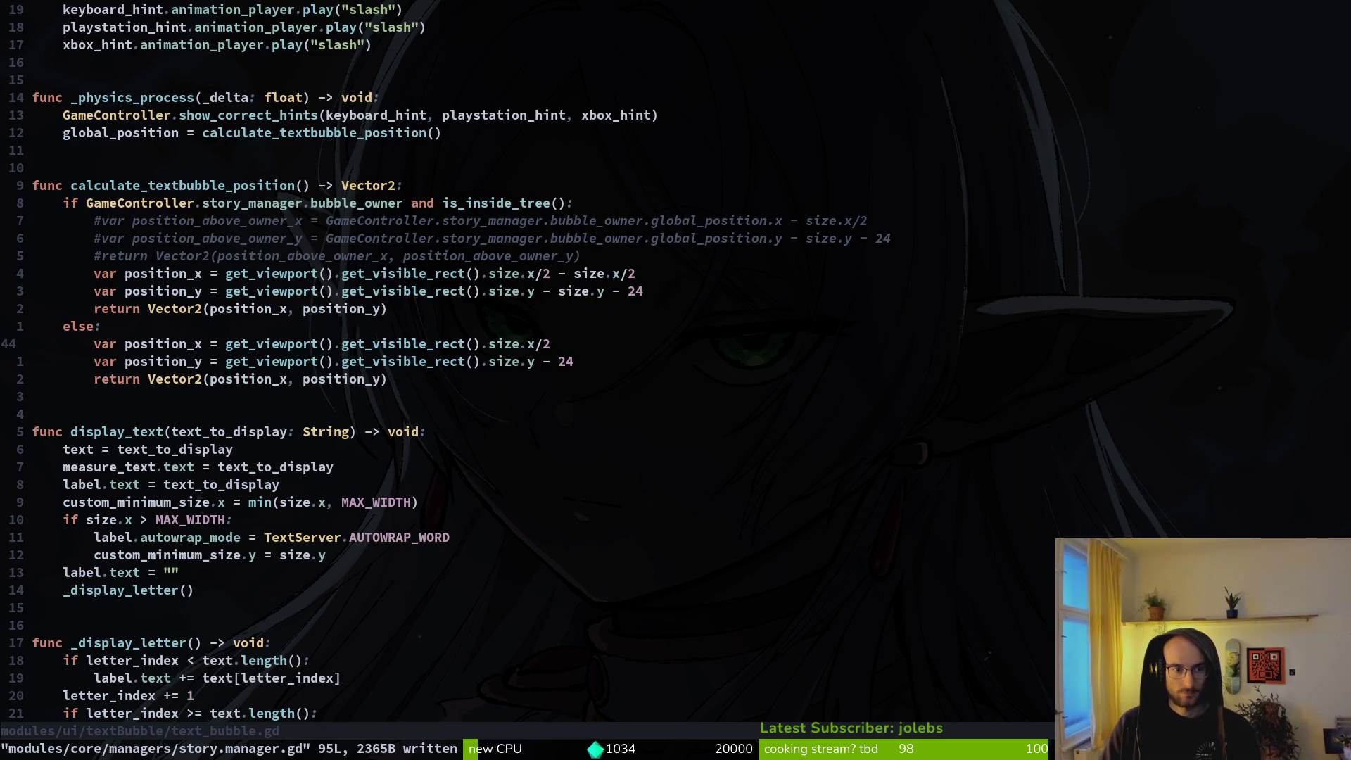
{"action": "key", "text": "ctrl+v"}
{"action": "key", "text": "j"}
{"action": "key", "text": "shift+i"}
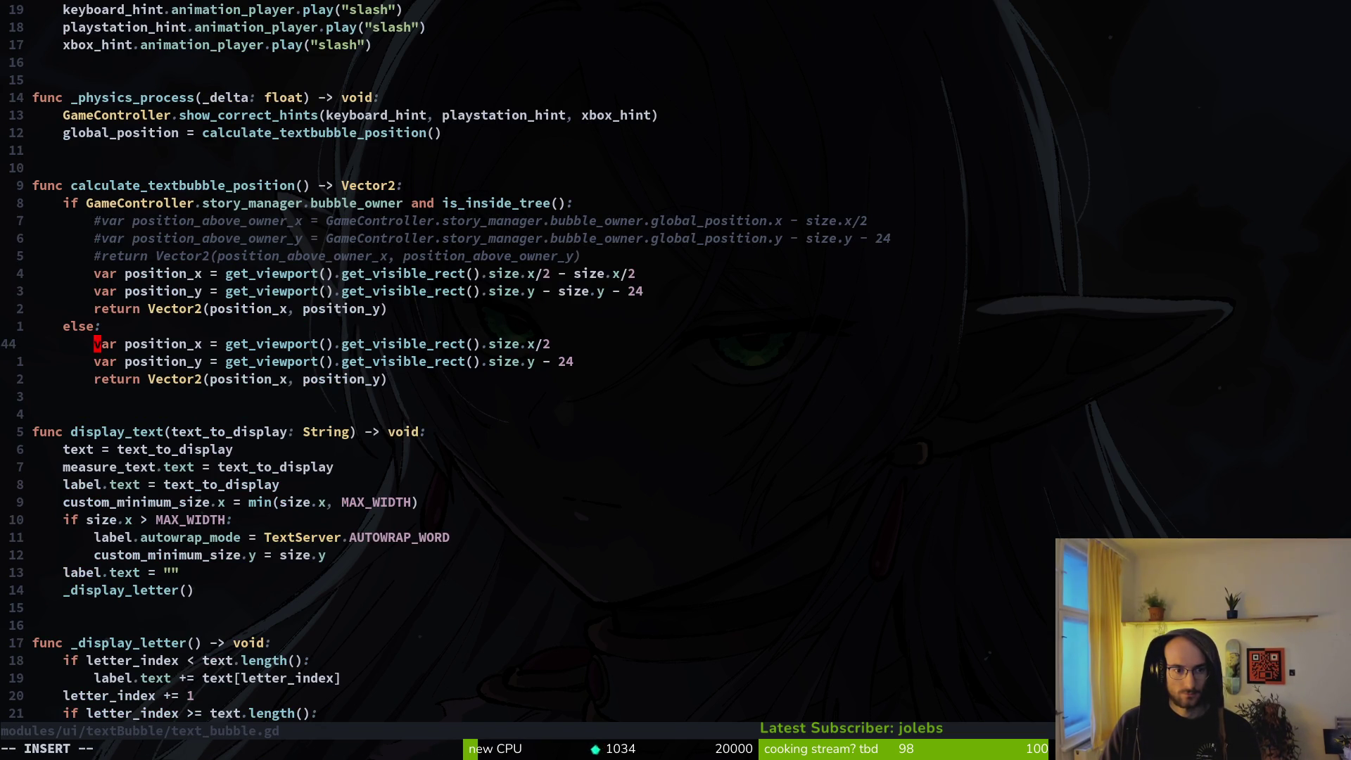
{"action": "type", "text": "#"}
{"action": "key", "text": "Escape"}
{"action": "key", "text": "j"}
{"action": "key", "text": "j"}
{"action": "type", "text": "i#"}
{"action": "key", "text": "Escape"}
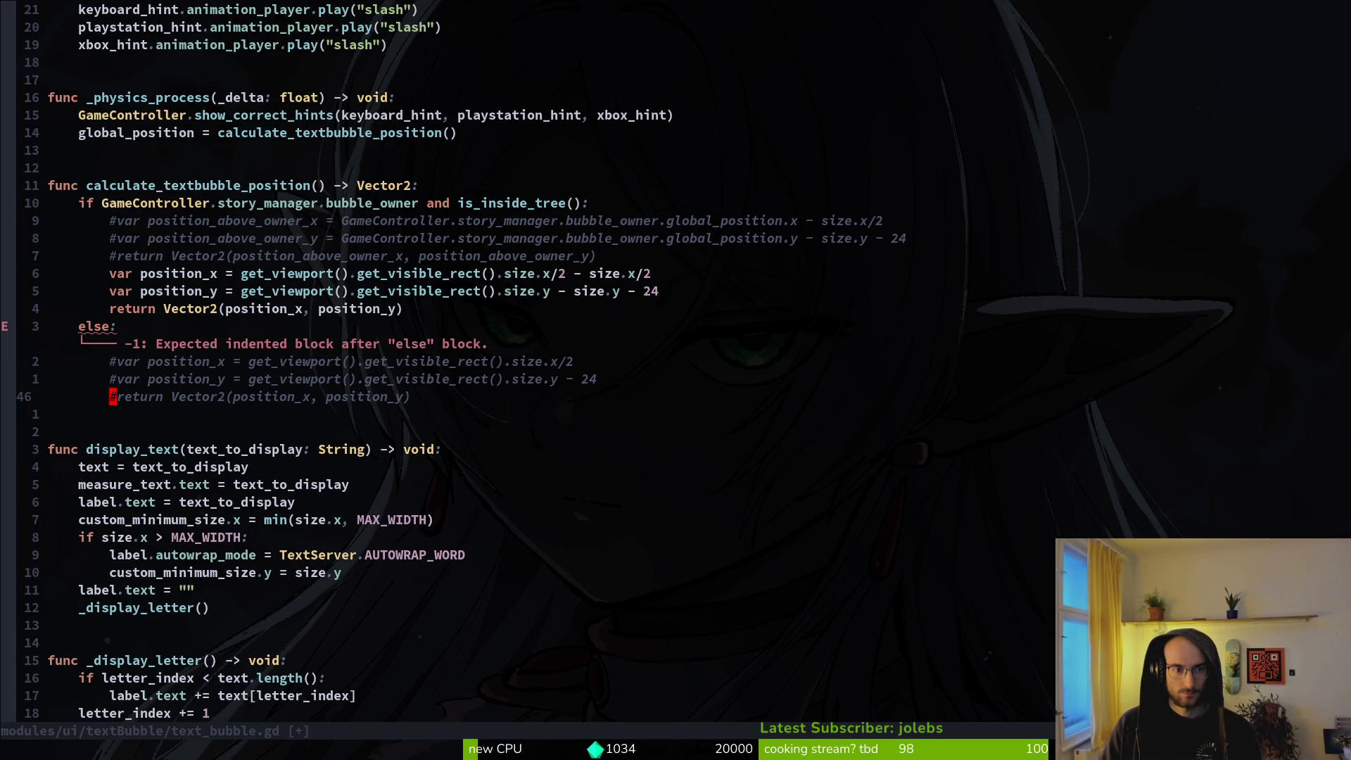
Step: Add 'return Vector2.ZERO' below the commented lines and save text_bubble.gd
{"action": "type", "text": "o"}
{"action": "type", "text": "ret"}
{"action": "type", "text": "urn Vector2."}
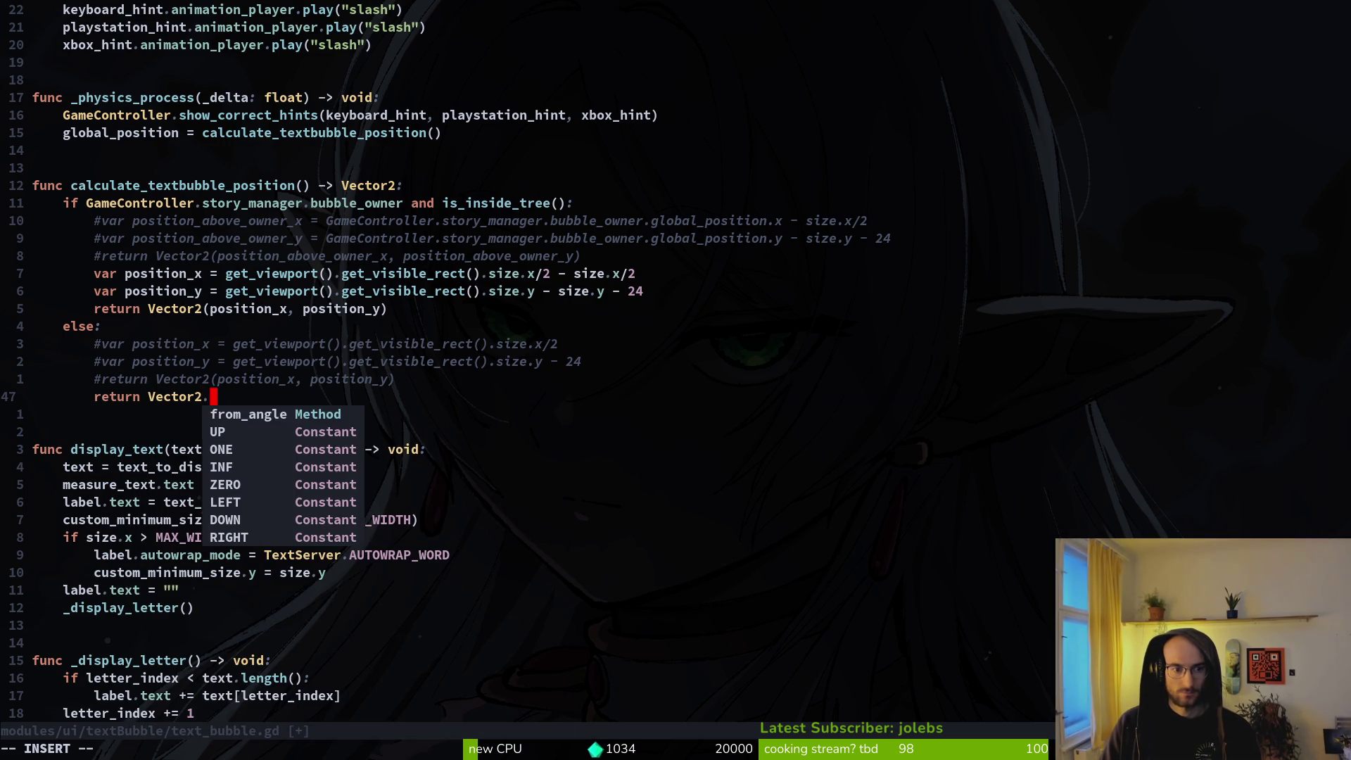
{"action": "key", "text": "Down"}
{"action": "key", "text": "Down"}
{"action": "key", "text": "Down"}
{"action": "key", "text": "Return"}
{"action": "key", "text": "Escape"}
{"action": "type", "text": ":write"}
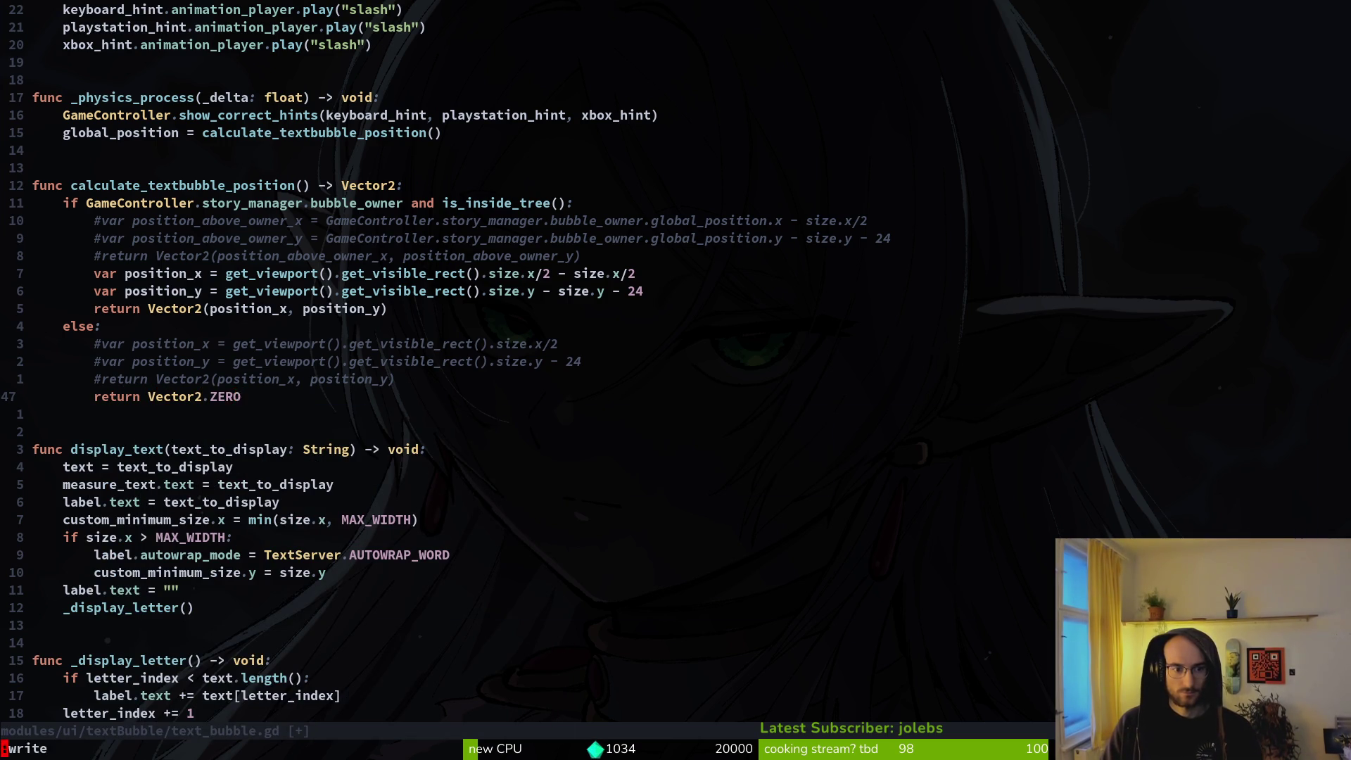
{"action": "key", "text": "Return"}
Step: Playtest a new game in an enlarged window, stepping through the dialog, then close the game
{"action": "key", "text": "F5"}
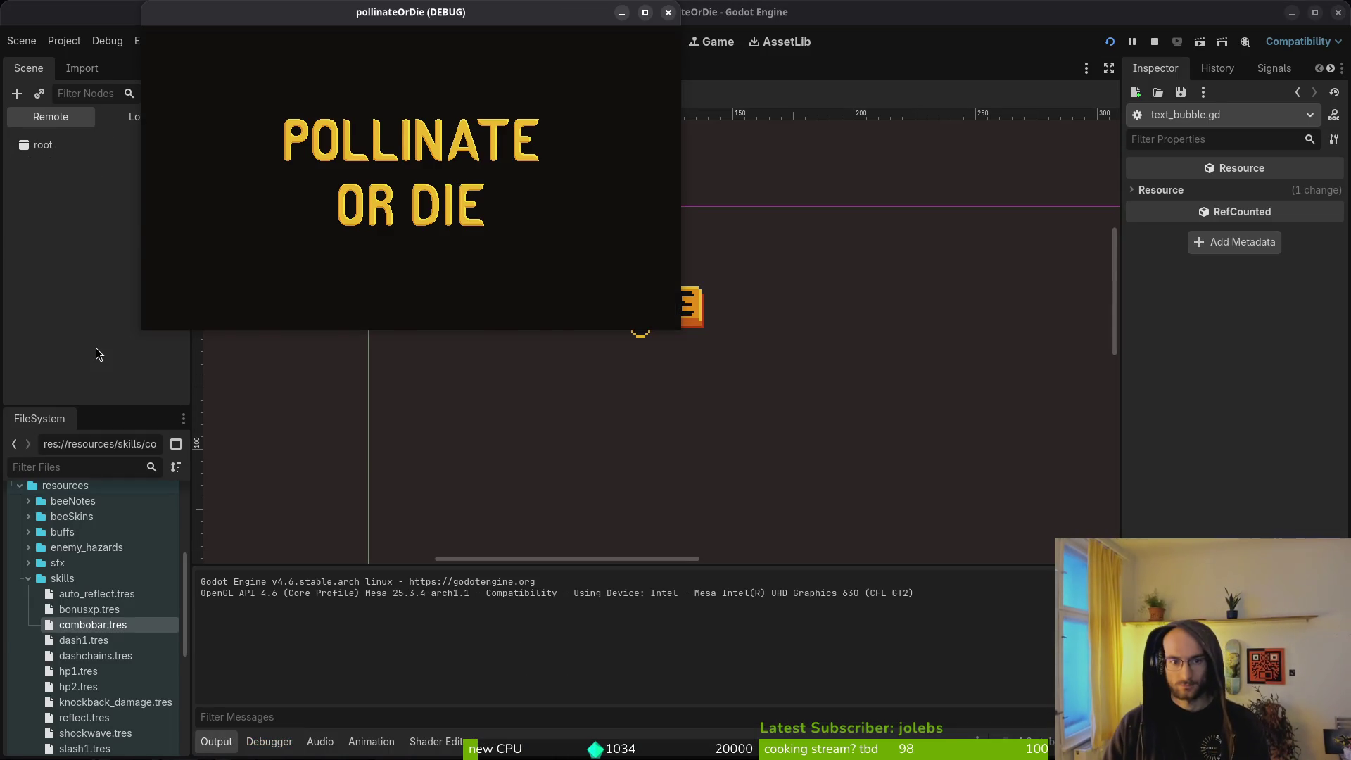
{"action": "key", "text": "Down"}
{"action": "key", "text": "Return"}
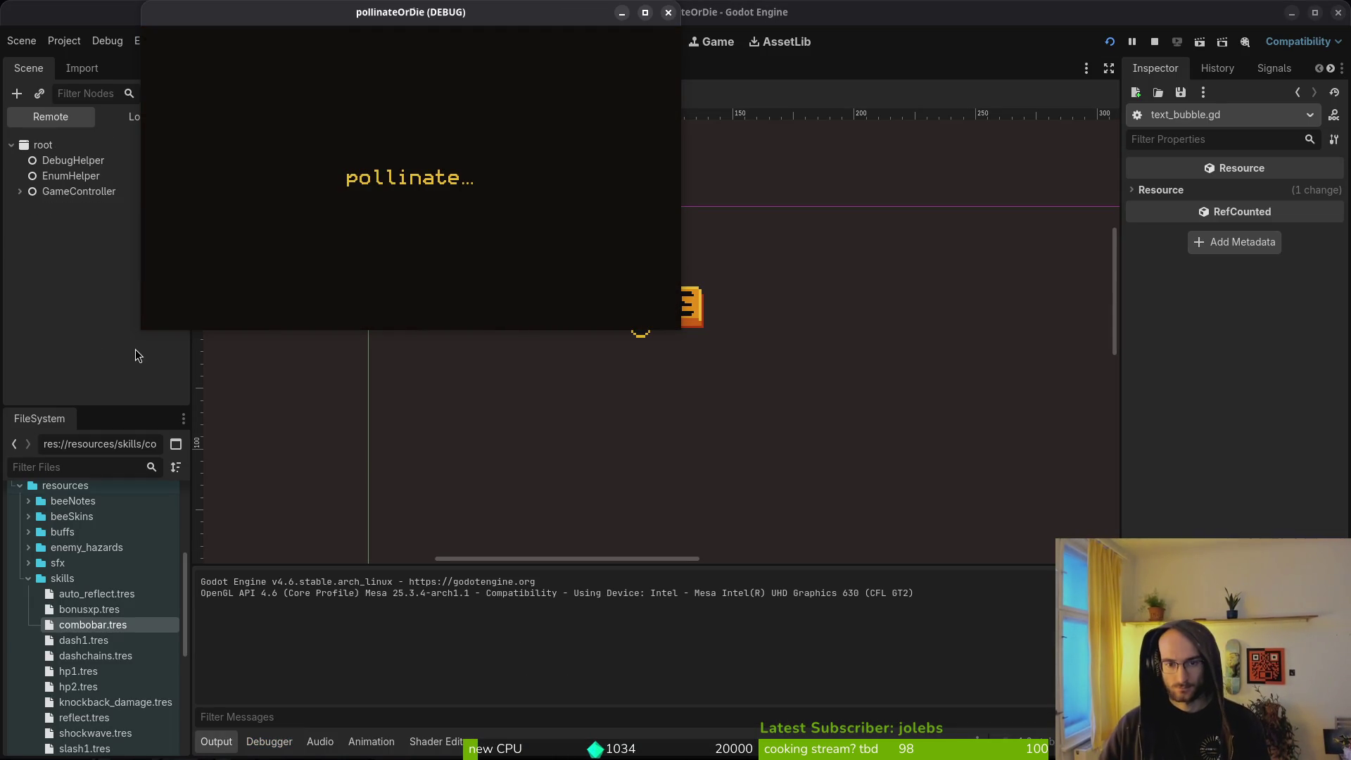
{"action": "left_click_drag", "start_coordinate": [684, 330], "coordinate": [1302, 721]}
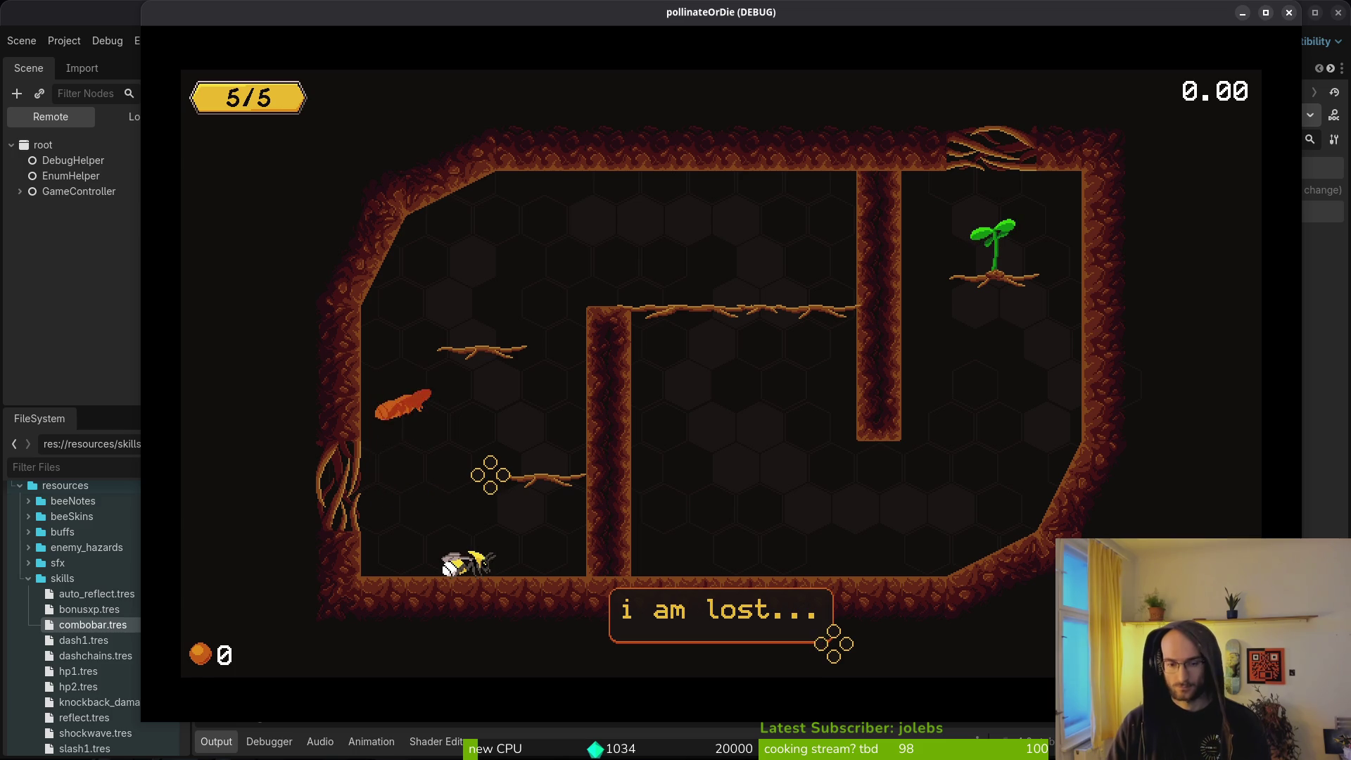
{"action": "key", "text": "j"}
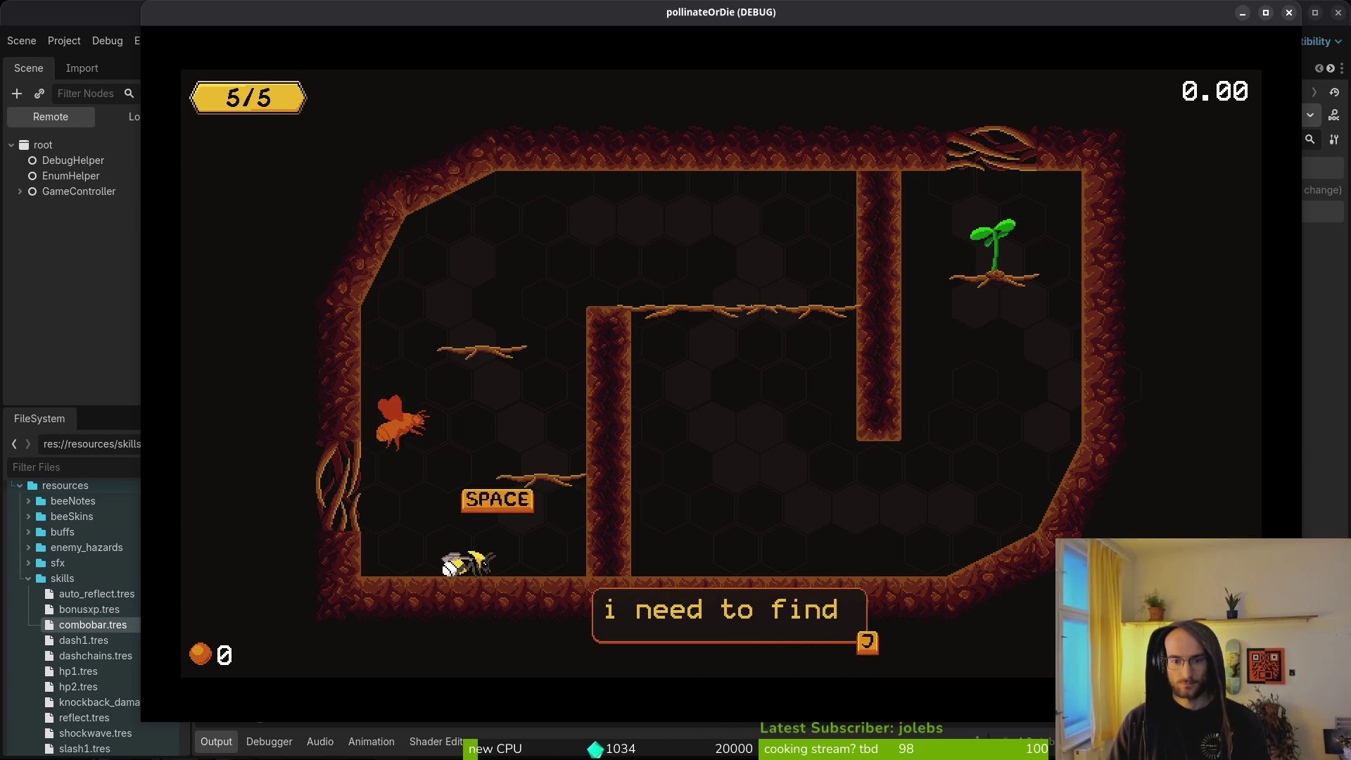
{"action": "key", "text": "j"}
{"action": "key", "text": "alt+F4"}
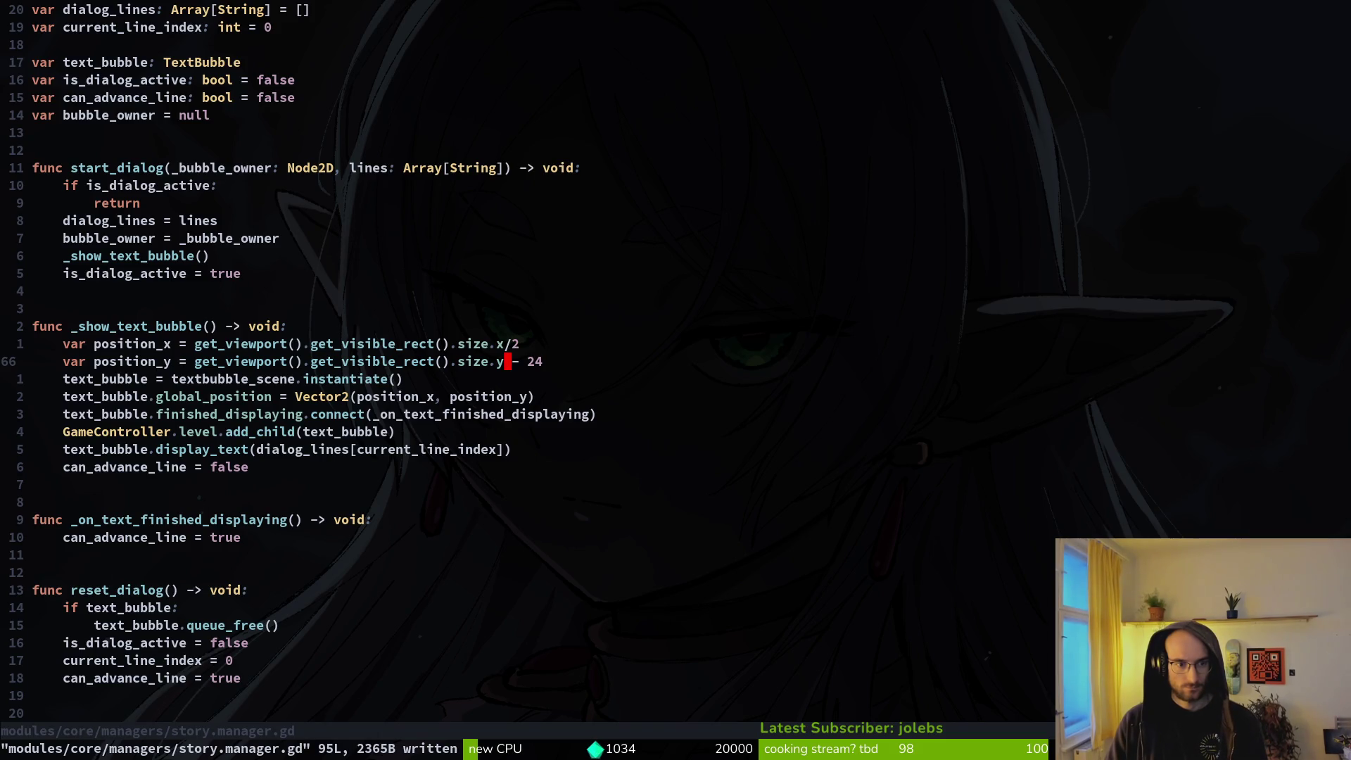
Step: Search the project for _show_text_bubble and jump to its definition
{"action": "key", "text": "k"}
{"action": "key", "text": "k"}
{"action": "key", "text": "b"}
{"action": "key", "text": "b"}
{"action": "key", "text": "b"}
{"action": "key", "text": "b"}
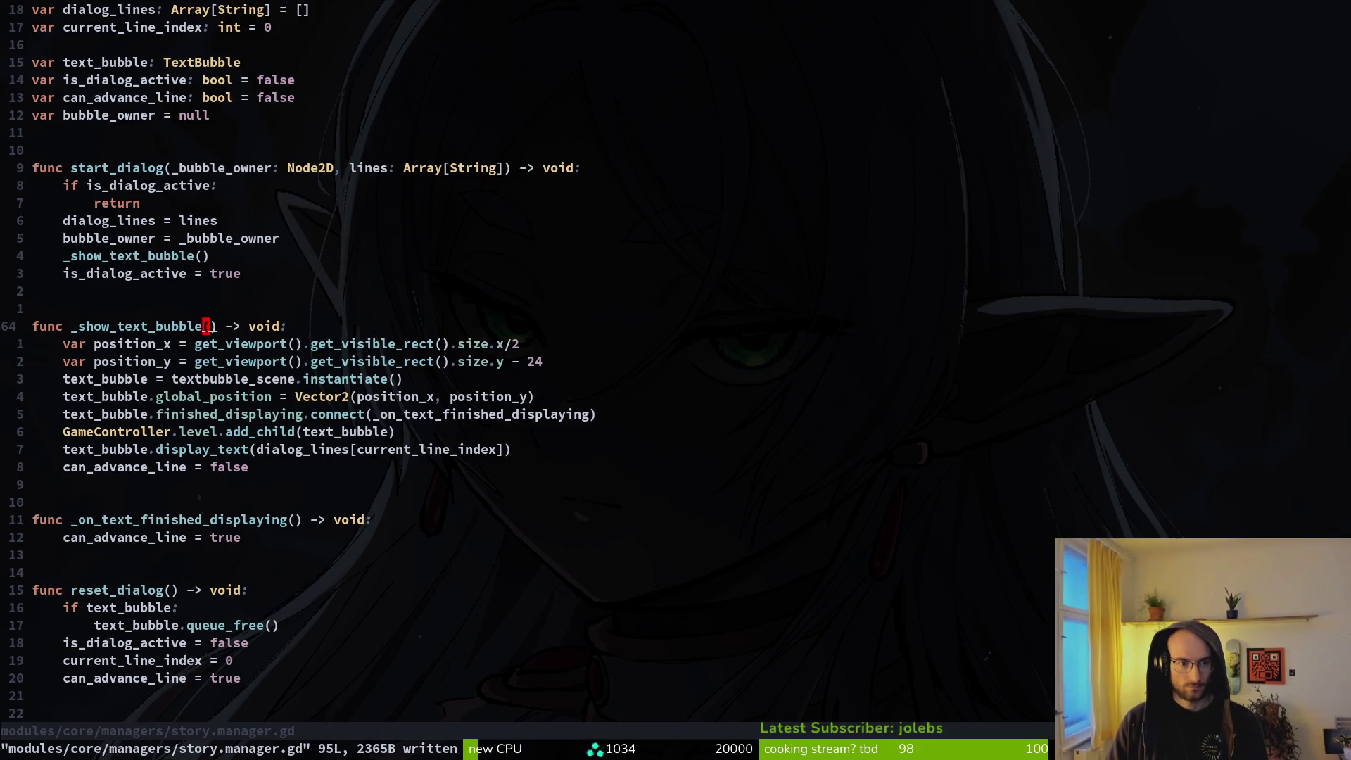
{"action": "key", "text": "v"}
{"action": "key", "text": "i"}
{"action": "key", "text": "w"}
{"action": "key", "text": "space"}
{"action": "key", "text": "f"}
{"action": "key", "text": "w"}
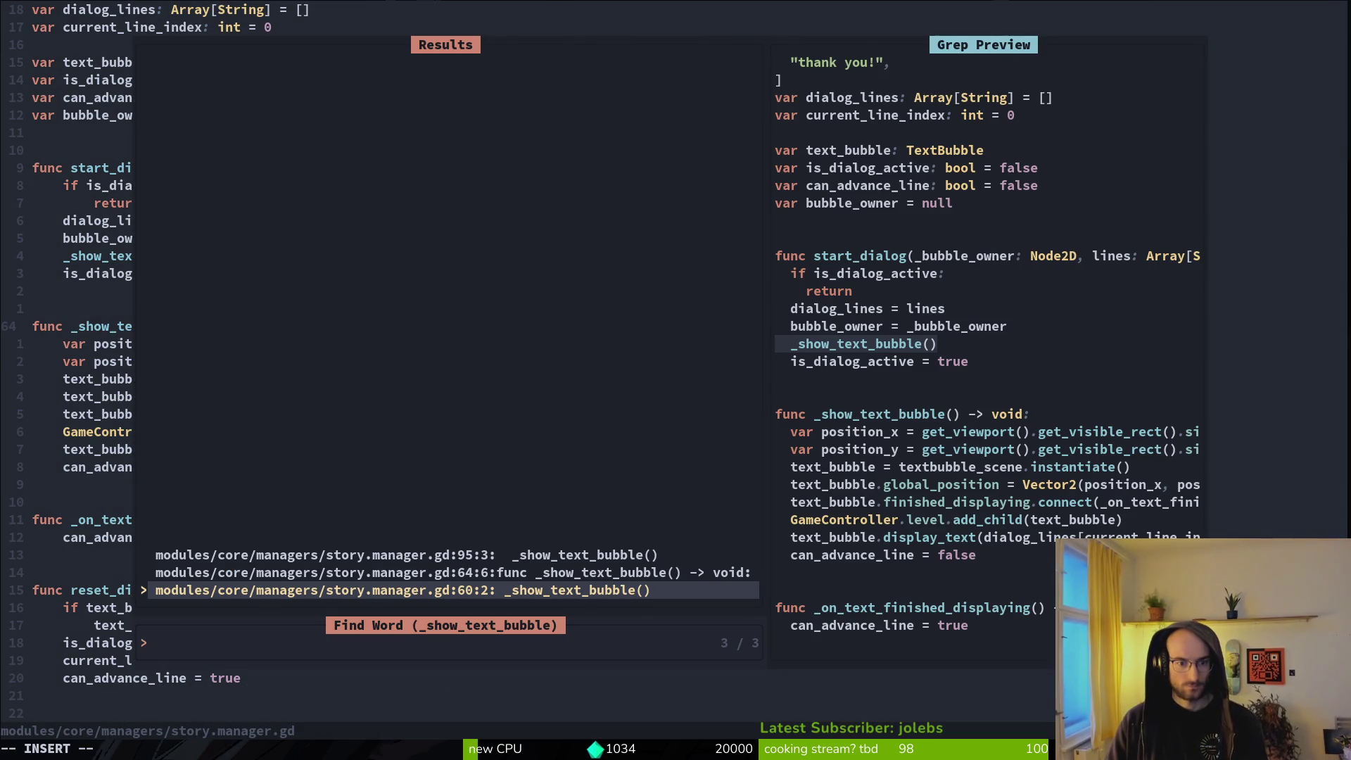
{"action": "key", "text": "Up"}
{"action": "key", "text": "Up"}
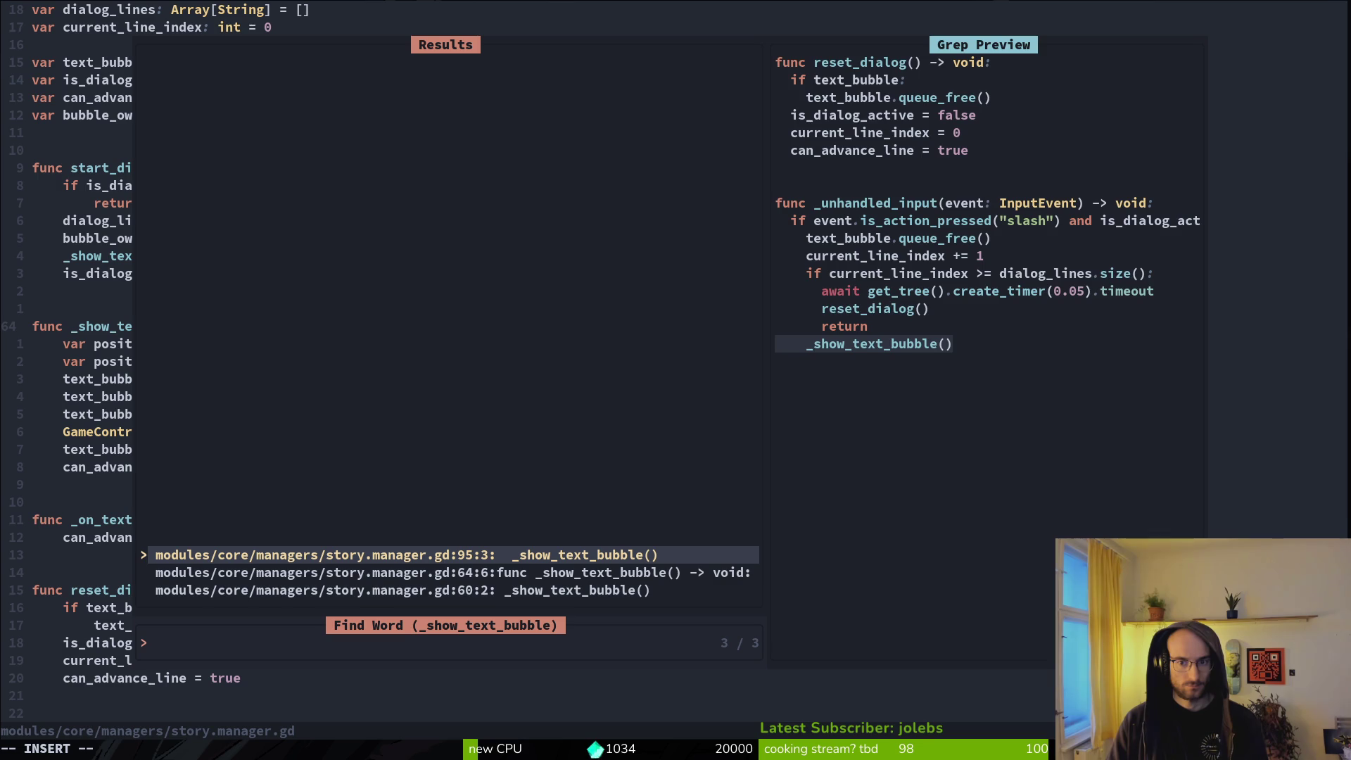
{"action": "key", "text": "Down"}
{"action": "key", "text": "Return"}
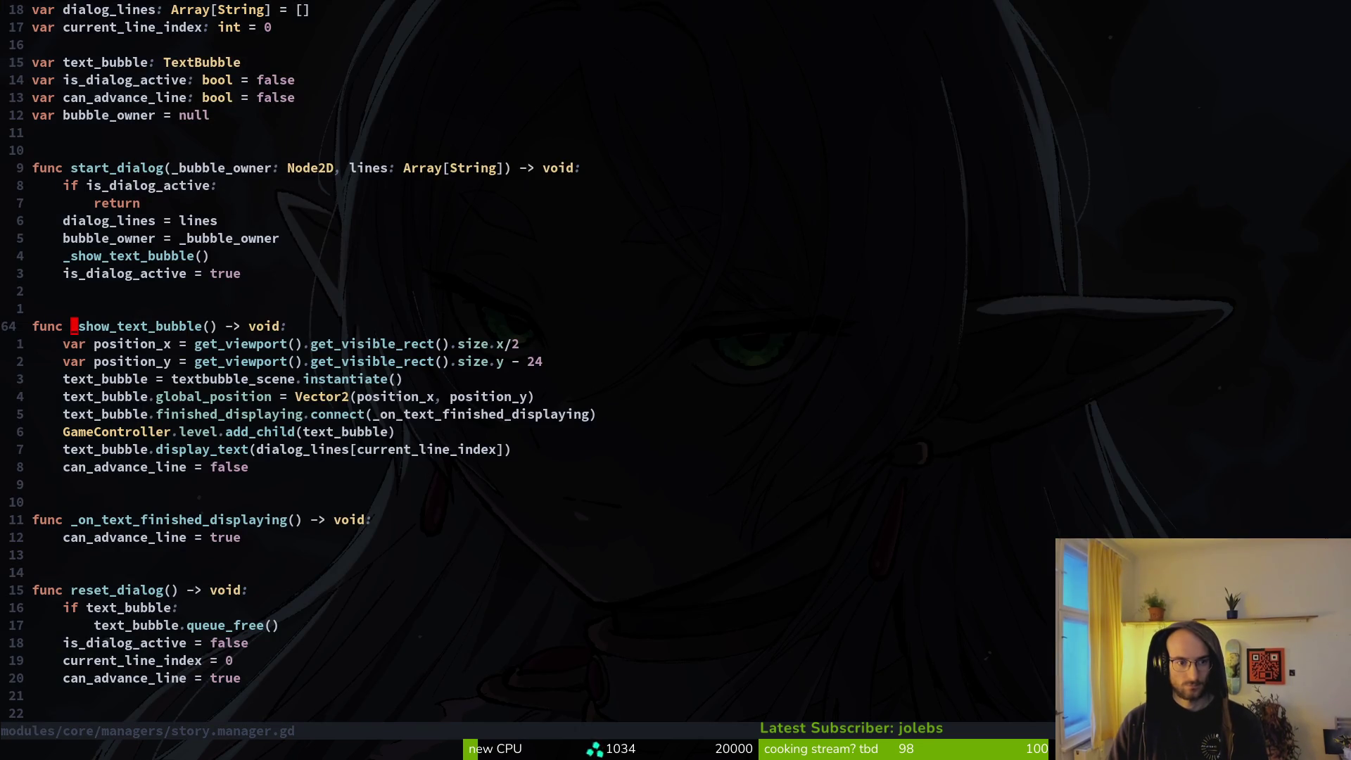
Step: Add the comment '# setting the position here is so it doesnt flicker' and move the position lines below instantiate()
{"action": "key", "text": "j"}
{"action": "key", "text": "j"}
{"action": "key", "text": "j"}
{"action": "key", "text": "j"}
{"action": "key", "text": "k"}
{"action": "key", "text": "k"}
{"action": "key", "text": "k"}
{"action": "type", "text": "o# setting th"}
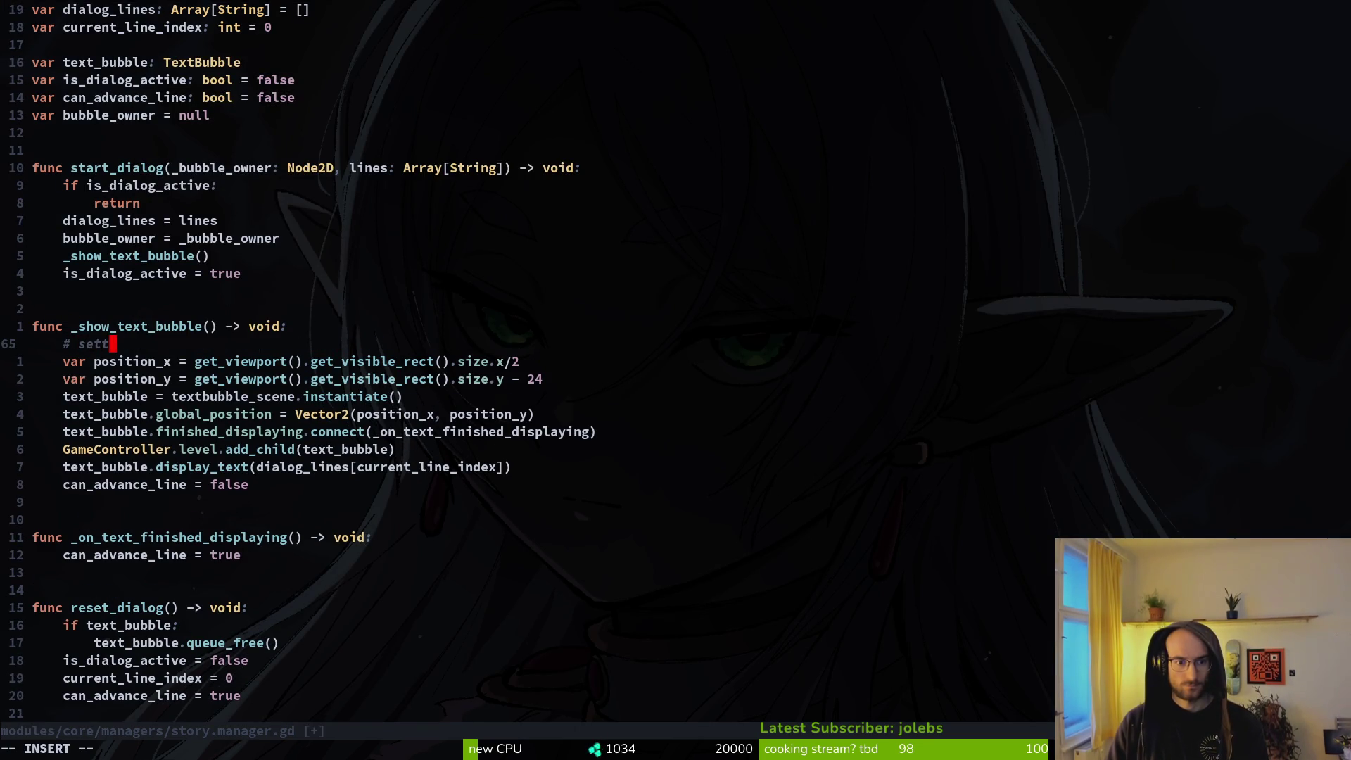
{"action": "type", "text": "e pos"}
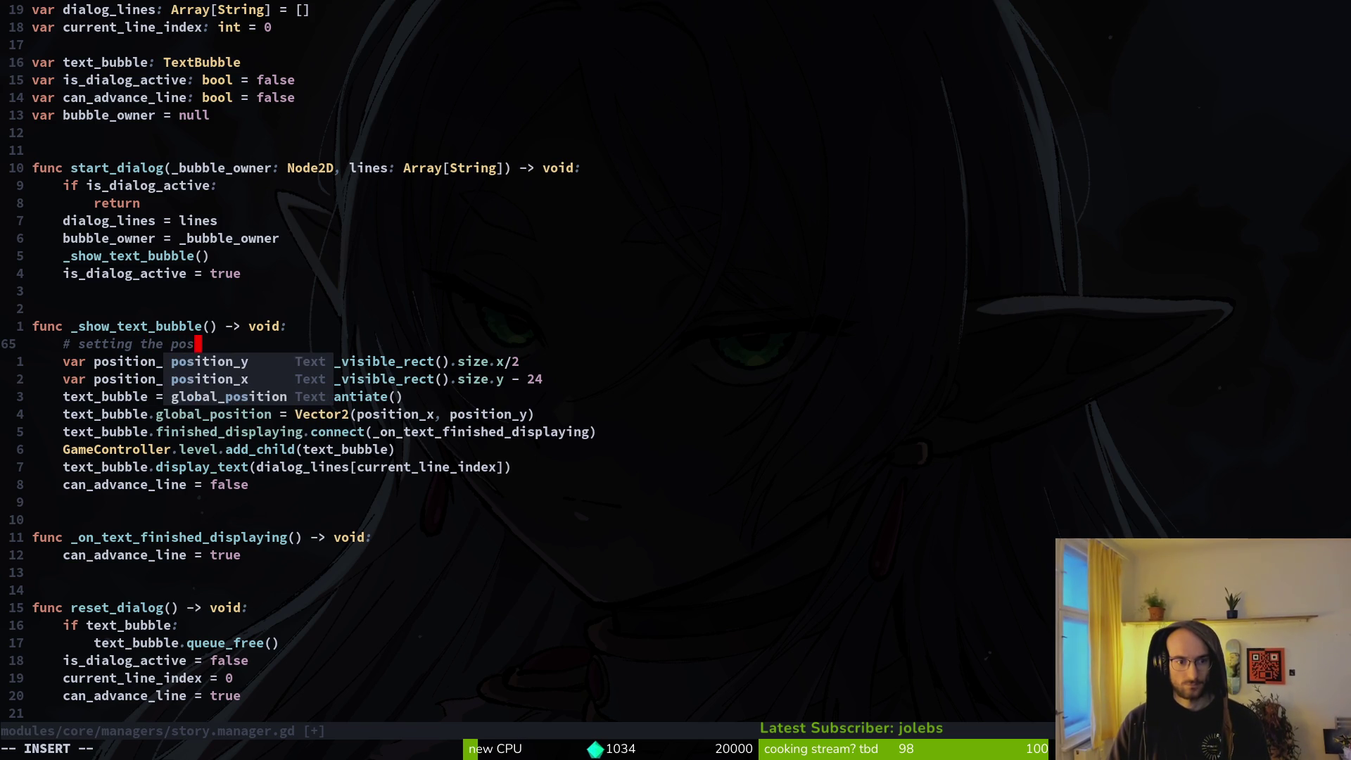
{"action": "type", "text": "ition here is so it"}
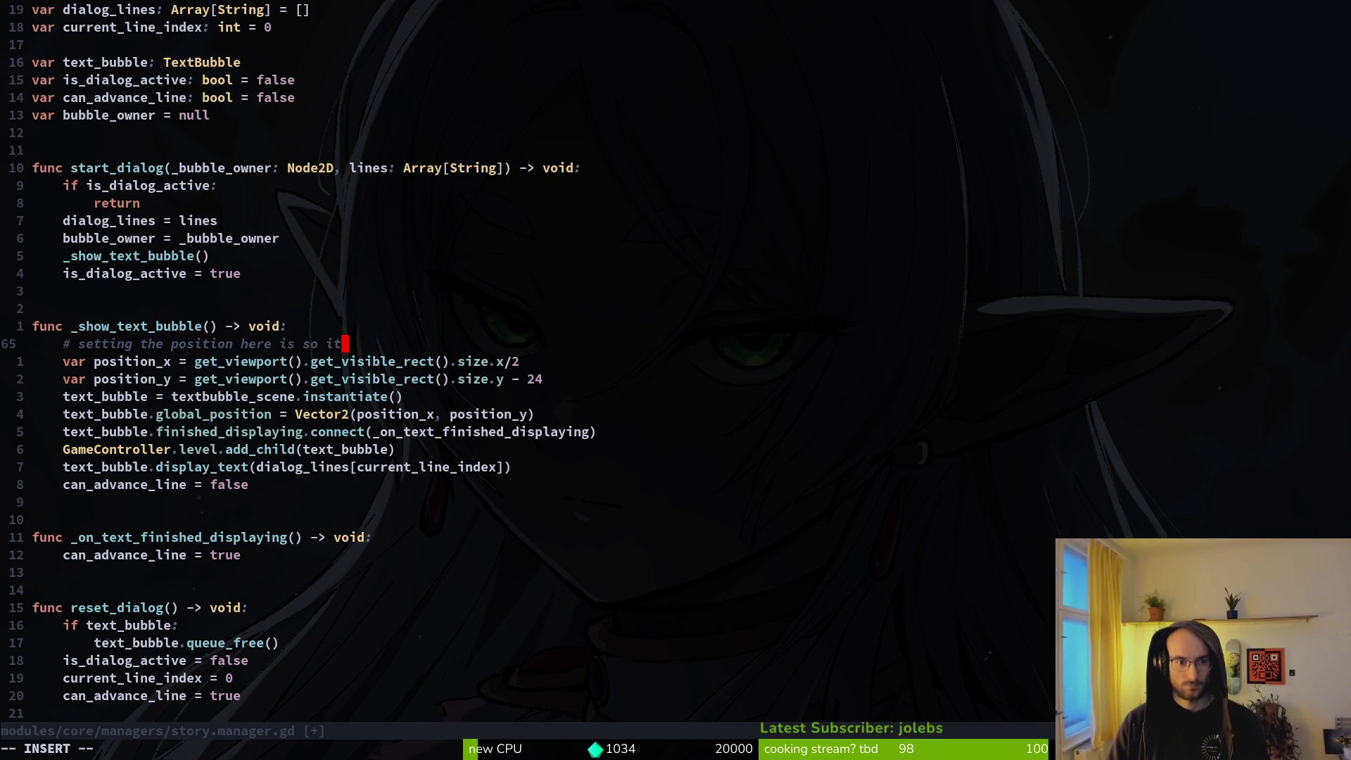
{"action": "type", "text": " doesnt flicker"}
{"action": "key", "text": "Escape"}
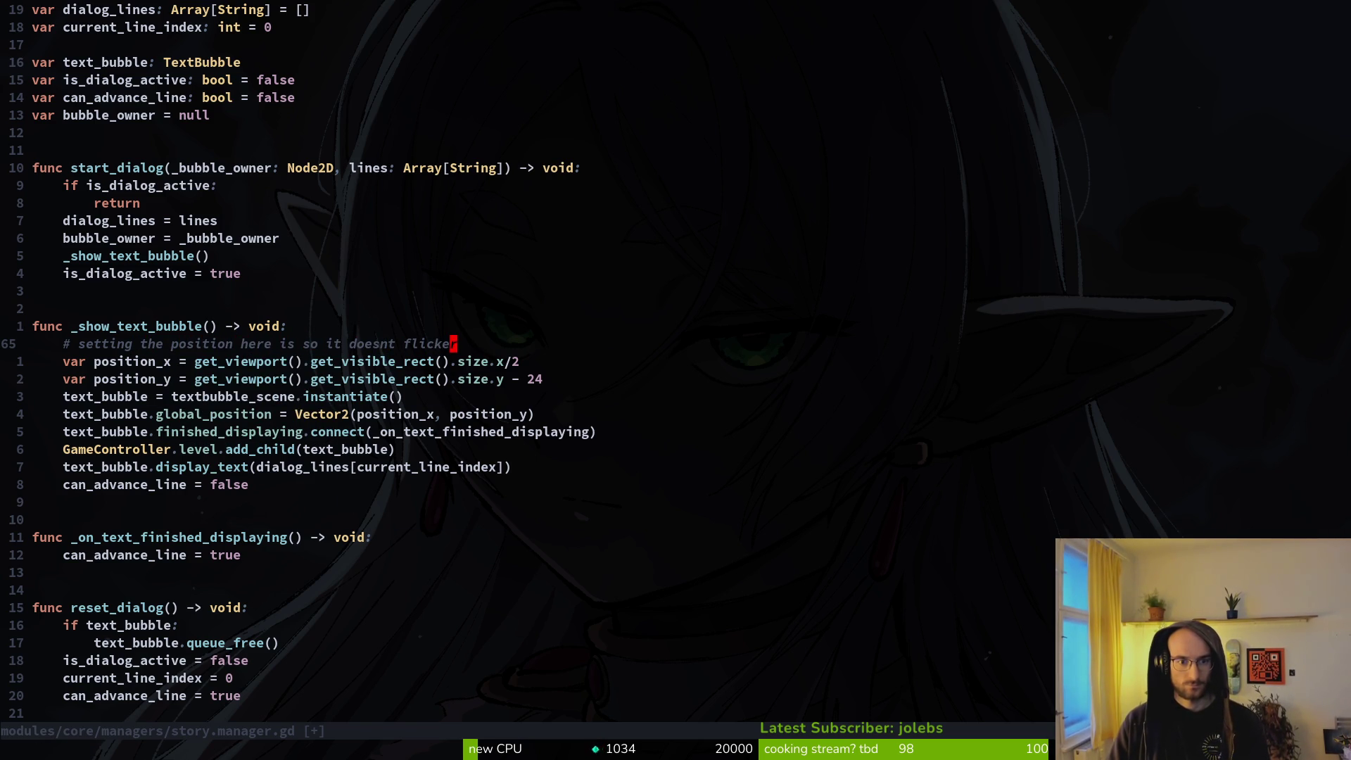
{"action": "key", "text": "shift+v"}
{"action": "key", "text": "j"}
{"action": "key", "text": "j"}
{"action": "key", "text": "J"}
{"action": "key", "text": "Escape"}
{"action": "type", "text": ":w"}
{"action": "key", "text": "Return"}
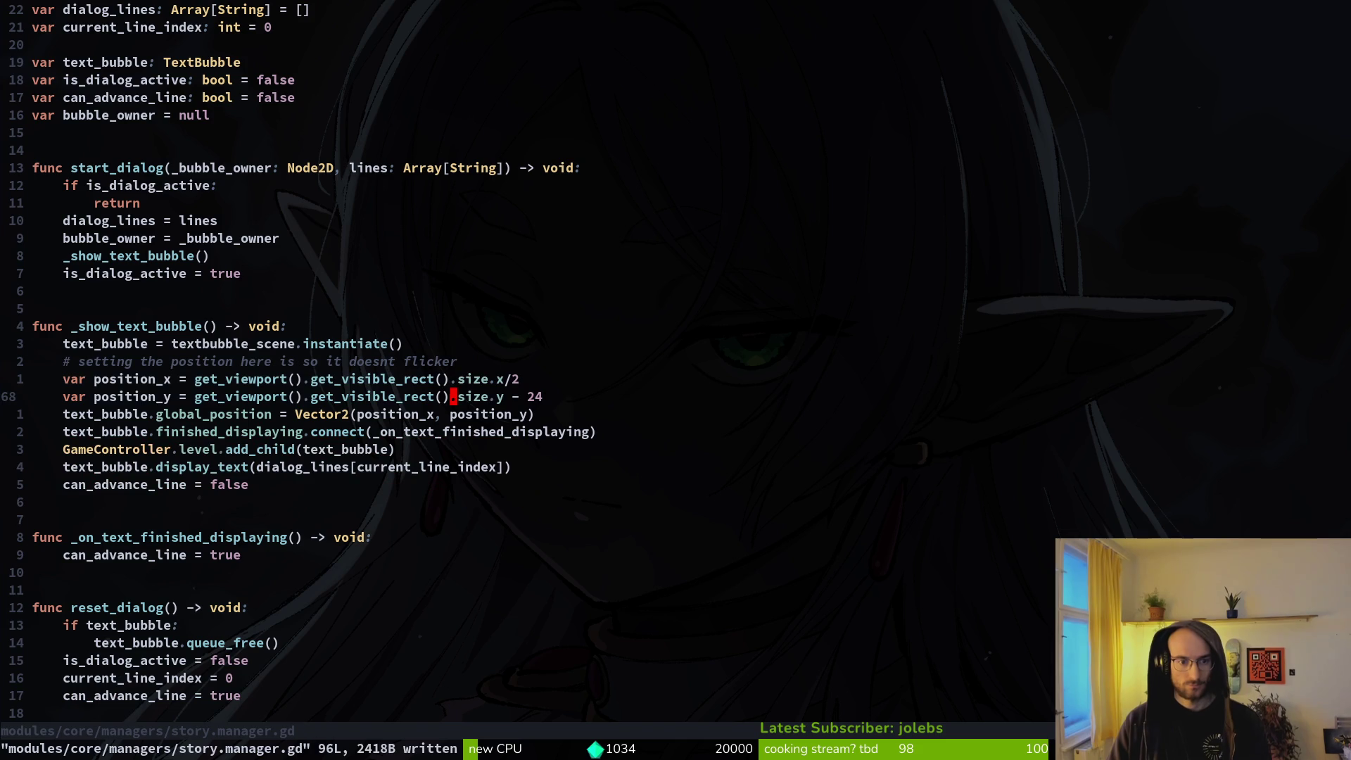
Step: Copy the flicker comment below global_position, remove the empty line and save
{"action": "key", "text": "j"}
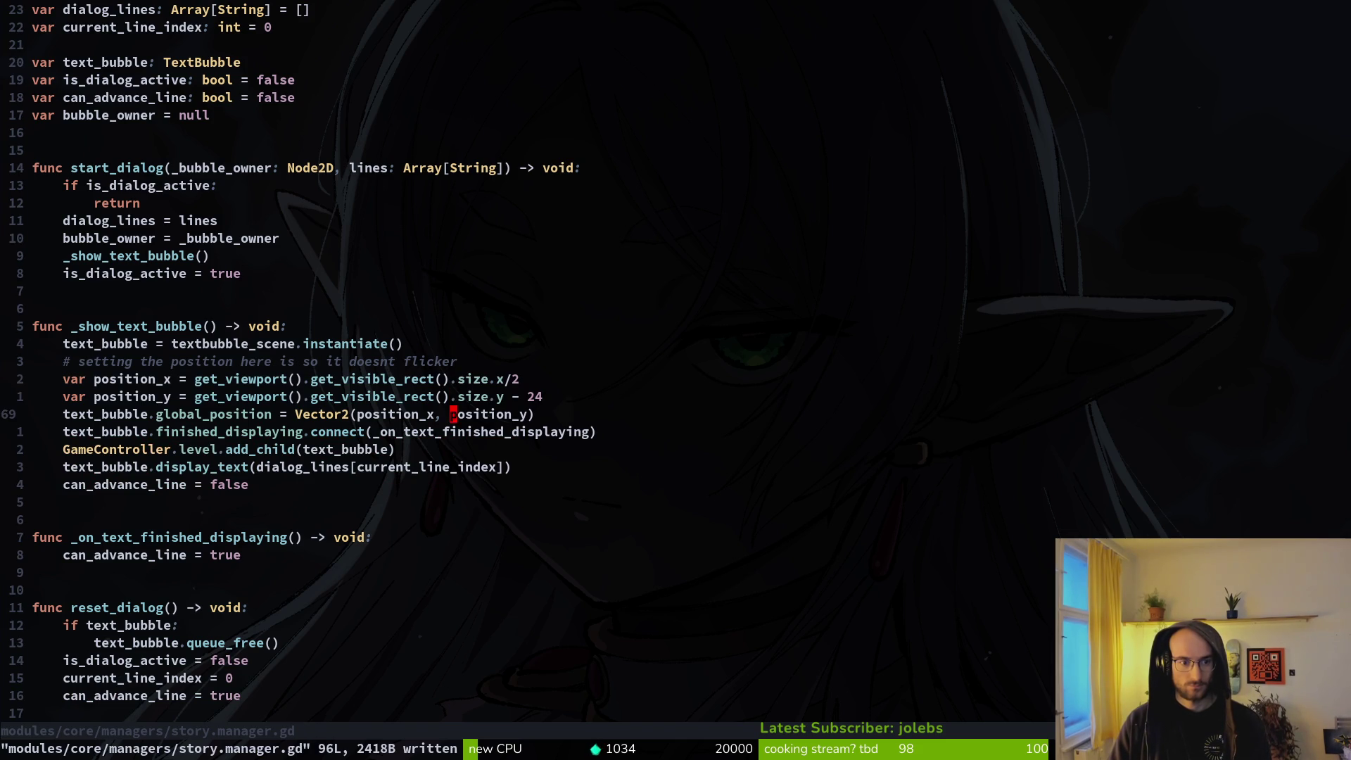
{"action": "key", "text": "o"}
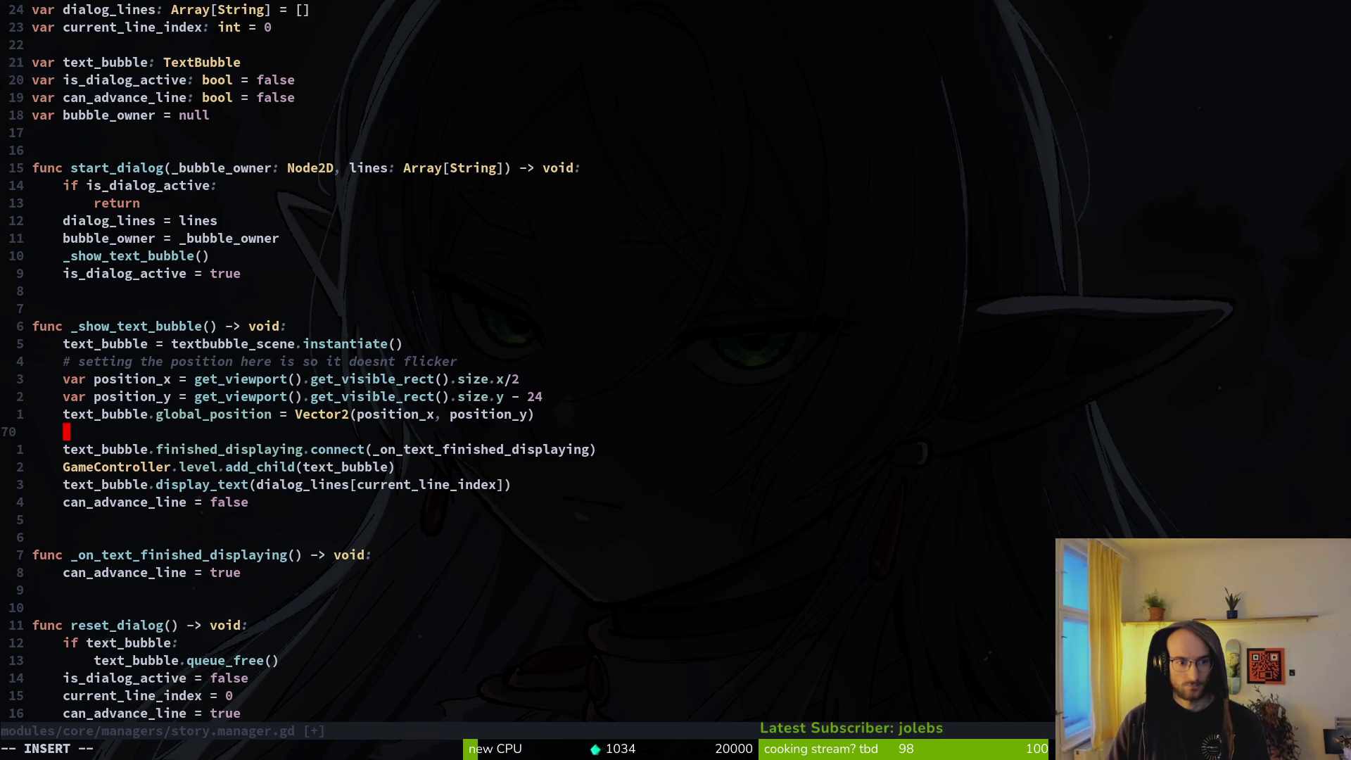
{"action": "key", "text": "Escape"}
{"action": "key", "text": "k"}
{"action": "key", "text": "k"}
{"action": "key", "text": "k"}
{"action": "key", "text": "k"}
{"action": "key", "text": "shift+v"}
{"action": "key", "text": "Escape"}
{"action": "key", "text": "j"}
{"action": "key", "text": "j"}
{"action": "key", "text": "j"}
{"action": "key", "text": "p"}
{"action": "key", "text": "j"}
{"action": "key", "text": "d"}
{"action": "key", "text": "d"}
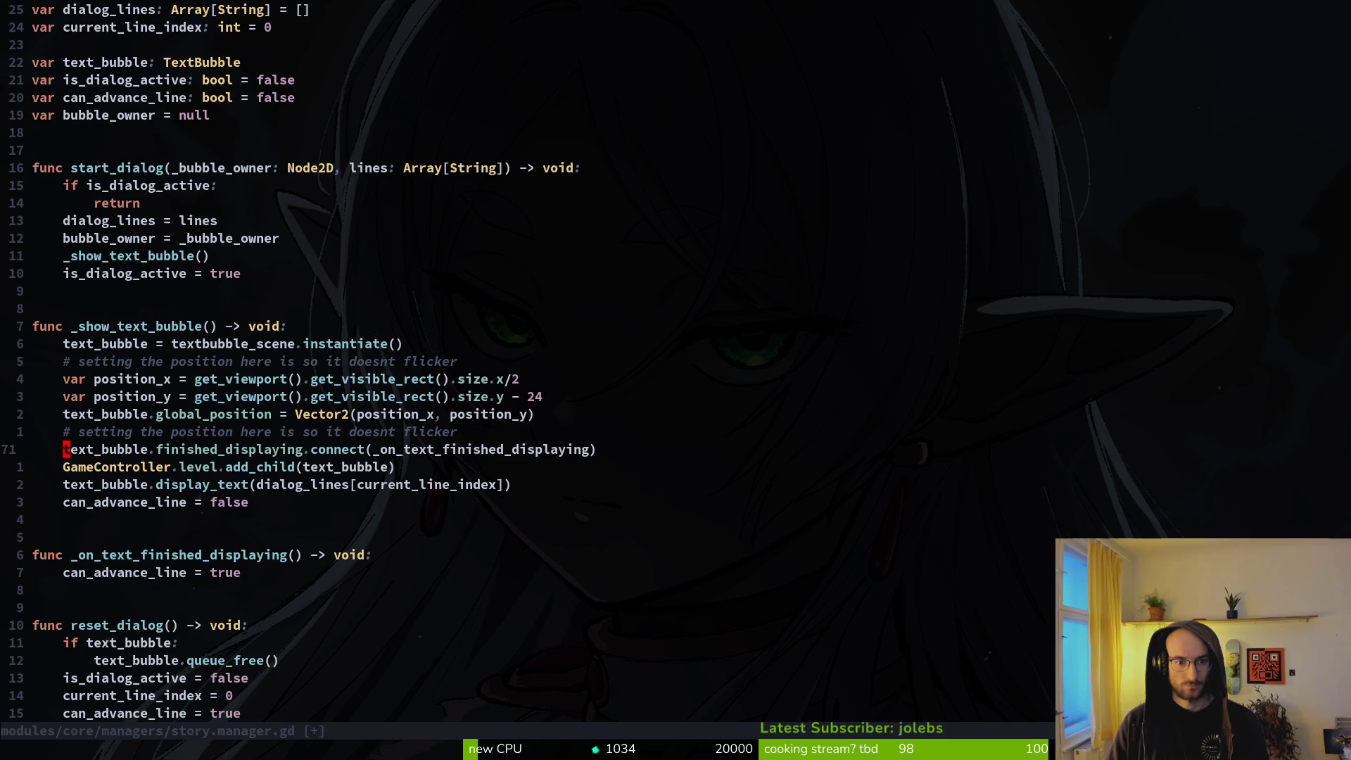
{"action": "type", "text": ":w"}
{"action": "key", "text": "Return"}
Step: Delete the duplicated flicker comment line and save story.manager.gd
{"action": "key", "text": "k"}
{"action": "key", "text": "d"}
{"action": "key", "text": "d"}
{"action": "type", "text": ":w"}
{"action": "key", "text": "Return"}
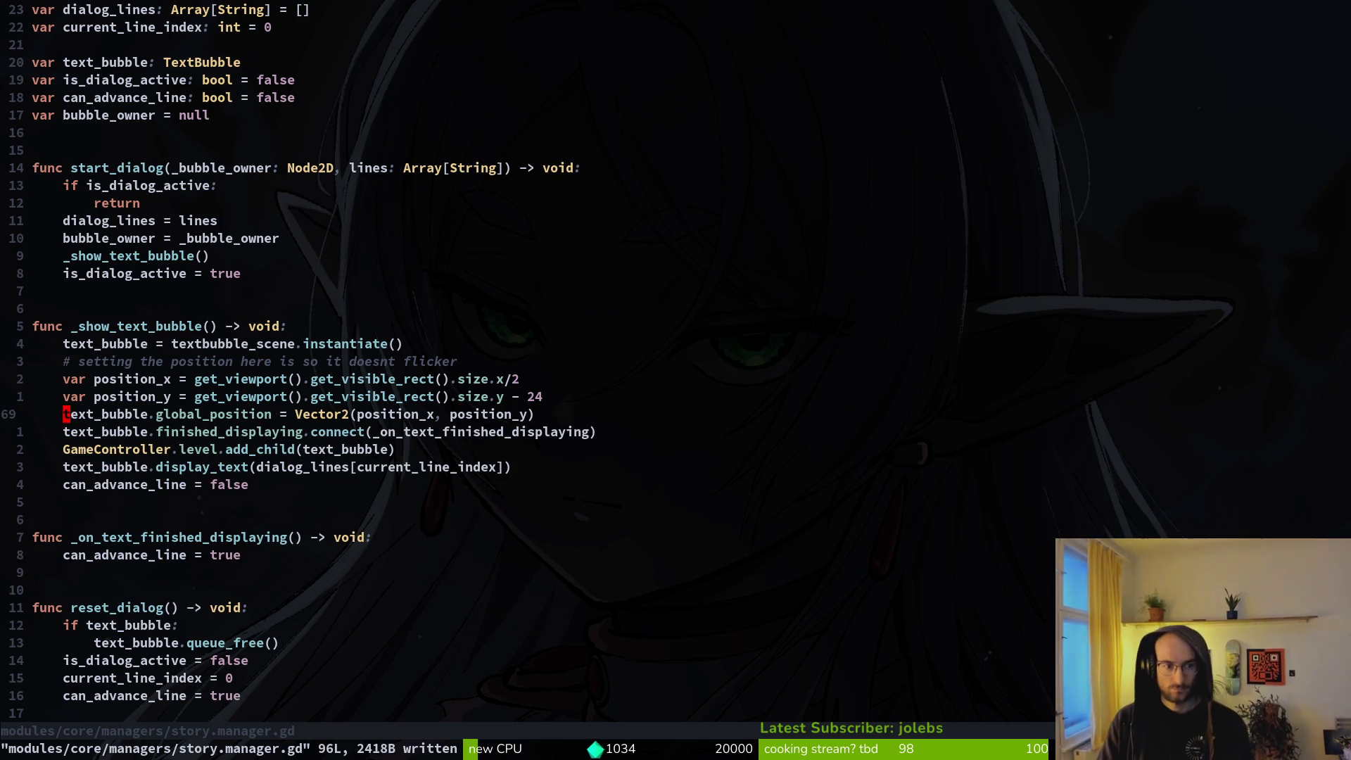
Step: Insert a blank line above the connect line, review the function, and save and quit Neovim
{"action": "key", "text": "shift+o"}
{"action": "key", "text": "Escape"}
{"action": "type", "text": ":w"}
{"action": "key", "text": "Return"}
{"action": "key", "text": "k"}
{"action": "key", "text": "k"}
{"action": "key", "text": "k"}
{"action": "key", "text": "j"}
{"action": "key", "text": "j"}
{"action": "key", "text": "j"}
{"action": "key", "text": "j"}
{"action": "key", "text": "j"}
{"action": "key", "text": "j"}
{"action": "key", "text": "j"}
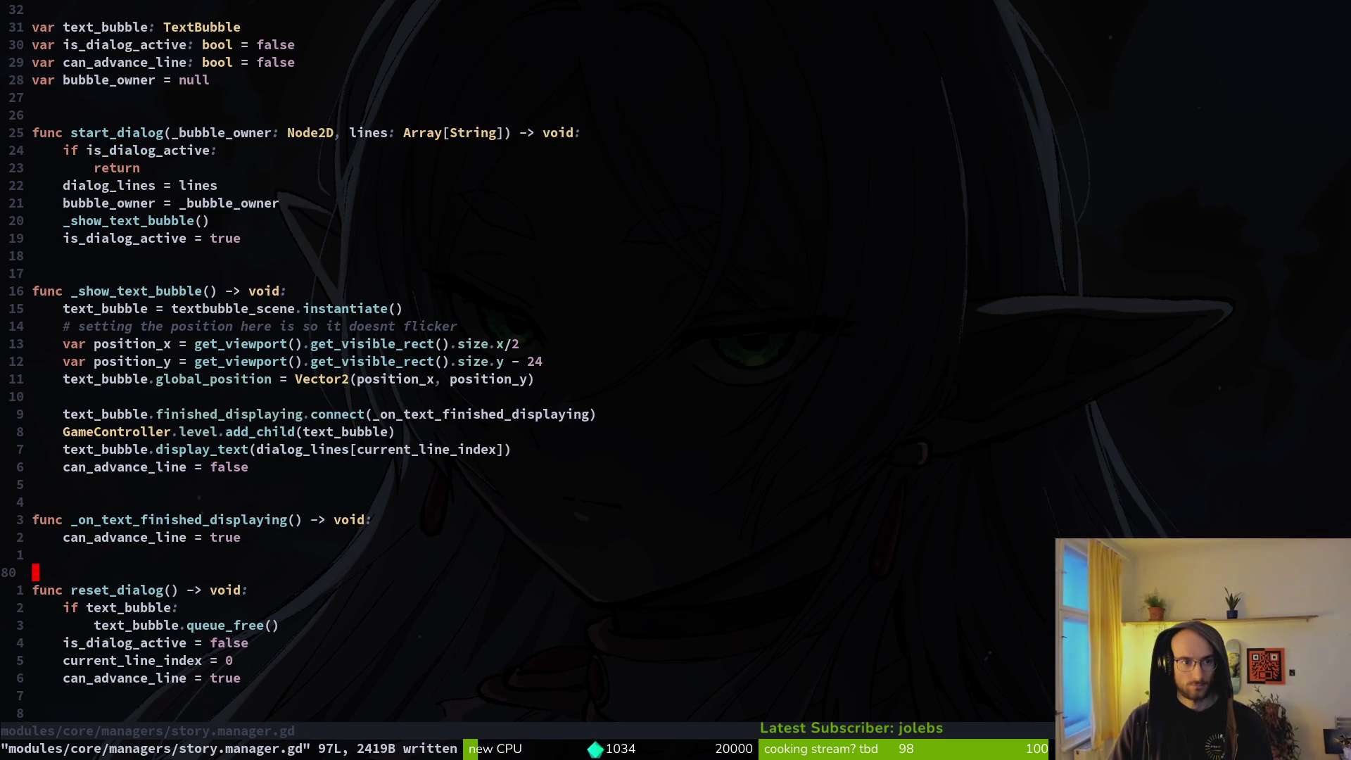
{"action": "type", "text": ":wq"}
{"action": "key", "text": "Return"}
Step: Launch tig to review changes and stop the running game in Godot
{"action": "type", "text": "tig"}
{"action": "key", "text": "Return"}
{"action": "key", "text": "s"}
{"action": "key", "text": "alt+Tab"}
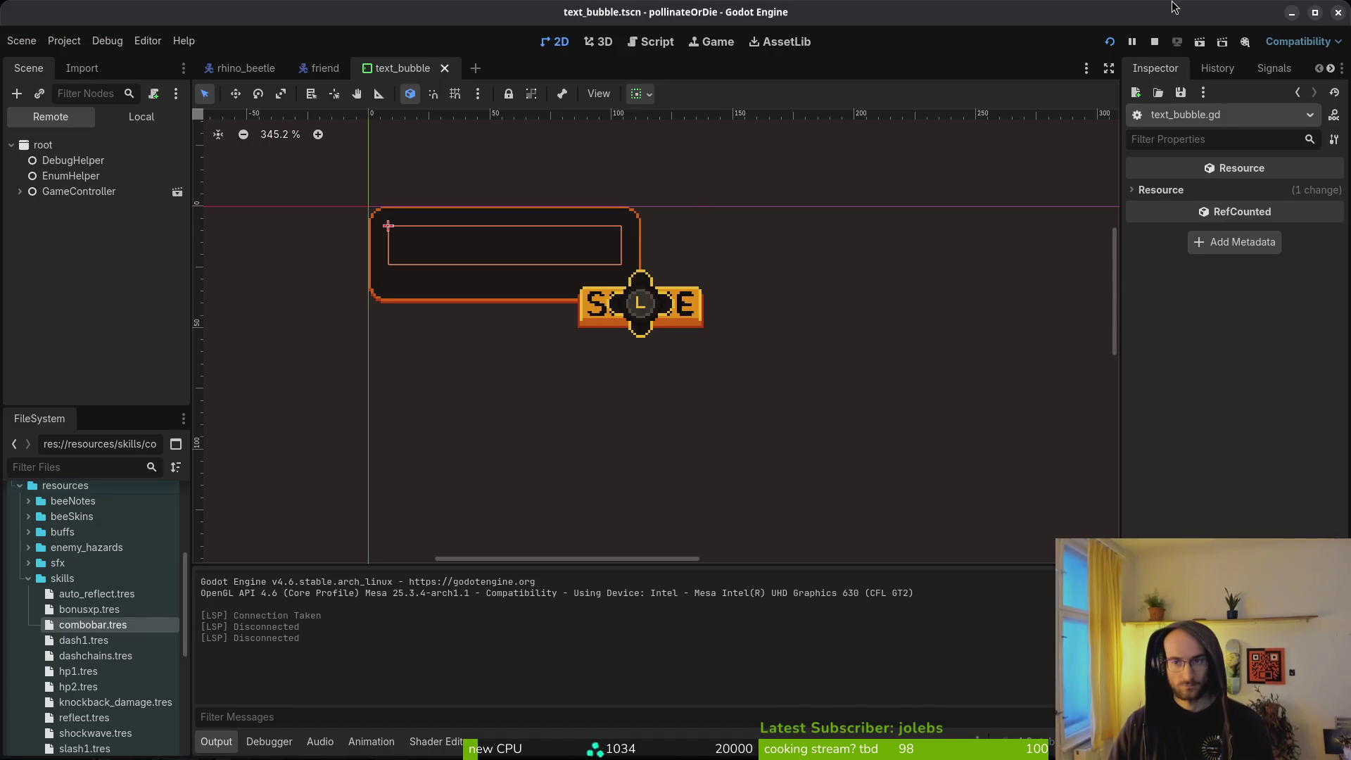
{"action": "left_click", "coordinate": [1153, 44]}
{"action": "key", "text": "alt+Tab"}
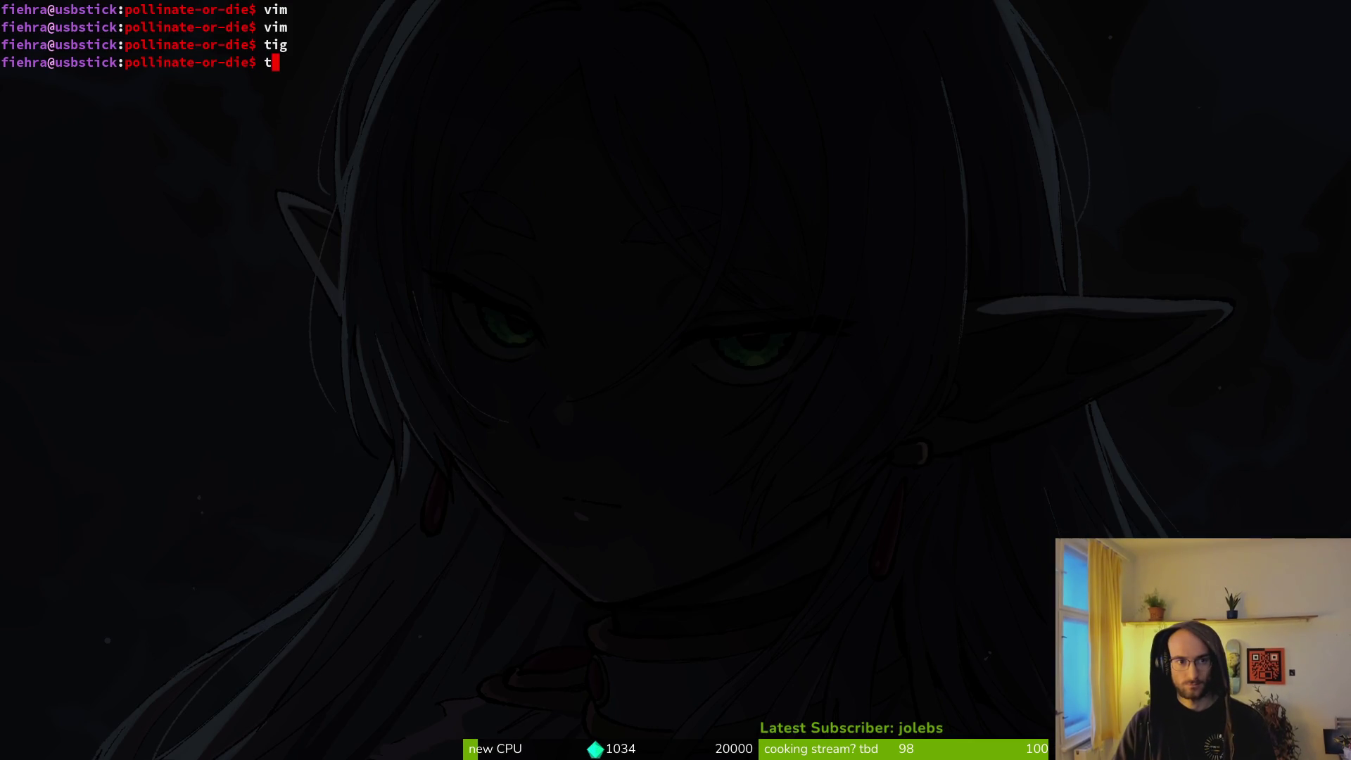
Step: Review idling.gd's diff in tig's status view and stage story.manager.gd
{"action": "key", "text": "Up"}
{"action": "key", "text": "Return"}
{"action": "key", "text": "s"}
{"action": "key", "text": "Down"}
{"action": "key", "text": "Down"}
{"action": "key", "text": "Return"}
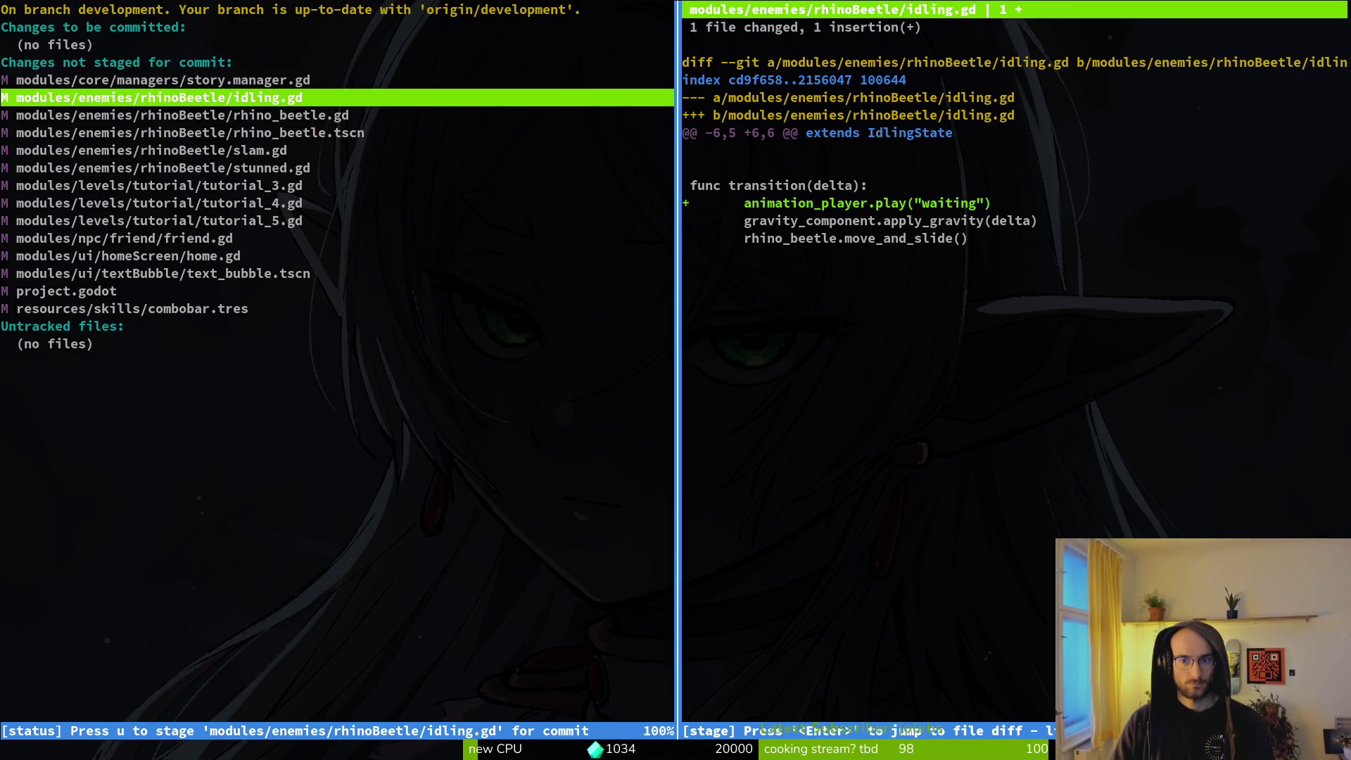
{"action": "key", "text": "q"}
{"action": "key", "text": "Up"}
{"action": "key", "text": "Return"}
{"action": "key", "text": "u"}
{"action": "key", "text": "u"}
{"action": "key", "text": "u"}
Step: Review and stage rhino_beetle.gd, rhino_beetle.tscn and slam.gd
{"action": "key", "text": "Up"}
{"action": "key", "text": "Up"}
{"action": "key", "text": "Return"}
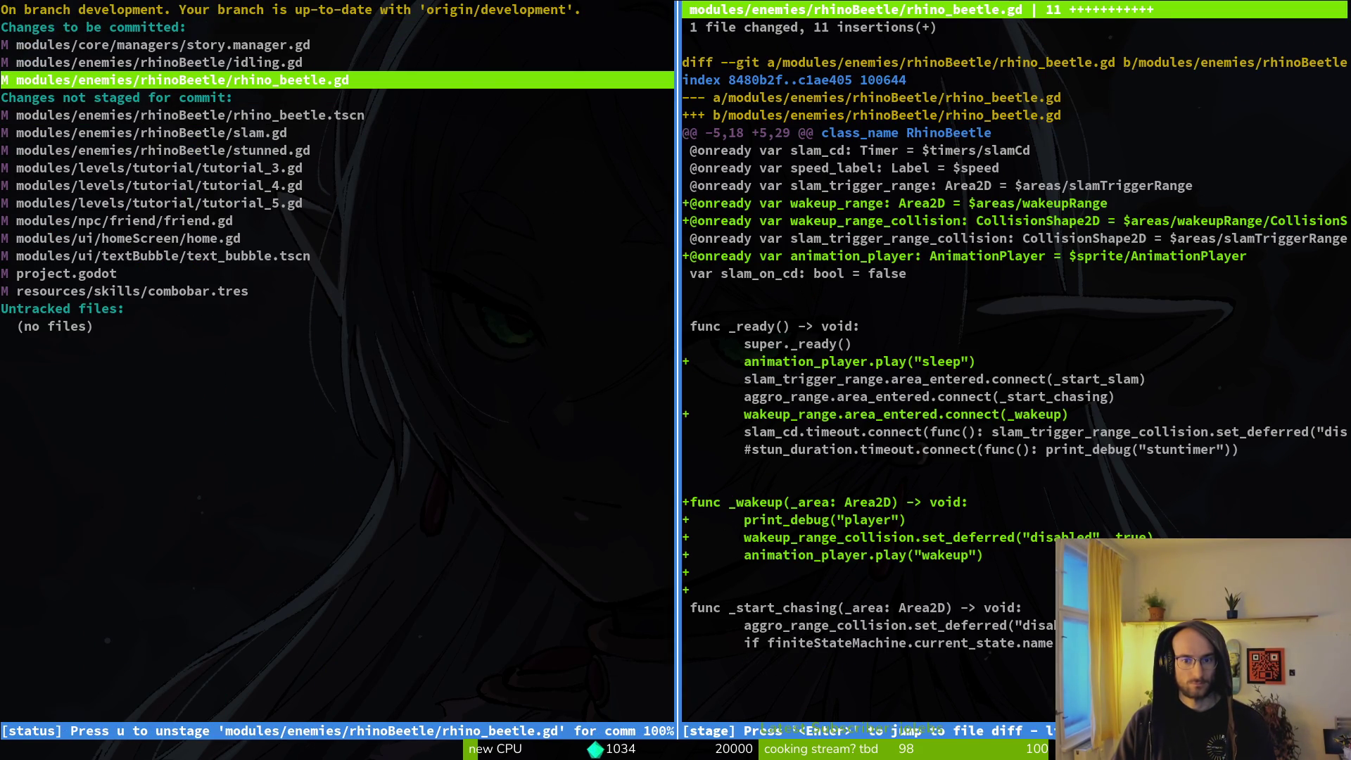
{"action": "key", "text": "q"}
{"action": "key", "text": "Down"}
{"action": "key", "text": "Return"}
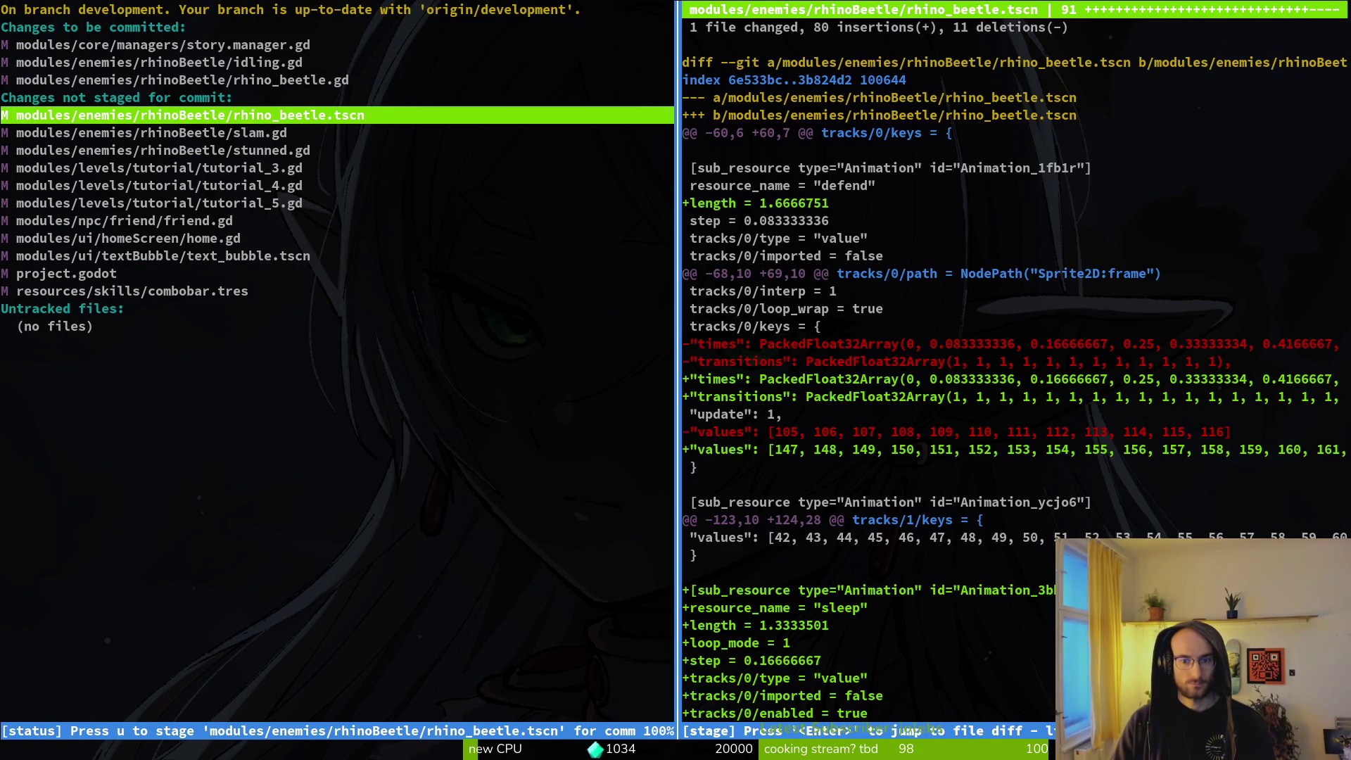
{"action": "key", "text": "q"}
{"action": "key", "text": "u"}
{"action": "key", "text": "Return"}
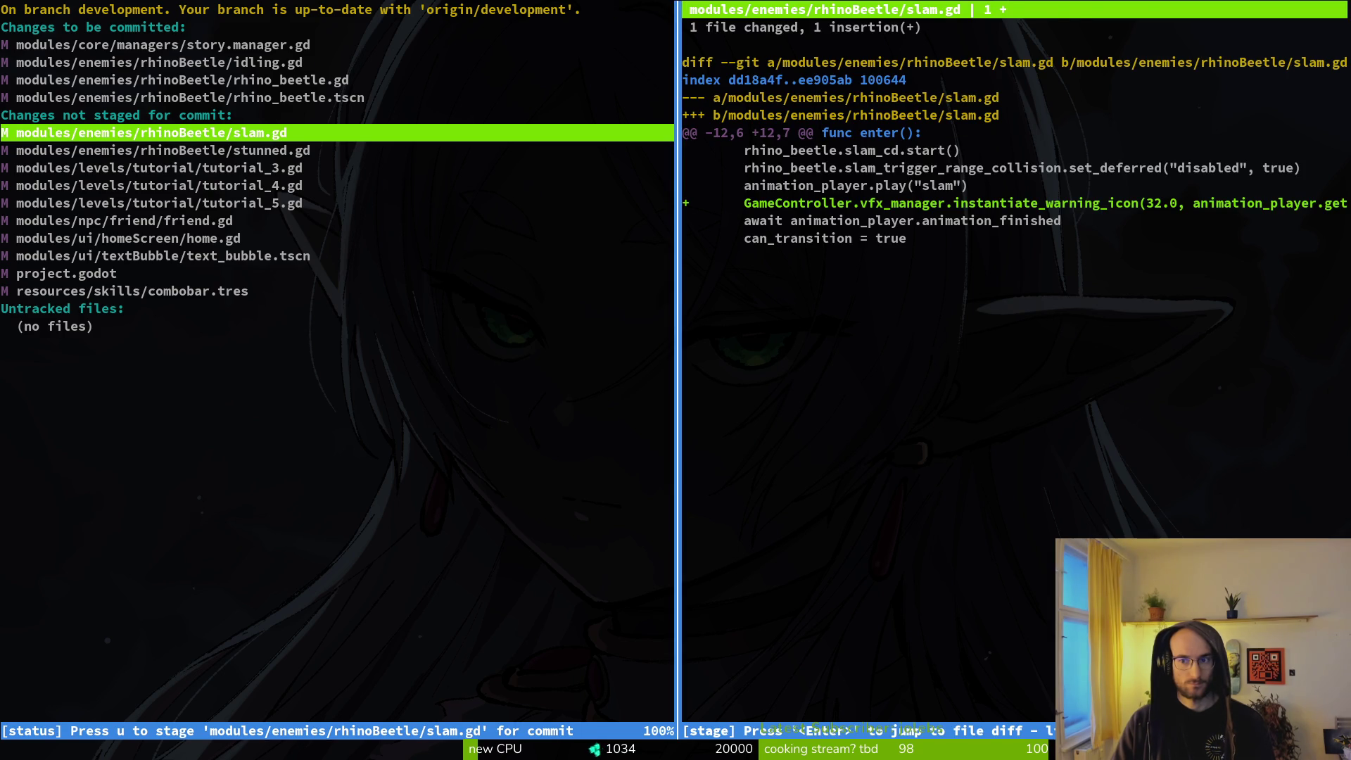
{"action": "key", "text": "u"}
{"action": "key", "text": "u"}
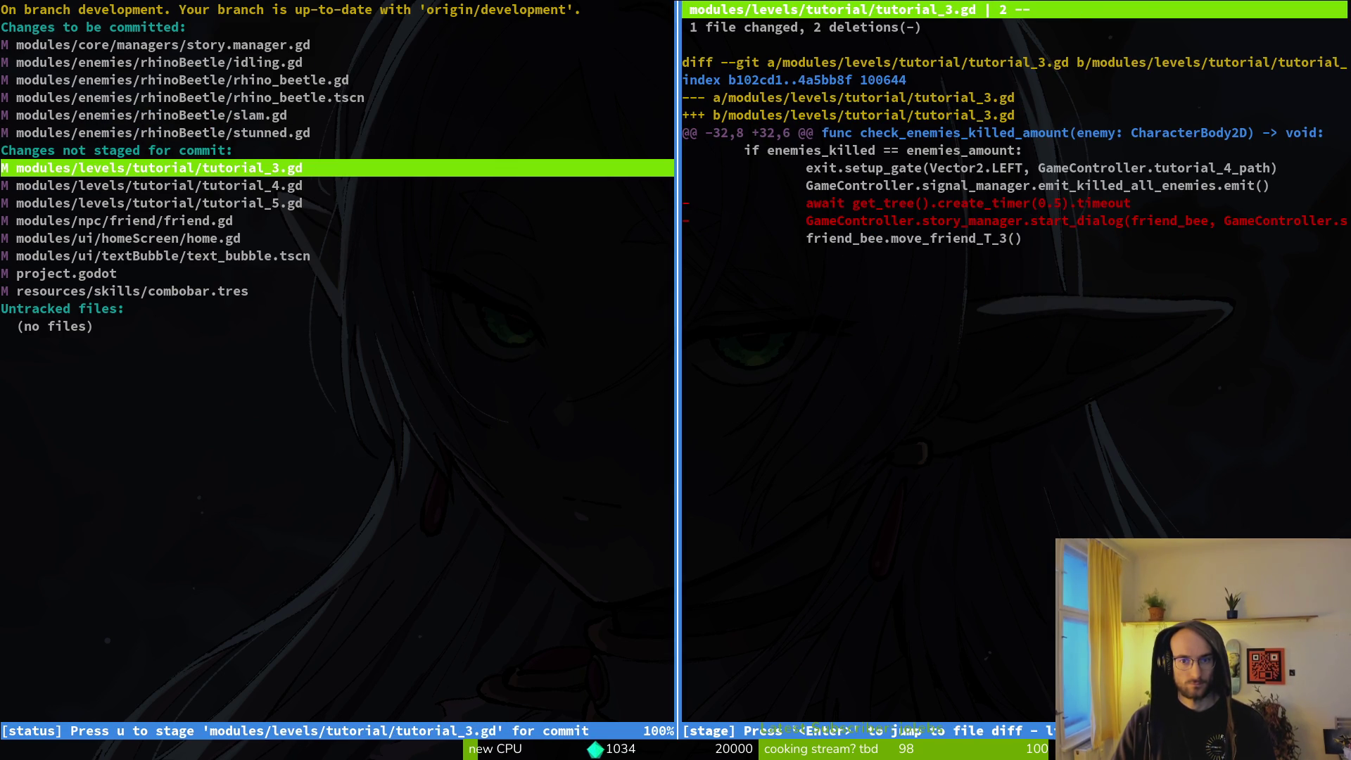
Step: Stage tutorial_3–5, friend.gd, home.gd and text_bubble.tscn, leaving combobar.tres unstaged
{"action": "key", "text": "Up"}
{"action": "key", "text": "Up"}
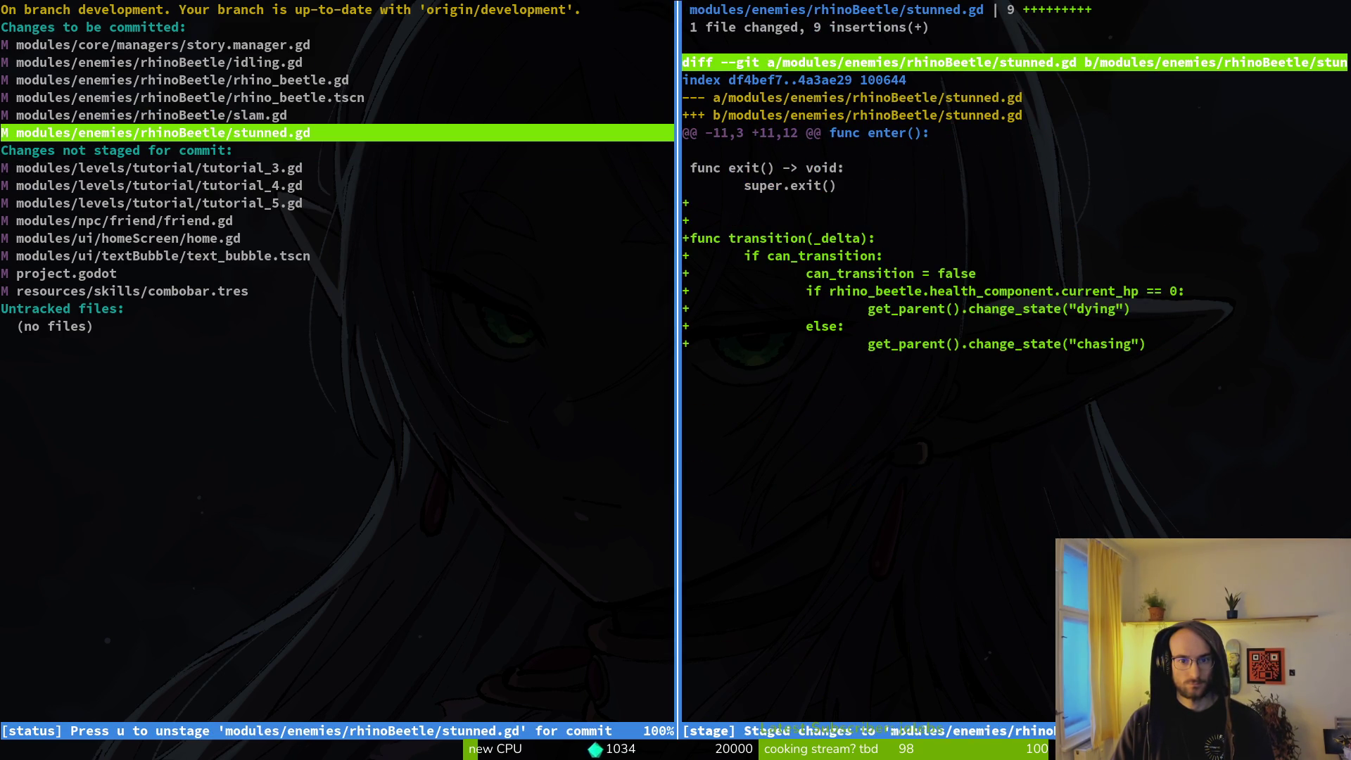
{"action": "key", "text": "Down"}
{"action": "key", "text": "Down"}
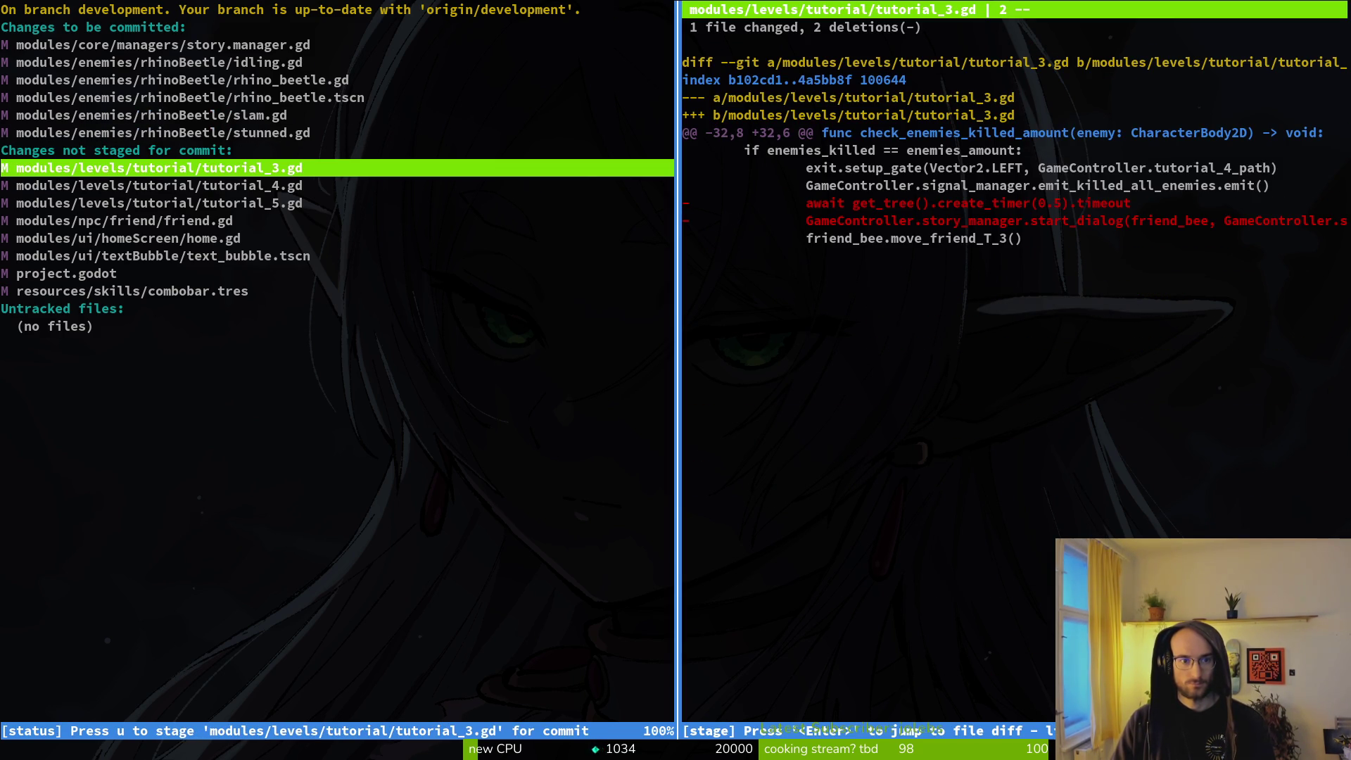
{"action": "key", "text": "u"}
{"action": "key", "text": "u"}
{"action": "key", "text": "u"}
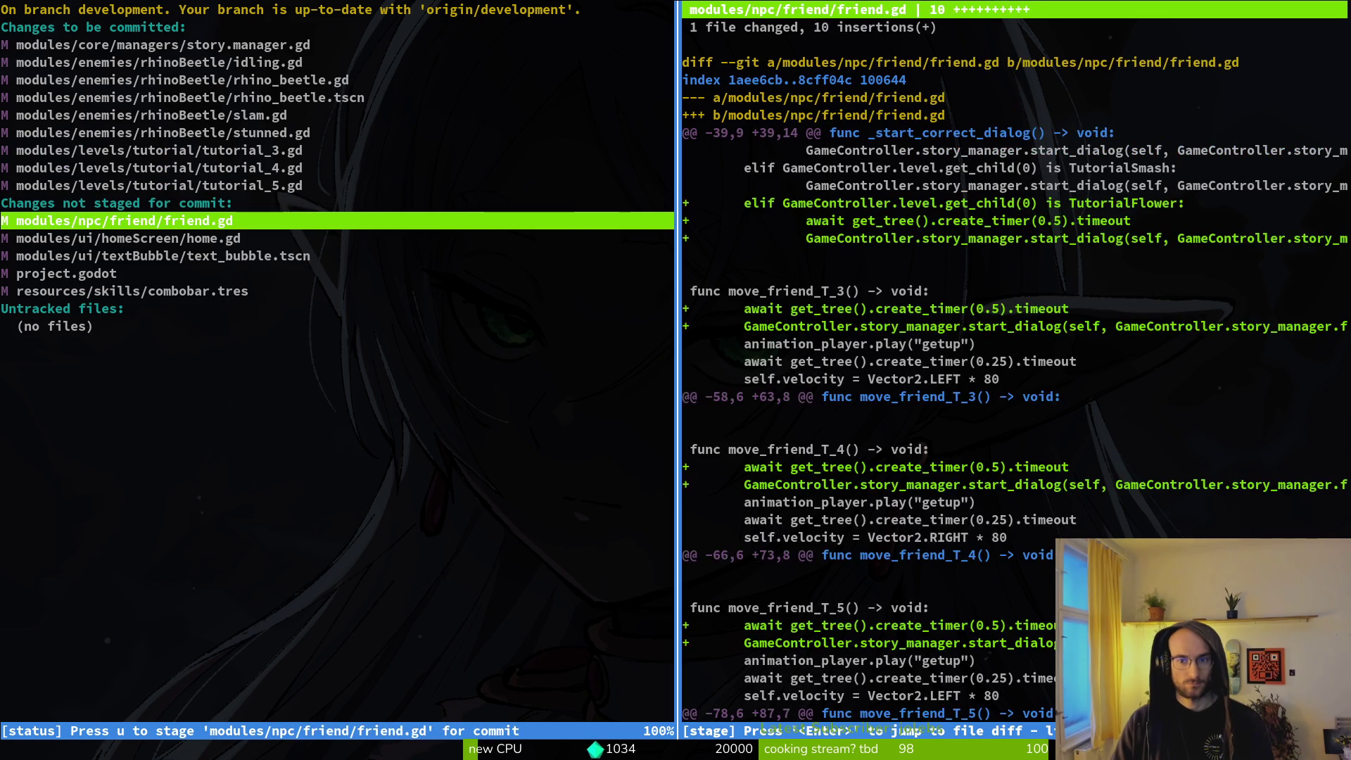
{"action": "key", "text": "u"}
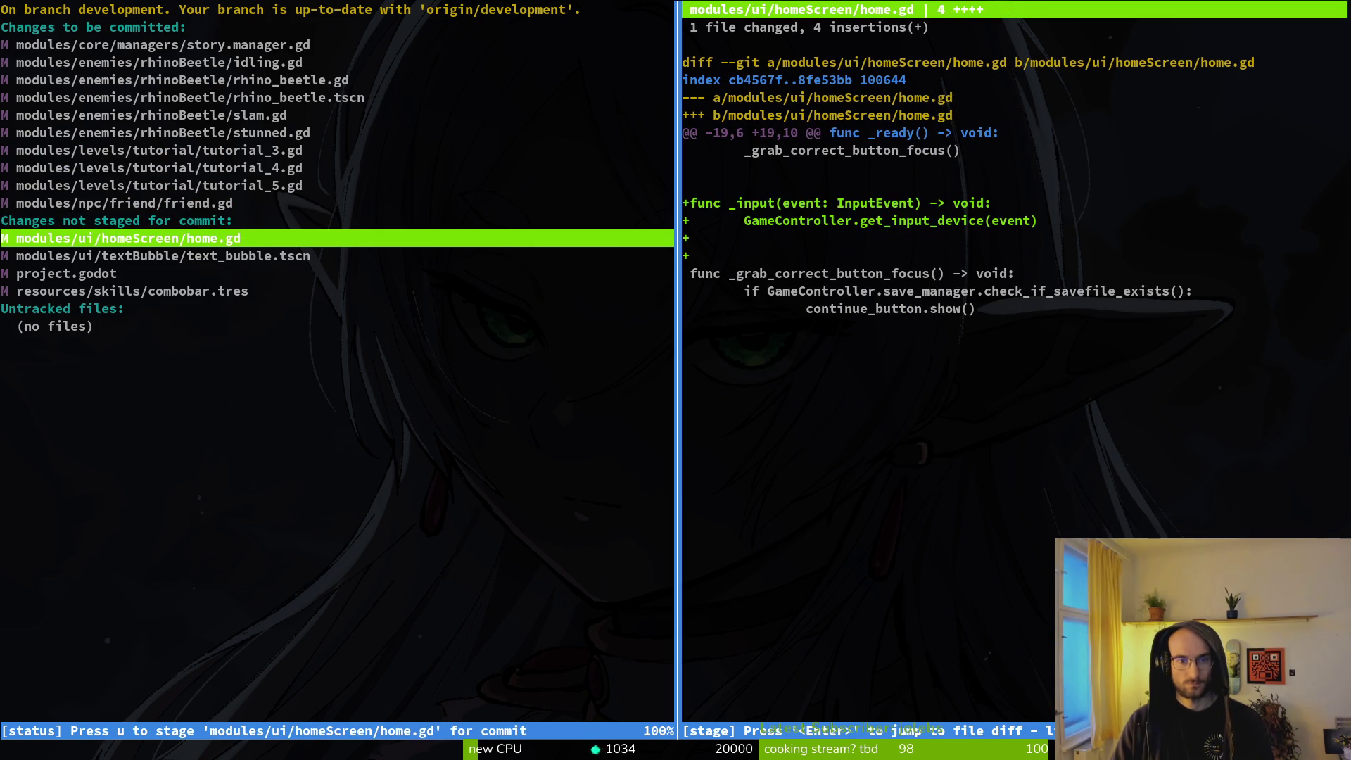
{"action": "key", "text": "u"}
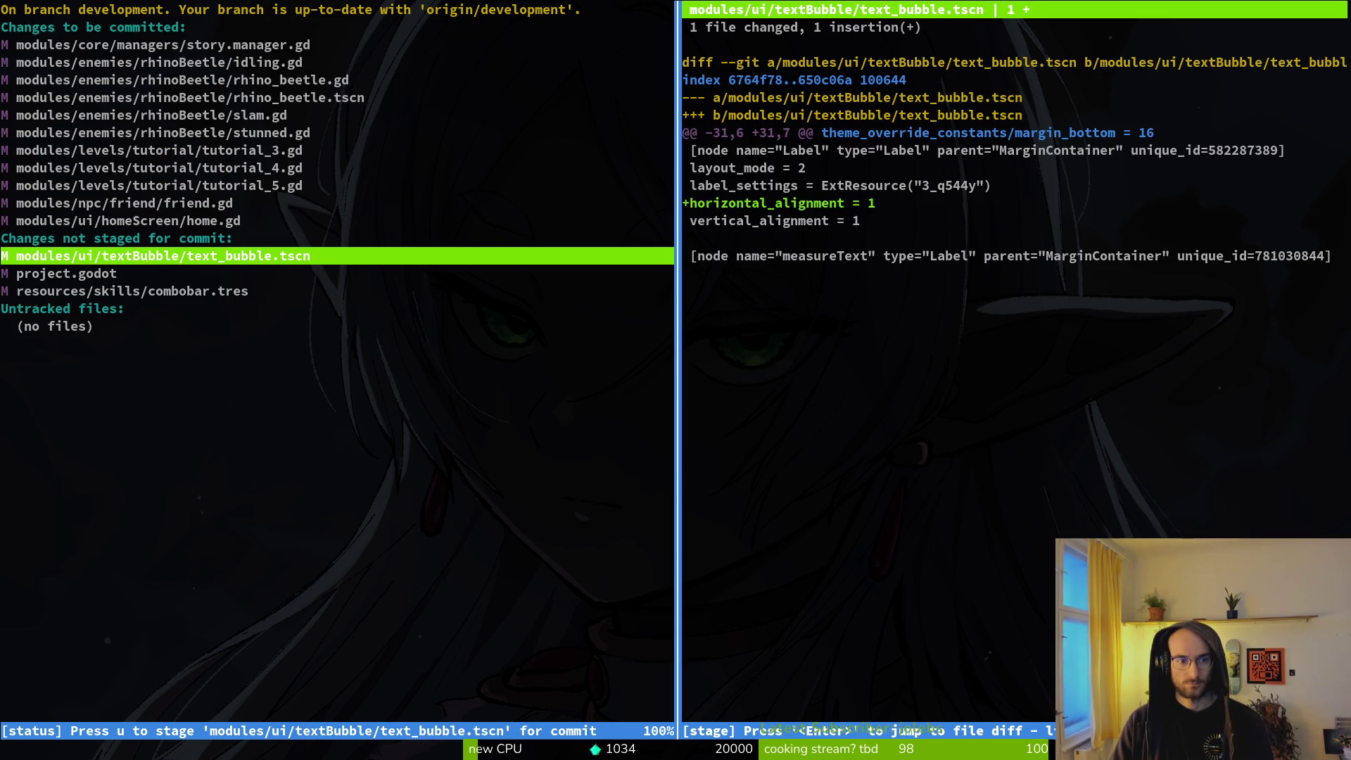
{"action": "key", "text": "u"}
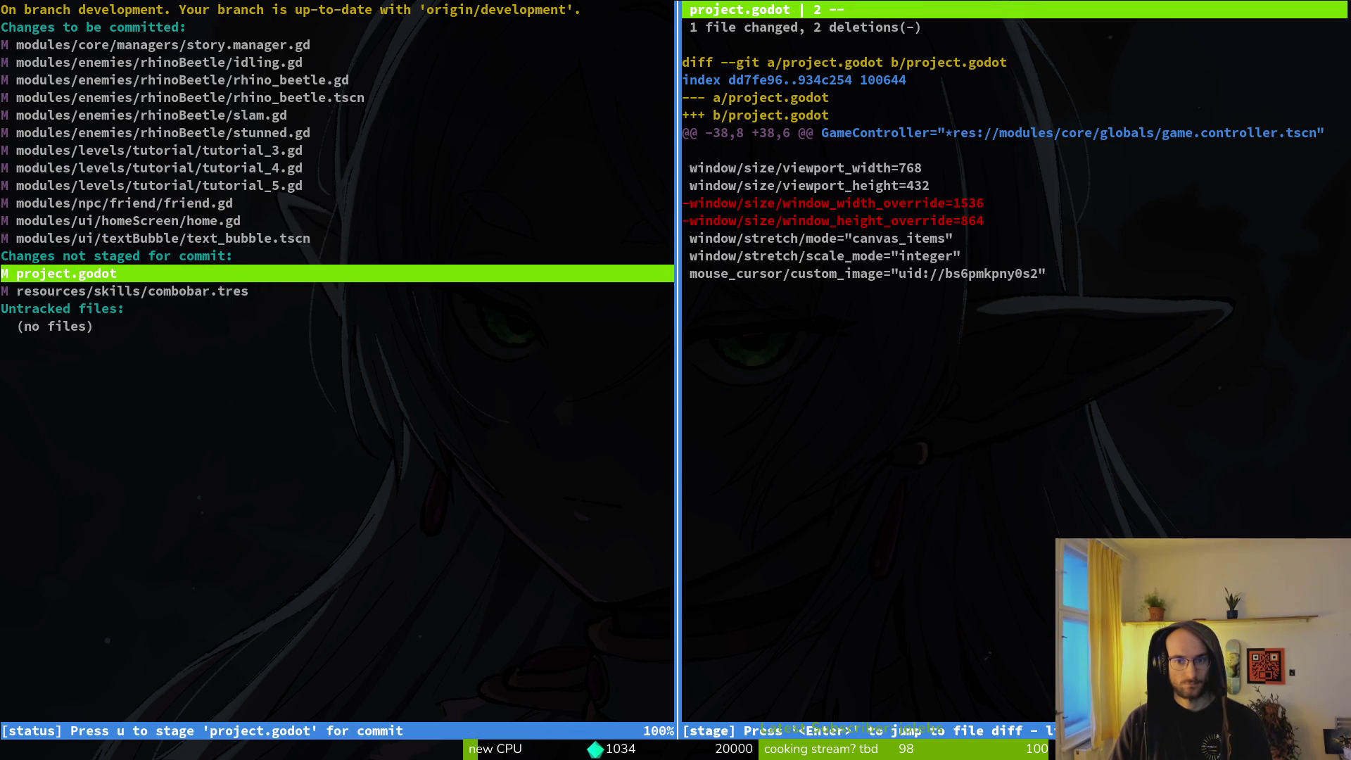
{"action": "left_click", "coordinate": [132, 291]}
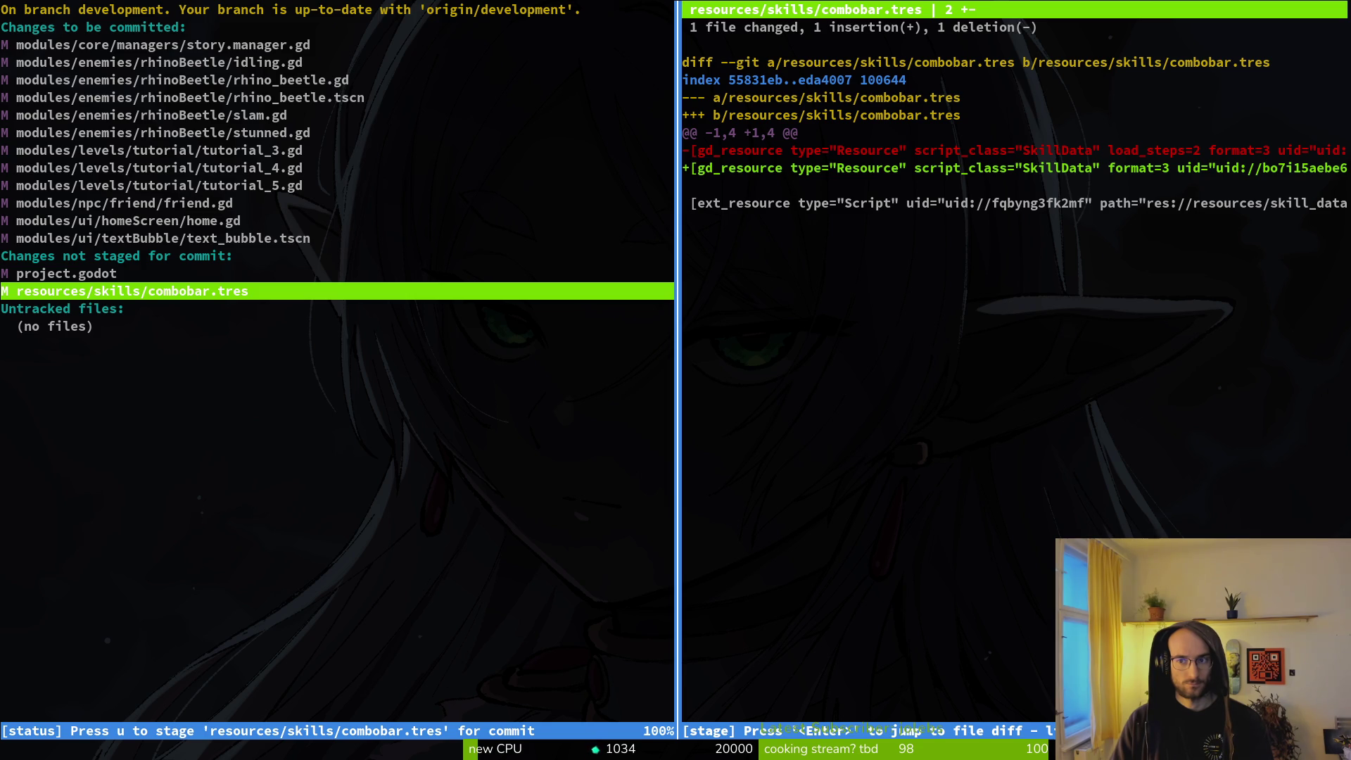
Step: Quit tig and commit the staged changes with message "juiced the tutorial a bit more"
{"action": "type", "text": "qgit comi"}
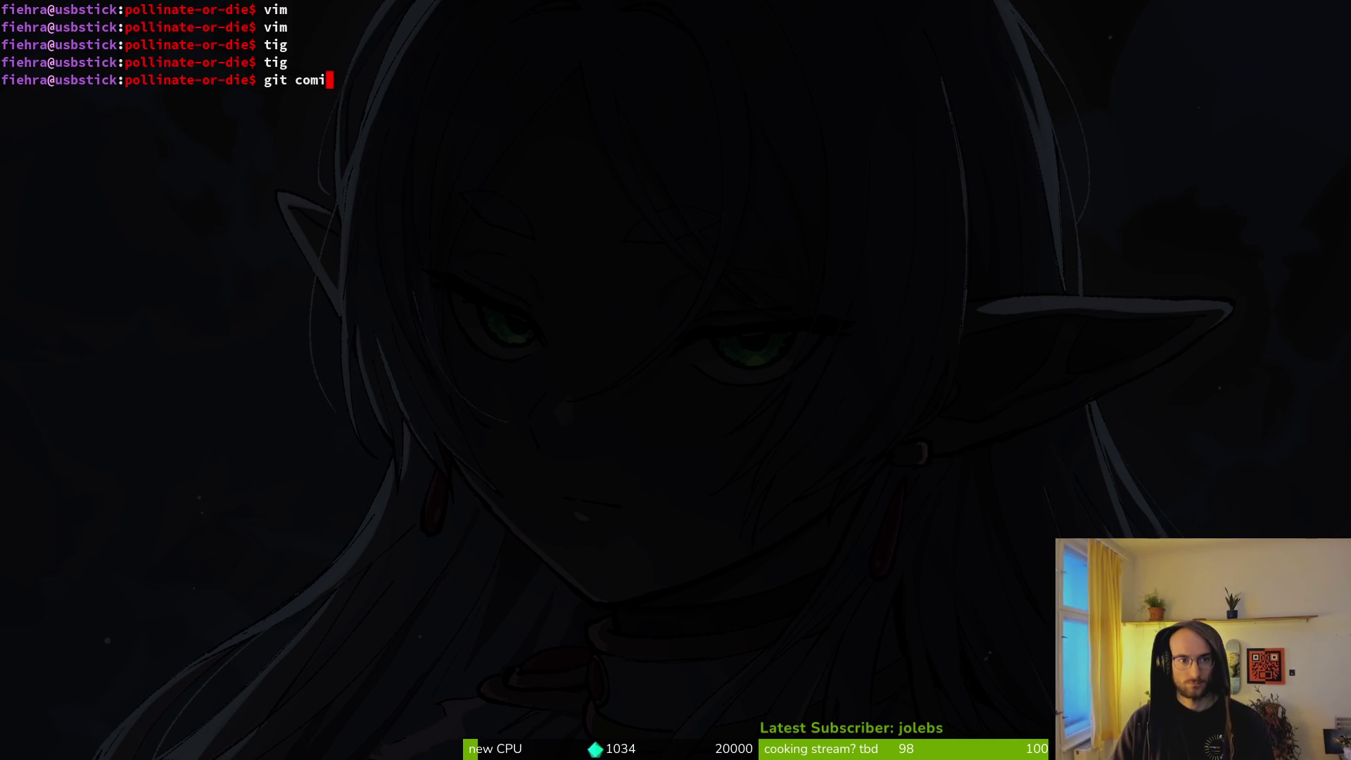
{"action": "key", "text": "BackSpace"}
{"action": "type", "text": "mit -m \""}
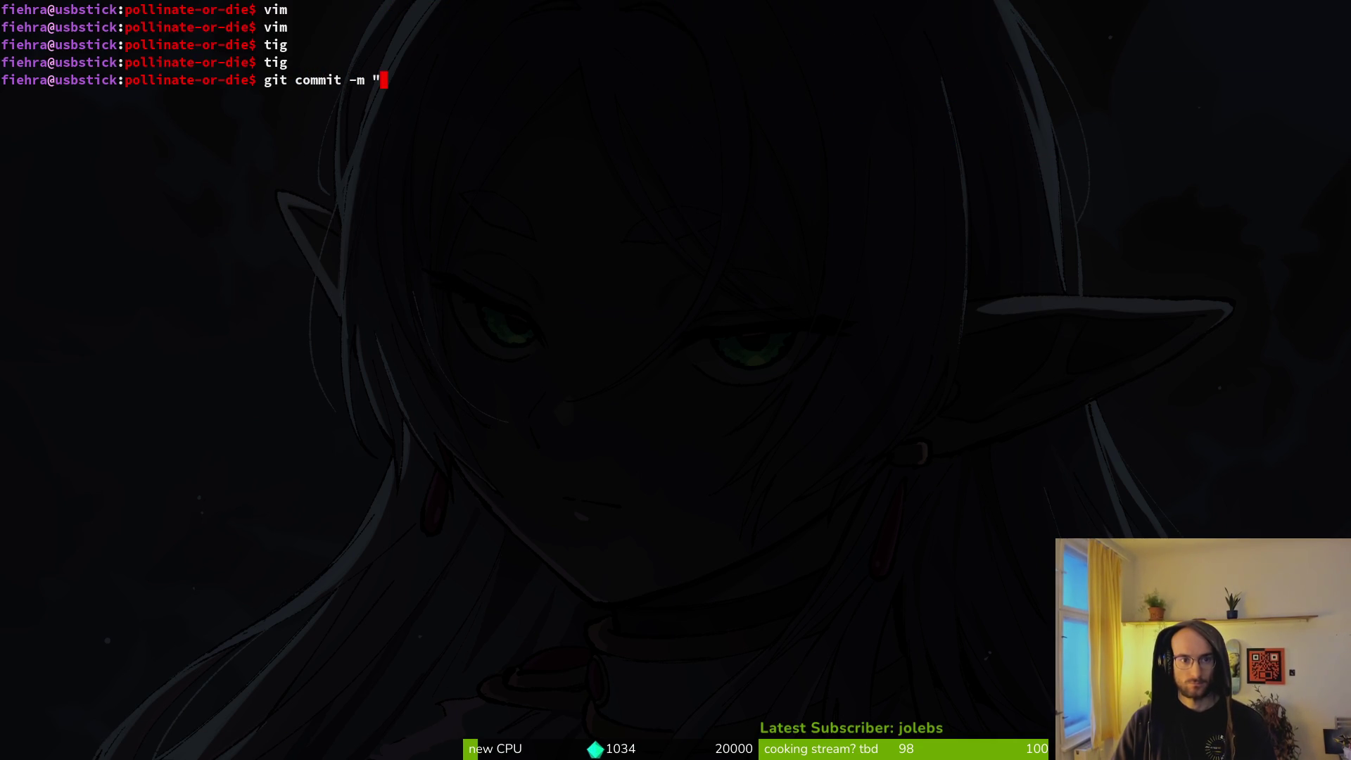
{"action": "type", "text": "worked m"}
{"action": "key", "text": "BackSpace"}
{"action": "key", "text": "BackSpace"}
{"action": "key", "text": "BackSpace"}
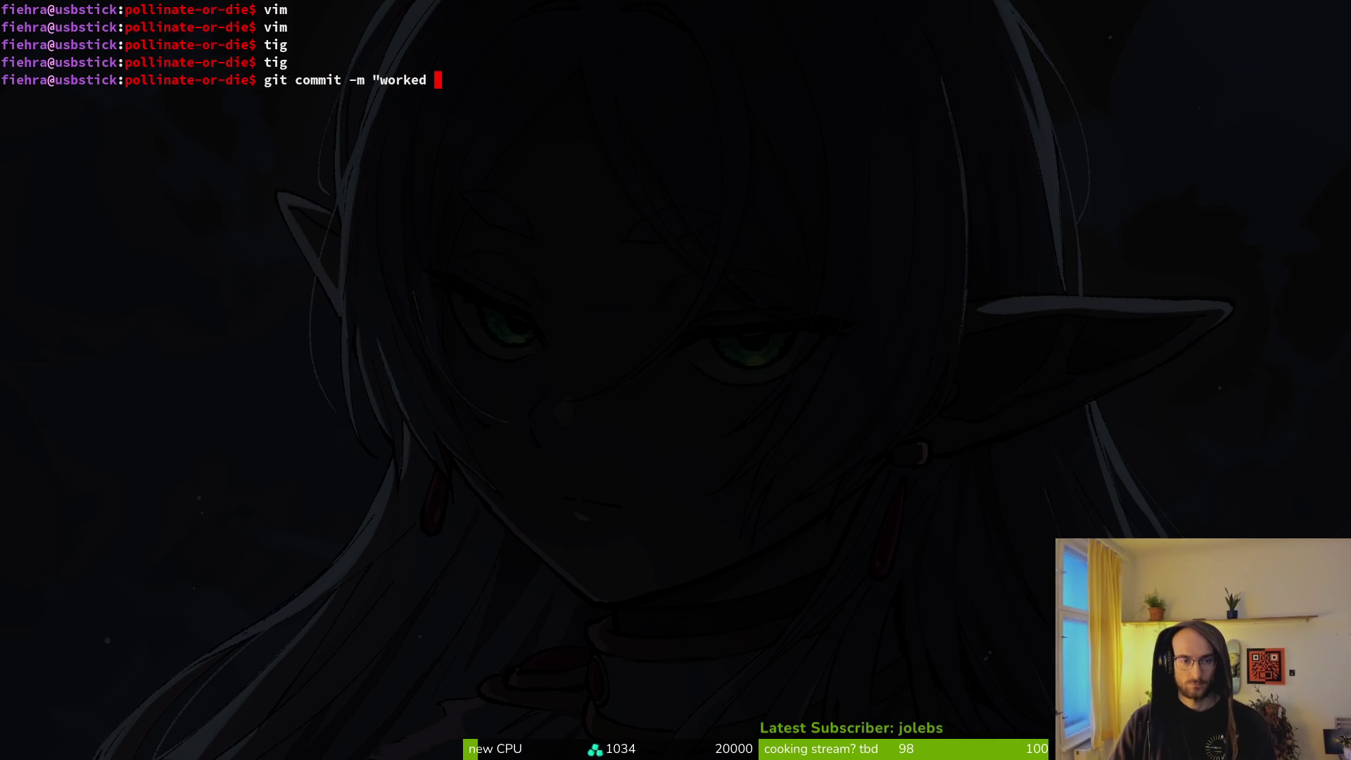
{"action": "key", "text": "BackSpace"}
{"action": "key", "text": "BackSpace"}
{"action": "key", "text": "BackSpace"}
{"action": "type", "text": "jiu"}
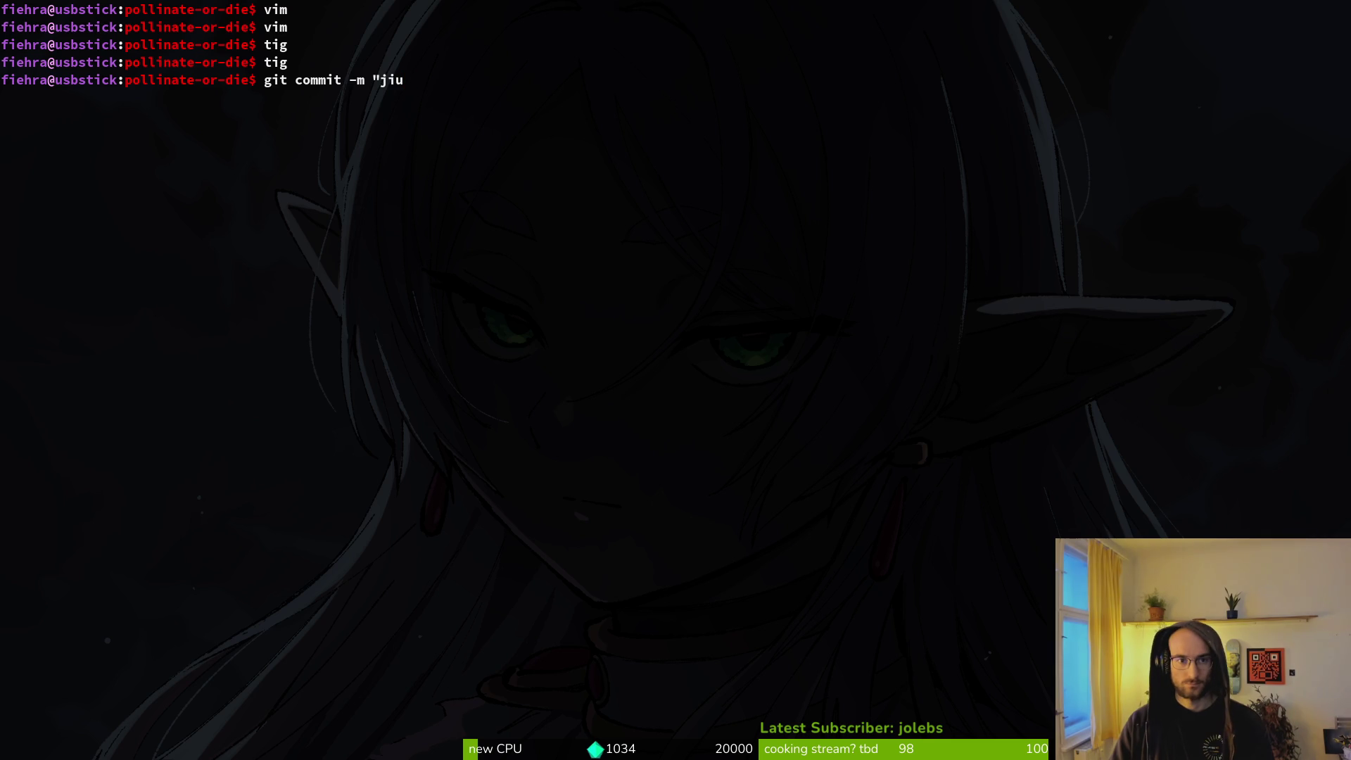
{"action": "key", "text": "BackSpace"}
{"action": "key", "text": "BackSpace"}
{"action": "type", "text": "uiced the tutorial a bit more\""}
{"action": "key", "text": "Return"}
Step: Push the commit to the remote with git push
{"action": "type", "text": "git push"}
{"action": "key", "text": "Return"}
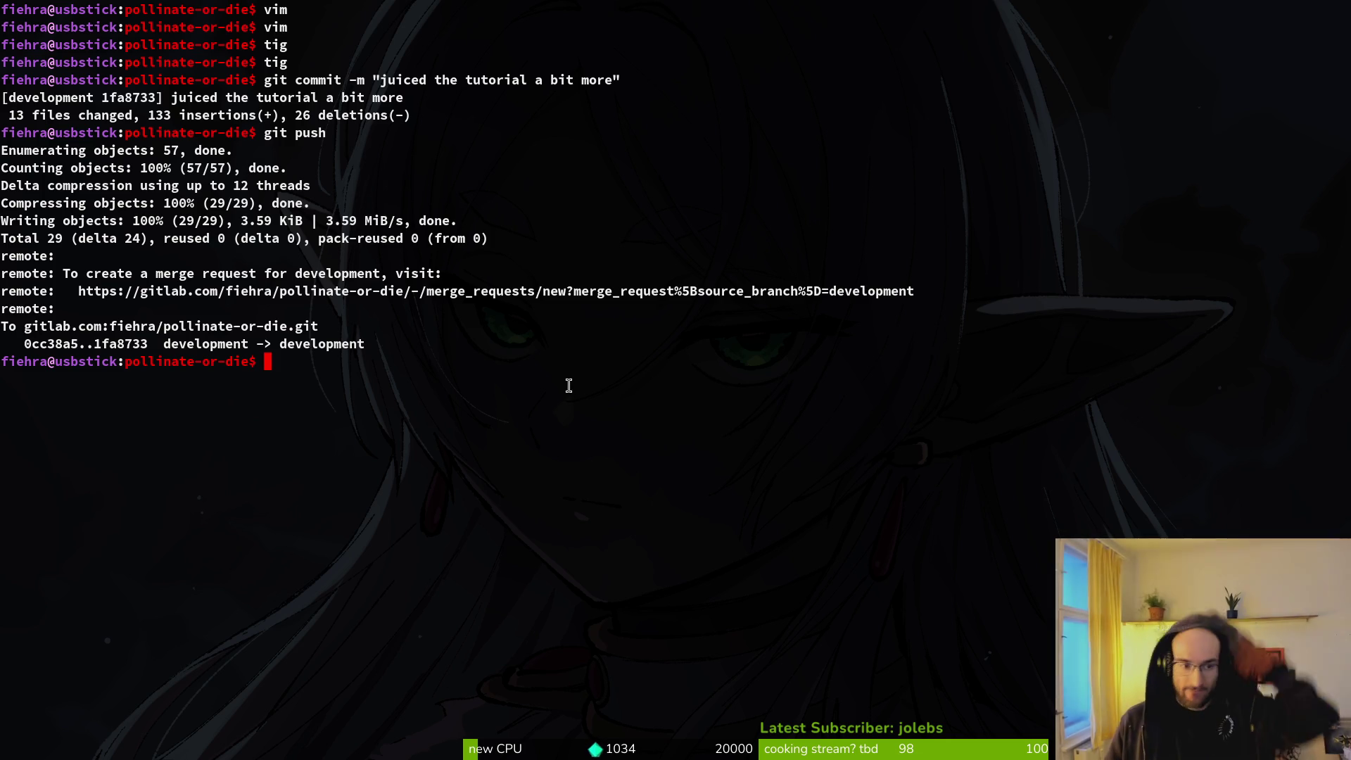
{"action": "key", "text": "alt+Tab"}
{"action": "key", "text": "alt+Tab"}
Step: Launch vim in the project folder and fuzzy-find debug.helper.gd
{"action": "key", "text": "Return"}
{"action": "type", "text": "vim ."}
{"action": "key", "text": "Return"}
{"action": "key", "text": "ctrl+p"}
{"action": "type", "text": "debug"}
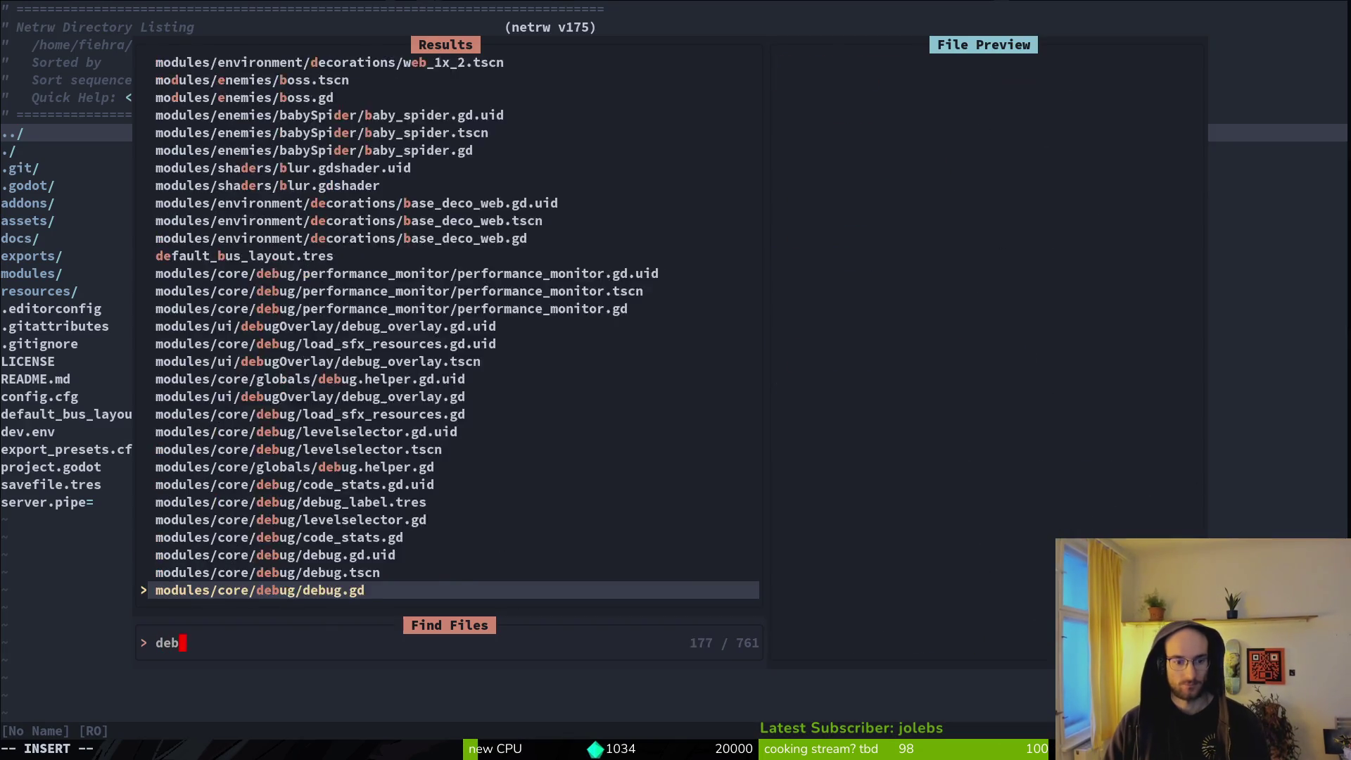
{"action": "key", "text": "Return"}
Step: Change show_dev_level to false, undo it back to true, and save debug.helper.gd
{"action": "key", "text": "j"}
{"action": "key", "text": "j"}
{"action": "key", "text": "j"}
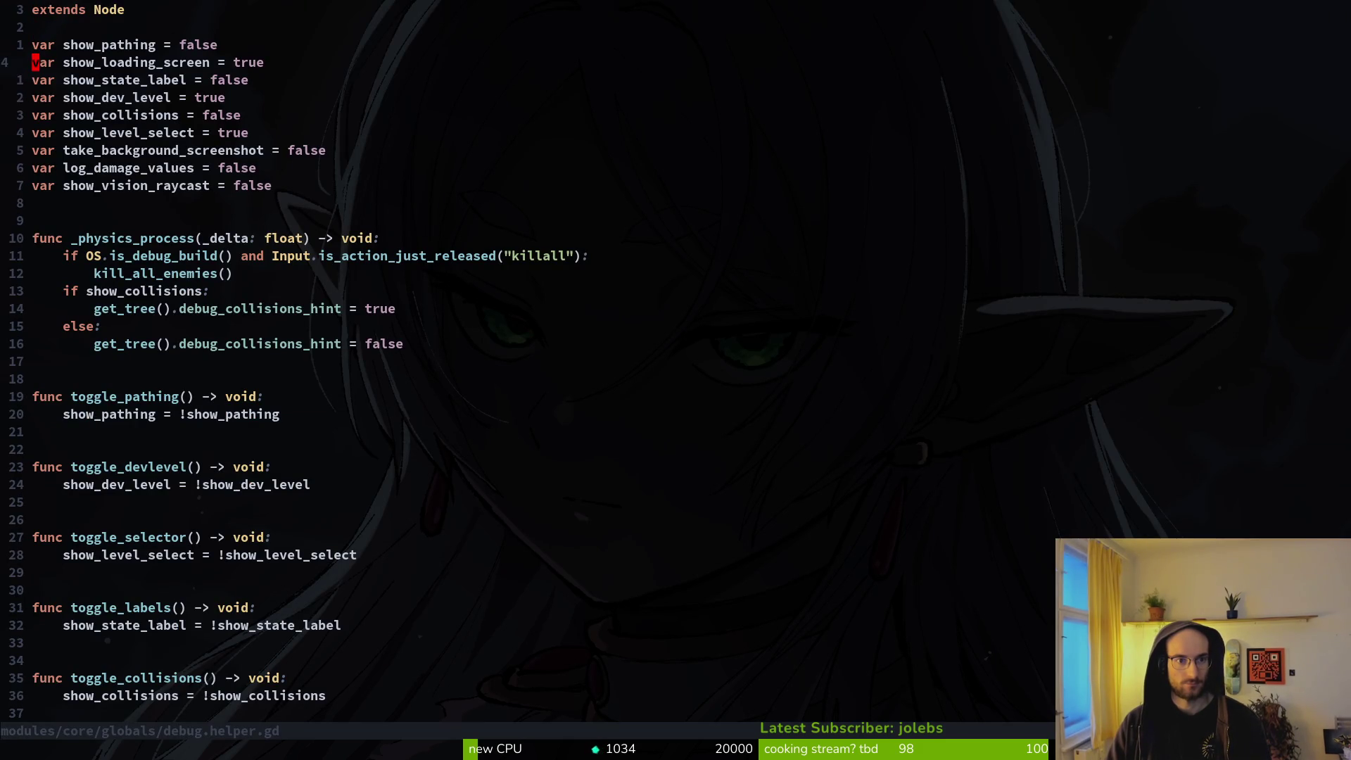
{"action": "key", "text": "j"}
{"action": "key", "text": "j"}
{"action": "key", "text": "w"}
{"action": "key", "text": "w"}
{"action": "key", "text": "w"}
{"action": "type", "text": "cwfalse"}
{"action": "key", "text": "Escape"}
{"action": "key", "text": "j"}
{"action": "key", "text": "j"}
{"action": "type", "text": "u"}
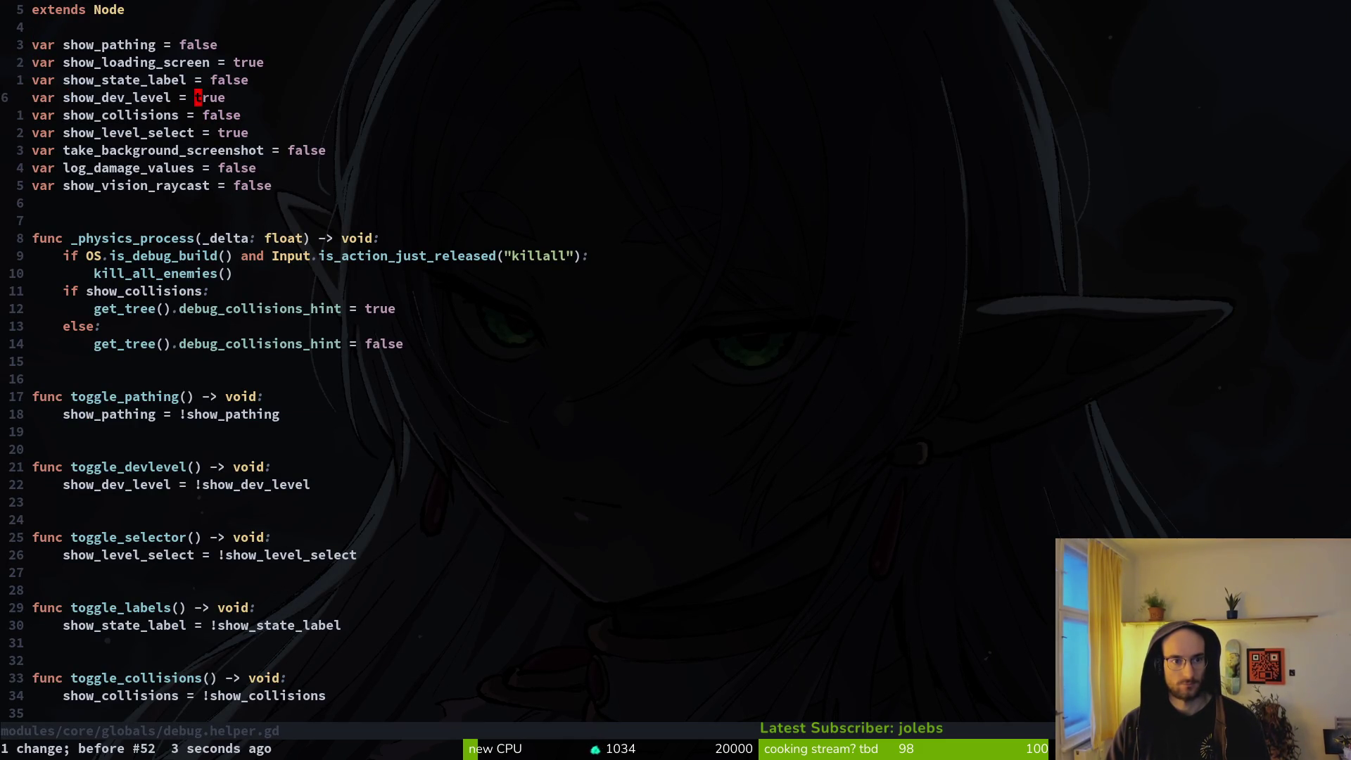
{"action": "type", "text": ":w"}
{"action": "key", "text": "Return"}
Step: Return to the Godot editor and dismiss a quick script search for 'he'
{"action": "key", "text": "alt+Tab"}
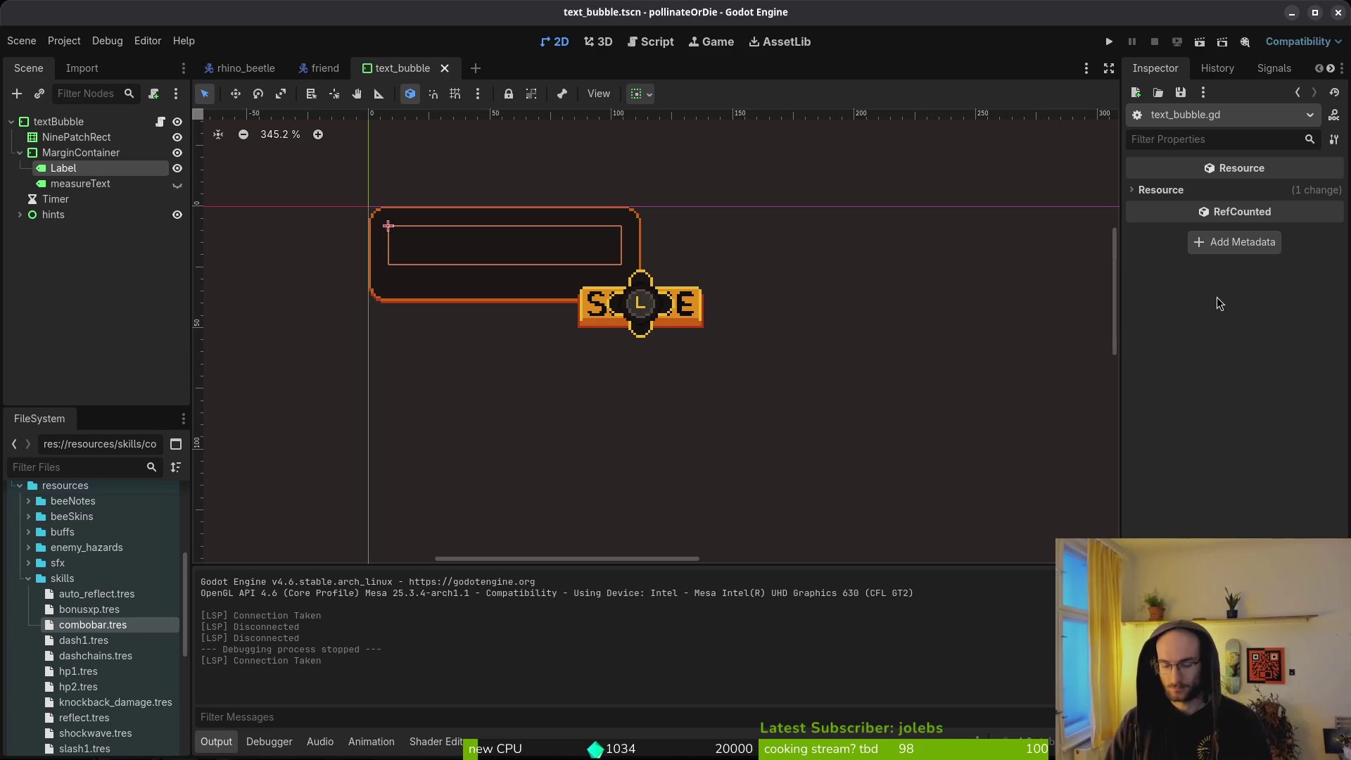
{"action": "key", "text": "alt+Tab"}
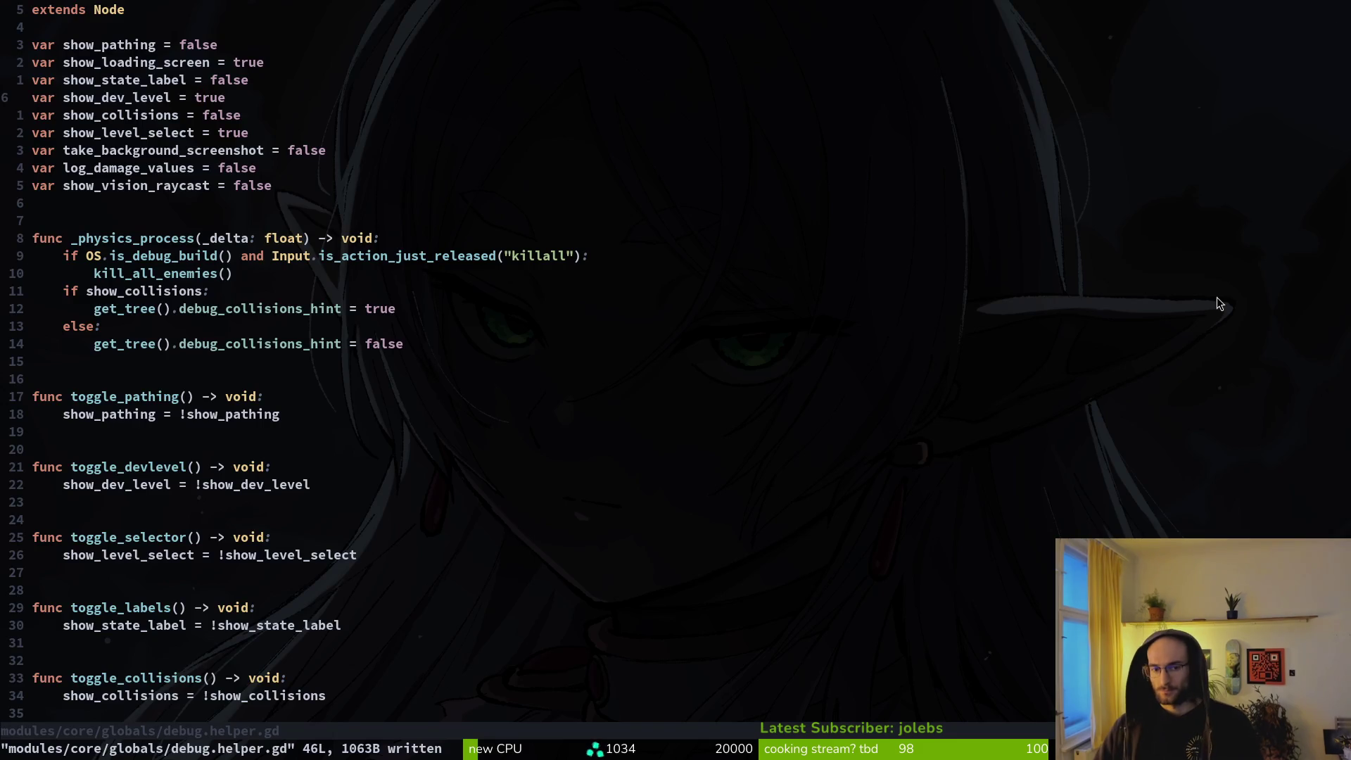
{"action": "key", "text": "alt+Tab"}
{"action": "key", "text": "alt+shift+o"}
{"action": "type", "text": "he"}
{"action": "key", "text": "Escape"}
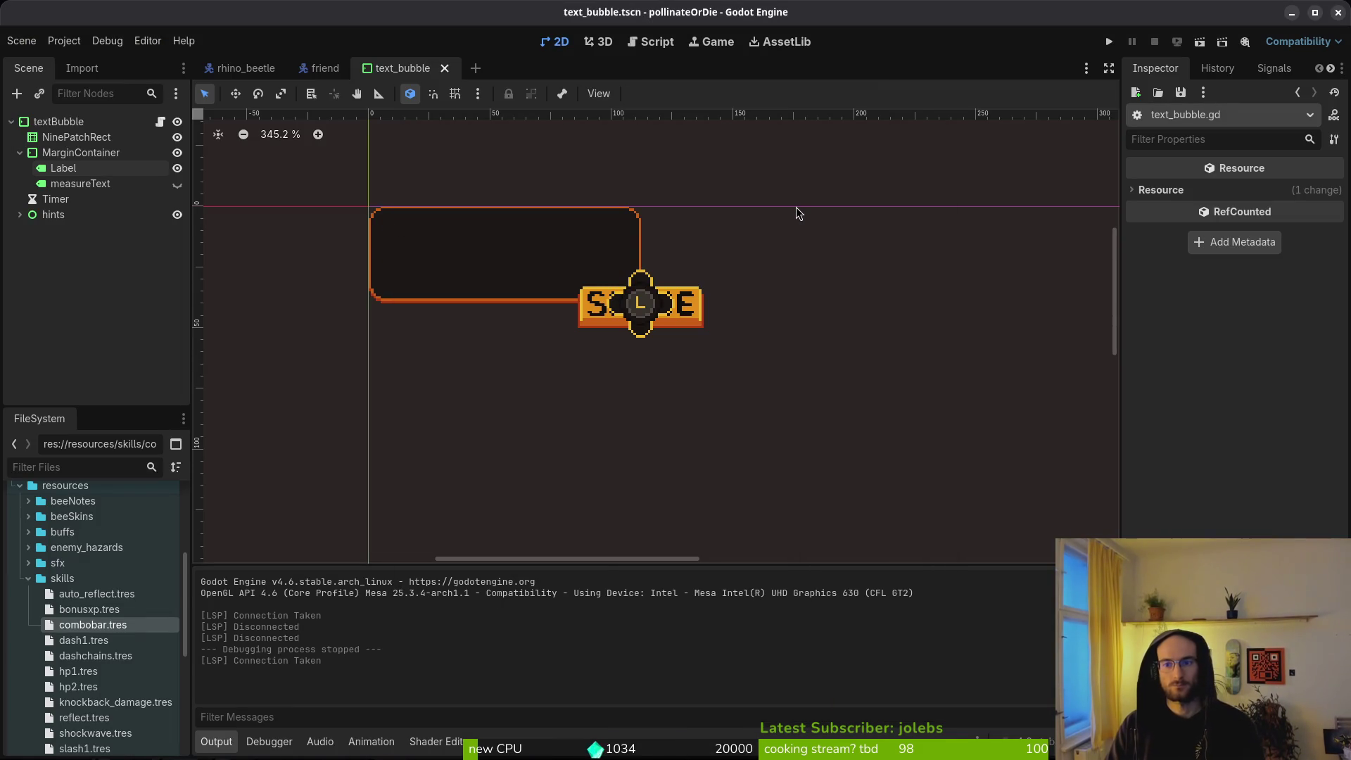
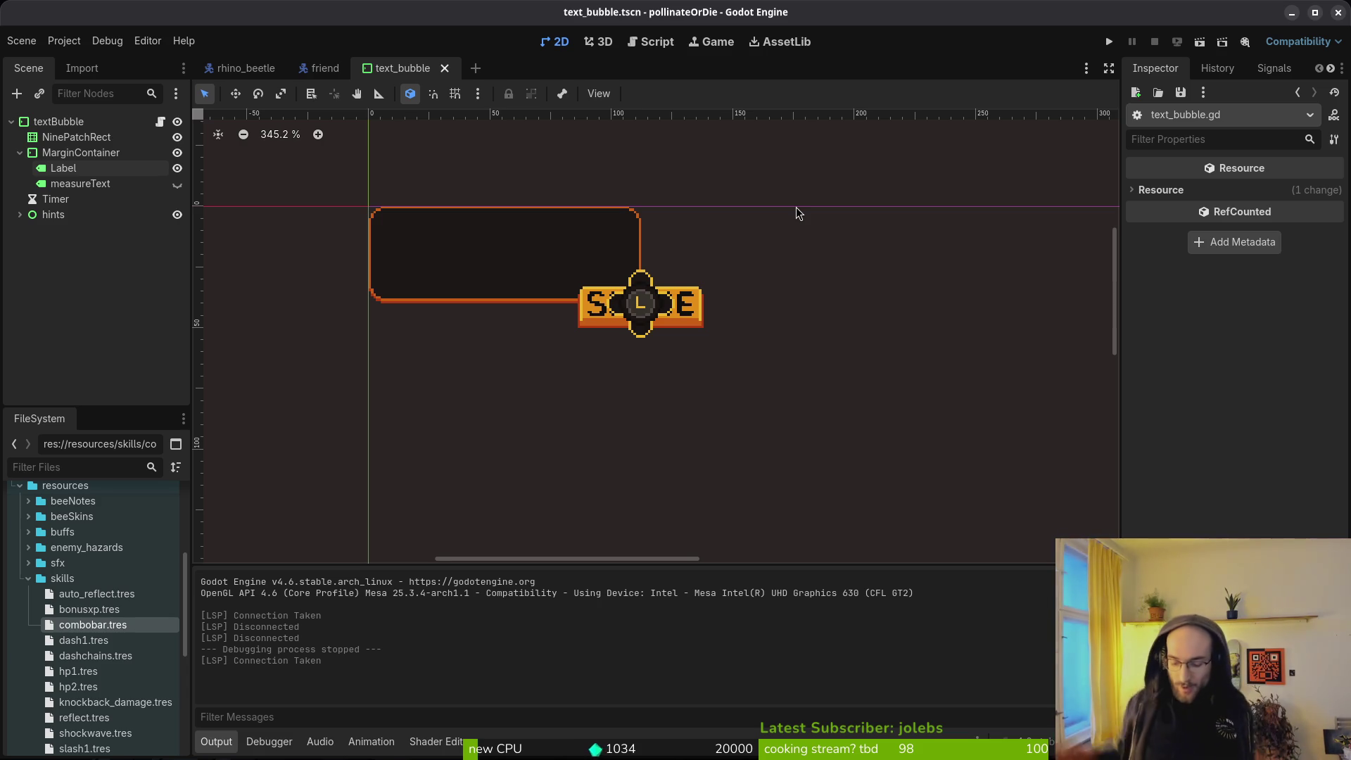
Step: Run the game, start a new game to test it, then stop it
{"action": "key", "text": "super+f"}
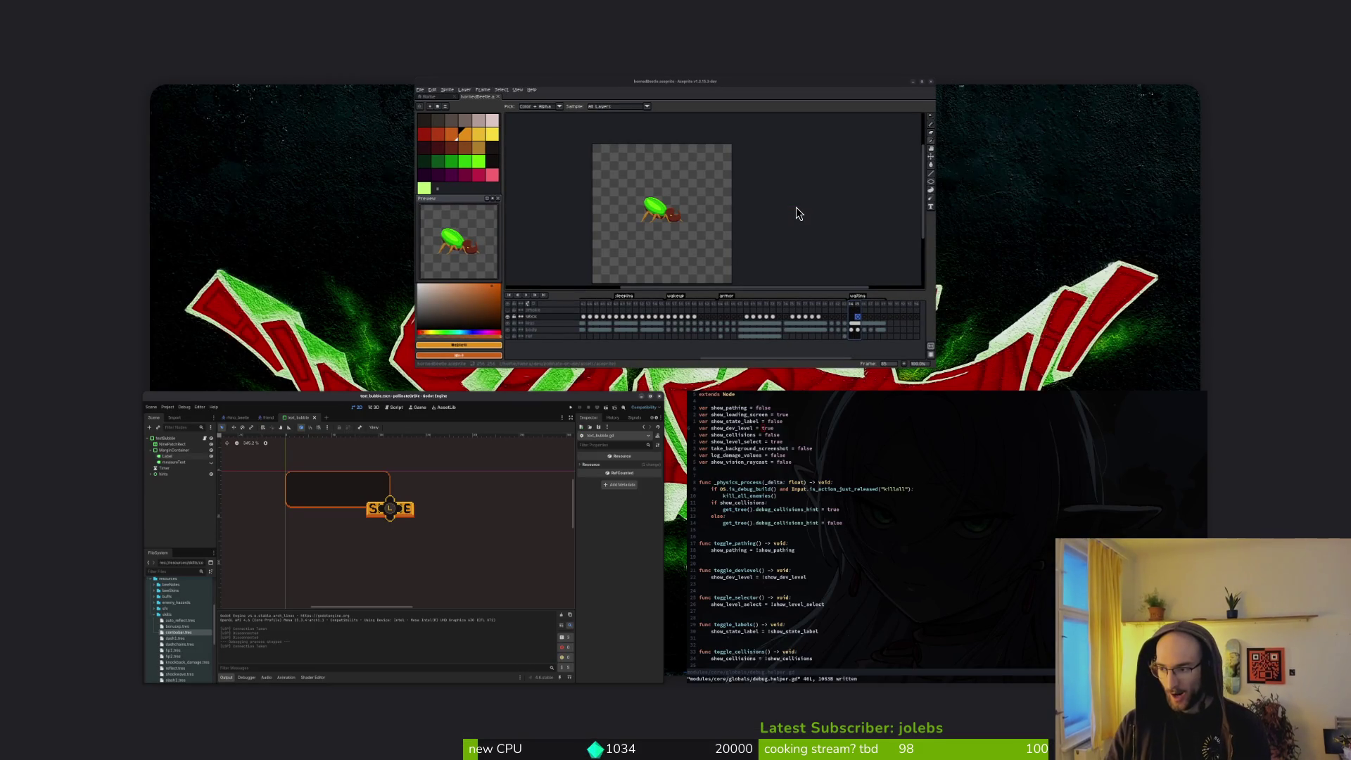
{"action": "key", "text": "super+f"}
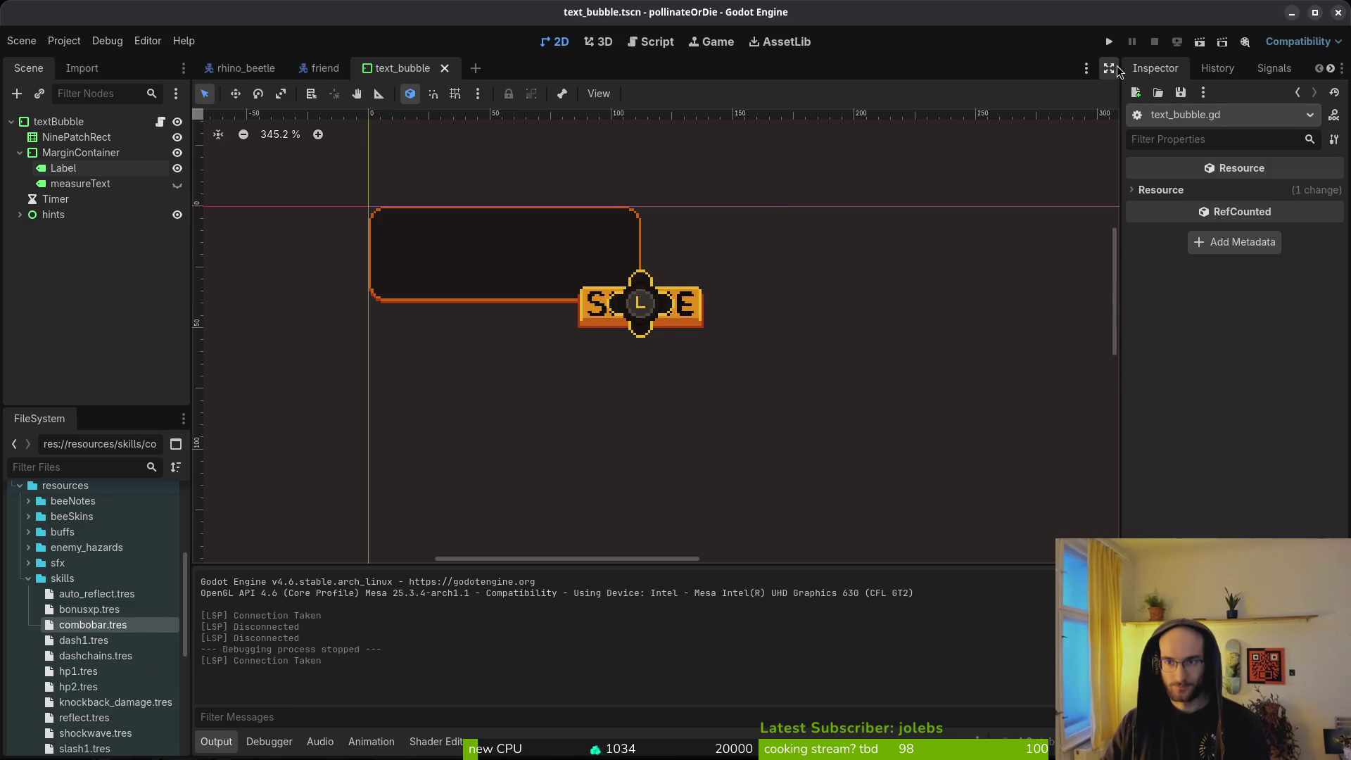
{"action": "left_click", "coordinate": [1108, 41]}
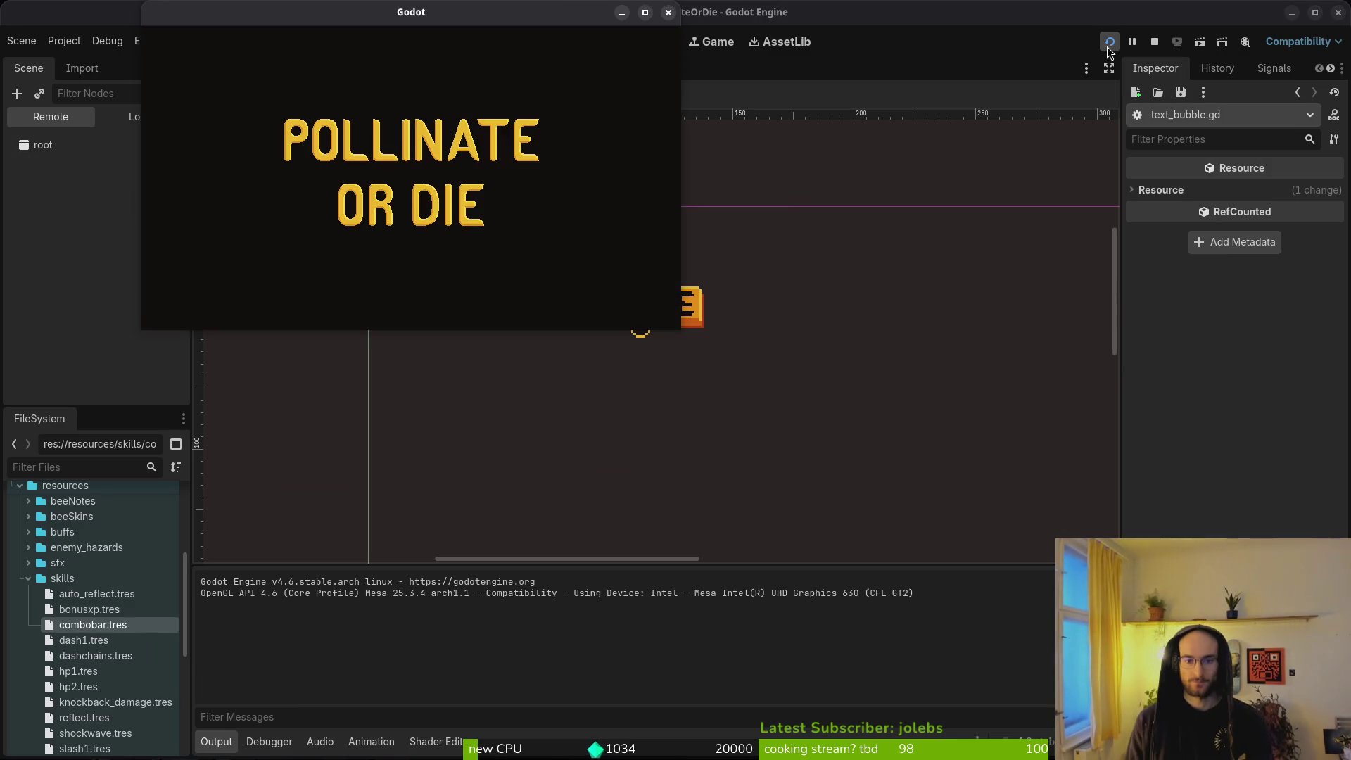
{"action": "key", "text": "Down"}
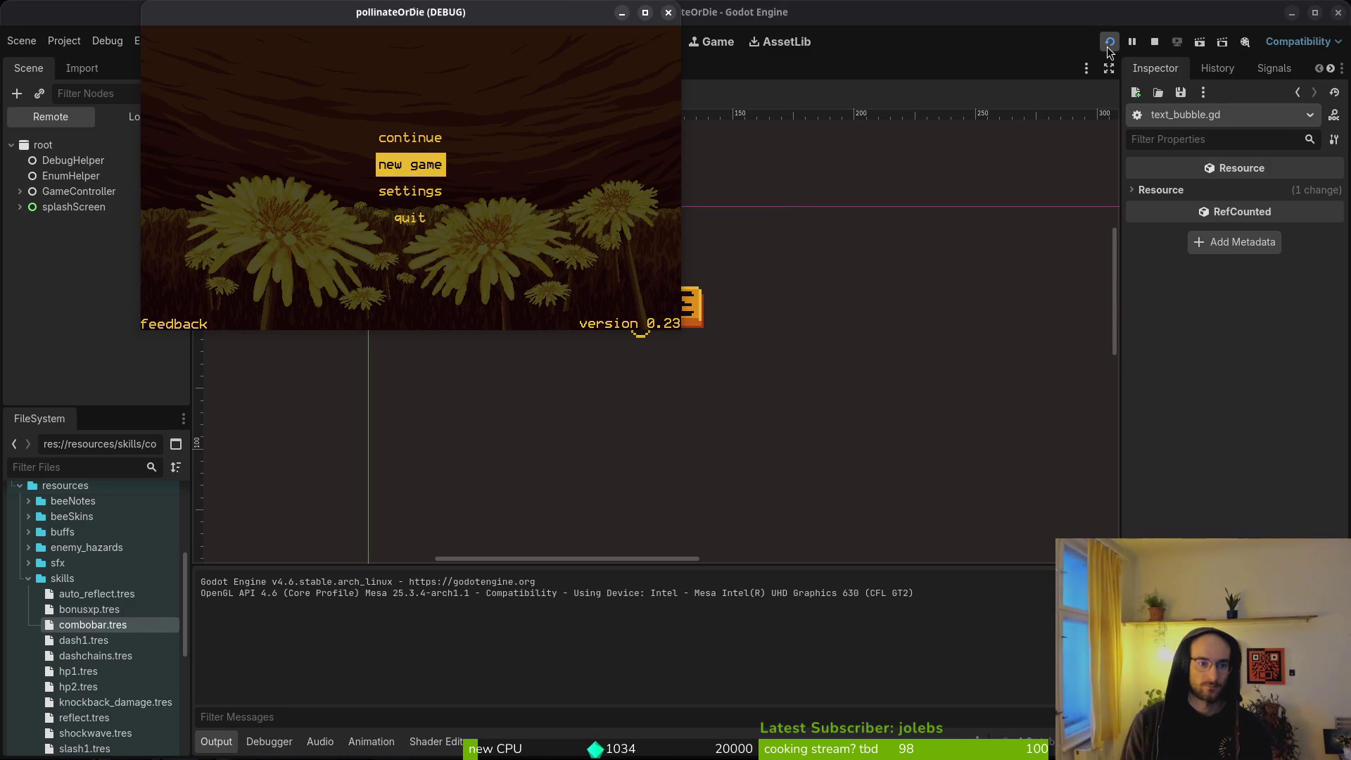
{"action": "key", "text": "Return"}
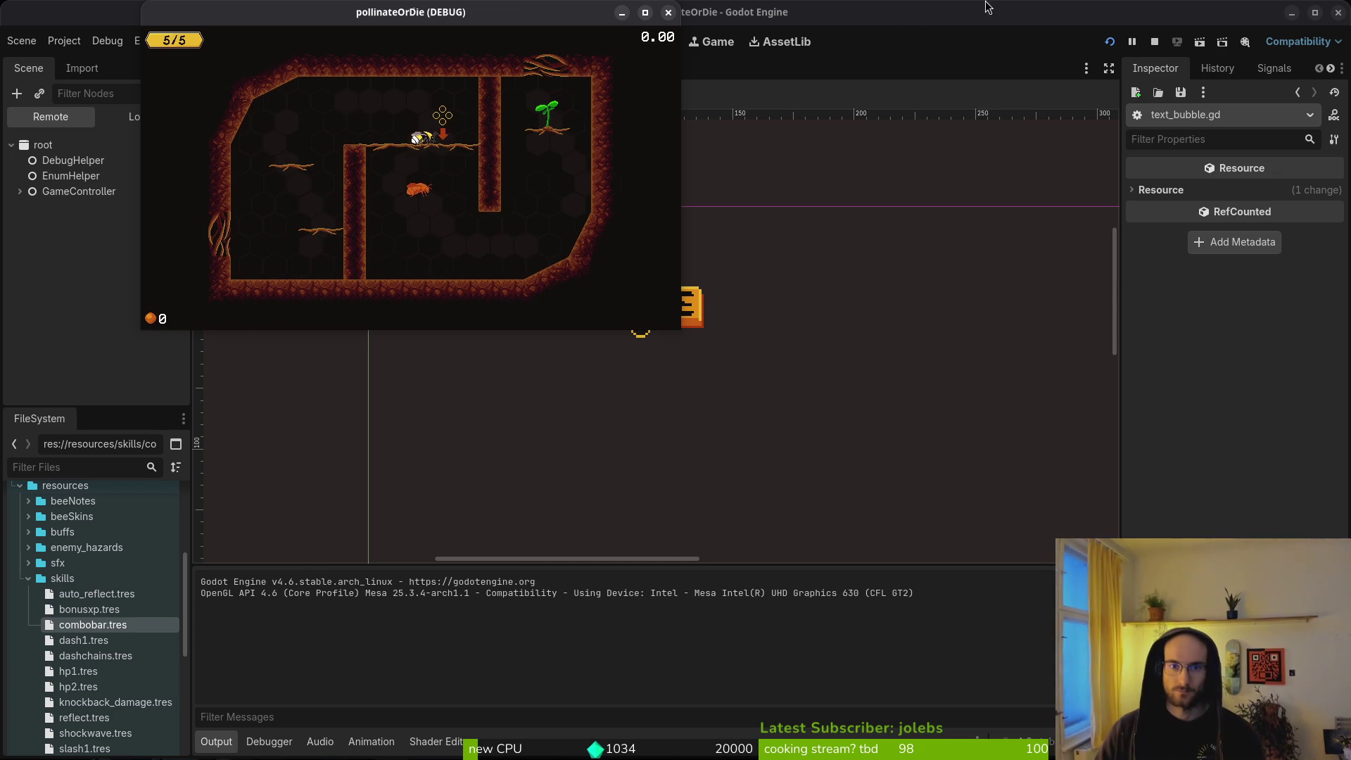
{"action": "left_click", "coordinate": [668, 12]}
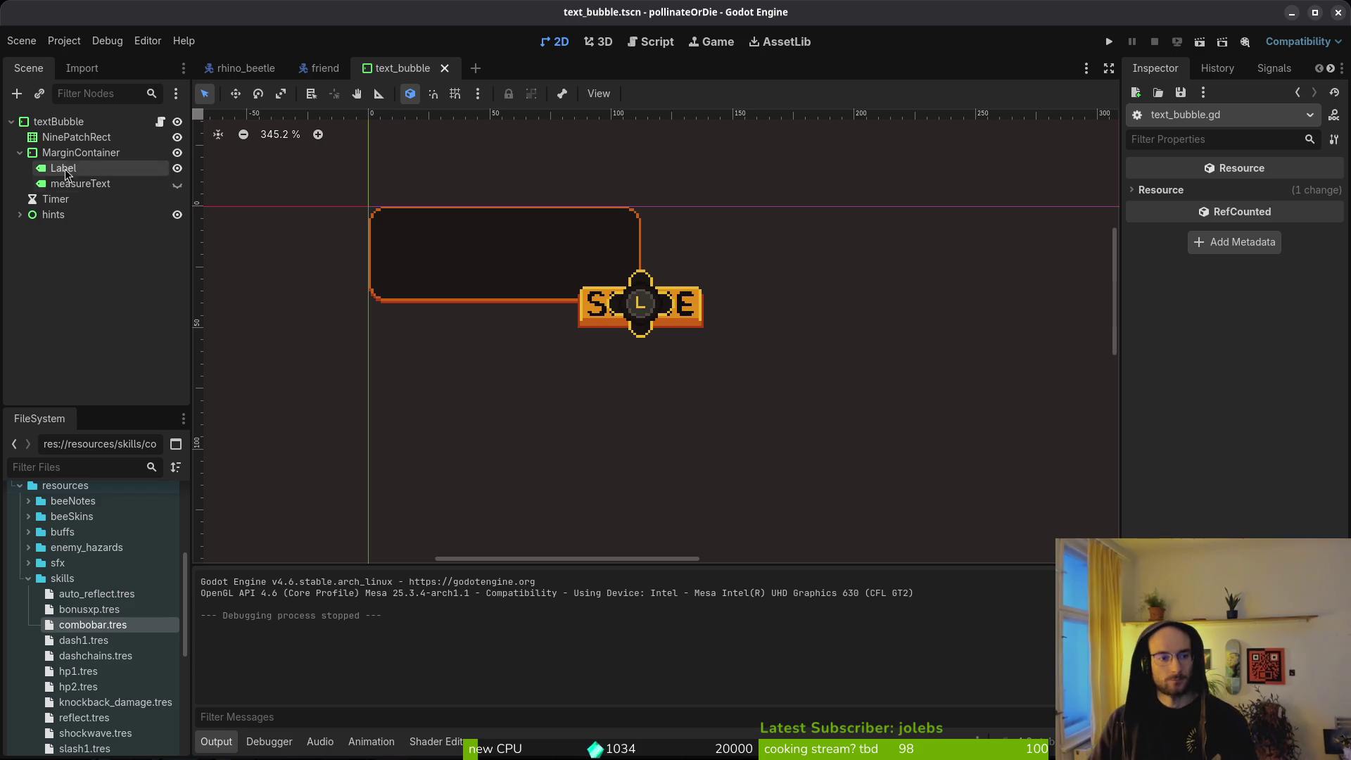
Step: Save the text_bubble scene and close both the text_bubble and friend scenes
{"action": "left_click", "coordinate": [18, 153]}
{"action": "key", "text": "ctrl+s"}
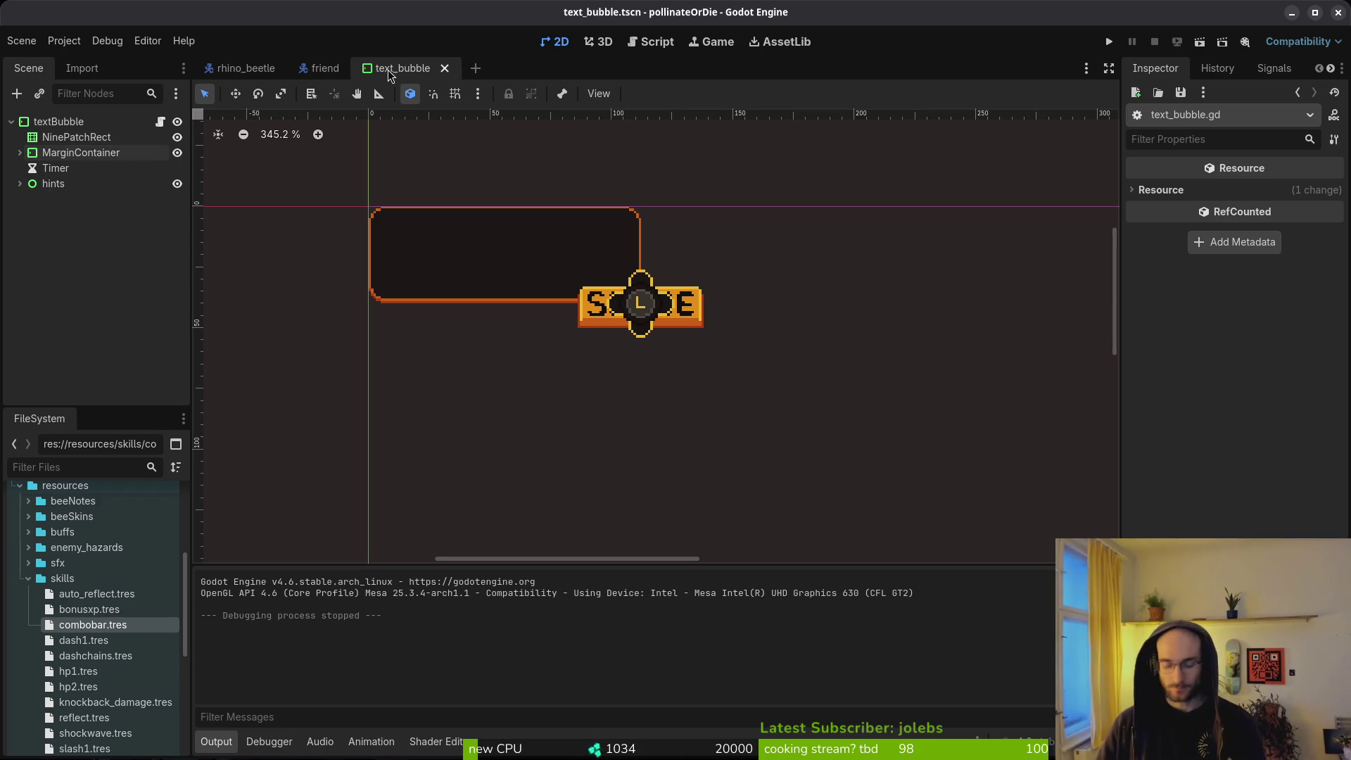
{"action": "left_click", "coordinate": [444, 68]}
{"action": "left_click", "coordinate": [361, 68]}
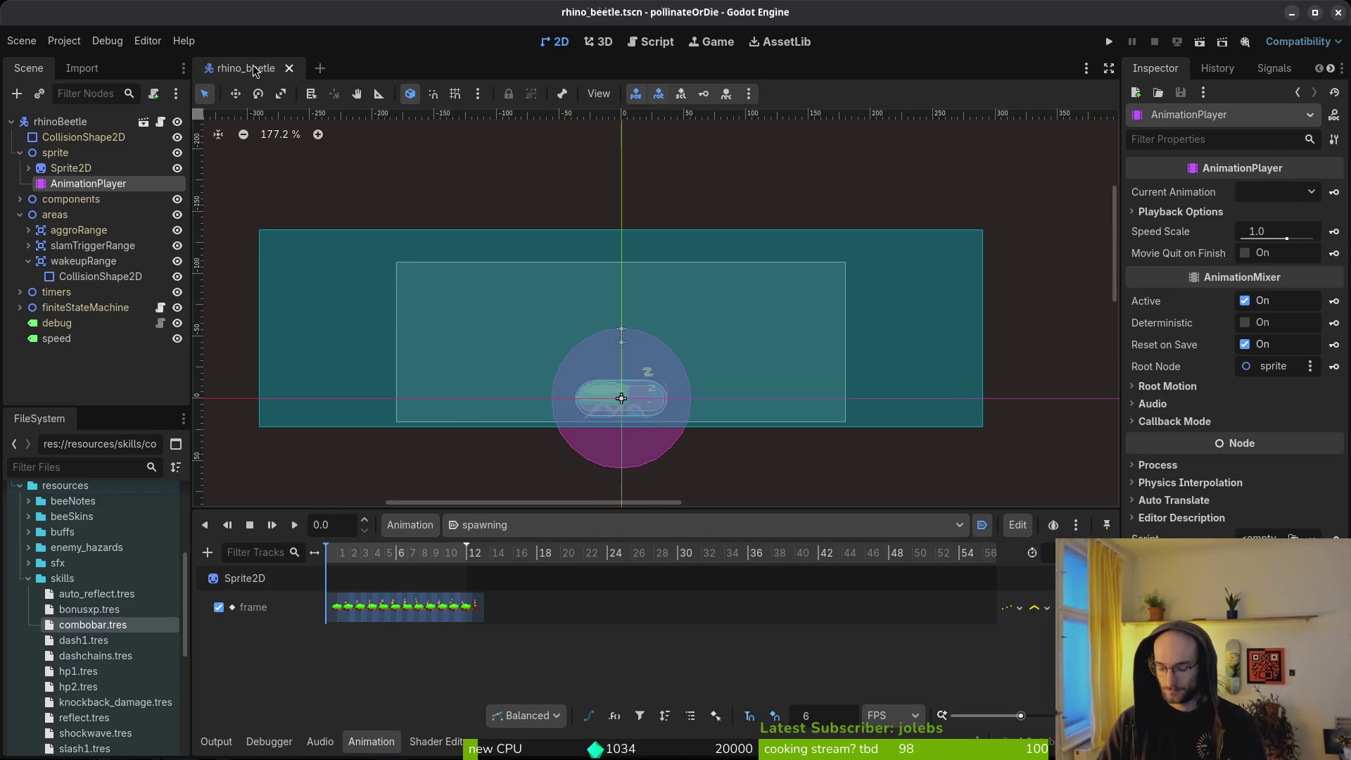
Step: Open hud_overlay and inspect the collectedXpLabel under the pollen group
{"action": "key", "text": "ctrl+shift+o"}
{"action": "type", "text": "hud_overlay"}
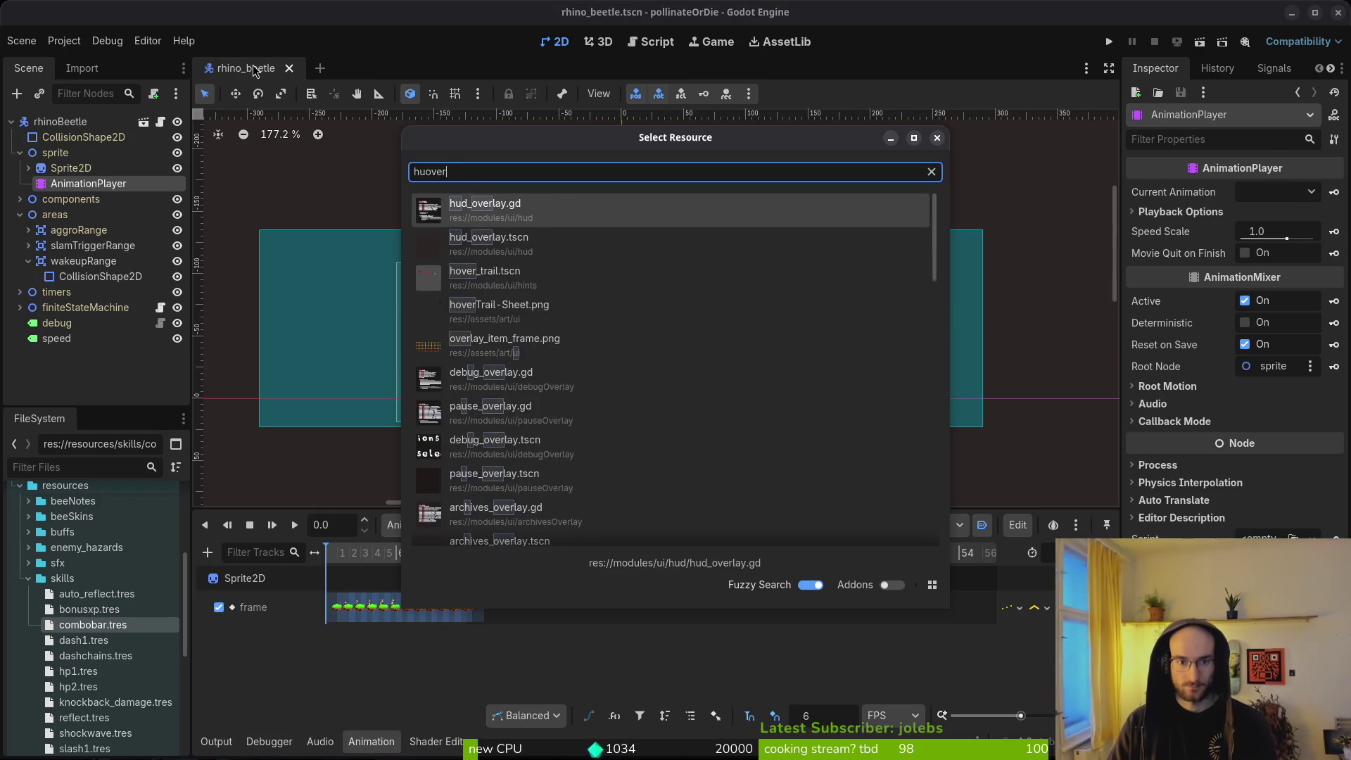
{"action": "key", "text": "Return"}
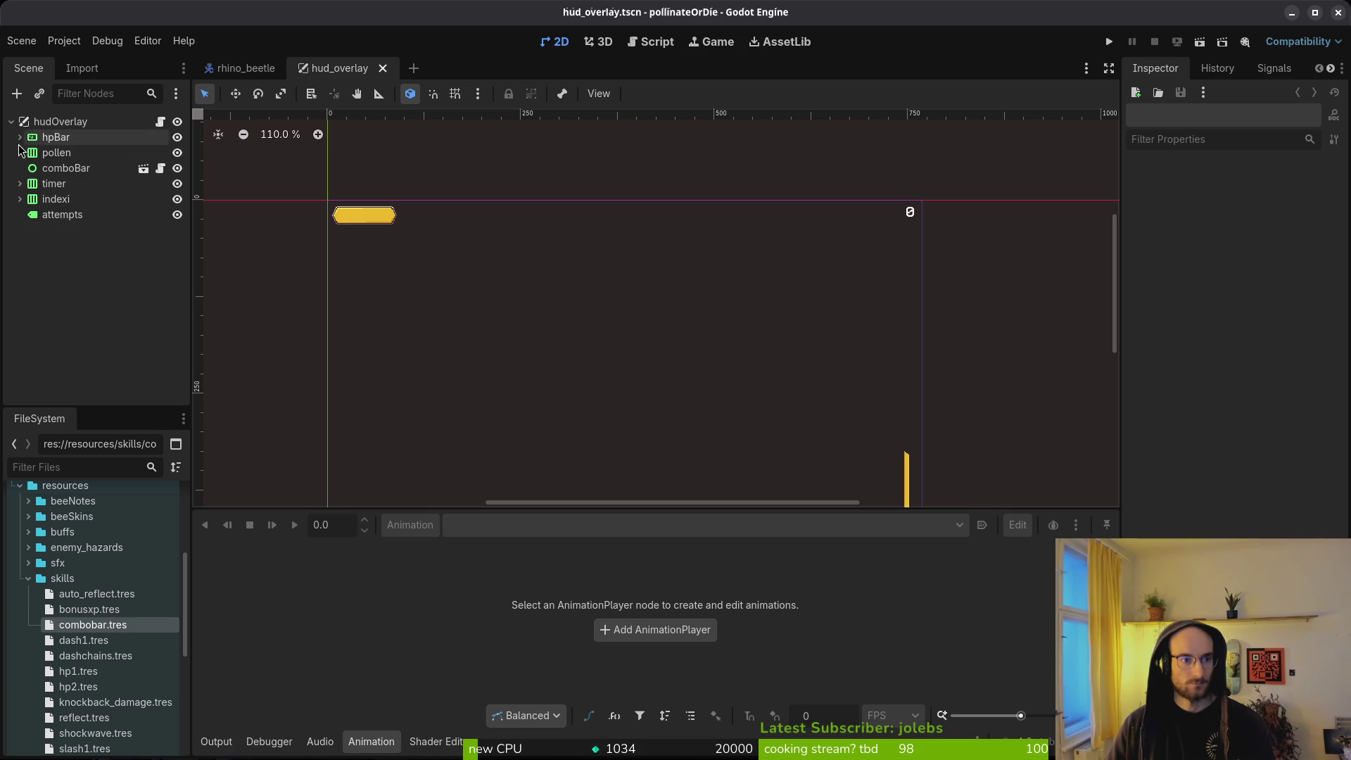
{"action": "left_click", "coordinate": [20, 153]}
{"action": "left_click", "coordinate": [90, 184]}
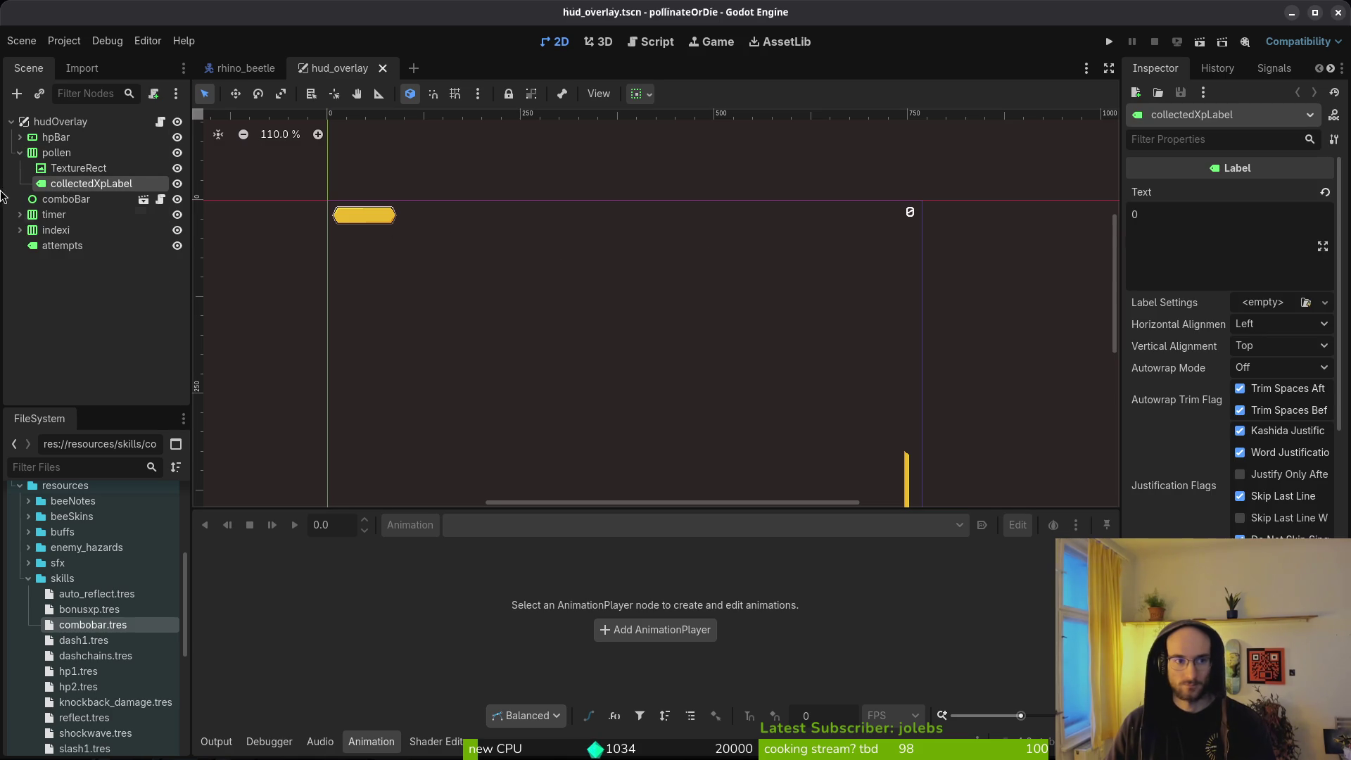
{"action": "left_click", "coordinate": [20, 153]}
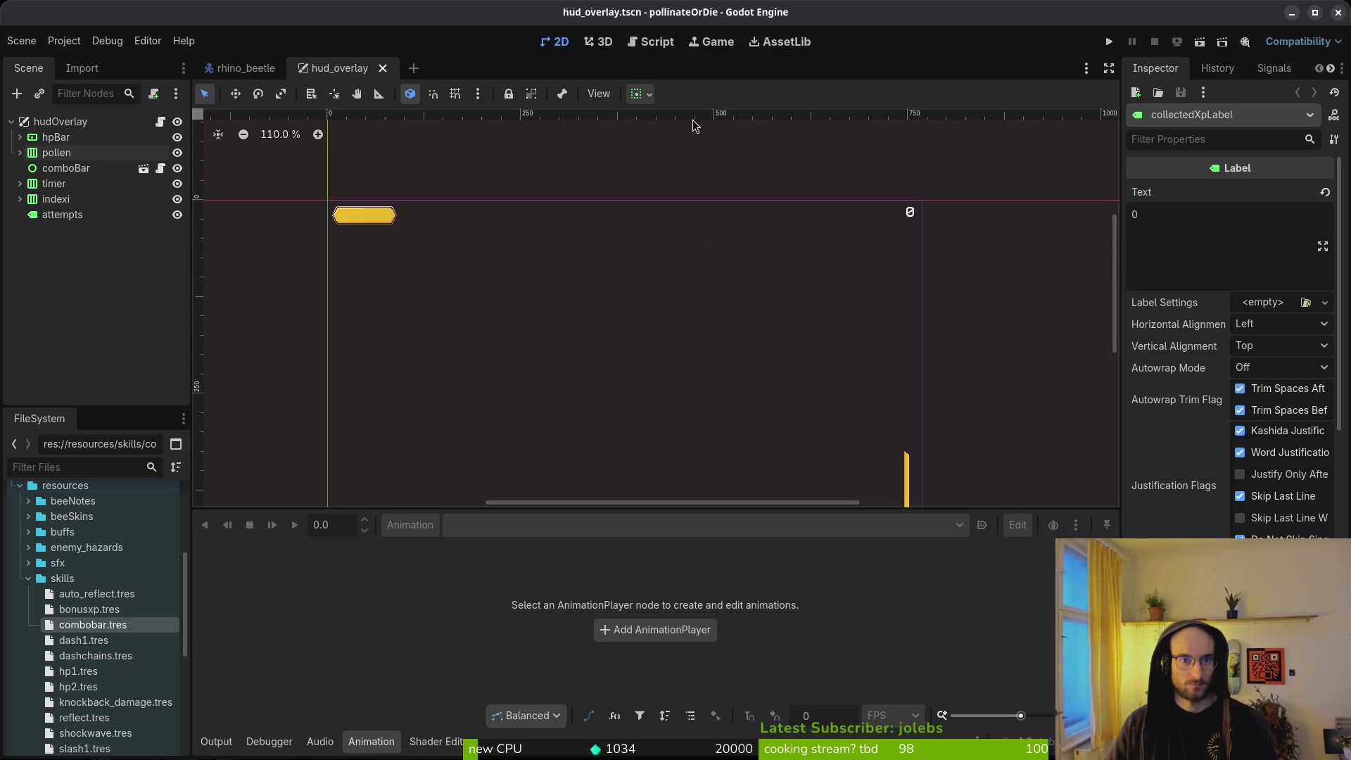
Step: Inspect the hpLabel, comboBar and collectedXpLabel nodes in the HUD scene tree
{"action": "left_click", "coordinate": [19, 138]}
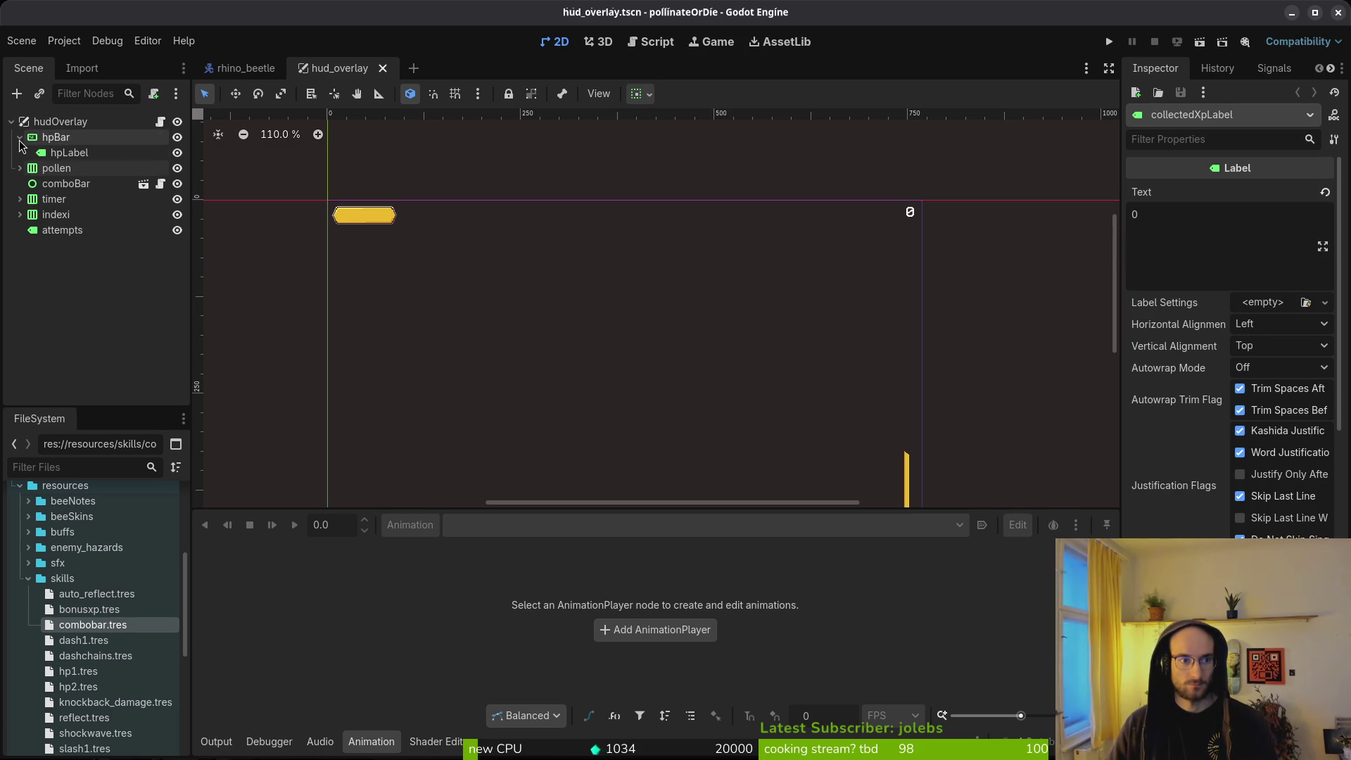
{"action": "left_click", "coordinate": [63, 153]}
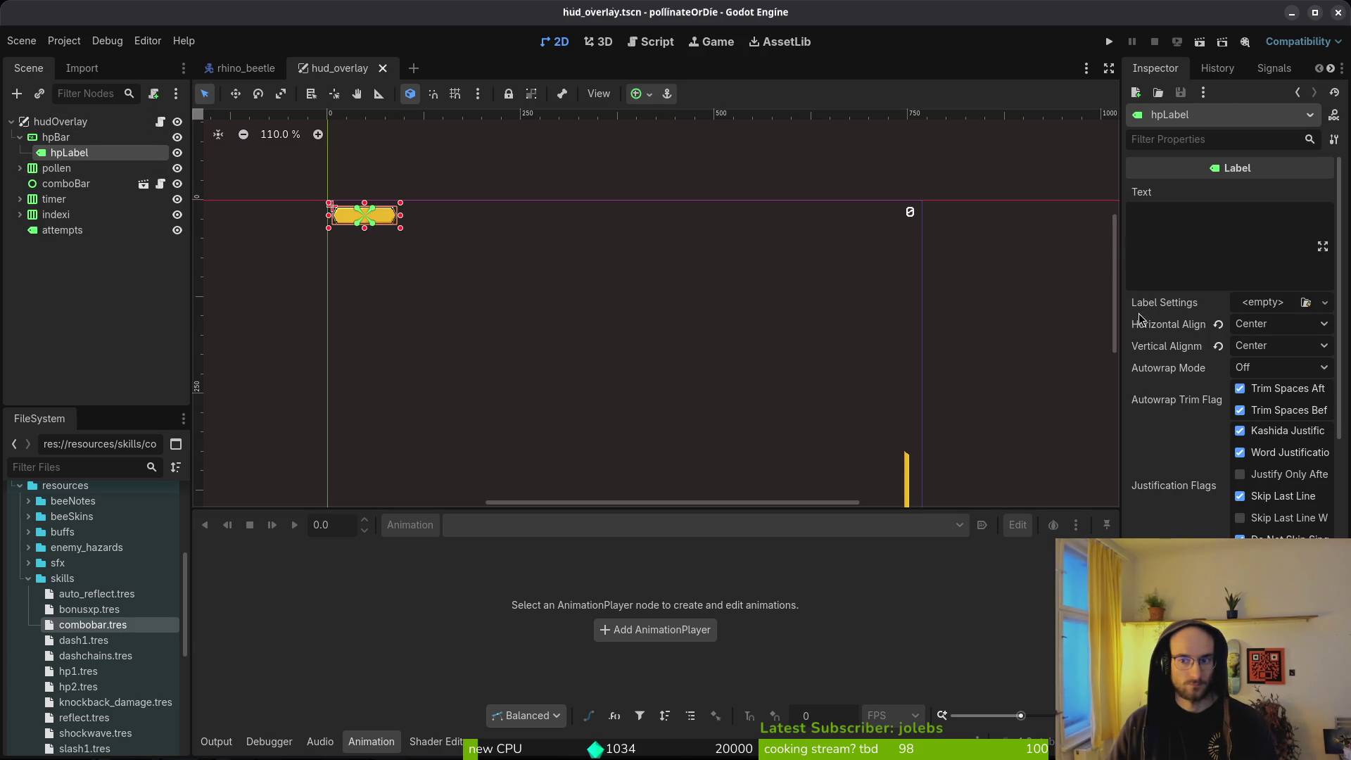
{"action": "left_click", "coordinate": [20, 137]}
{"action": "left_click", "coordinate": [66, 168]}
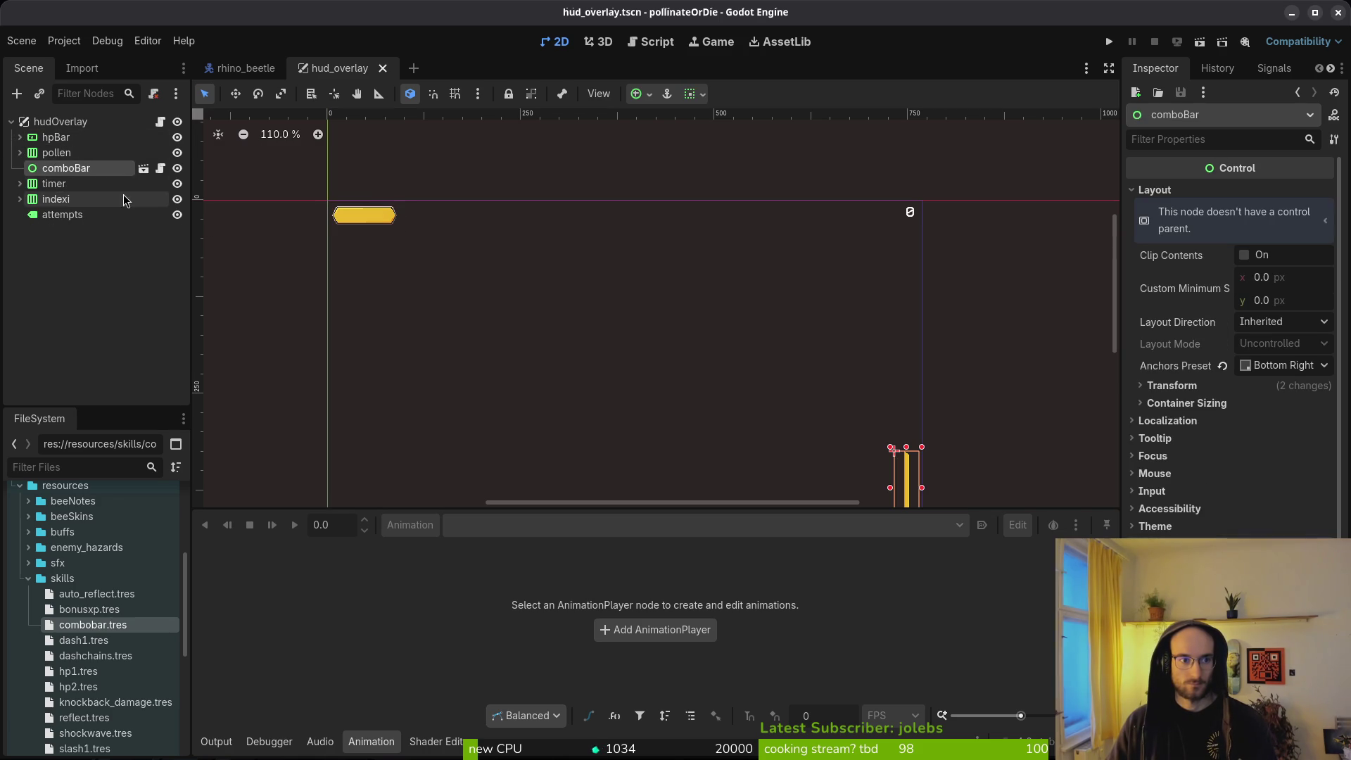
{"action": "left_click", "coordinate": [20, 152]}
{"action": "left_click", "coordinate": [91, 184]}
{"action": "left_click", "coordinate": [66, 199]}
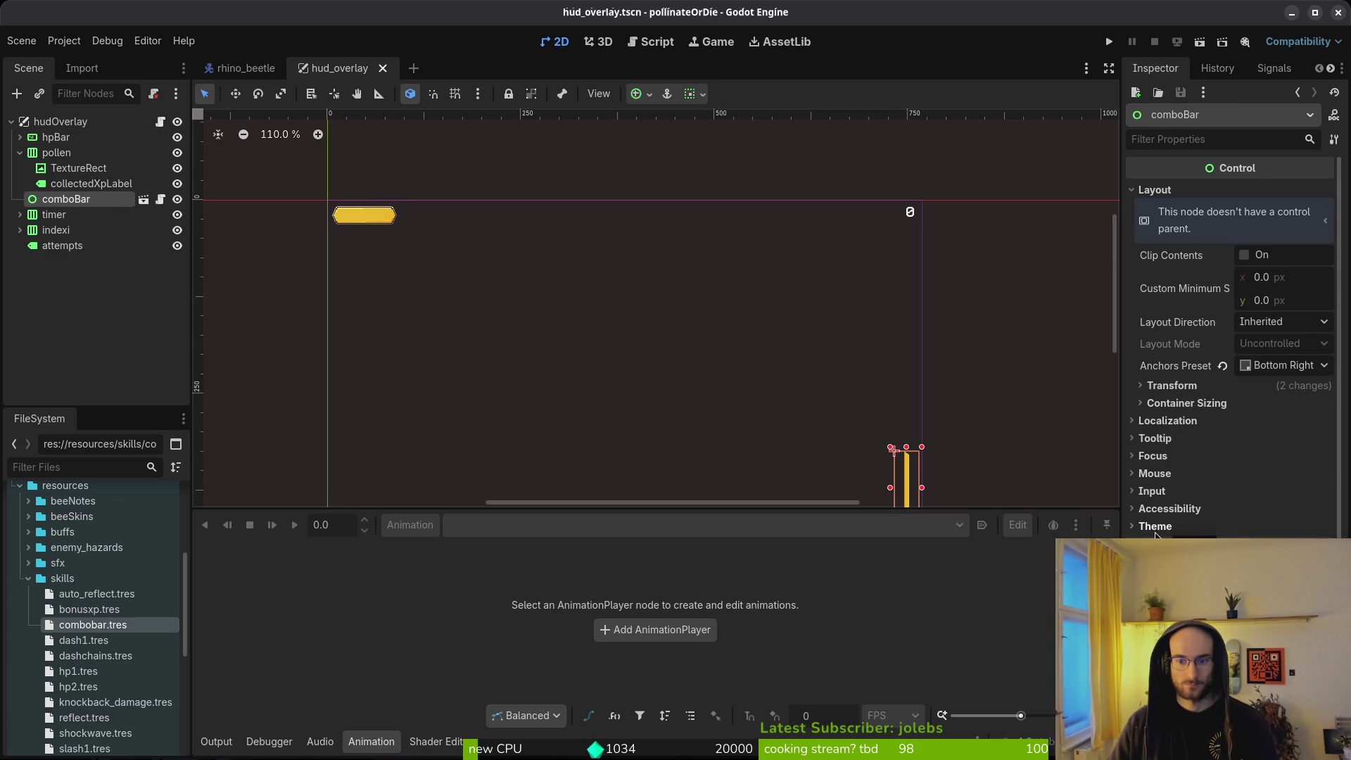
{"action": "scroll", "coordinate": [872, 443], "scroll_direction": "down", "scroll_amount": 5}
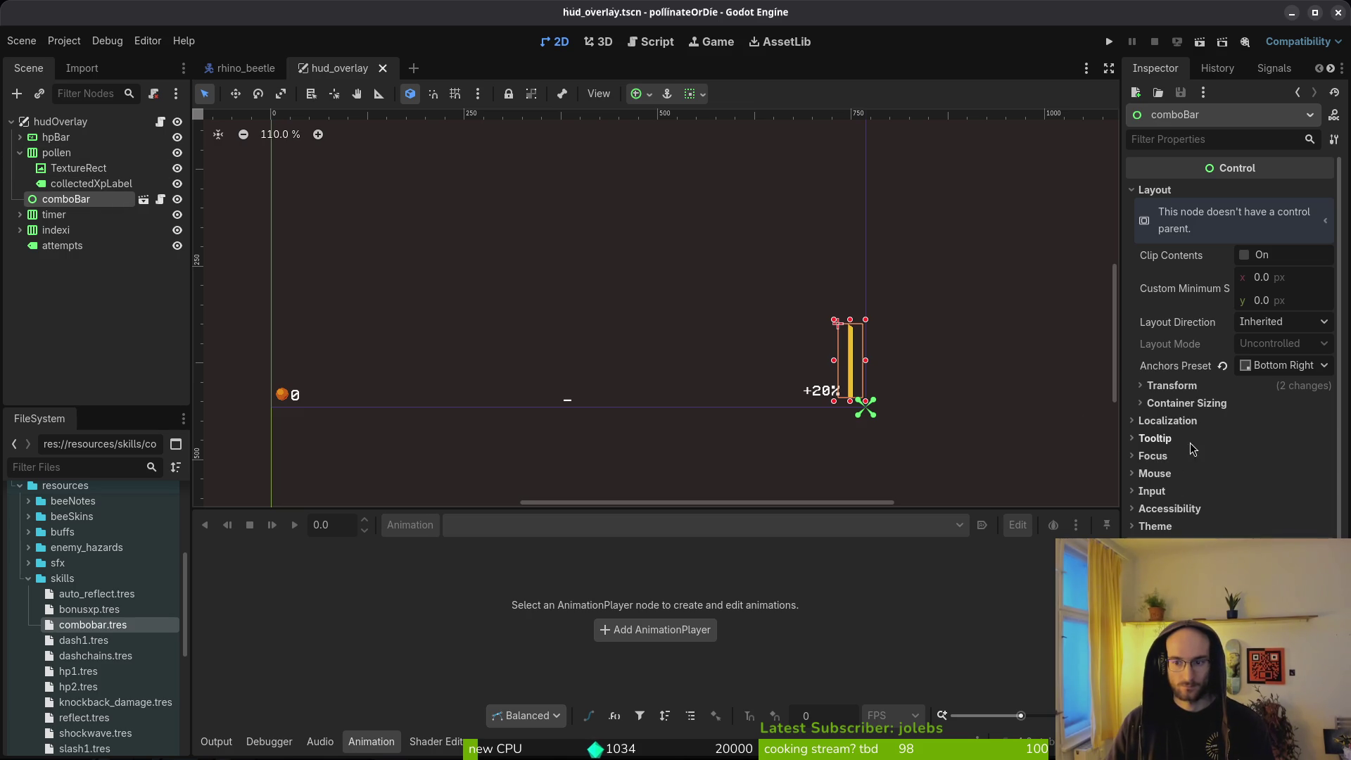
{"action": "left_click", "coordinate": [90, 183]}
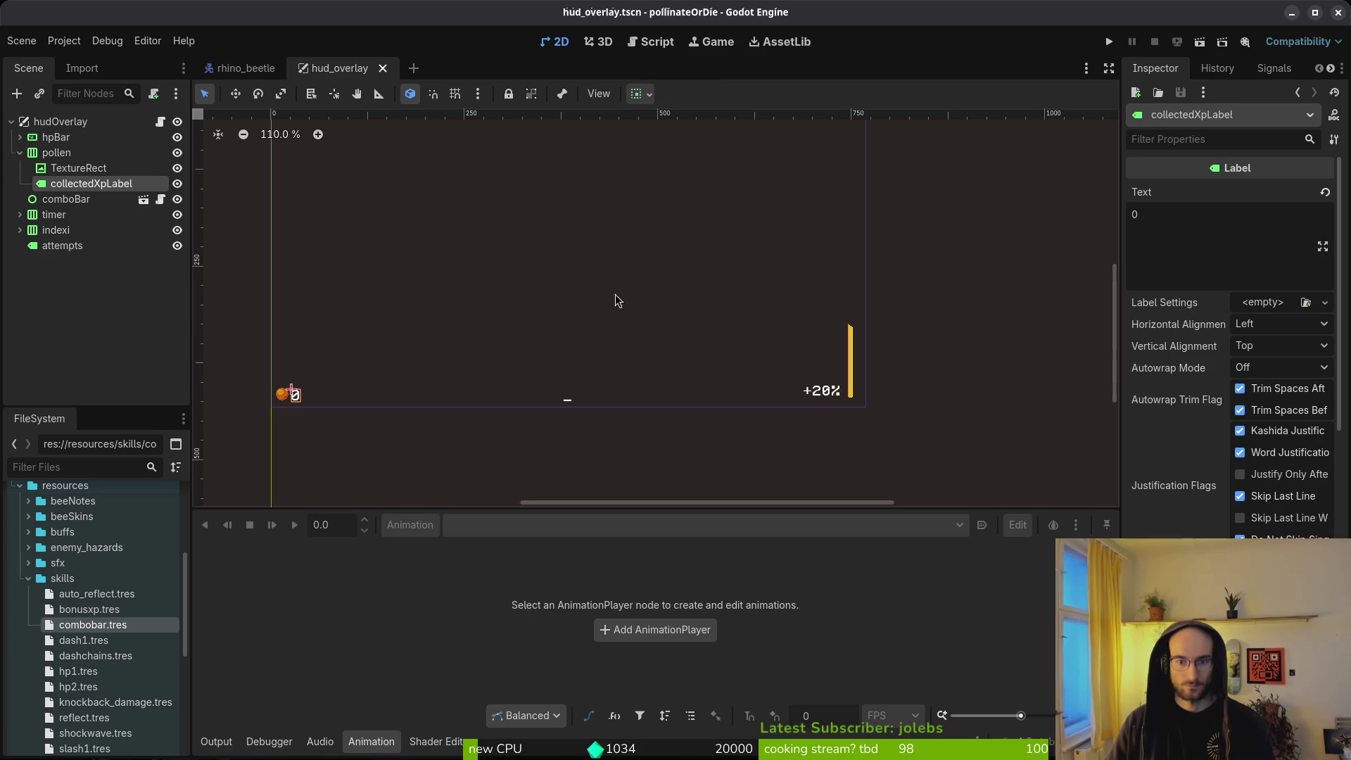
Step: Look over collectedXpLabel's font override choices, then reselect collectedXpLabel under pollen
{"action": "scroll", "coordinate": [1246, 505], "scroll_direction": "down", "scroll_amount": 10}
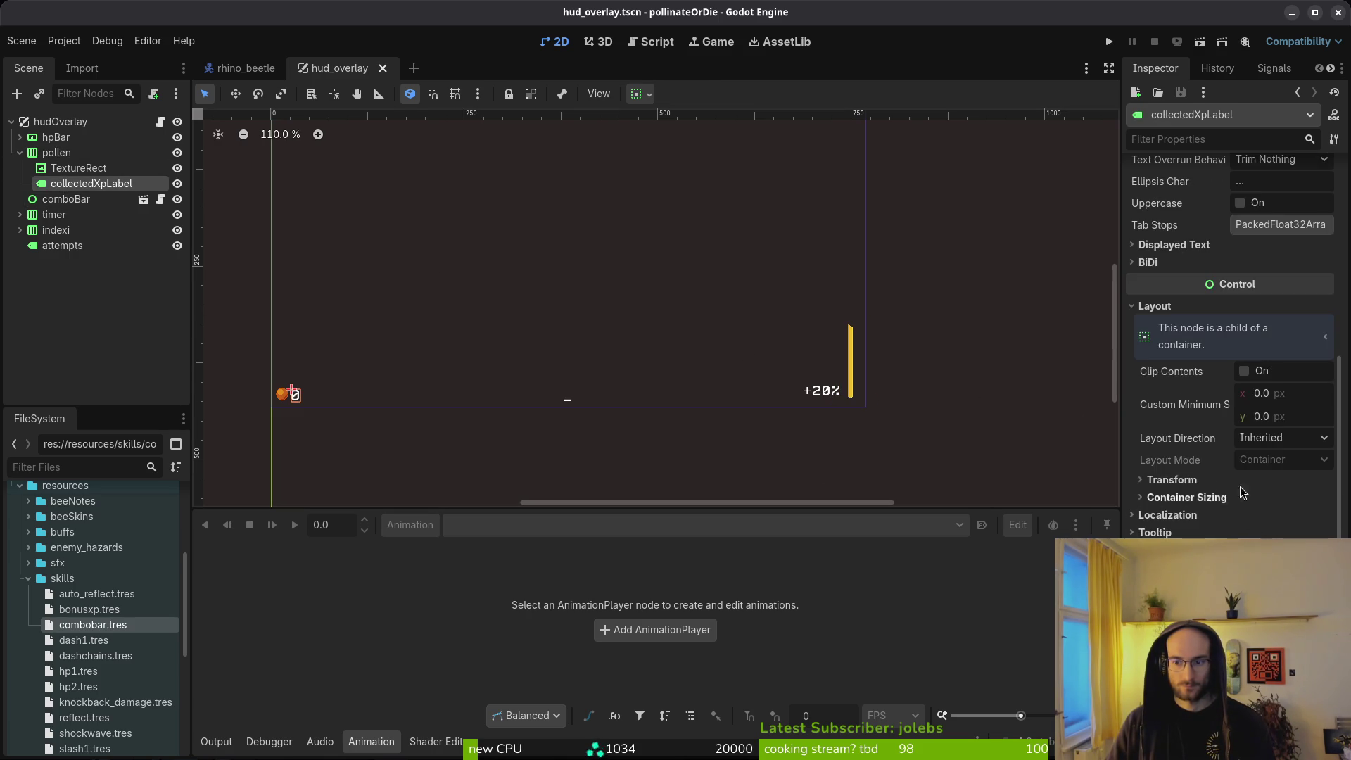
{"action": "scroll", "coordinate": [1246, 505], "scroll_direction": "down", "scroll_amount": 5}
{"action": "left_click", "coordinate": [1325, 446]}
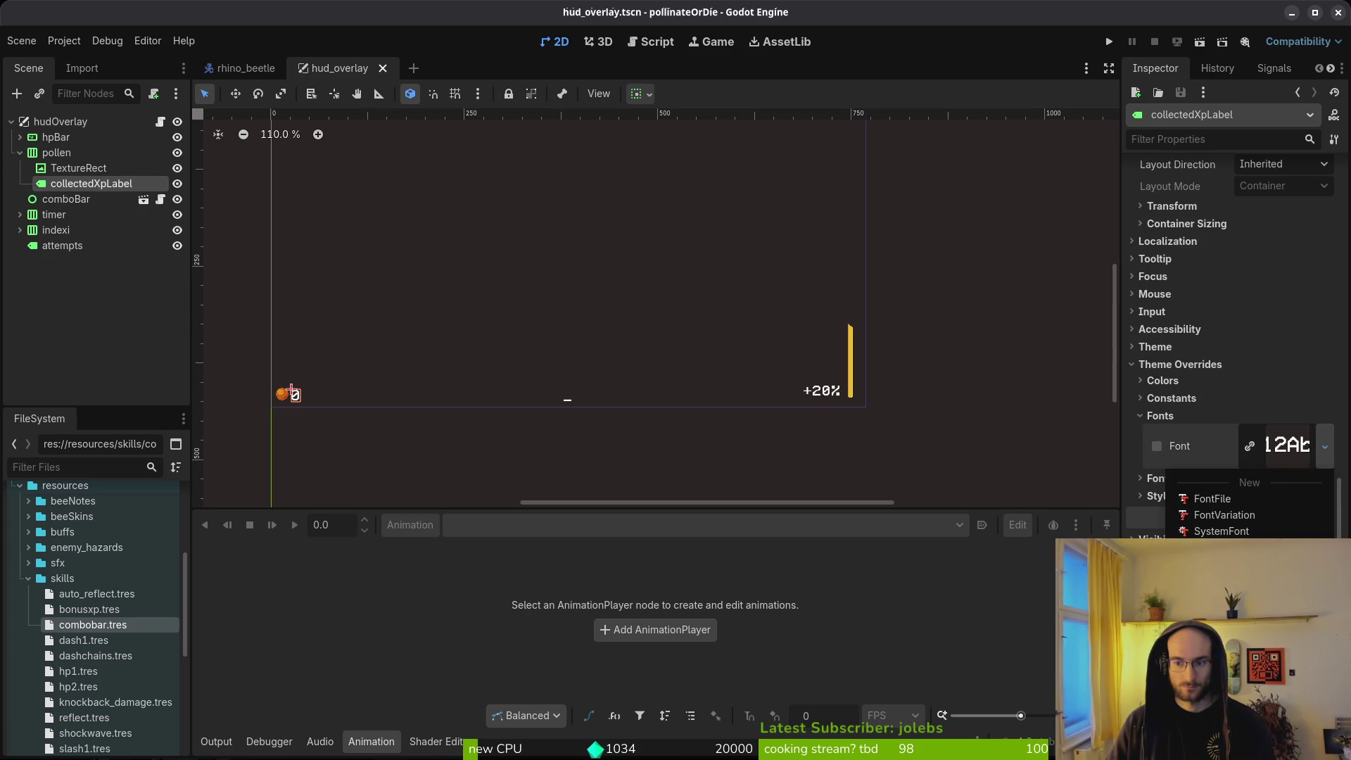
{"action": "left_click", "coordinate": [1148, 420]}
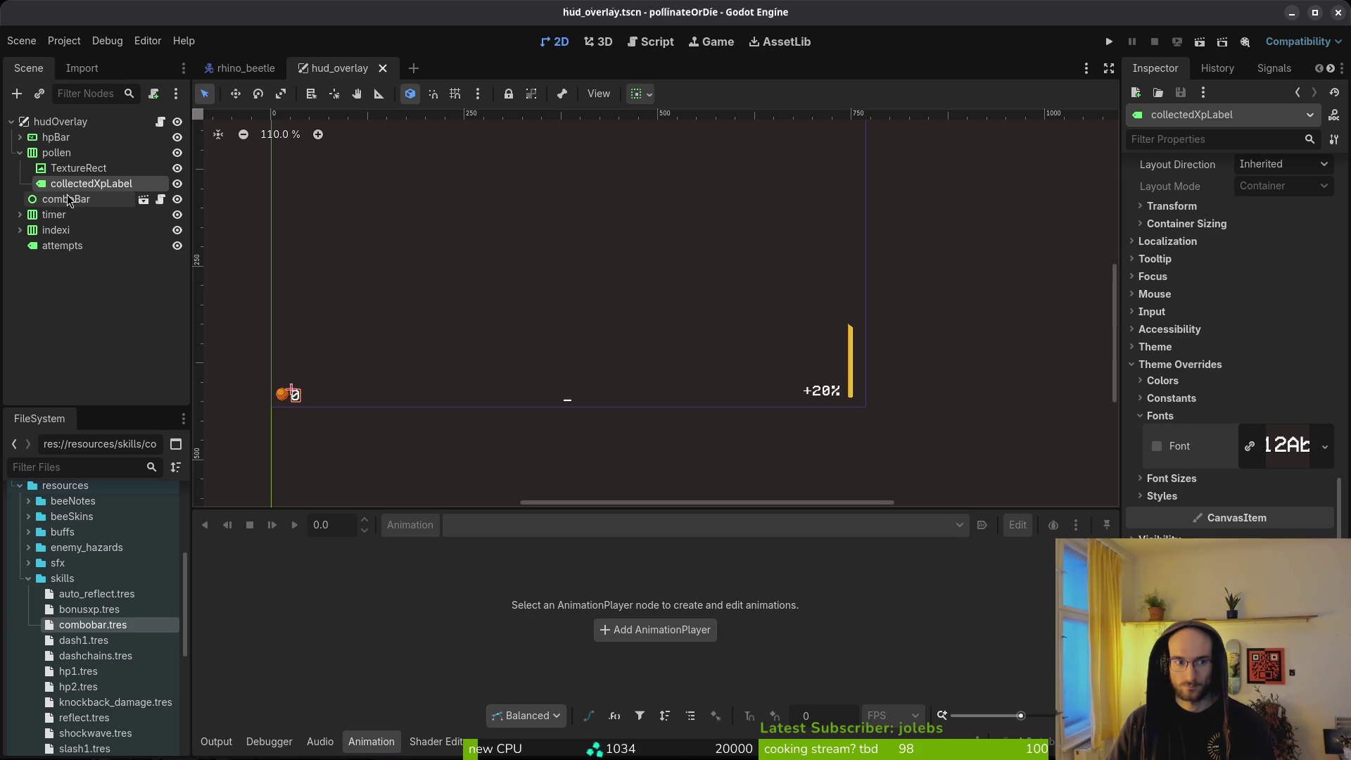
{"action": "left_click", "coordinate": [19, 153]}
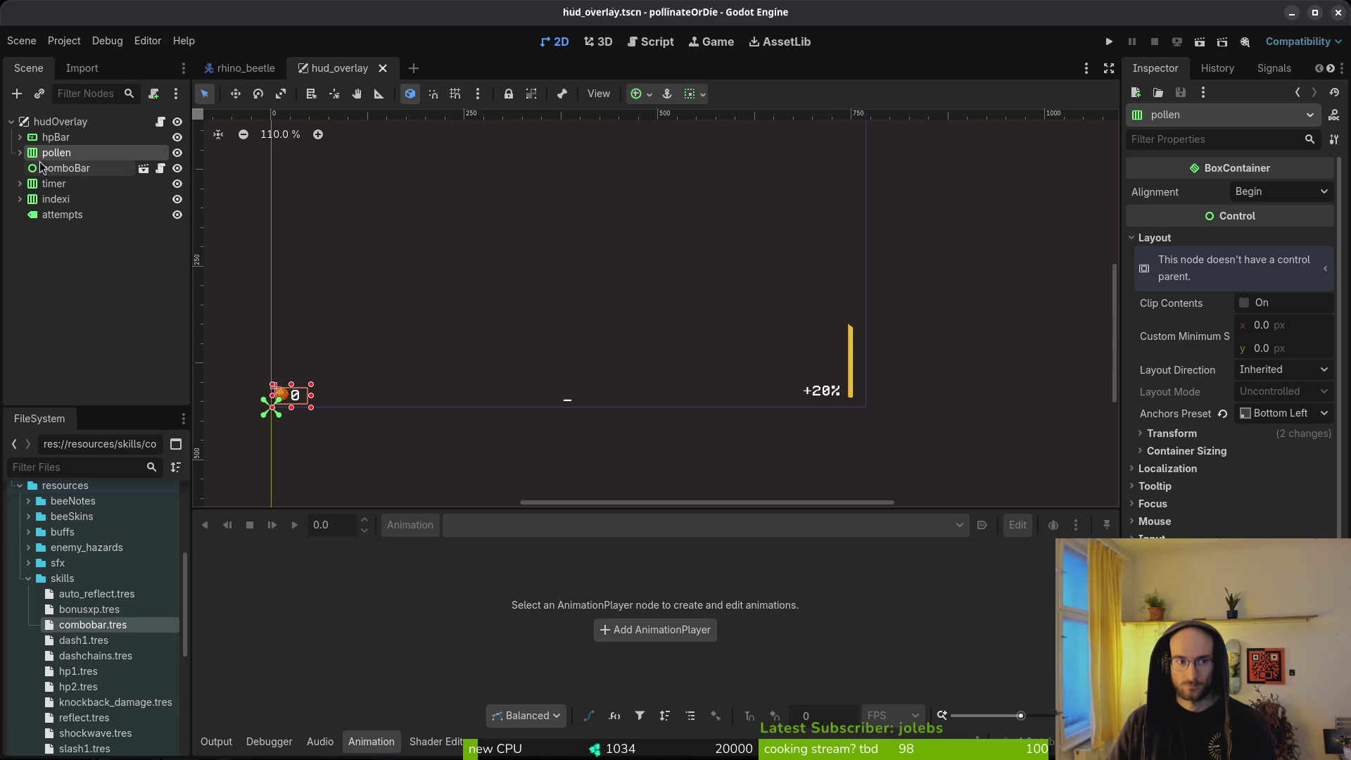
{"action": "left_click", "coordinate": [19, 153]}
{"action": "left_click", "coordinate": [76, 187]}
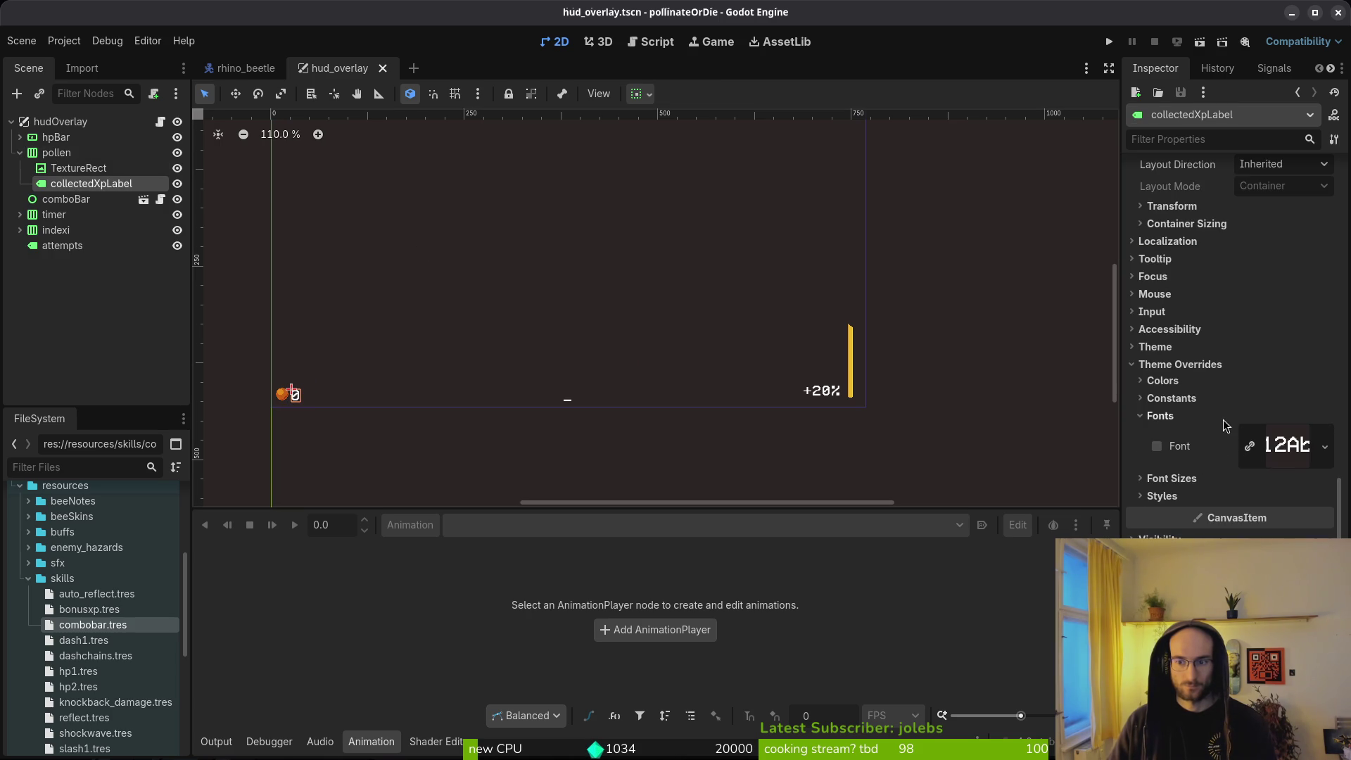
{"action": "scroll", "coordinate": [1238, 434], "scroll_direction": "up", "scroll_amount": 10}
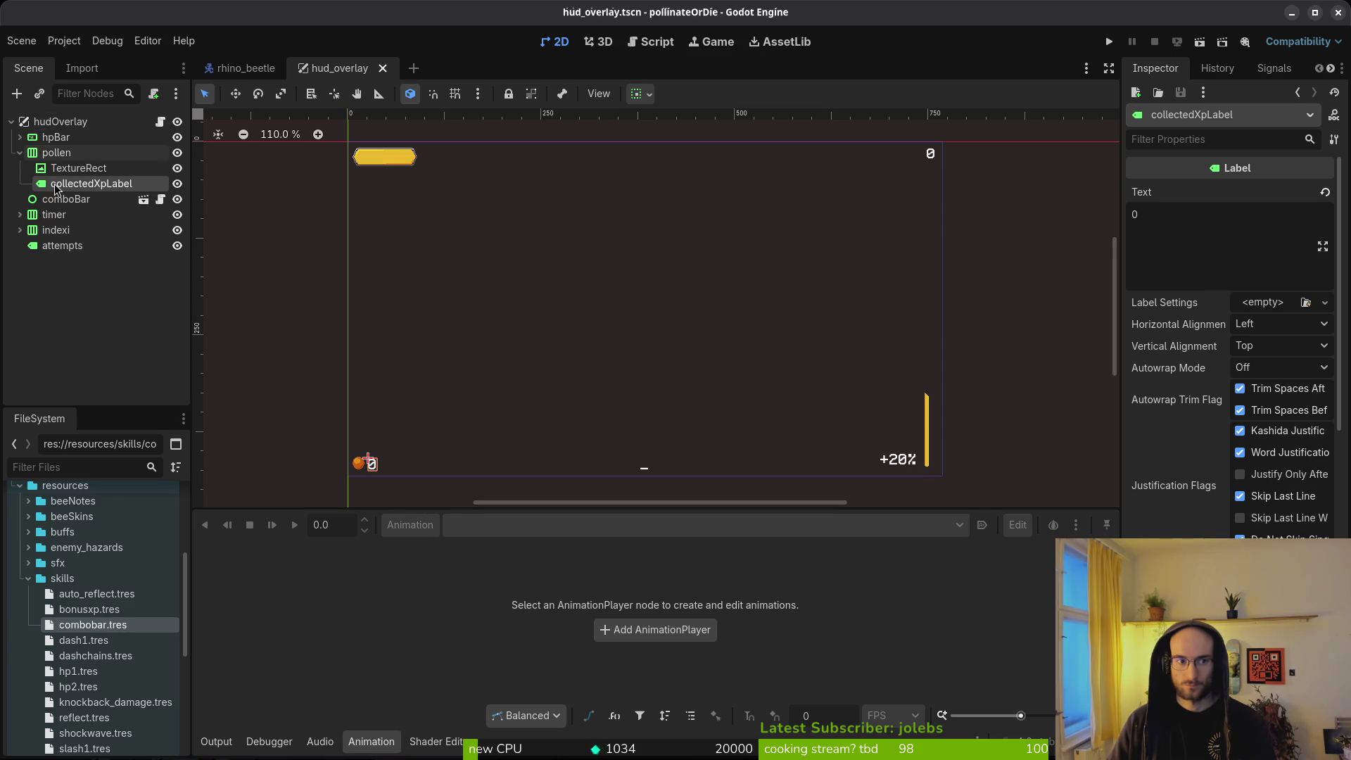
Step: Give collectedXpLabel new LabelSettings using the bitmapFont.png font
{"action": "left_click", "coordinate": [1251, 304]}
{"action": "left_click", "coordinate": [1263, 339]}
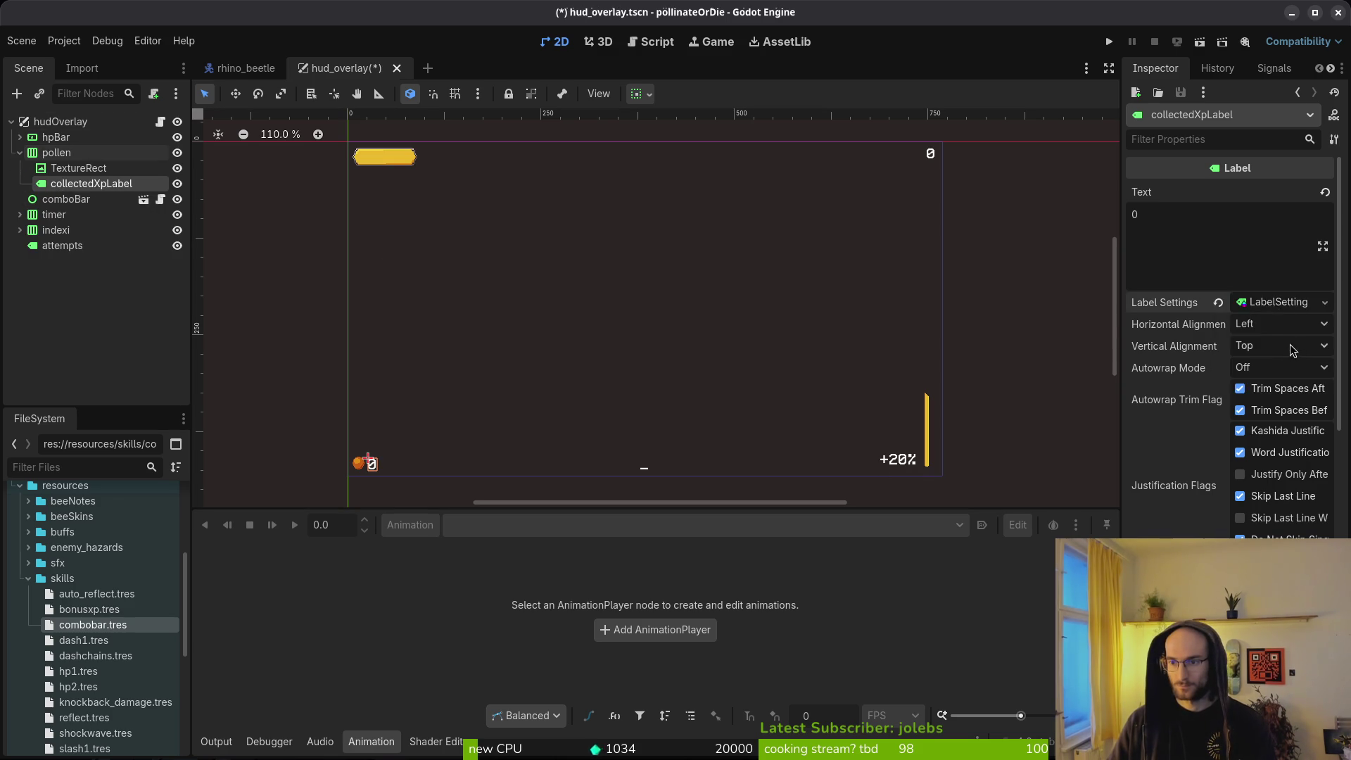
{"action": "left_click", "coordinate": [1152, 367]}
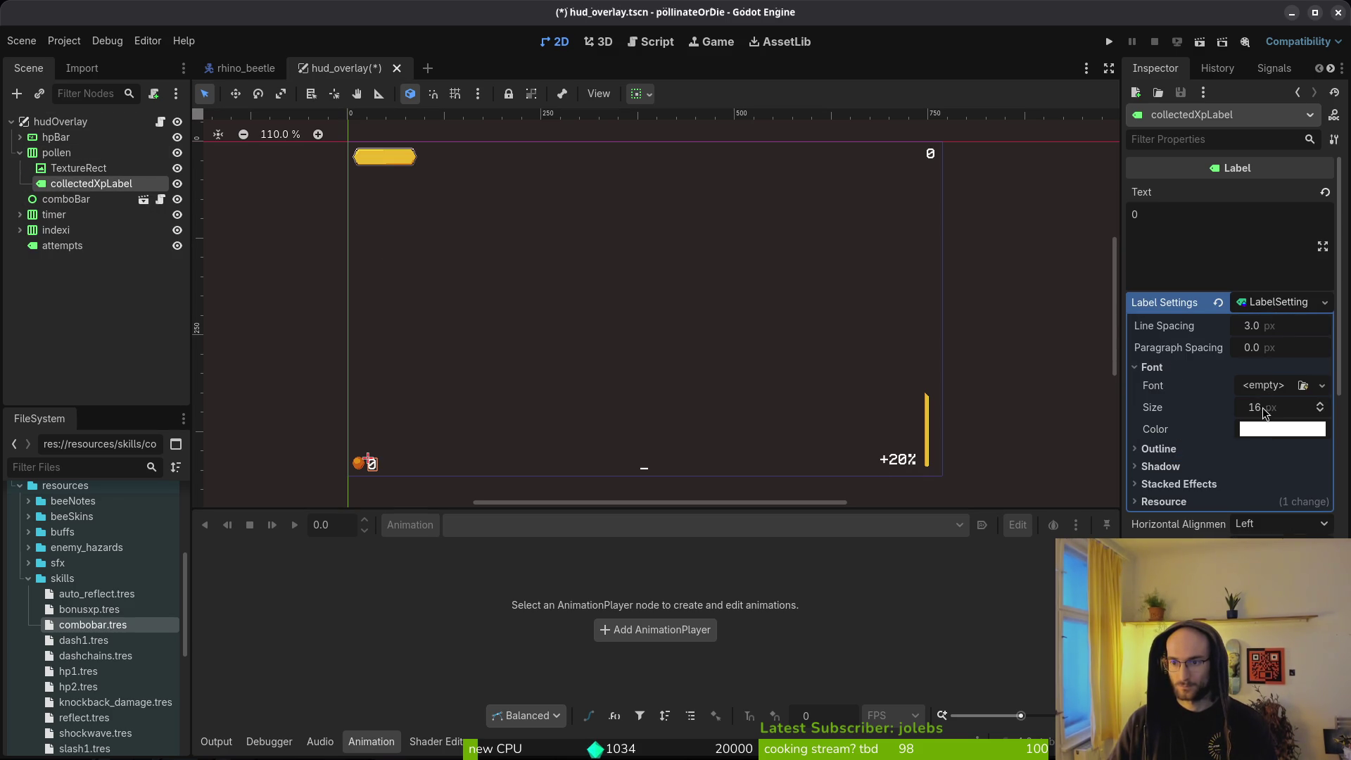
{"action": "left_click", "coordinate": [1322, 385]}
{"action": "left_click", "coordinate": [1277, 479]}
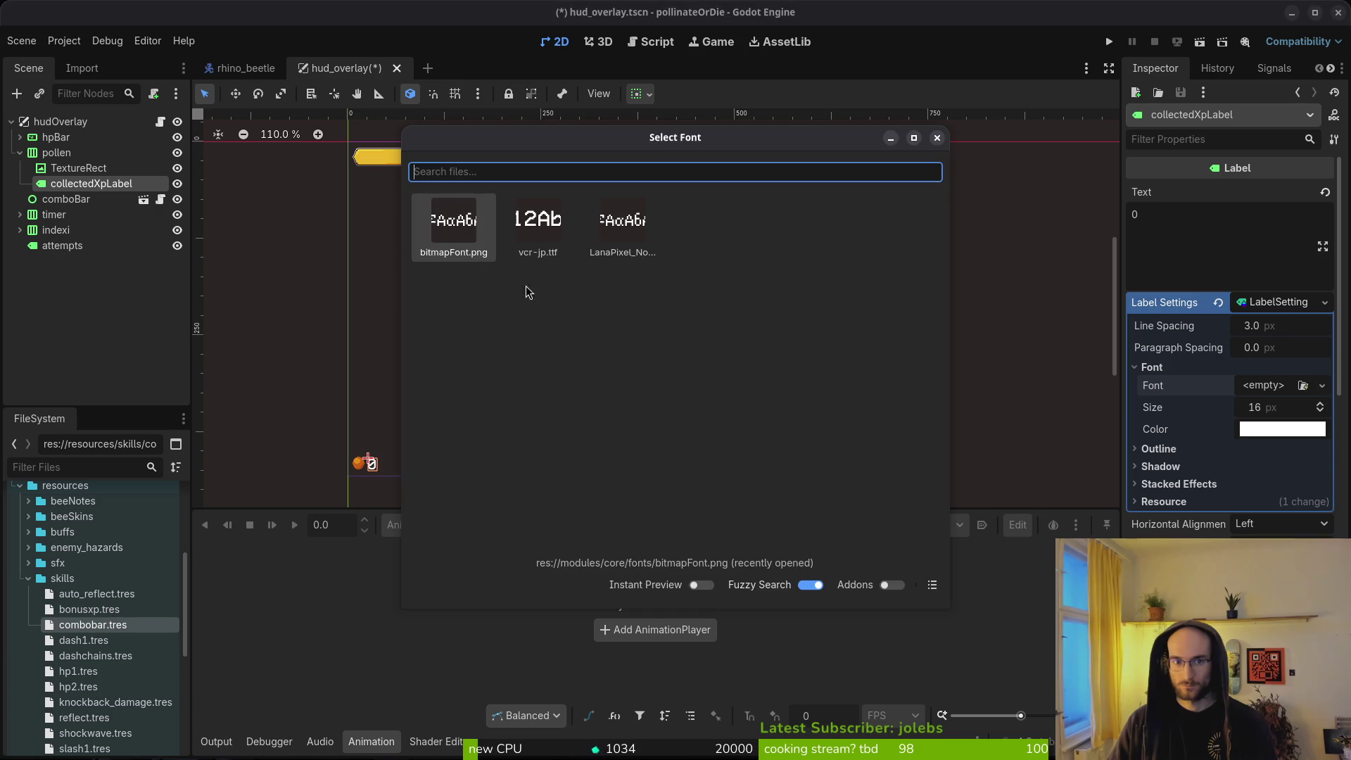
{"action": "key", "text": "Return"}
{"action": "left_click", "coordinate": [1272, 455]}
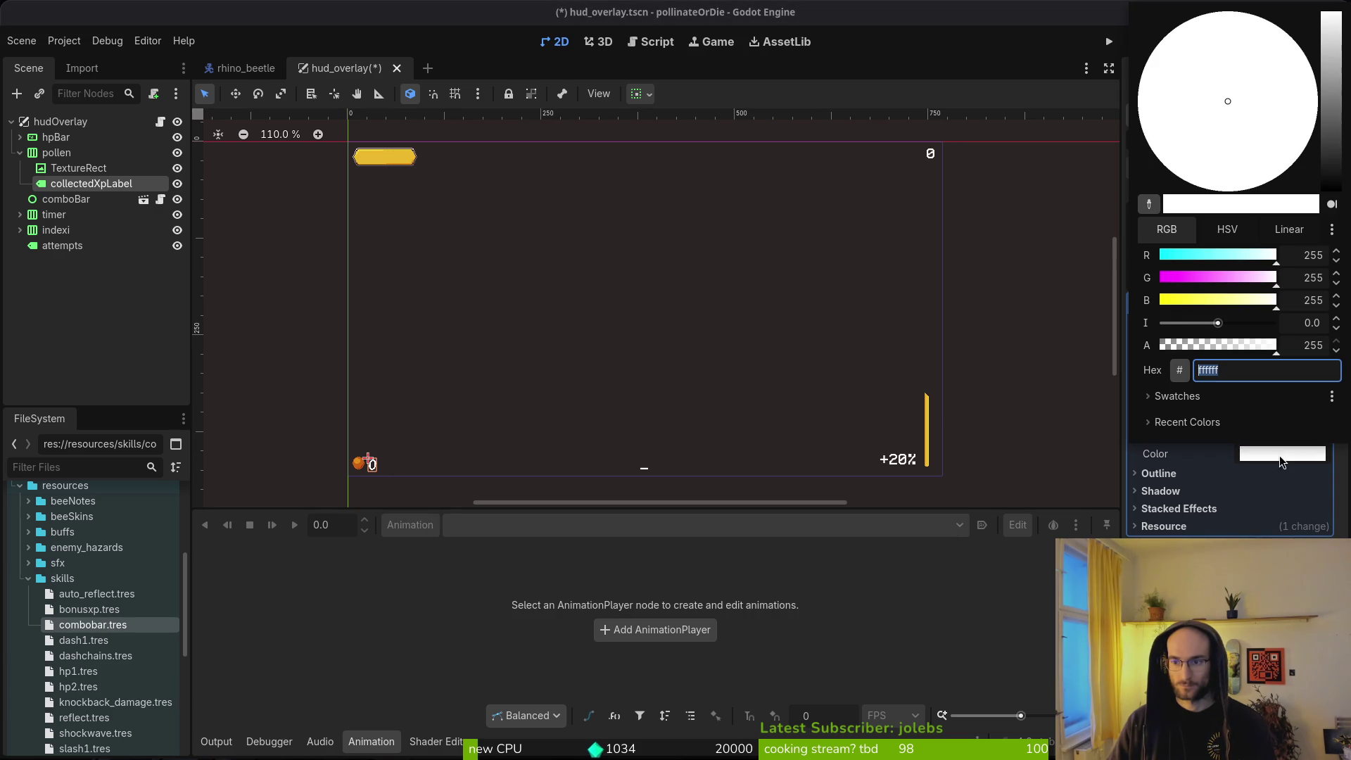
{"action": "key", "text": "super+v"}
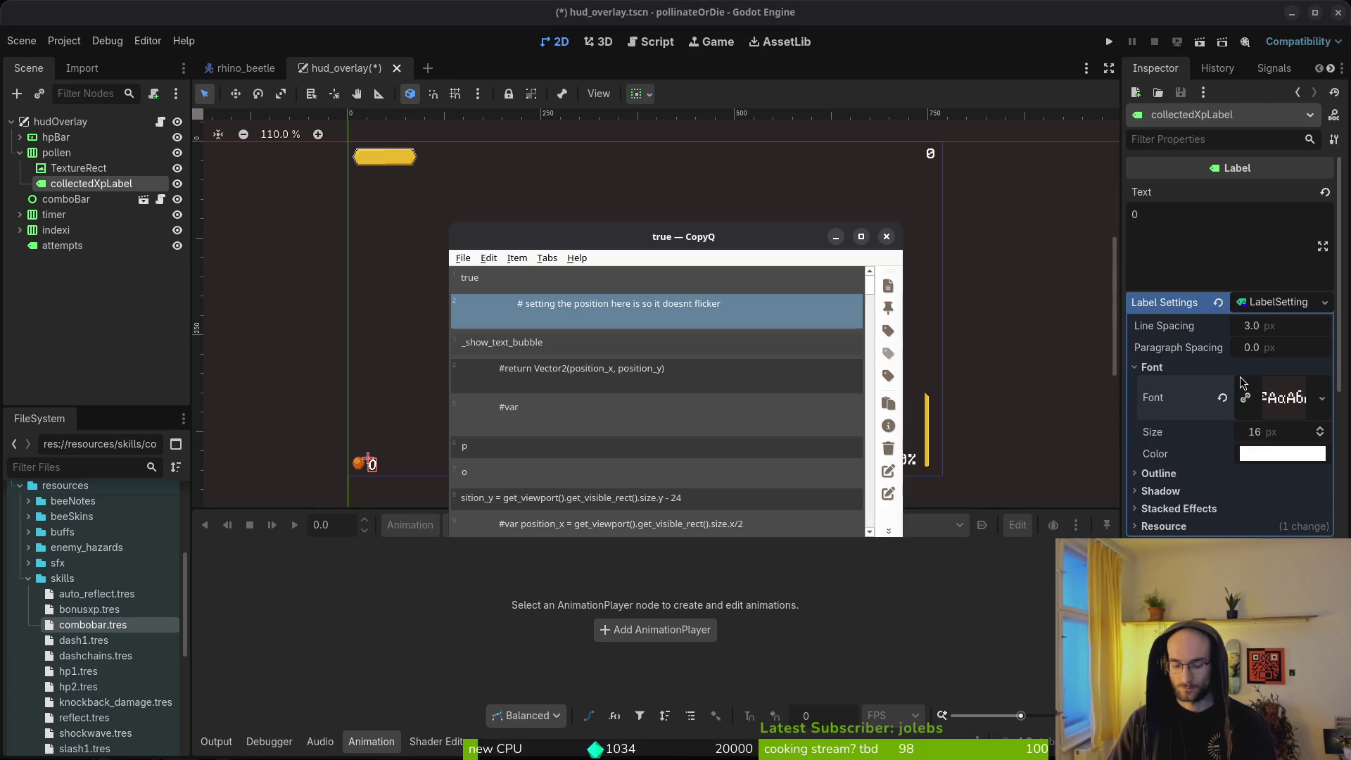
Step: Search the clipboard history for 'ea', 'aee8' and '12', browsing the matching entries
{"action": "type", "text": "ea"}
{"action": "key", "text": "BackSpace"}
{"action": "type", "text": "ae"}
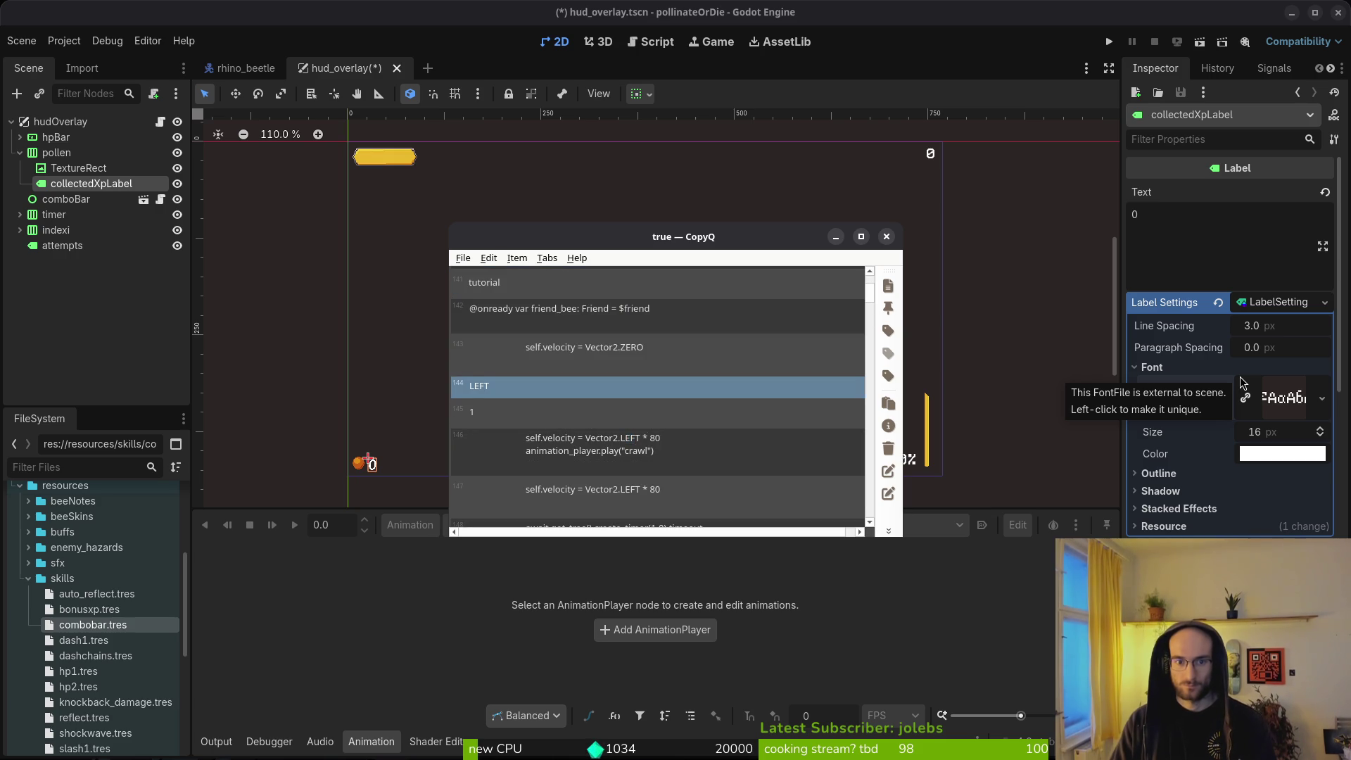
{"action": "type", "text": "e8"}
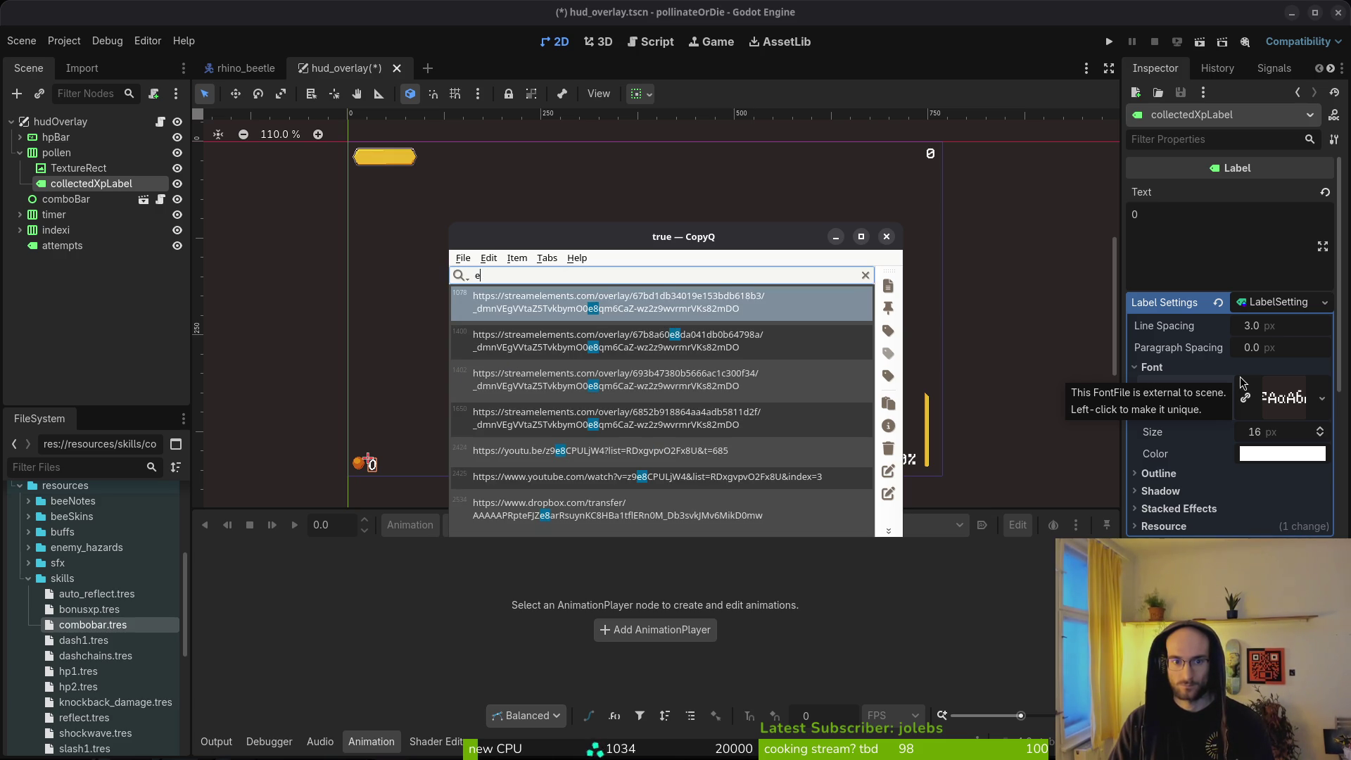
{"action": "key", "text": "Down"}
{"action": "key", "text": "Down"}
{"action": "key", "text": "Down"}
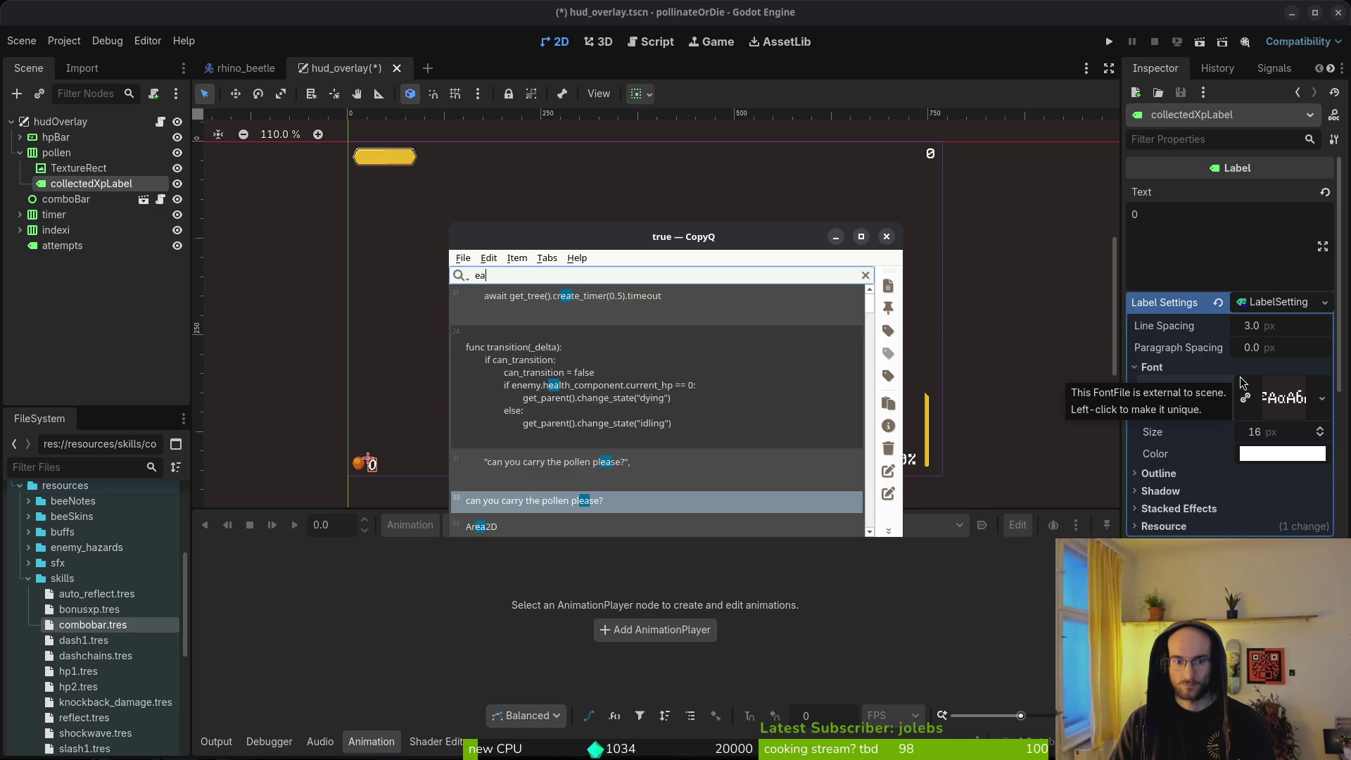
{"action": "key", "text": "Down"}
{"action": "key", "text": "Down"}
{"action": "key", "text": "Down"}
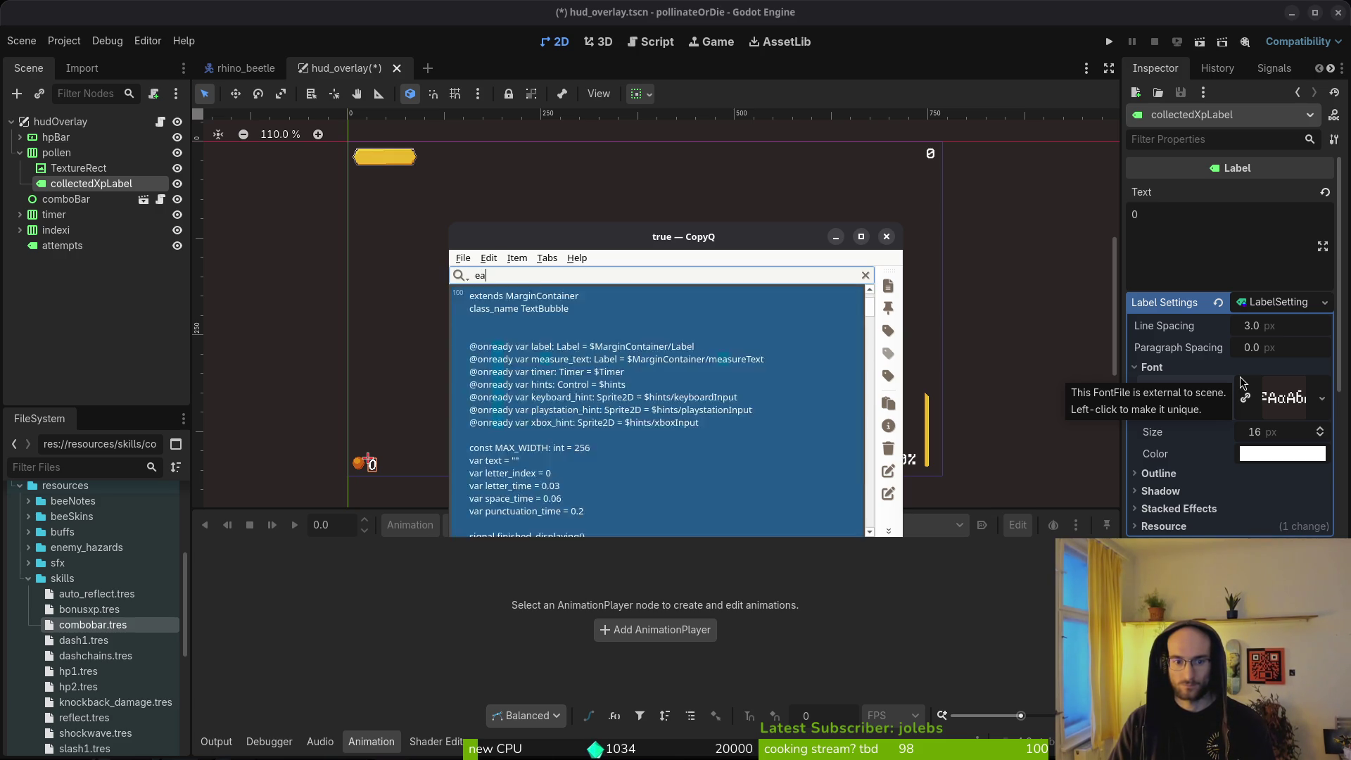
{"action": "key", "text": "Down"}
{"action": "key", "text": "Down"}
{"action": "key", "text": "Down"}
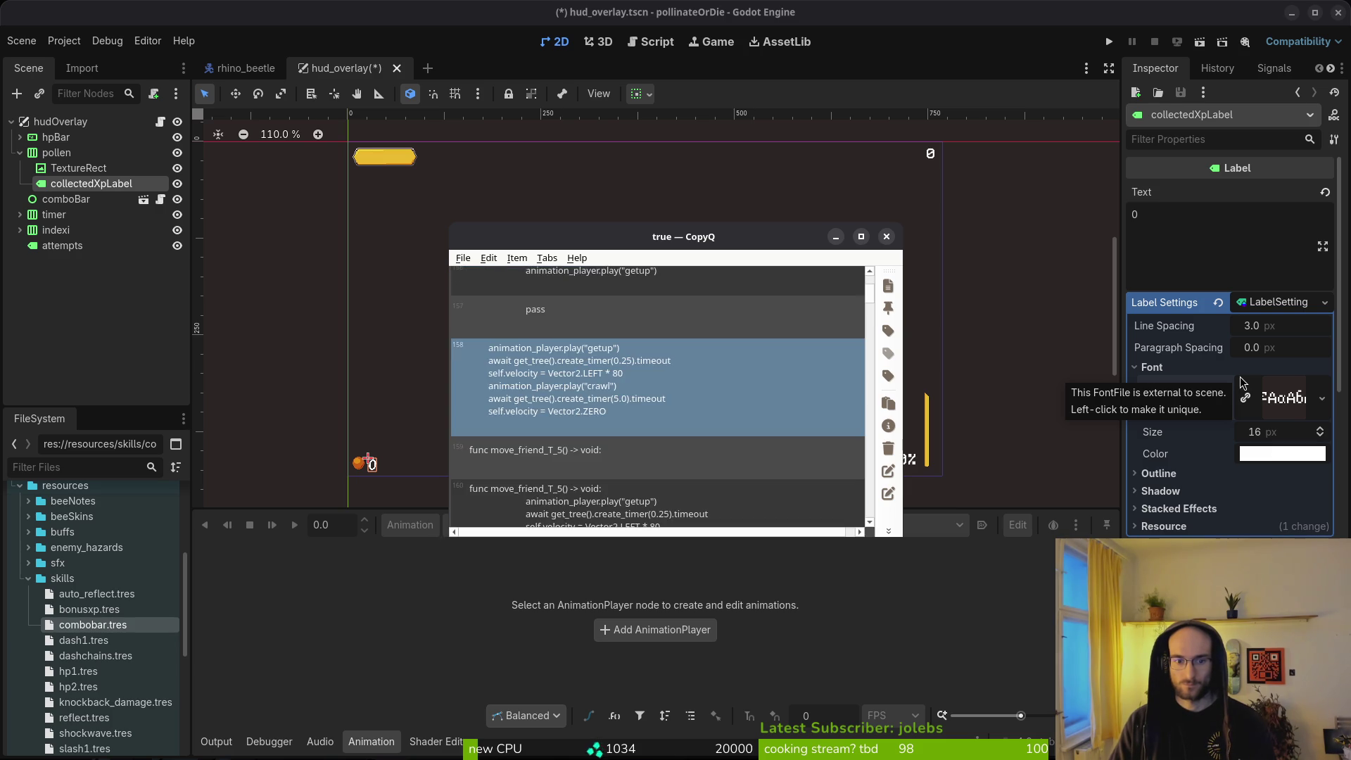
{"action": "key", "text": "Escape"}
{"action": "key", "text": "super+v"}
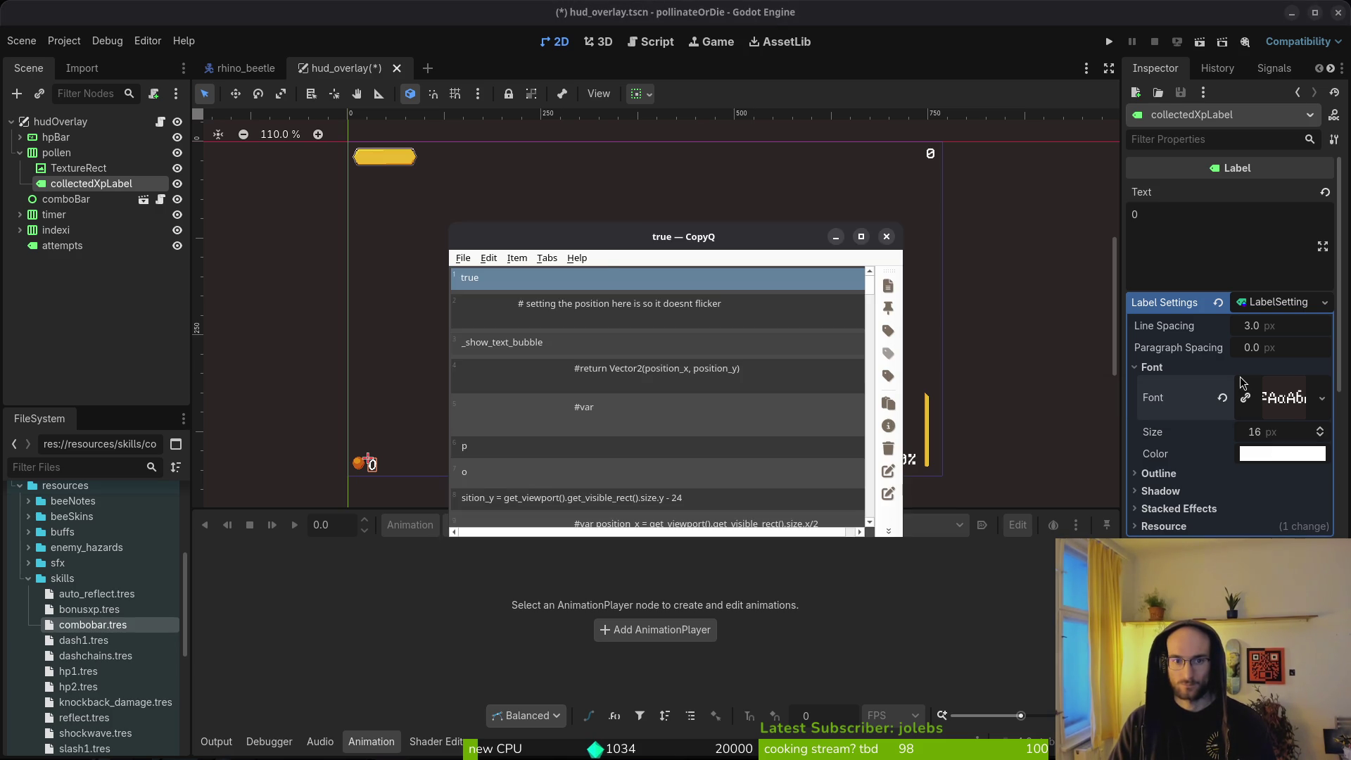
{"action": "type", "text": "12"}
{"action": "key", "text": "Down"}
{"action": "key", "text": "Down"}
{"action": "key", "text": "Down"}
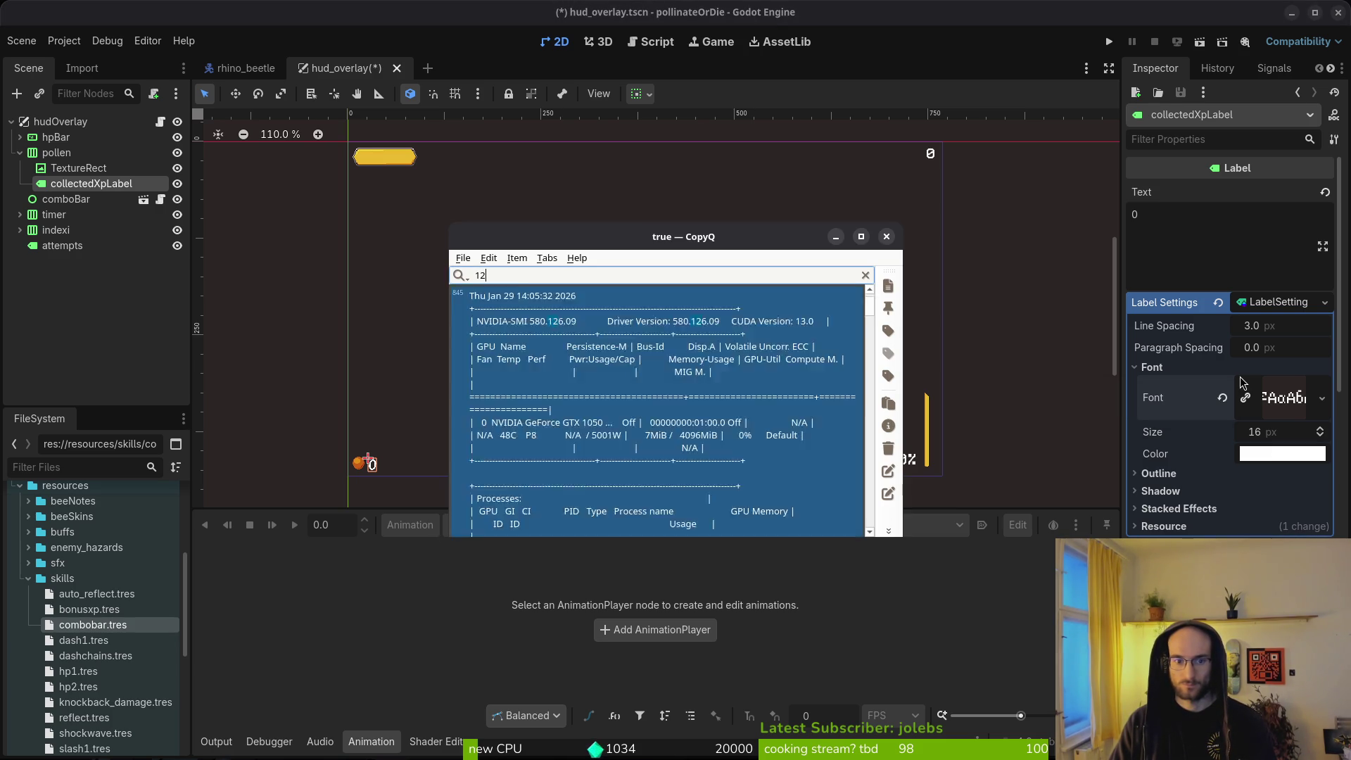
{"action": "key", "text": "Escape"}
Step: Search the clipboard history for '3', then return to hud_overlay via the rhino_beetle tab
{"action": "key", "text": "super+v"}
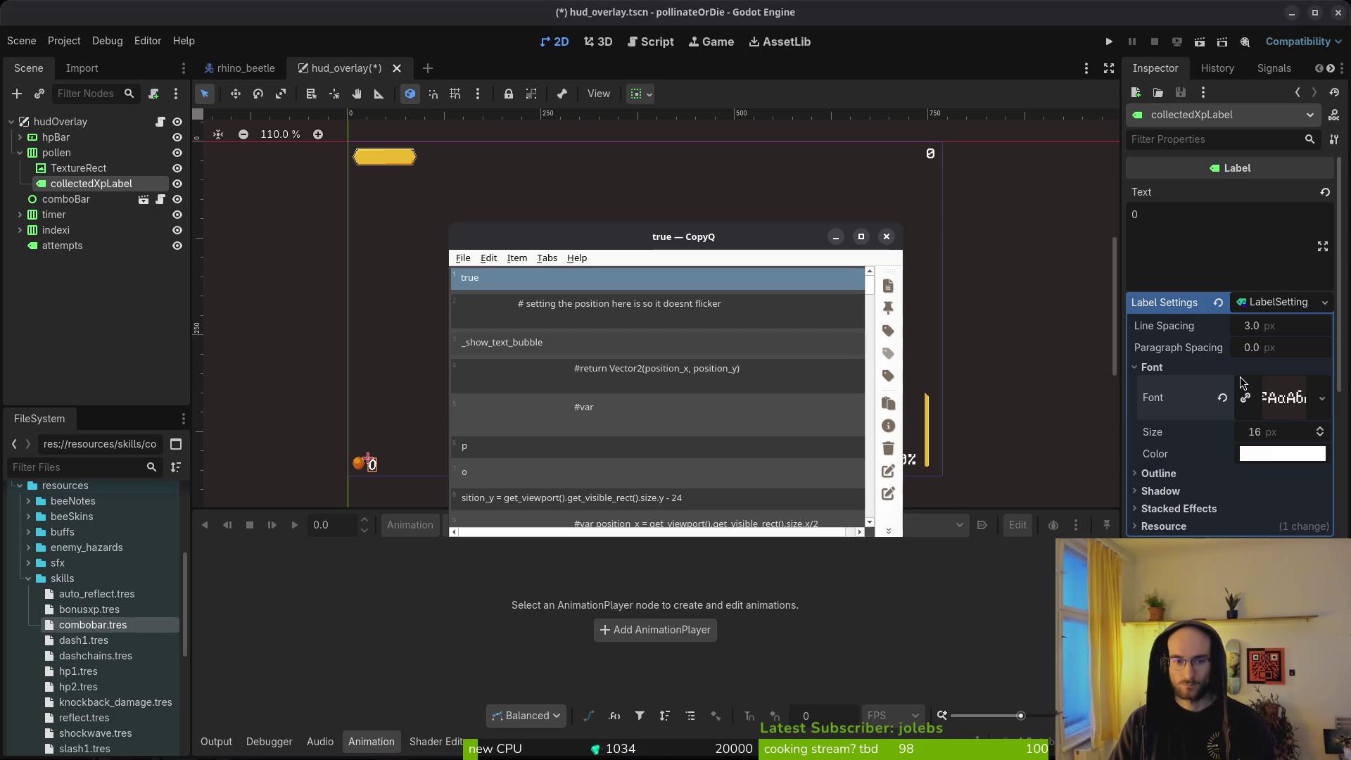
{"action": "type", "text": "3"}
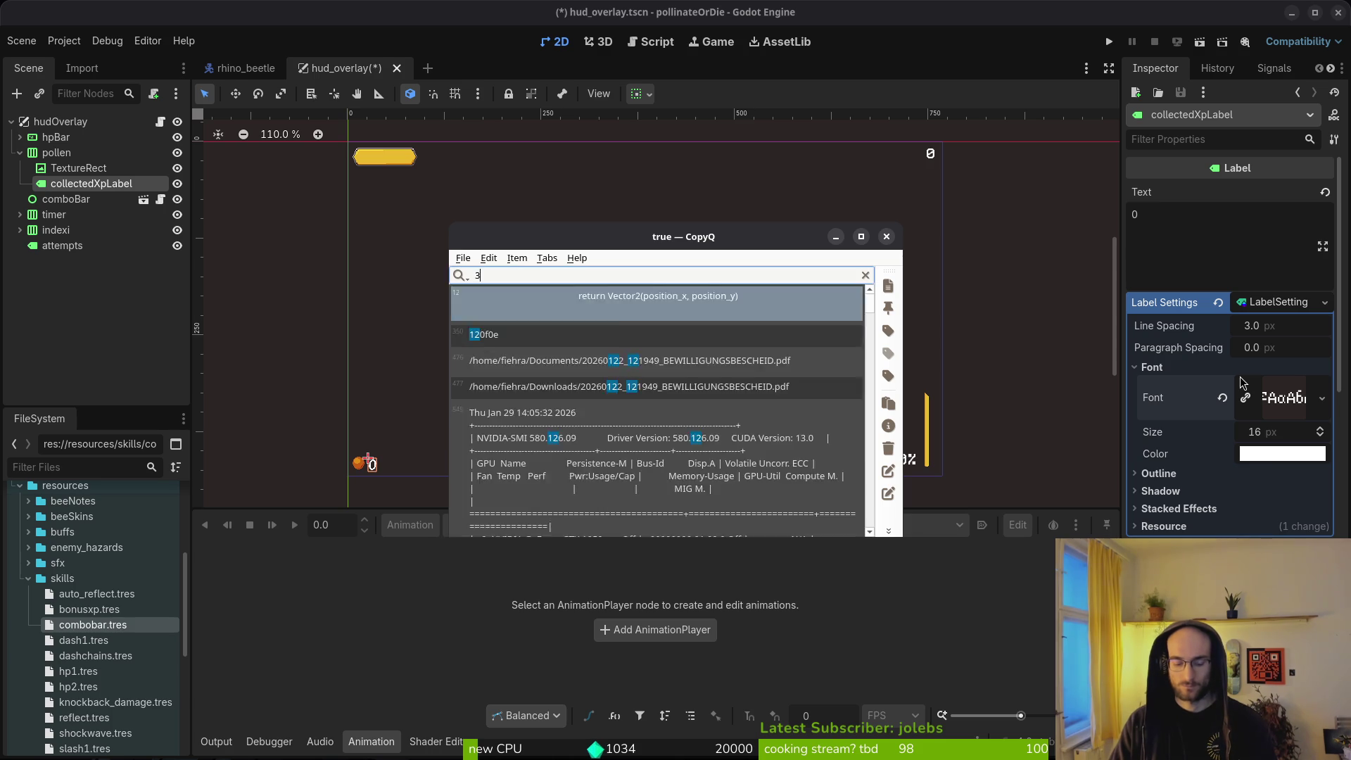
{"action": "key", "text": "Down"}
{"action": "key", "text": "Down"}
{"action": "key", "text": "Down"}
{"action": "key", "text": "Down"}
{"action": "key", "text": "Down"}
{"action": "key", "text": "Down"}
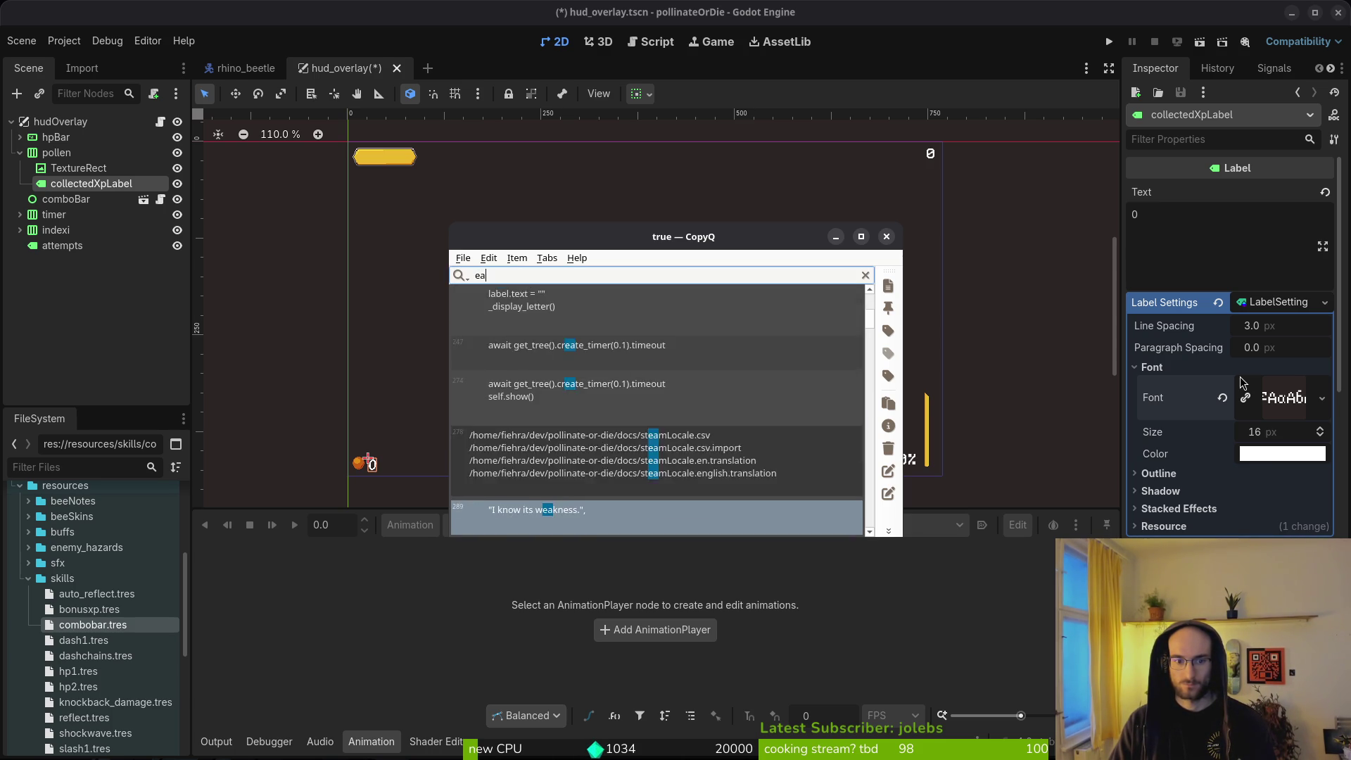
{"action": "key", "text": "Down"}
{"action": "key", "text": "Down"}
{"action": "key", "text": "Down"}
{"action": "key", "text": "Down"}
{"action": "key", "text": "Down"}
{"action": "key", "text": "Down"}
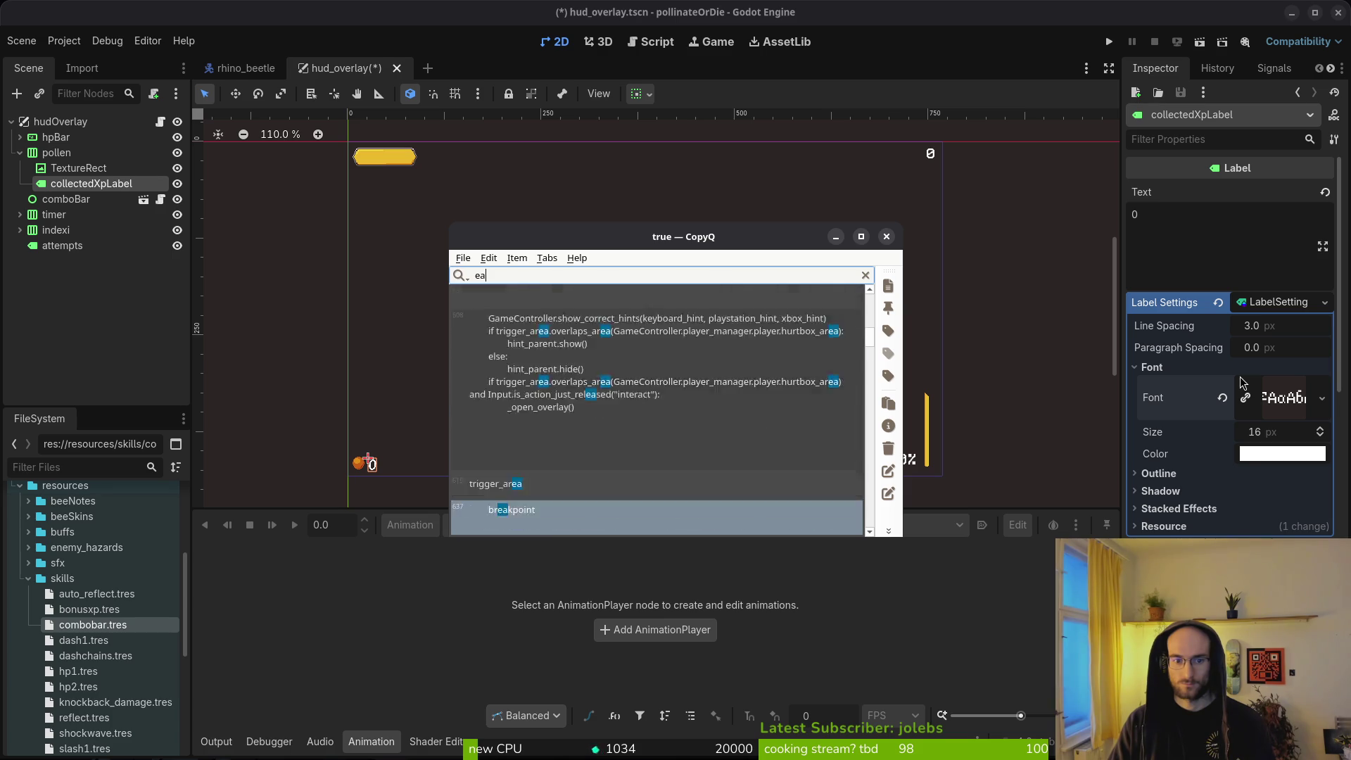
{"action": "key", "text": "Down"}
{"action": "key", "text": "Down"}
{"action": "key", "text": "Down"}
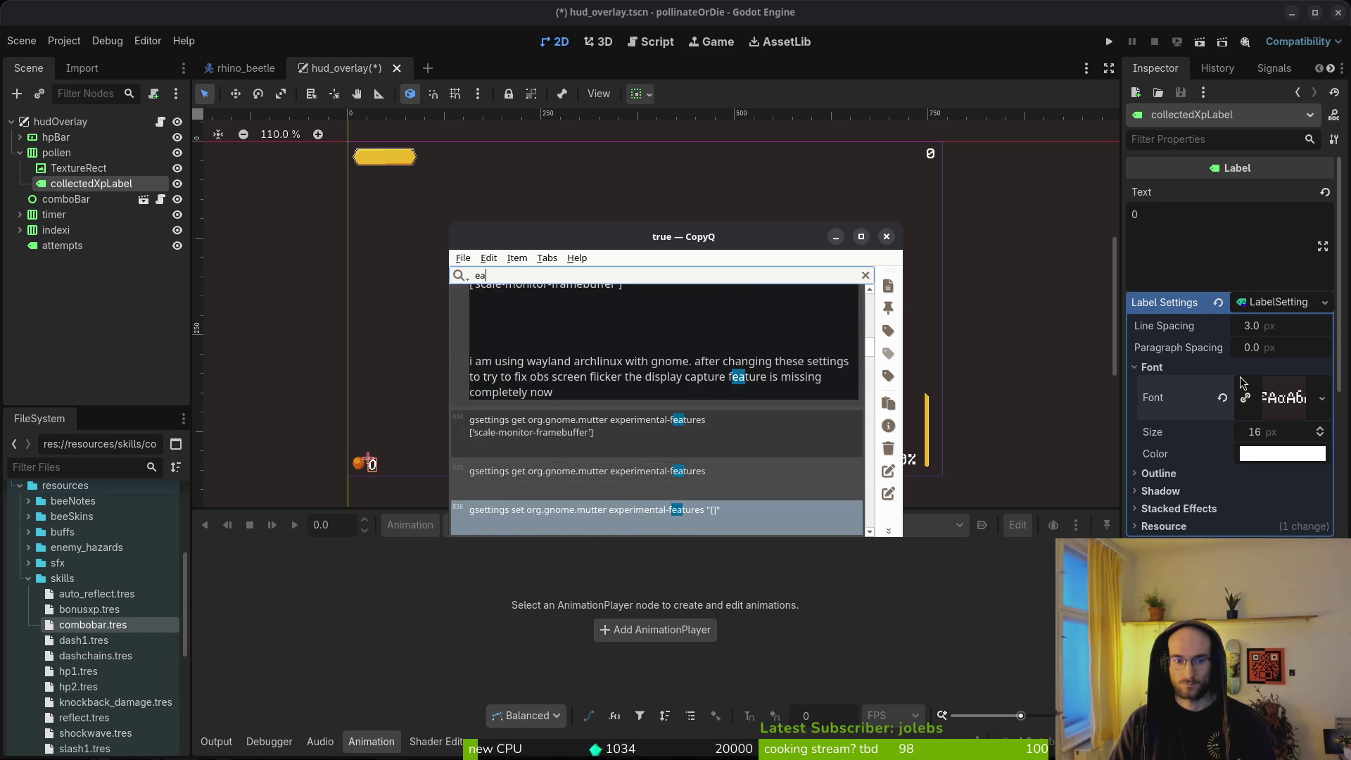
{"action": "key", "text": "Down"}
{"action": "key", "text": "Down"}
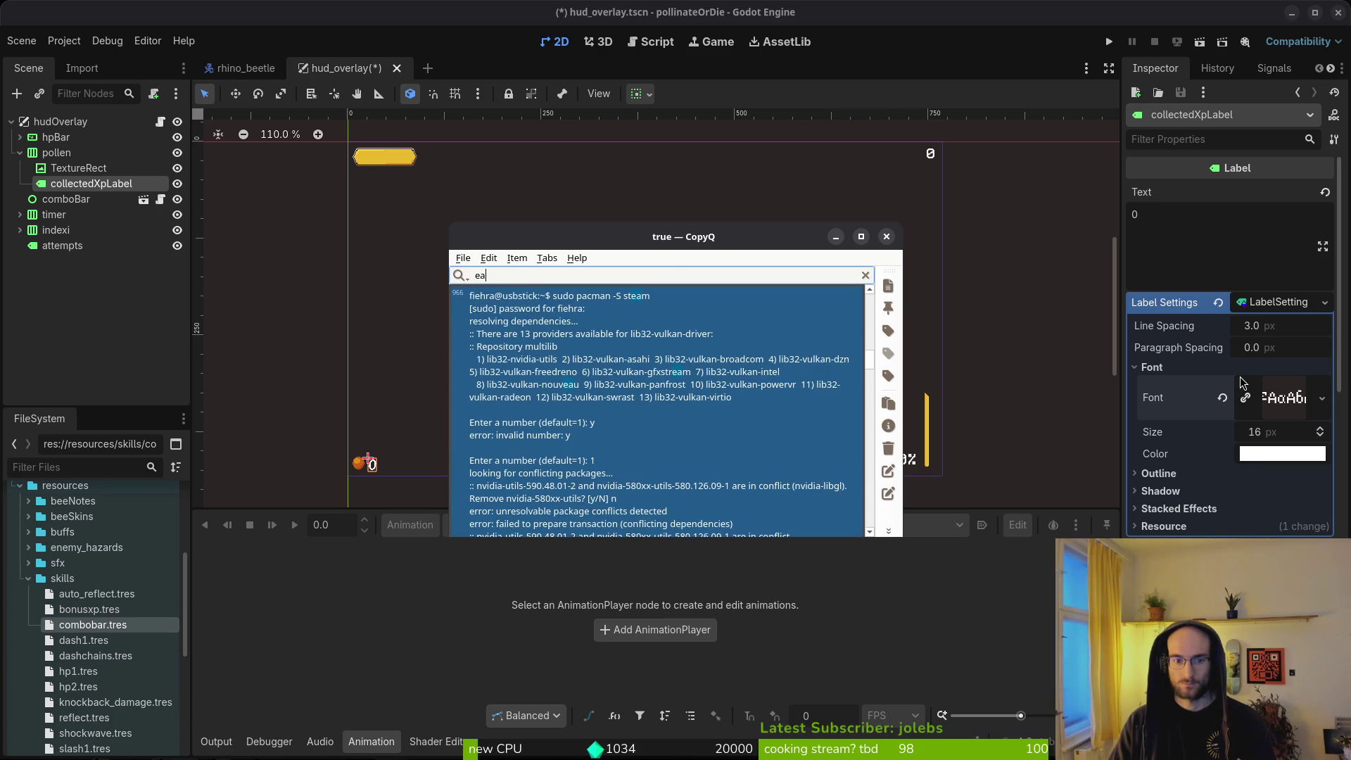
{"action": "key", "text": "Escape"}
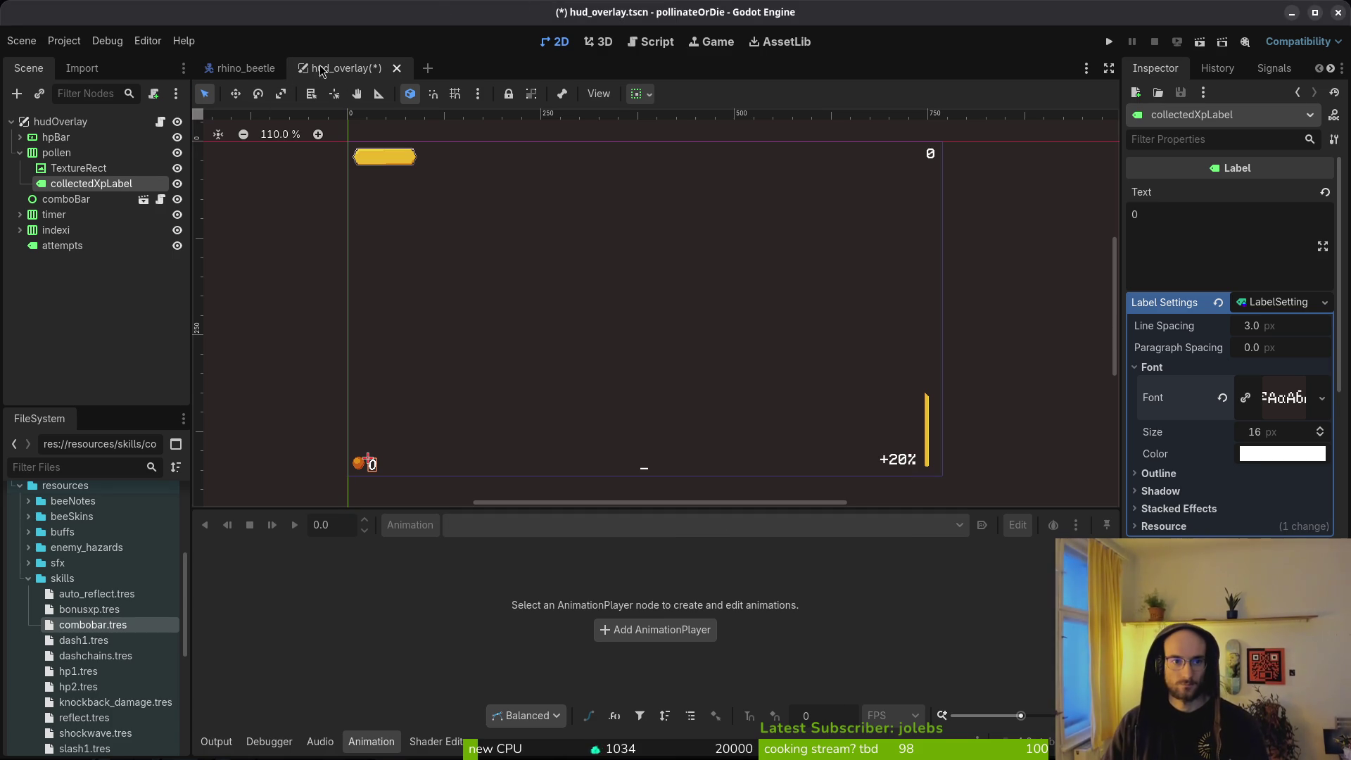
{"action": "left_click", "coordinate": [252, 71]}
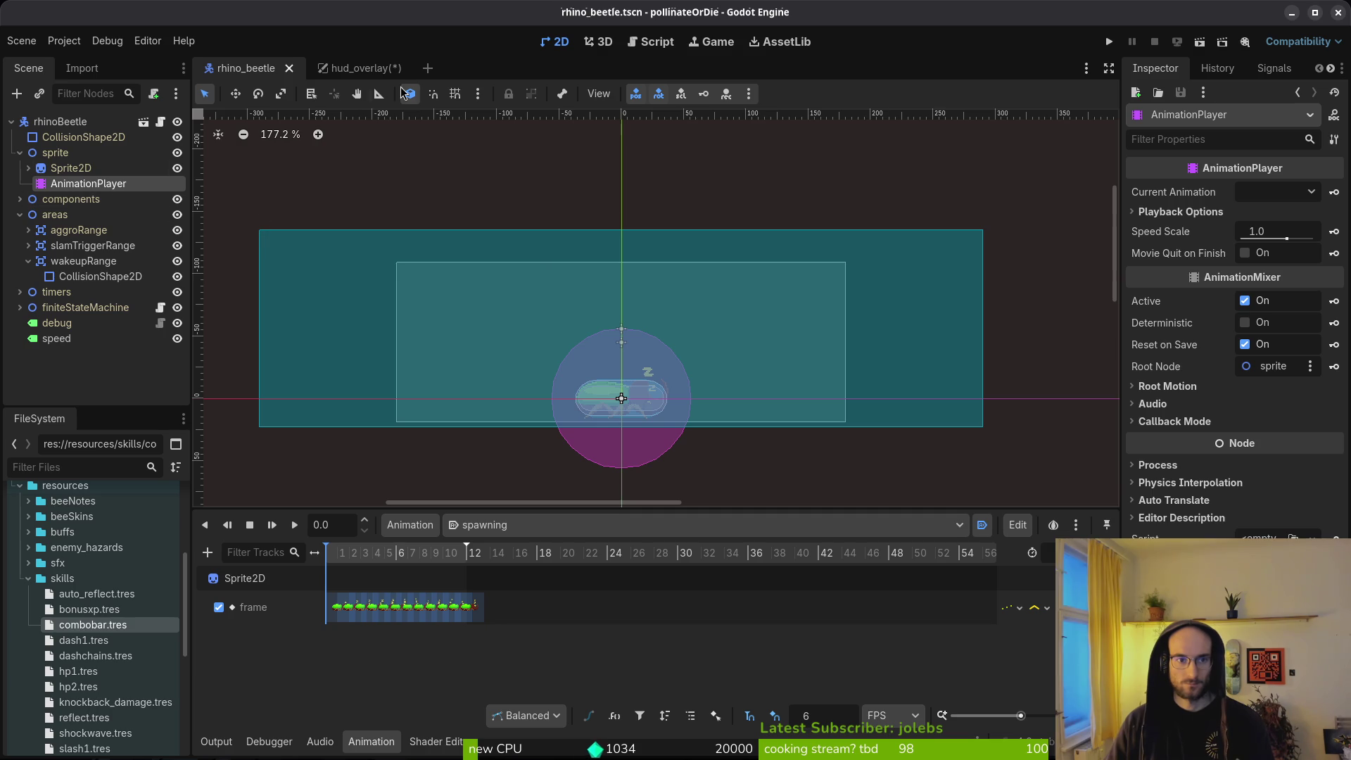
{"action": "left_click", "coordinate": [362, 71]}
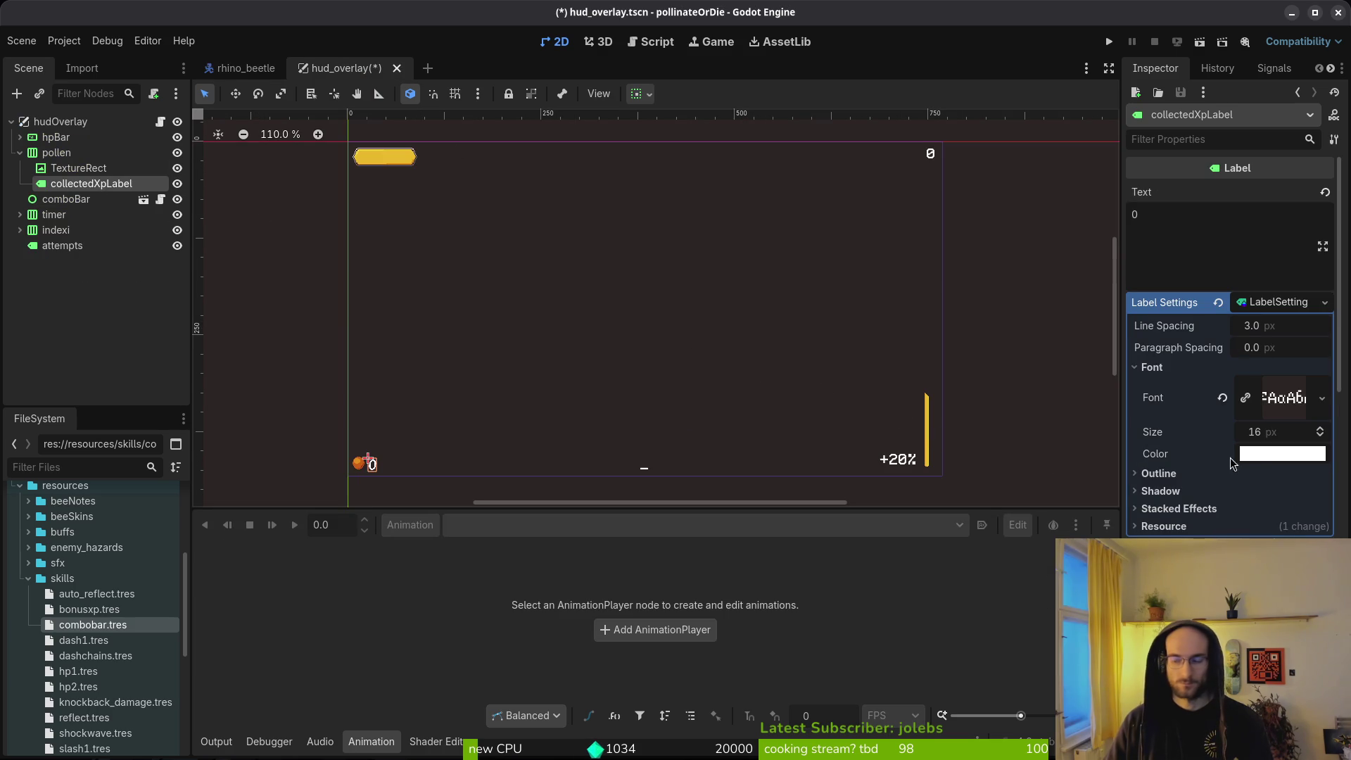
Step: Copy Aseprite's idx-10 yellow #eab82e into collectedXpLabel's font colour and save hud_overlay
{"action": "key", "text": "alt+Tab"}
{"action": "left_click", "coordinate": [185, 135]}
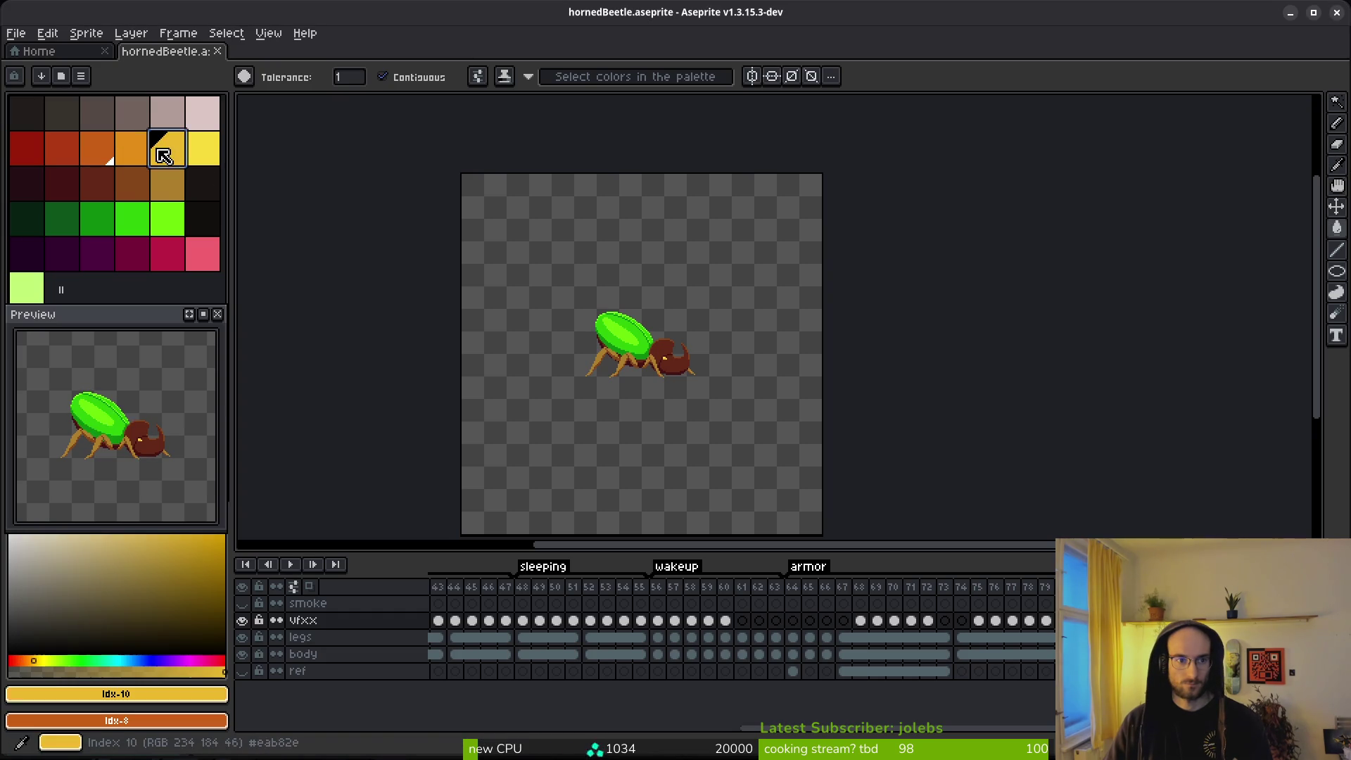
{"action": "left_click", "coordinate": [187, 695]}
{"action": "left_click", "coordinate": [225, 576]}
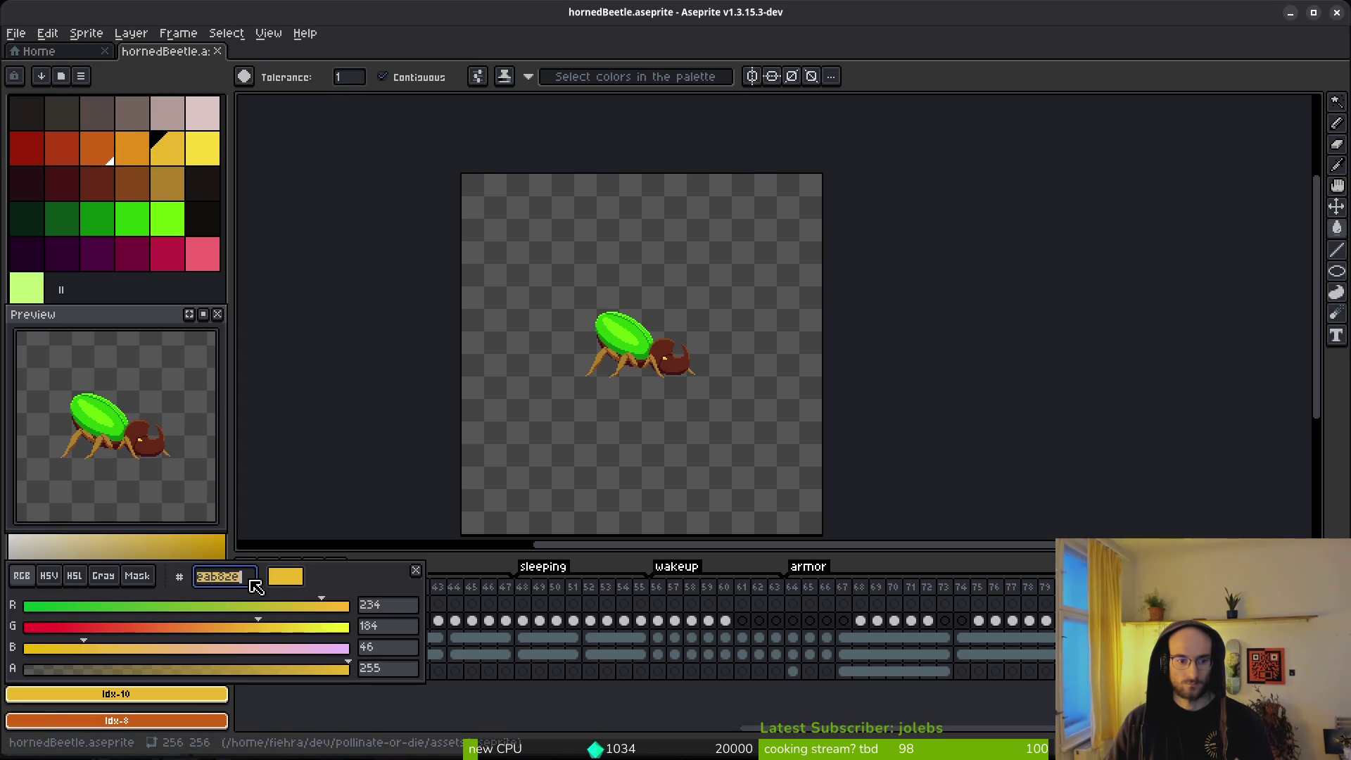
{"action": "key", "text": "alt+Tab"}
{"action": "left_click", "coordinate": [1296, 454]}
{"action": "type", "text": "eab82e"}
{"action": "key", "text": "Return"}
{"action": "key", "text": "ctrl+s"}
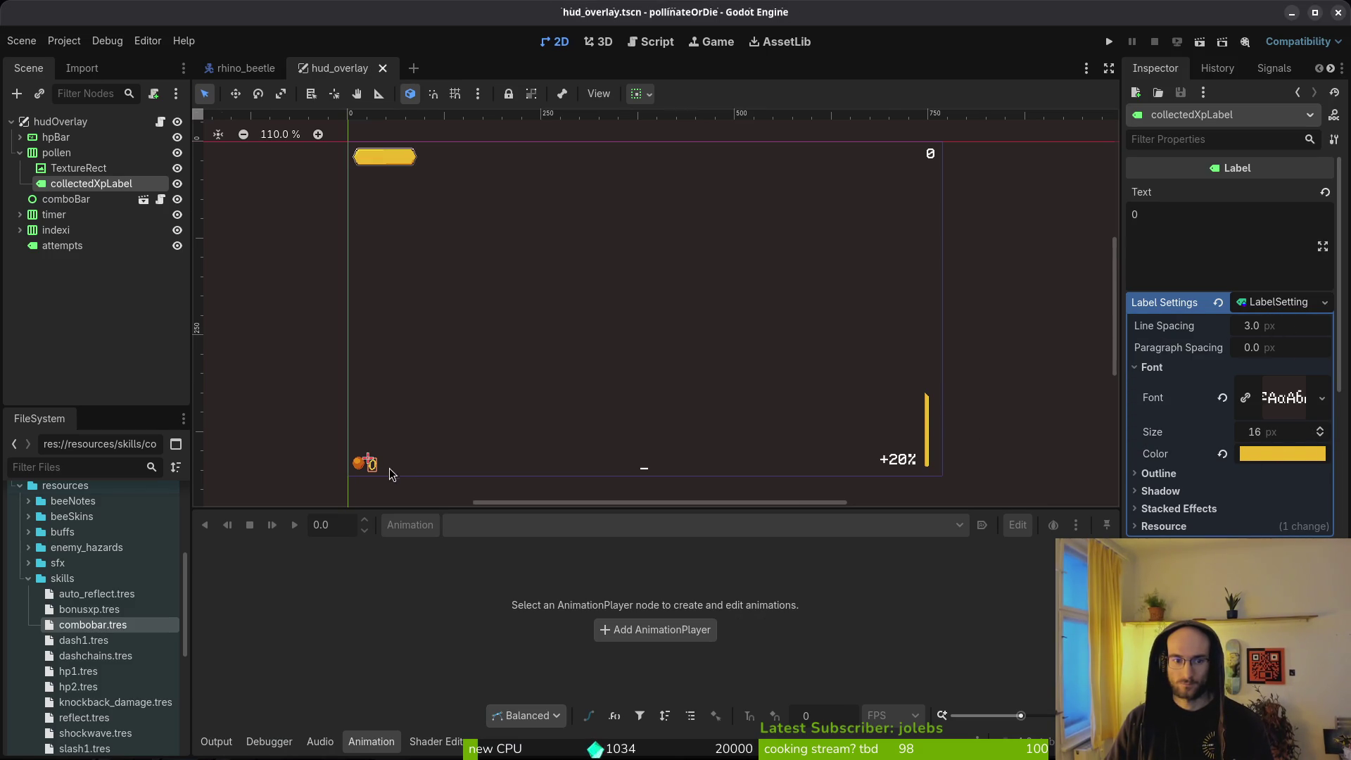
Step: Save the label settings as res://modules/core/fonts/16_yellow_bitmapNumbers.tres
{"action": "scroll", "coordinate": [405, 476], "scroll_direction": "up", "scroll_amount": 6}
{"action": "left_click", "coordinate": [1323, 303]}
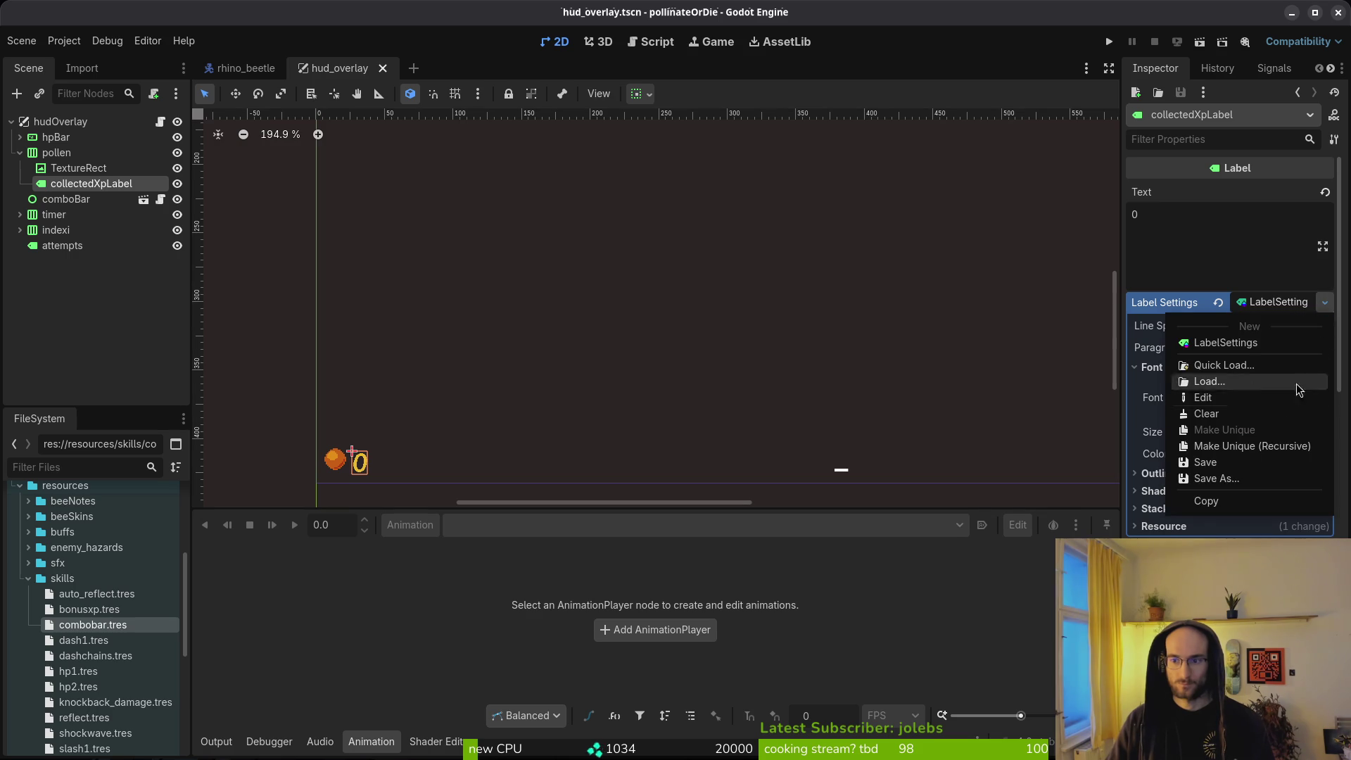
{"action": "left_click", "coordinate": [1221, 482]}
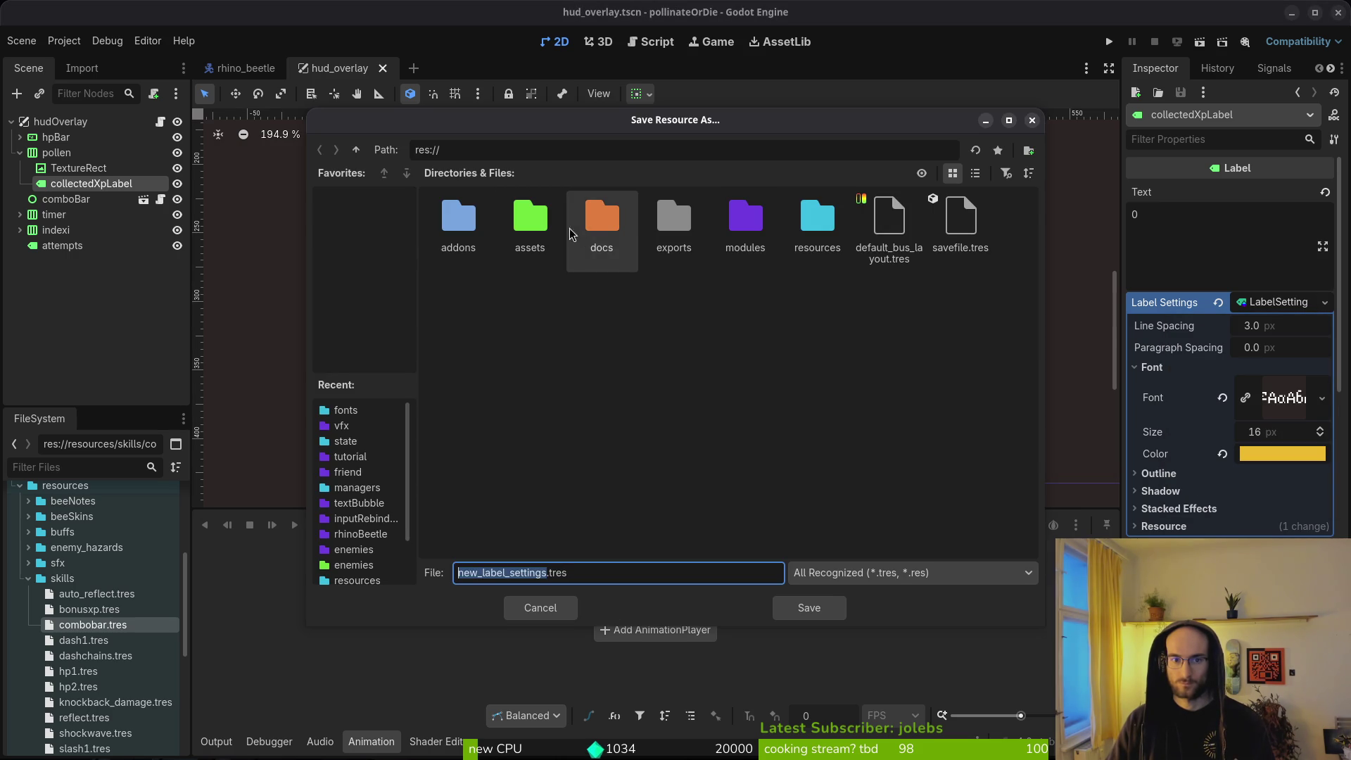
{"action": "double_click", "coordinate": [747, 221]}
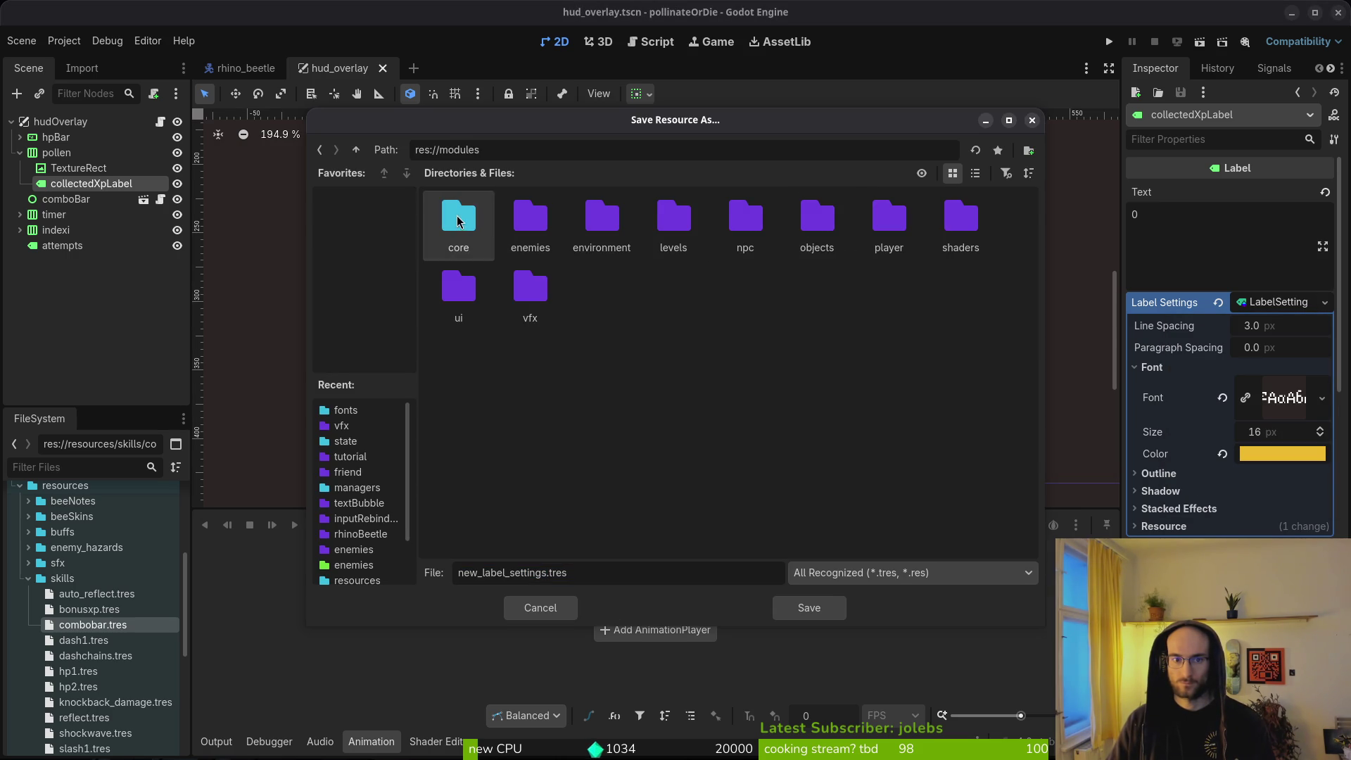
{"action": "double_click", "coordinate": [458, 222]}
{"action": "double_click", "coordinate": [619, 235]}
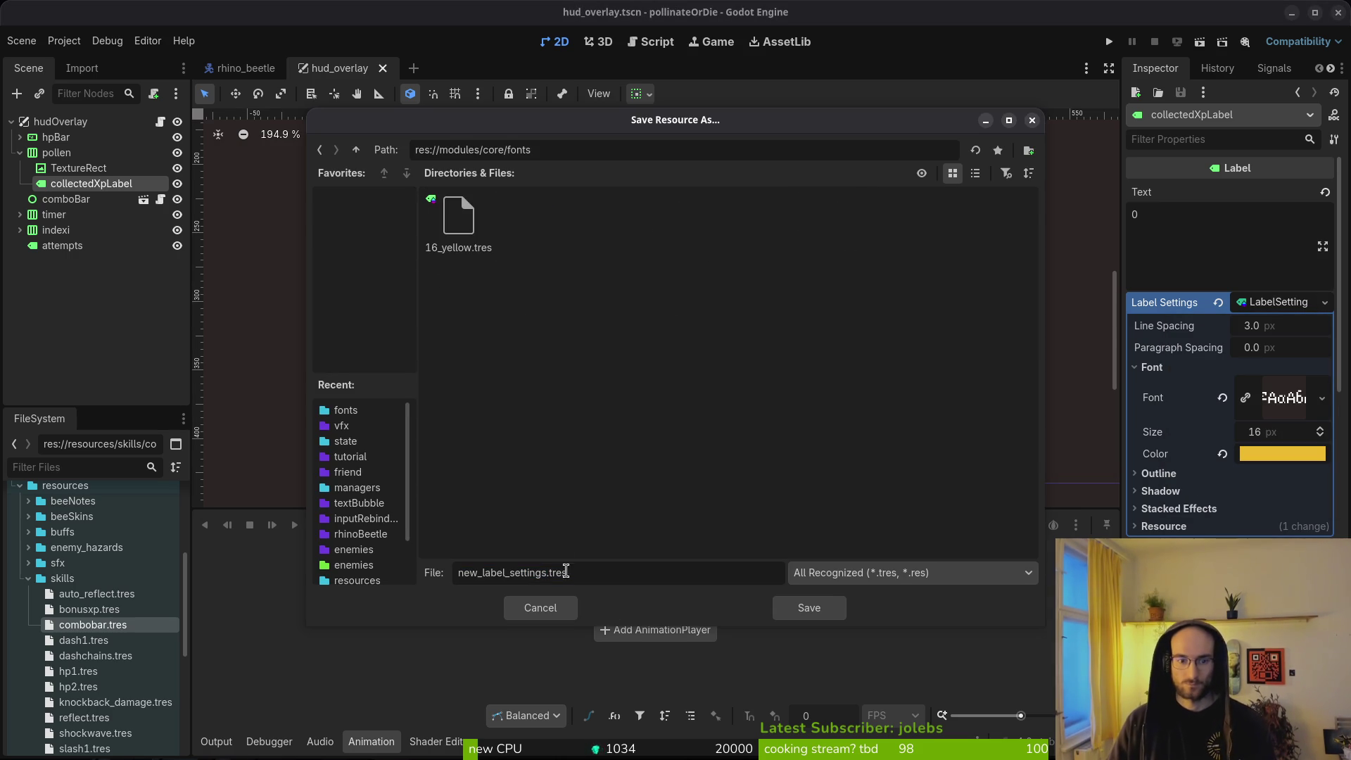
{"action": "double_click", "coordinate": [526, 573]}
{"action": "type", "text": "16_yello"}
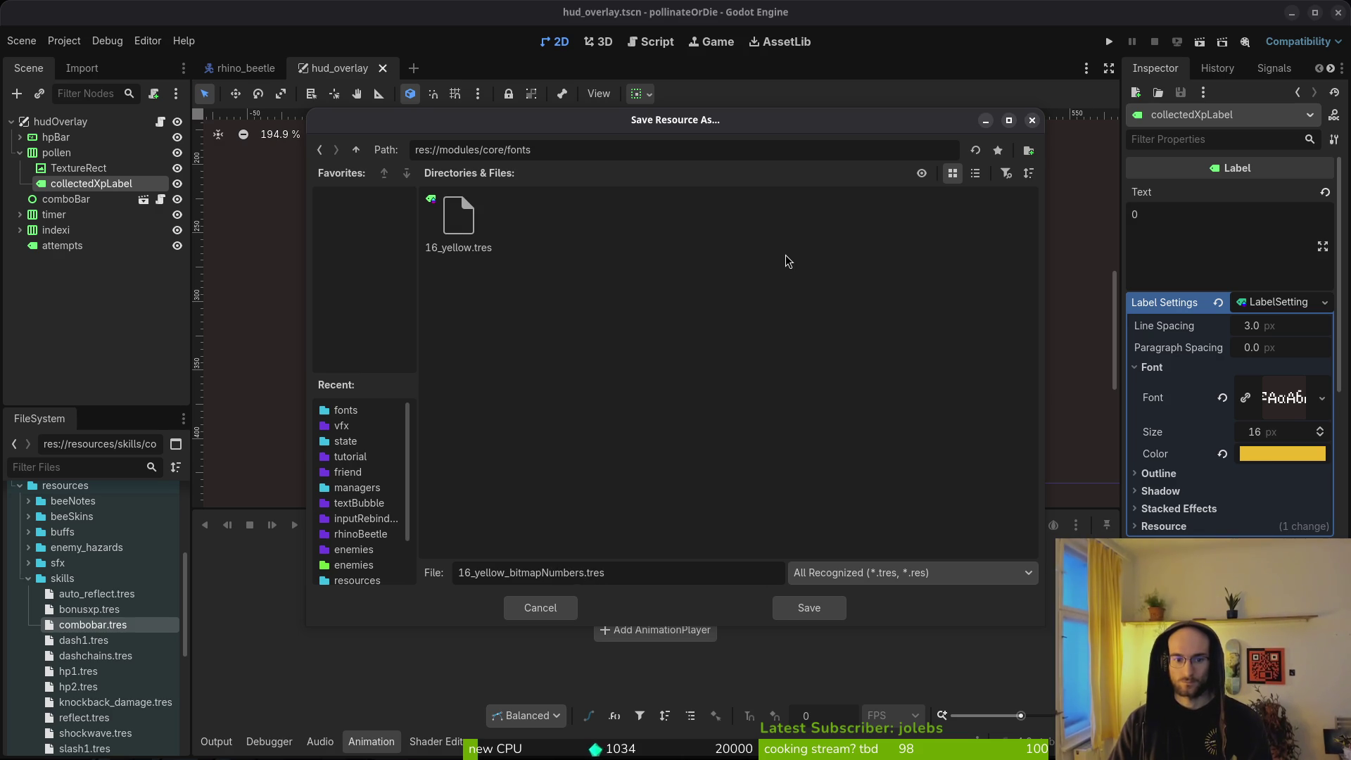
{"action": "key", "text": "Return"}
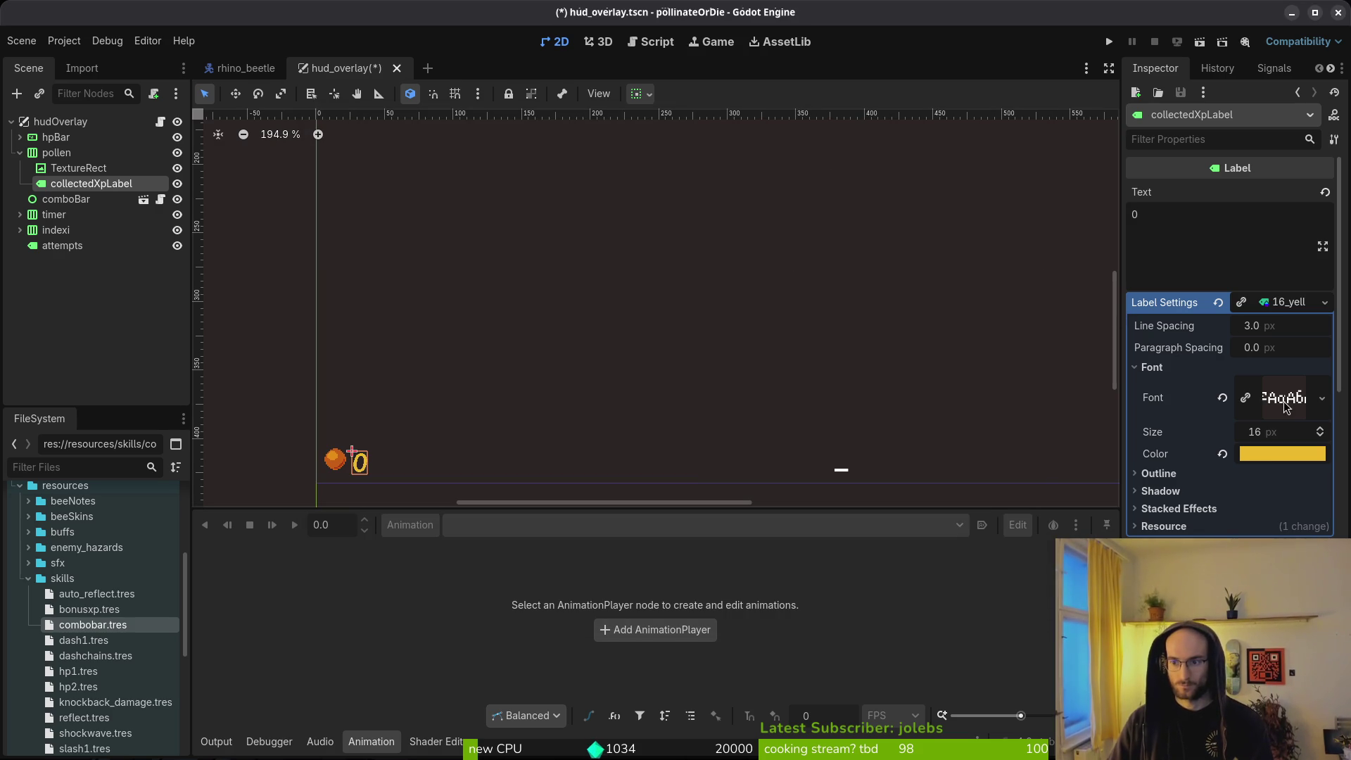
{"action": "left_click", "coordinate": [1268, 310]}
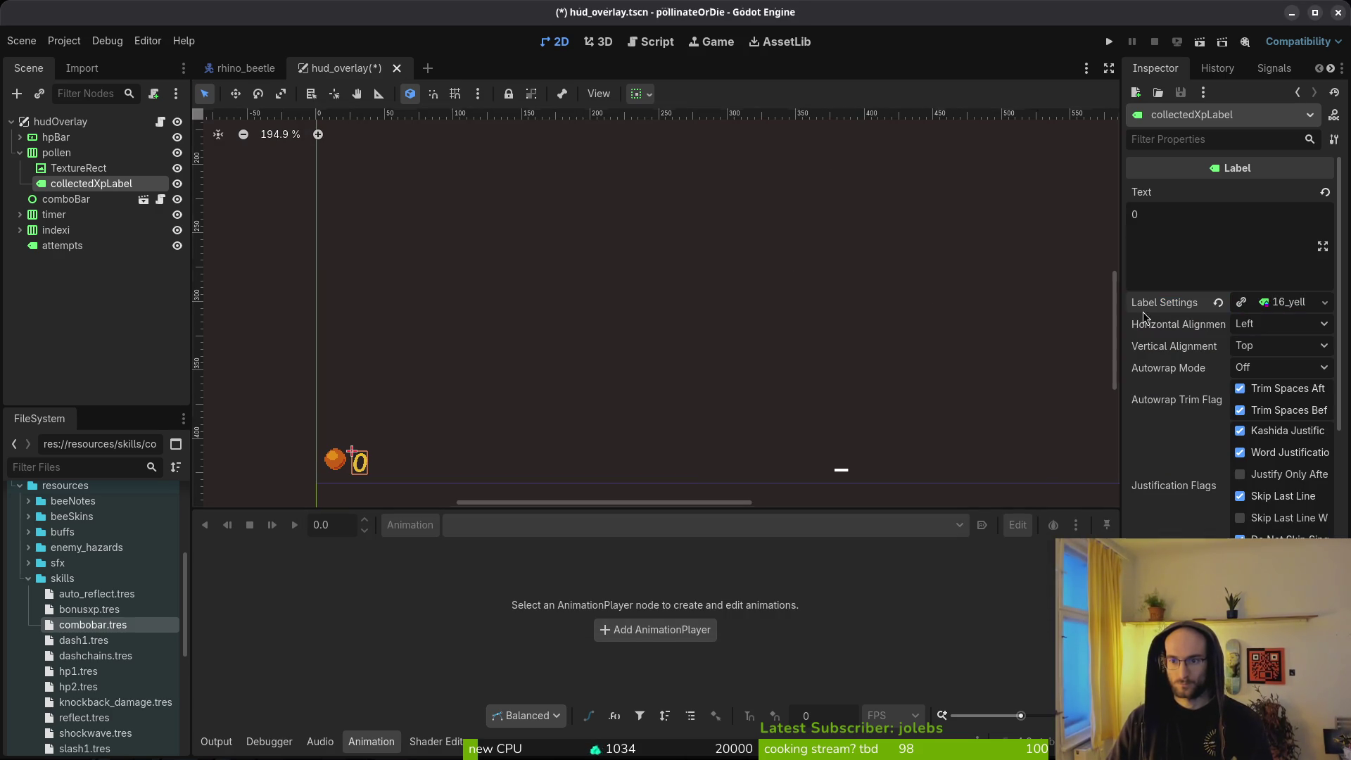
Step: Save hud_overlay and load the 16_yellow label settings onto the timer's stopwatchLabel
{"action": "key", "text": "ctrl+s"}
{"action": "scroll", "coordinate": [766, 351], "scroll_direction": "down", "scroll_amount": 5}
{"action": "scroll", "coordinate": [774, 366], "scroll_direction": "right", "scroll_amount": 5}
{"action": "scroll", "coordinate": [675, 355], "scroll_direction": "up", "scroll_amount": 3}
{"action": "scroll", "coordinate": [690, 358], "scroll_direction": "left", "scroll_amount": 1}
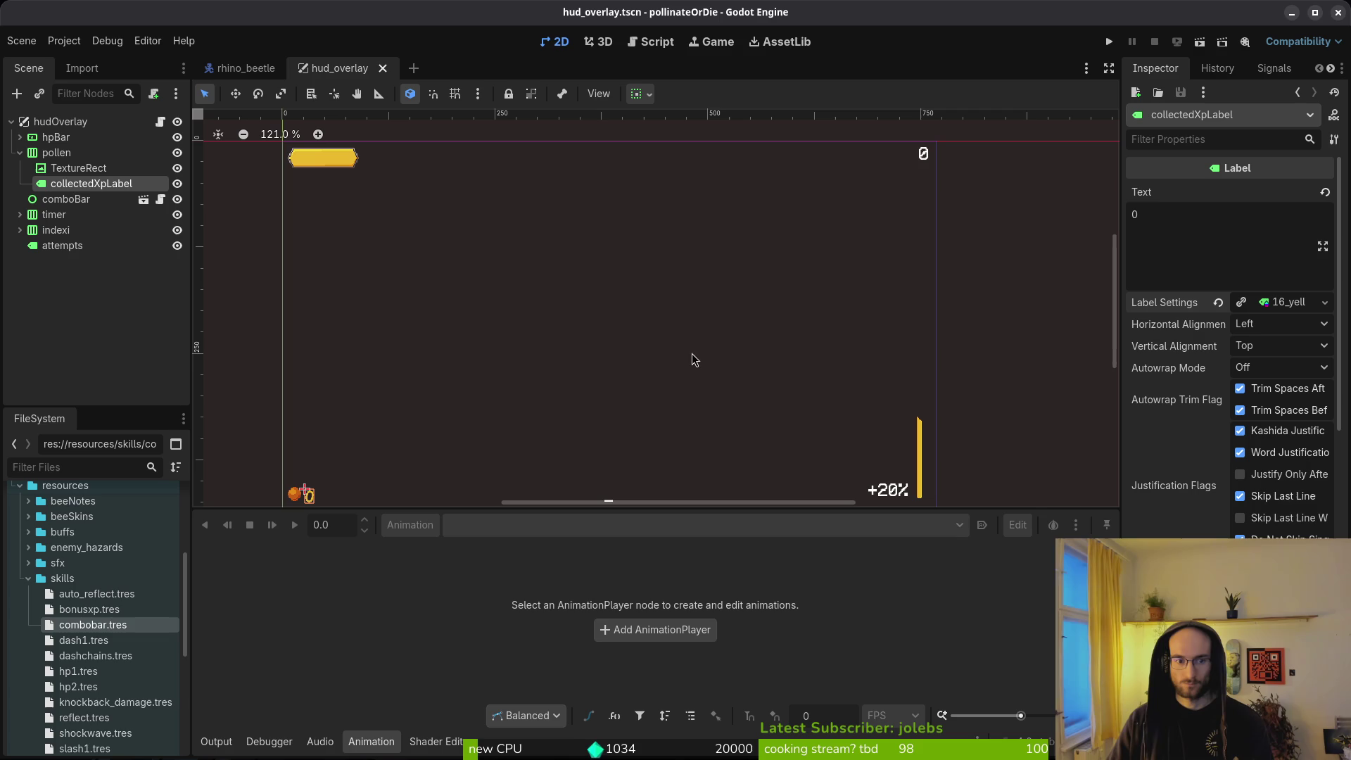
{"action": "left_click", "coordinate": [19, 215]}
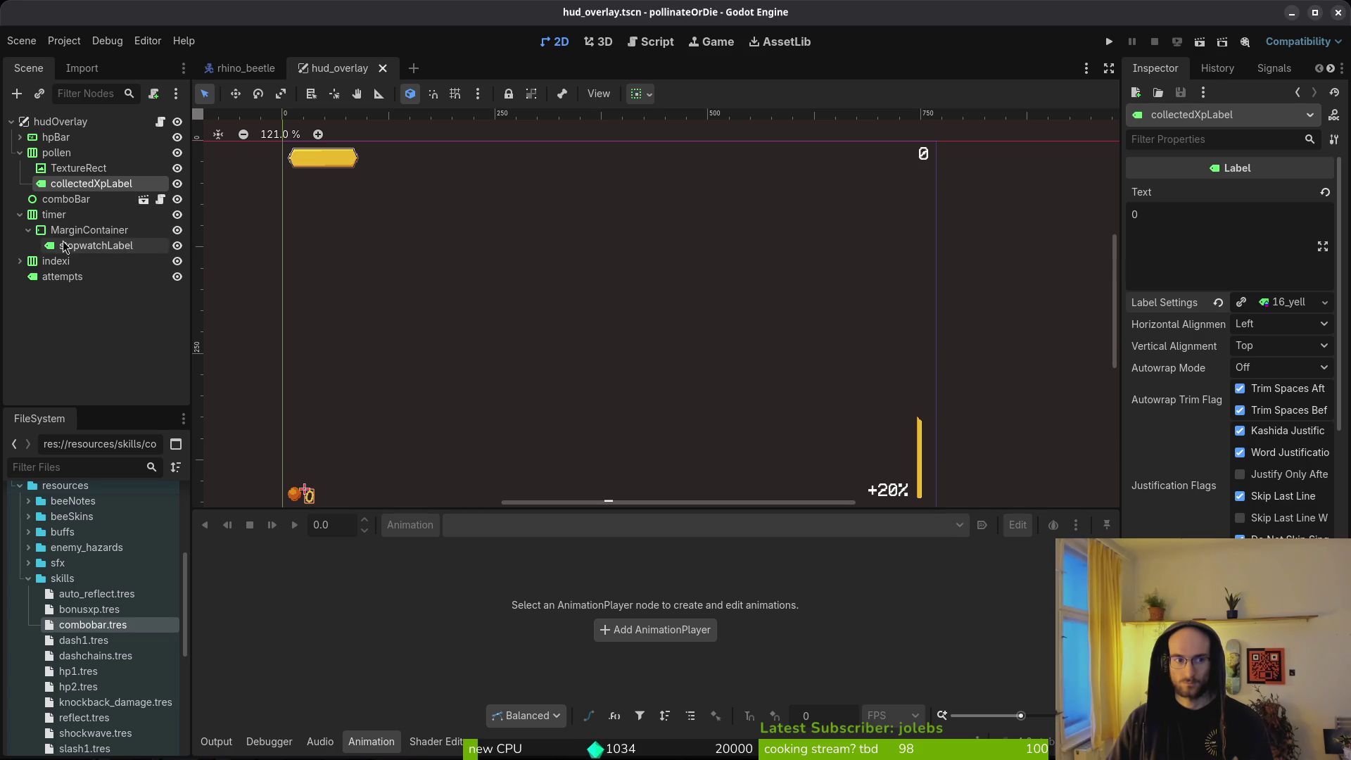
{"action": "left_click", "coordinate": [95, 246]}
{"action": "left_click", "coordinate": [1262, 302]}
{"action": "left_click", "coordinate": [1266, 368]}
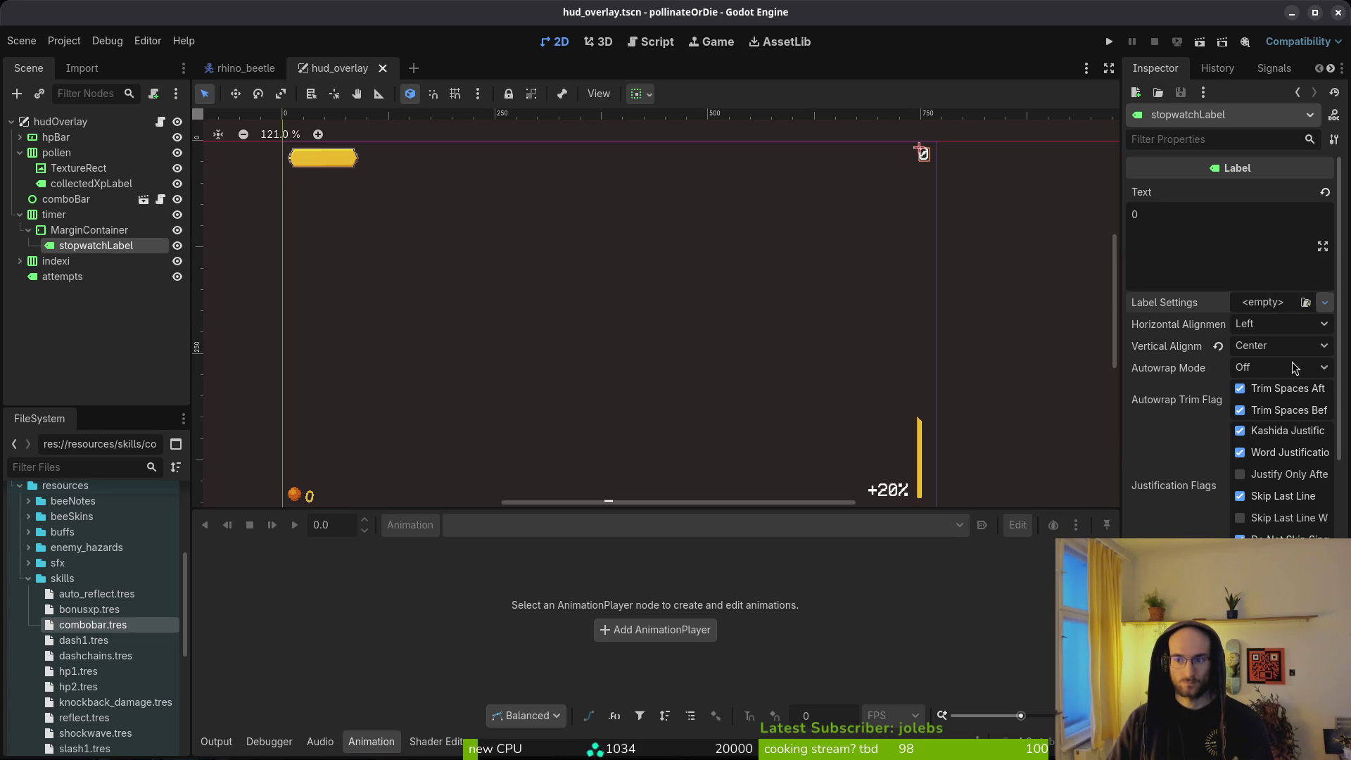
{"action": "left_click", "coordinate": [488, 213]}
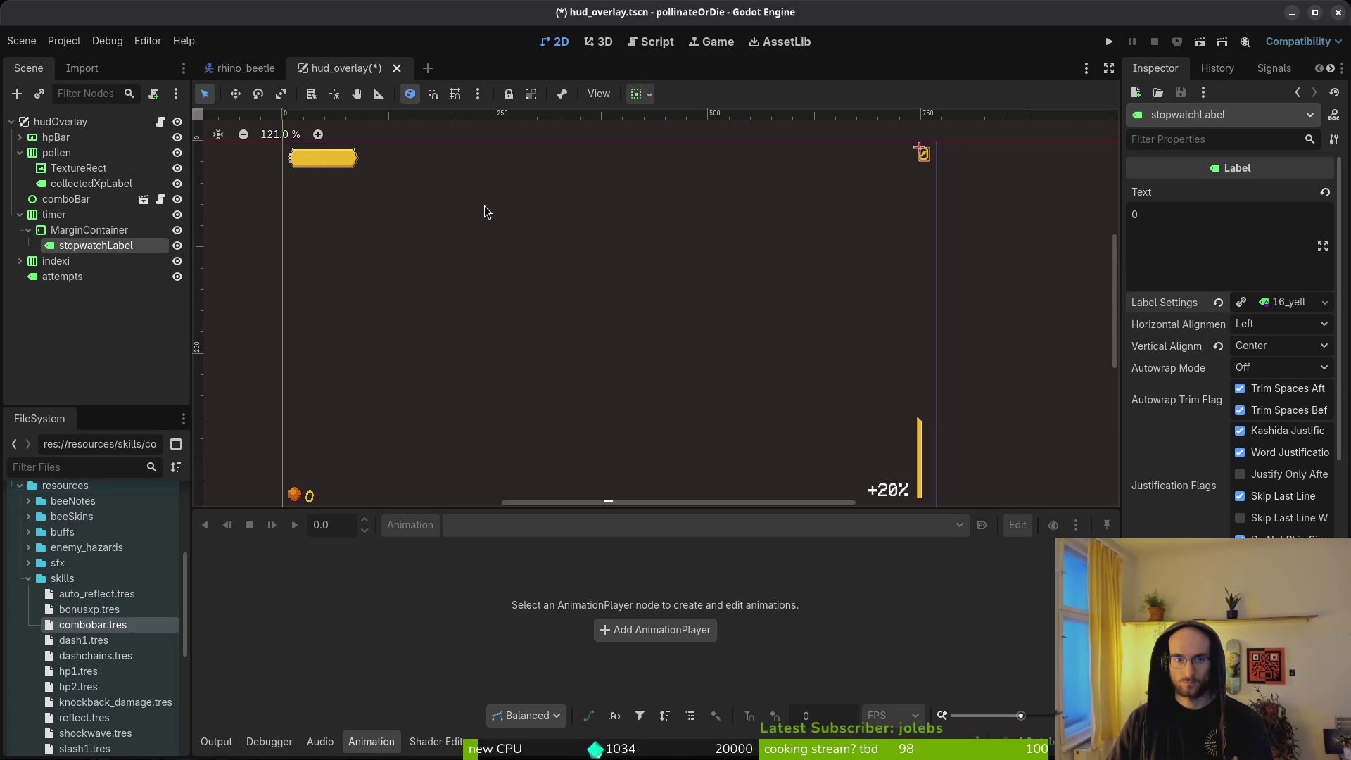
Step: Reload stopwatchLabel's LabelSettings via Quick Load, save the scene, and fold the timer branch
{"action": "left_click", "coordinate": [1324, 303]}
{"action": "left_click", "coordinate": [1251, 366]}
{"action": "key", "text": "Down"}
{"action": "key", "text": "Down"}
{"action": "key", "text": "Return"}
{"action": "key", "text": "ctrl+s"}
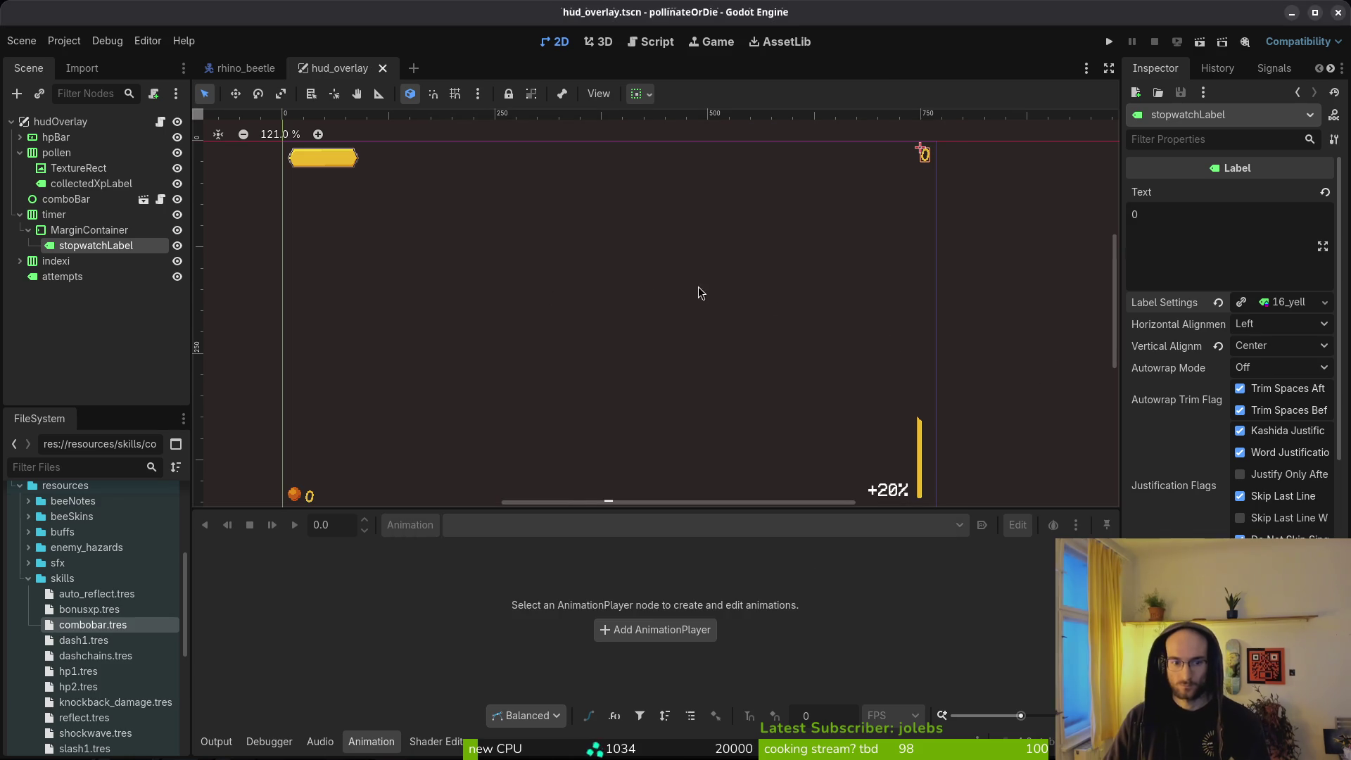
{"action": "scroll", "coordinate": [659, 364], "scroll_direction": "down", "scroll_amount": 2}
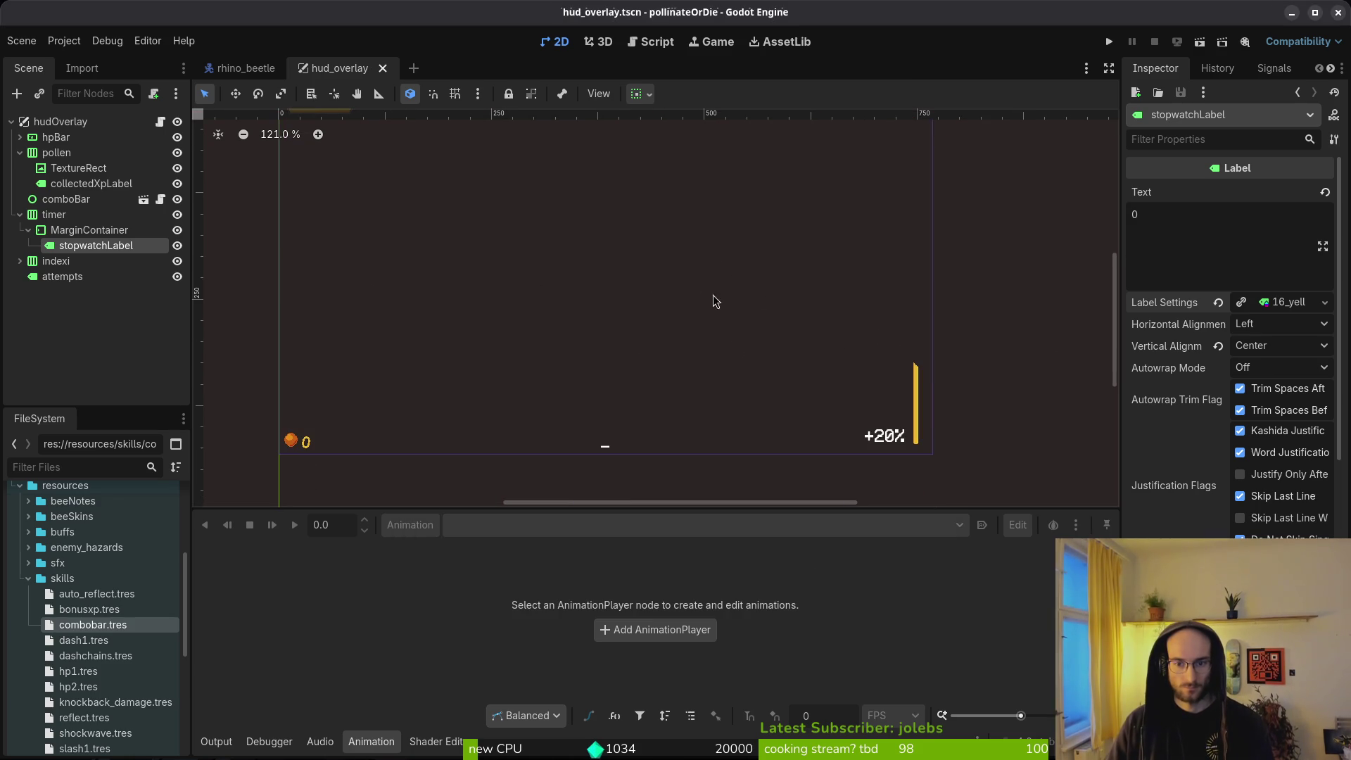
{"action": "left_click", "coordinate": [20, 214]}
{"action": "left_click", "coordinate": [20, 215]}
{"action": "left_click", "coordinate": [28, 230]}
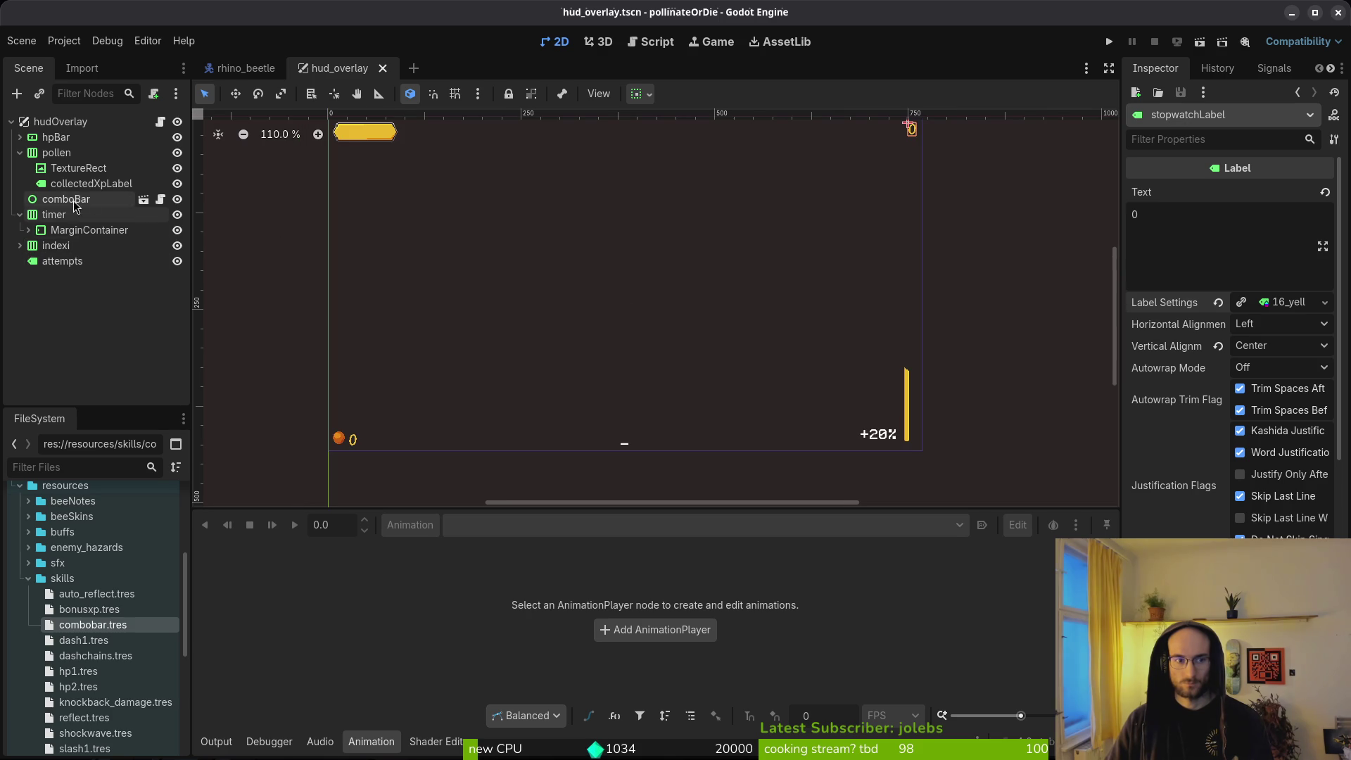
{"action": "left_click", "coordinate": [19, 215]}
Step: Open combo_bar, apply 16_yellow_bitmapNumbers label settings to the +20% Label, and save
{"action": "key", "text": "ctrl+shift+o"}
{"action": "type", "text": "combobarts"}
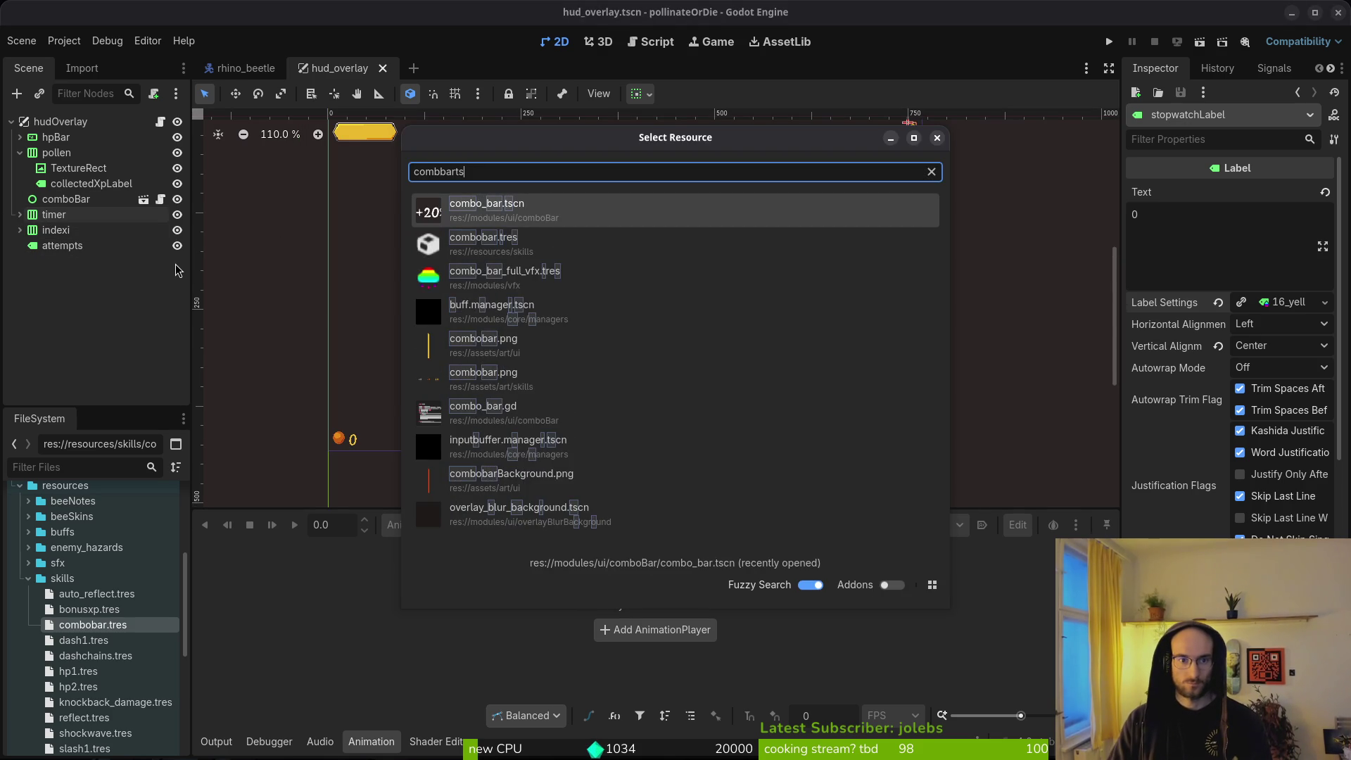
{"action": "key", "text": "Return"}
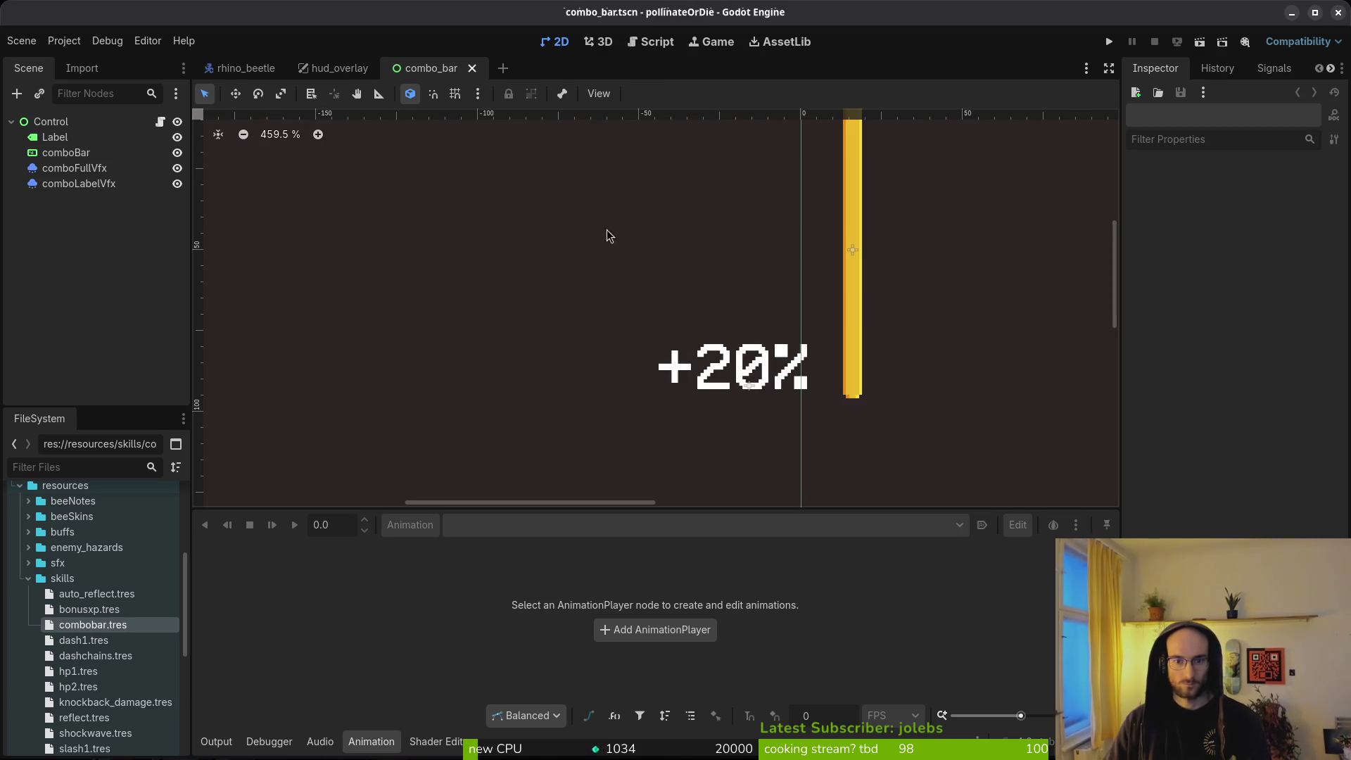
{"action": "left_click", "coordinate": [643, 310]}
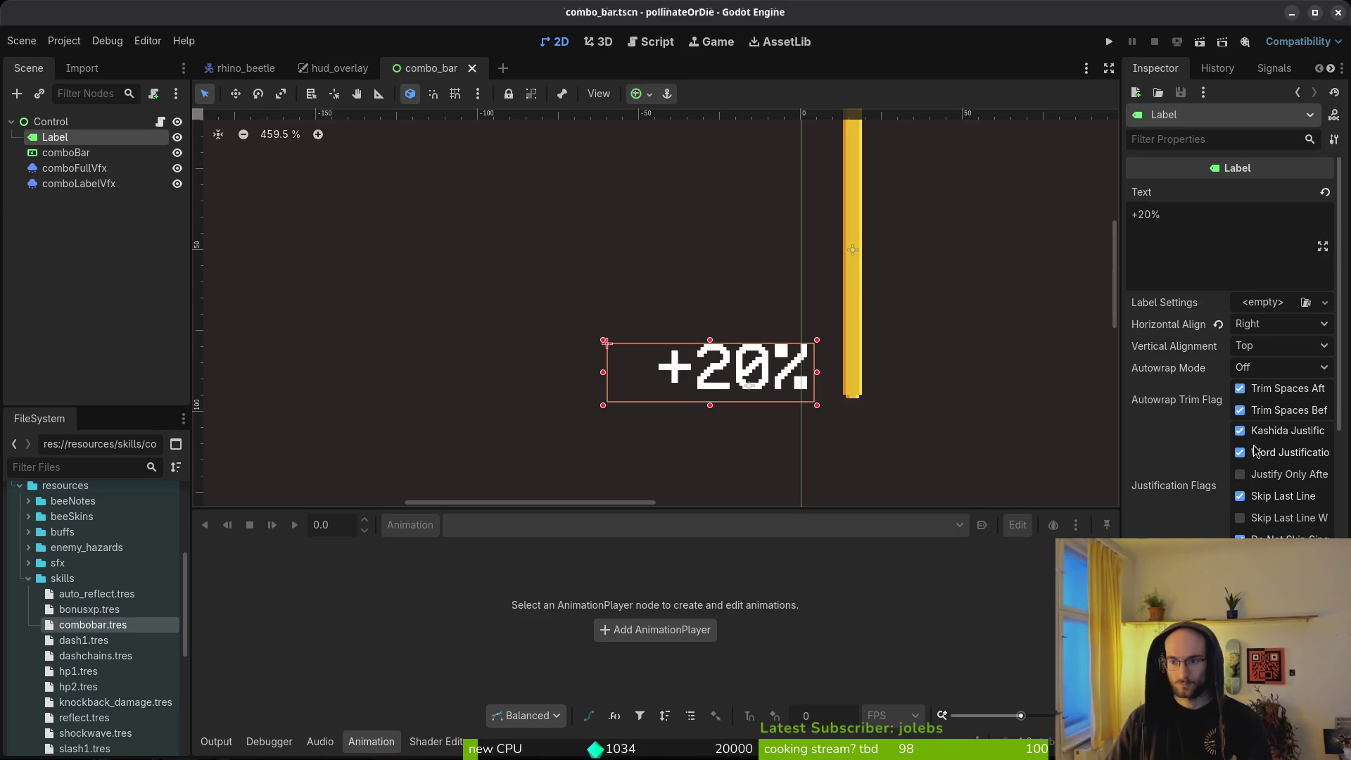
{"action": "left_click", "coordinate": [1324, 302]}
{"action": "left_click", "coordinate": [1259, 365]}
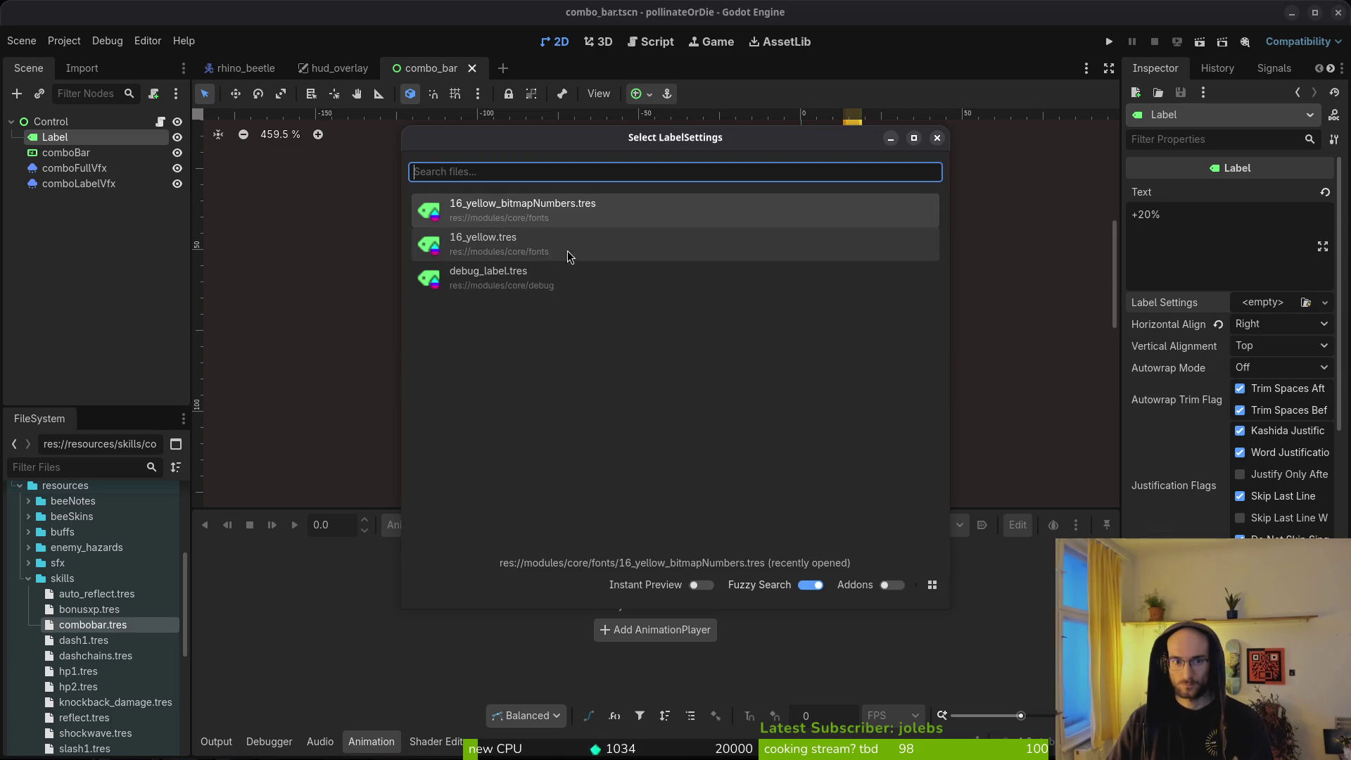
{"action": "left_click", "coordinate": [511, 218]}
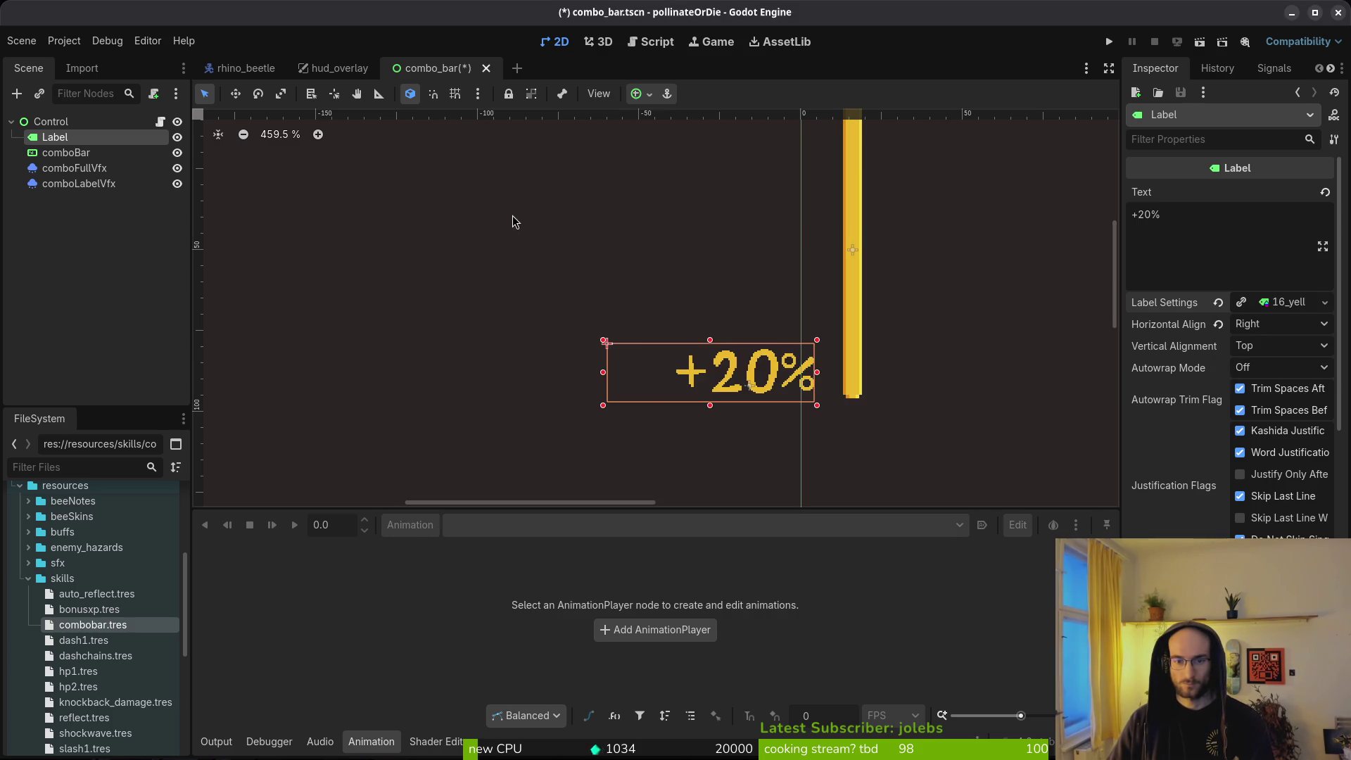
{"action": "scroll", "coordinate": [838, 383], "scroll_direction": "down", "scroll_amount": 4}
{"action": "key", "text": "ctrl+s"}
Step: Try a 24 px font size override on the +20% Label
{"action": "scroll", "coordinate": [738, 361], "scroll_direction": "up", "scroll_amount": 9}
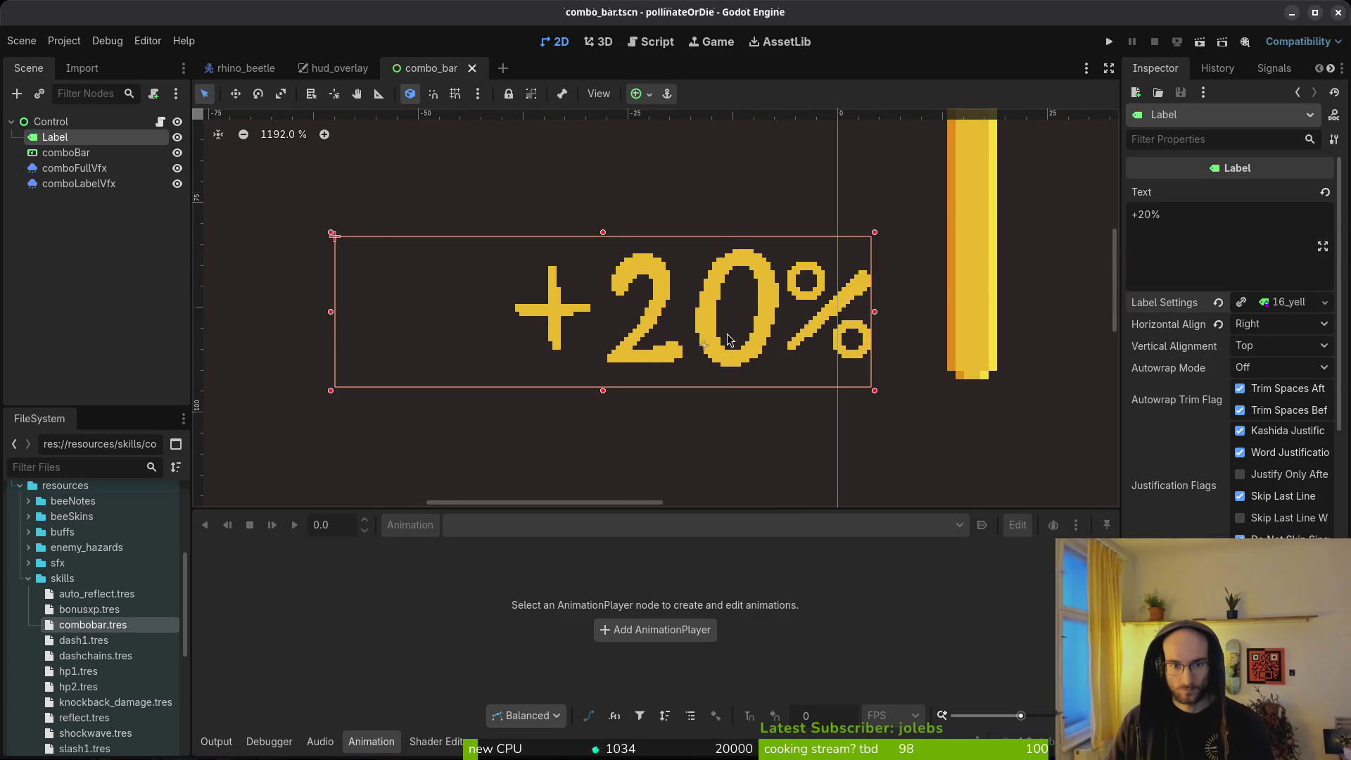
{"action": "scroll", "coordinate": [728, 340], "scroll_direction": "down", "scroll_amount": 2}
{"action": "scroll", "coordinate": [844, 377], "scroll_direction": "up", "scroll_amount": 5}
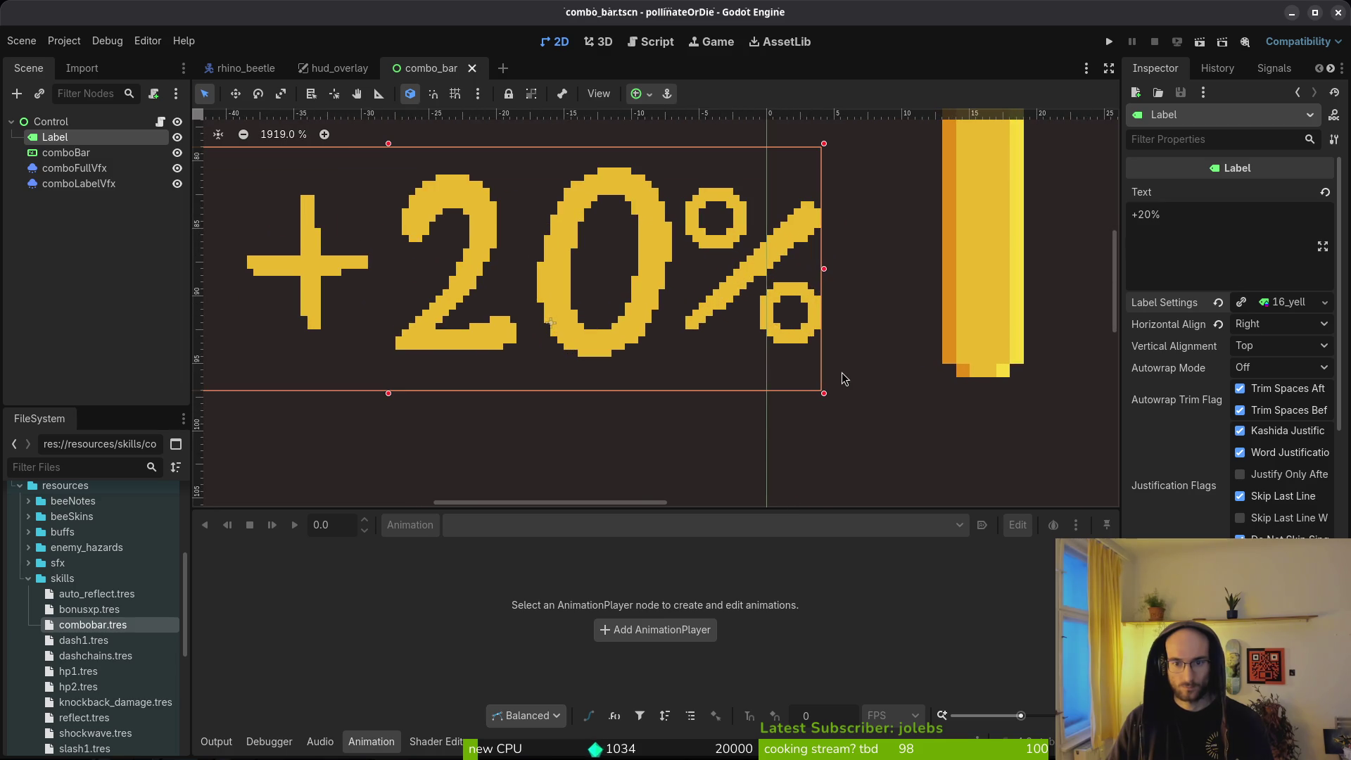
{"action": "scroll", "coordinate": [938, 382], "scroll_direction": "down", "scroll_amount": 3}
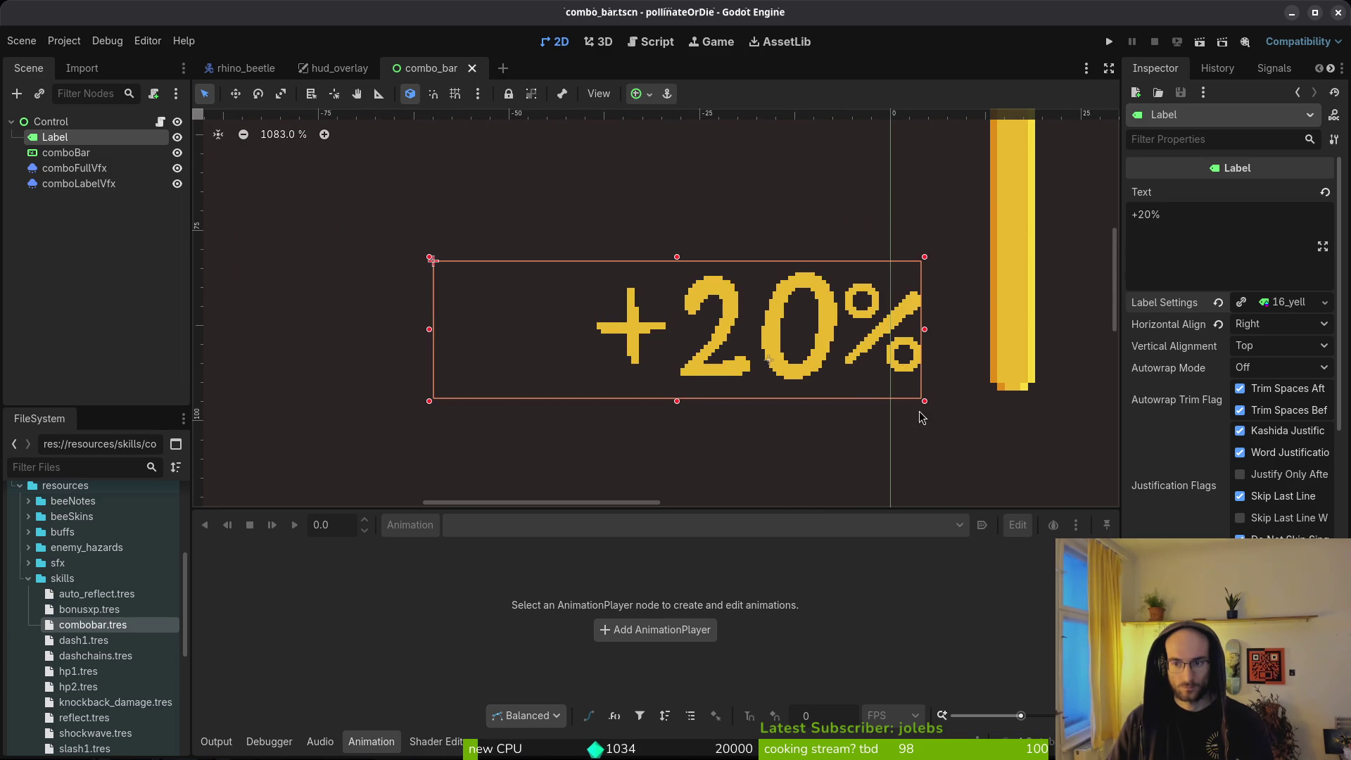
{"action": "scroll", "coordinate": [1231, 344], "scroll_direction": "down", "scroll_amount": 5}
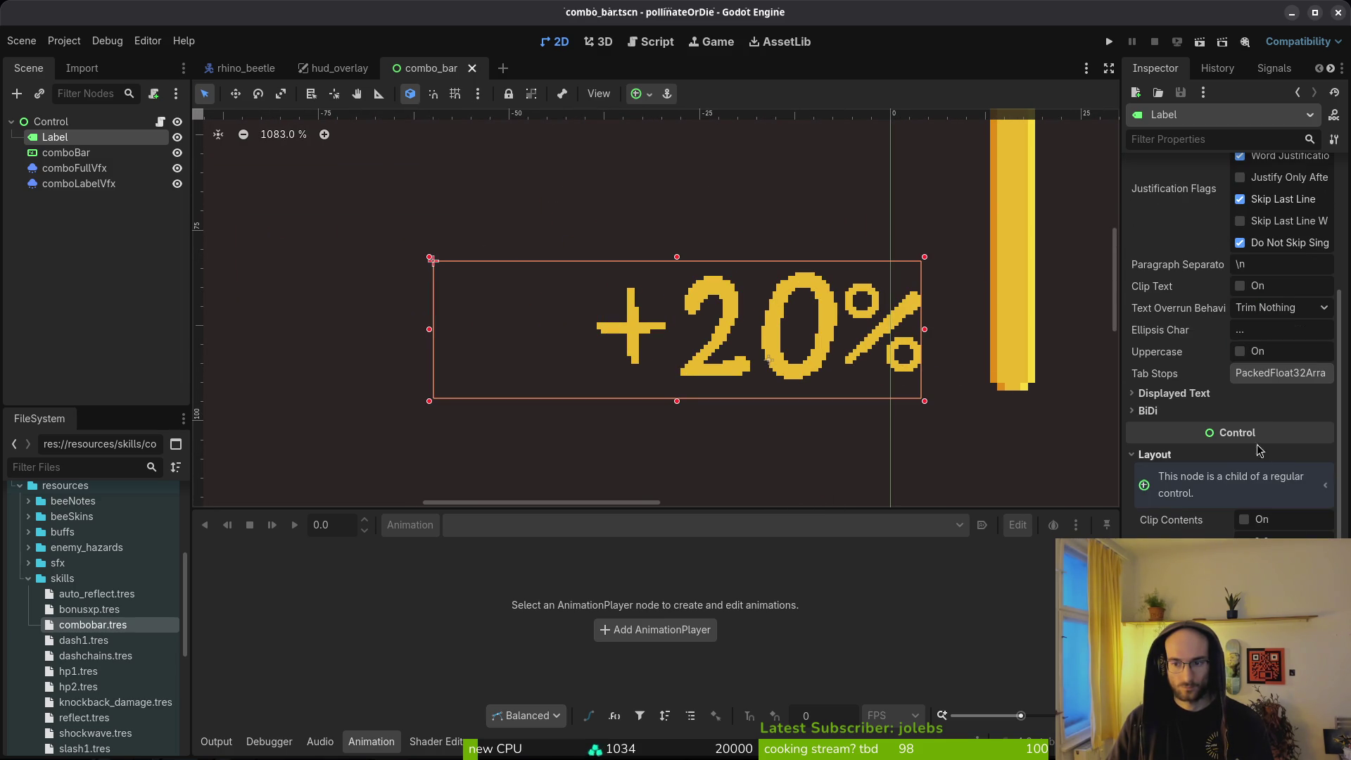
{"action": "scroll", "coordinate": [1163, 397], "scroll_direction": "down", "scroll_amount": 5}
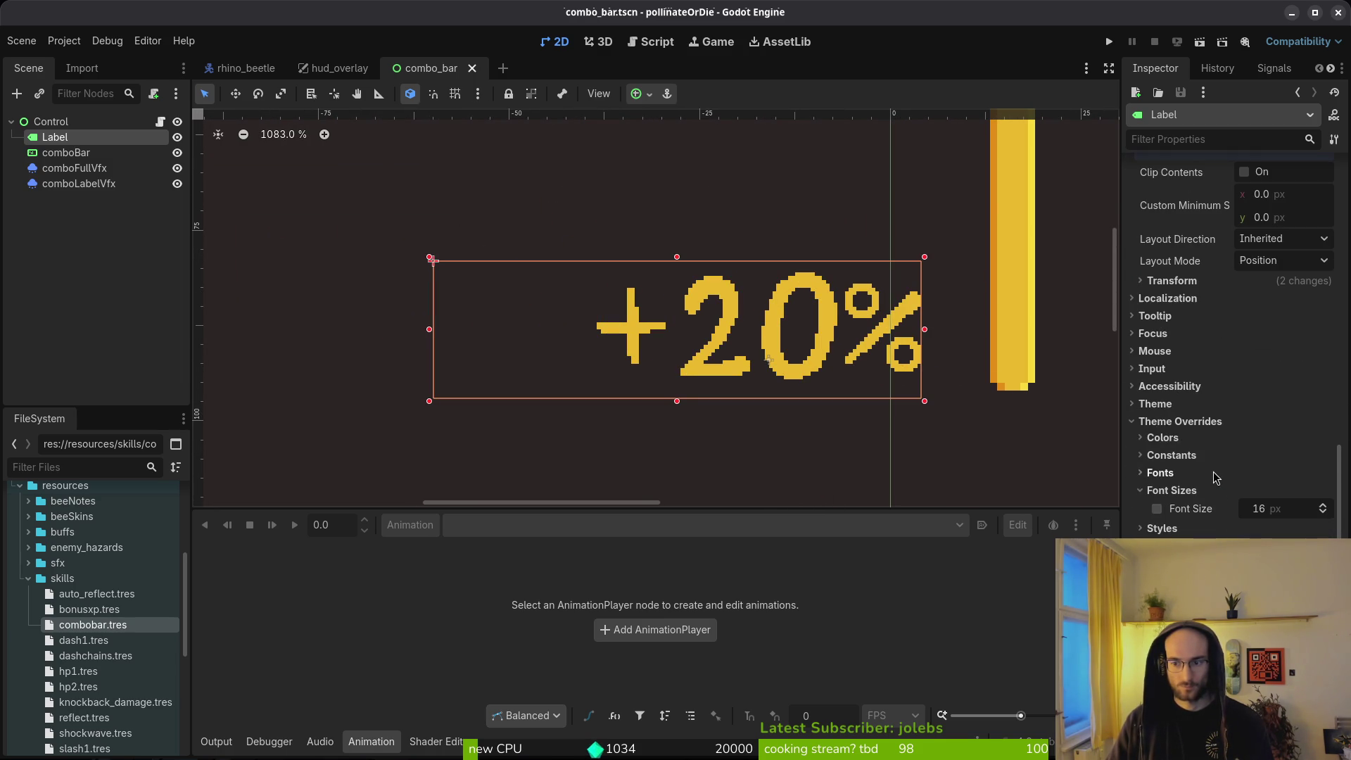
{"action": "scroll", "coordinate": [1224, 437], "scroll_direction": "up", "scroll_amount": 10}
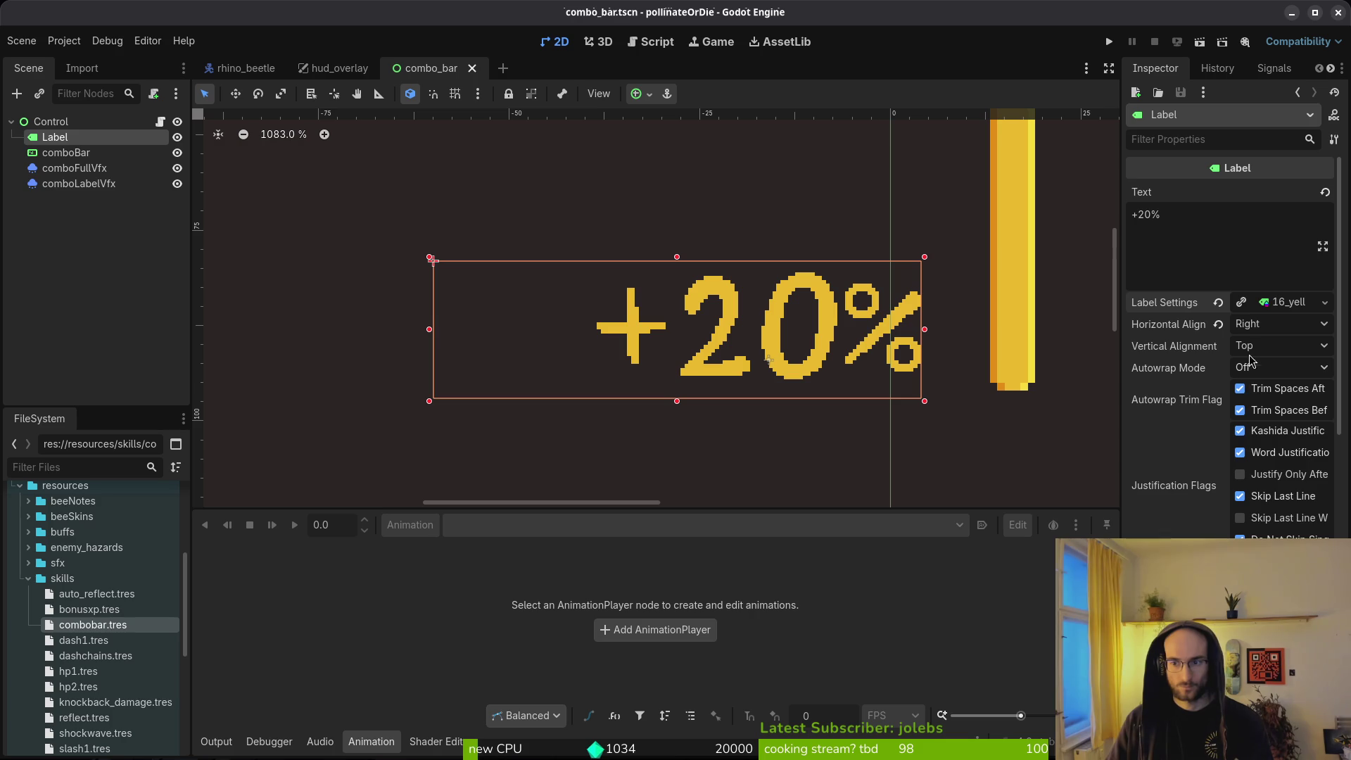
{"action": "scroll", "coordinate": [1259, 331], "scroll_direction": "down", "scroll_amount": 10}
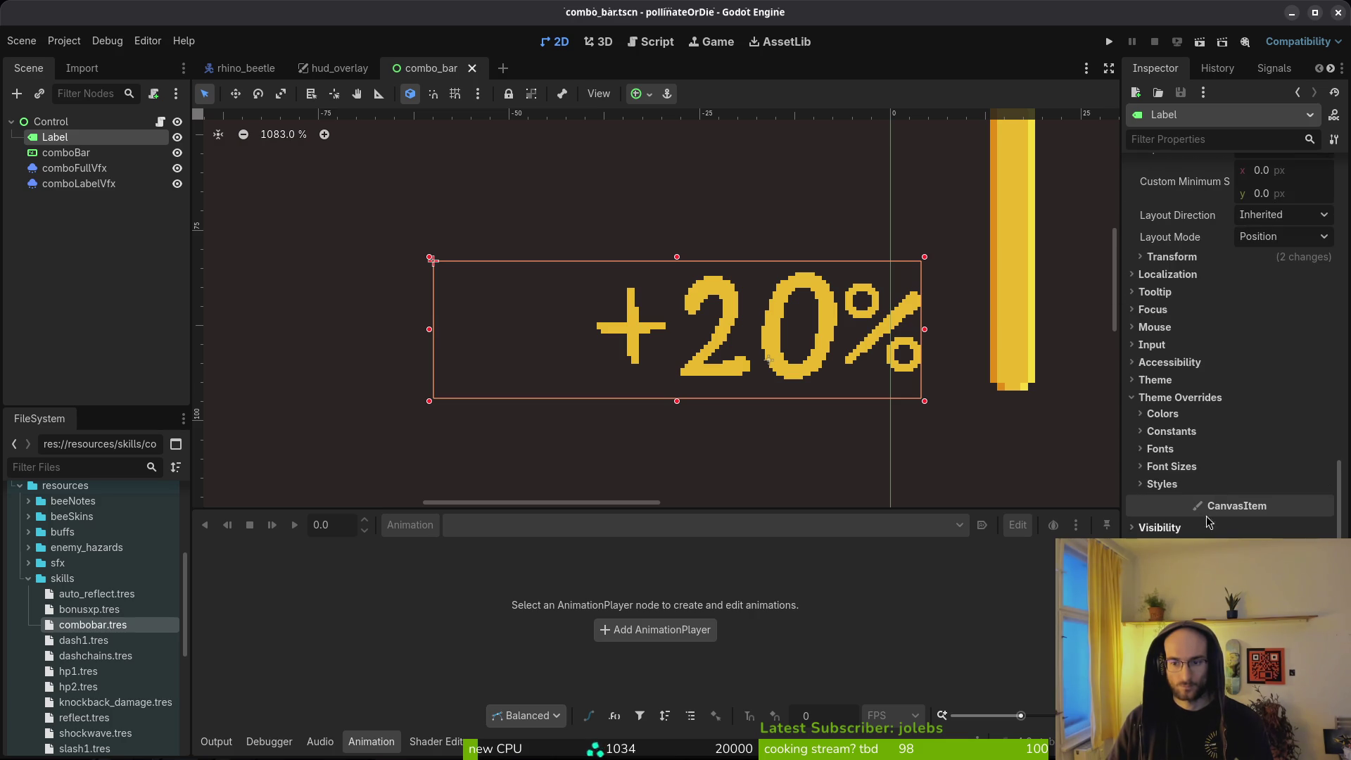
{"action": "left_click", "coordinate": [1171, 466]}
{"action": "left_click", "coordinate": [1294, 486]}
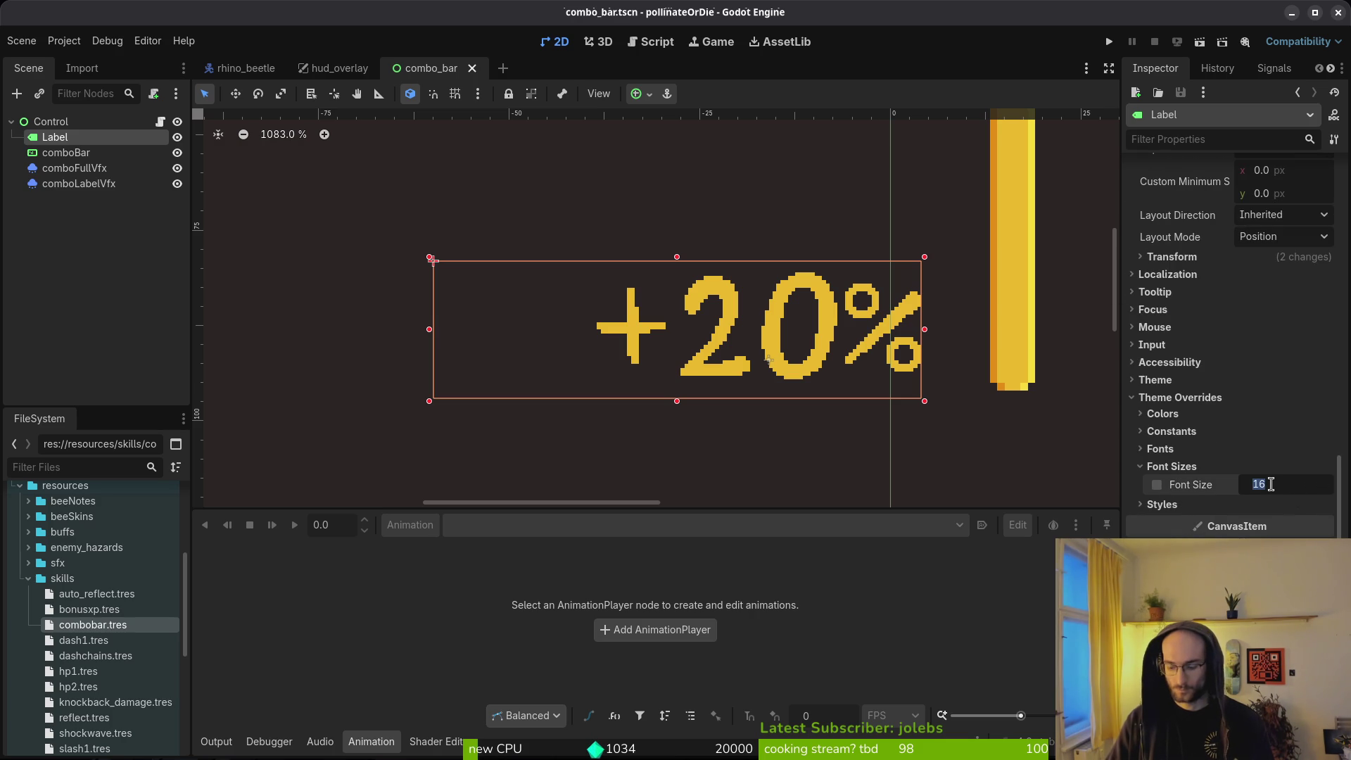
{"action": "type", "text": "24"}
{"action": "key", "text": "Return"}
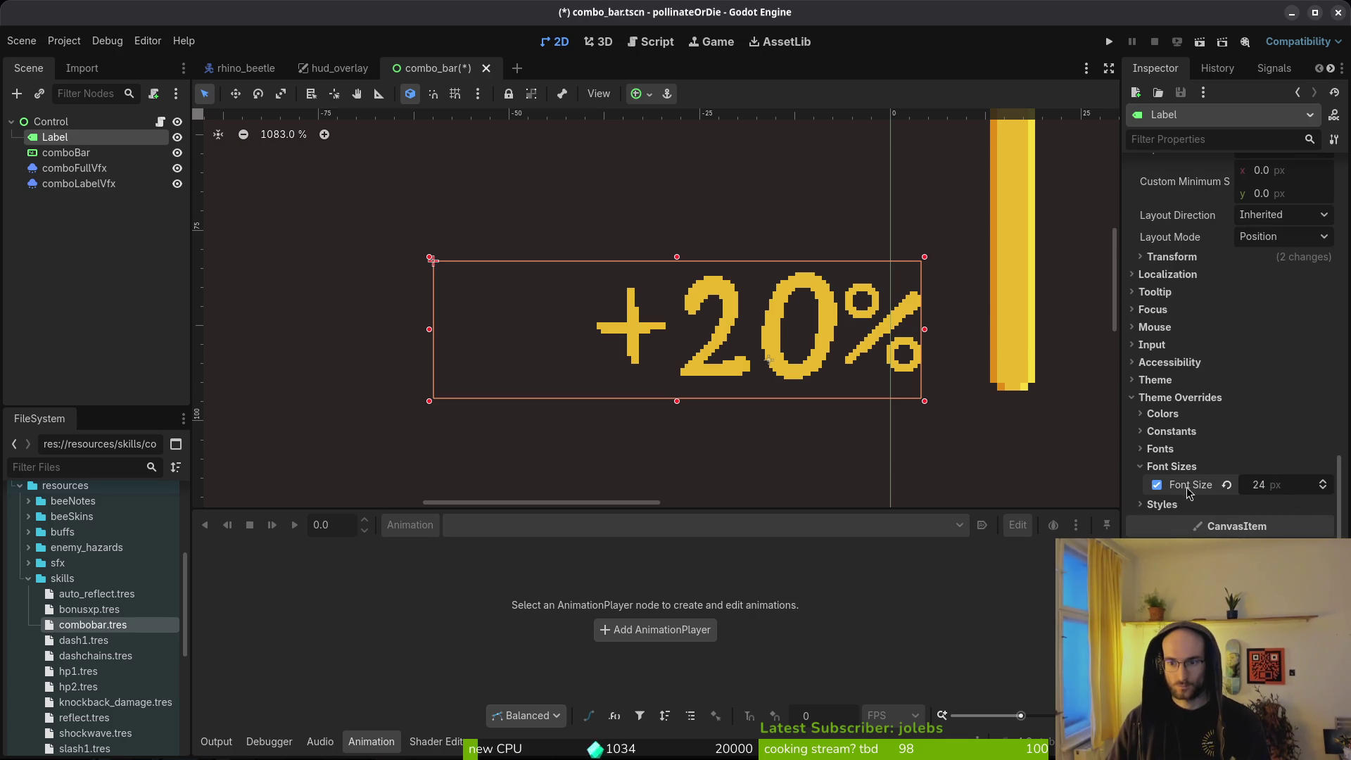
{"action": "key", "text": "ctrl+minus"}
Step: Remove the font size override, fold the theme overrides, and save combo_bar
{"action": "left_click", "coordinate": [1227, 485]}
{"action": "left_click", "coordinate": [1173, 467]}
{"action": "left_click", "coordinate": [1174, 396]}
{"action": "key", "text": "ctrl+s"}
{"action": "scroll", "coordinate": [1259, 384], "scroll_direction": "up", "scroll_amount": 5}
{"action": "scroll", "coordinate": [1259, 378], "scroll_direction": "up", "scroll_amount": 3}
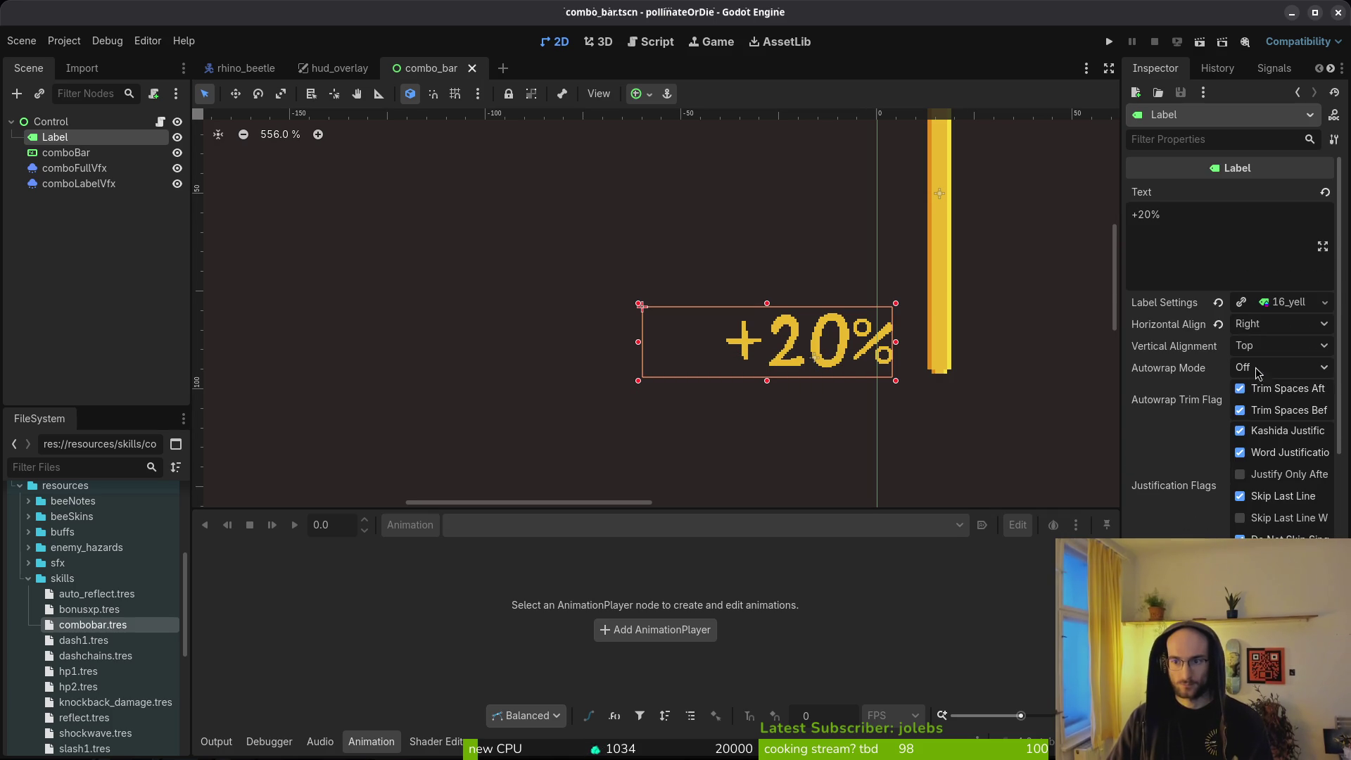
Step: Set the yellow label settings' font size to 24 px
{"action": "left_click", "coordinate": [1278, 302]}
{"action": "left_click", "coordinate": [1286, 435]}
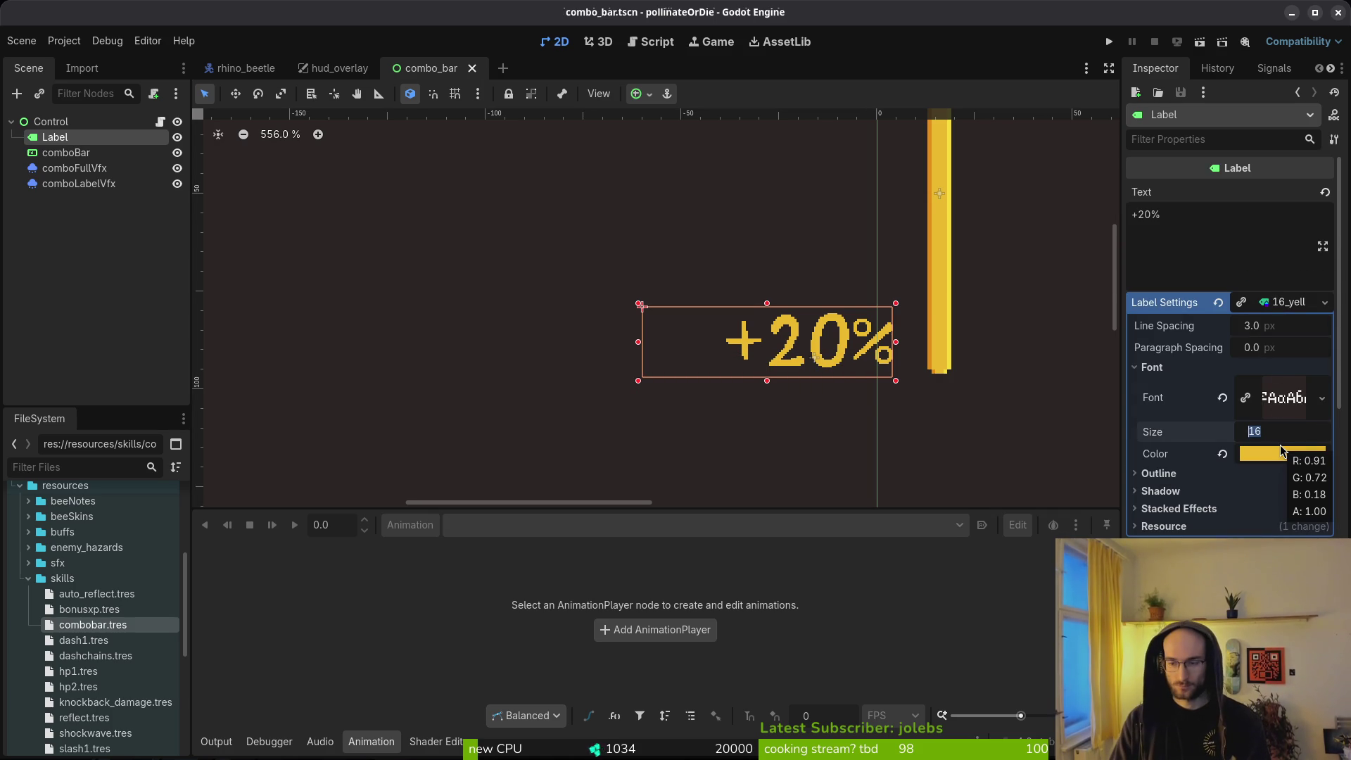
{"action": "type", "text": "24"}
{"action": "key", "text": "Return"}
Step: Raise the label settings' font size to 32 px and save the combo_bar scene
{"action": "scroll", "coordinate": [967, 408], "scroll_direction": "up", "scroll_amount": 5}
{"action": "left_click", "coordinate": [1257, 432]}
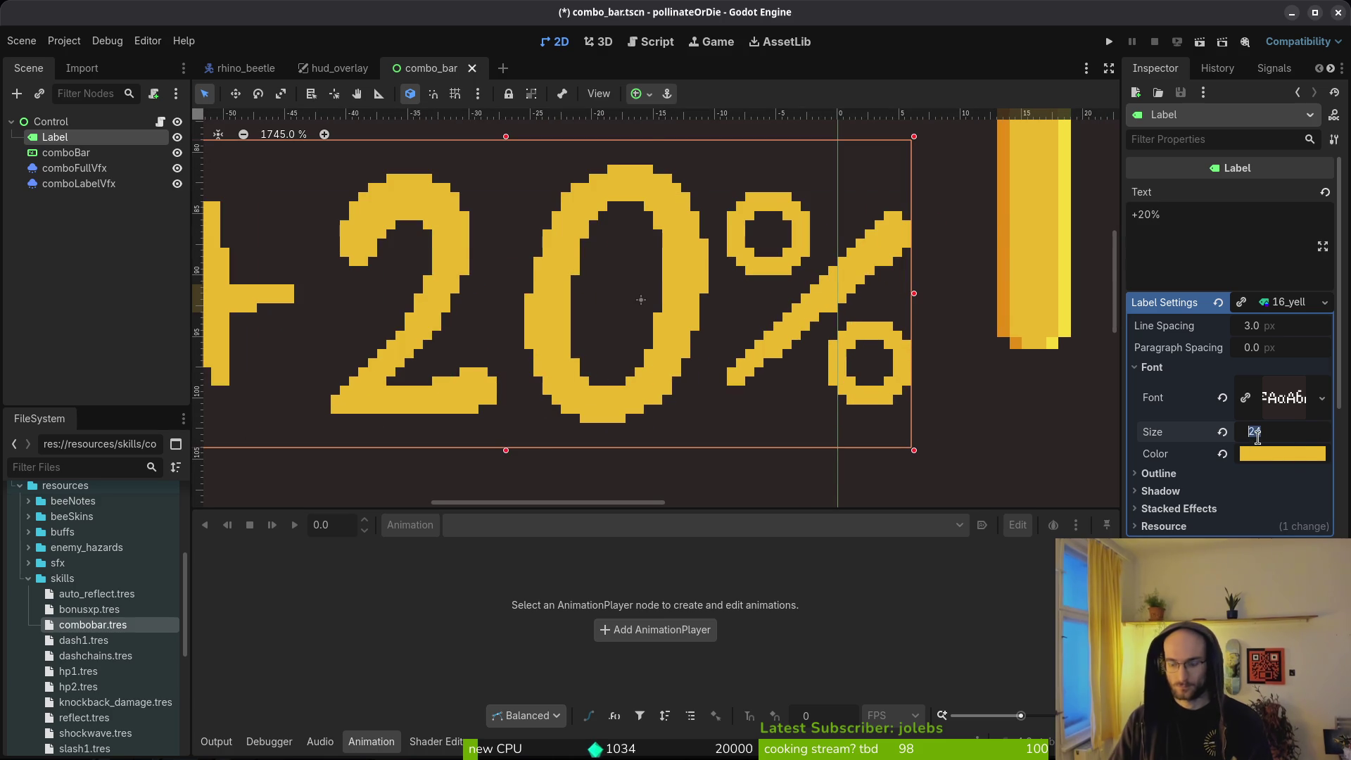
{"action": "key", "text": "Return"}
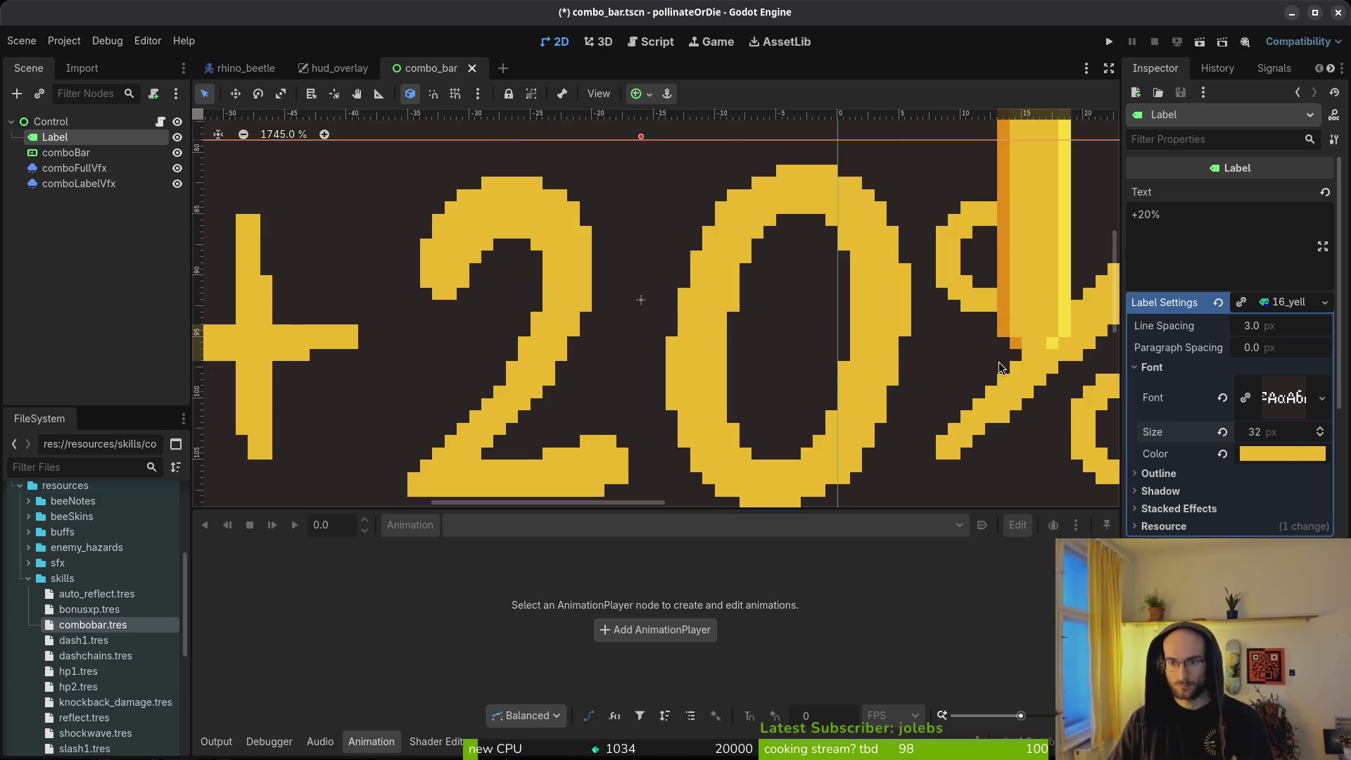
{"action": "scroll", "coordinate": [1001, 368], "scroll_direction": "down", "scroll_amount": 10}
{"action": "scroll", "coordinate": [933, 413], "scroll_direction": "up", "scroll_amount": 6}
{"action": "scroll", "coordinate": [866, 413], "scroll_direction": "down", "scroll_amount": 20}
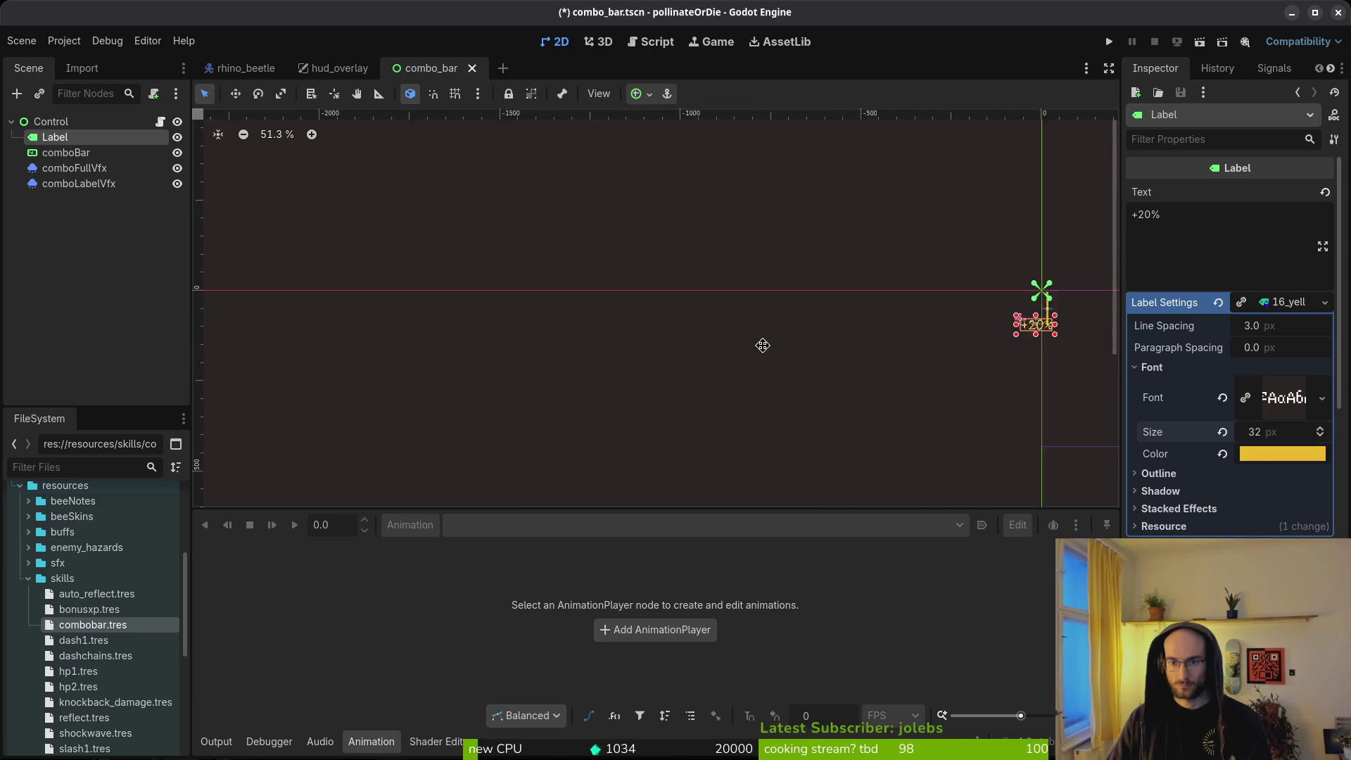
{"action": "scroll", "coordinate": [727, 380], "scroll_direction": "right", "scroll_amount": 5}
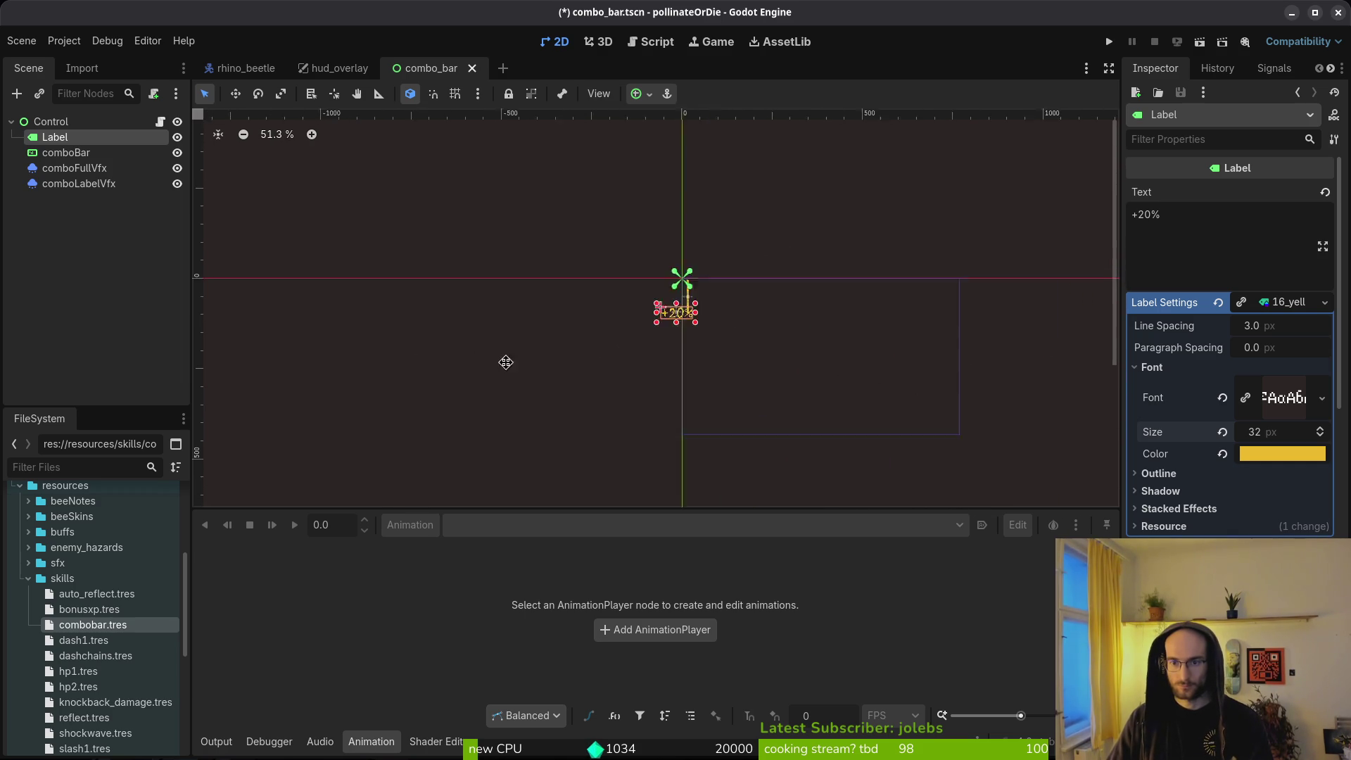
{"action": "scroll", "coordinate": [562, 352], "scroll_direction": "right", "scroll_amount": 3}
{"action": "key", "text": "ctrl+s"}
Step: Compare the label in hud_overlay, then undo the font size back to 24 px and save
{"action": "left_click", "coordinate": [329, 73]}
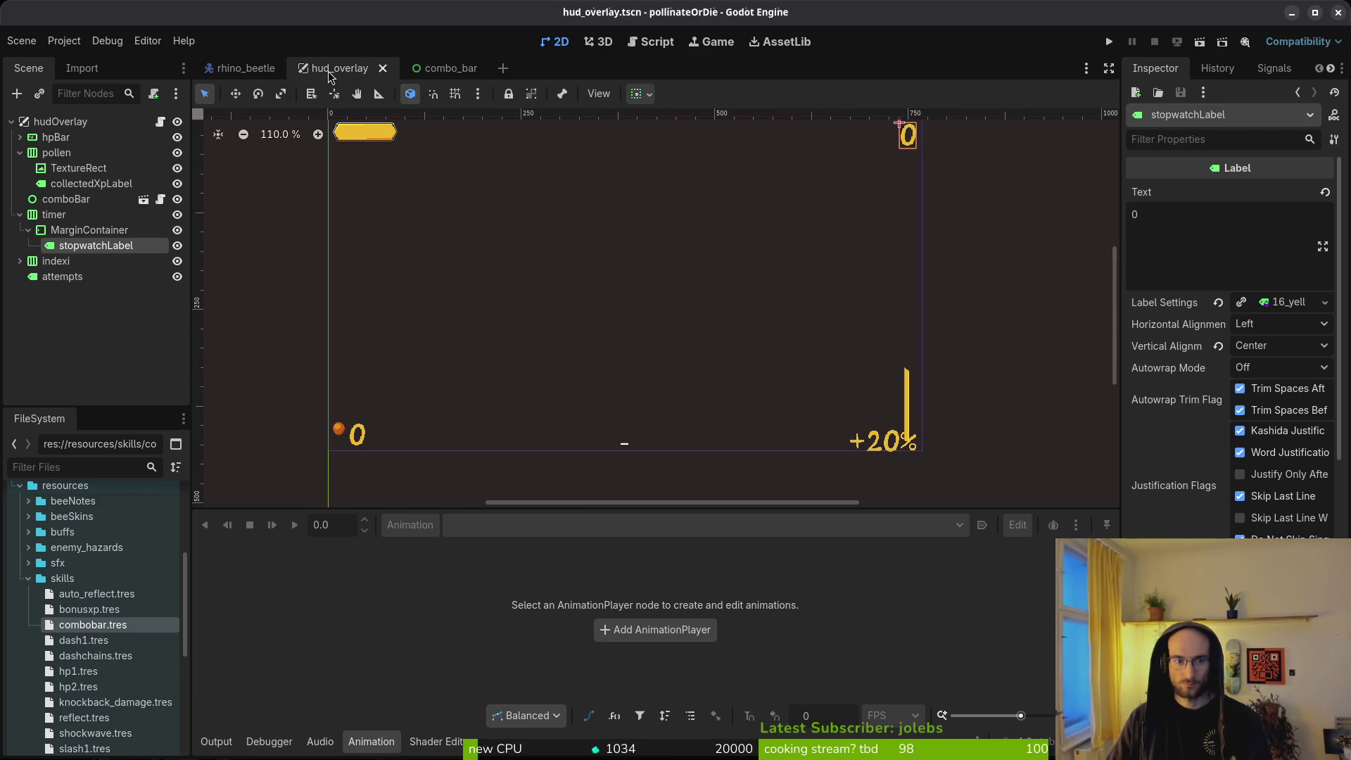
{"action": "left_click", "coordinate": [443, 67]}
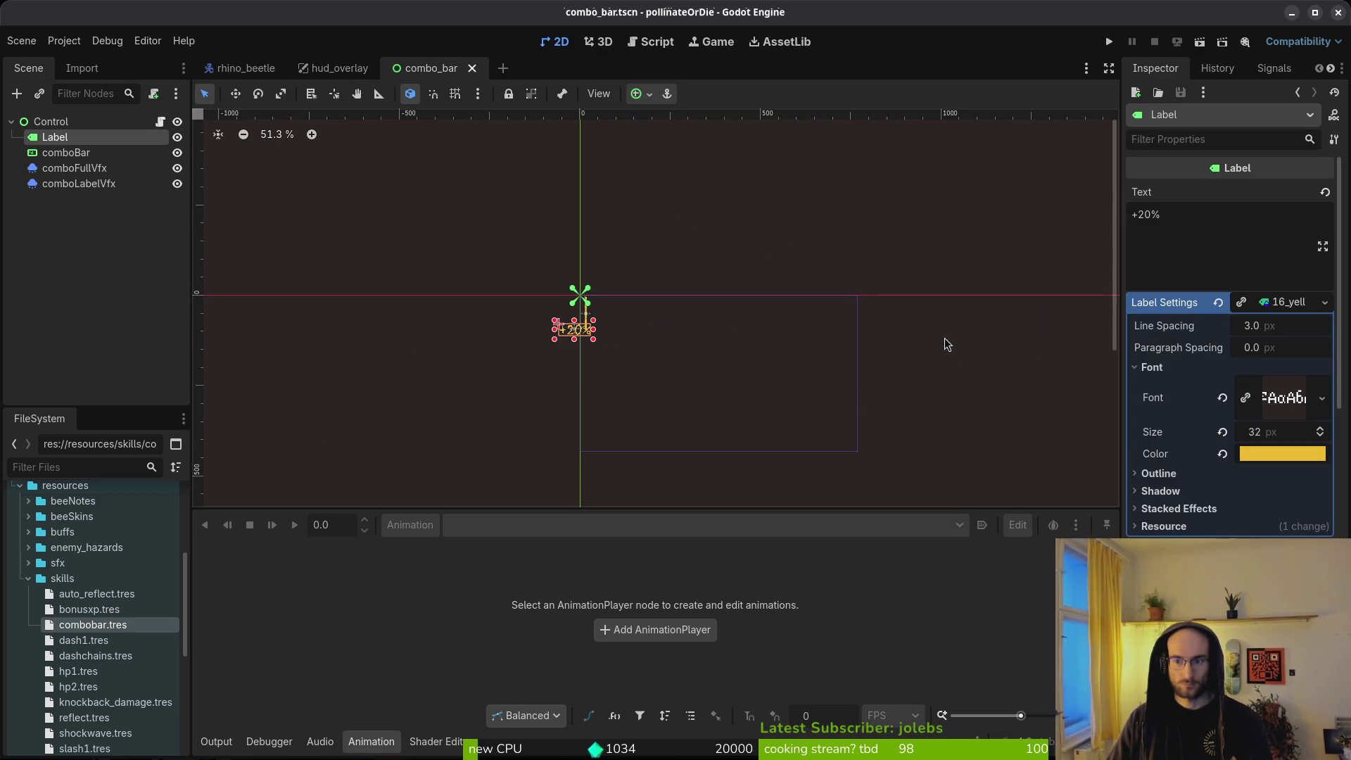
{"action": "key", "text": "ctrl+z"}
{"action": "key", "text": "ctrl+s"}
Step: Clear the selection and select the +20% Label node
{"action": "scroll", "coordinate": [591, 296], "scroll_direction": "up", "scroll_amount": 10}
{"action": "key", "text": "Escape"}
{"action": "scroll", "coordinate": [773, 331], "scroll_direction": "up", "scroll_amount": 3}
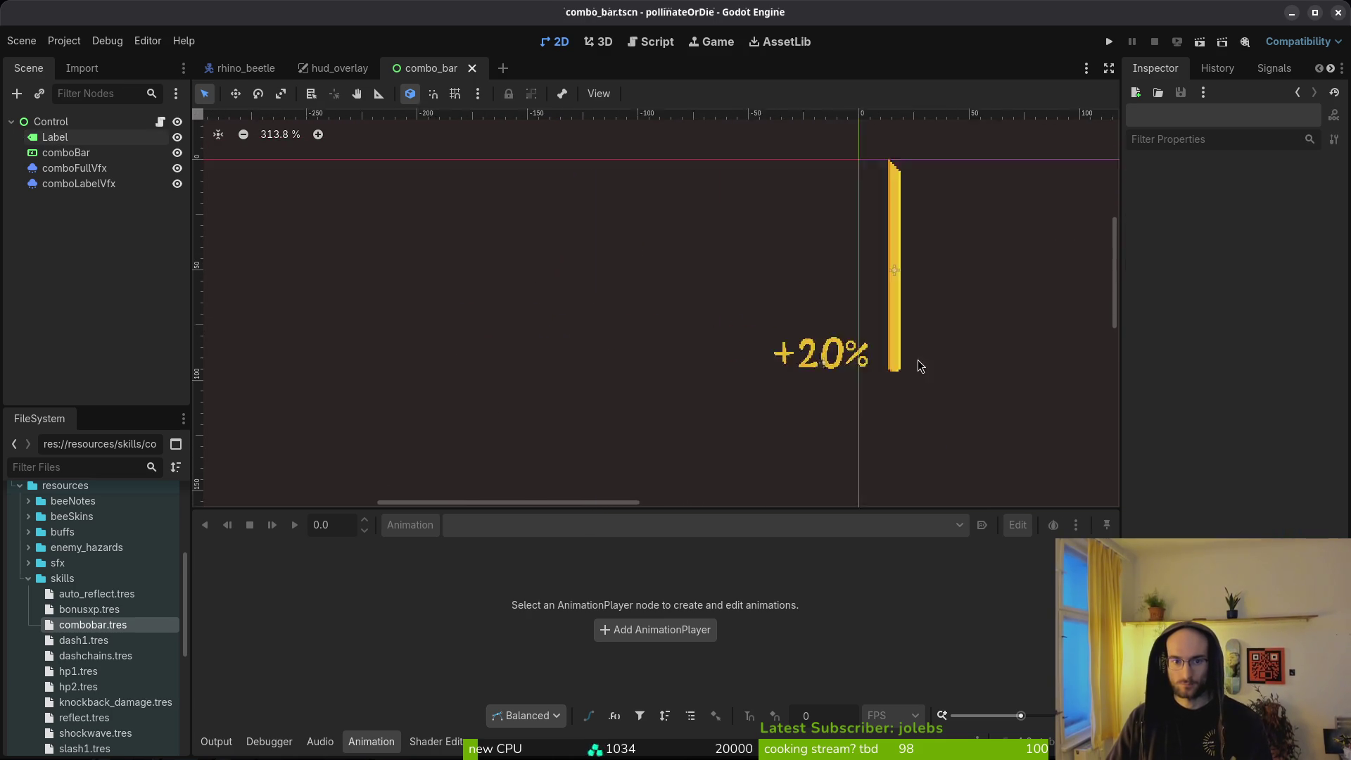
{"action": "left_click", "coordinate": [865, 359]}
Step: Replace the label's settings with a new label settings resource using bitmapFont
{"action": "left_click", "coordinate": [1218, 303]}
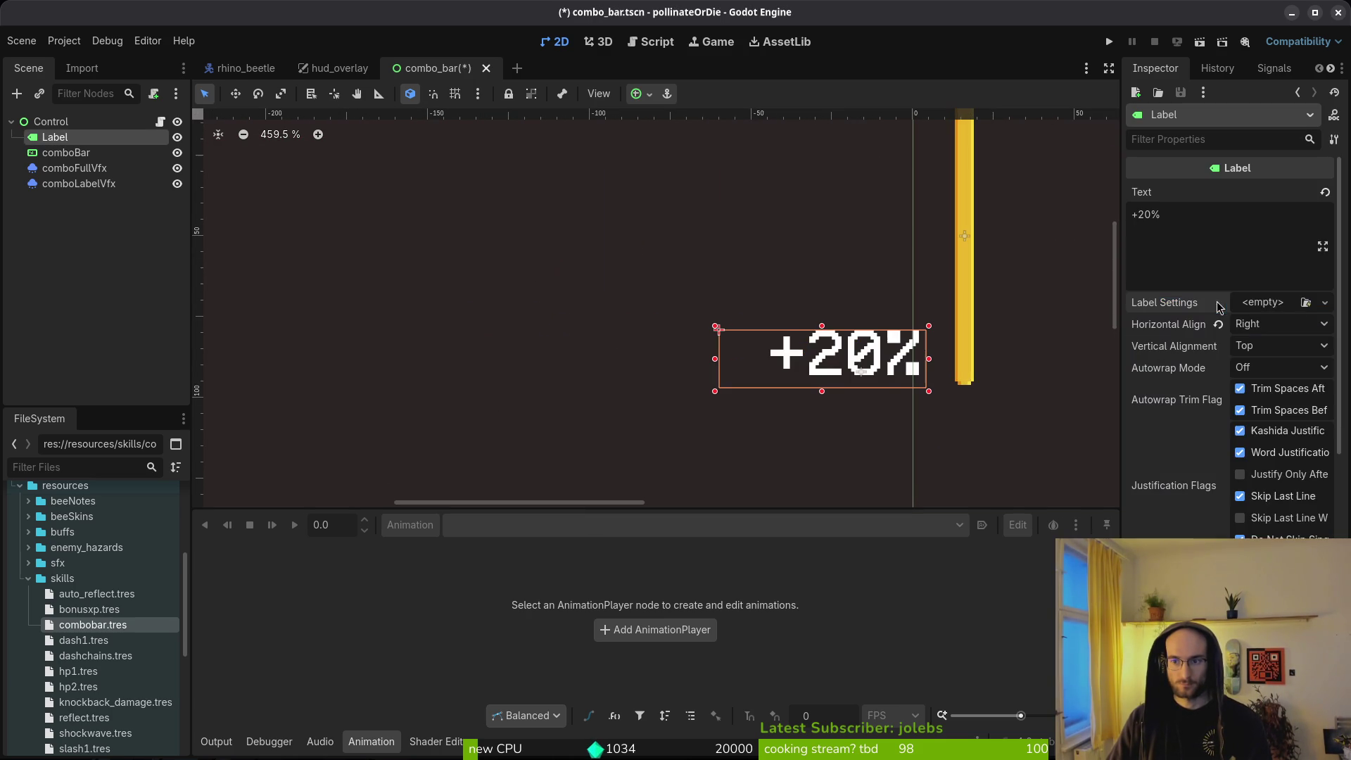
{"action": "left_click", "coordinate": [1273, 304]}
{"action": "left_click", "coordinate": [1263, 342]}
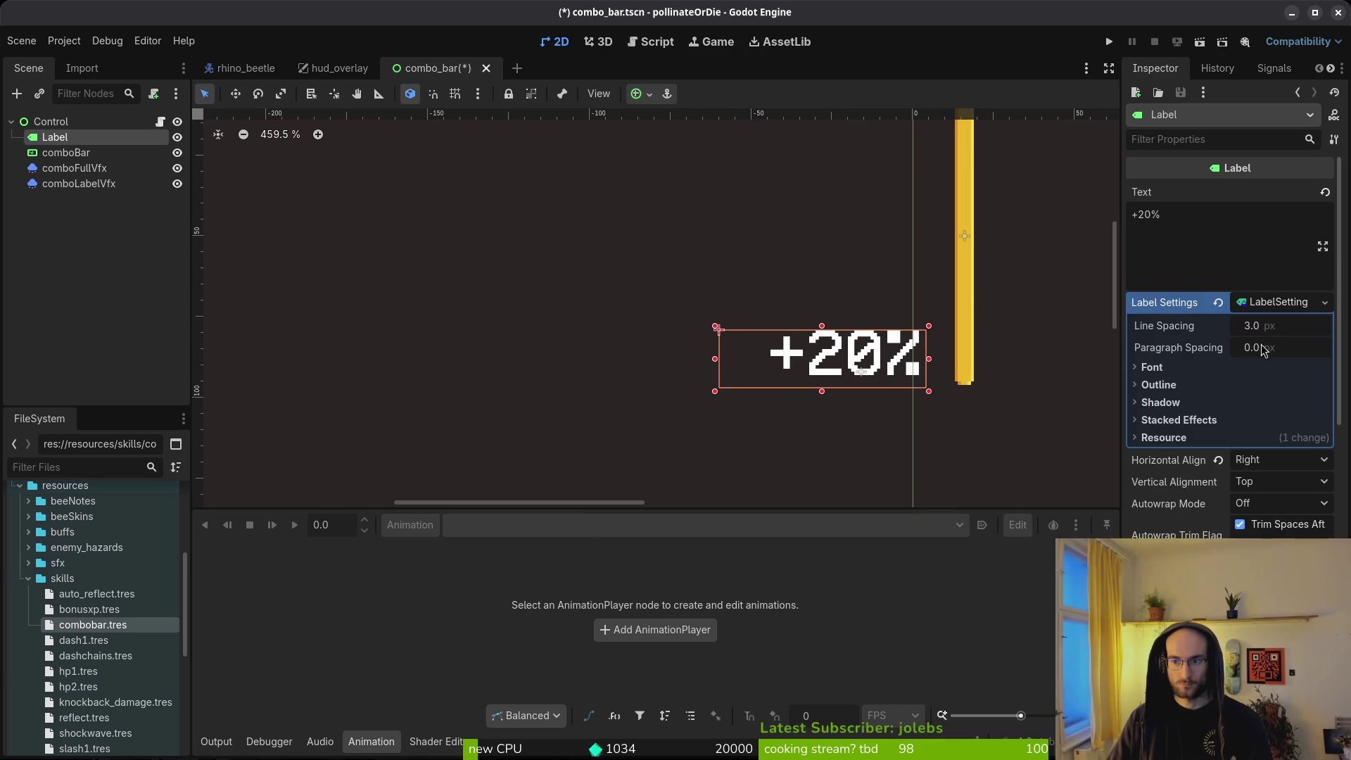
{"action": "left_click", "coordinate": [1168, 367]}
{"action": "left_click", "coordinate": [1322, 385]}
{"action": "left_click", "coordinate": [1259, 479]}
{"action": "double_click", "coordinate": [422, 228]}
Step: Set the font size to 32 px and get the eab82e colour code onto the clipboard
{"action": "left_click", "coordinate": [1257, 432]}
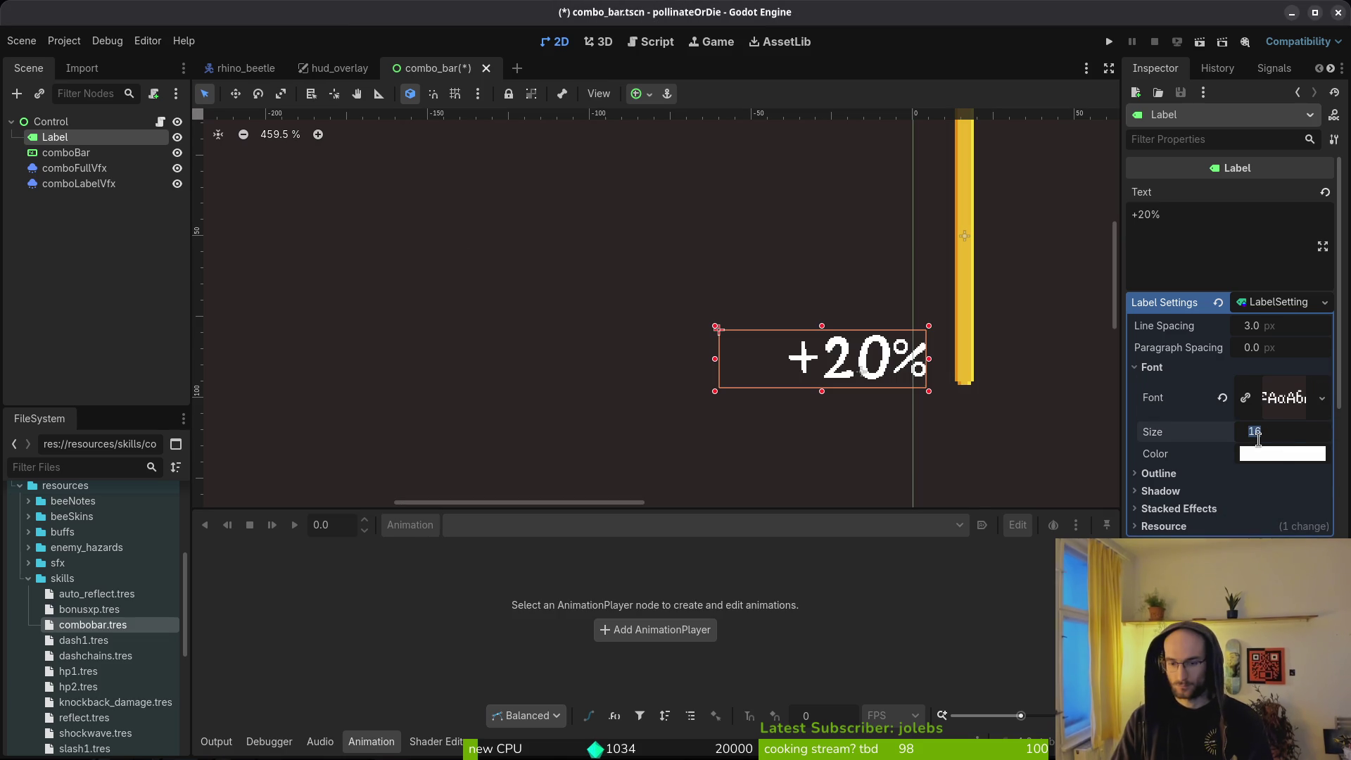
{"action": "type", "text": "32"}
{"action": "key", "text": "Return"}
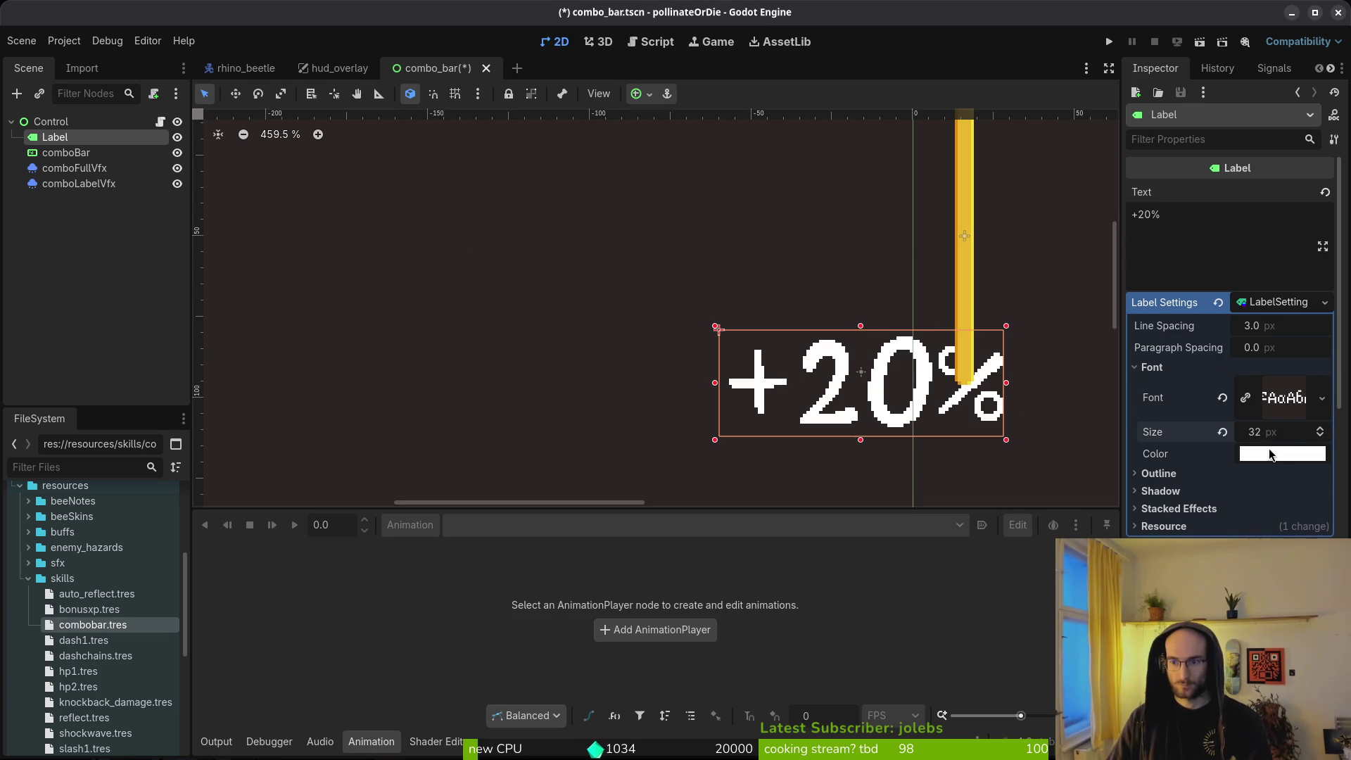
{"action": "left_click", "coordinate": [1270, 454]}
{"action": "key", "text": "ctrl+shift+v"}
{"action": "key", "text": "super"}
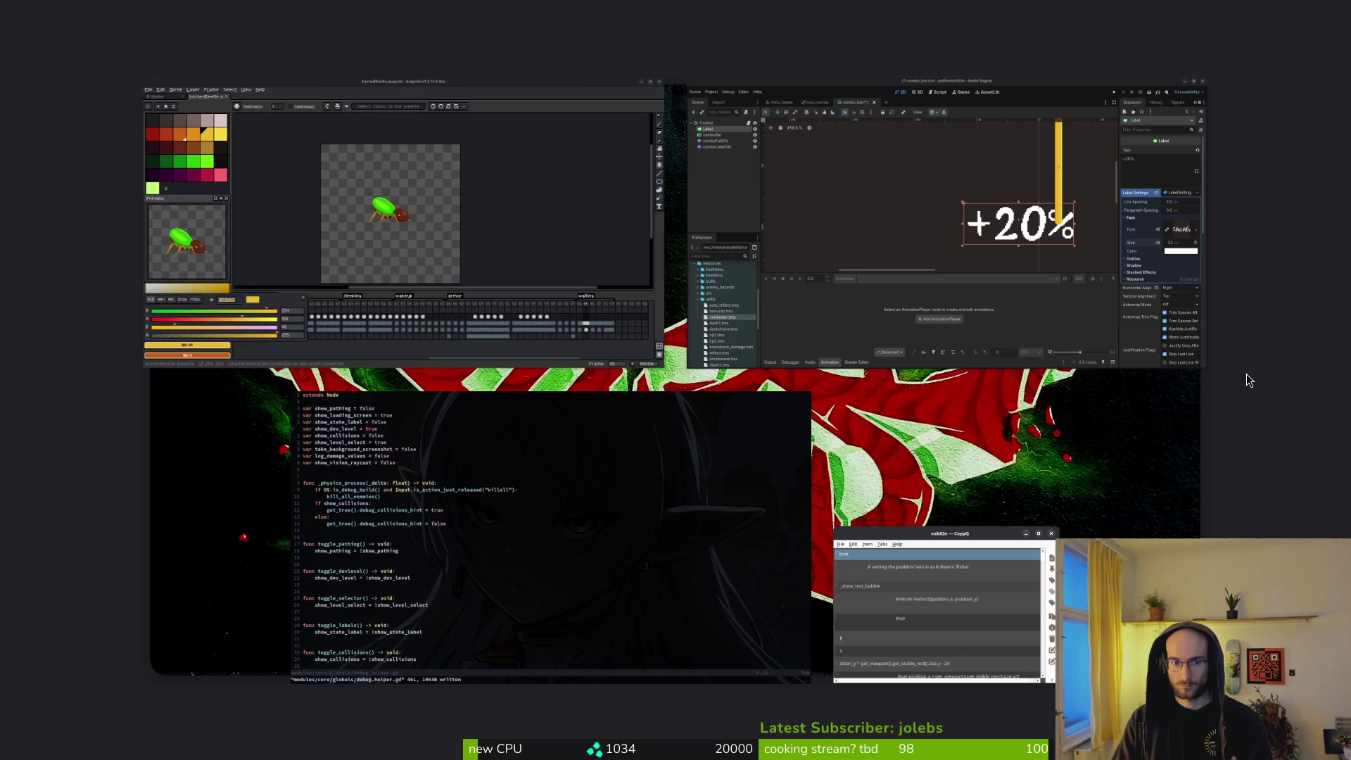
{"action": "key", "text": "super"}
{"action": "key", "text": "ctrl+shift+v"}
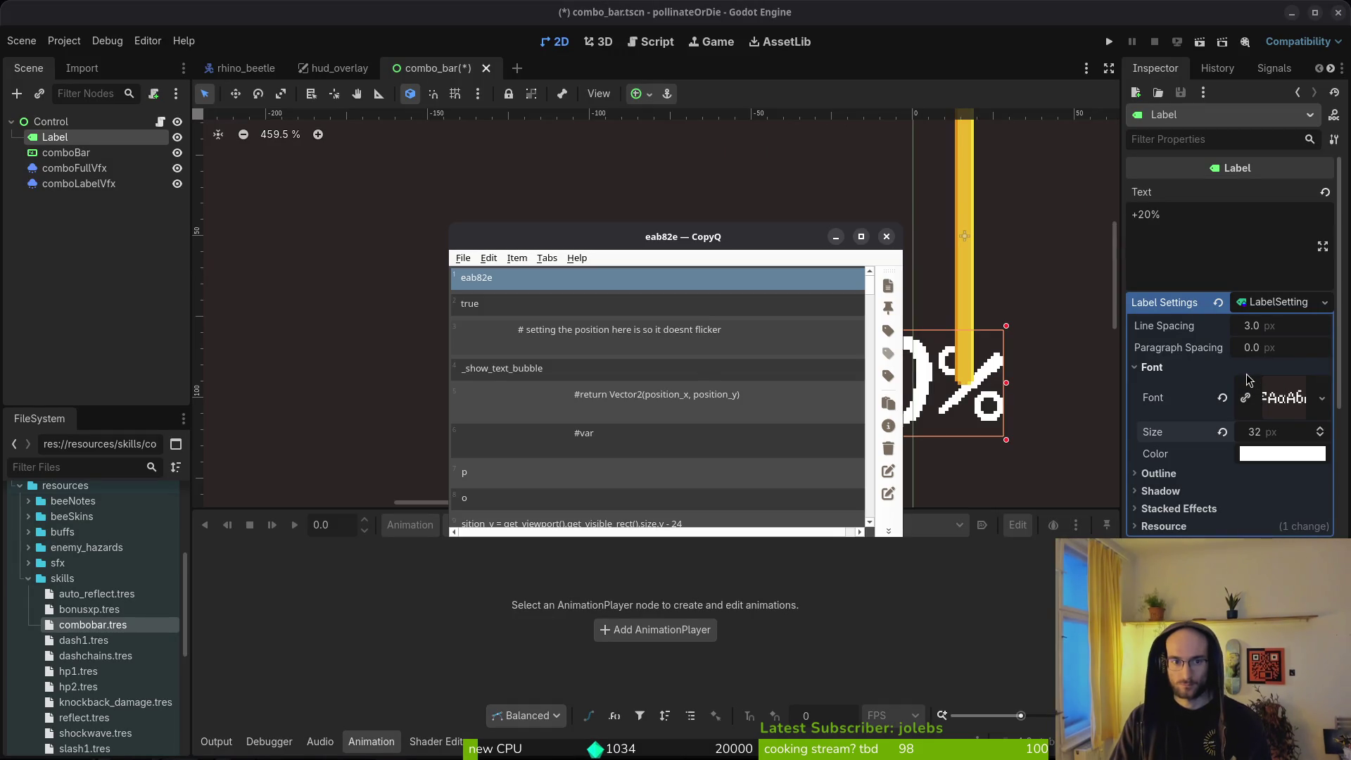
{"action": "key", "text": "Escape"}
Step: Apply eab82e as the label's font colour, save combo_bar, and move the label up-left
{"action": "left_click", "coordinate": [1266, 457]}
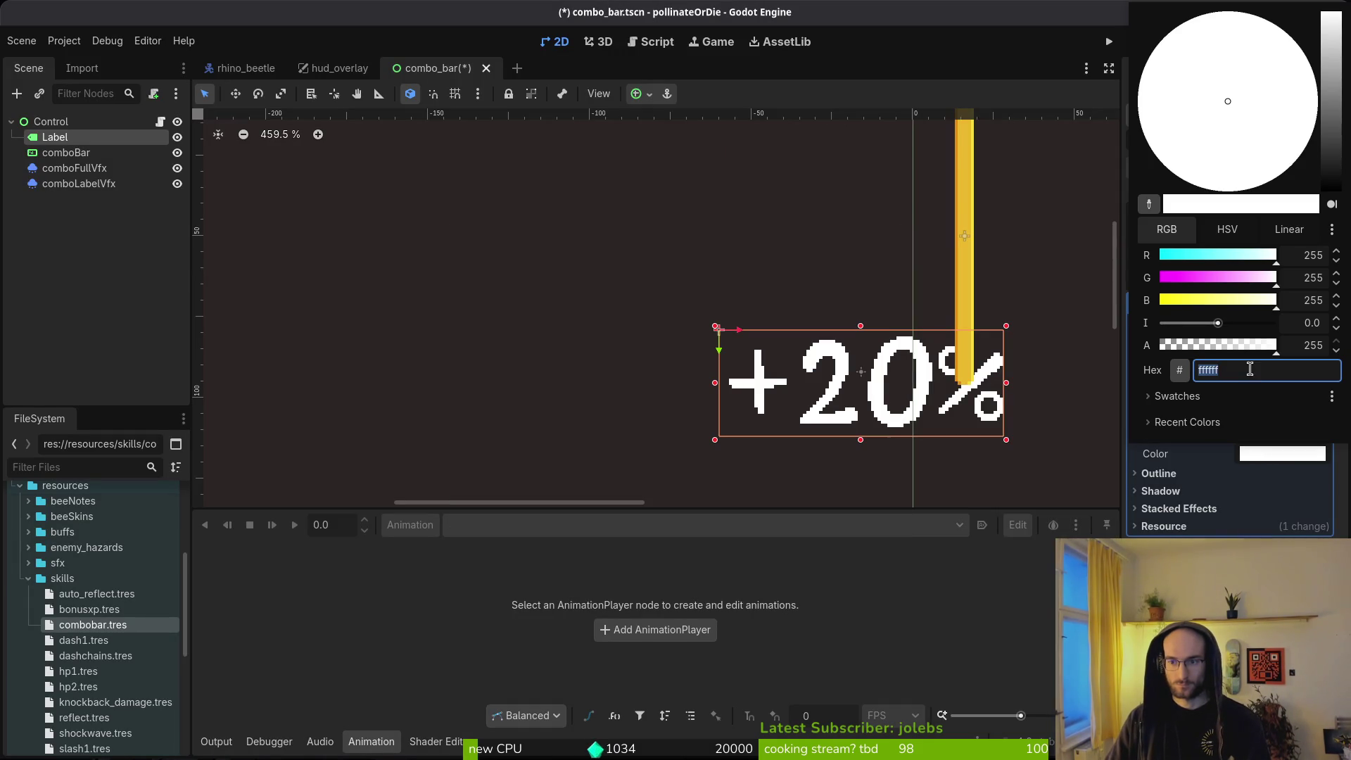
{"action": "type", "text": "eab82e"}
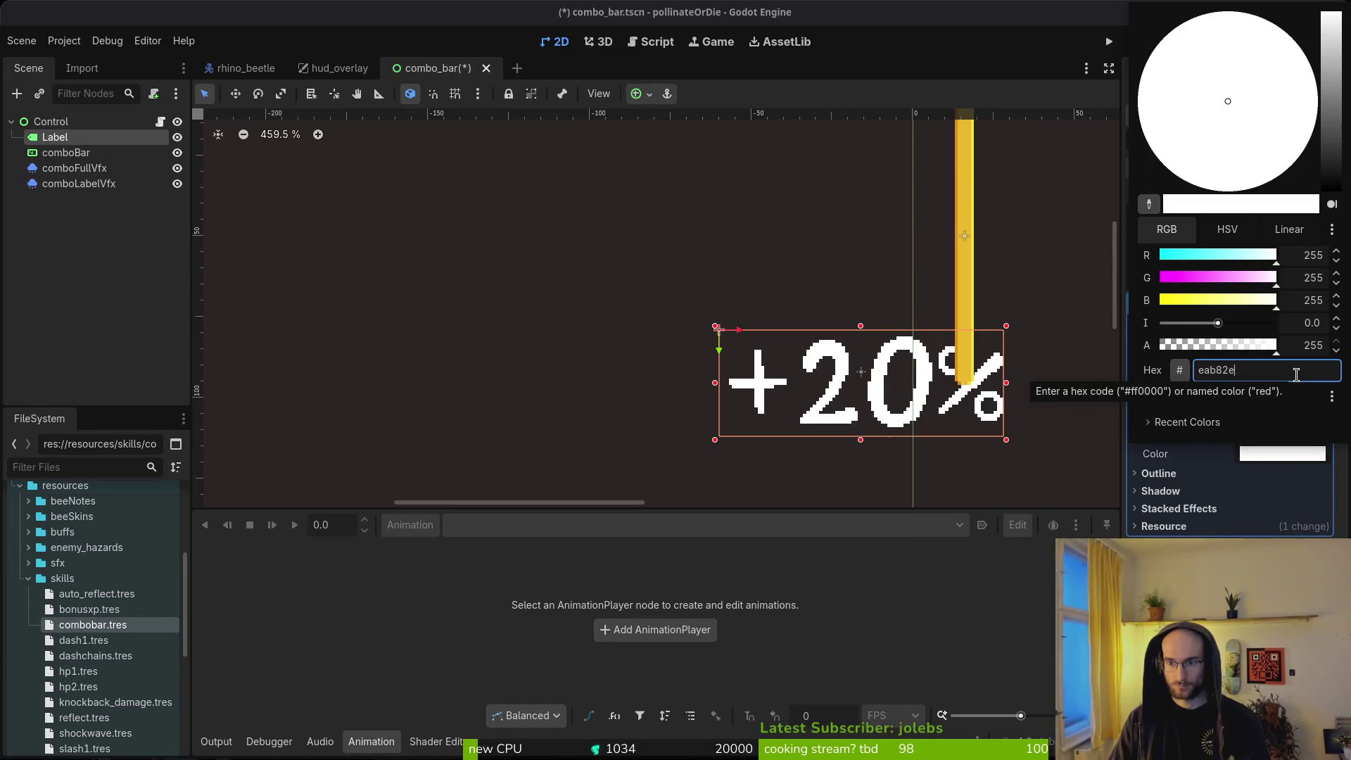
{"action": "left_click", "coordinate": [895, 406]}
{"action": "key", "text": "ctrl+s"}
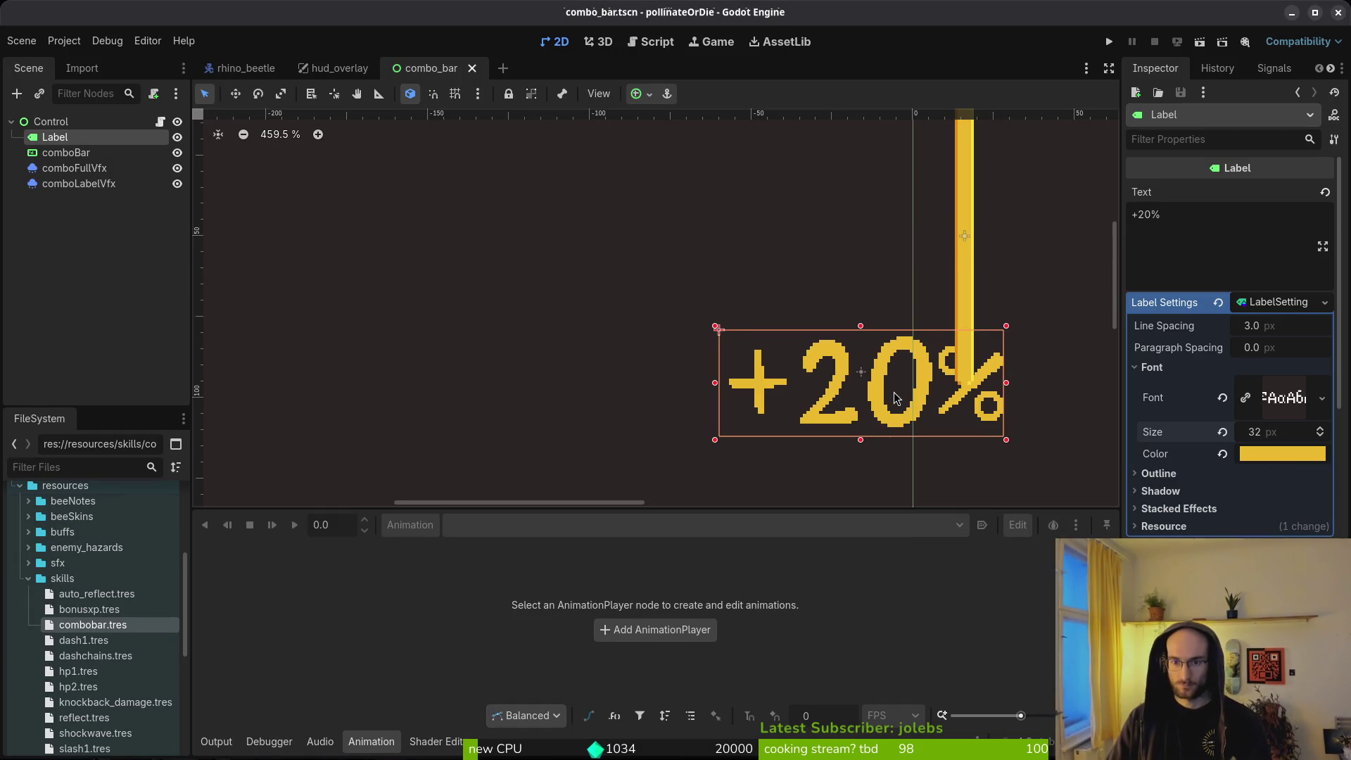
{"action": "scroll", "coordinate": [895, 399], "scroll_direction": "up", "scroll_amount": 5}
{"action": "mouse_move", "coordinate": [897, 401]}
{"action": "left_mouse_down"}
{"action": "mouse_move", "coordinate": [790, 327]}
{"action": "mouse_move", "coordinate": [990, 334]}
{"action": "mouse_move", "coordinate": [786, 335]}
{"action": "left_mouse_up"}
Step: Deselect the repositioned +20% label and save the combo_bar scene
{"action": "scroll", "coordinate": [785, 335], "scroll_direction": "down", "scroll_amount": 7}
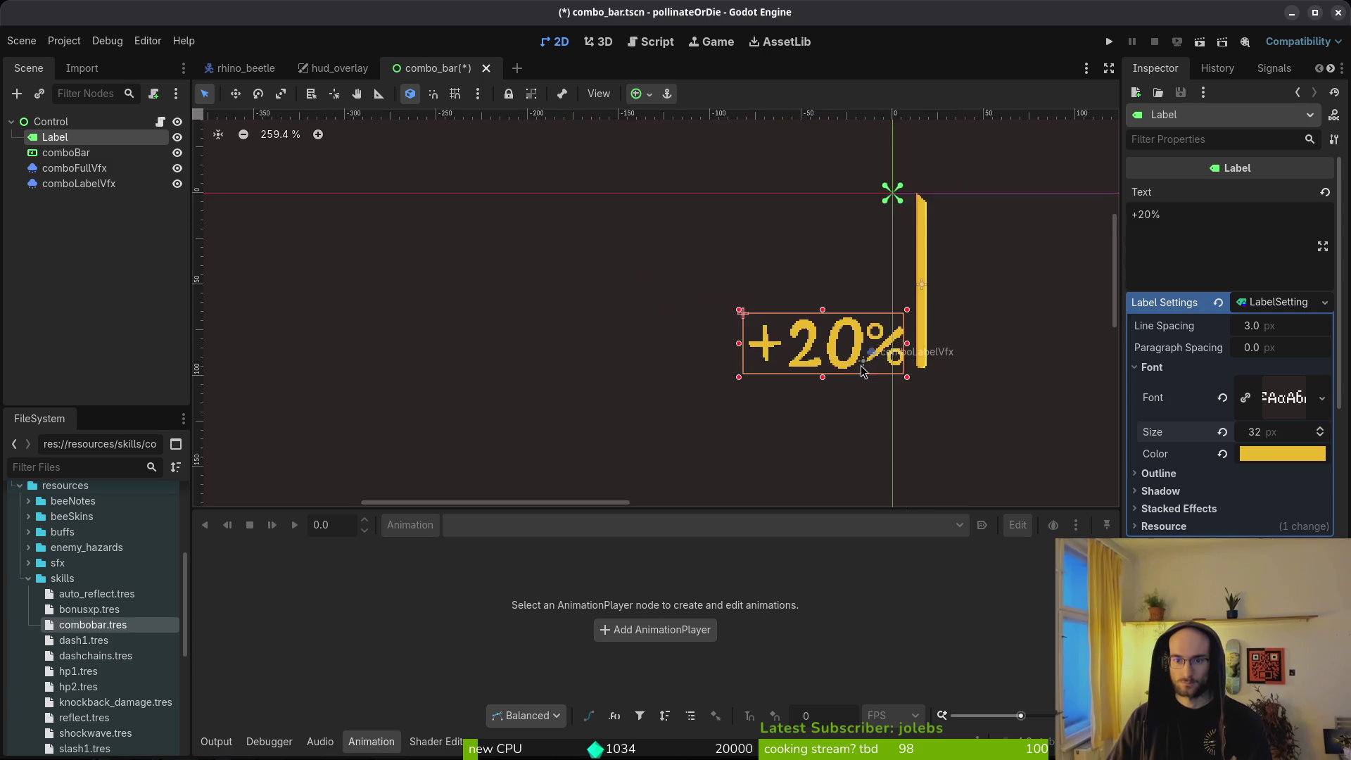
{"action": "left_click", "coordinate": [828, 434]}
{"action": "key", "text": "ctrl+s"}
Step: Run the project to test the label change, then close the game window
{"action": "scroll", "coordinate": [827, 434], "scroll_direction": "down", "scroll_amount": 4}
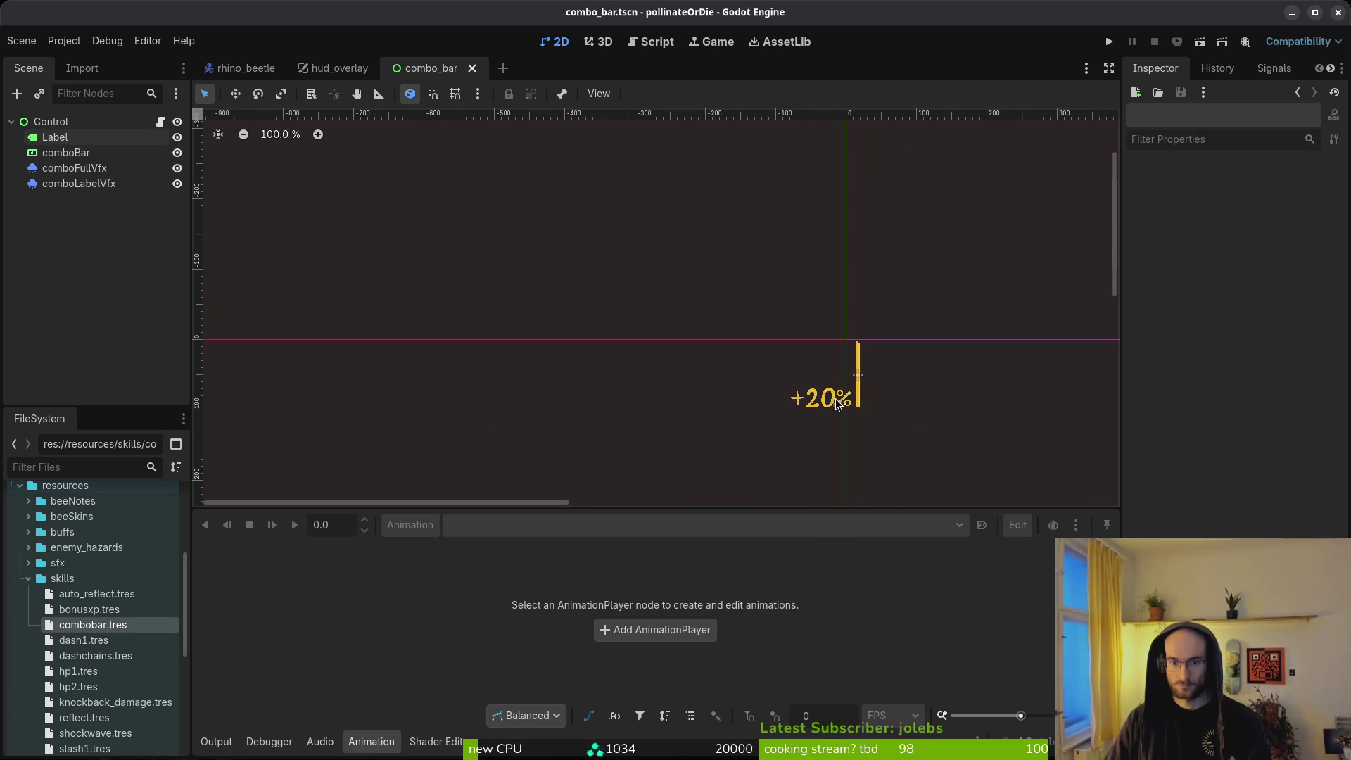
{"action": "scroll", "coordinate": [828, 434], "scroll_direction": "up", "scroll_amount": 4}
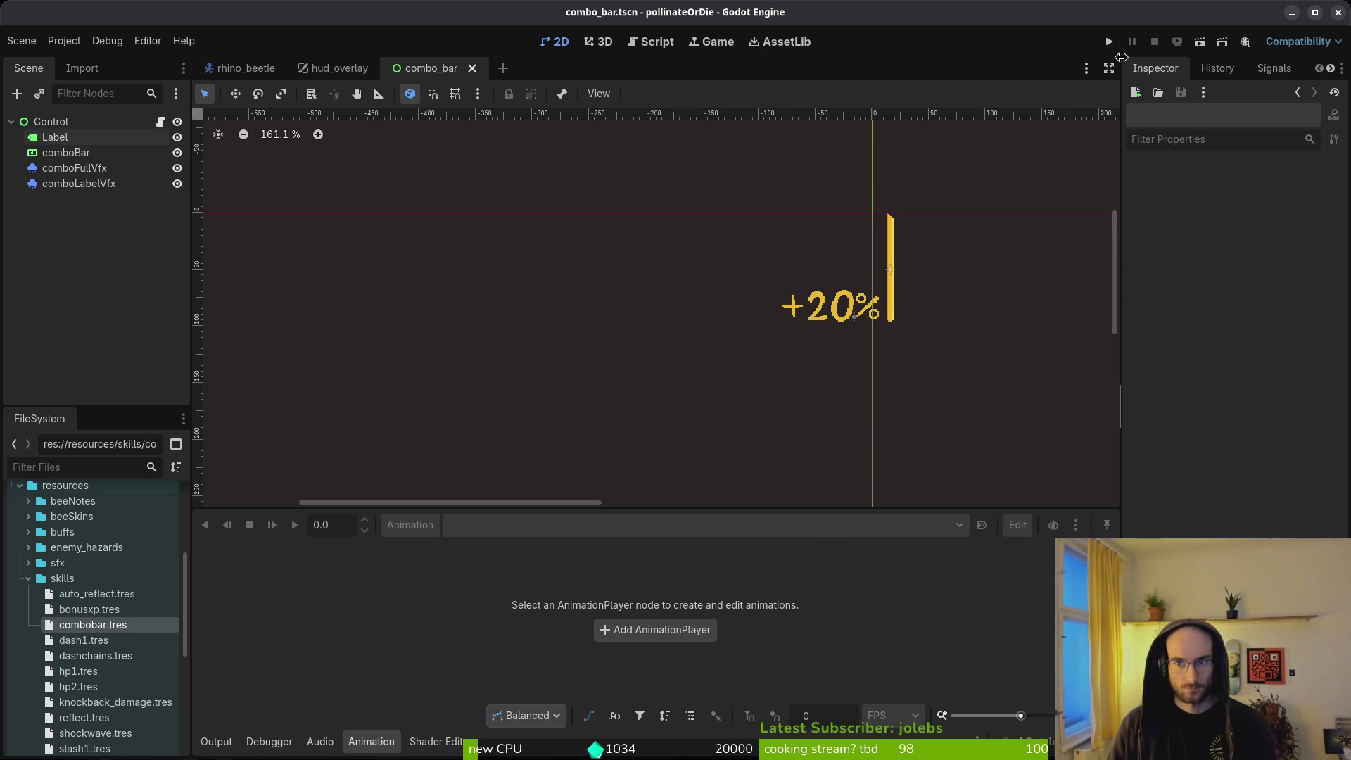
{"action": "left_click", "coordinate": [1108, 43]}
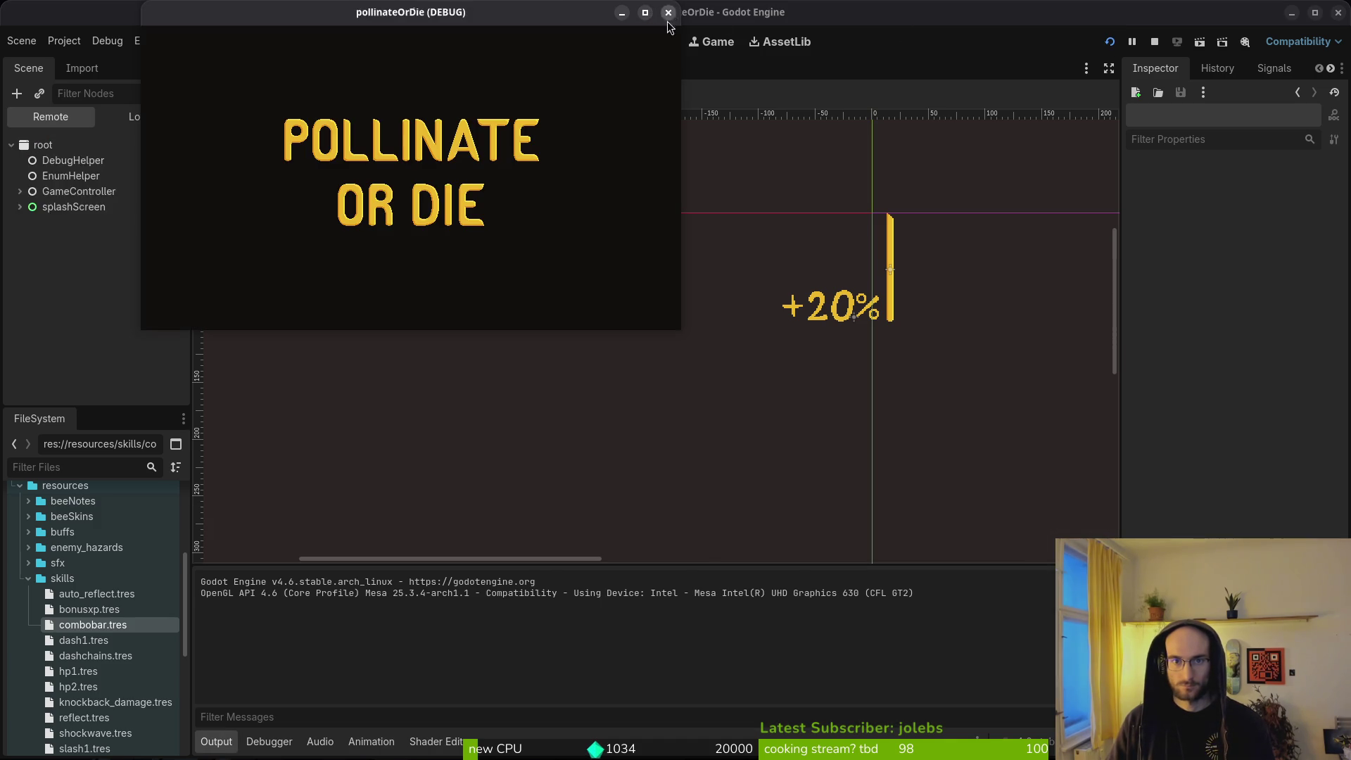
{"action": "left_click", "coordinate": [668, 12]}
Step: Search the project file finder for the save file, then abandon the search
{"action": "key", "text": "alt+Tab"}
{"action": "type", "text": "savd"}
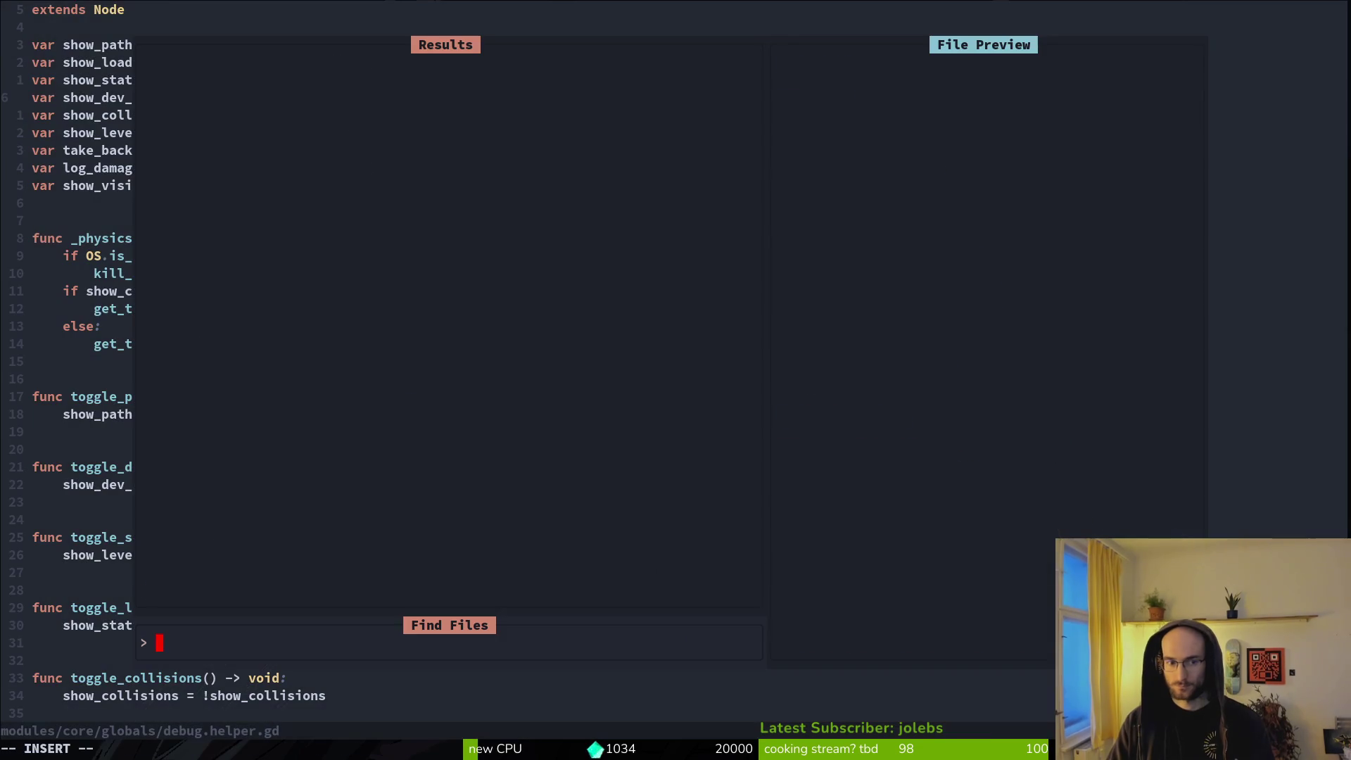
{"action": "key", "text": "BackSpace"}
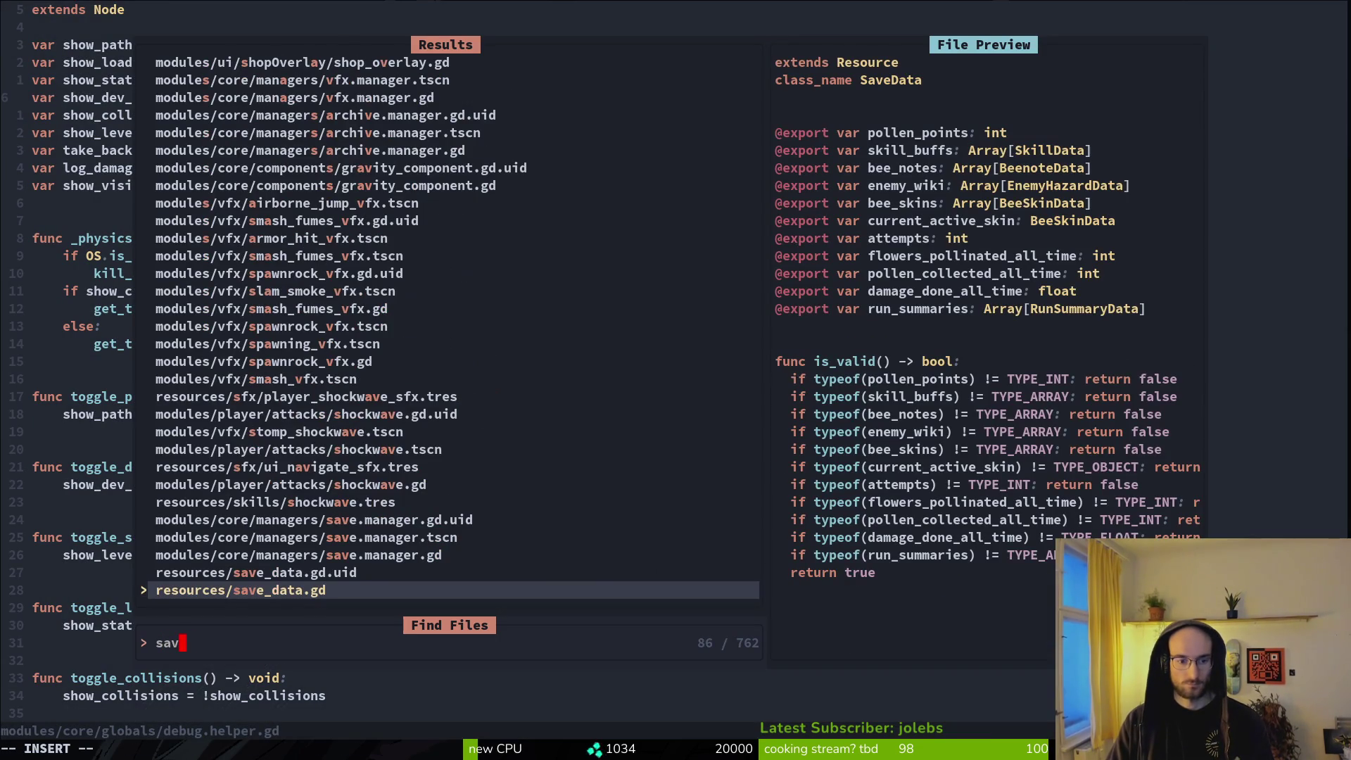
{"action": "key", "text": "Escape"}
{"action": "key", "text": "alt+Tab"}
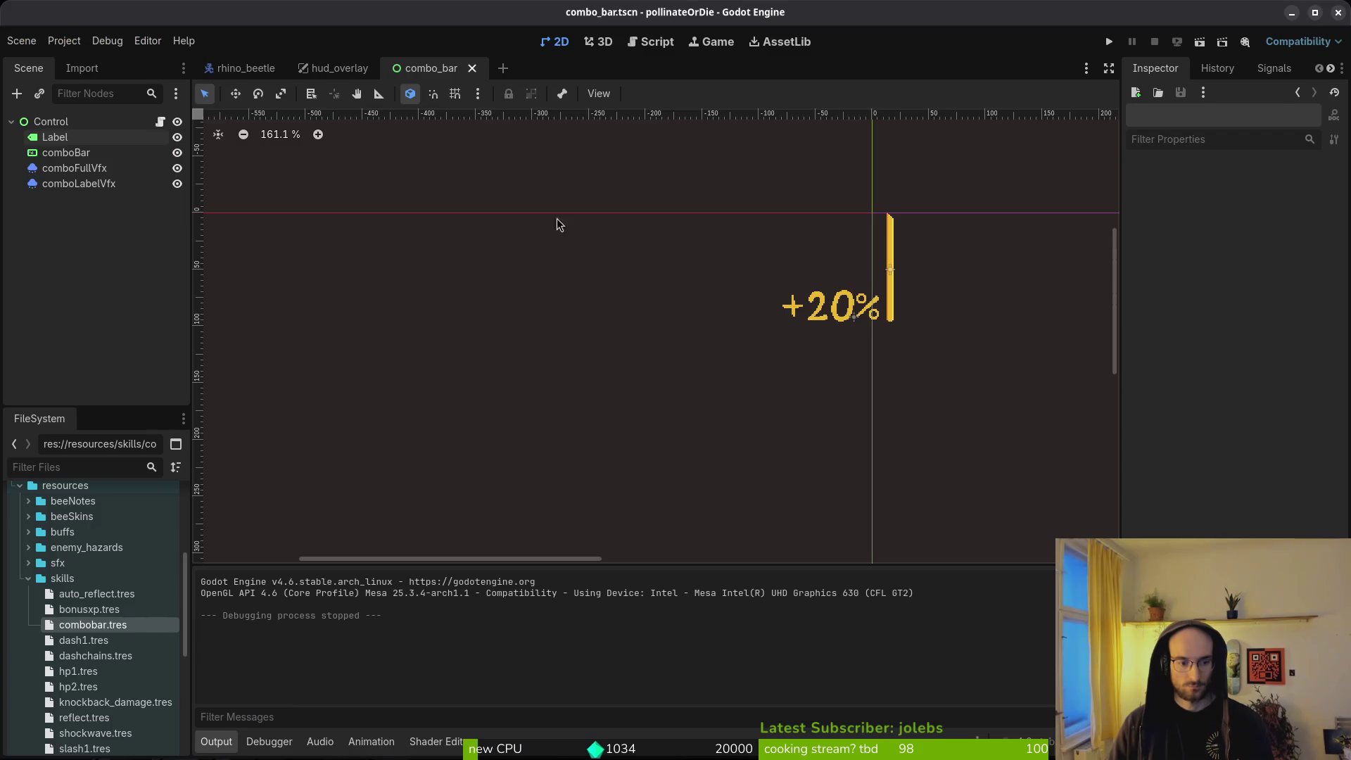
{"action": "scroll", "coordinate": [130, 615], "scroll_direction": "down", "scroll_amount": 2}
{"action": "key", "text": "alt+Tab"}
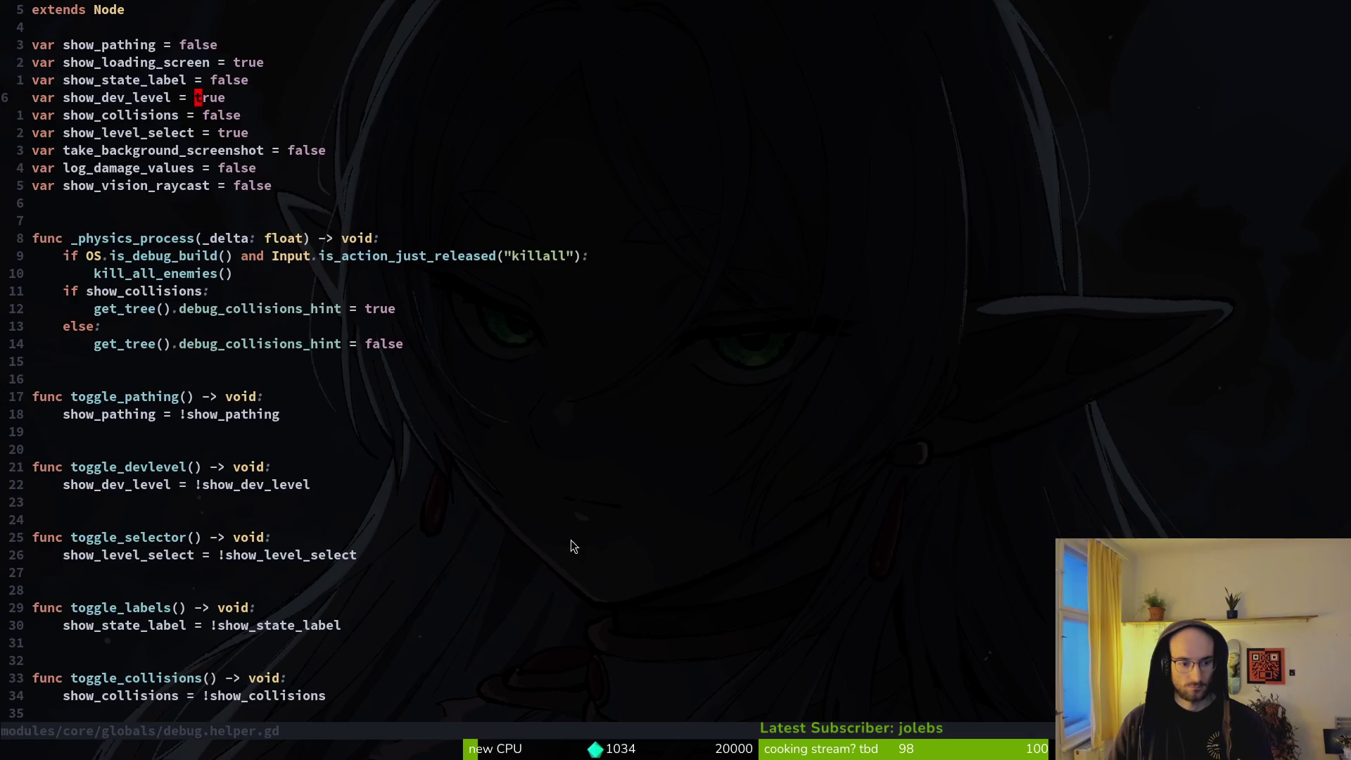
{"action": "key", "text": "space"}
{"action": "type", "text": "fconfl"}
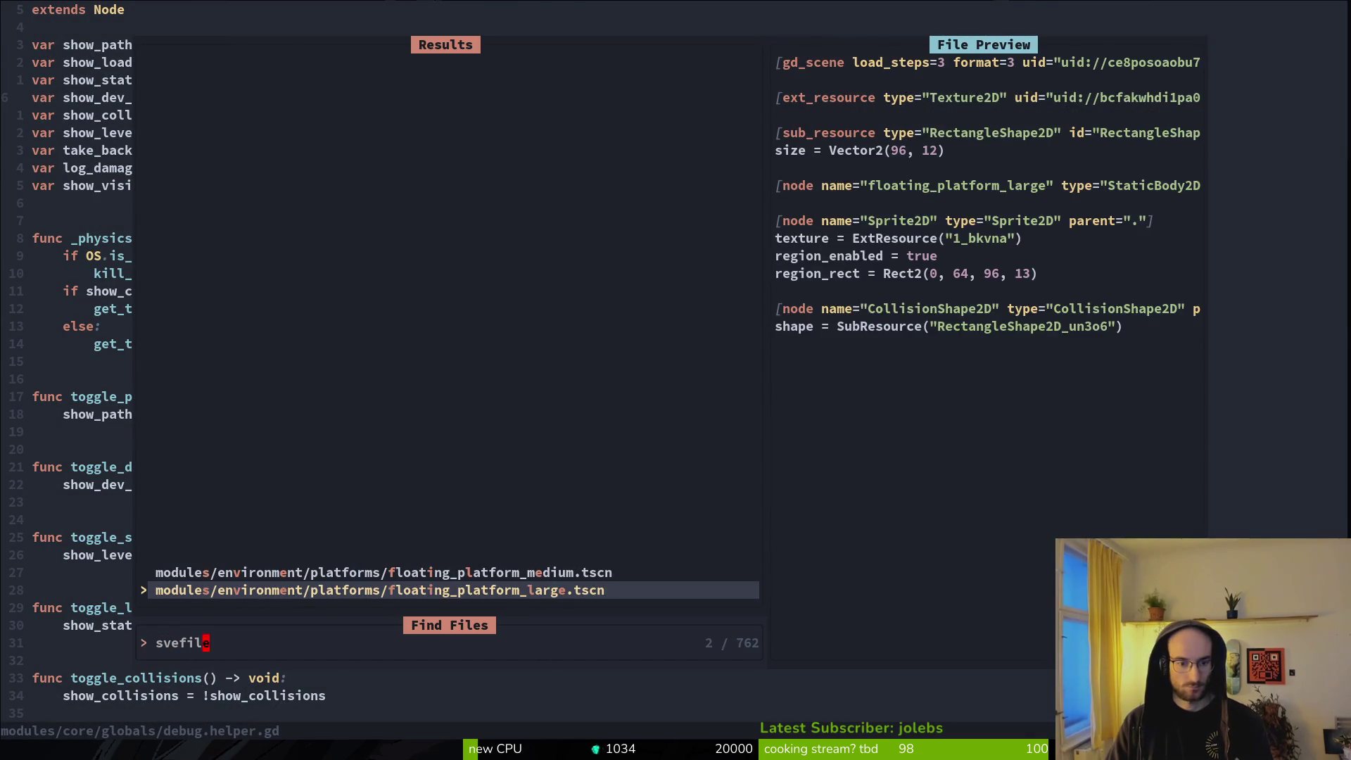
{"action": "key", "text": "Escape"}
Step: Undo the accidental line split in debug.helper.gd and quit Neovim to the terminal
{"action": "key", "text": "l"}
{"action": "key", "text": "a"}
{"action": "key", "text": "Return"}
{"action": "key", "text": "Escape"}
{"action": "key", "text": "u"}
{"action": "key", "text": "colon"}
{"action": "type", "text": ":q"}
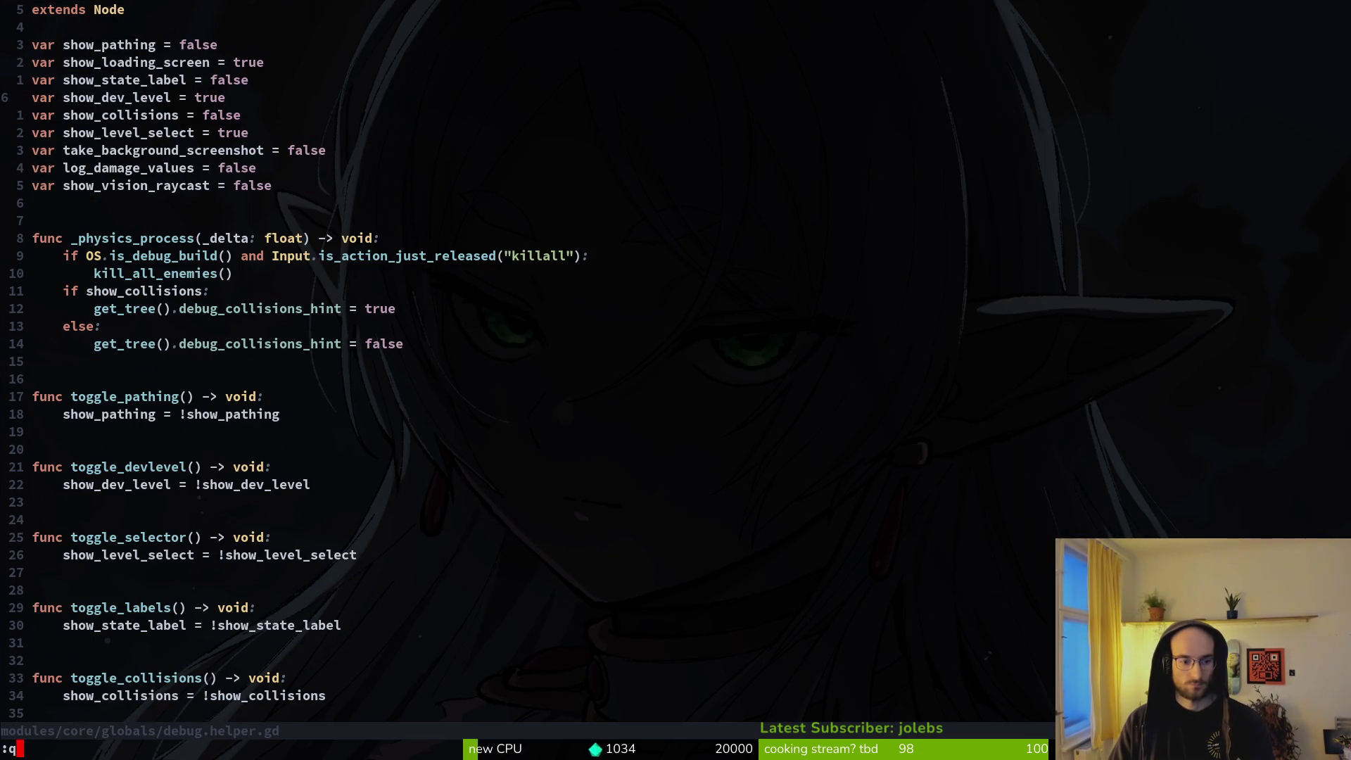
{"action": "key", "text": "Return"}
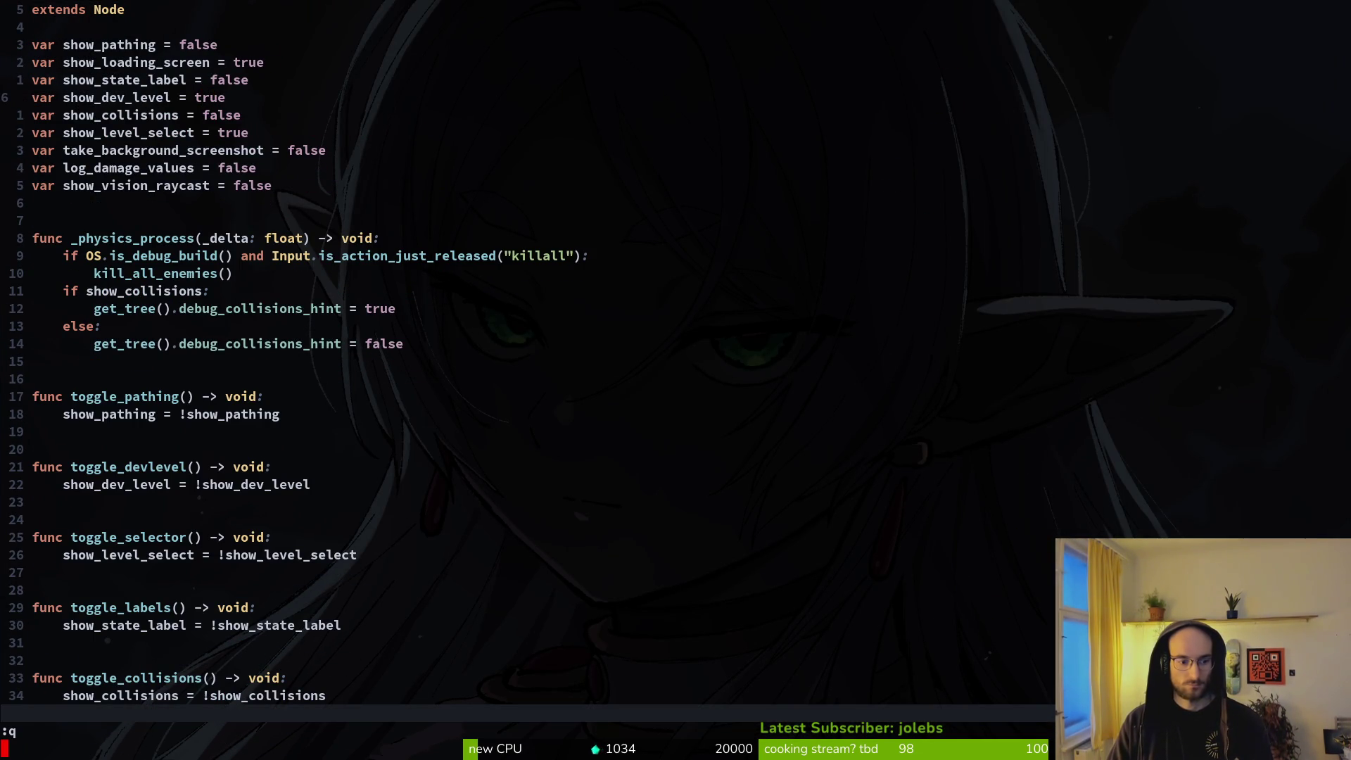
{"action": "type", "text": "o:q"}
{"action": "key", "text": "Escape"}
{"action": "type", "text": "u"}
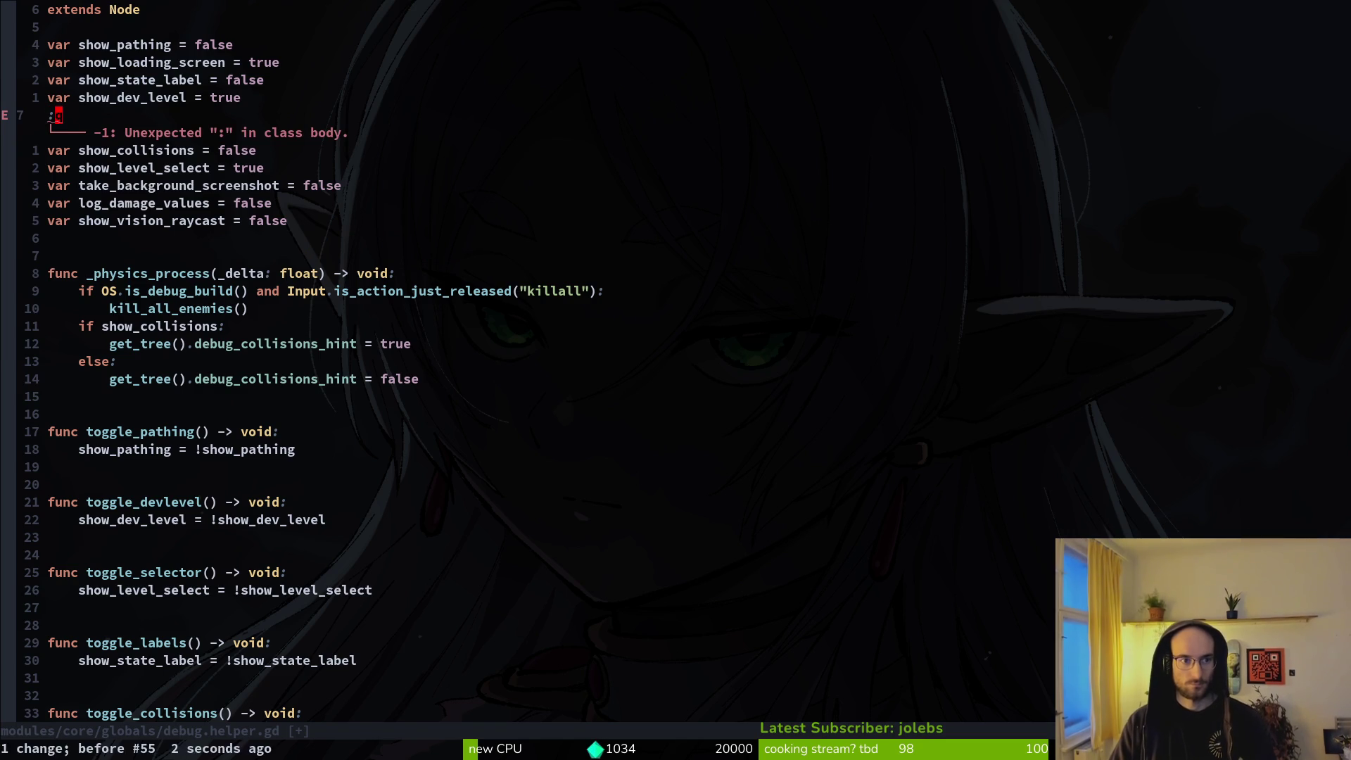
{"action": "type", "text": "u:q"}
{"action": "key", "text": "Return"}
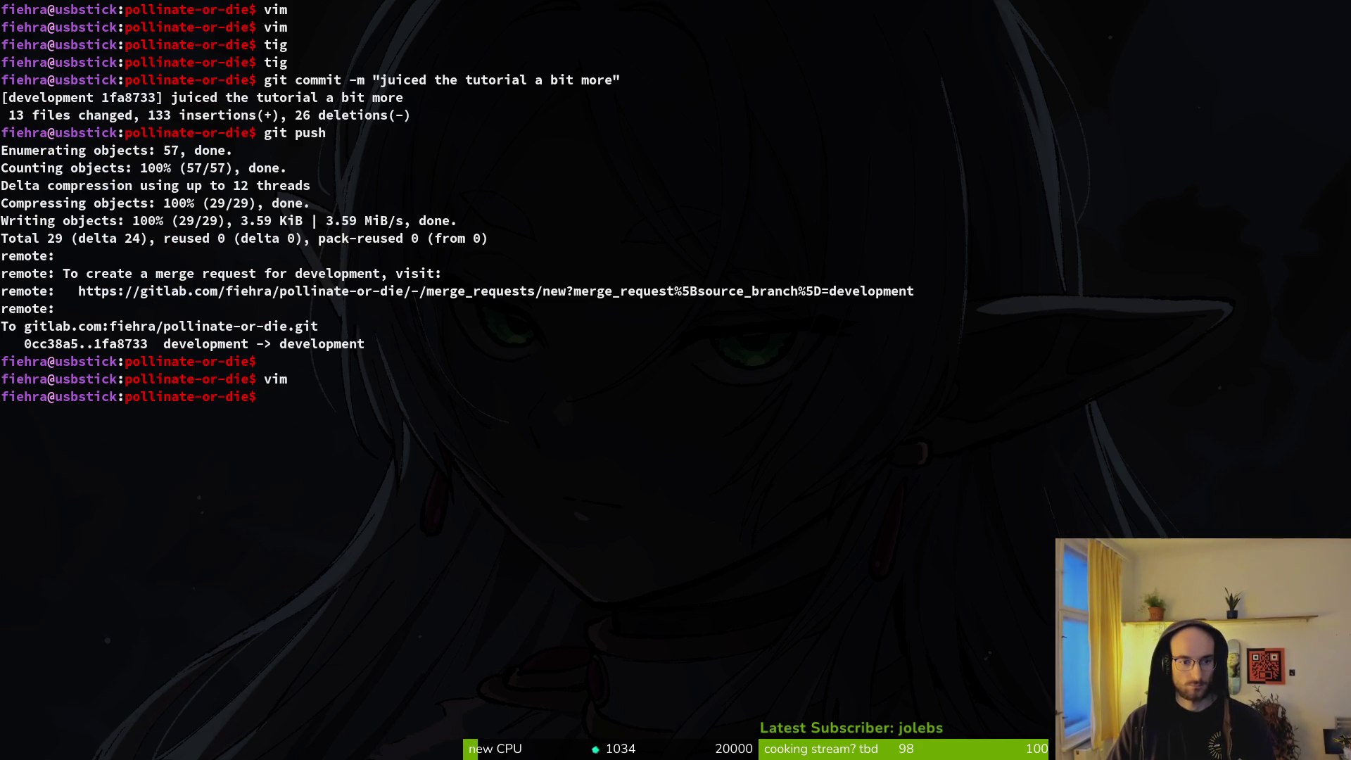
Step: Start vim in the project folder and open savefile.tres from the listing
{"action": "type", "text": "vim"}
{"action": "key", "text": "Return"}
{"action": "key", "text": "j"}
{"action": "key", "text": "j"}
{"action": "key", "text": "j"}
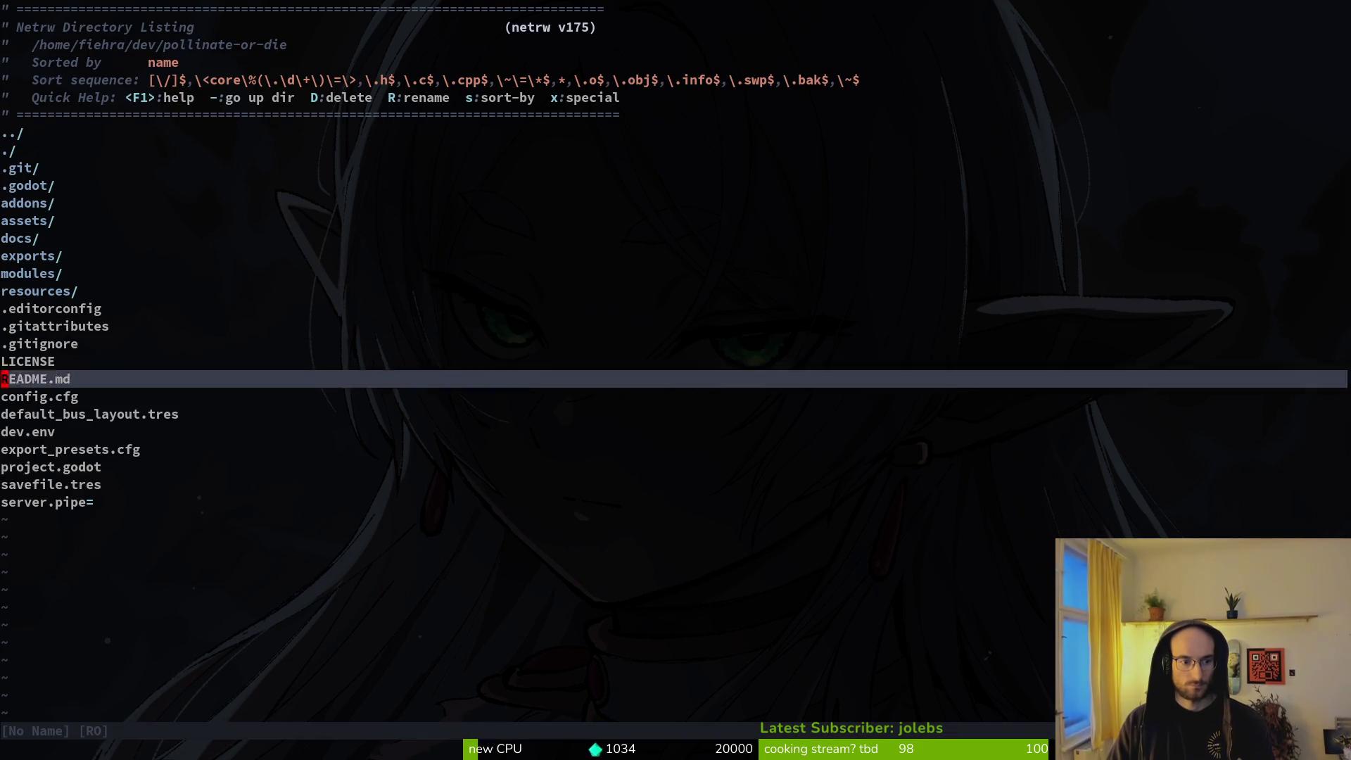
{"action": "key", "text": "Return"}
{"action": "key", "text": "j"}
{"action": "key", "text": "j"}
{"action": "key", "text": "j"}
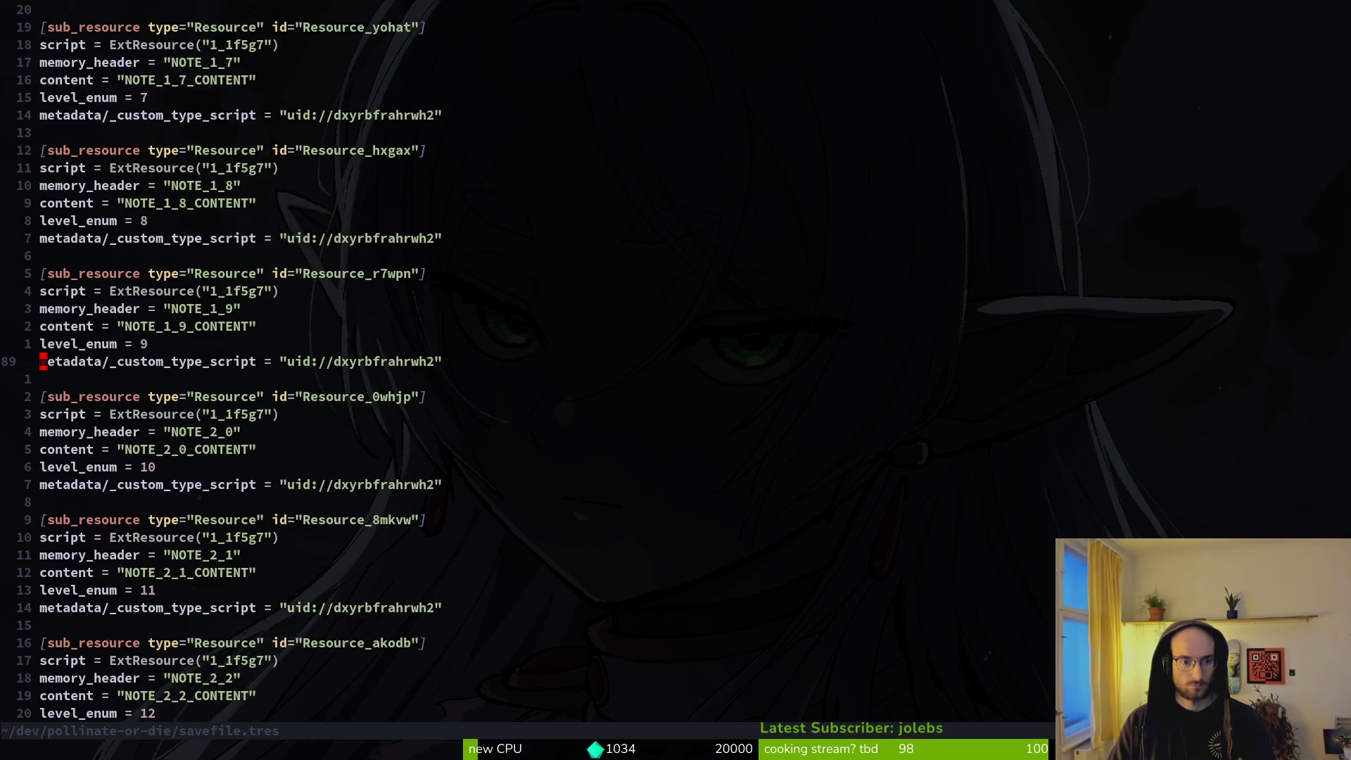
{"action": "key", "text": "j"}
{"action": "key", "text": "j"}
{"action": "key", "text": "j"}
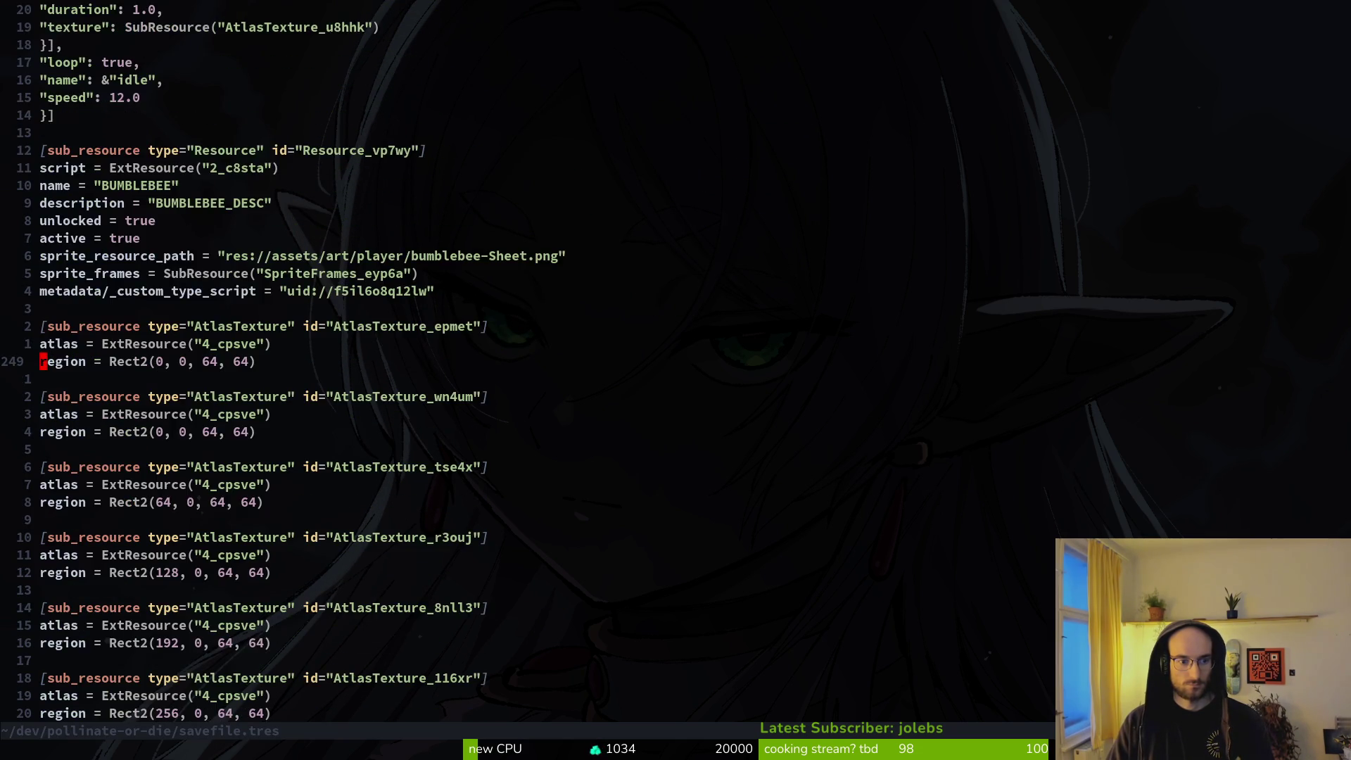
{"action": "key", "text": "j"}
{"action": "key", "text": "j"}
{"action": "key", "text": "j"}
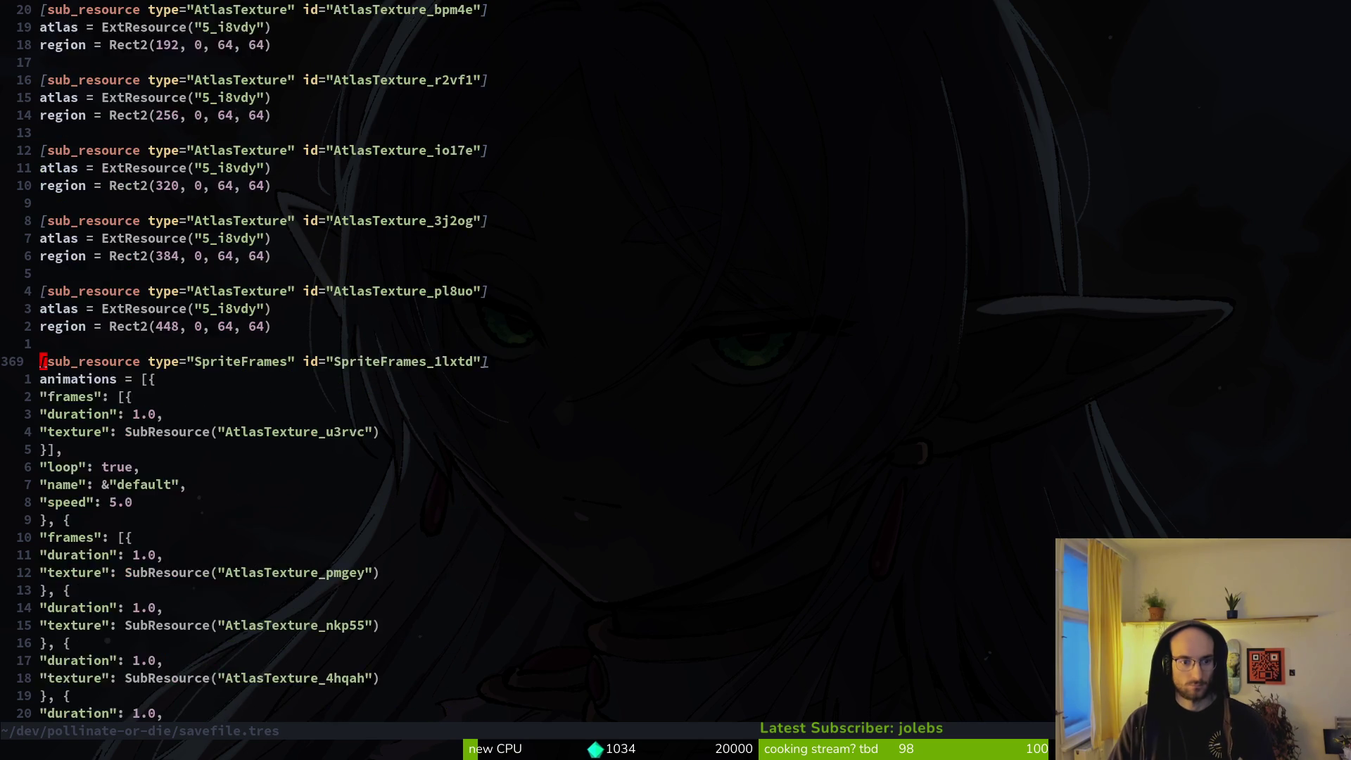
Step: Page through the save file's enemy and skill entries to its end
{"action": "key", "text": "ctrl+d"}
{"action": "key", "text": "ctrl+u"}
{"action": "key", "text": "j"}
{"action": "key", "text": "j"}
{"action": "key", "text": "j"}
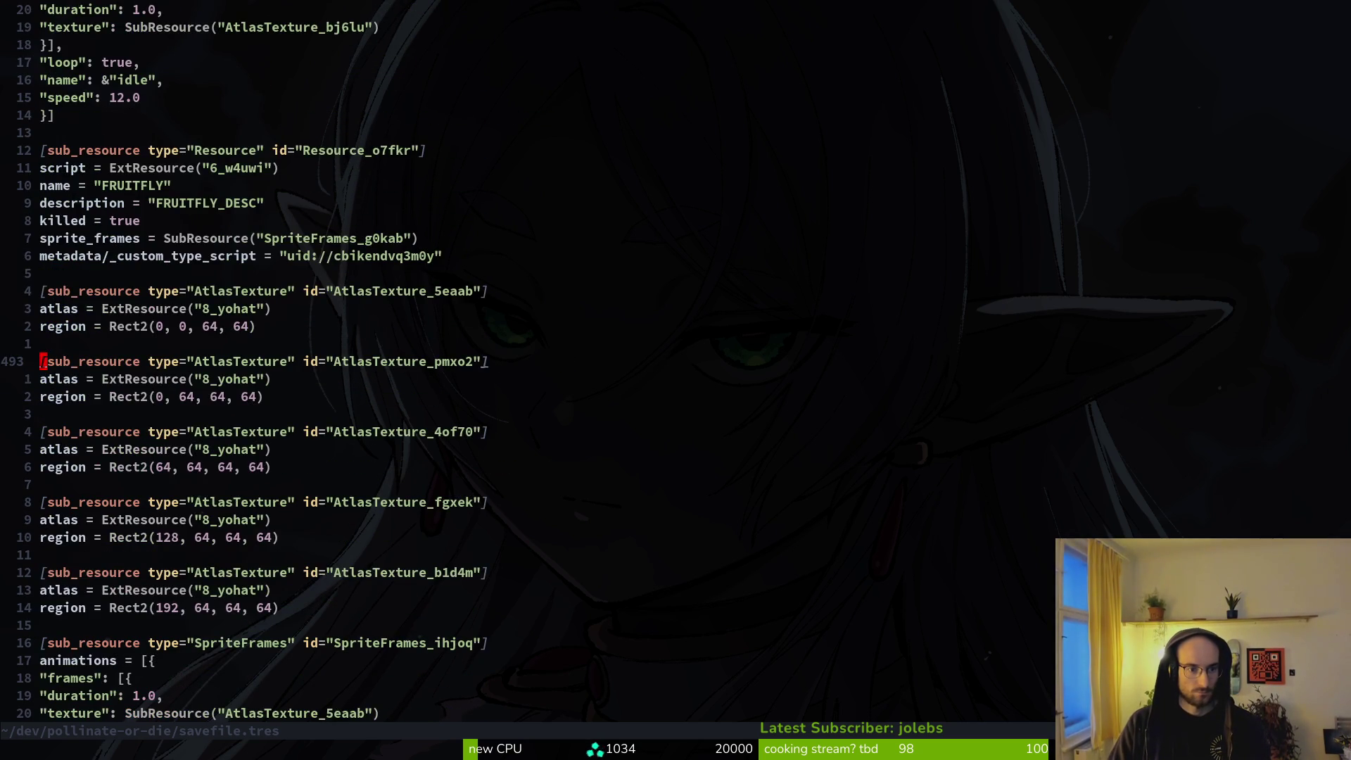
{"action": "key", "text": "j"}
{"action": "key", "text": "j"}
{"action": "key", "text": "j"}
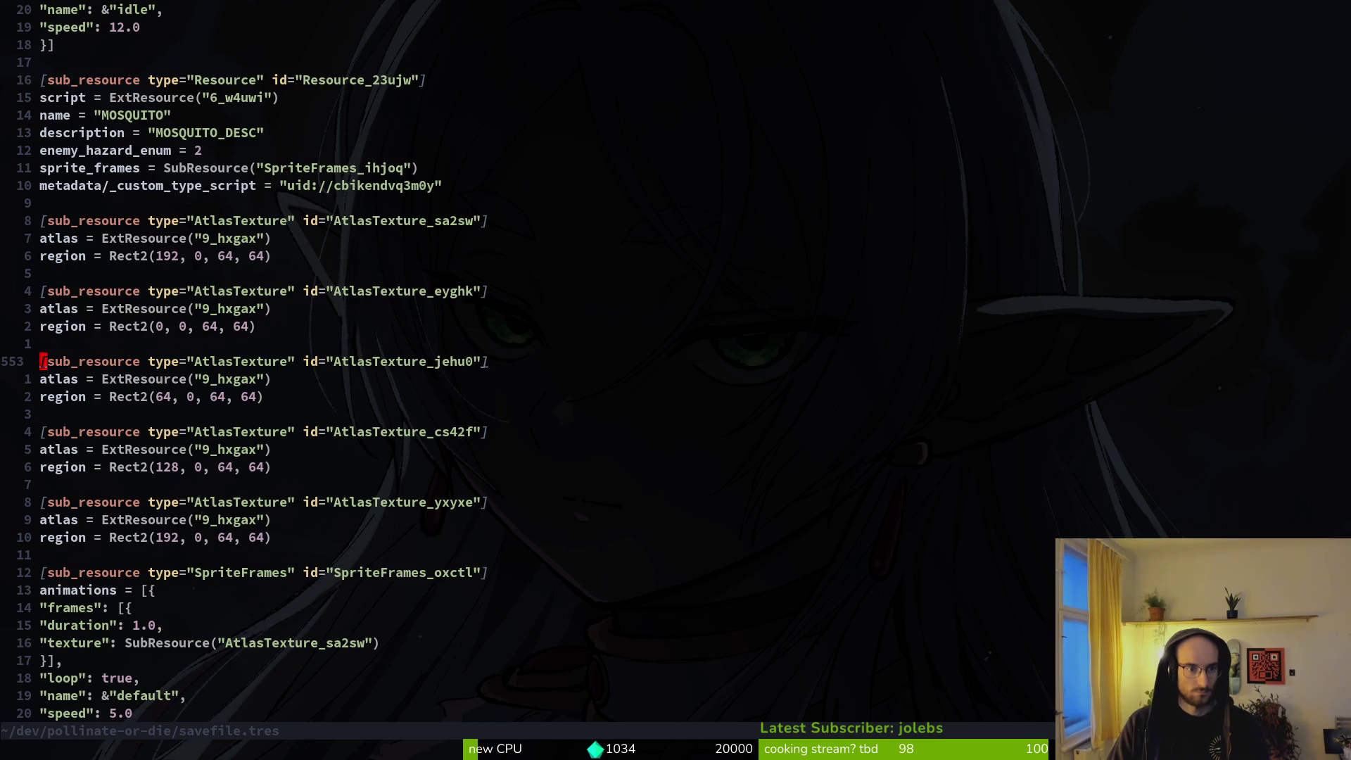
{"action": "key", "text": "j"}
{"action": "key", "text": "j"}
{"action": "key", "text": "j"}
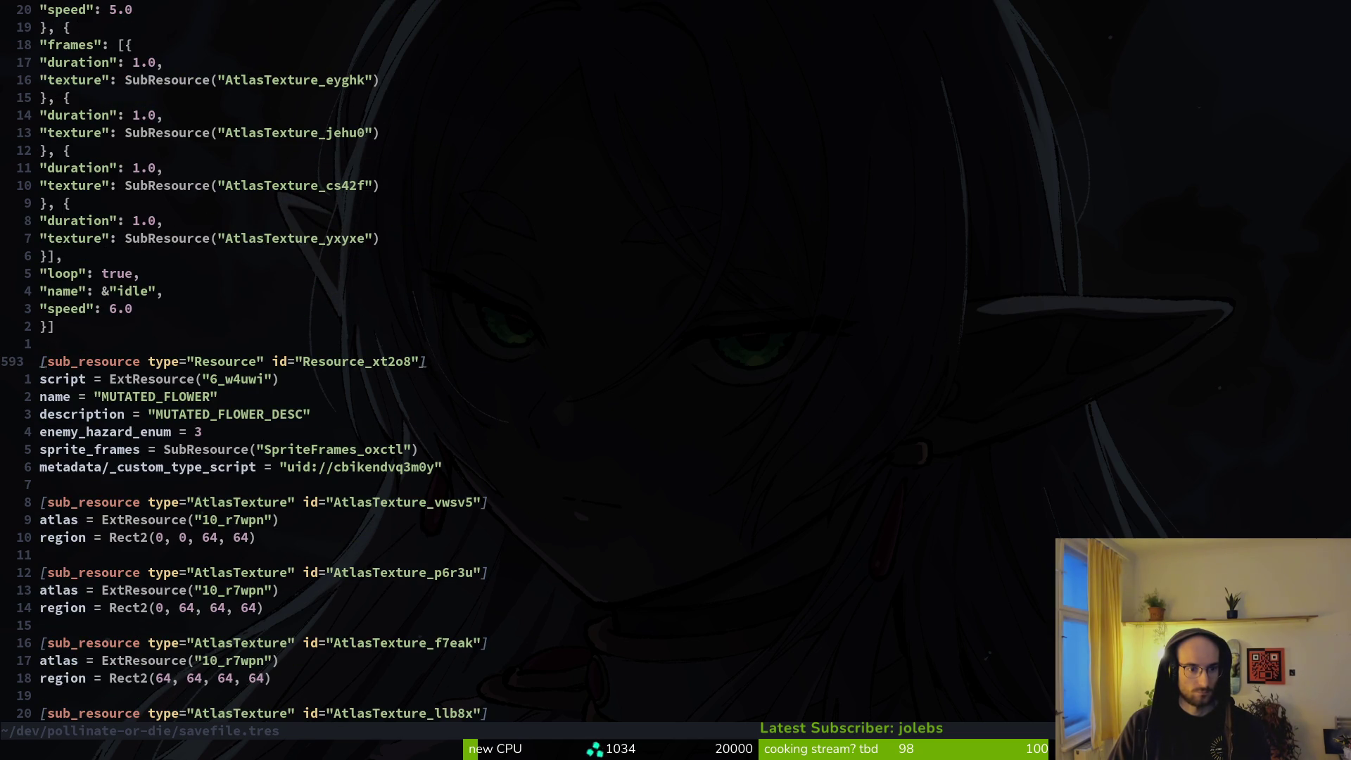
{"action": "key", "text": "j"}
{"action": "key", "text": "j"}
{"action": "key", "text": "j"}
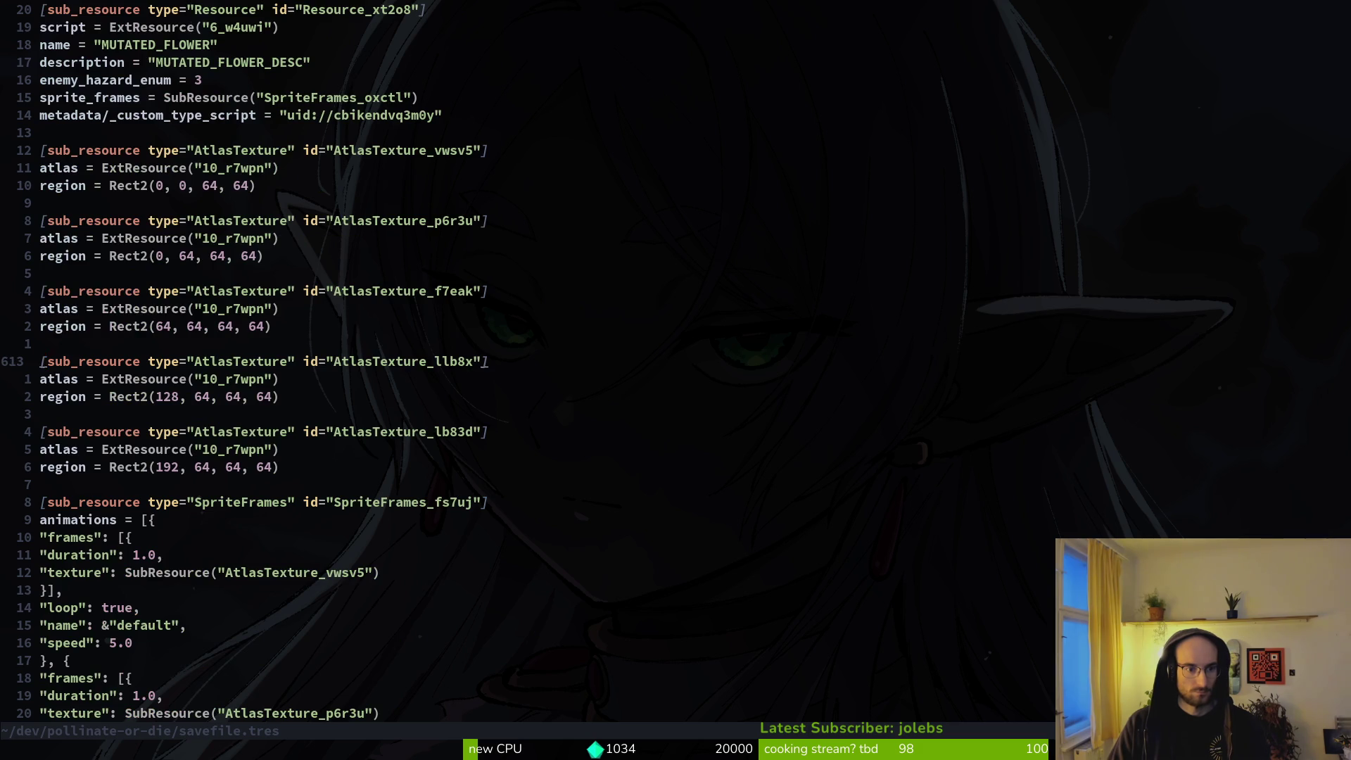
{"action": "key", "text": "j"}
{"action": "key", "text": "j"}
{"action": "key", "text": "j"}
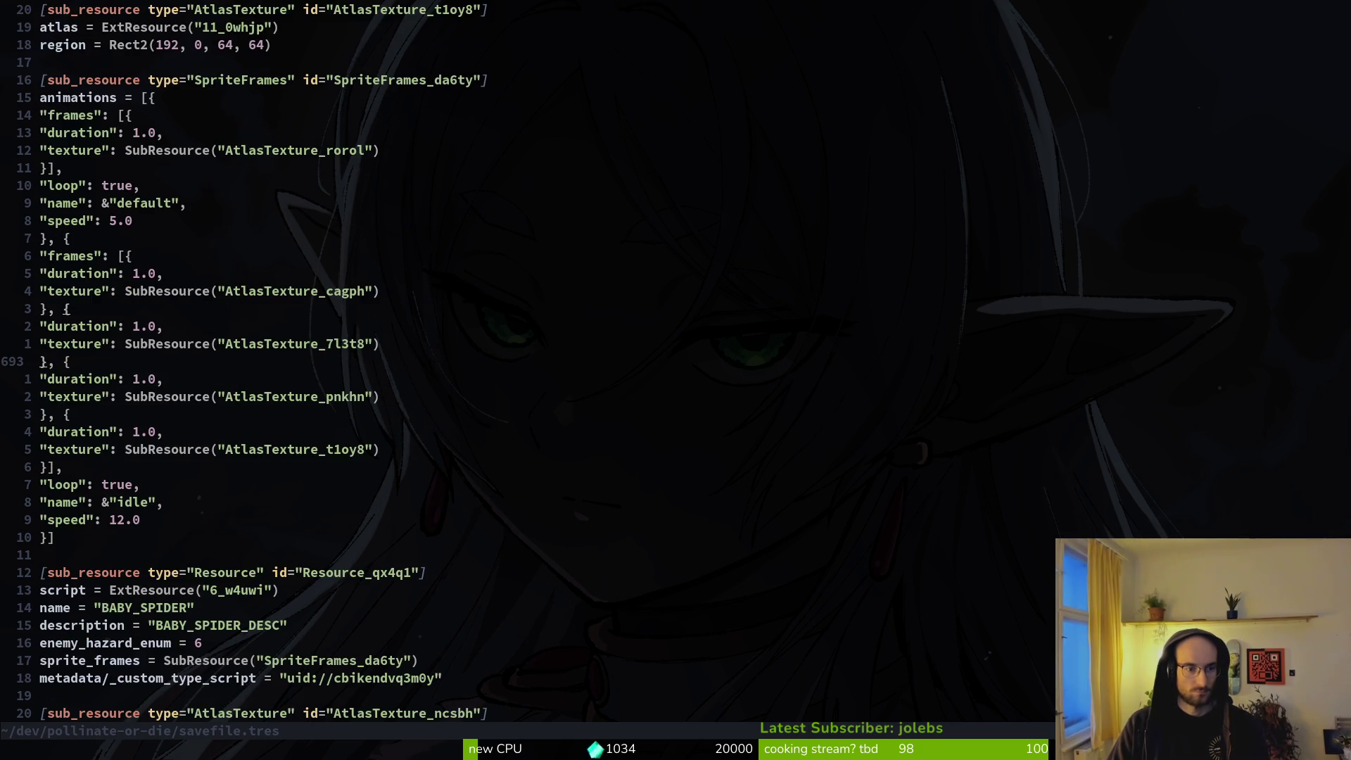
{"action": "key", "text": "j"}
{"action": "key", "text": "j"}
{"action": "key", "text": "j"}
{"action": "key", "text": "j"}
{"action": "key", "text": "j"}
{"action": "key", "text": "j"}
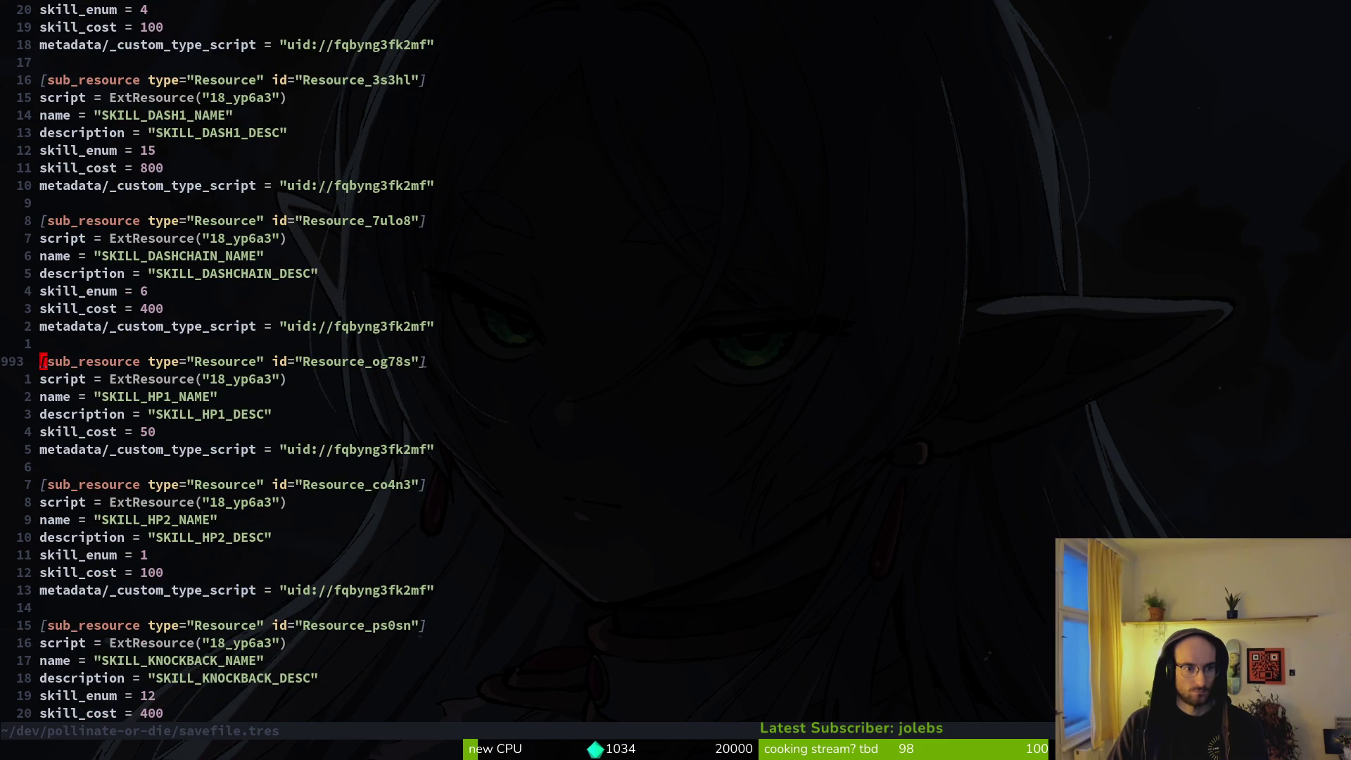
{"action": "key", "text": "j"}
{"action": "key", "text": "j"}
{"action": "key", "text": "j"}
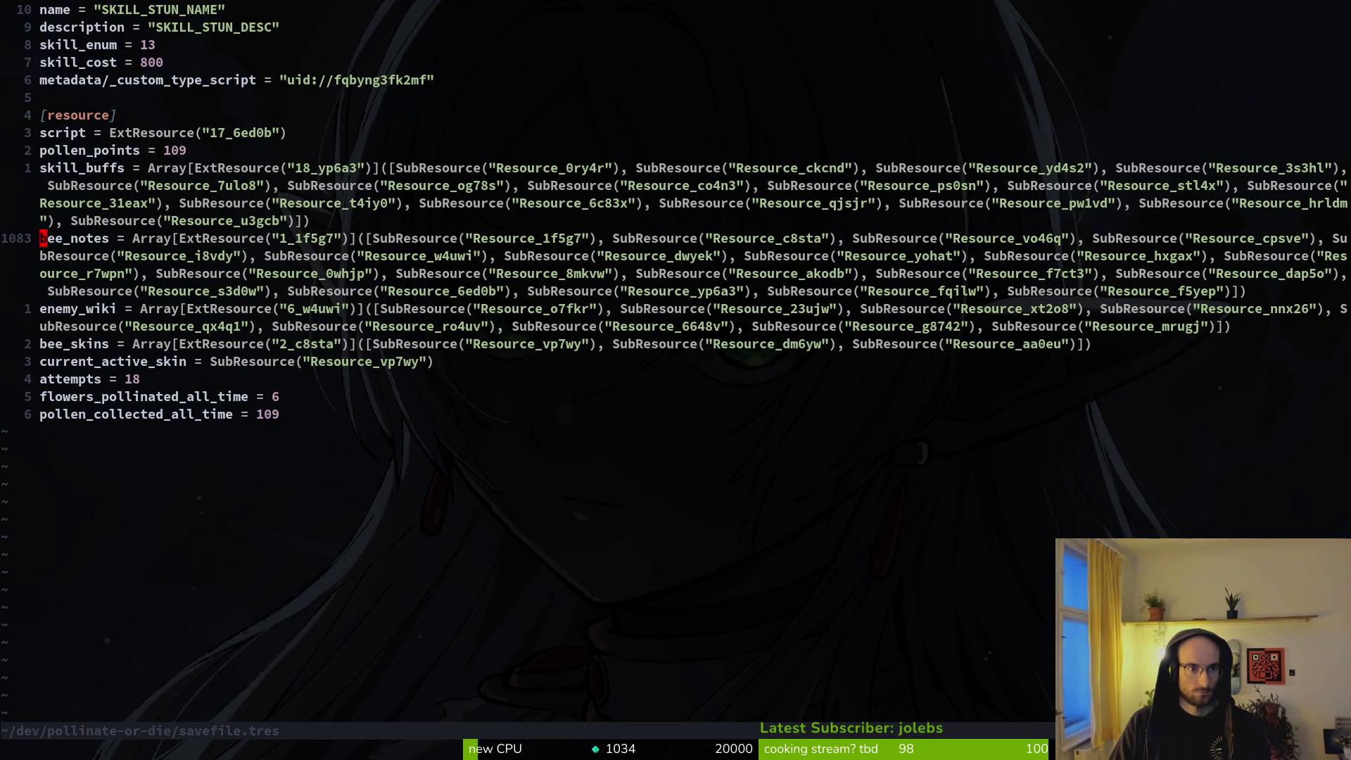
Step: Move up to the pollen_points = 109 line and write savefile.tres
{"action": "key", "text": "k"}
{"action": "key", "text": "k"}
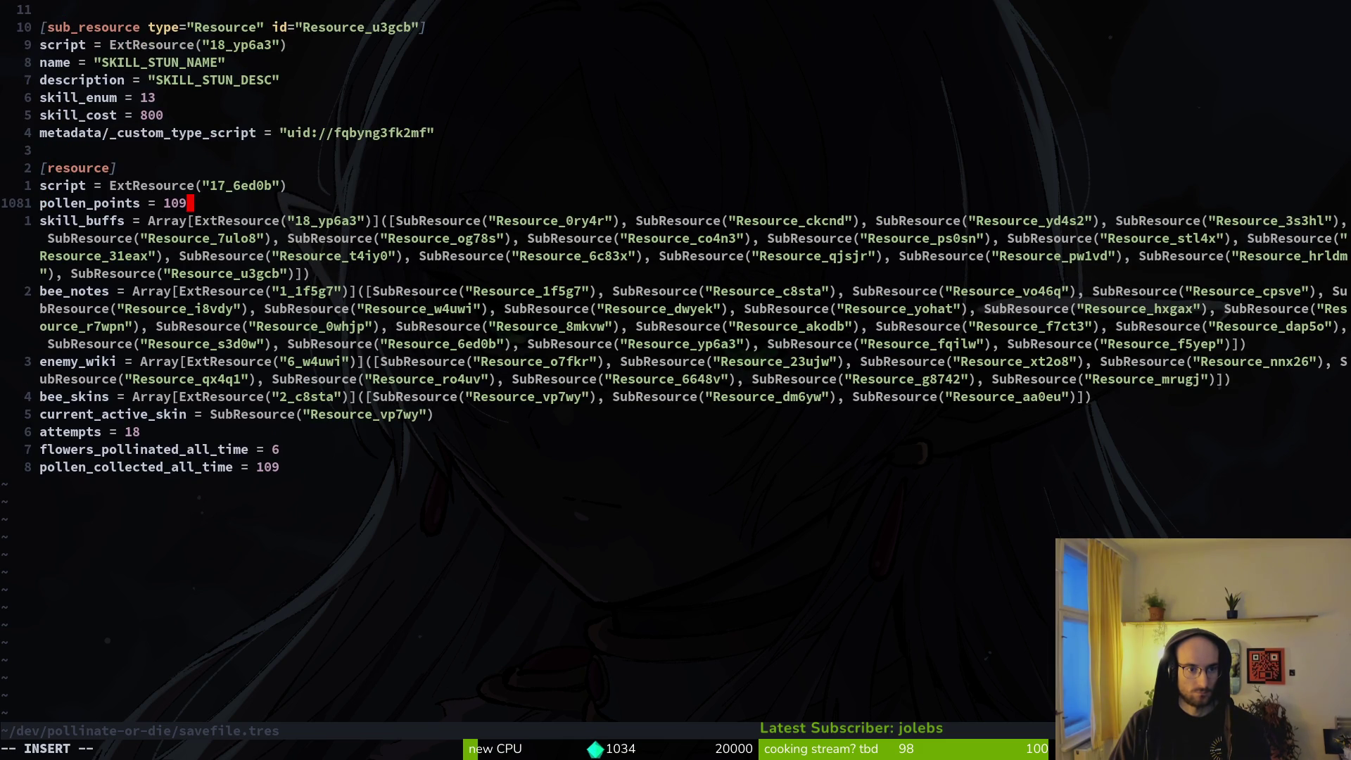
{"action": "type", "text": ":w"}
{"action": "key", "text": "Return"}
{"action": "key", "text": "alt+Tab"}
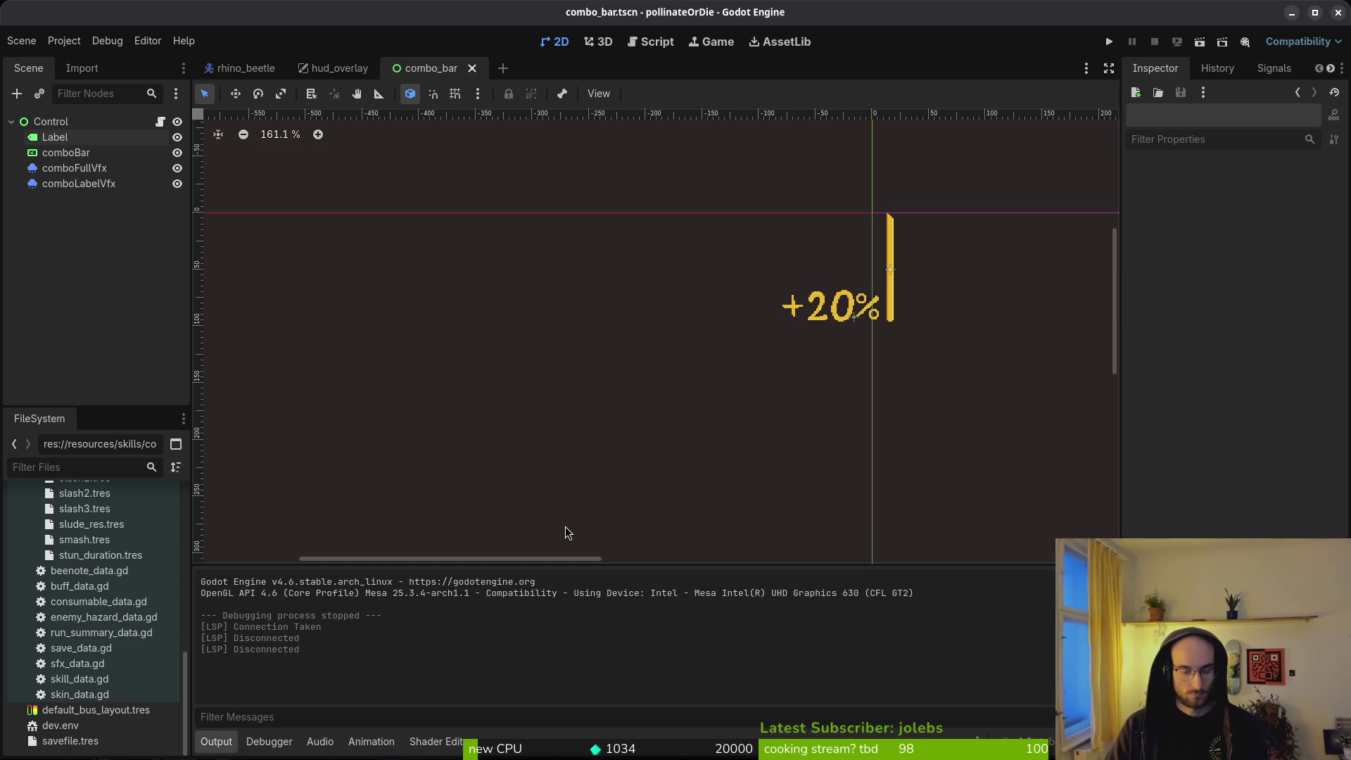
Step: Launch the game, continue the saved game, and fly the bee to the dev portal
{"action": "key", "text": "F5"}
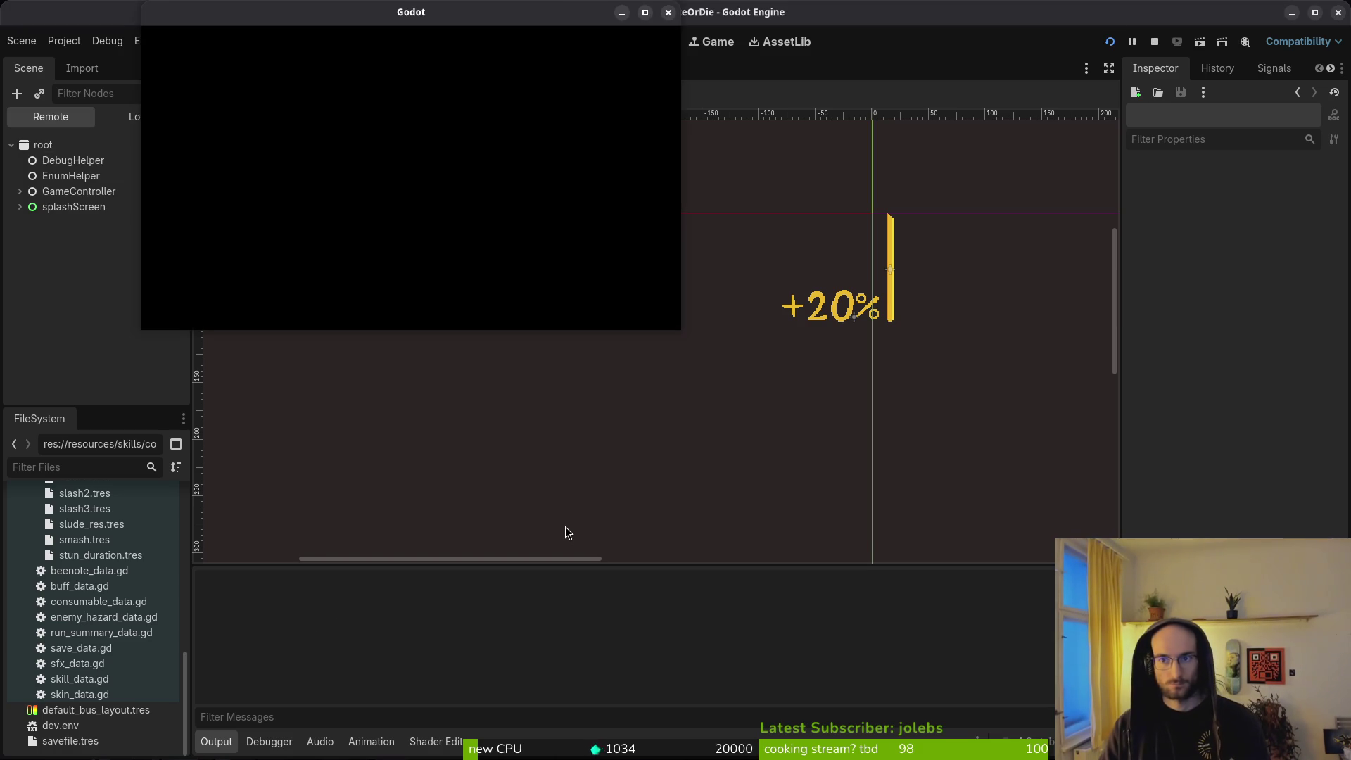
{"action": "double_click", "coordinate": [390, 12]}
{"action": "left_click", "coordinate": [724, 312]}
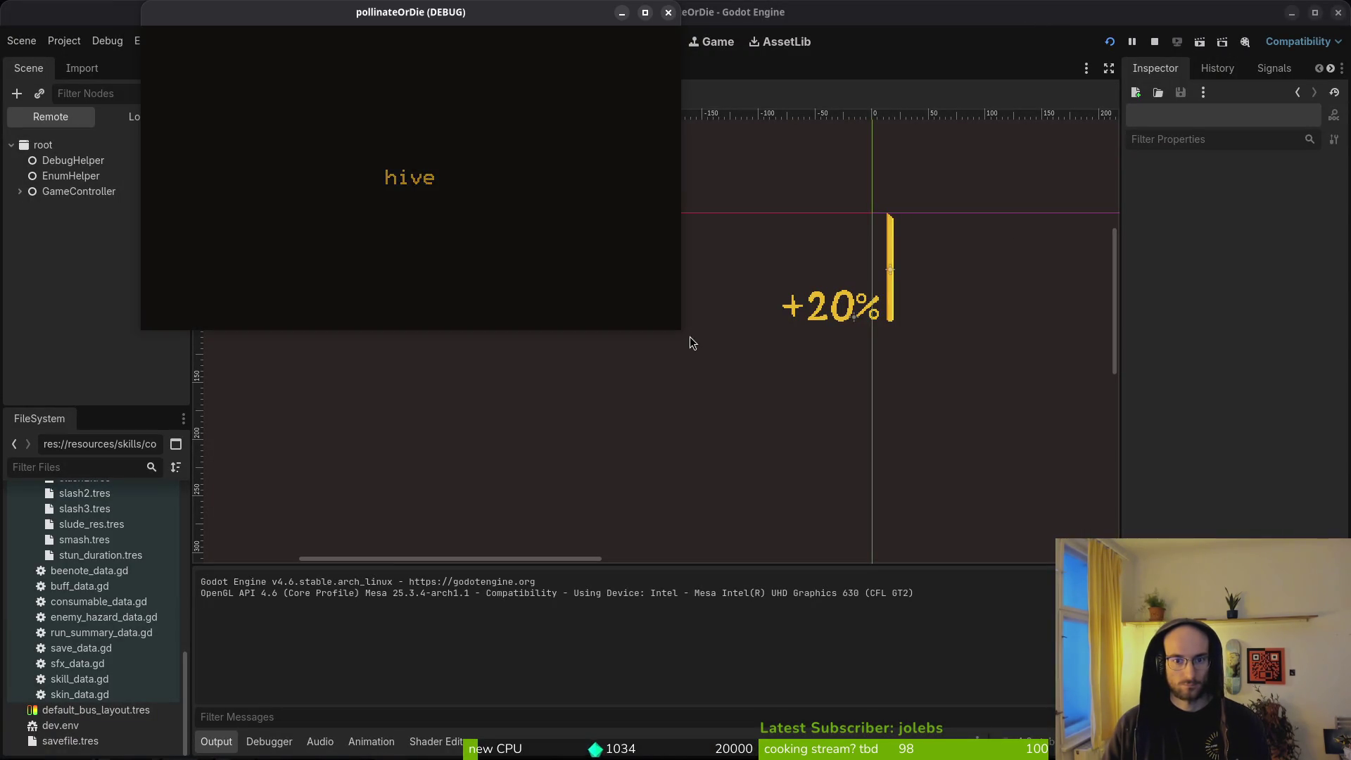
{"action": "key", "text": "d"}
{"action": "key", "text": "w"}
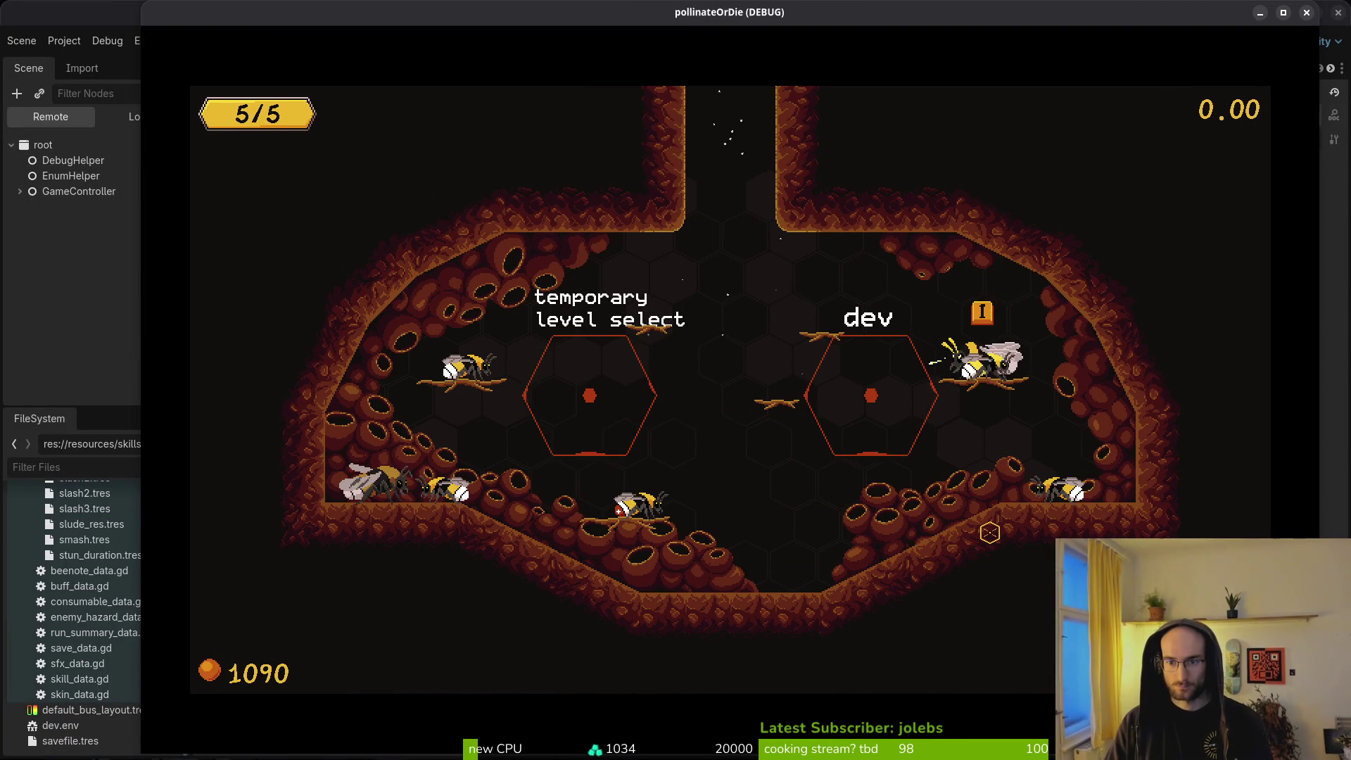
Step: Buy the combobar and reflect skills, close the upgrade panel, and return to the editor
{"action": "key", "text": "i"}
{"action": "key", "text": "d"}
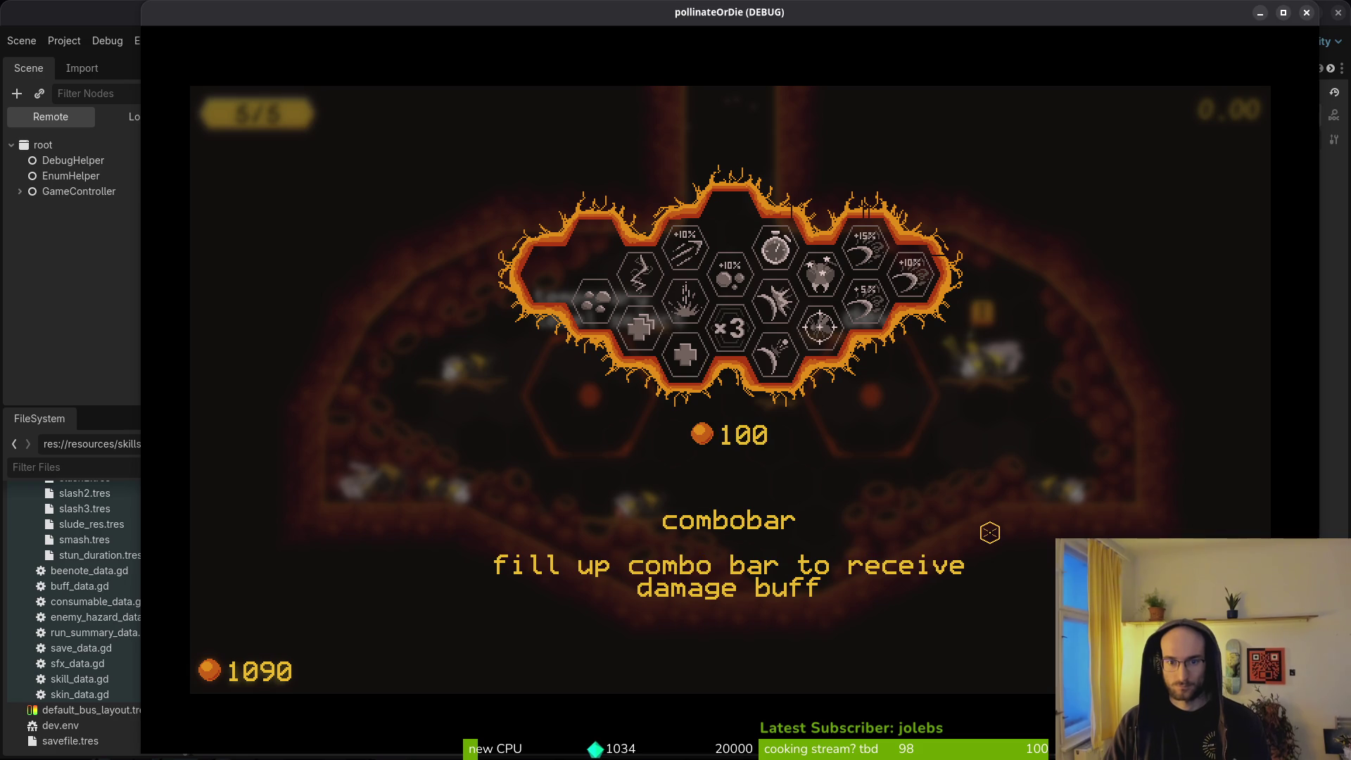
{"action": "key", "text": "space"}
{"action": "key", "text": "a"}
{"action": "key", "text": "d"}
{"action": "key", "text": "d"}
{"action": "key", "text": "s"}
{"action": "key", "text": "space"}
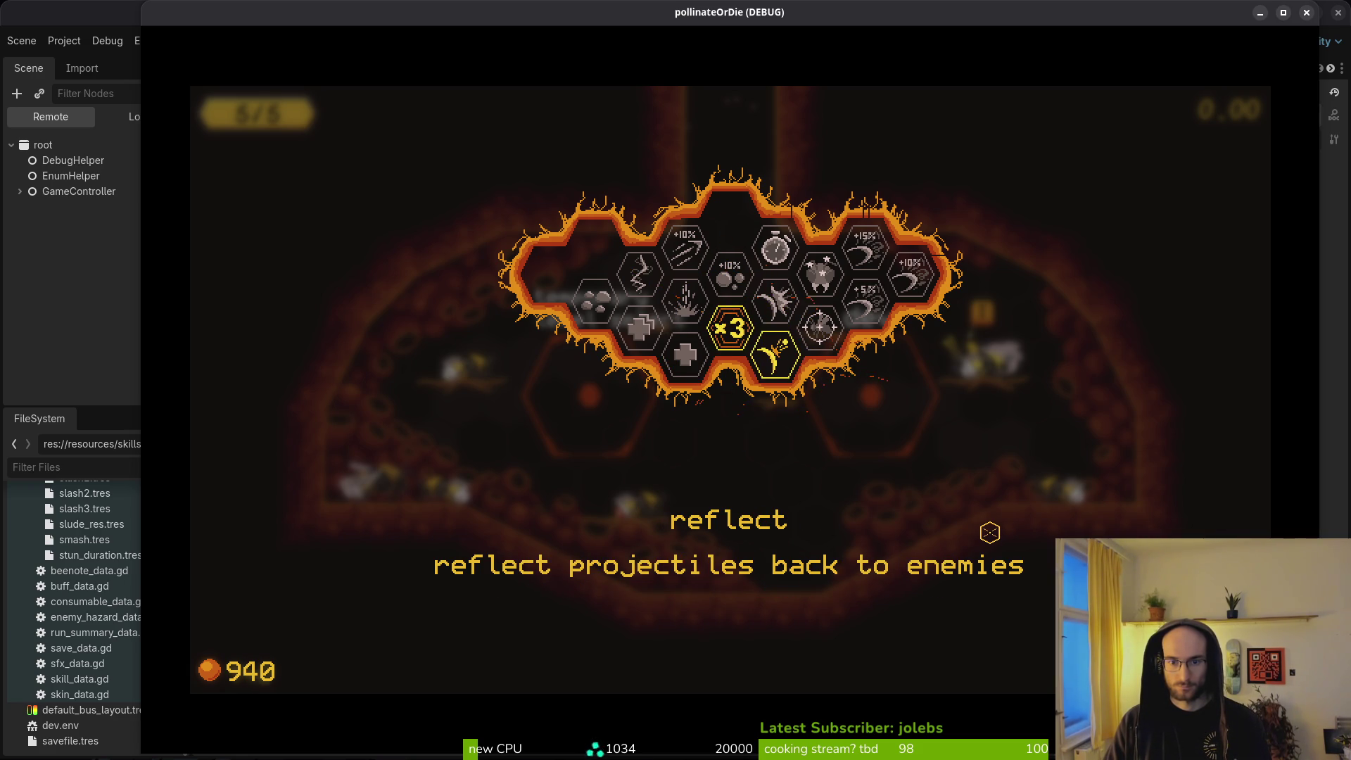
{"action": "key", "text": "Escape"}
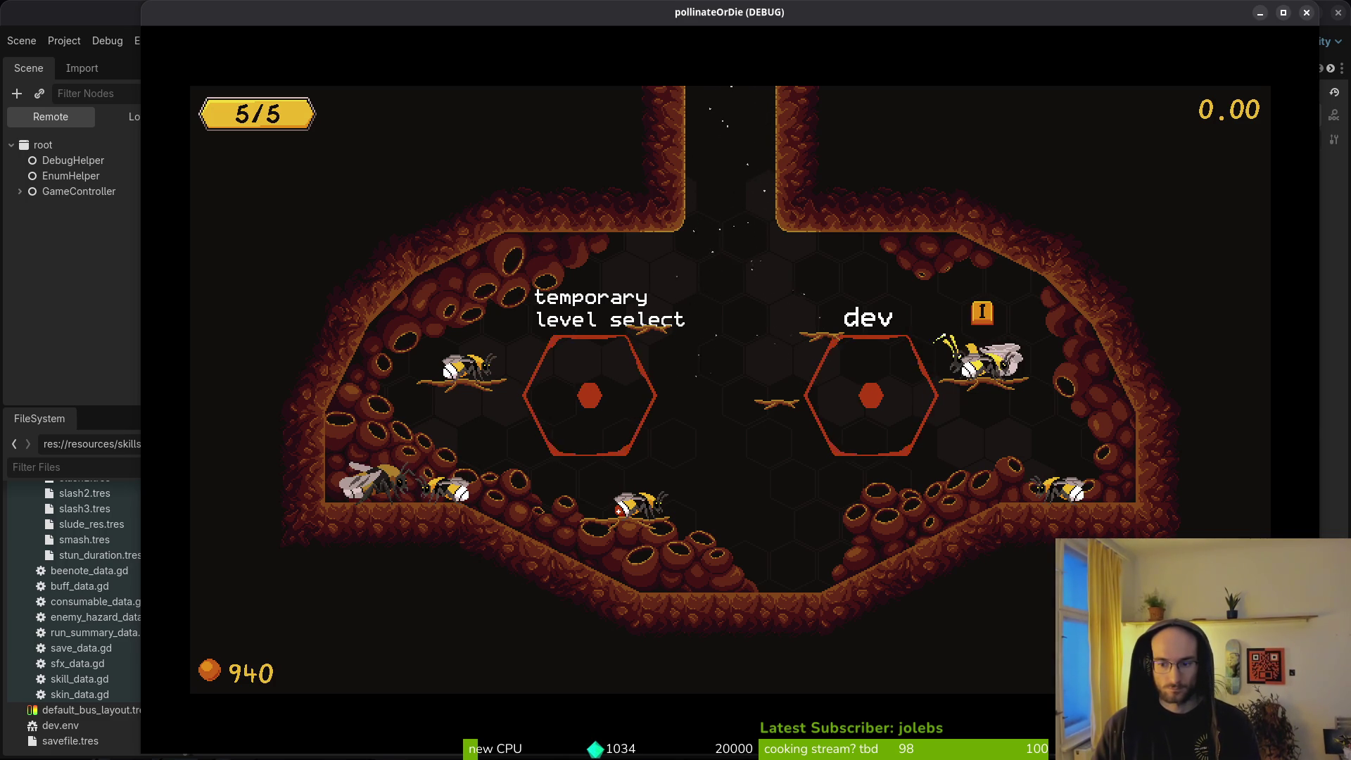
{"action": "key", "text": "F8"}
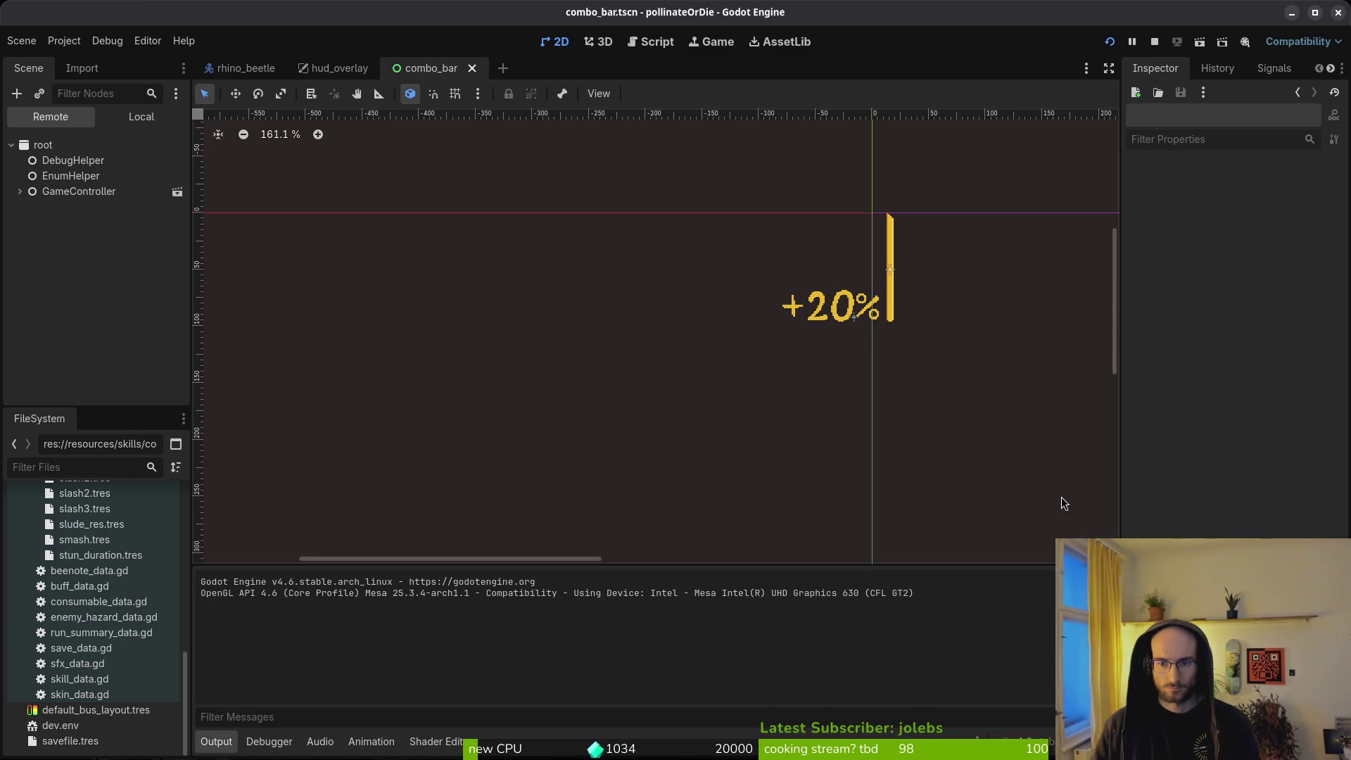
Step: Set the +20% Label's font size to 24, nudge it lower, and relaunch the game
{"action": "scroll", "coordinate": [890, 299], "scroll_direction": "down", "scroll_amount": 3}
{"action": "left_click", "coordinate": [858, 303]}
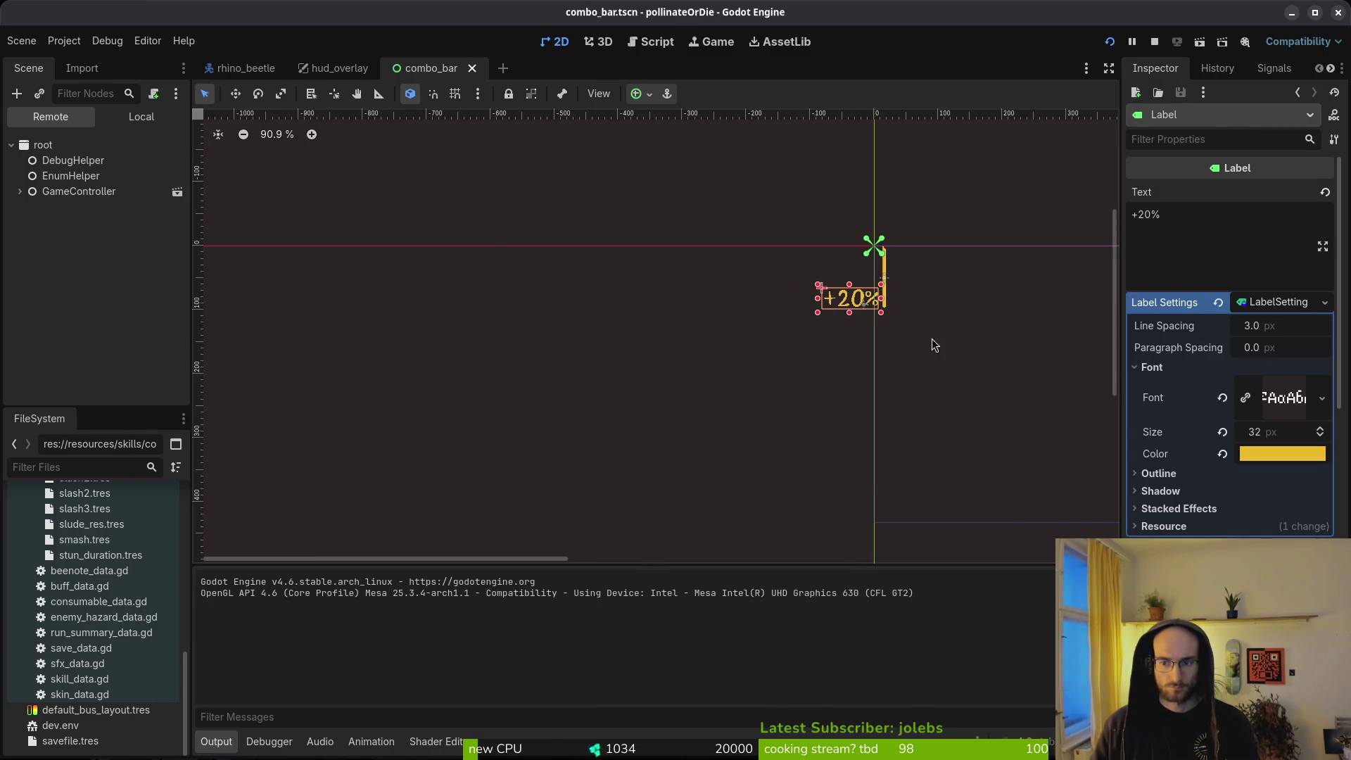
{"action": "key", "text": "alt+Tab"}
{"action": "key", "text": "alt+Tab"}
{"action": "scroll", "coordinate": [825, 307], "scroll_direction": "up", "scroll_amount": 5}
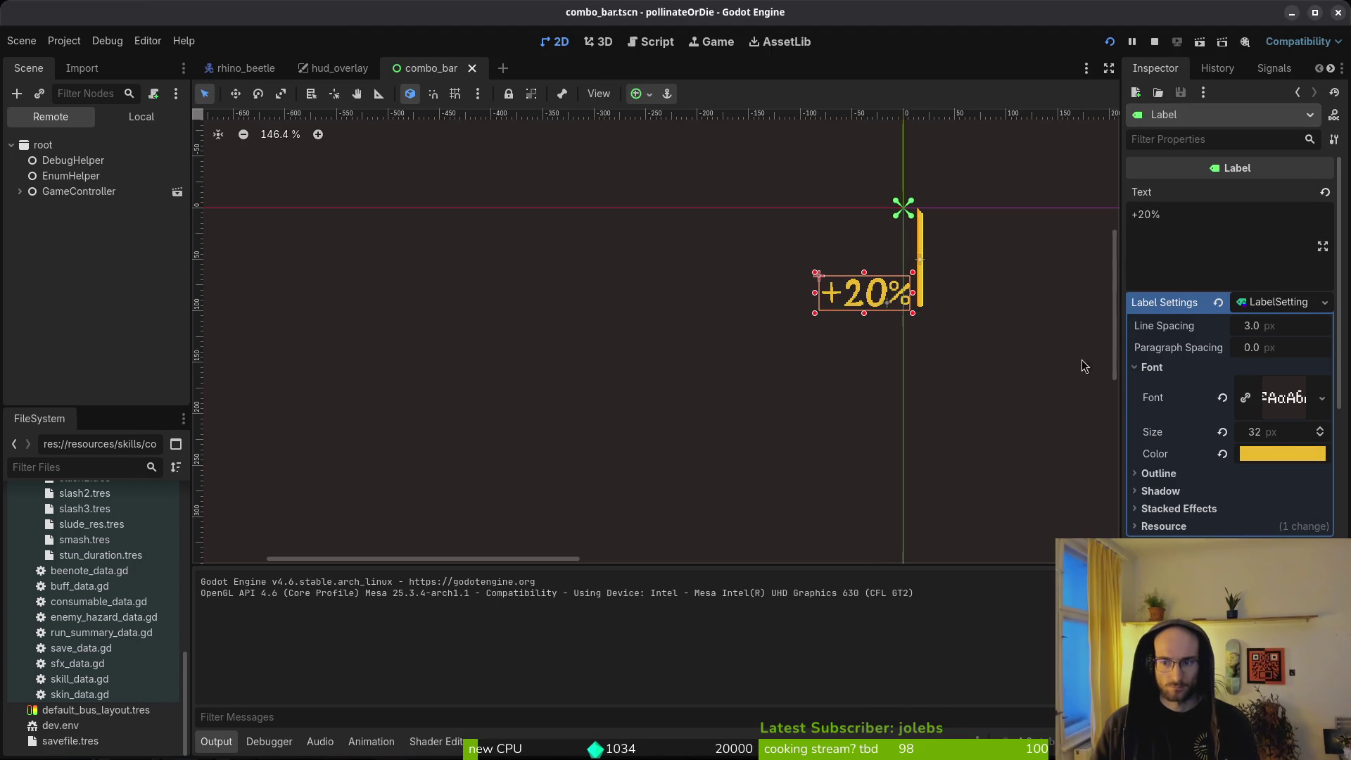
{"action": "left_click", "coordinate": [1267, 433]}
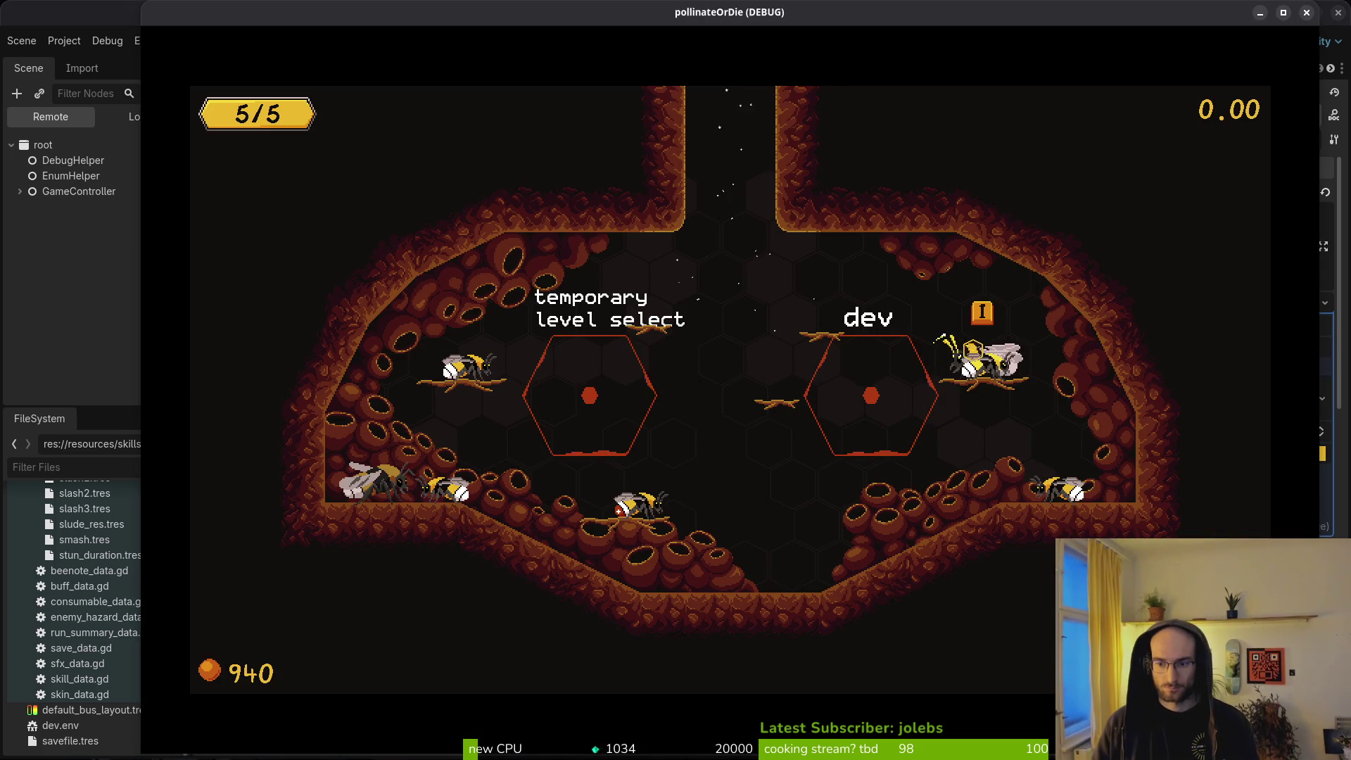
{"action": "key", "text": "alt+Tab"}
{"action": "scroll", "coordinate": [957, 339], "scroll_direction": "up", "scroll_amount": 6}
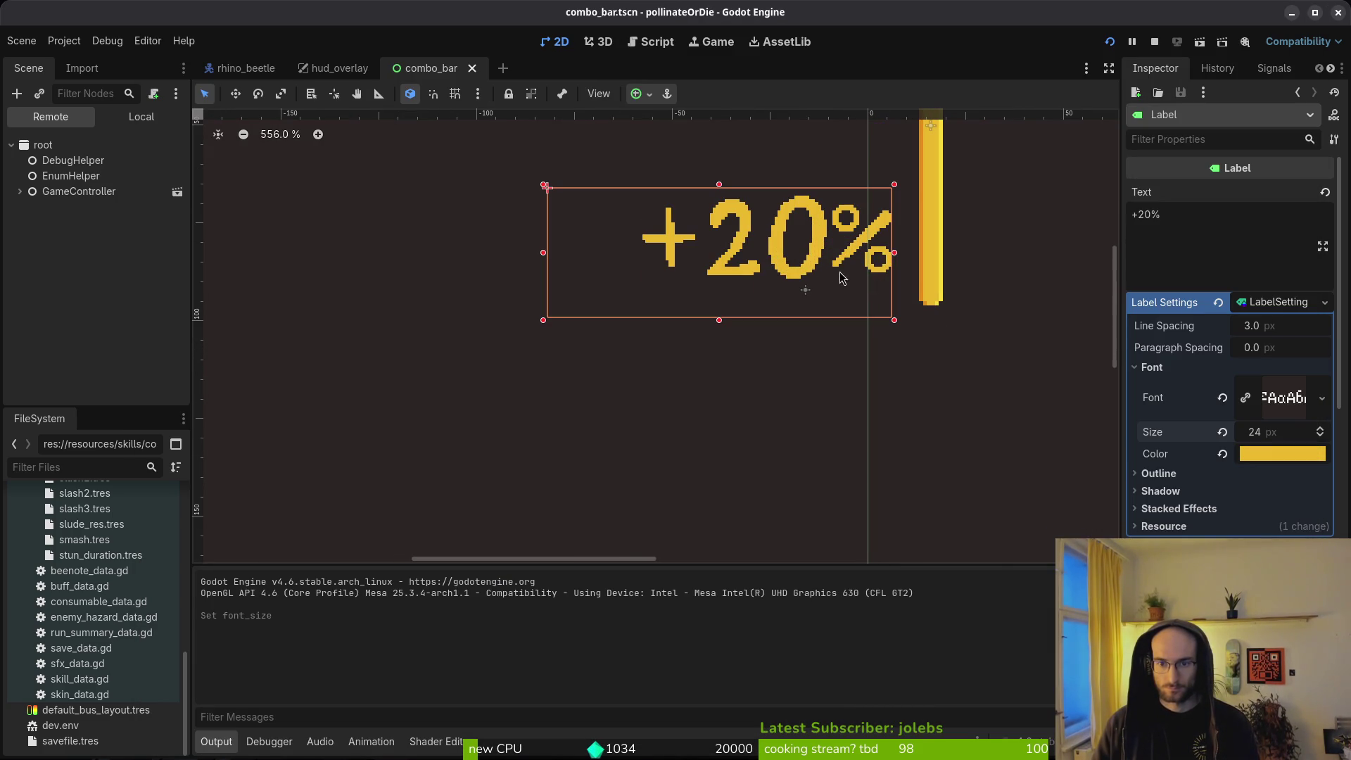
{"action": "left_click_drag", "start_coordinate": [815, 263], "coordinate": [815, 288]}
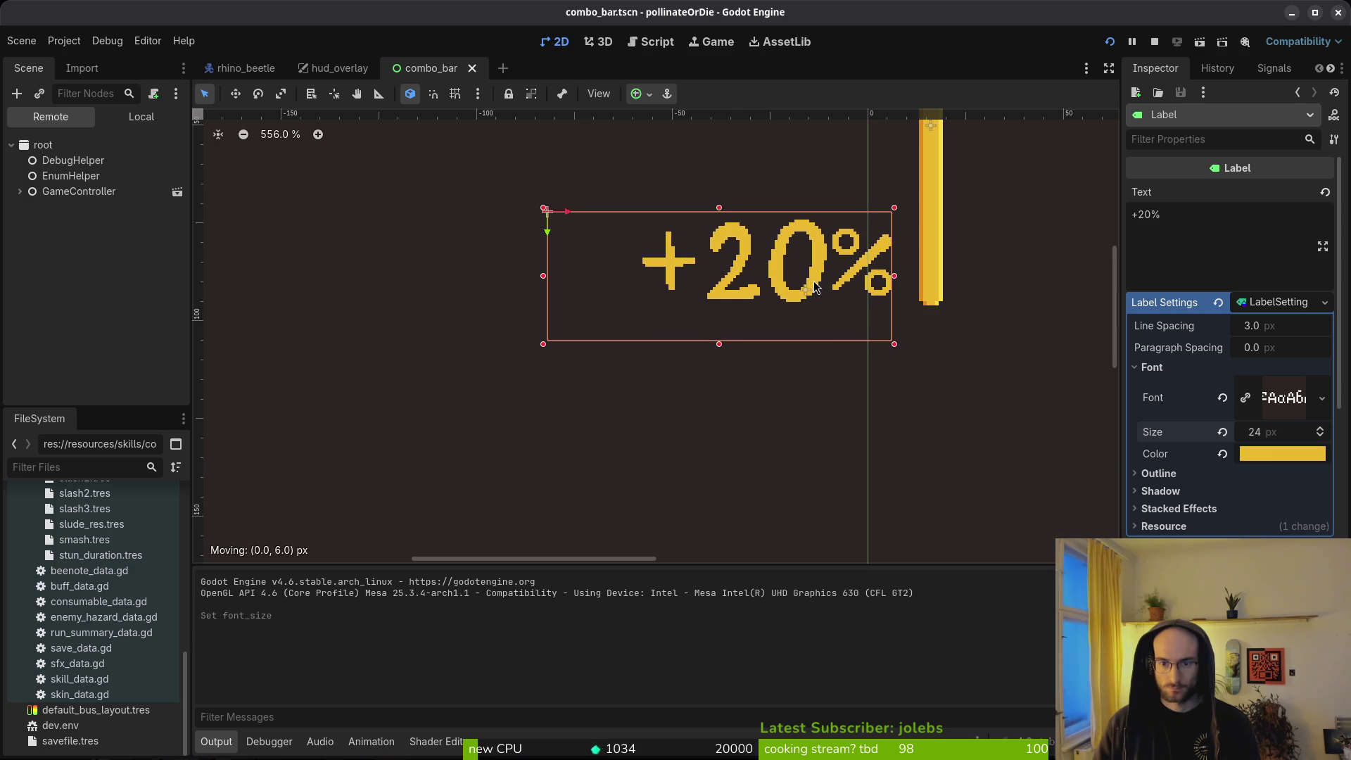
{"action": "key", "text": "F5"}
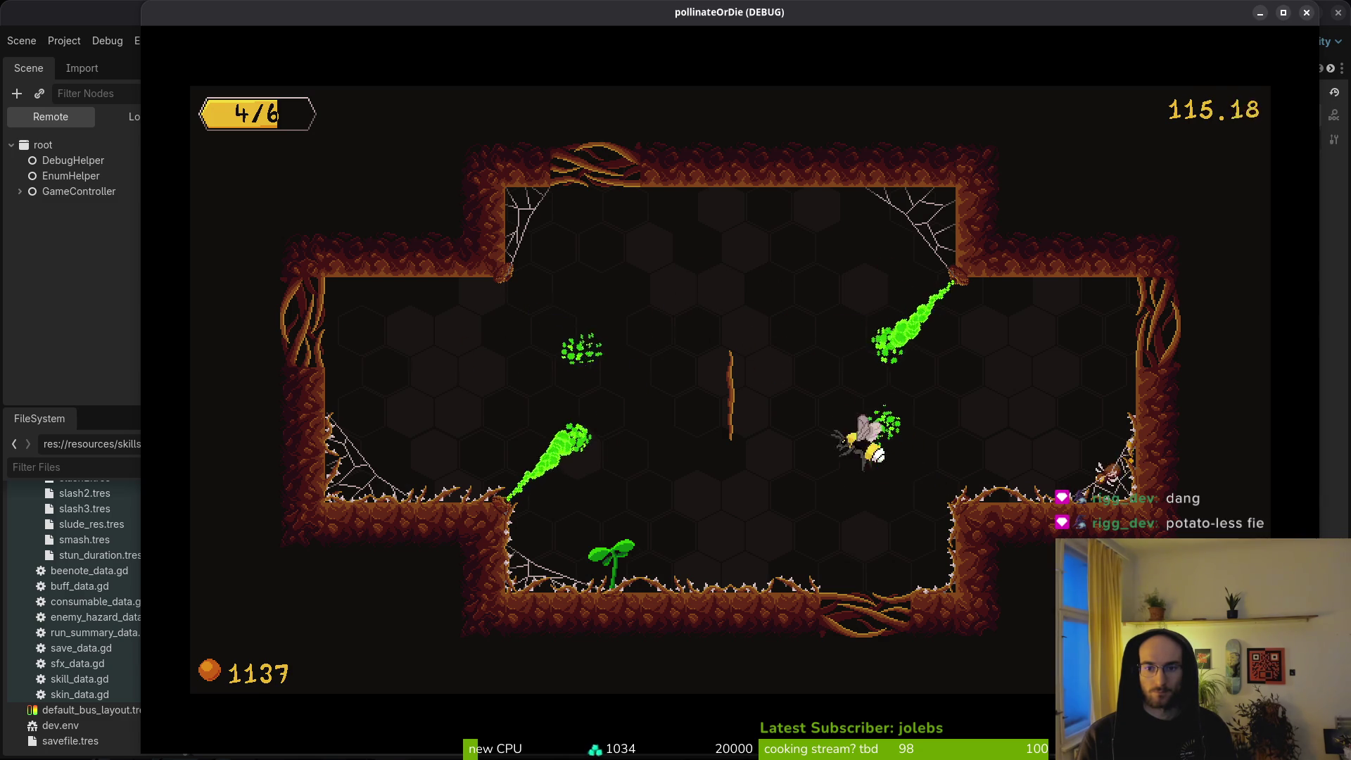
Step: Fly the bee onto the plant in the cave level to pollinate it
{"action": "key", "text": "a"}
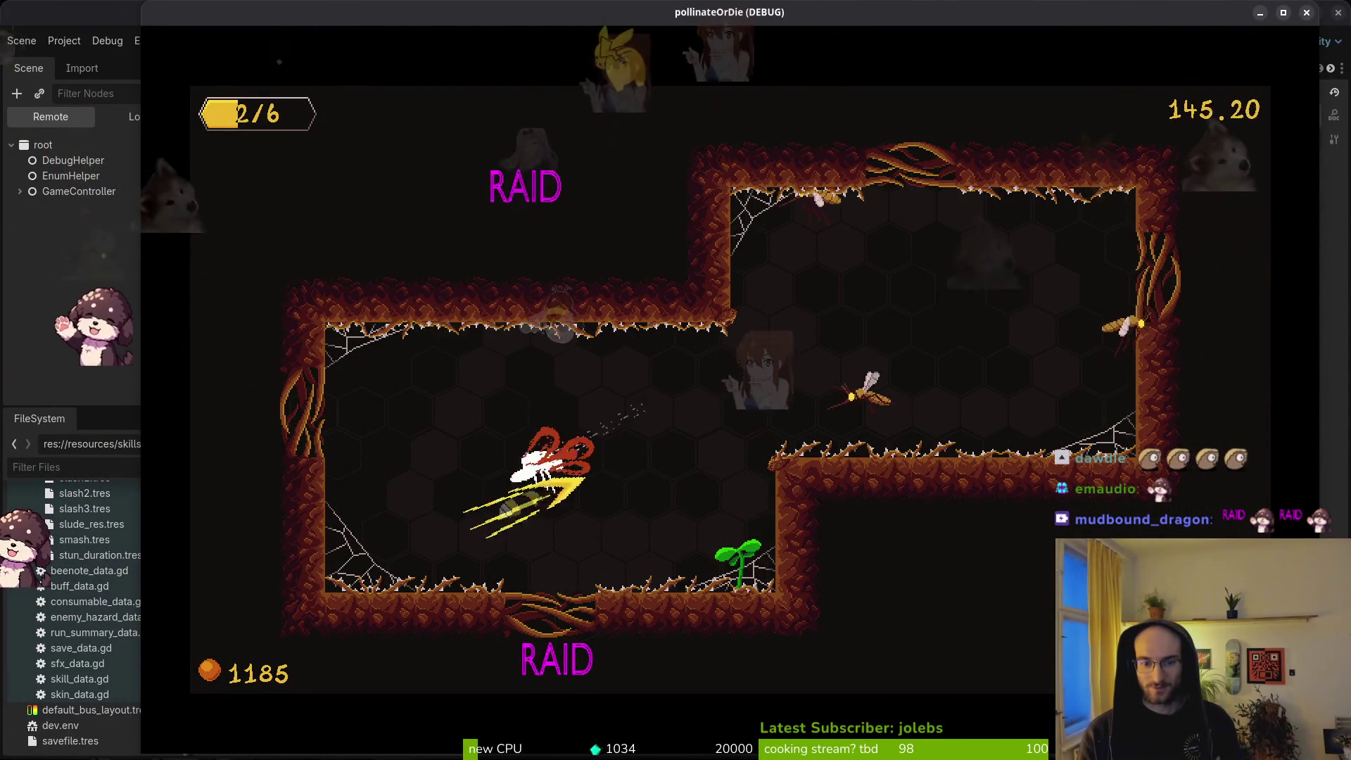
Step: Keep playing the cave level, attacking enemies and pollinating a flower
{"action": "key", "text": "Escape"}
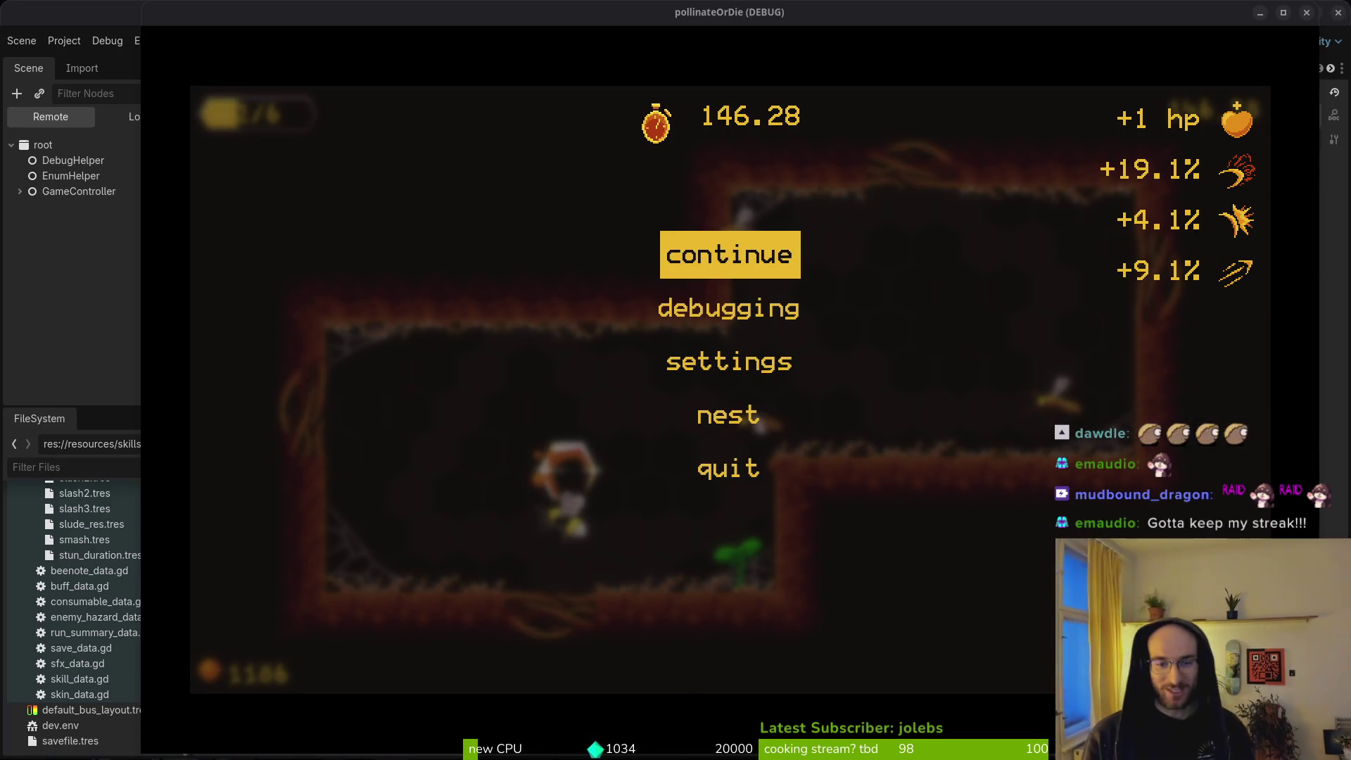
{"action": "key", "text": "Escape"}
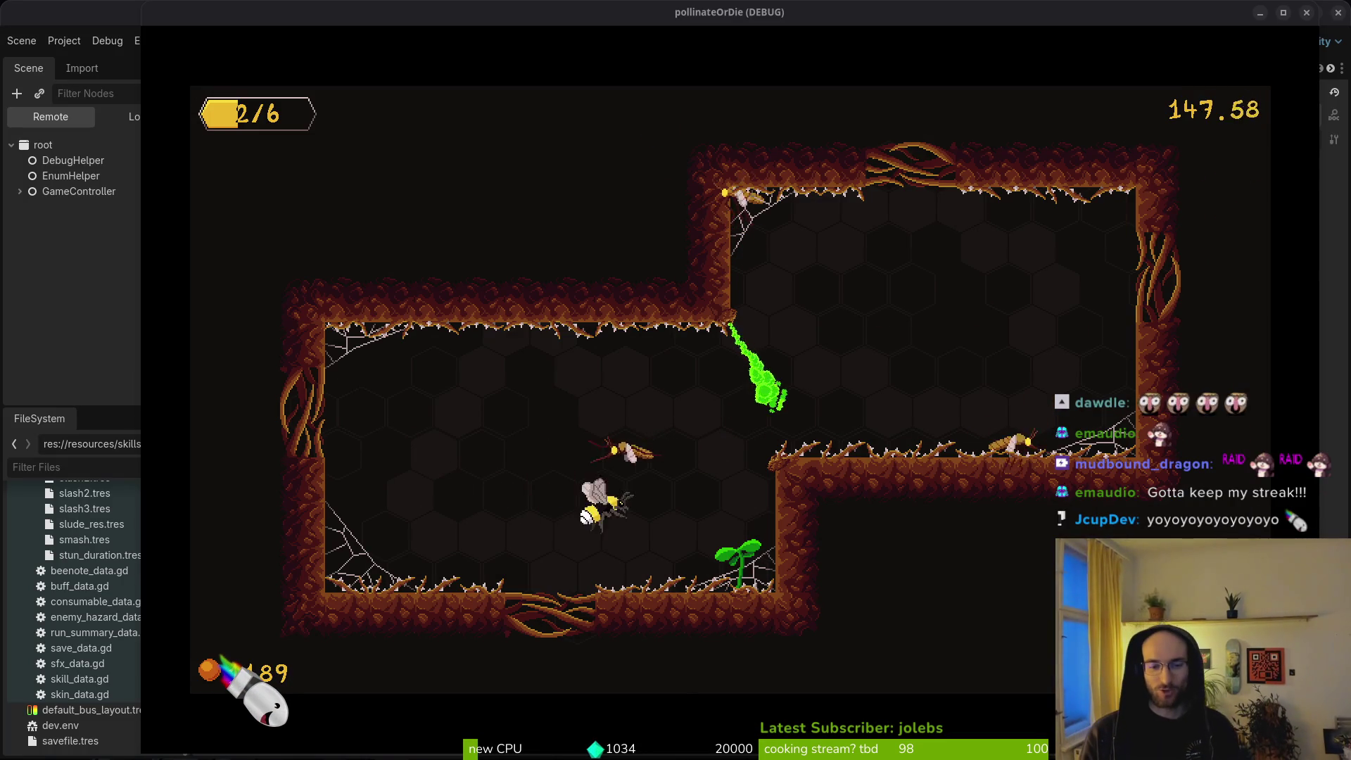
{"action": "key", "text": "a"}
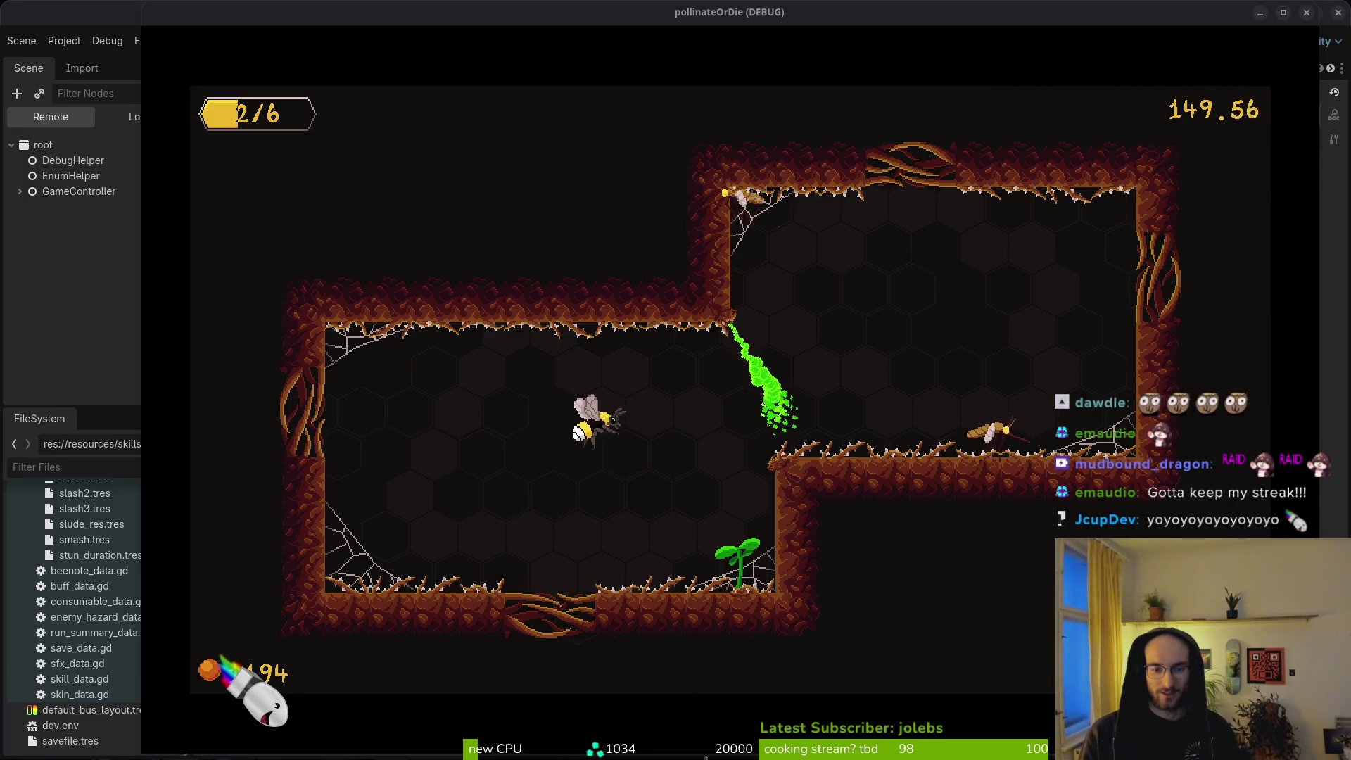
{"action": "key", "text": "d"}
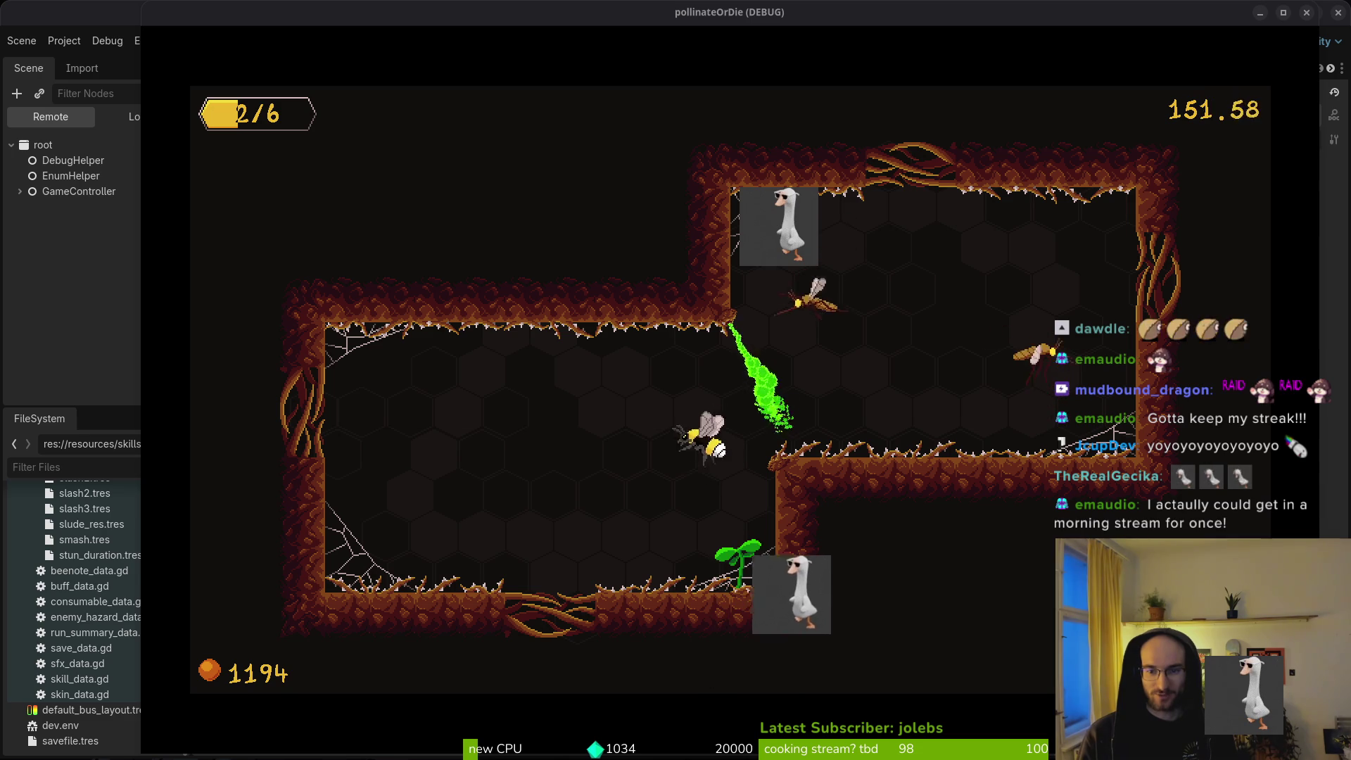
{"action": "key", "text": "a"}
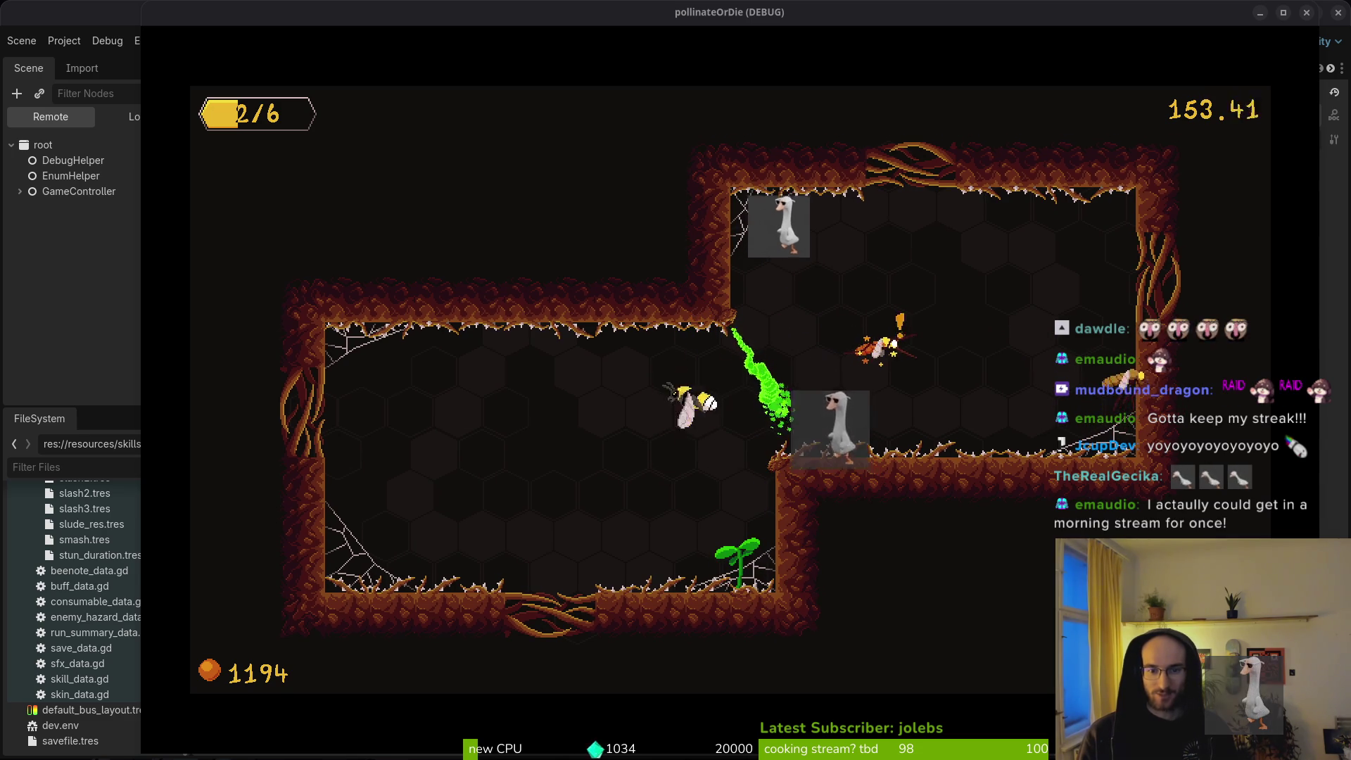
{"action": "key", "text": "w"}
{"action": "key", "text": "w"}
{"action": "key", "text": "s"}
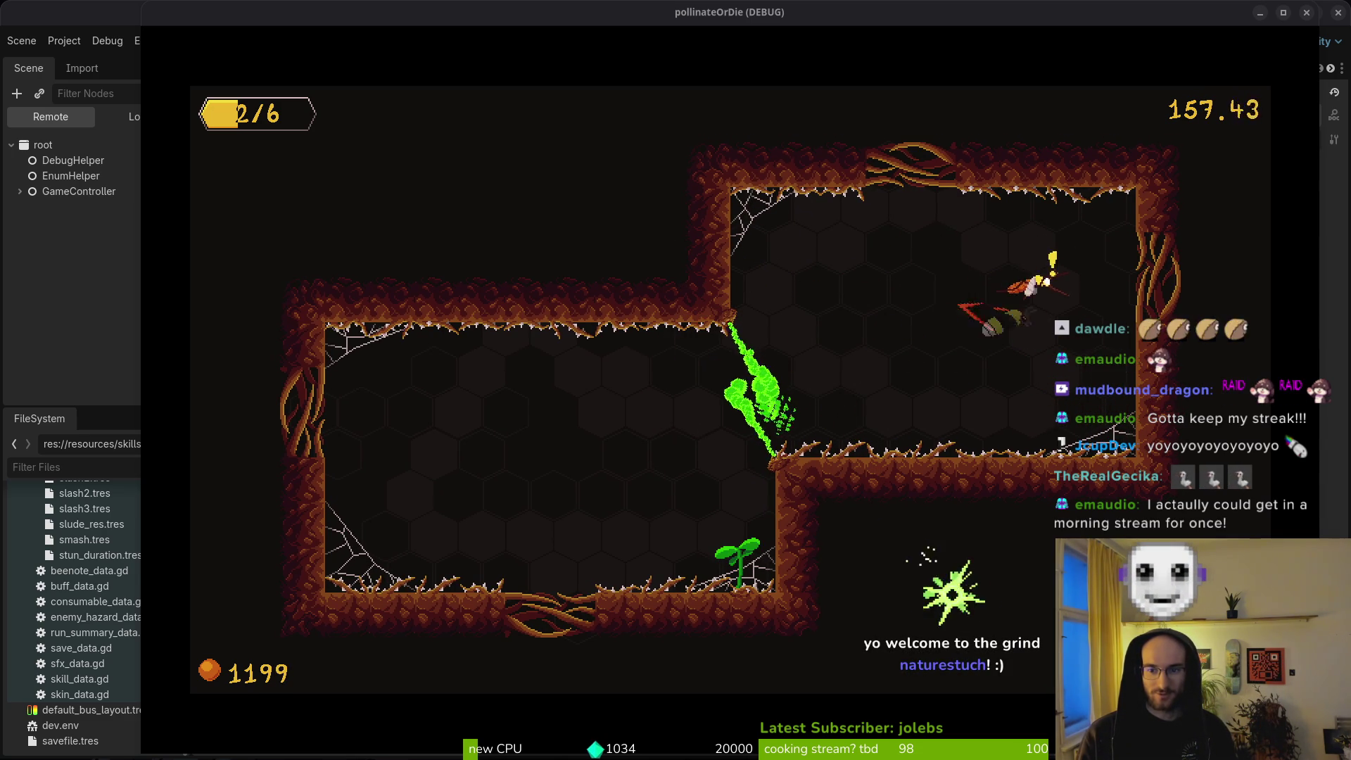
{"action": "key", "text": "a"}
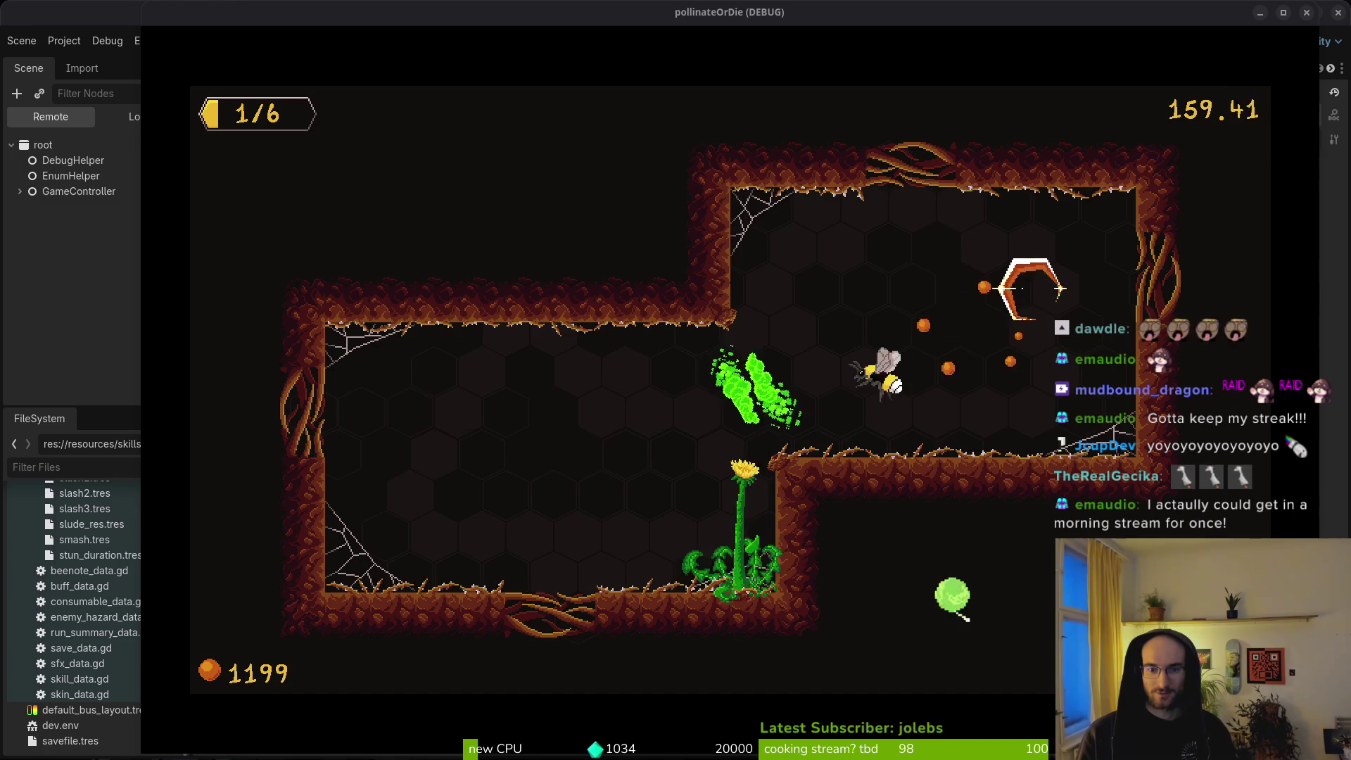
Step: Quit the run to the main menu and close the game window
{"action": "key", "text": "Escape"}
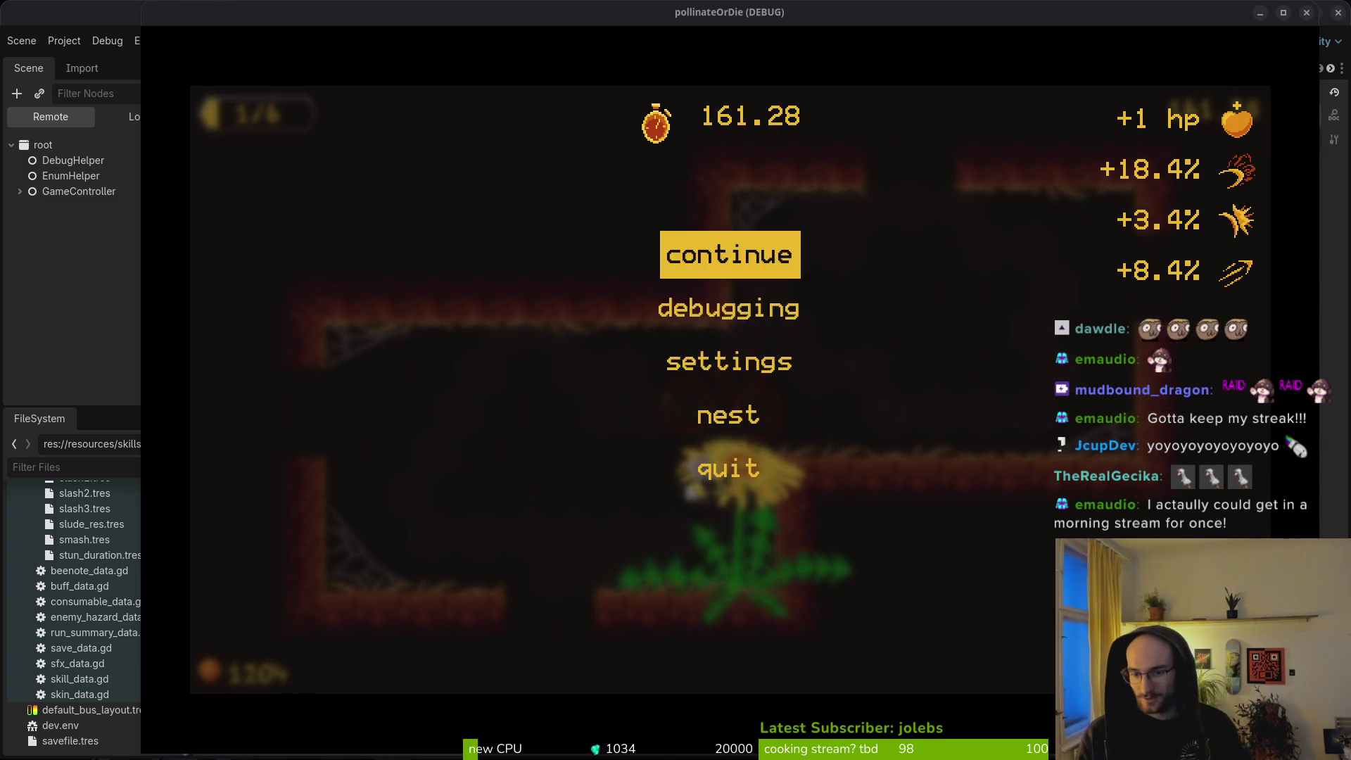
{"action": "key", "text": "Down"}
{"action": "key", "text": "Return"}
{"action": "key", "text": "Left"}
{"action": "key", "text": "Return"}
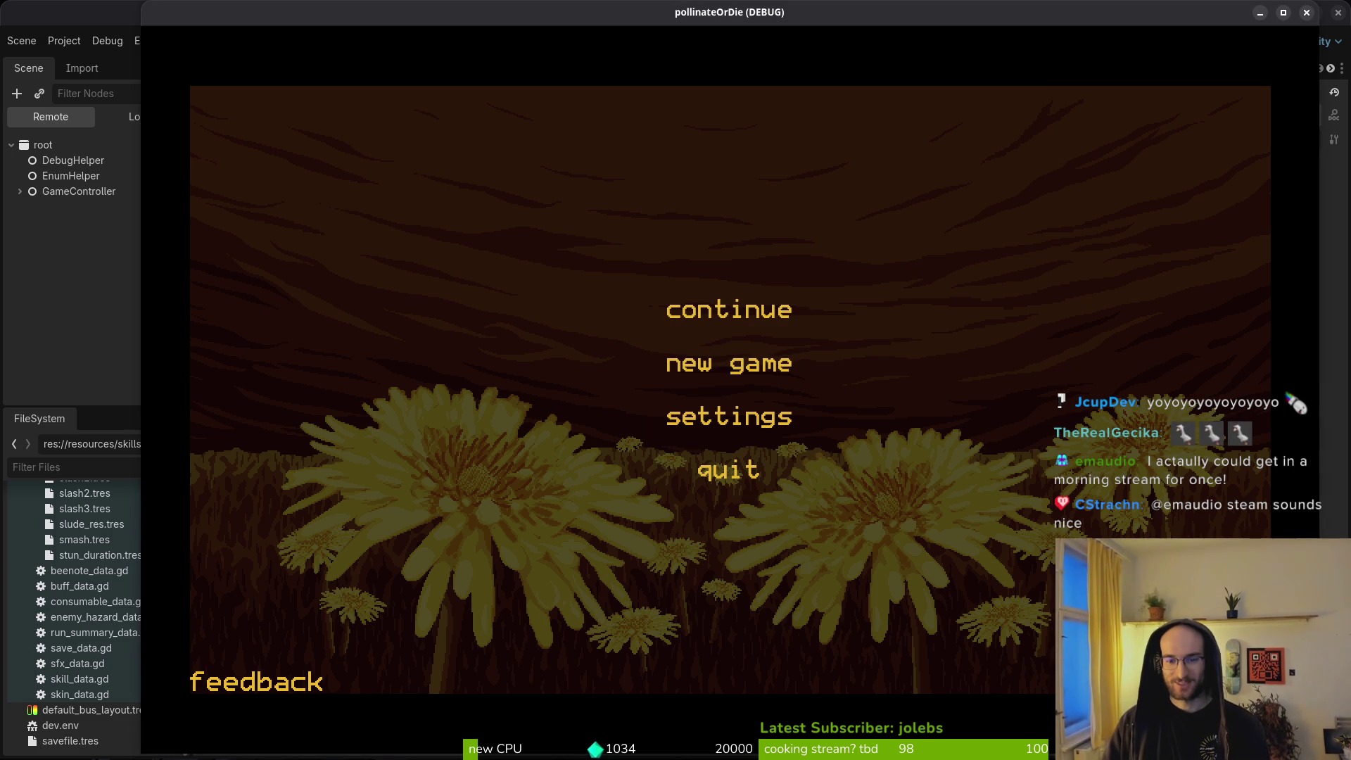
{"action": "left_click", "coordinate": [1301, 20]}
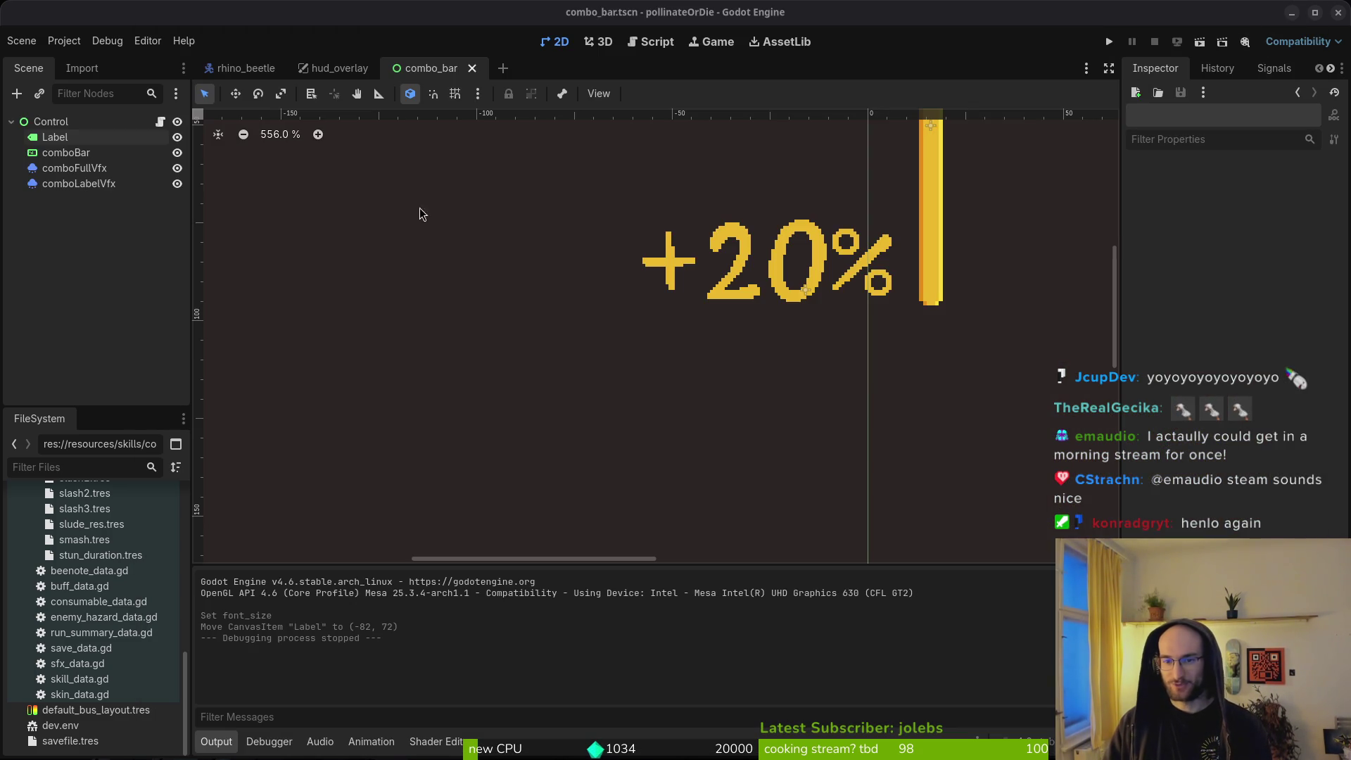
Step: Restore the Label's size and colour changes, set its font size to 16, and save the scene
{"action": "key", "text": "ctrl+a"}
{"action": "key", "text": "Escape"}
{"action": "key", "text": "ctrl+z"}
{"action": "key", "text": "ctrl+z"}
{"action": "key", "text": "ctrl+z"}
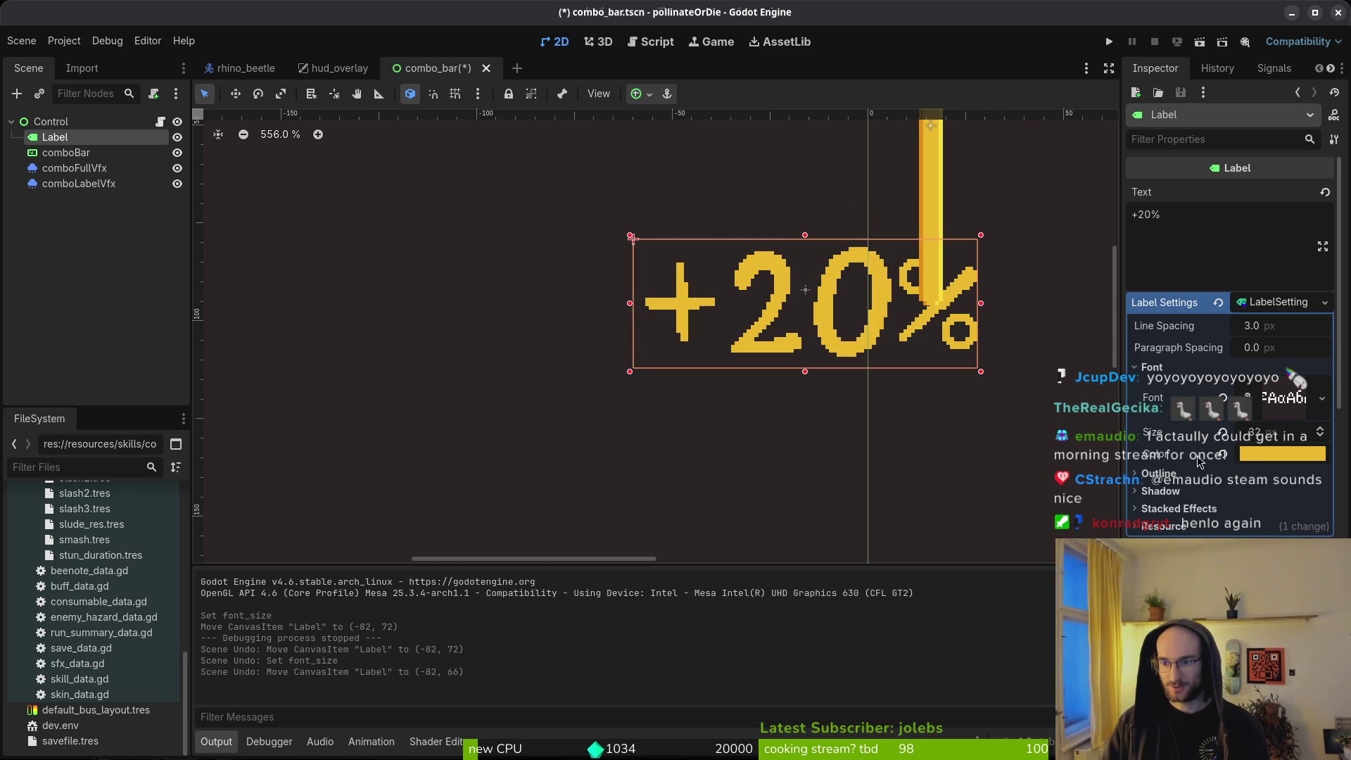
{"action": "key", "text": "ctrl+z"}
{"action": "key", "text": "ctrl+z"}
{"action": "key", "text": "ctrl+s"}
{"action": "key", "text": "ctrl+shift+z"}
{"action": "key", "text": "ctrl+shift+z"}
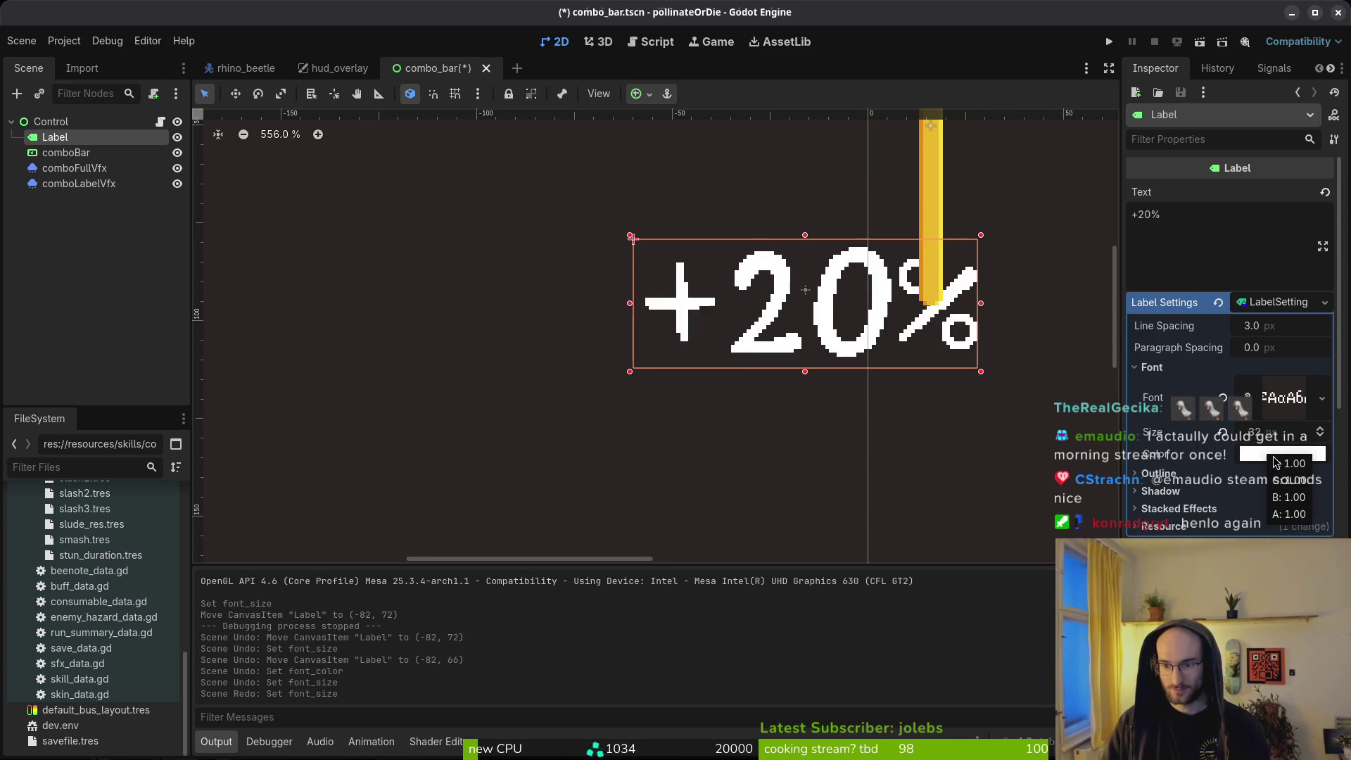
{"action": "left_click", "coordinate": [1259, 432]}
{"action": "type", "text": "16"}
{"action": "key", "text": "Return"}
{"action": "key", "text": "ctrl+s"}
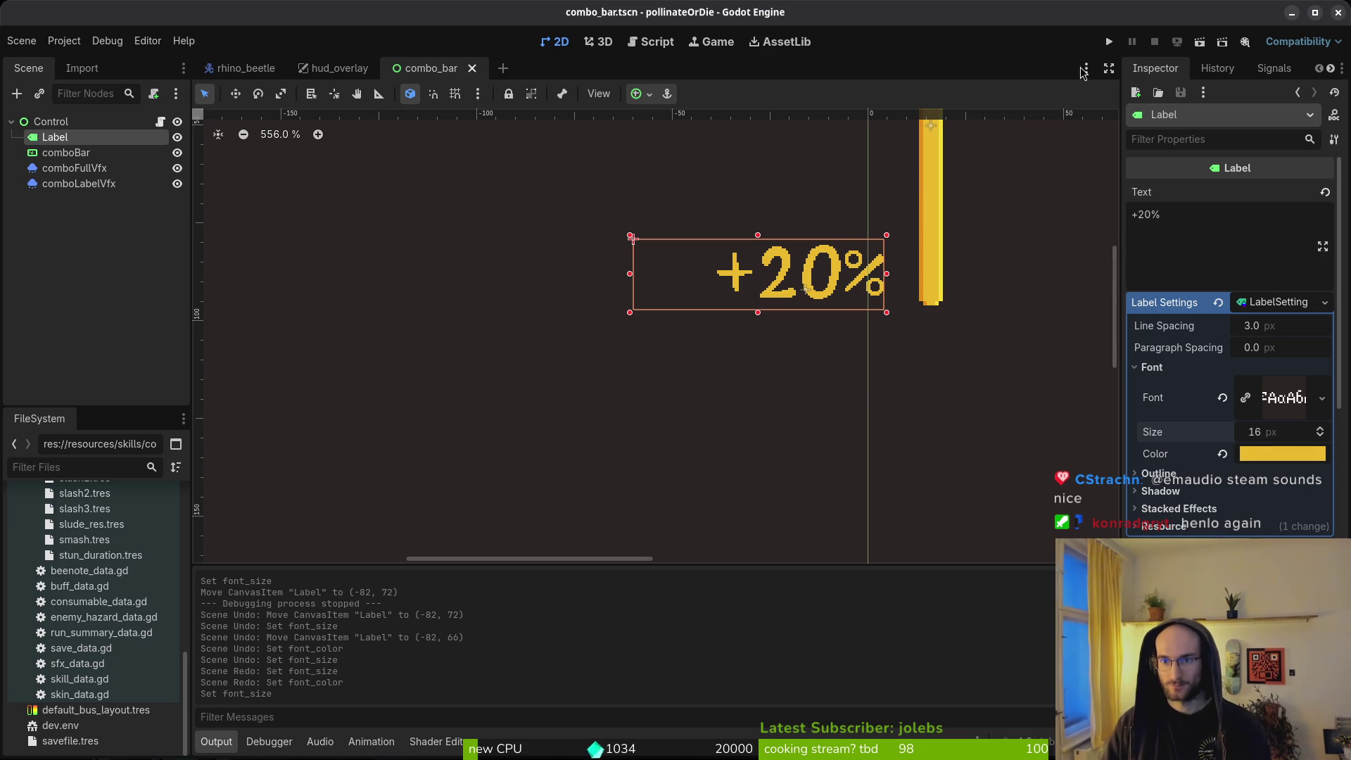
Step: Test-run the game into the hive, attack and move the bee, then stop and deselect the Label
{"action": "left_click", "coordinate": [1106, 41]}
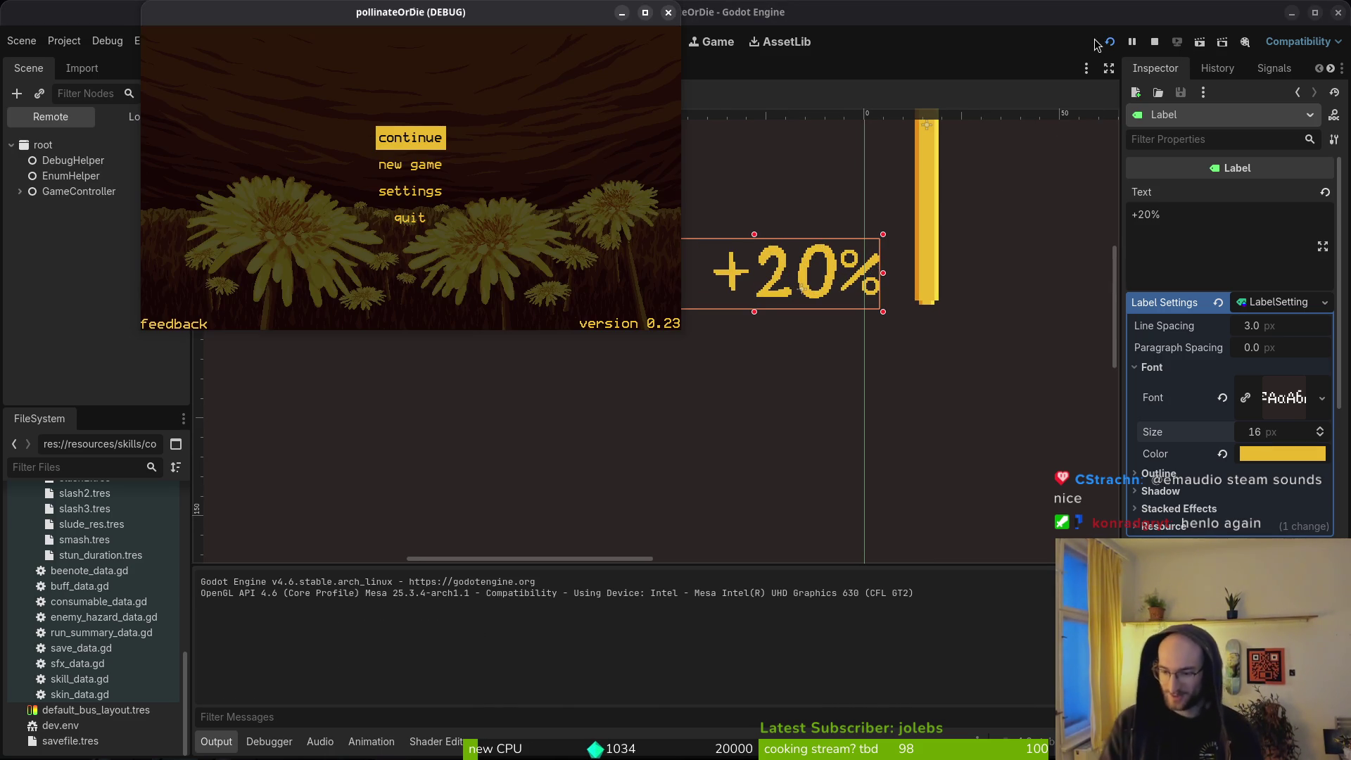
{"action": "key", "text": "Return"}
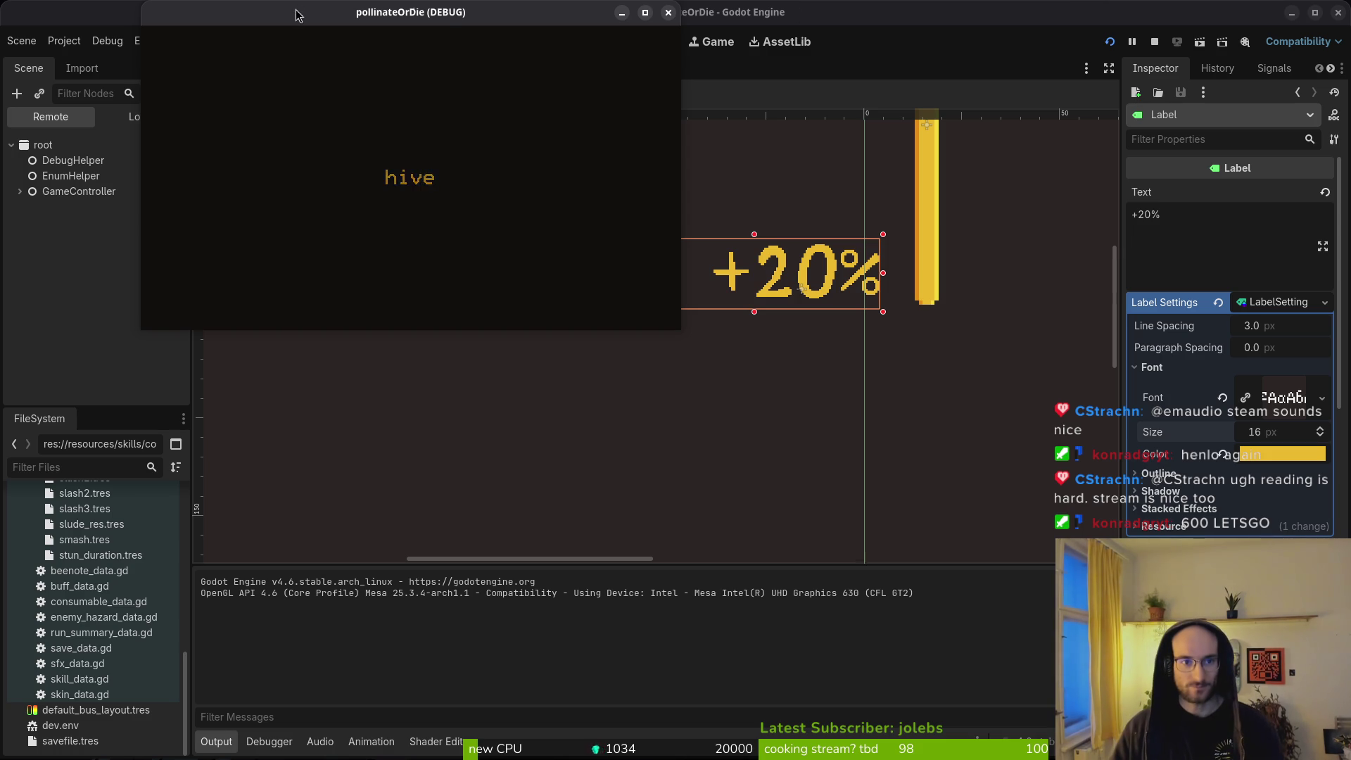
{"action": "mouse_move", "coordinate": [686, 325]}
{"action": "left_mouse_down"}
{"action": "mouse_move", "coordinate": [1206, 680]}
{"action": "mouse_move", "coordinate": [1256, 690]}
{"action": "left_mouse_up"}
{"action": "key", "text": "d"}
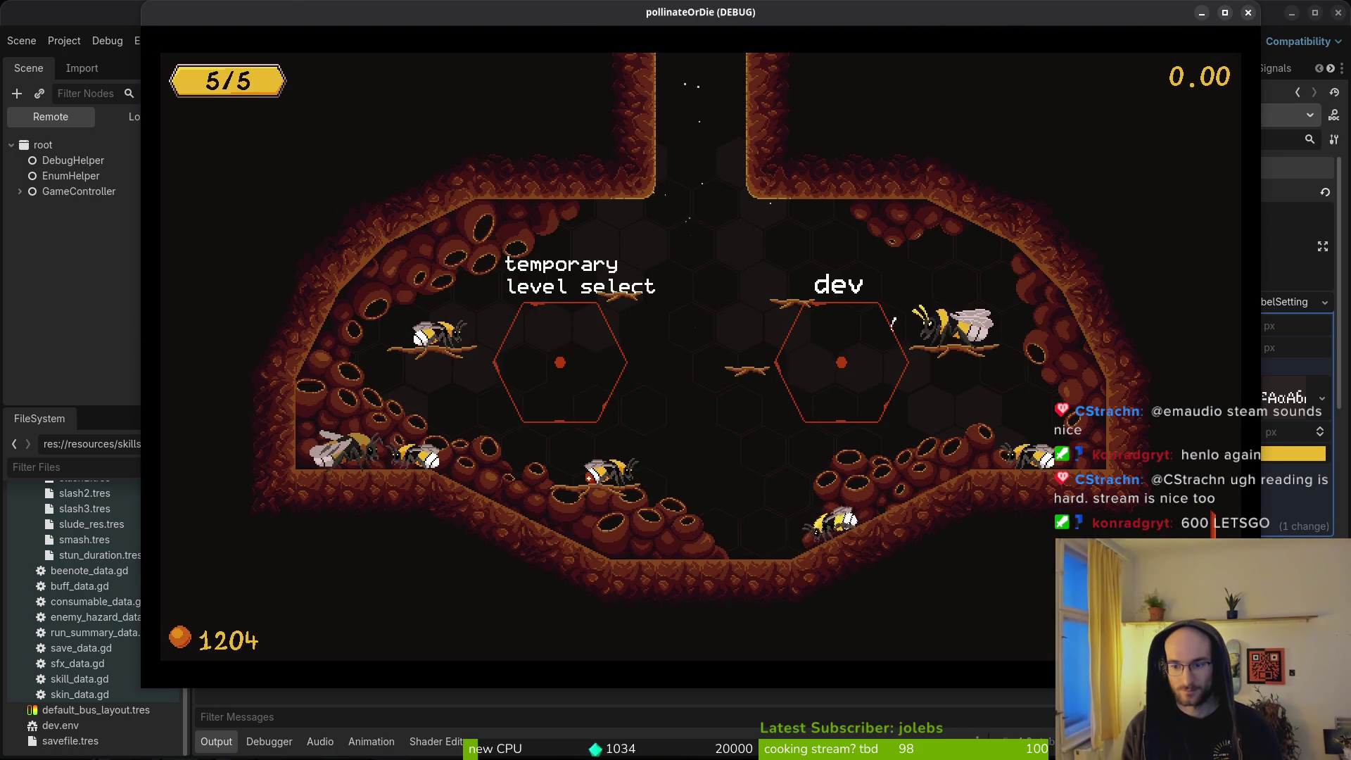
{"action": "key", "text": "a"}
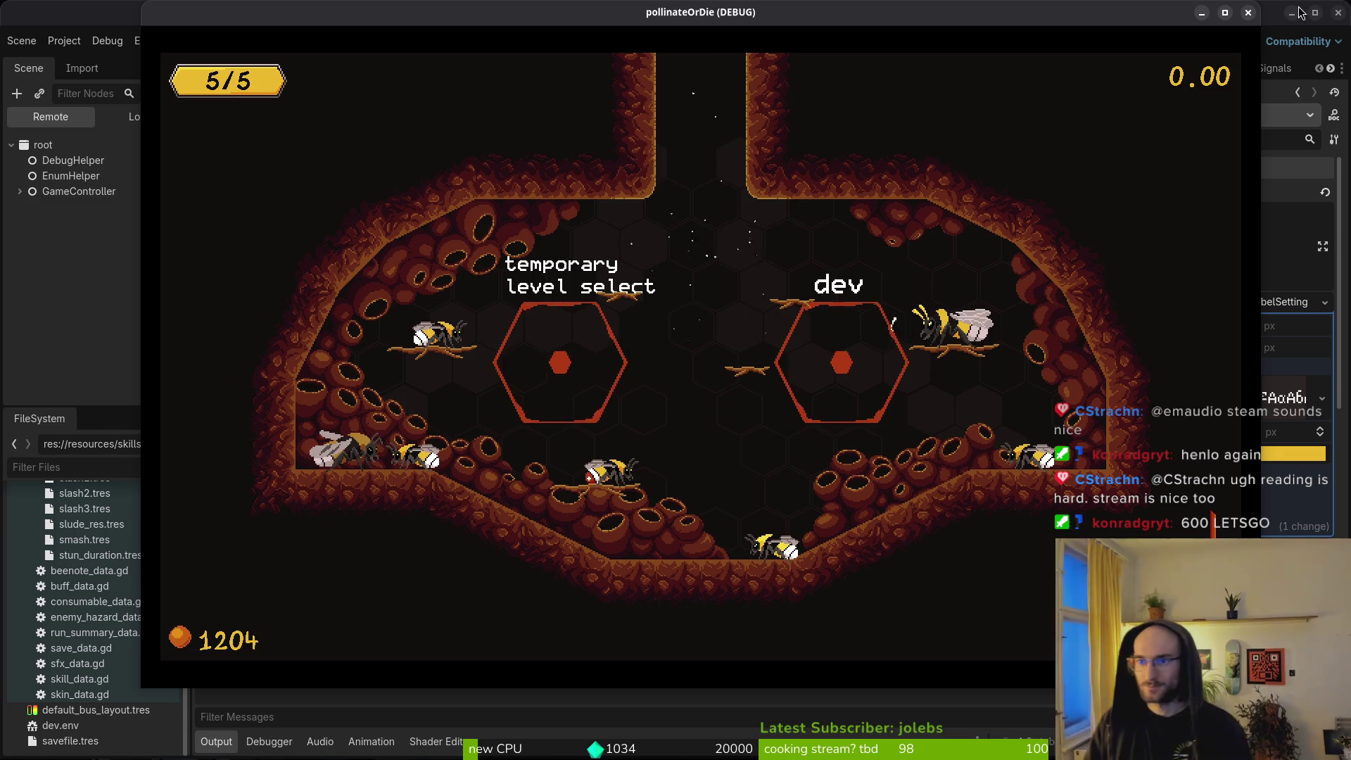
{"action": "key", "text": "F8"}
{"action": "scroll", "coordinate": [823, 295], "scroll_direction": "down", "scroll_amount": 6}
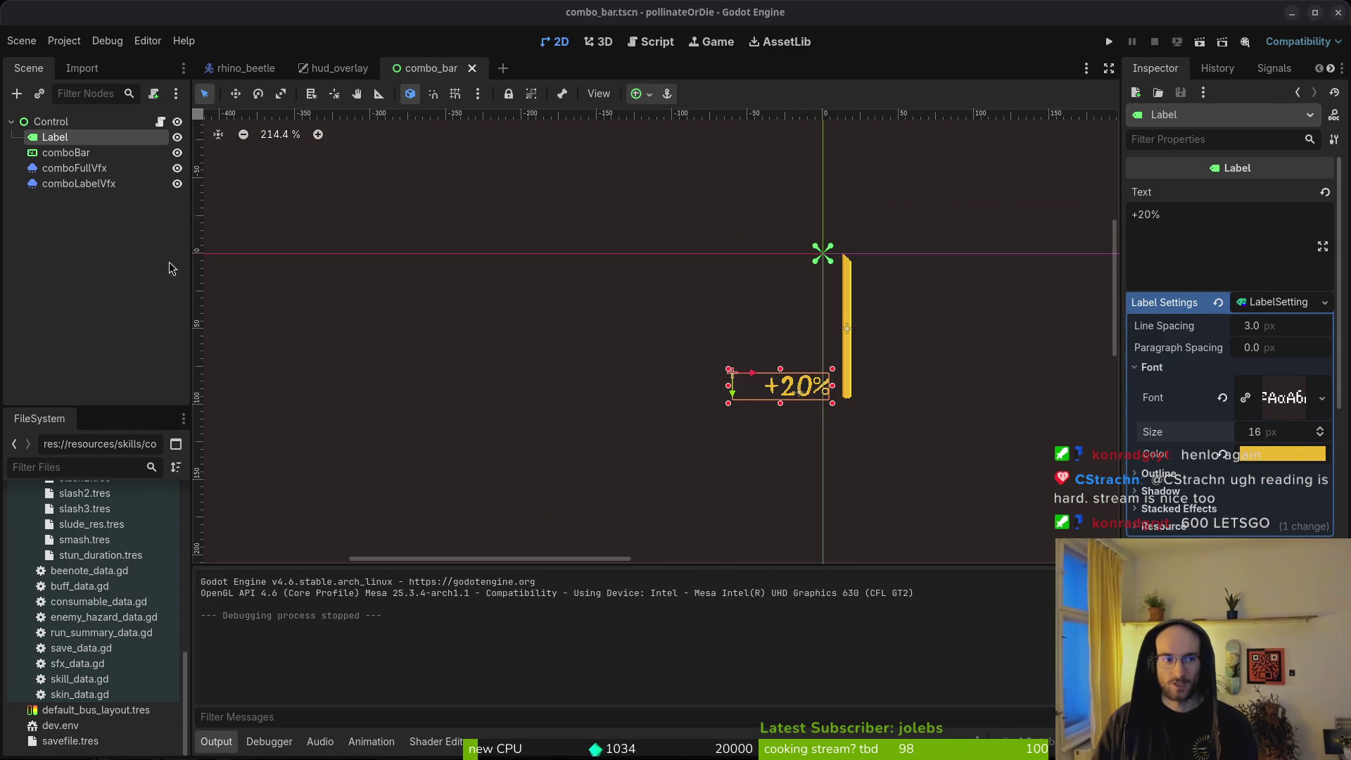
{"action": "left_click", "coordinate": [232, 281]}
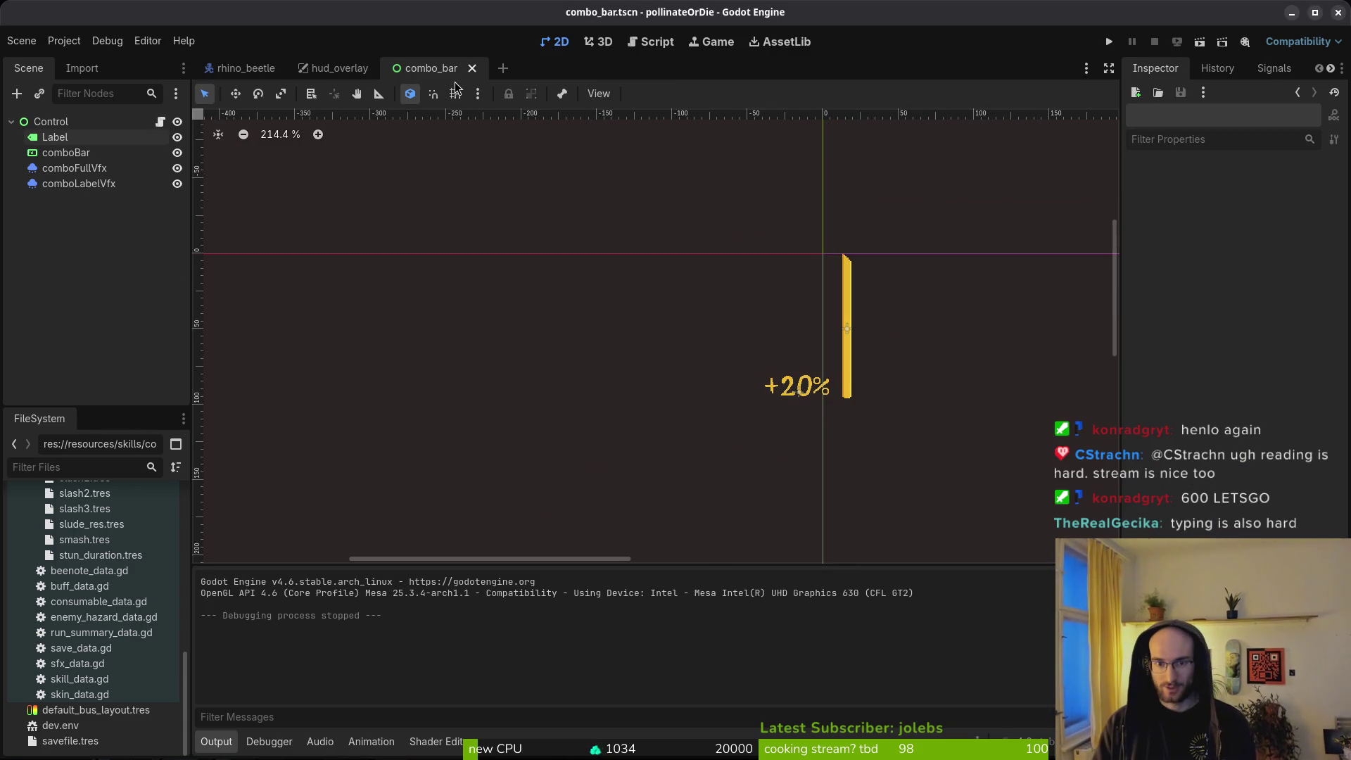
Step: Open pause_overlay.tscn and expand its MarginContainer to reveal the buff list
{"action": "key", "text": "alt+shift+o"}
{"action": "type", "text": "pauseoverlay"}
{"action": "key", "text": "Return"}
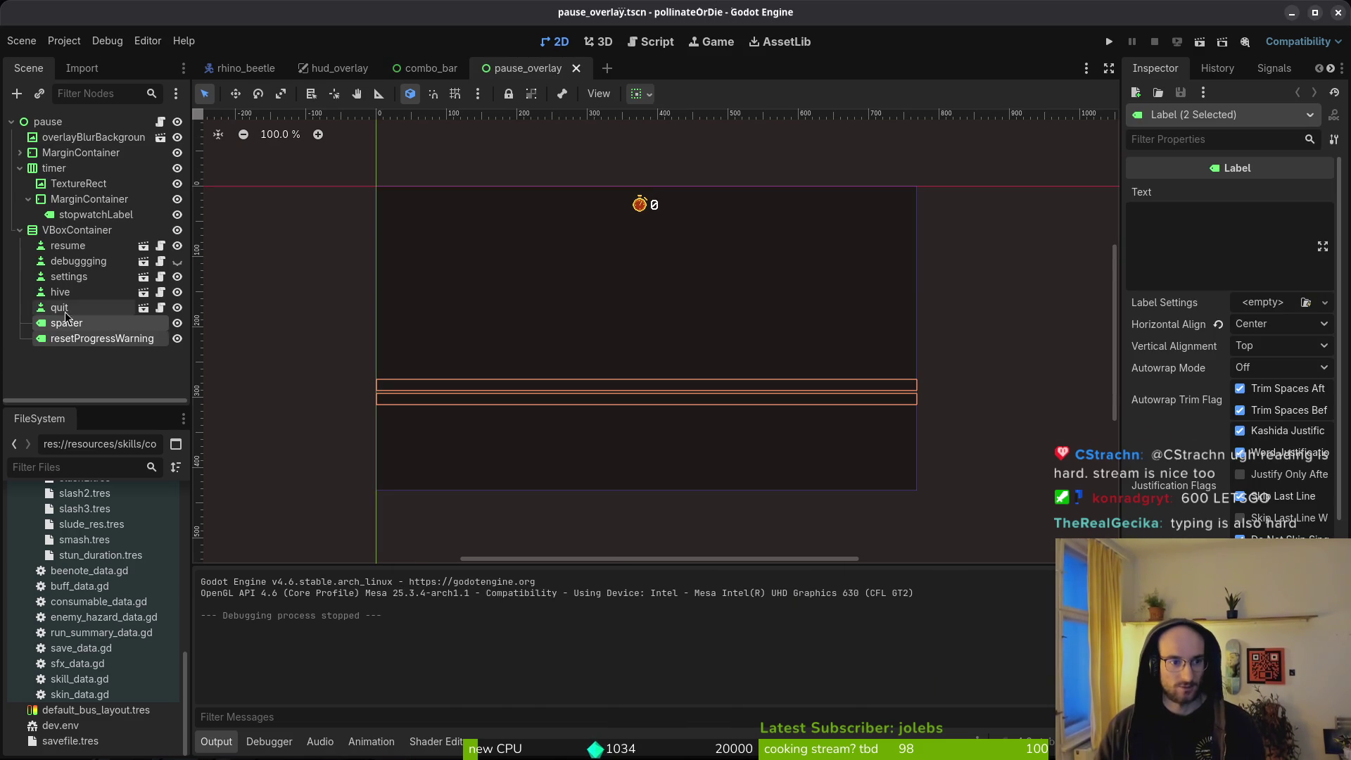
{"action": "left_click", "coordinate": [20, 169]}
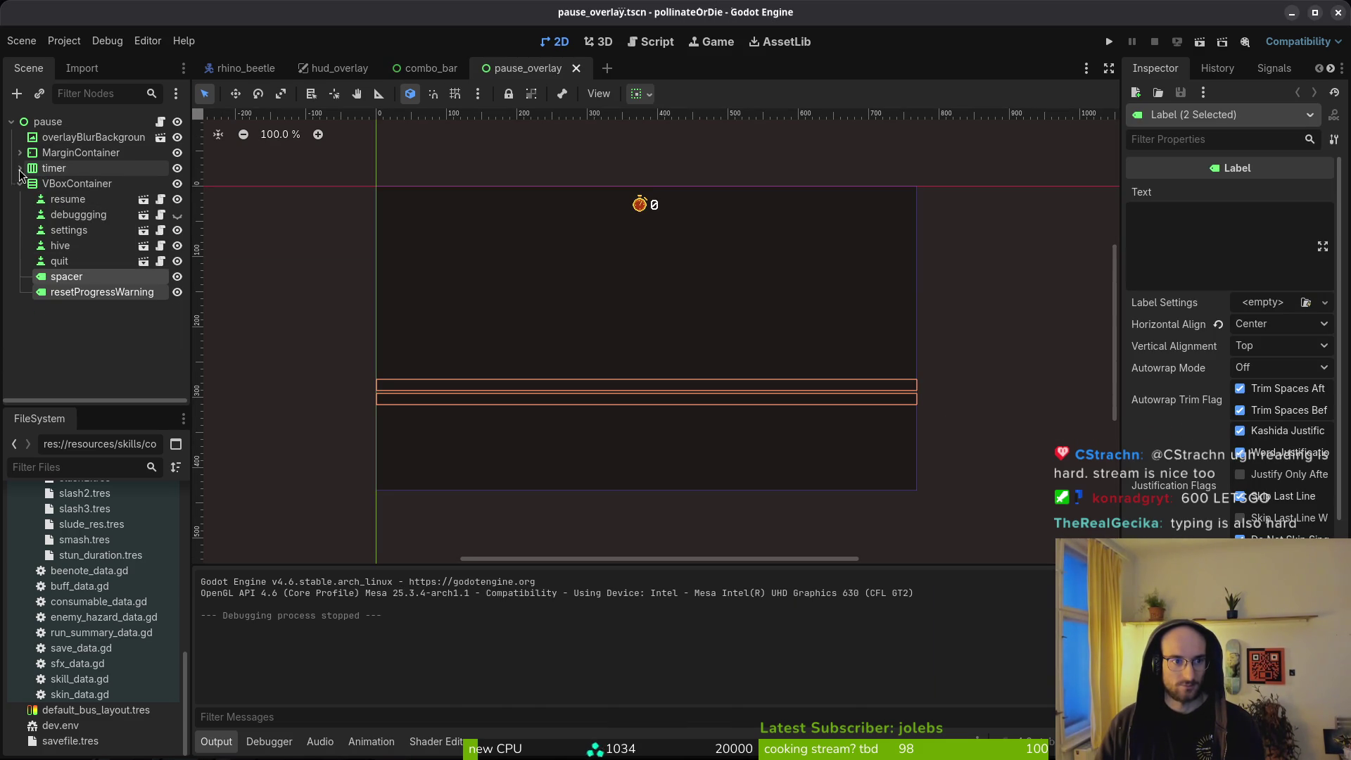
{"action": "left_click", "coordinate": [19, 152]}
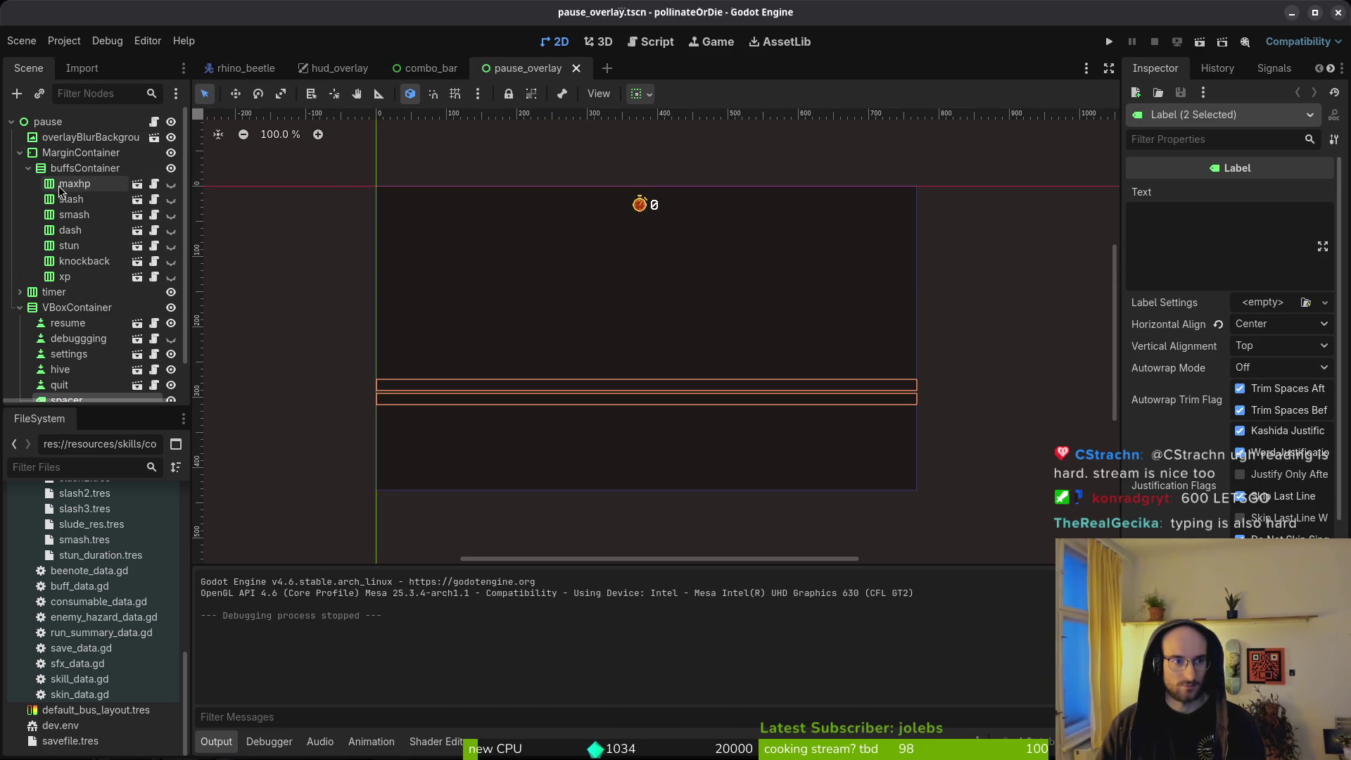
Step: Open bufflist_item.tscn and select its Label node
{"action": "key", "text": "ctrl+shift+o"}
{"action": "type", "text": "bufflist"}
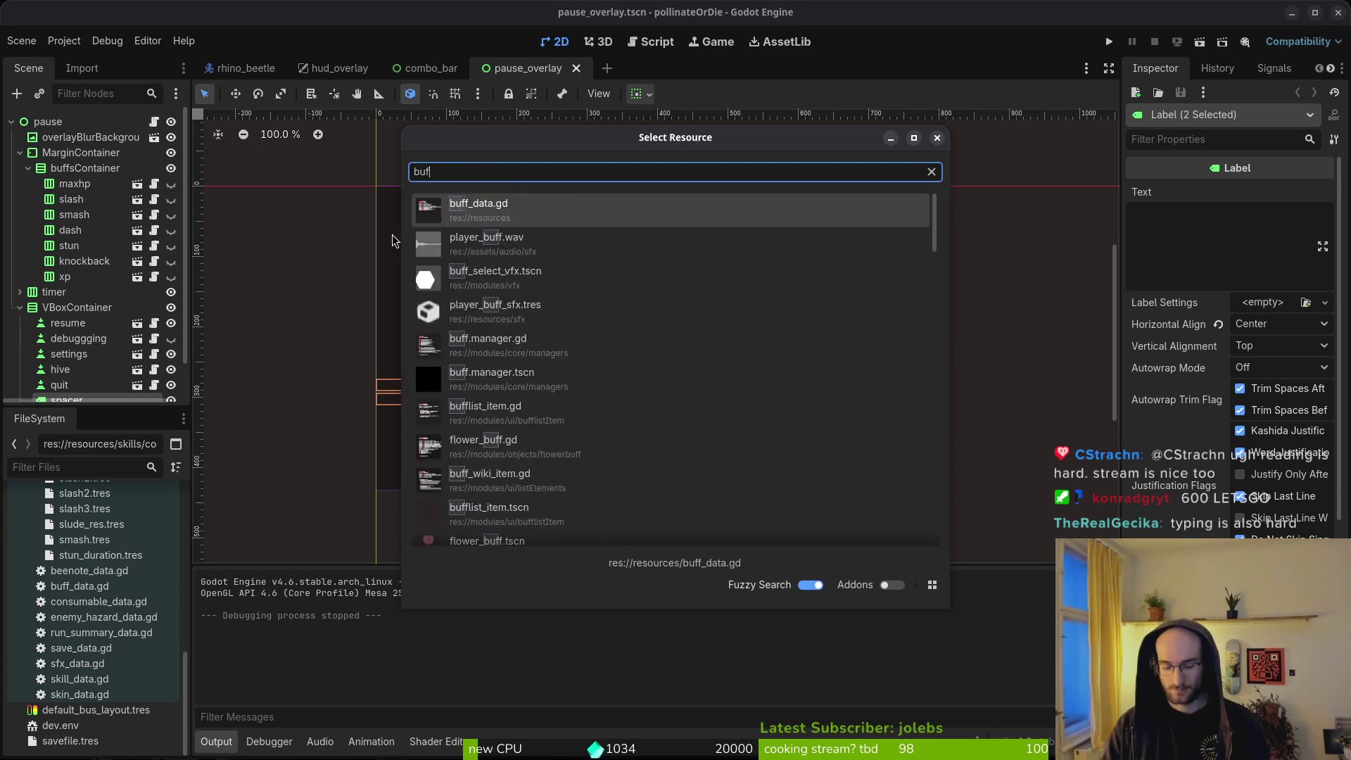
{"action": "key", "text": "Return"}
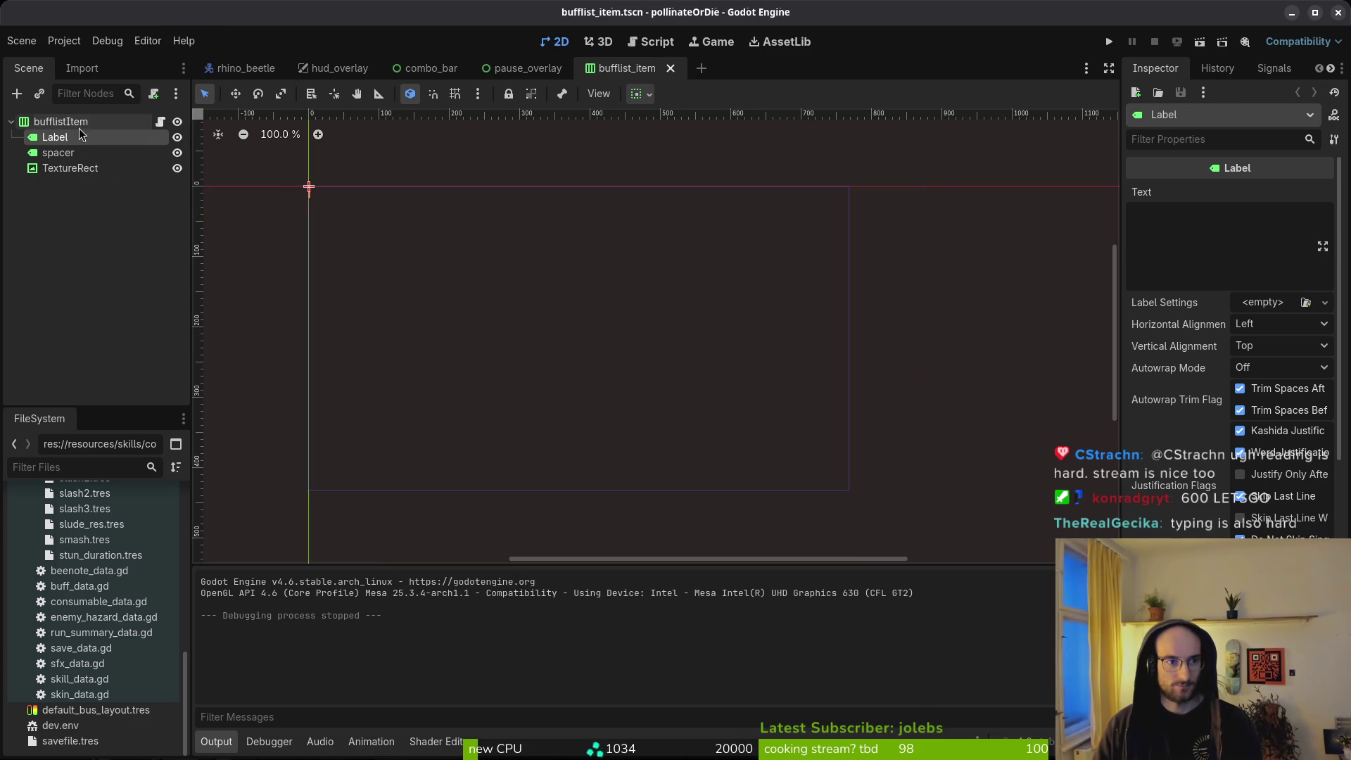
{"action": "left_click", "coordinate": [70, 169]}
{"action": "left_click", "coordinate": [58, 152]}
{"action": "left_click", "coordinate": [54, 137]}
{"action": "scroll", "coordinate": [1259, 316], "scroll_direction": "down", "scroll_amount": 5}
{"action": "scroll", "coordinate": [1196, 320], "scroll_direction": "up", "scroll_amount": 5}
Step: Quick-load the yellow label-settings .tres onto the Label and run the project
{"action": "left_click", "coordinate": [1273, 310]}
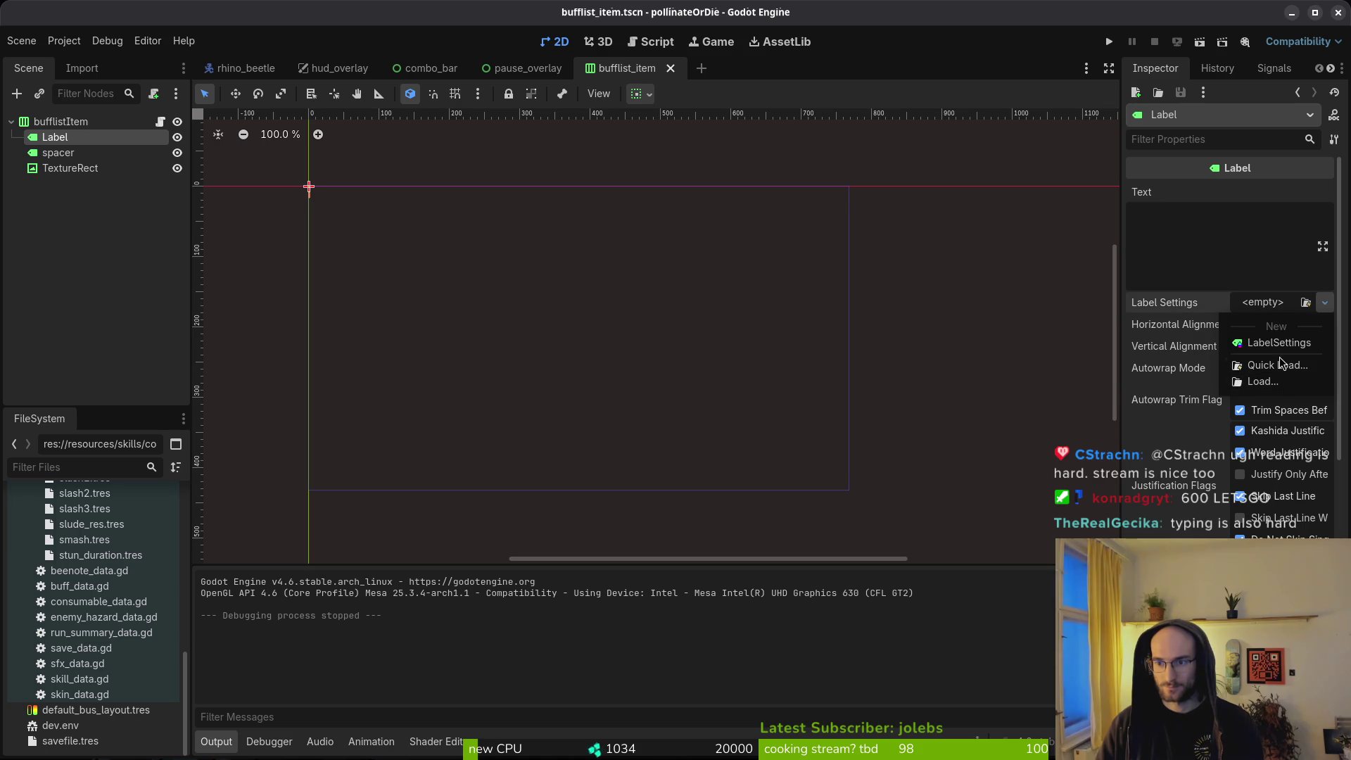
{"action": "left_click", "coordinate": [1280, 373]}
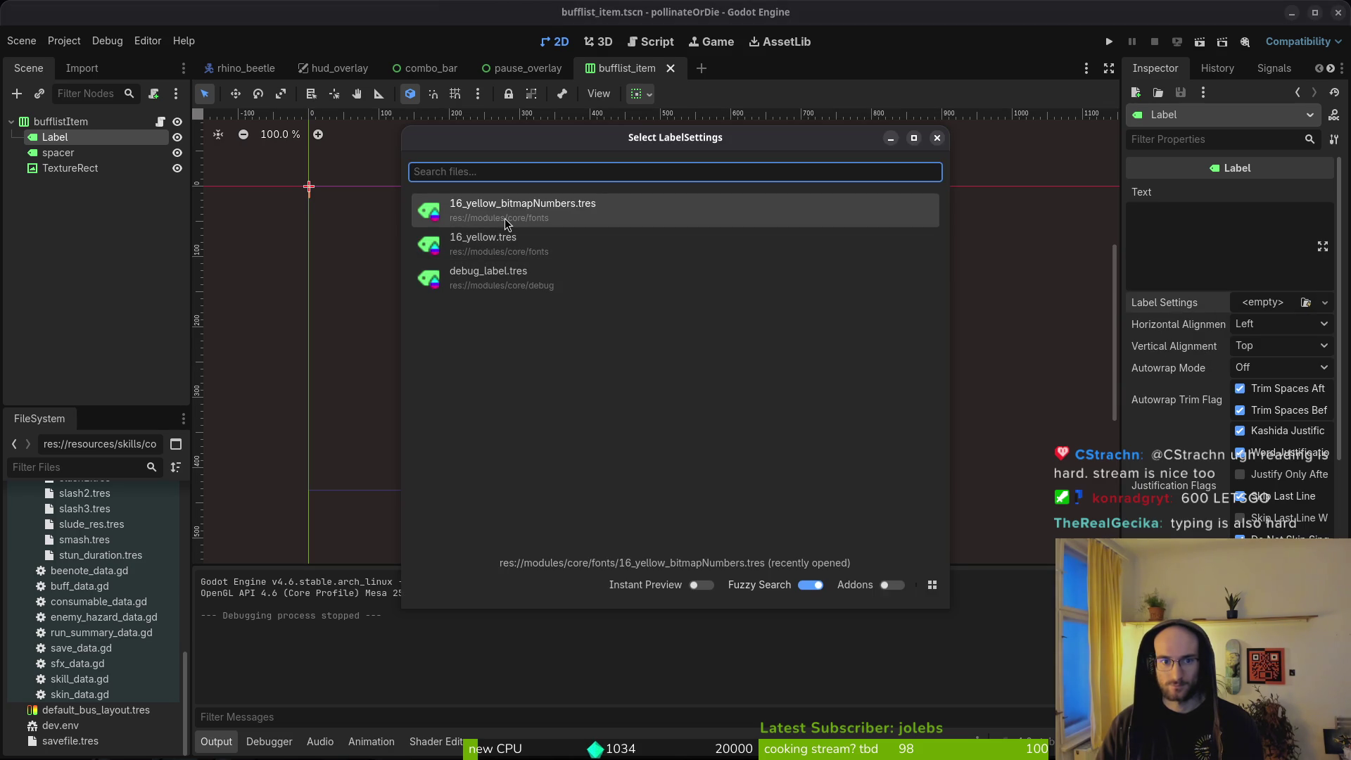
{"action": "left_click", "coordinate": [506, 224]}
{"action": "left_click", "coordinate": [1109, 41]}
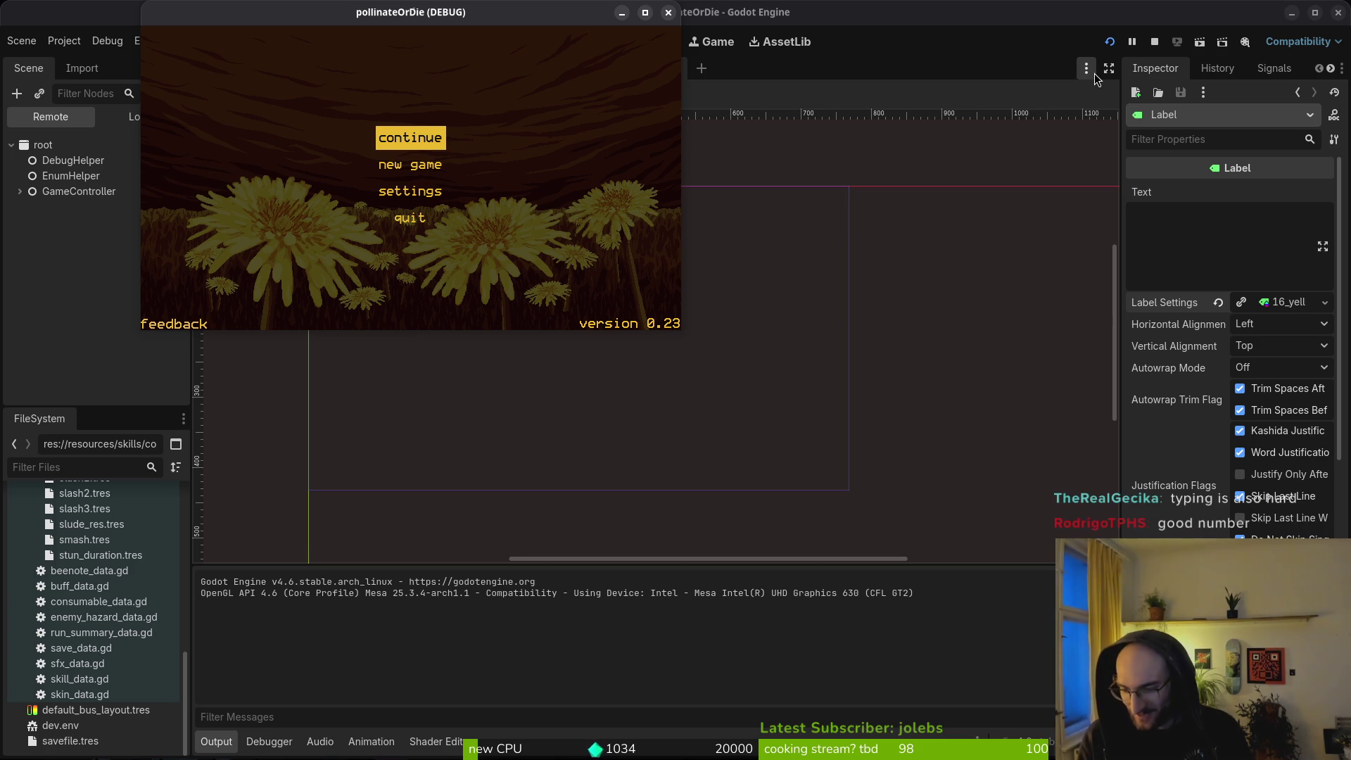
Step: Toggle the menu between continue and new game, enlarge the game window, and start a new game
{"action": "key", "text": "Down"}
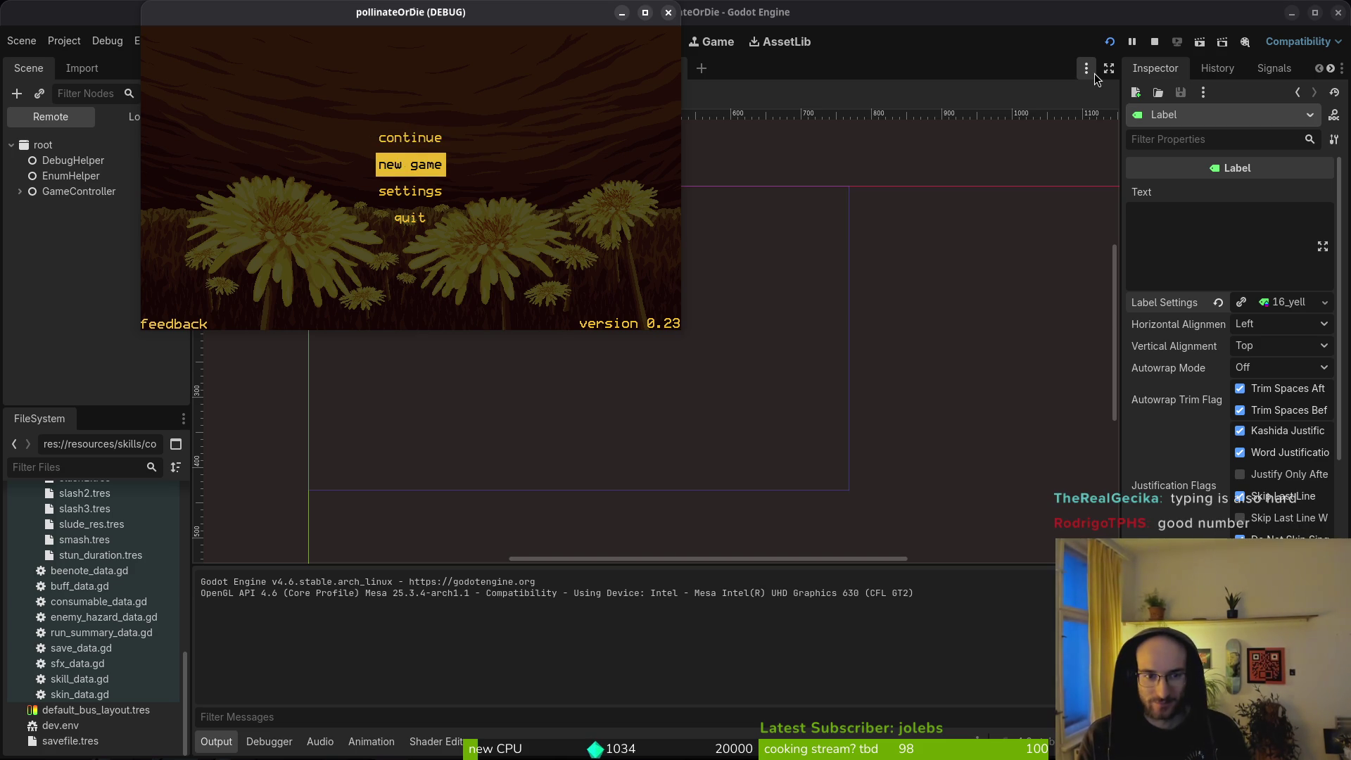
{"action": "key", "text": "Up"}
{"action": "key", "text": "Down"}
{"action": "key", "text": "Up"}
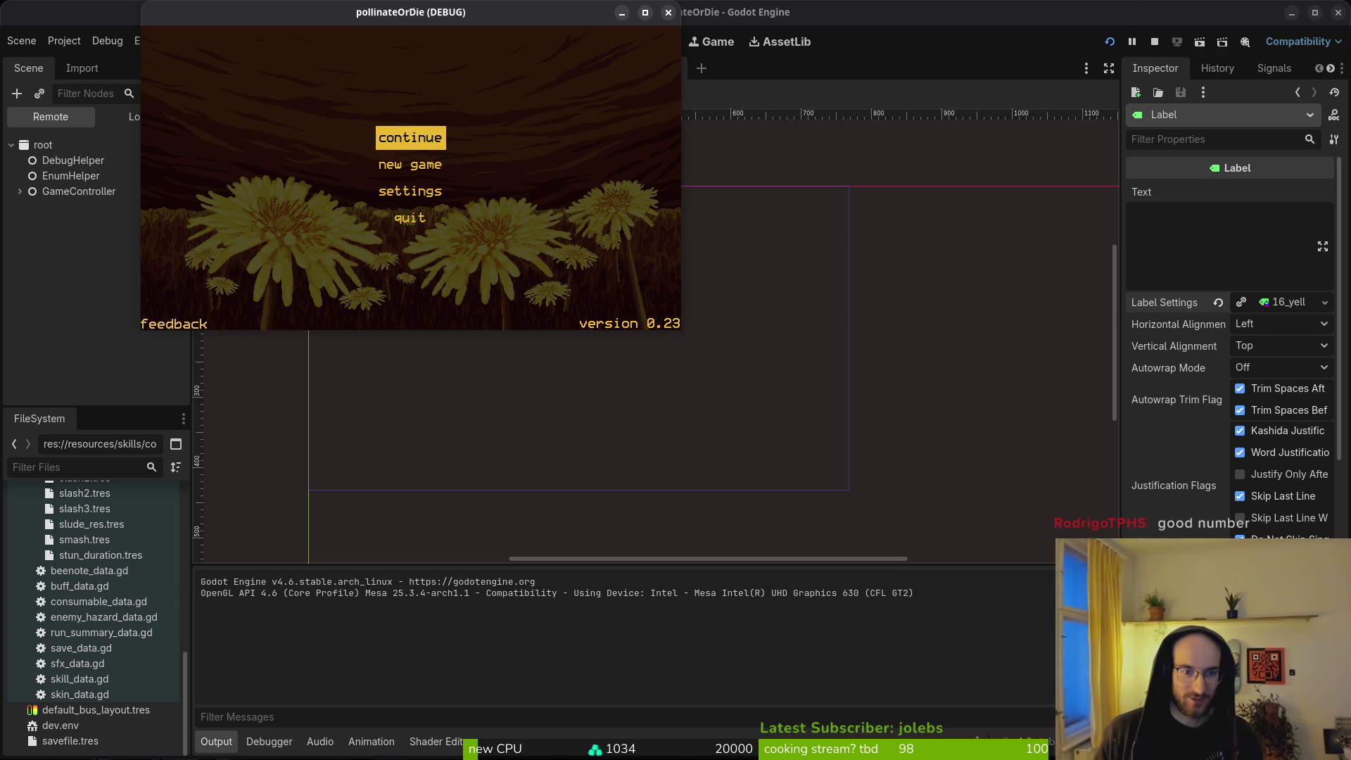
{"action": "mouse_move", "coordinate": [217, 11]}
{"action": "left_mouse_down"}
{"action": "mouse_move", "coordinate": [269, 76]}
{"action": "mouse_move", "coordinate": [224, 33]}
{"action": "left_mouse_up"}
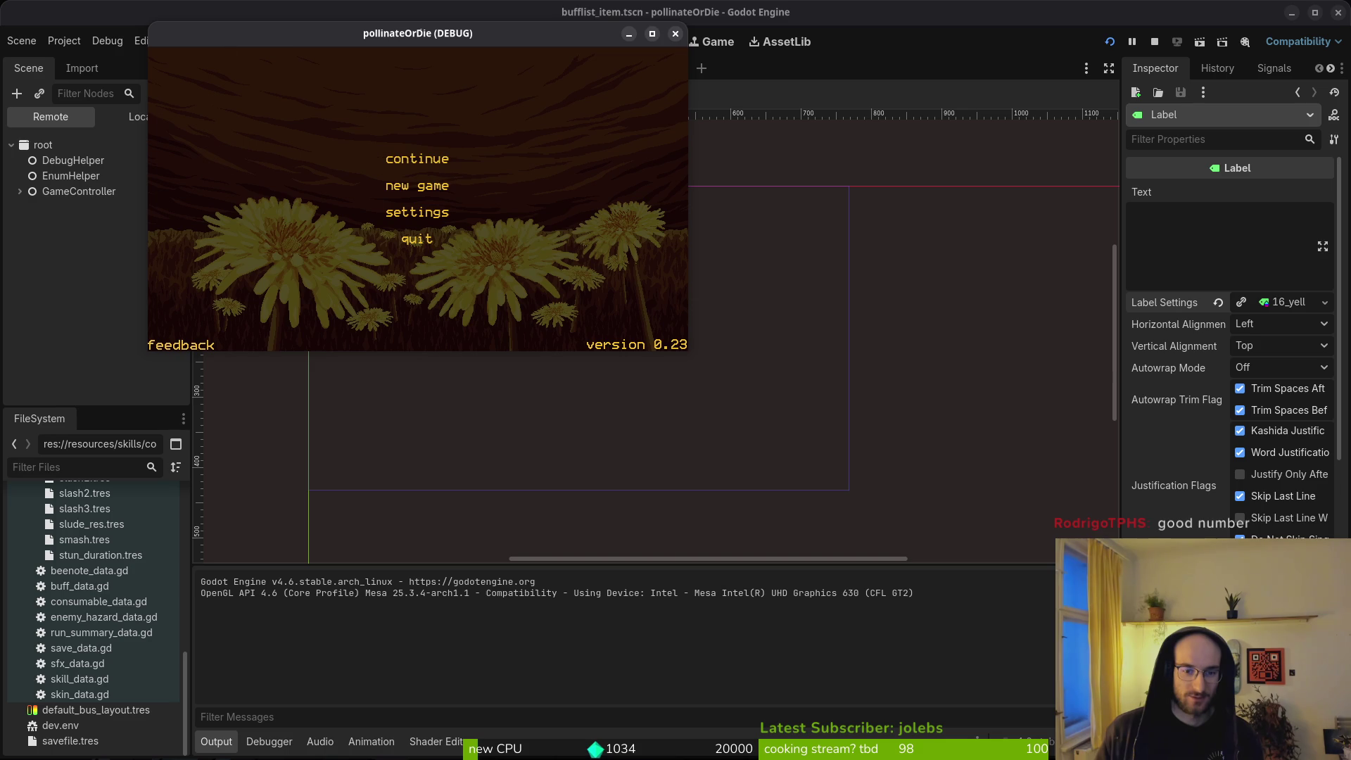
{"action": "mouse_move", "coordinate": [685, 350]}
{"action": "left_mouse_down"}
{"action": "mouse_move", "coordinate": [850, 492]}
{"action": "mouse_move", "coordinate": [1175, 723]}
{"action": "mouse_move", "coordinate": [1245, 725]}
{"action": "left_mouse_up"}
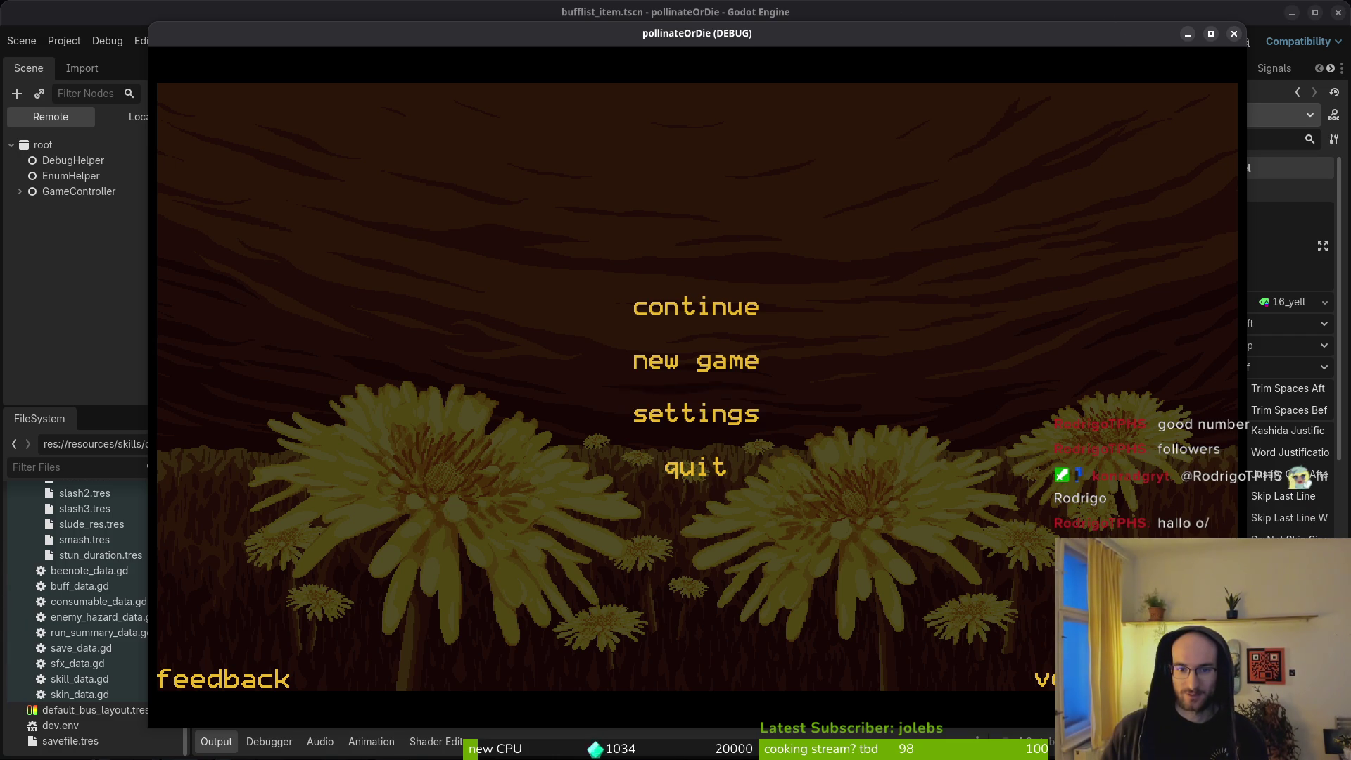
{"action": "left_click", "coordinate": [696, 360]}
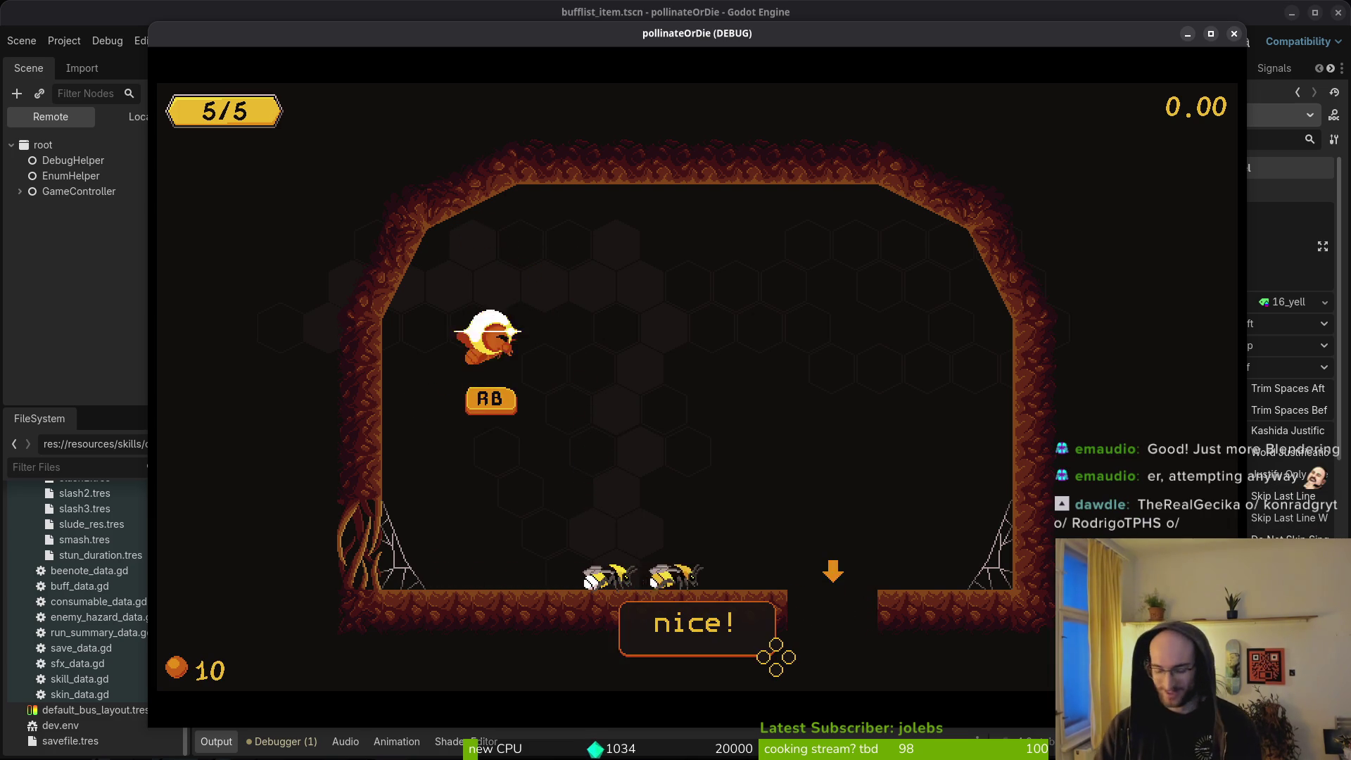
Step: Open text_bubble.gd in Neovim and move down to the return Vector2 line
{"action": "key", "text": "alt+Tab"}
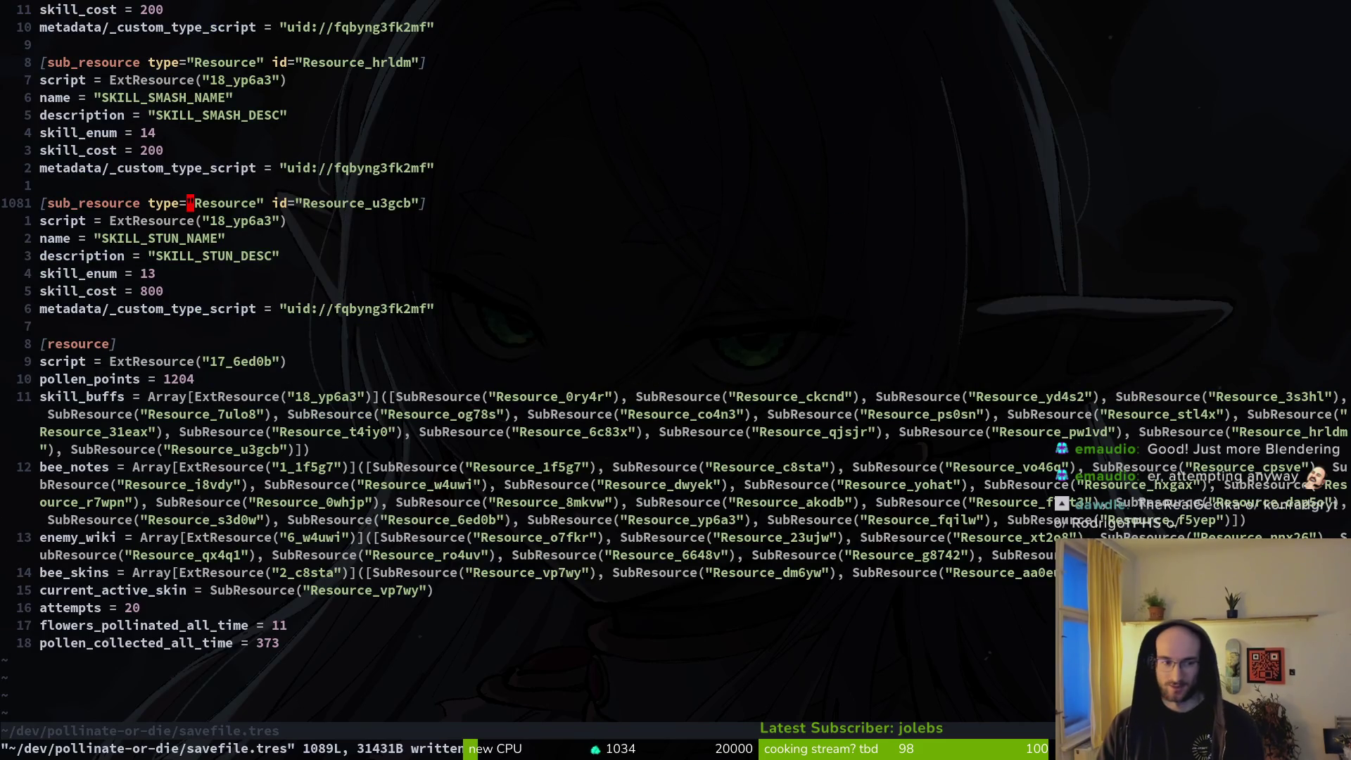
{"action": "key", "text": "space"}
{"action": "key", "text": "f"}
{"action": "key", "text": "f"}
{"action": "type", "text": "text_bubble"}
{"action": "key", "text": "Return"}
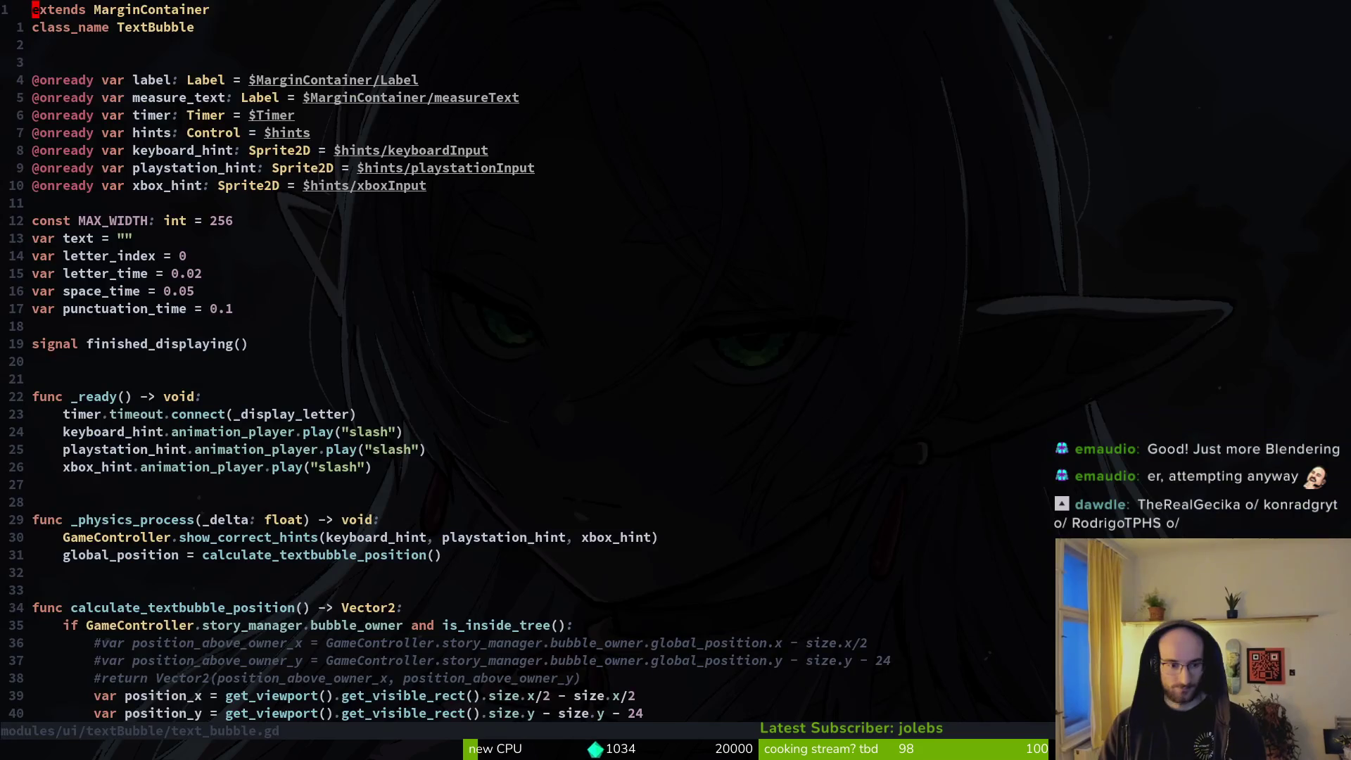
{"action": "key", "text": "2"}
{"action": "key", "text": "8"}
{"action": "key", "text": "j"}
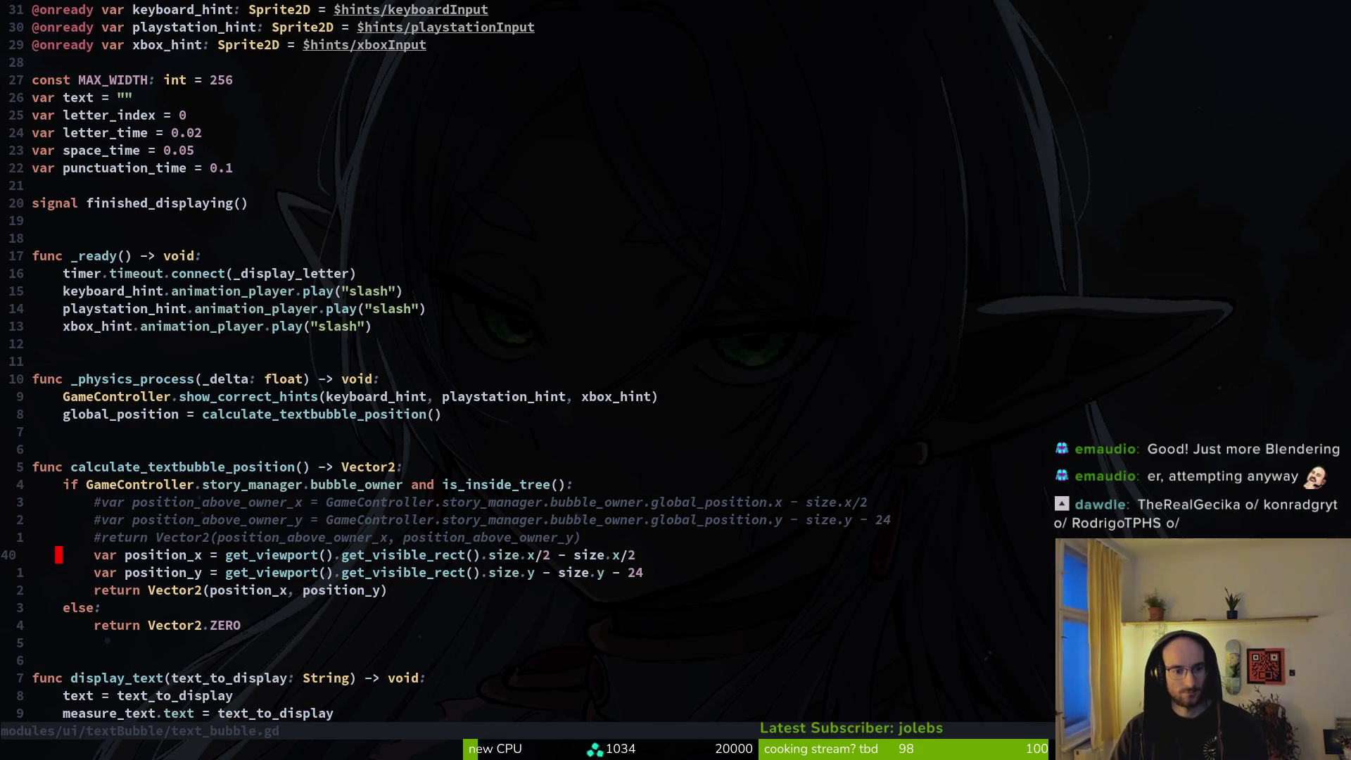
{"action": "key", "text": "j"}
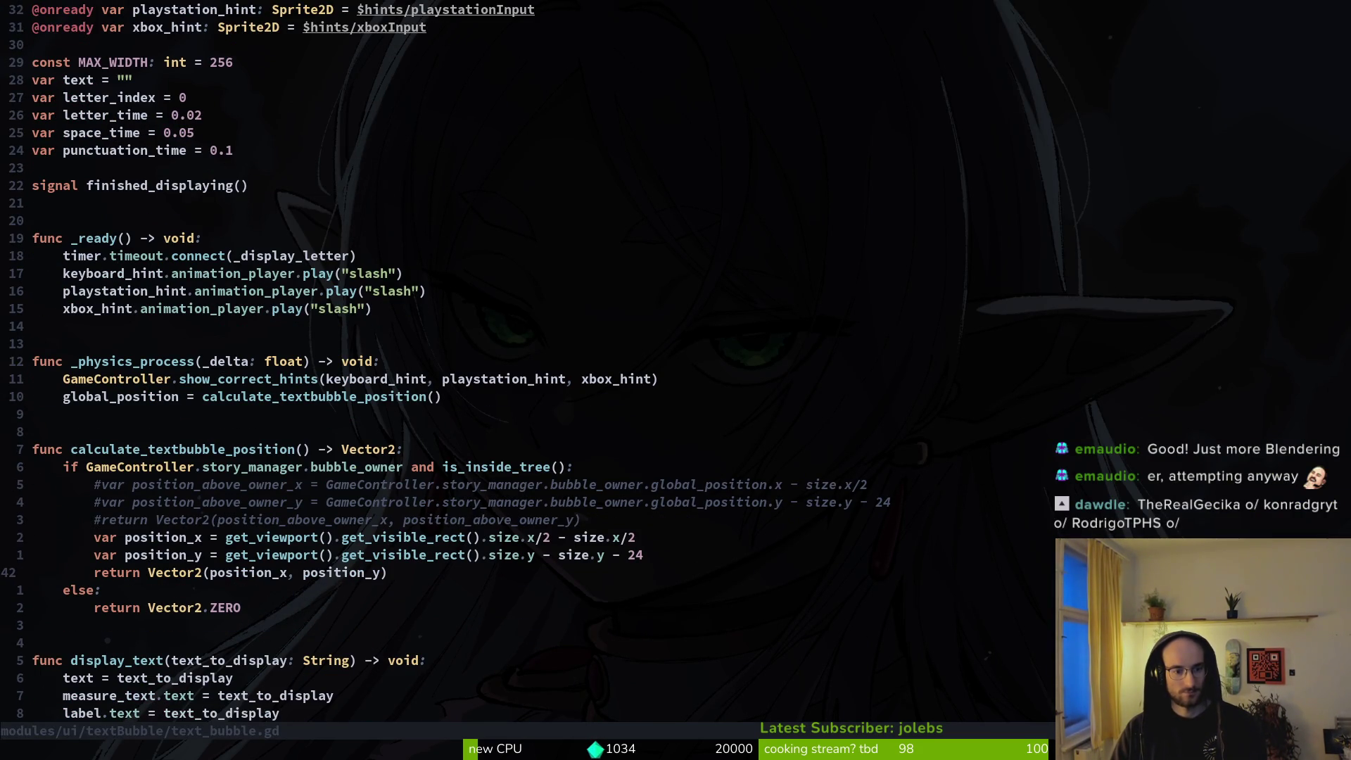
Step: In story.manager.gd, add text_bubble.show() below the add_child line in _show_text_bubble
{"action": "key", "text": "space"}
{"action": "key", "text": "f"}
{"action": "key", "text": "f"}
{"action": "type", "text": "sto"}
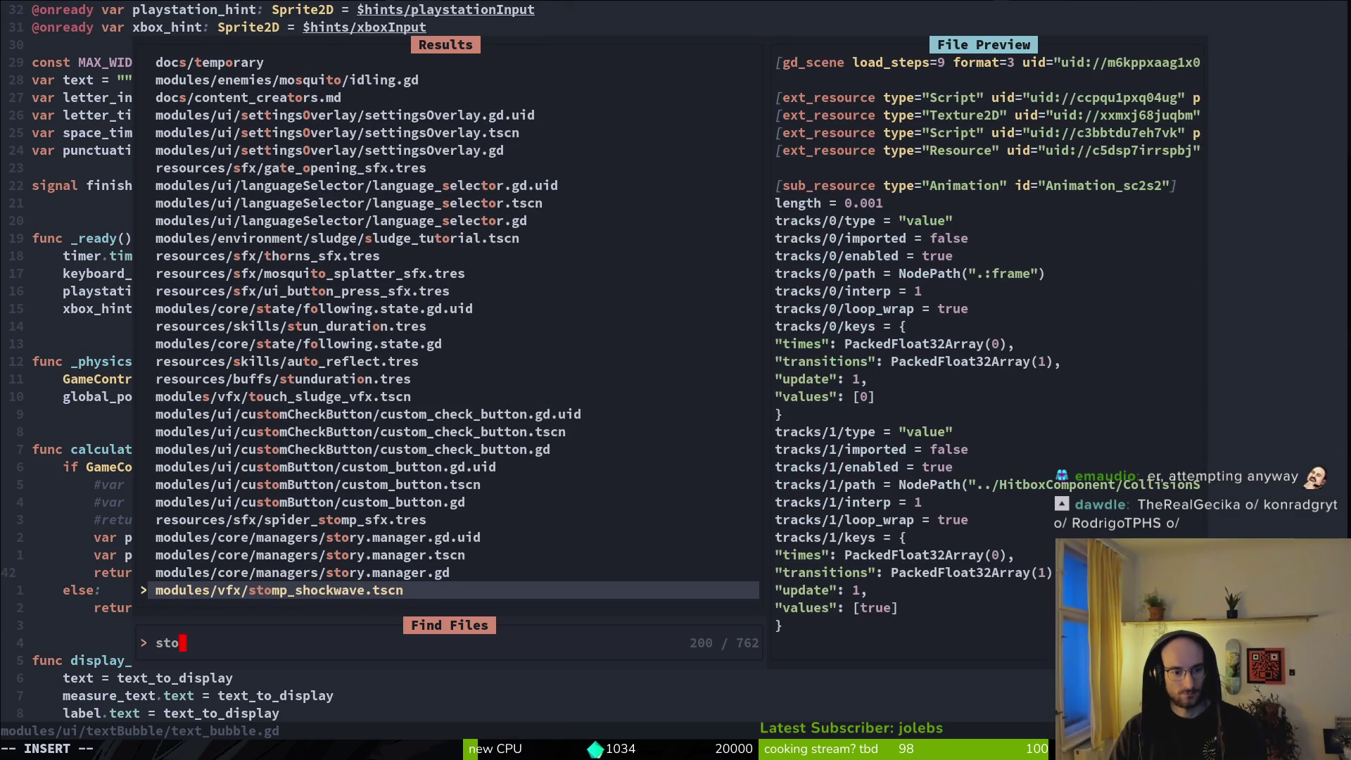
{"action": "type", "text": "ry"}
{"action": "key", "text": "Return"}
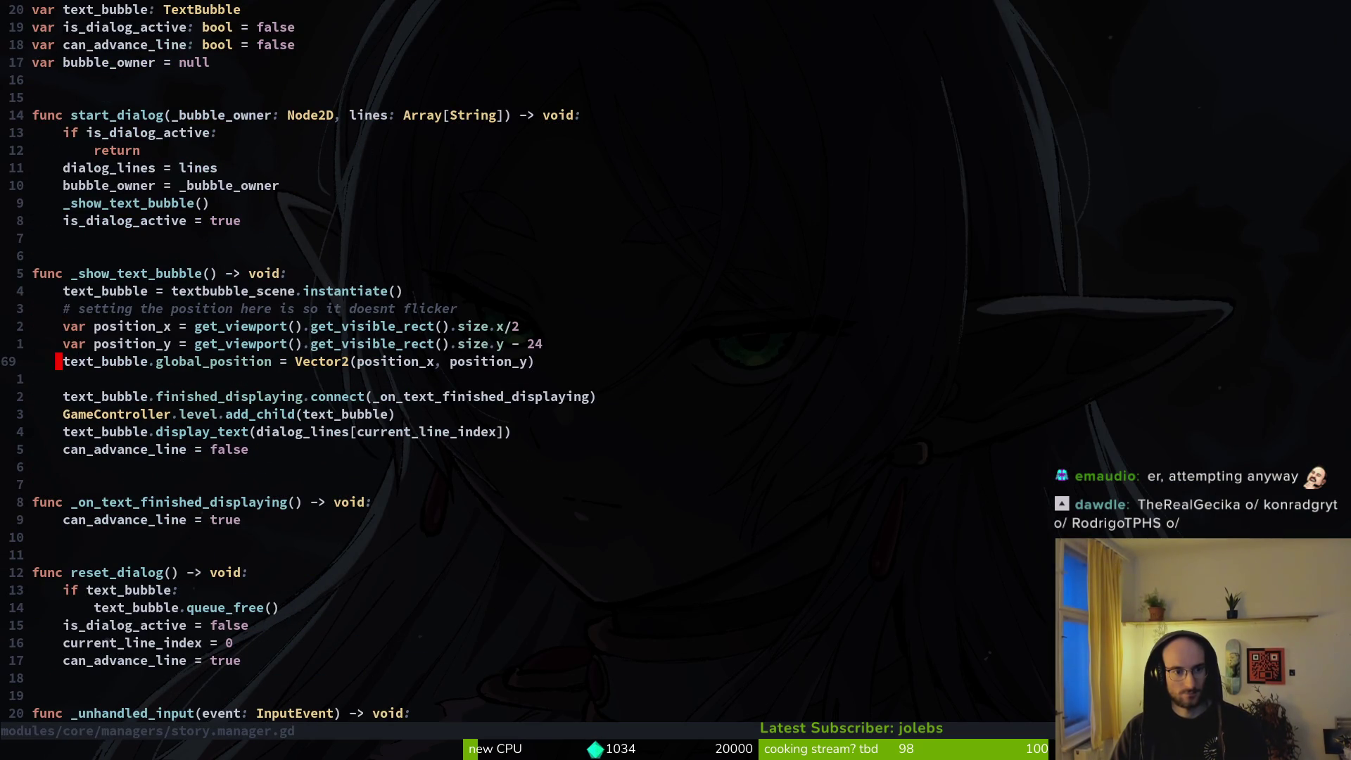
{"action": "key", "text": "shift+v"}
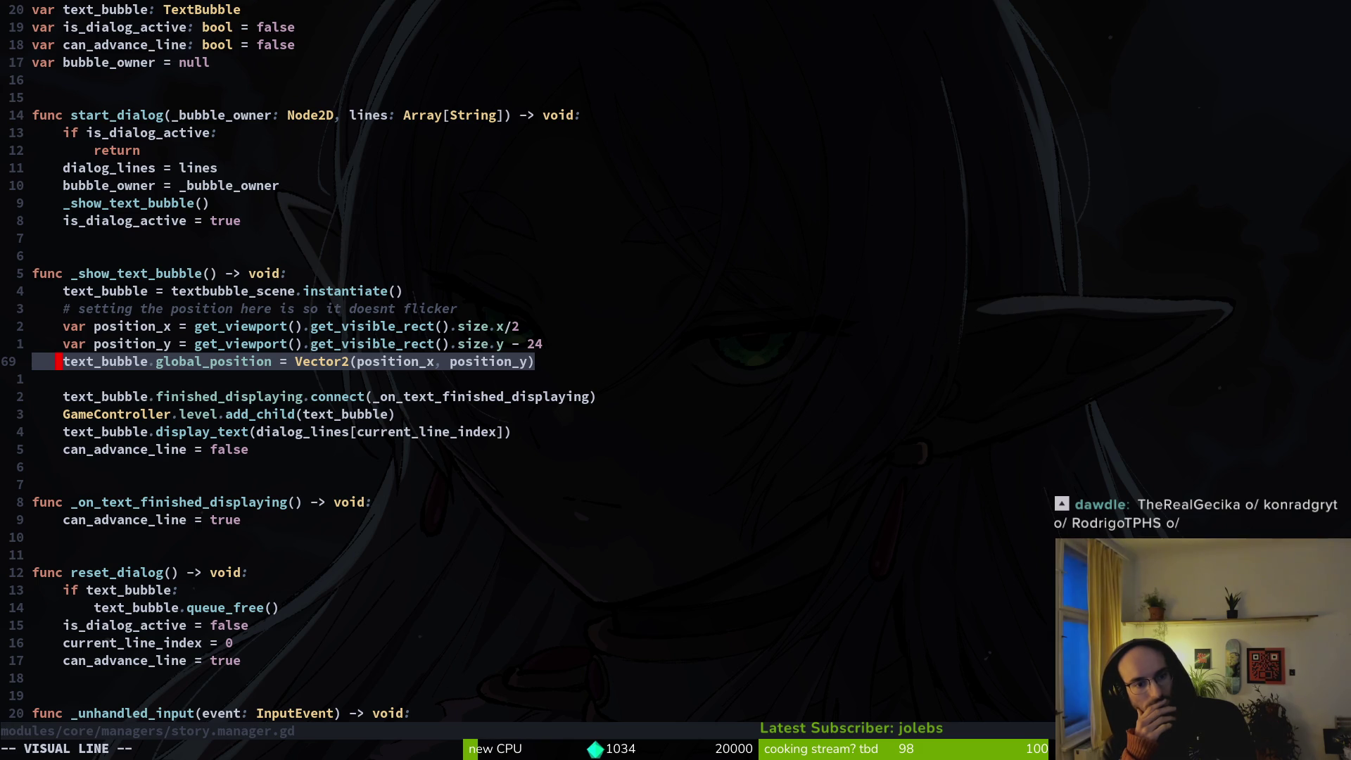
{"action": "key", "text": "Escape"}
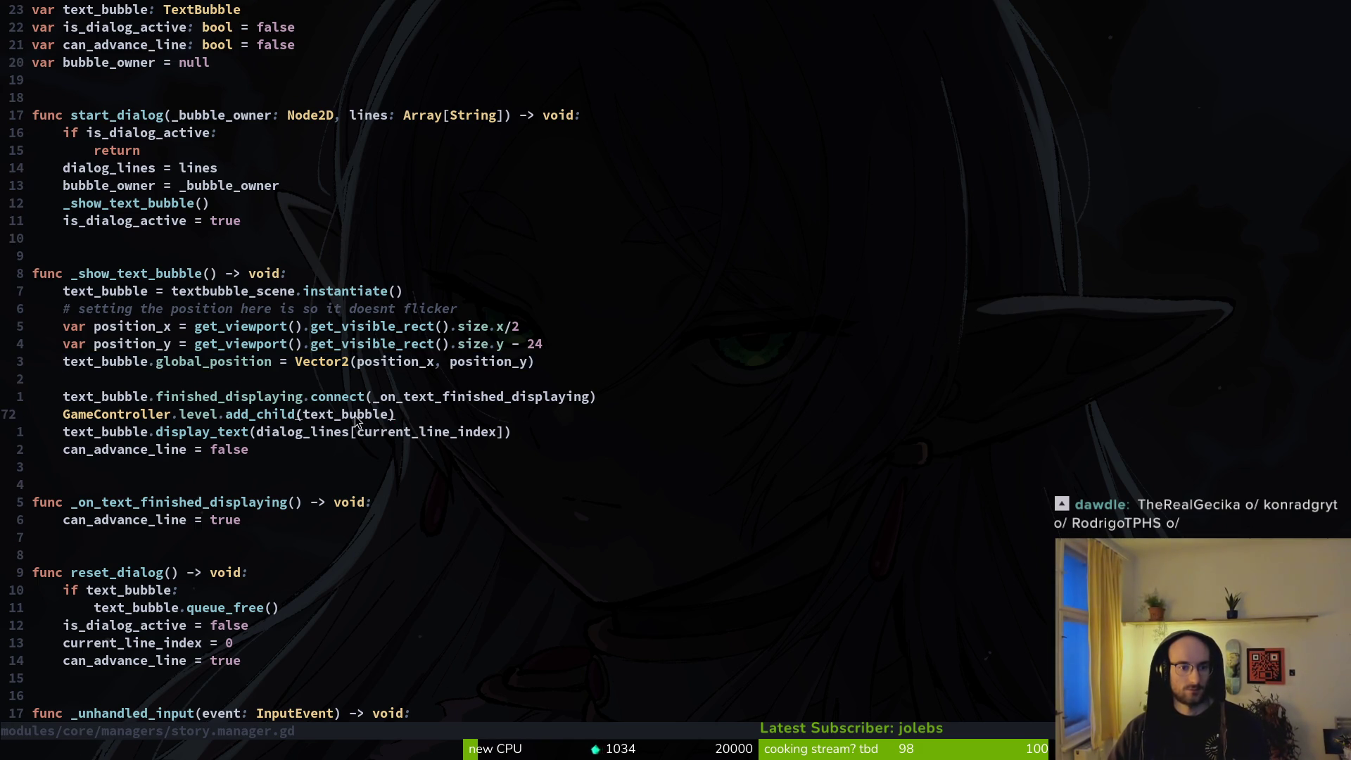
{"action": "key", "text": "o"}
{"action": "type", "text": "te"}
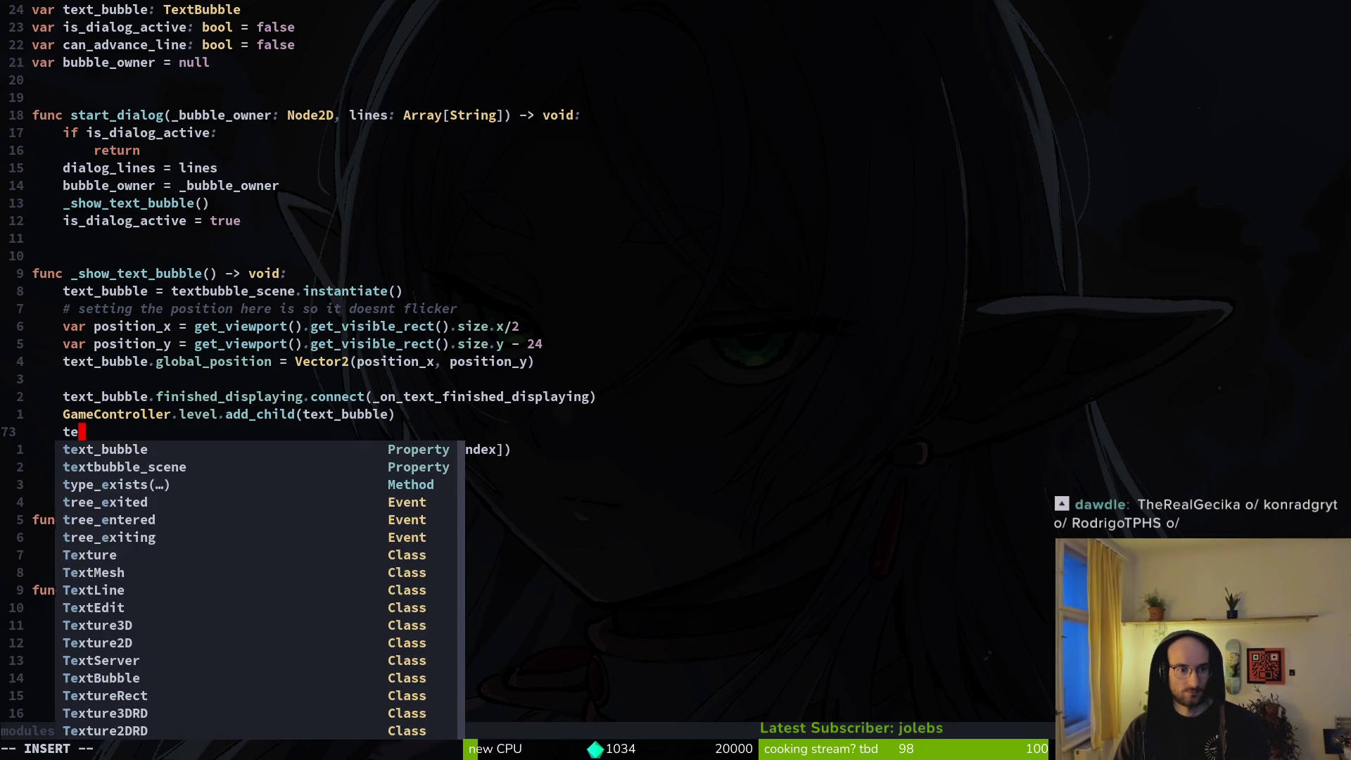
{"action": "type", "text": "xt_bubble.show("}
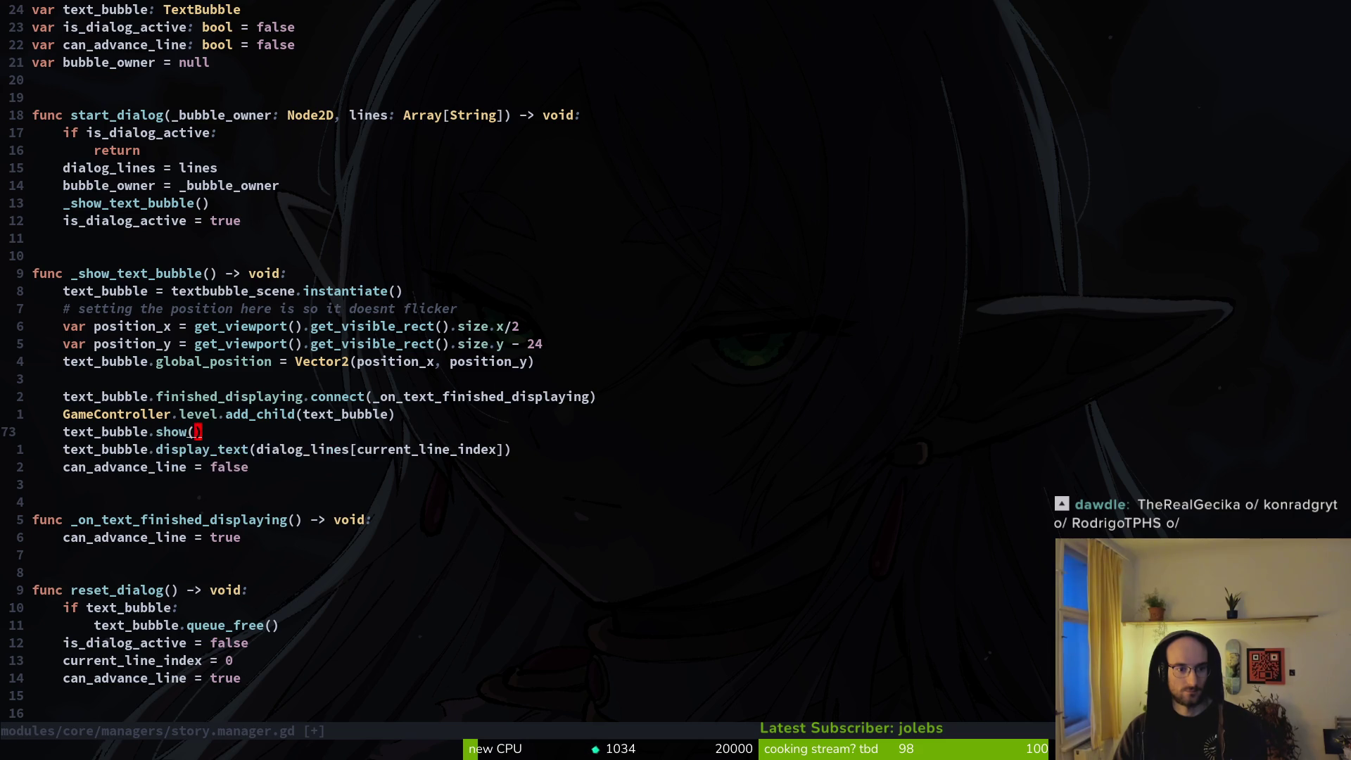
{"action": "key", "text": "alt+Tab"}
{"action": "key", "text": "alt+Tab"}
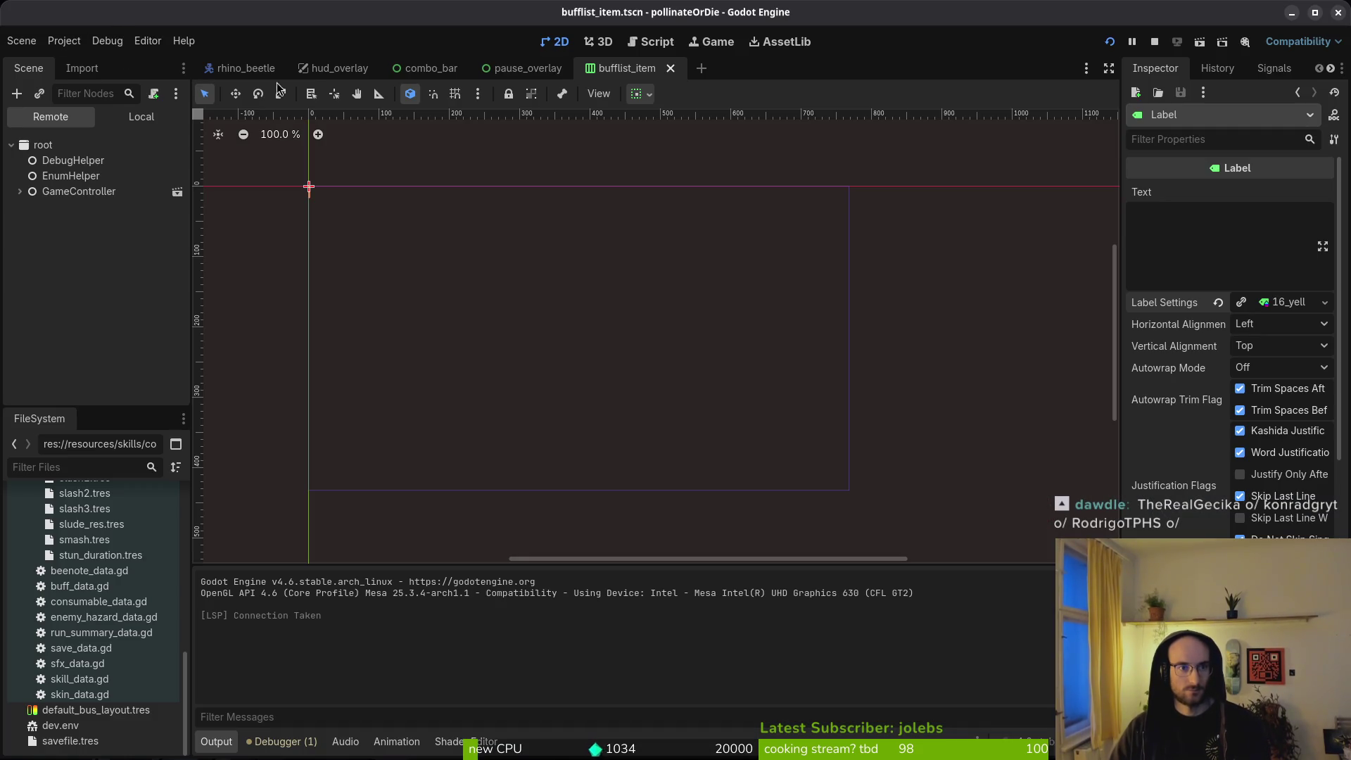
Step: Open text_bubble.tscn, hide its textBubble root, save the scene, and relaunch the game
{"action": "key", "text": "shift+alt+o"}
{"action": "type", "text": "tebu"}
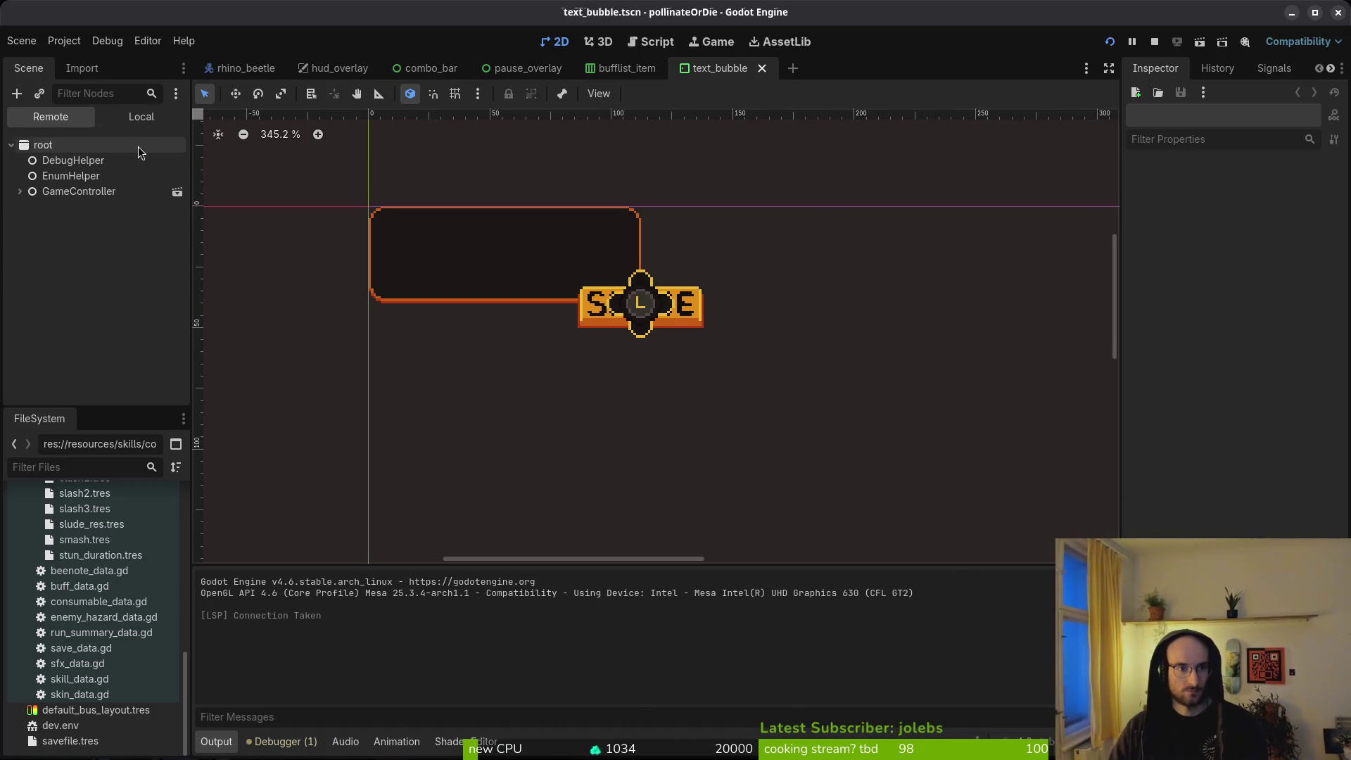
{"action": "left_click", "coordinate": [141, 120]}
{"action": "left_click", "coordinate": [177, 145]}
{"action": "key", "text": "ctrl+s"}
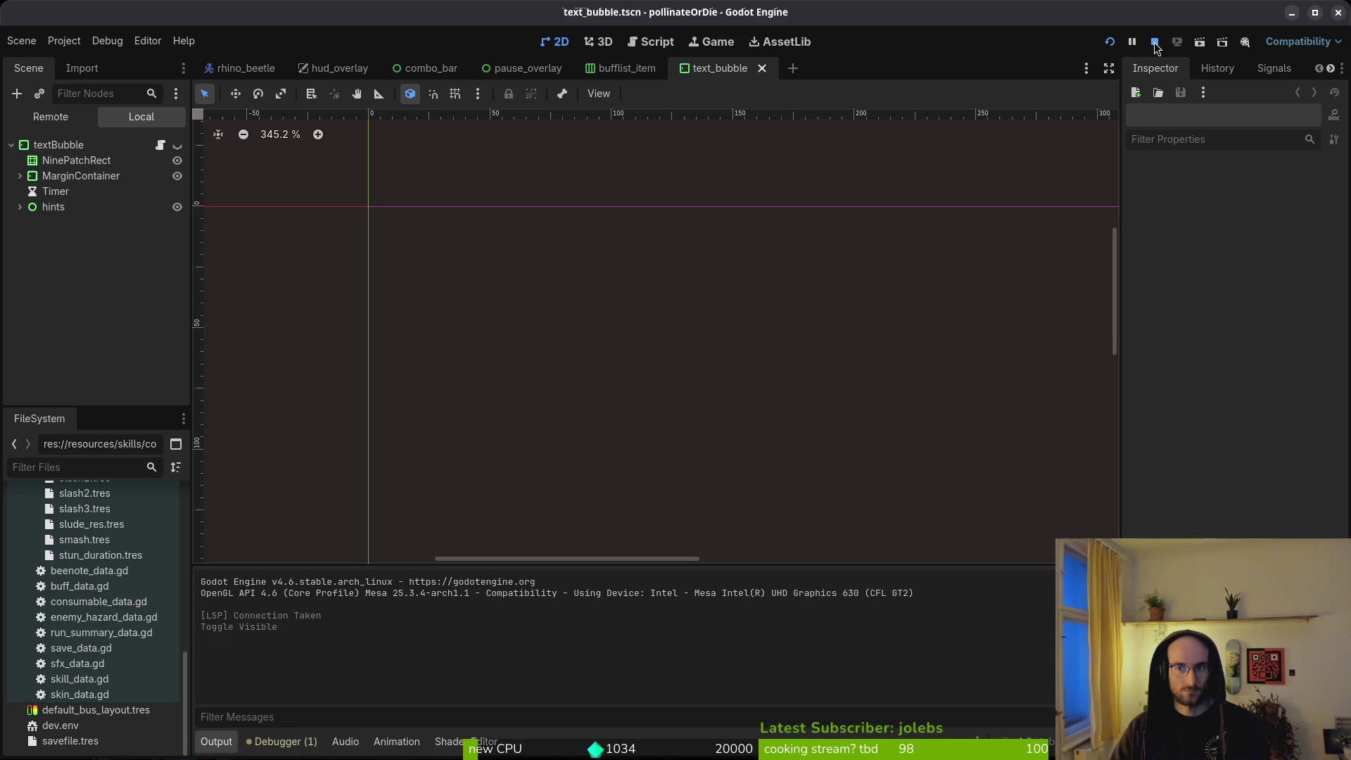
{"action": "left_click", "coordinate": [1153, 42]}
{"action": "key", "text": "F5"}
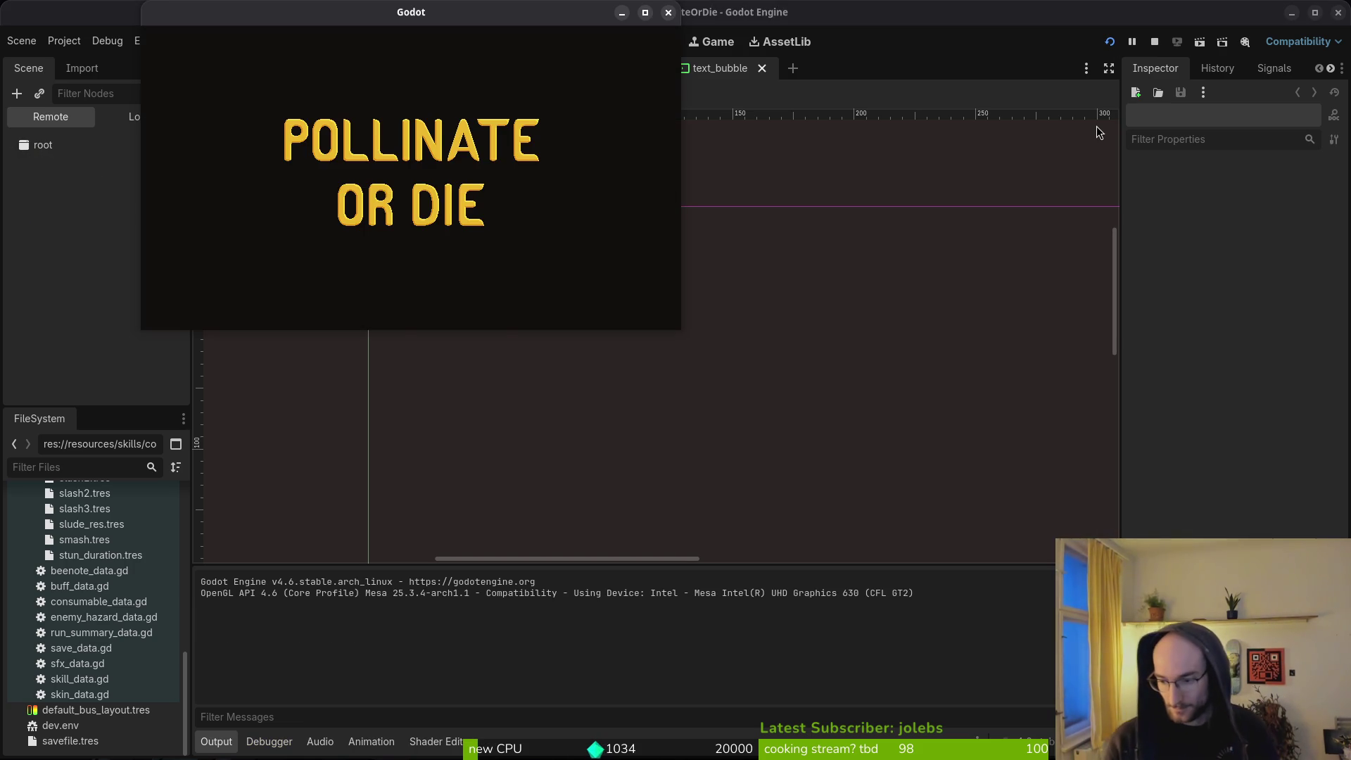
Step: Start a new game and fly the bee through the first tutorial level's top opening
{"action": "key", "text": "Down"}
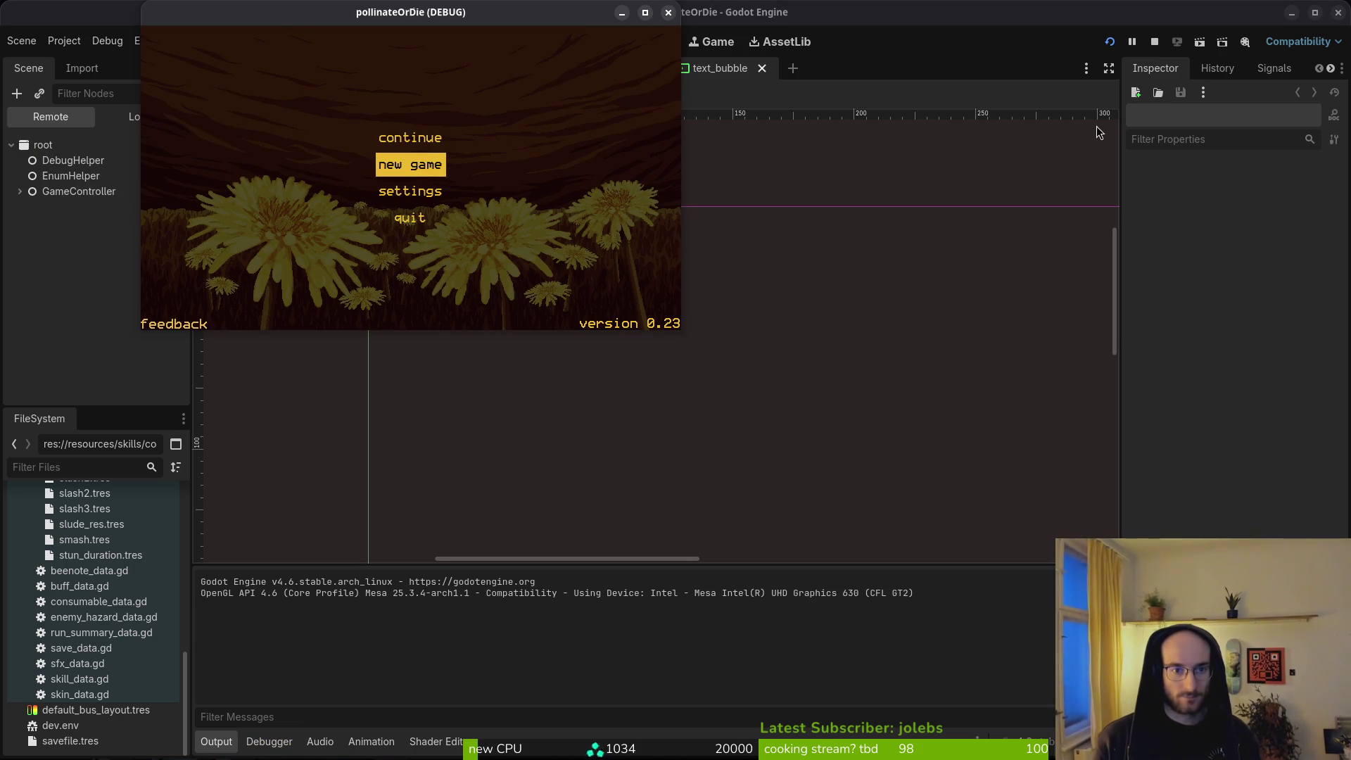
{"action": "key", "text": "Return"}
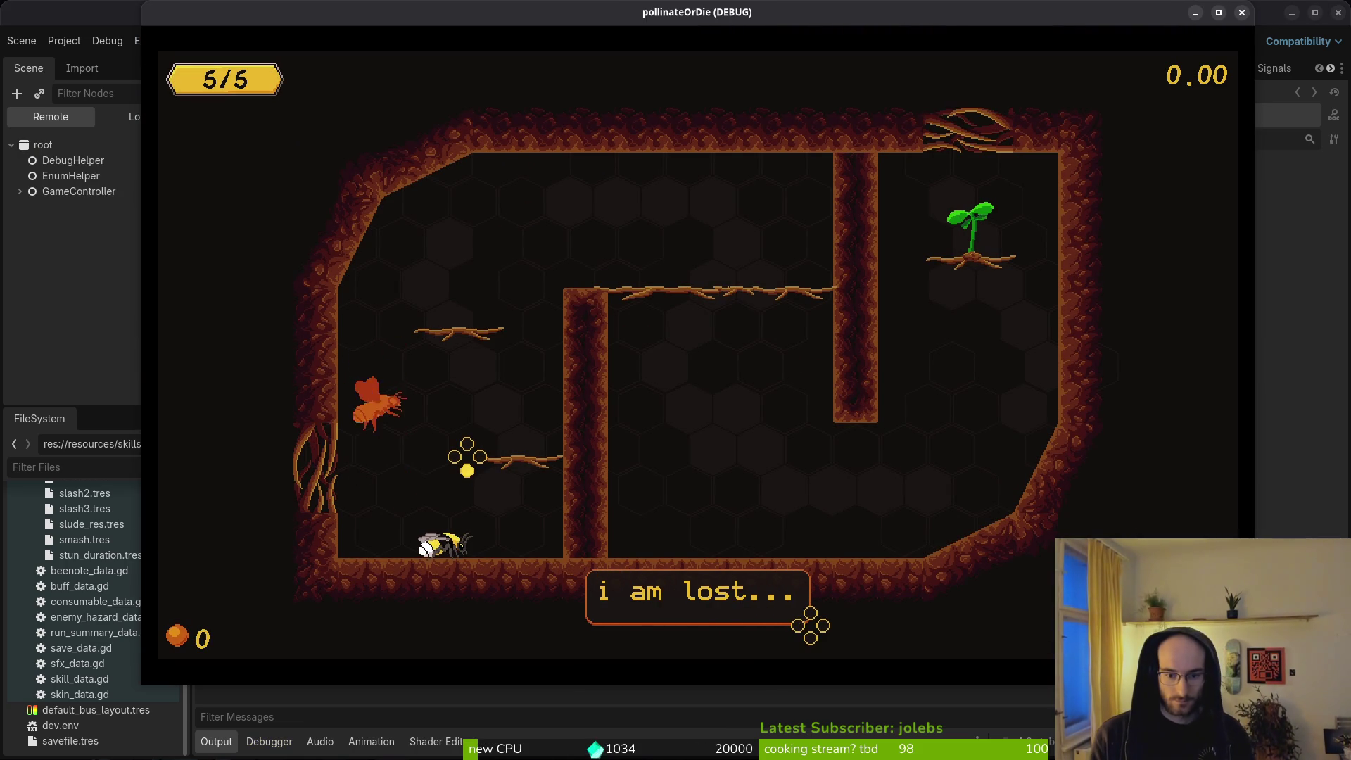
{"action": "key", "text": "Up"}
{"action": "key", "text": "Right"}
{"action": "key", "text": "Right"}
{"action": "key", "text": "Down"}
{"action": "key", "text": "Up"}
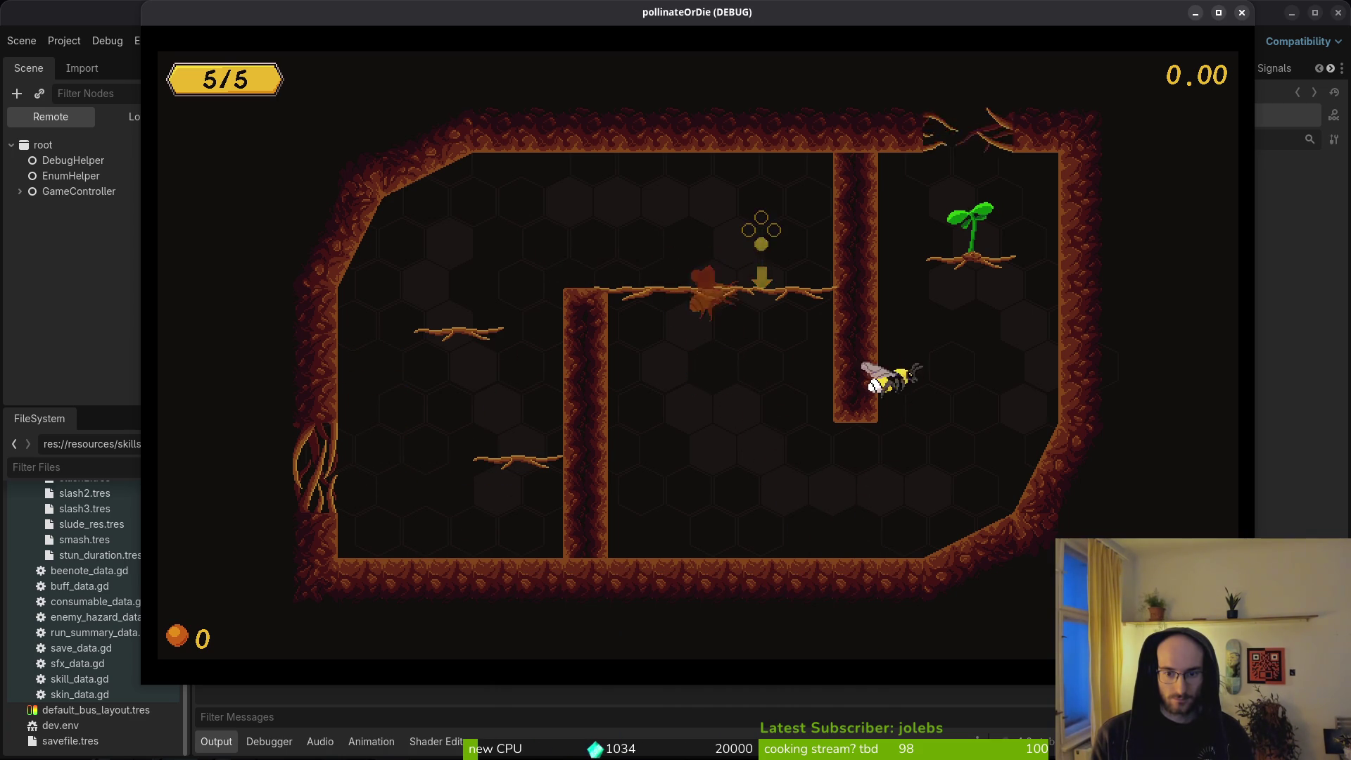
{"action": "key", "text": "Right"}
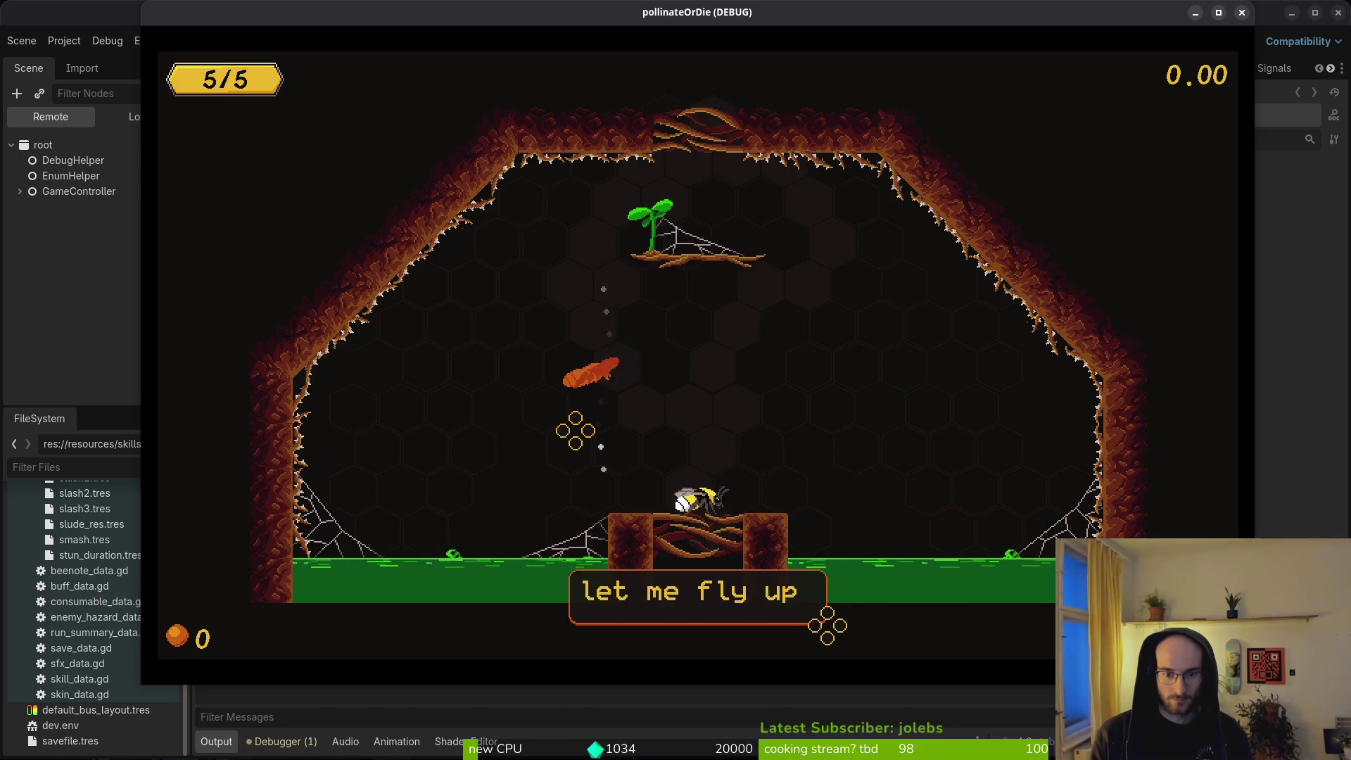
{"action": "key", "text": "Up"}
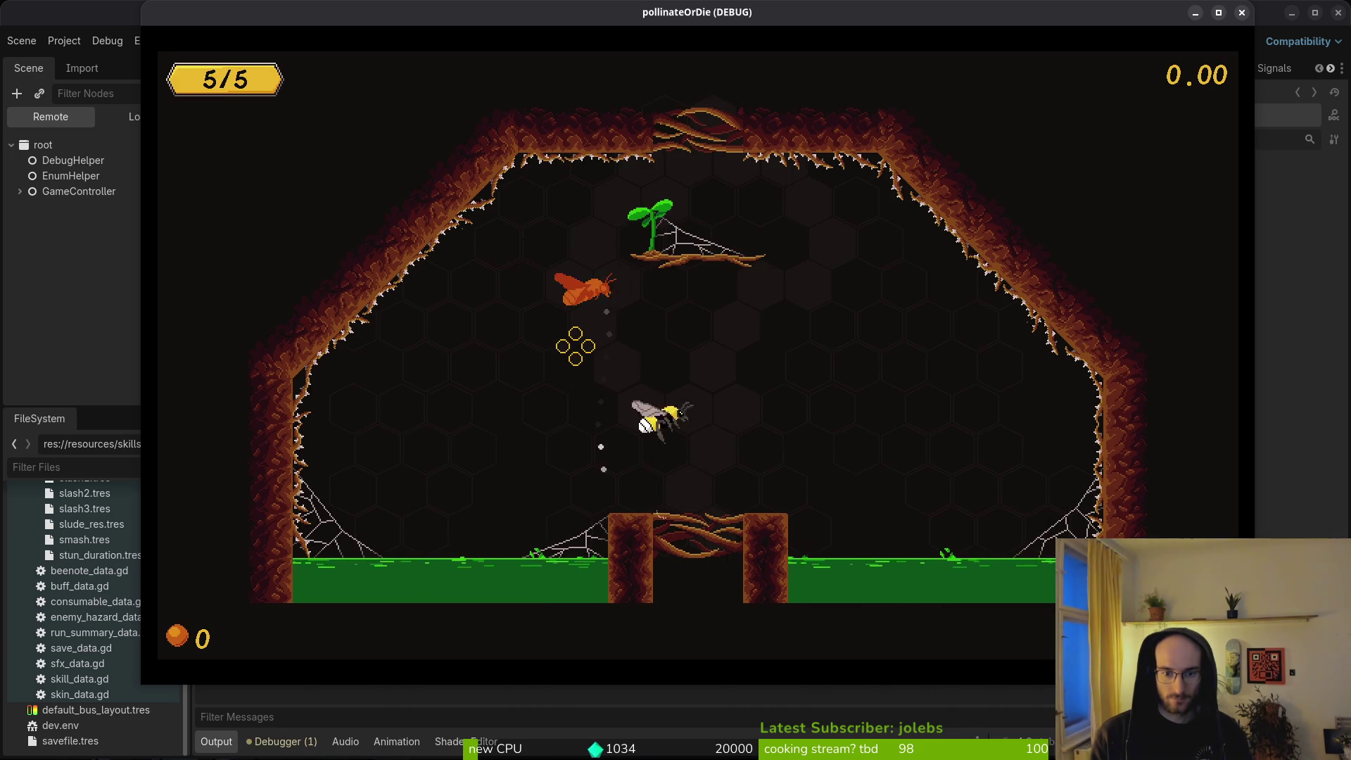
{"action": "key", "text": "Up"}
Step: Fight the orange bug and enemies on the central platform, then close the game window
{"action": "key", "text": "Right"}
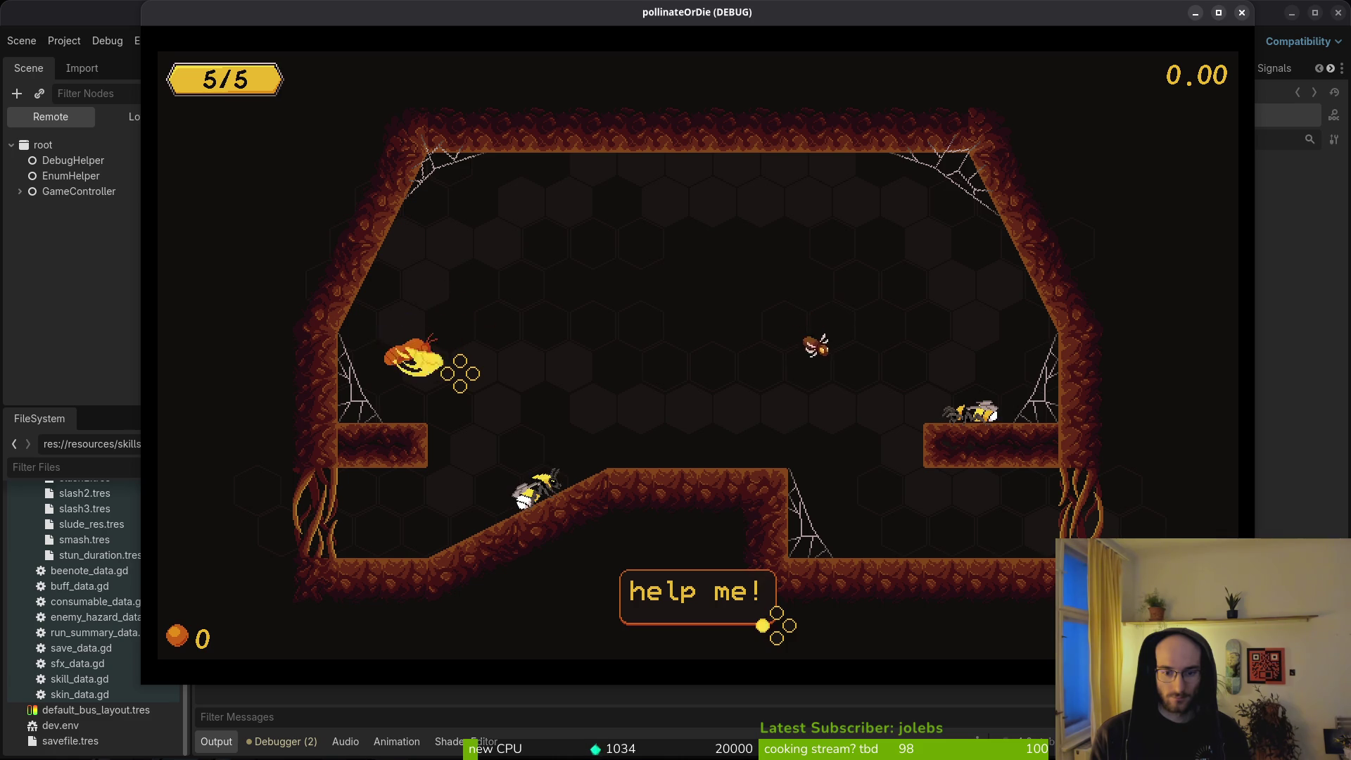
{"action": "key", "text": "Right"}
{"action": "key", "text": "Up"}
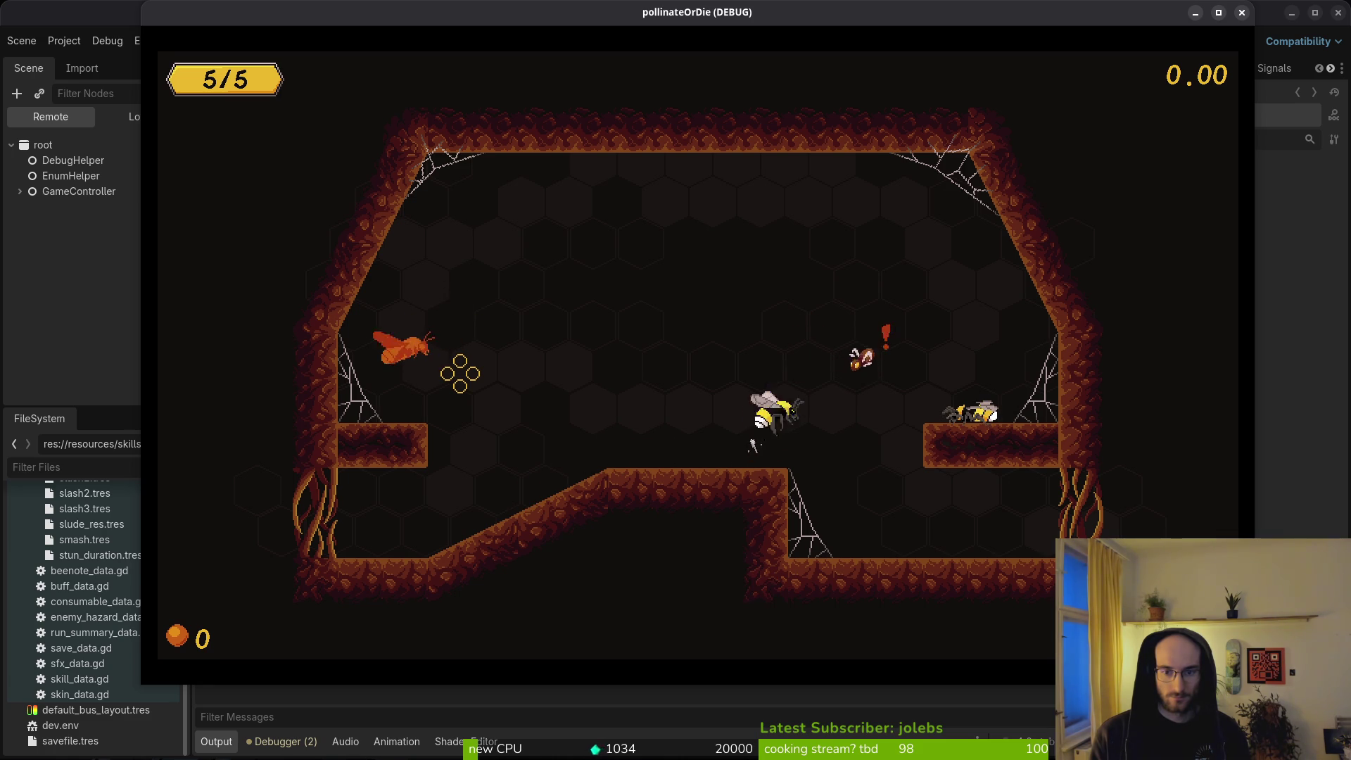
{"action": "key", "text": "Left"}
{"action": "key", "text": "Left"}
{"action": "key", "text": "Up"}
{"action": "key", "text": "Right"}
{"action": "key", "text": "Up"}
{"action": "key", "text": "Left"}
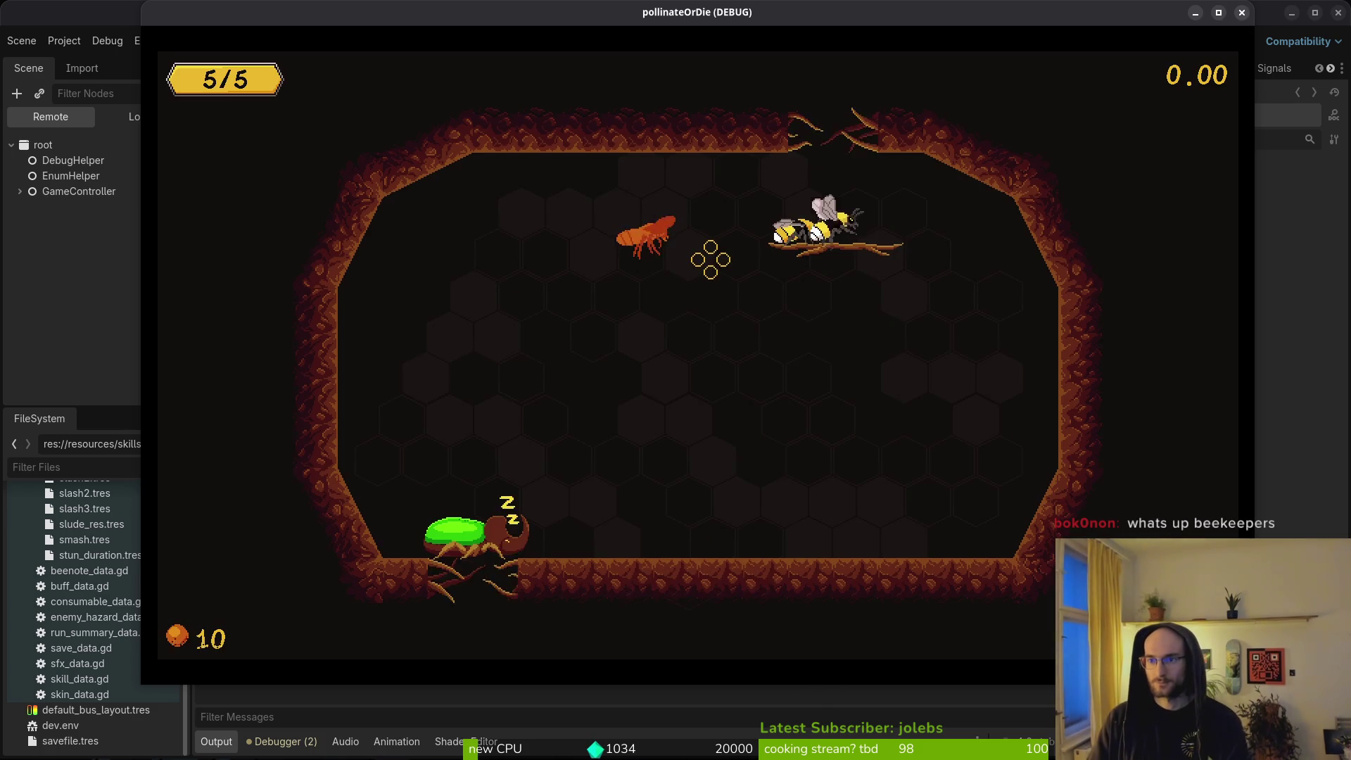
{"action": "left_click", "coordinate": [1242, 12]}
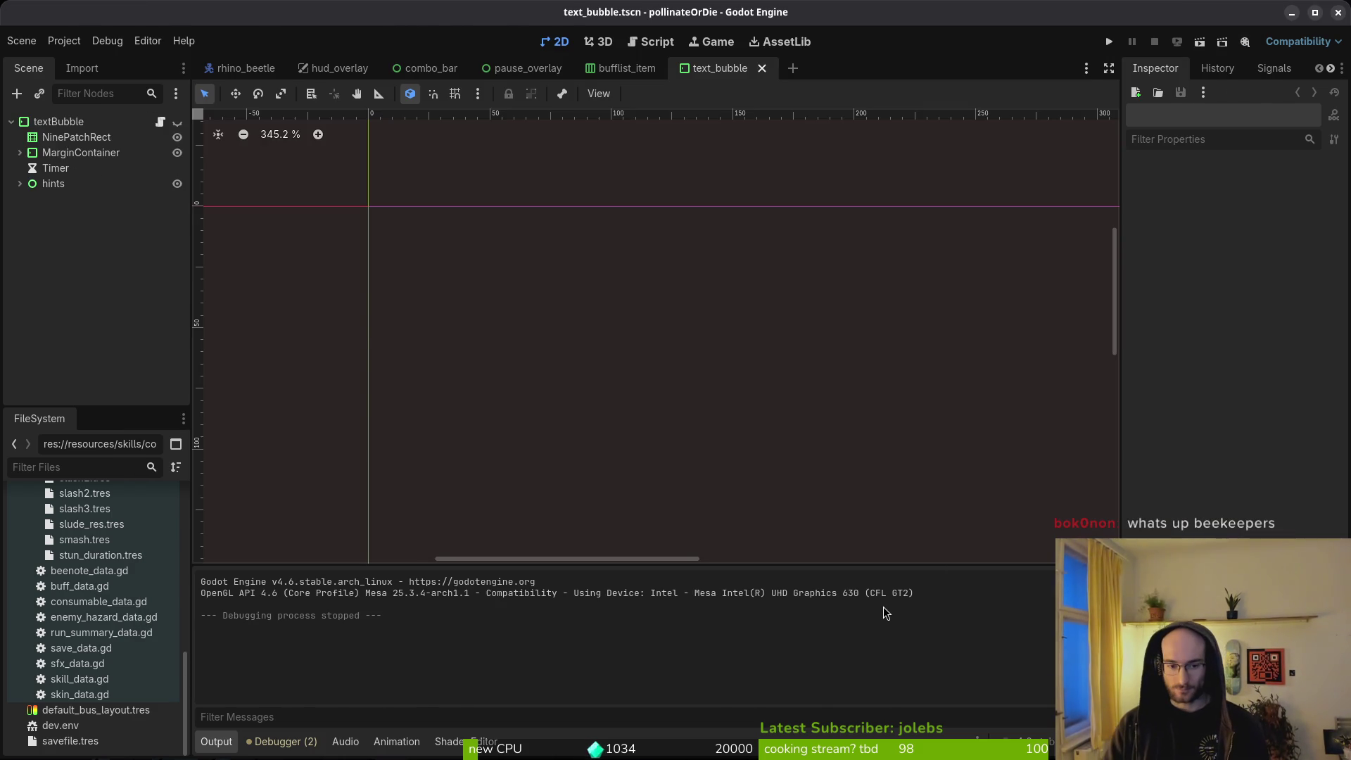
Step: Open tutorial_3.gd in Neovim and scroll down through it
{"action": "key", "text": "alt+Tab"}
{"action": "key", "text": "space"}
{"action": "key", "text": "f"}
{"action": "key", "text": "f"}
{"action": "type", "text": "tut3"}
{"action": "key", "text": "Return"}
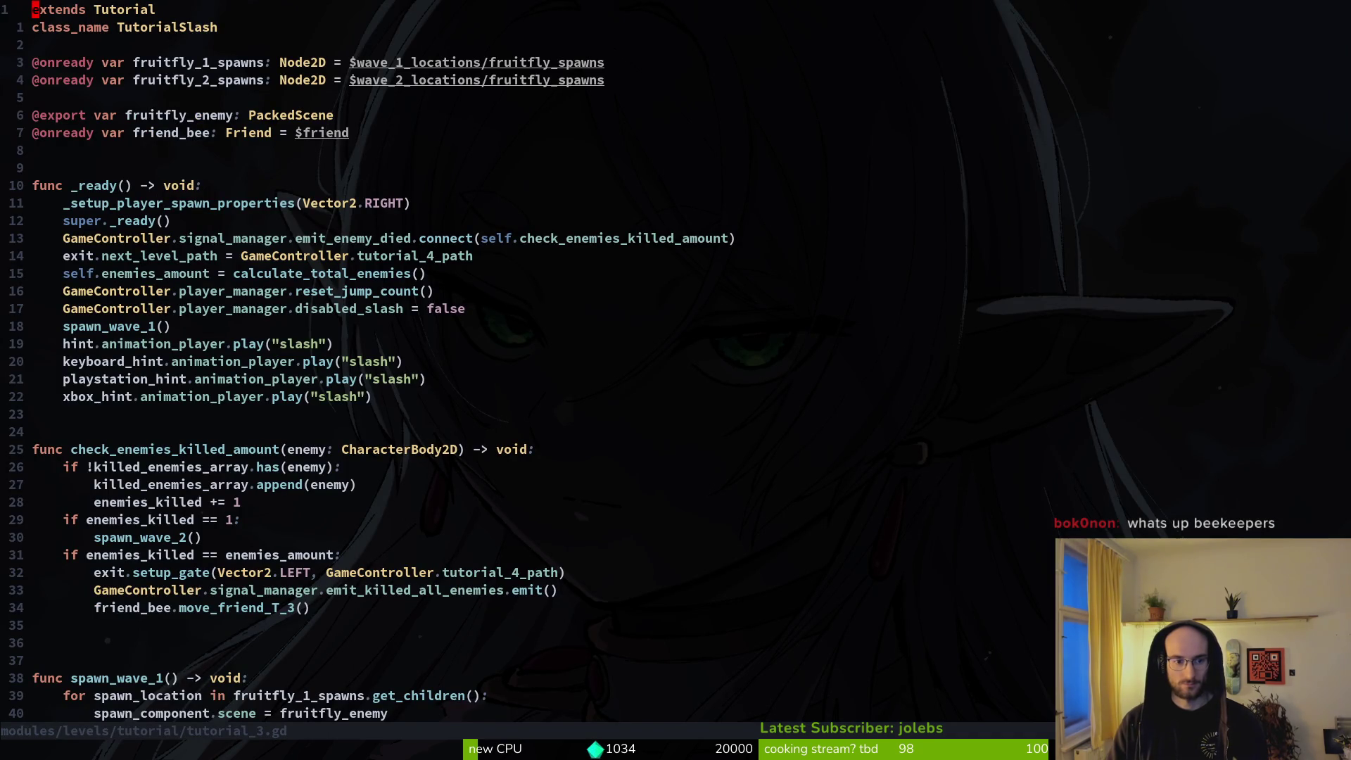
{"action": "key", "text": "ctrl+d"}
{"action": "key", "text": "ctrl+d"}
Step: Open friend.gd and yank the six TutorialSlash movement and cower-animation lines
{"action": "key", "text": "space"}
{"action": "key", "text": "f"}
{"action": "key", "text": "f"}
{"action": "type", "text": "fri"}
{"action": "key", "text": "Return"}
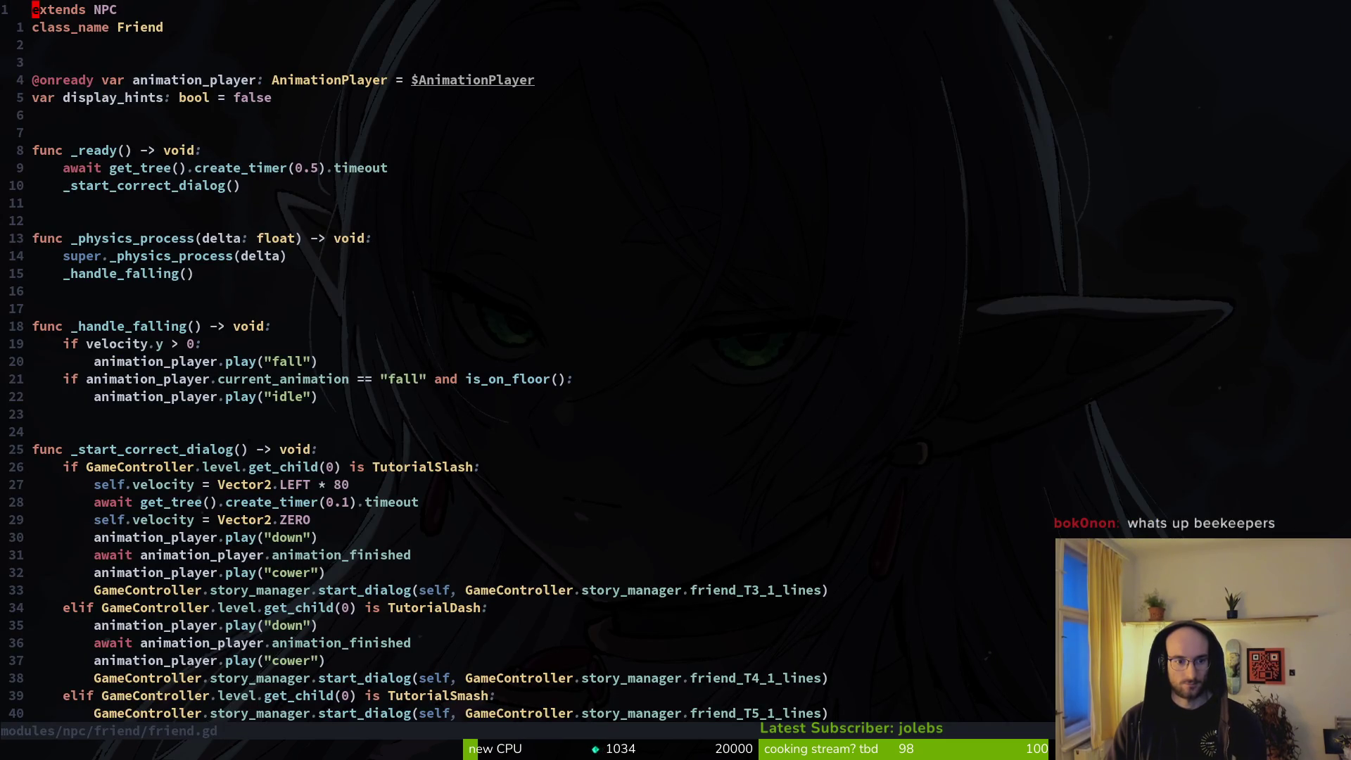
{"action": "key", "text": "ctrl+d"}
{"action": "key", "text": "ctrl+d"}
{"action": "key", "text": "ctrl+u"}
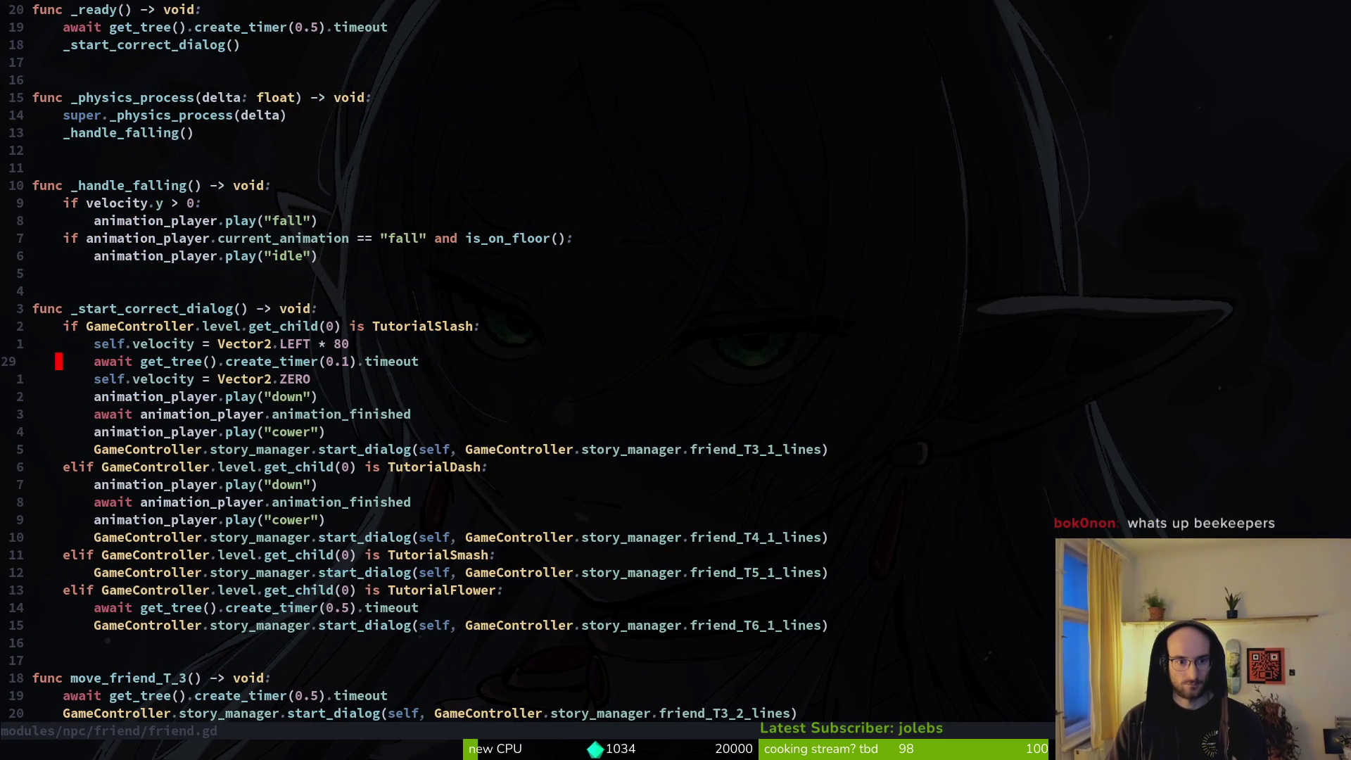
{"action": "key", "text": "k"}
{"action": "key", "text": "V"}
{"action": "key", "text": "j"}
{"action": "key", "text": "j"}
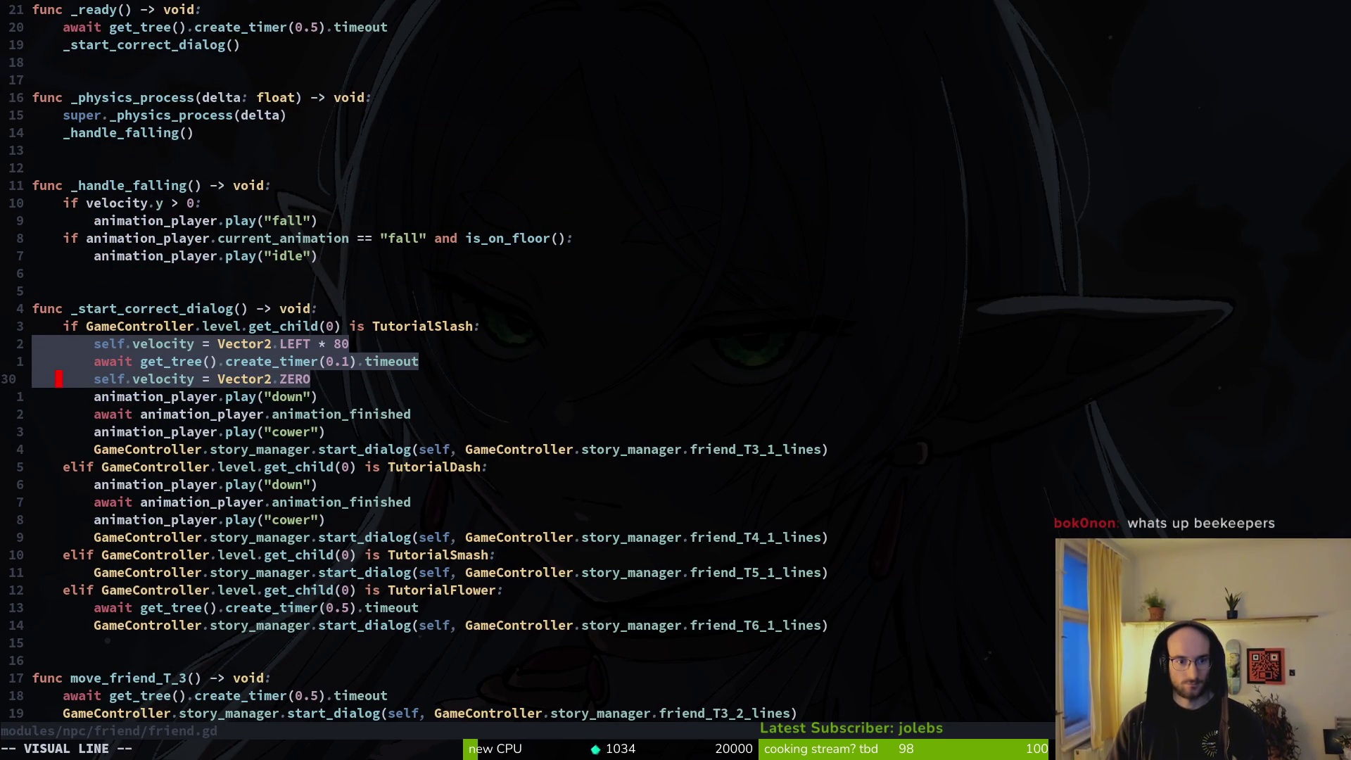
{"action": "key", "text": "k"}
{"action": "key", "text": "j"}
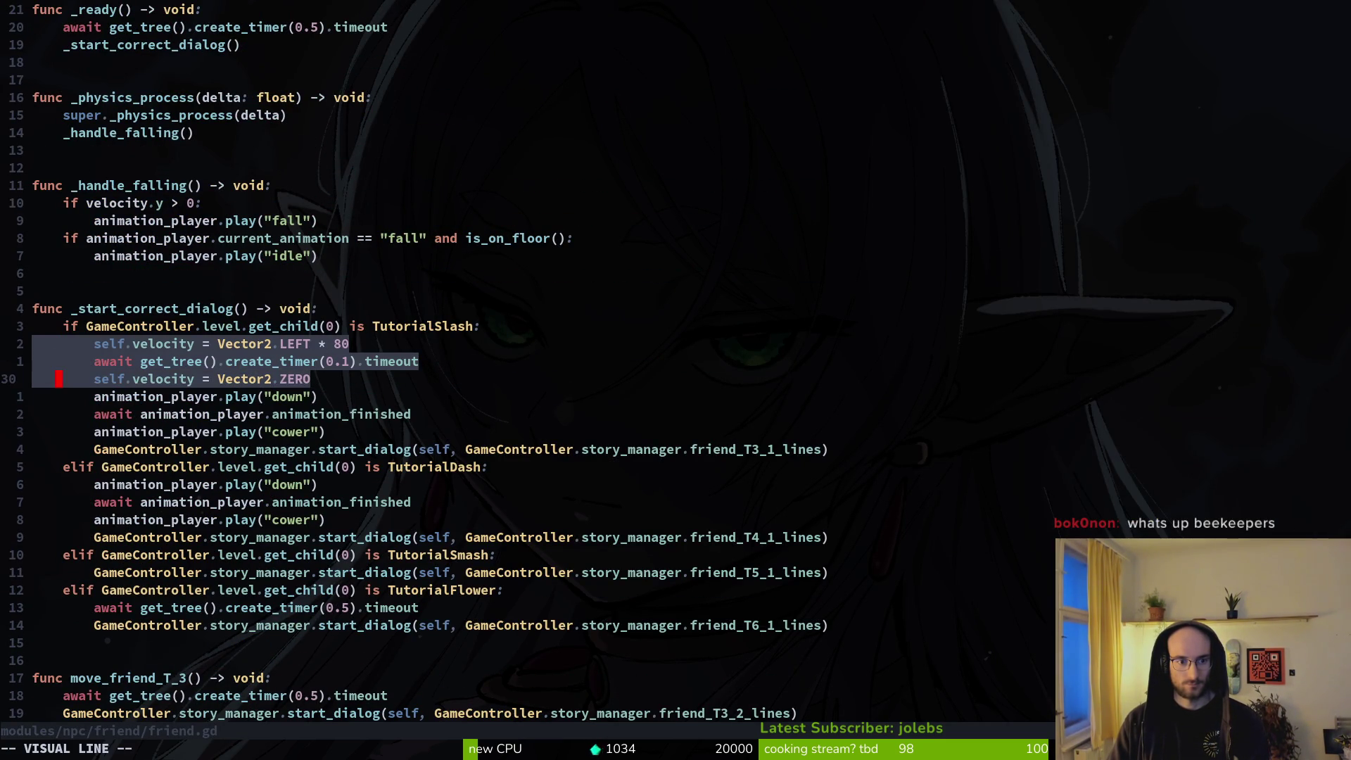
{"action": "key", "text": "j"}
{"action": "key", "text": "j"}
{"action": "key", "text": "j"}
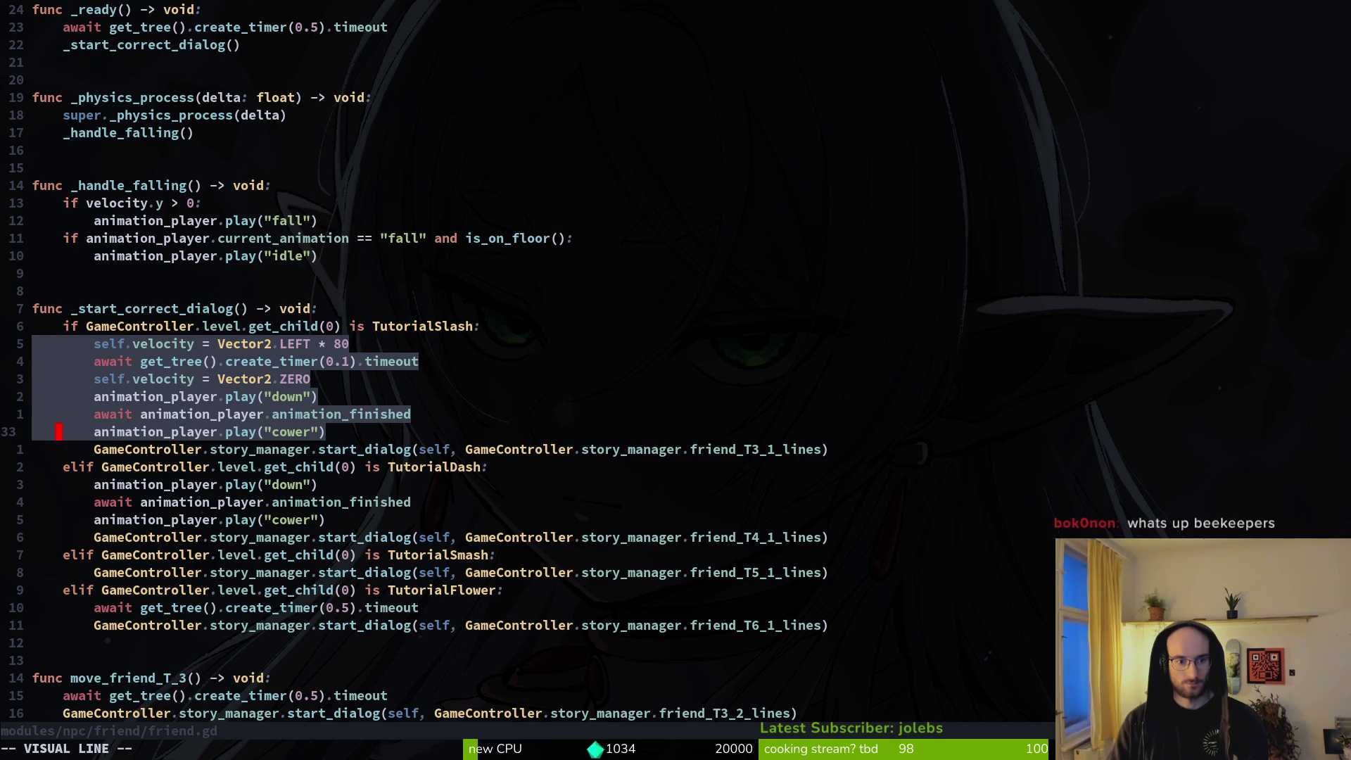
{"action": "key", "text": "j"}
{"action": "key", "text": "k"}
{"action": "key", "text": "y"}
Step: Paste the yanked lines over the TutorialDash branch's movement lines
{"action": "key", "text": "j"}
{"action": "key", "text": "j"}
{"action": "key", "text": "j"}
{"action": "key", "text": "j"}
{"action": "key", "text": "j"}
{"action": "key", "text": "j"}
{"action": "key", "text": "V"}
{"action": "key", "text": "Escape"}
{"action": "key", "text": "k"}
{"action": "key", "text": "V"}
{"action": "key", "text": "j"}
{"action": "key", "text": "p"}
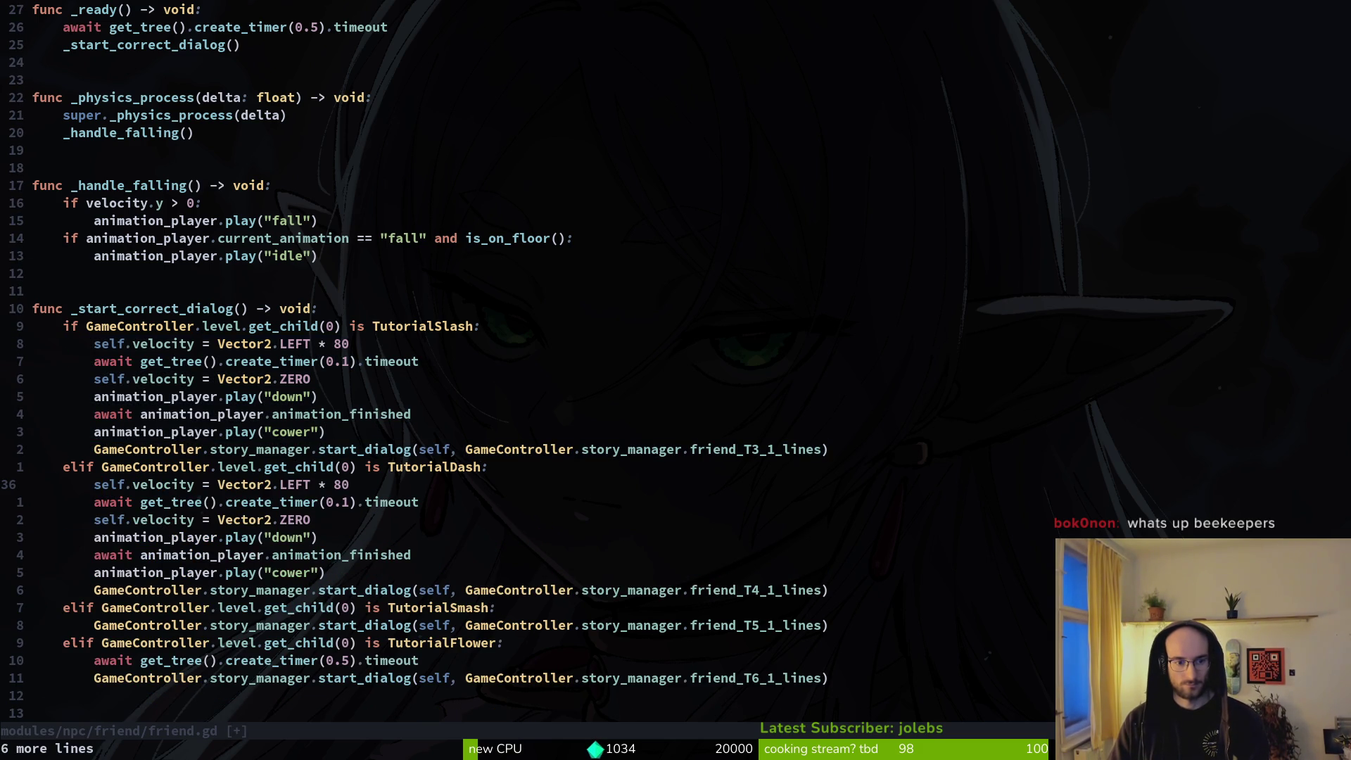
Step: Change the pasted direction LEFT to RIGHT and timer 0.1 to 0.5, then save friend.gd
{"action": "key", "text": "w"}
{"action": "key", "text": "w"}
{"action": "key", "text": "w"}
{"action": "type", "text": "cw"}
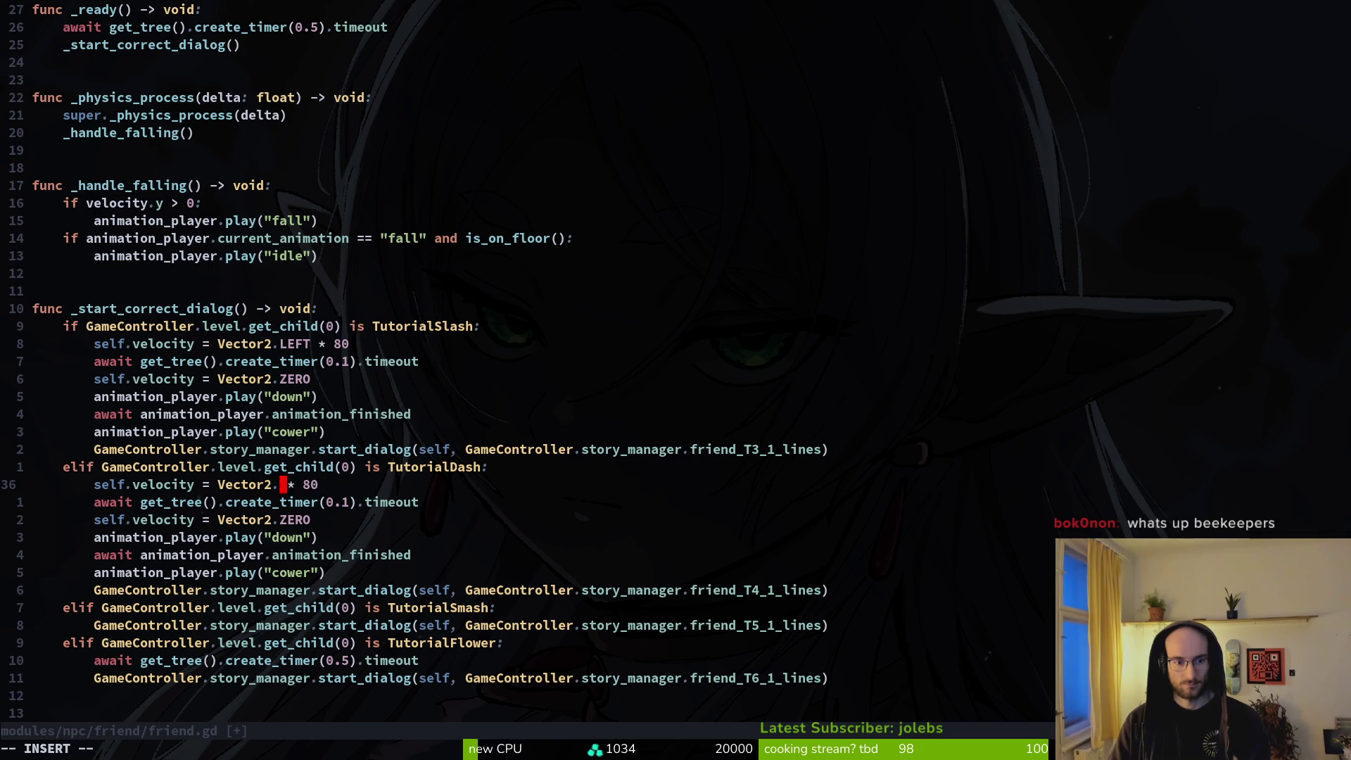
{"action": "type", "text": "RI"}
{"action": "key", "text": "Return"}
{"action": "key", "text": "Escape"}
{"action": "key", "text": "j"}
{"action": "key", "text": "l"}
{"action": "key", "text": "l"}
{"action": "key", "text": "l"}
{"action": "type", "text": "s5"}
{"action": "key", "text": "Escape"}
{"action": "type", "text": ":w"}
{"action": "key", "text": "Return"}
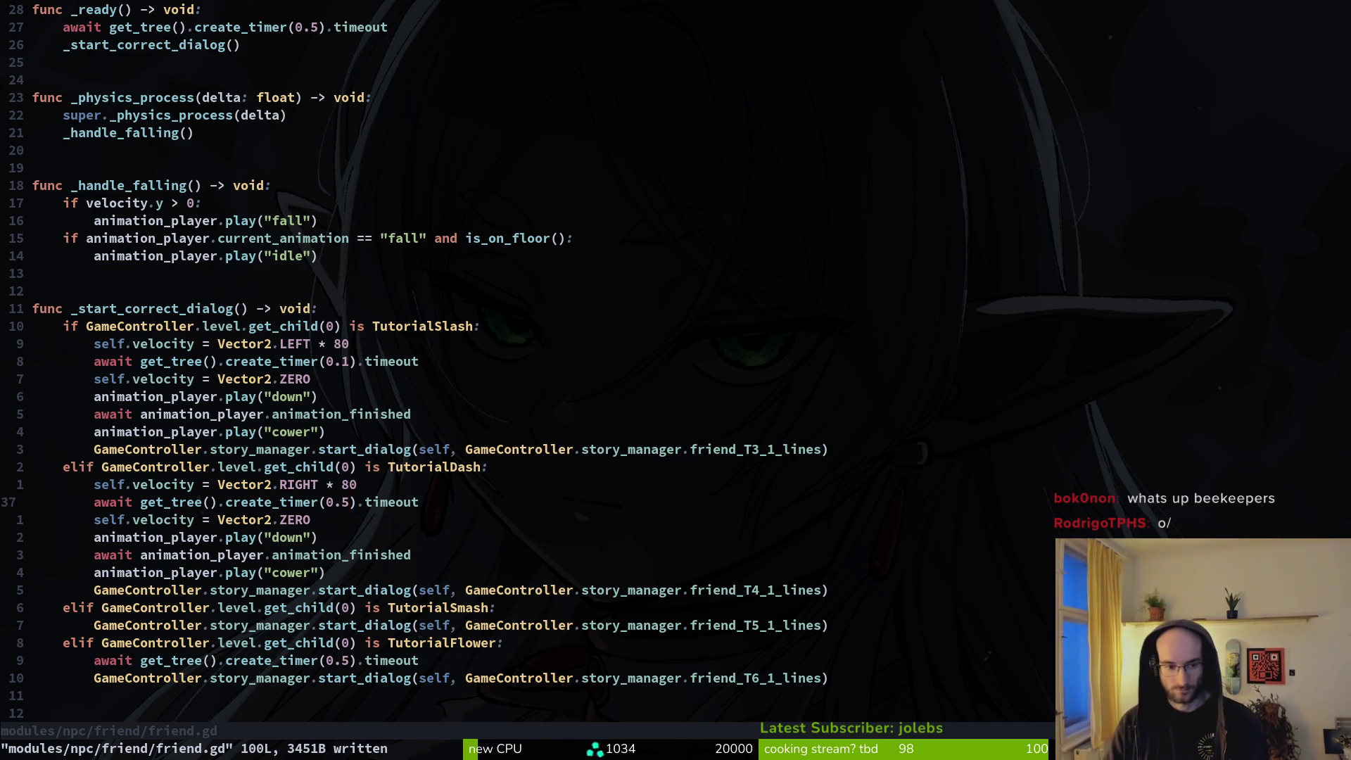
Step: Open tutorial_2.gd and move to its start_dialog line
{"action": "key", "text": "ctrl+p"}
{"action": "type", "text": "tut2"}
{"action": "key", "text": "Return"}
{"action": "key", "text": "j"}
{"action": "key", "text": "j"}
{"action": "key", "text": "j"}
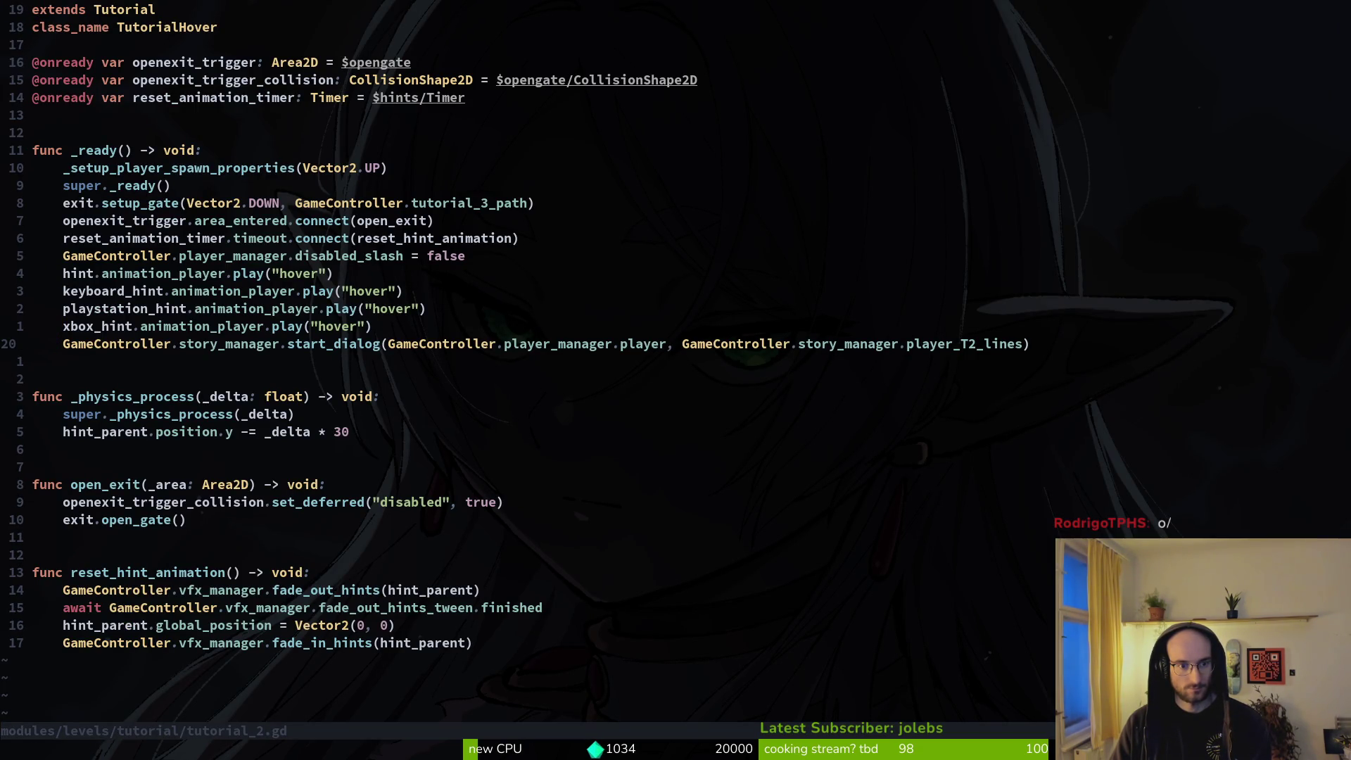
Step: Flip to tutorial_2.gd, then reopen friend.gd through the file finder
{"action": "key", "text": "ctrl+6"}
{"action": "key", "text": "ctrl+6"}
{"action": "key", "text": "ctrl+6"}
{"action": "key", "text": "ctrl+6"}
{"action": "key", "text": "ctrl+p"}
{"action": "type", "text": "fir"}
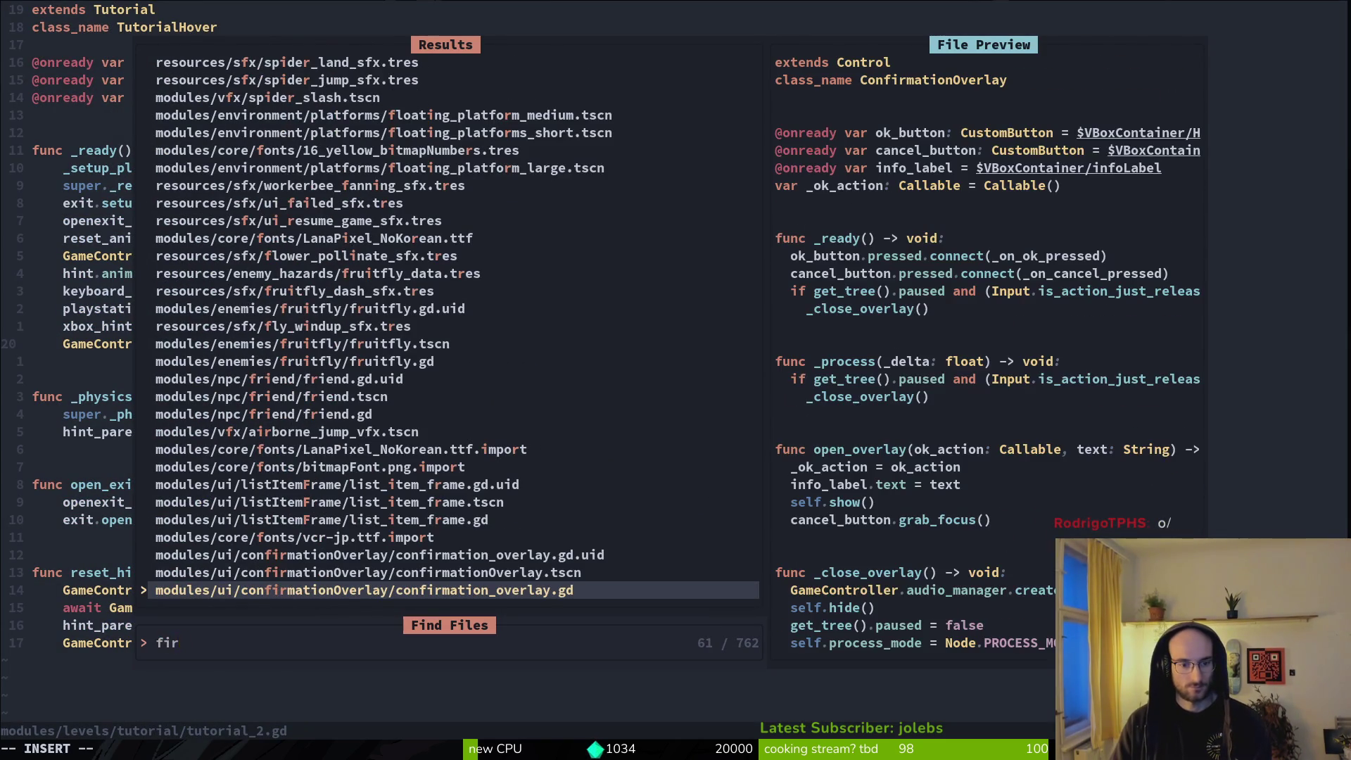
{"action": "key", "text": "BackSpace"}
{"action": "key", "text": "BackSpace"}
{"action": "type", "text": "ri"}
{"action": "key", "text": "Return"}
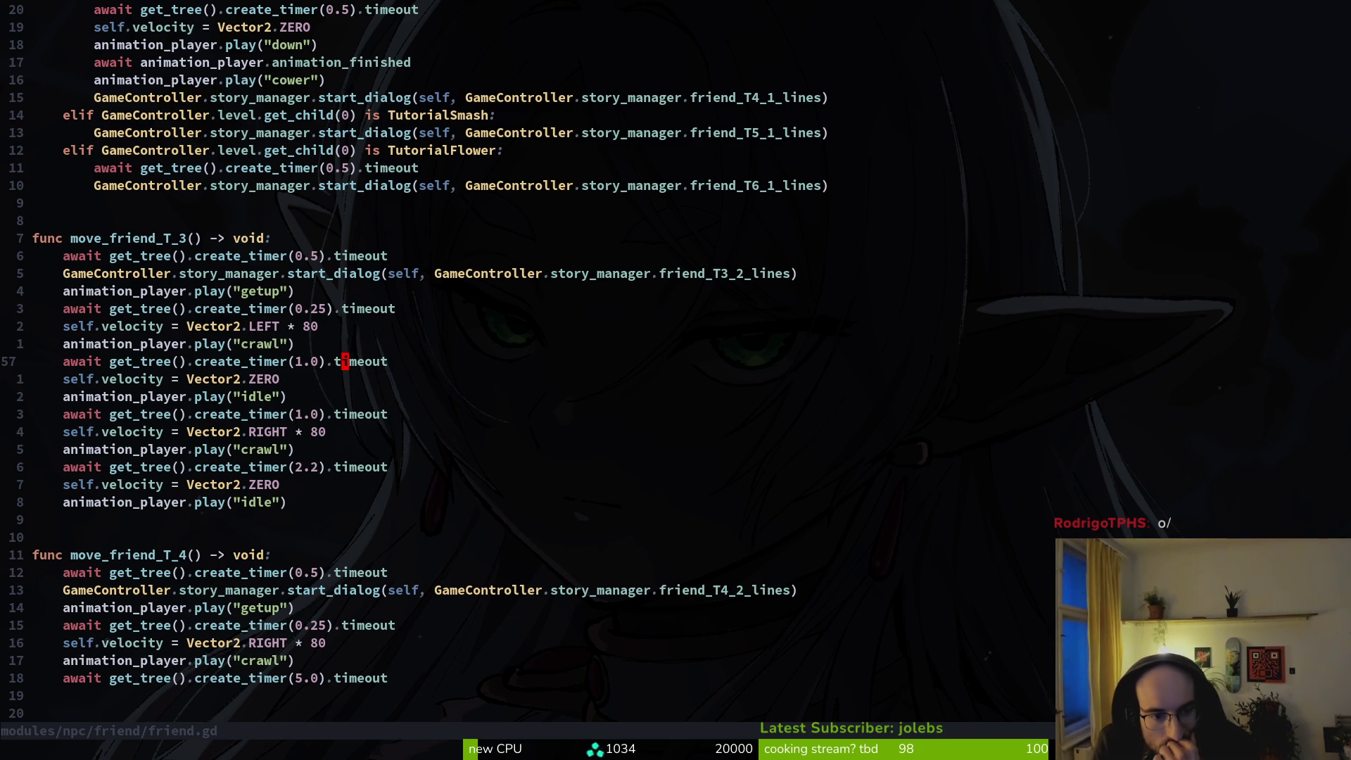
Step: Open text_bubble.gd and select the finished_displaying.emit() line in _display_letter
{"action": "key", "text": "space"}
{"action": "key", "text": "f"}
{"action": "key", "text": "f"}
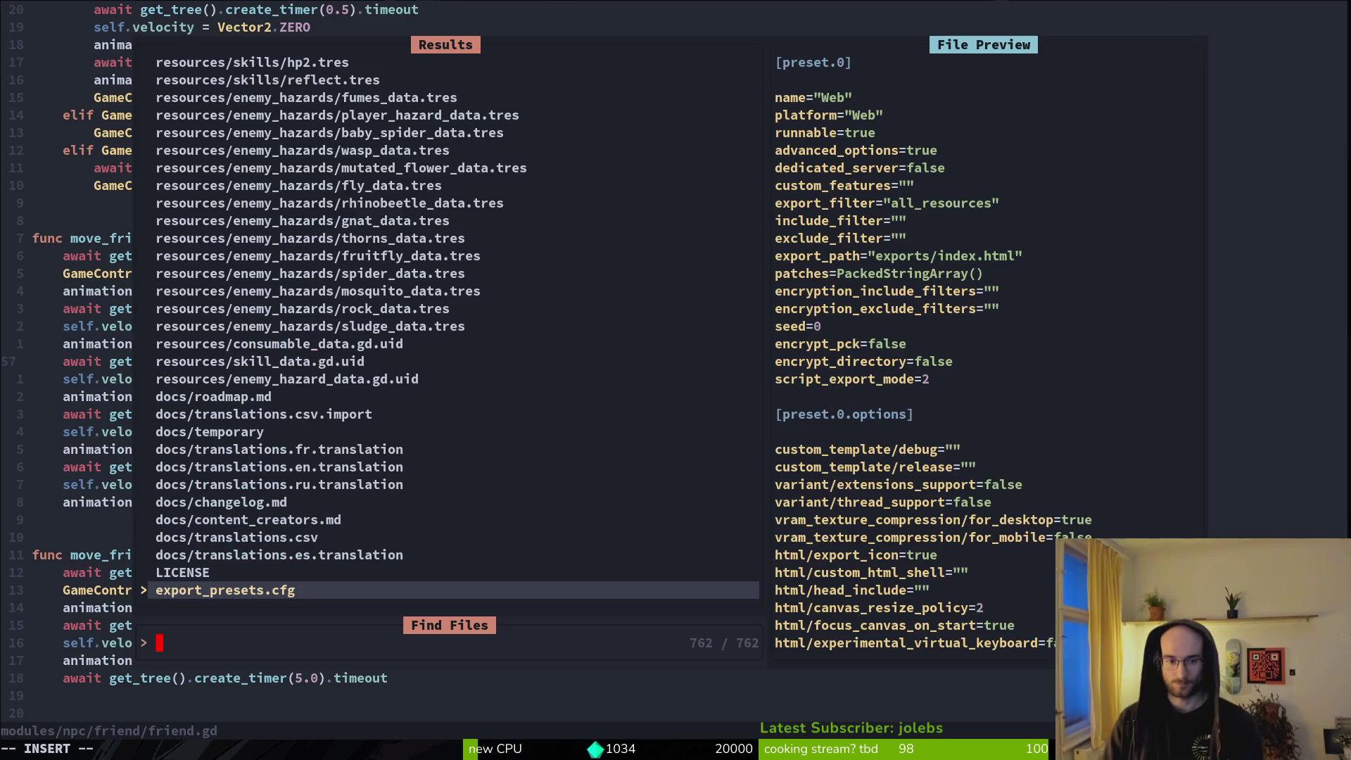
{"action": "type", "text": "textbub"}
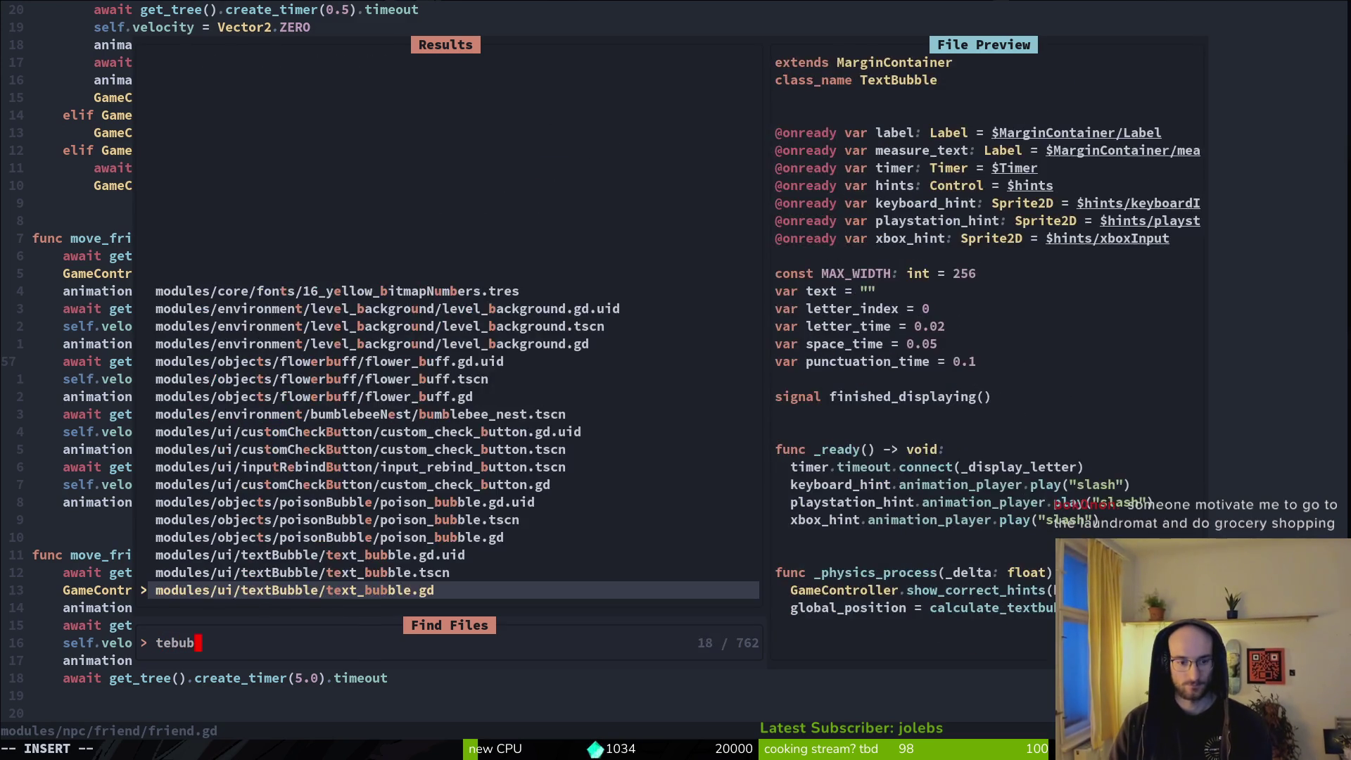
{"action": "key", "text": "Return"}
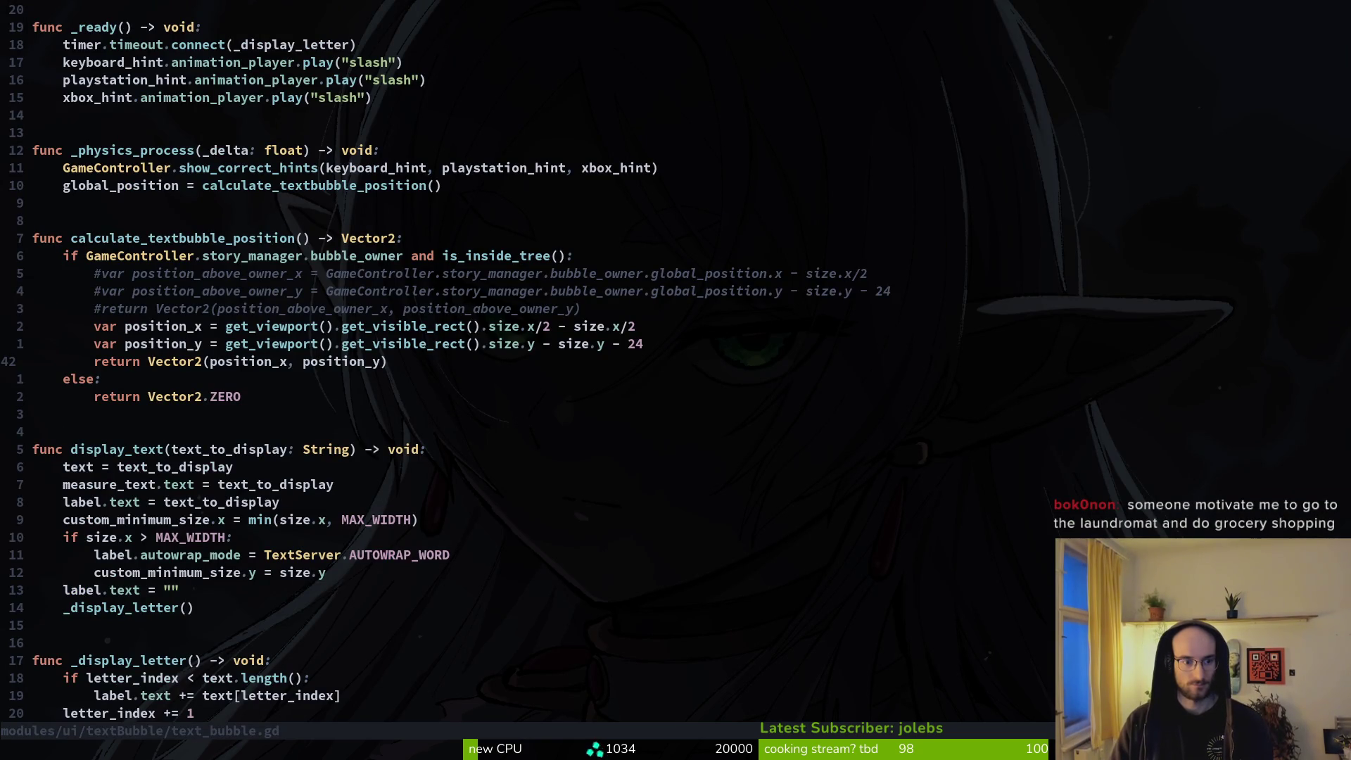
{"action": "key", "text": "ctrl+d"}
{"action": "key", "text": "j"}
{"action": "key", "text": "j"}
{"action": "key", "text": "shift+v"}
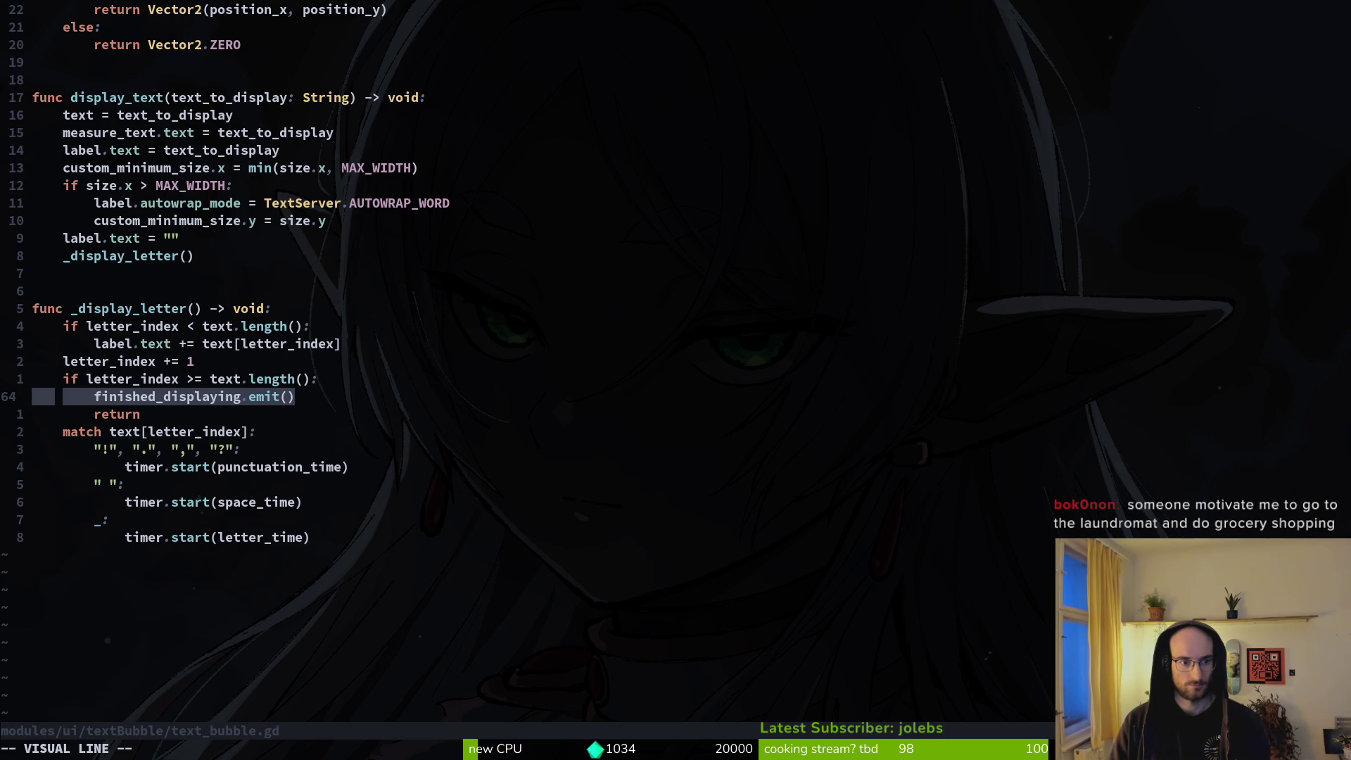
Step: Grep the project for finished_displaying, then close the results
{"action": "key", "text": "Escape"}
{"action": "key", "text": "w"}
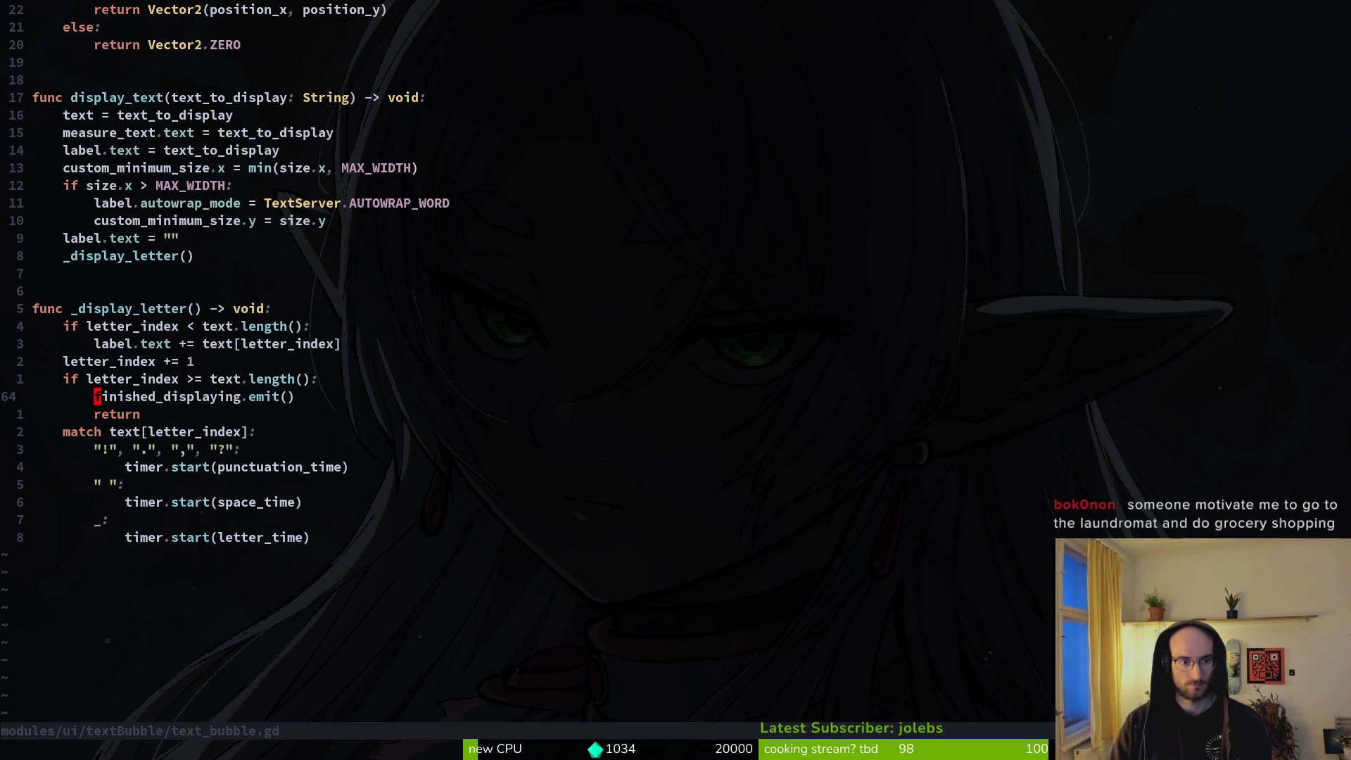
{"action": "key", "text": "space"}
{"action": "key", "text": "f"}
{"action": "key", "text": "w"}
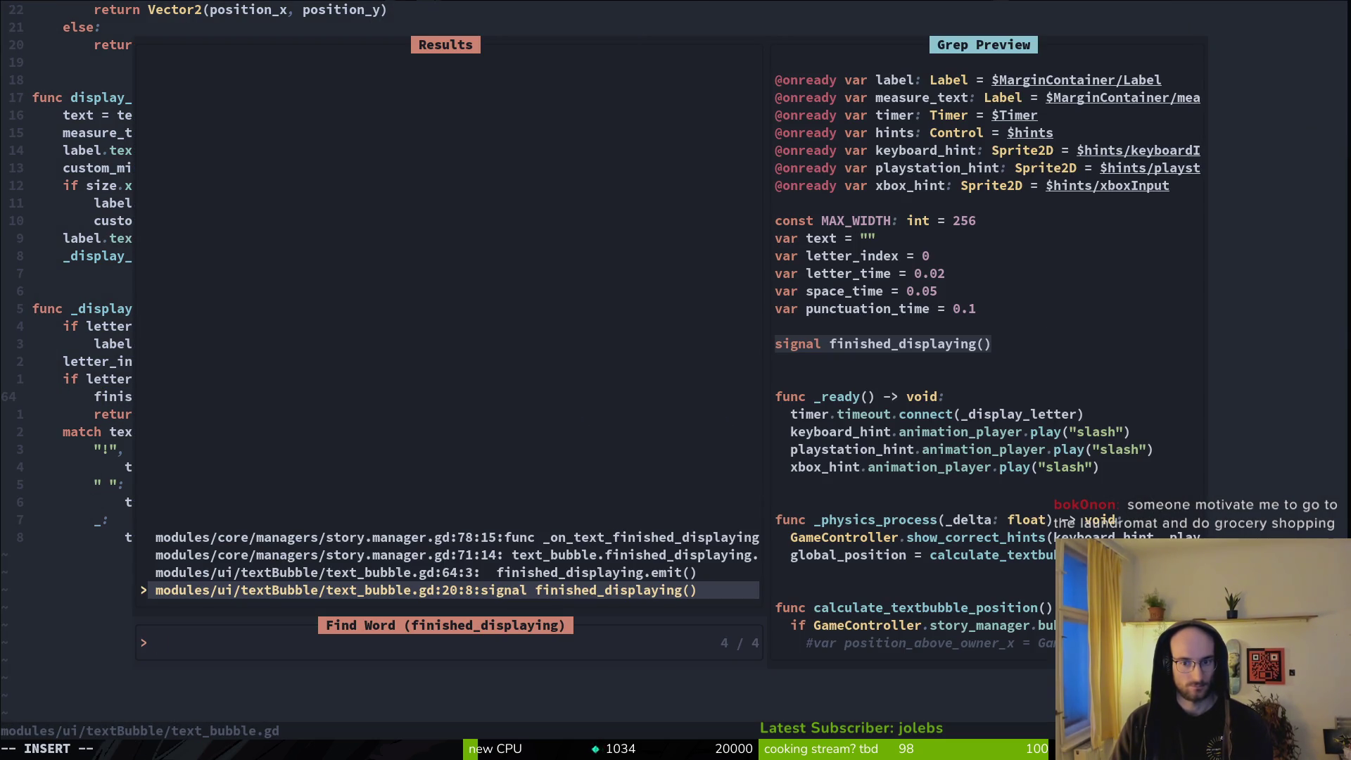
{"action": "key", "text": "Escape"}
{"action": "key", "text": "Escape"}
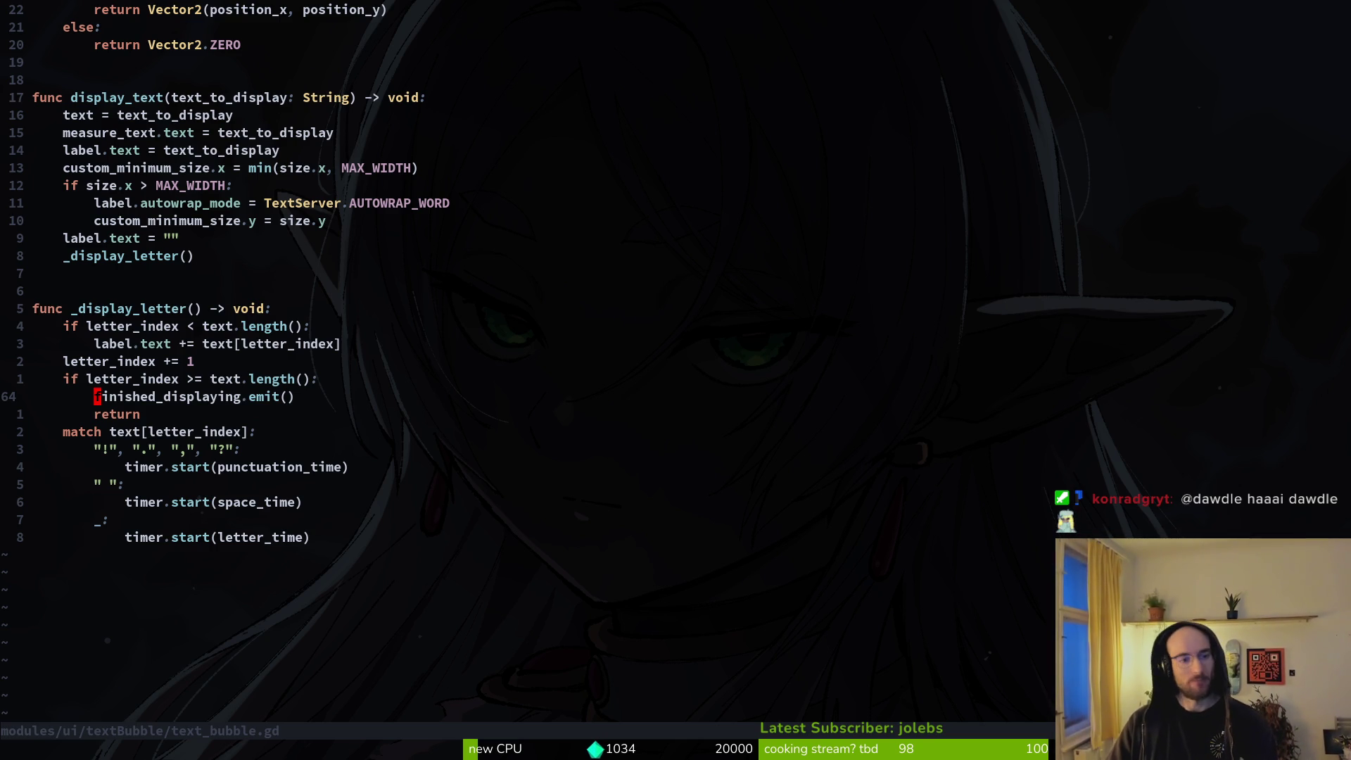
Step: Open signal.manager.gd in a vertical split via the file finder
{"action": "key", "text": "space"}
{"action": "key", "text": "f"}
{"action": "key", "text": "f"}
{"action": "type", "text": "signalman"}
{"action": "key", "text": "ctrl+v"}
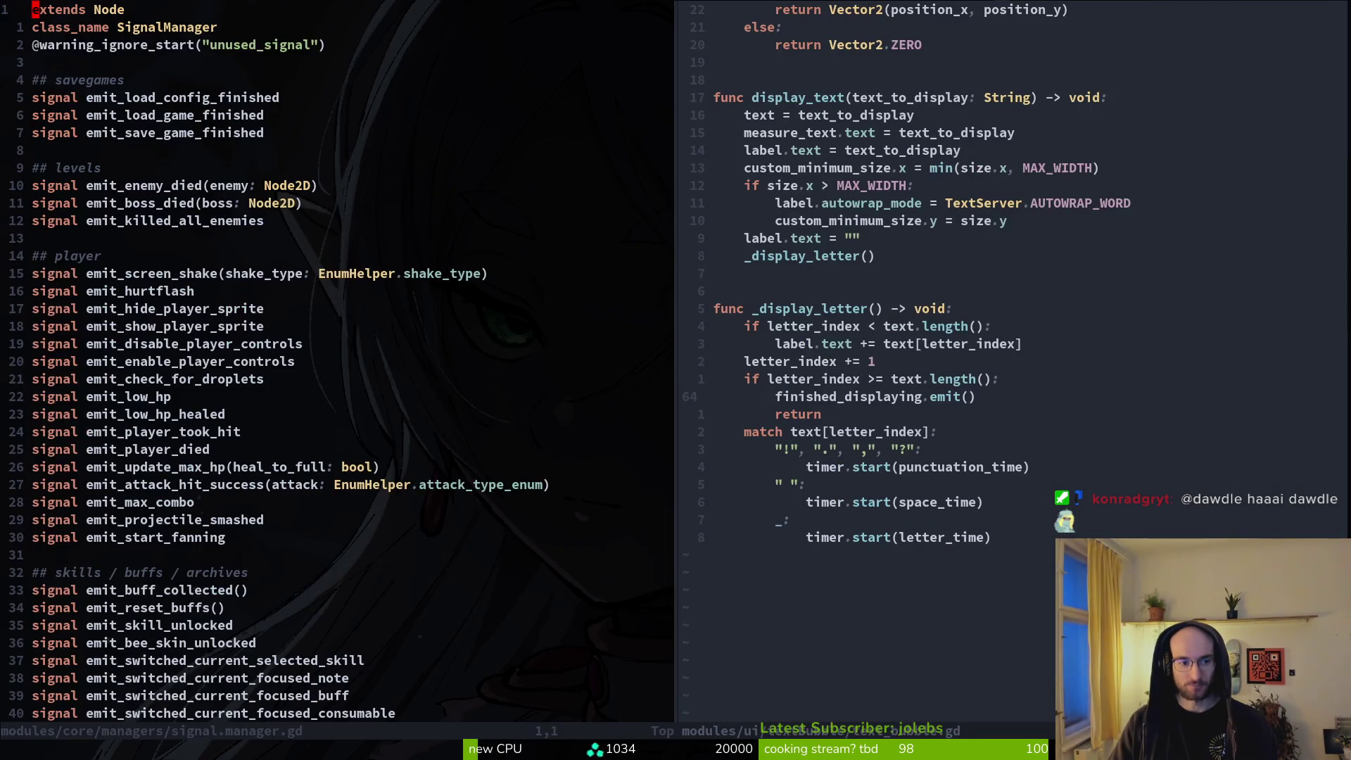
Step: From the text_bubble.gd pane, grep the project for finished_displaying
{"action": "key", "text": "ctrl+w"}
{"action": "key", "text": "l"}
{"action": "key", "text": "space"}
{"action": "key", "text": "f"}
{"action": "key", "text": "w"}
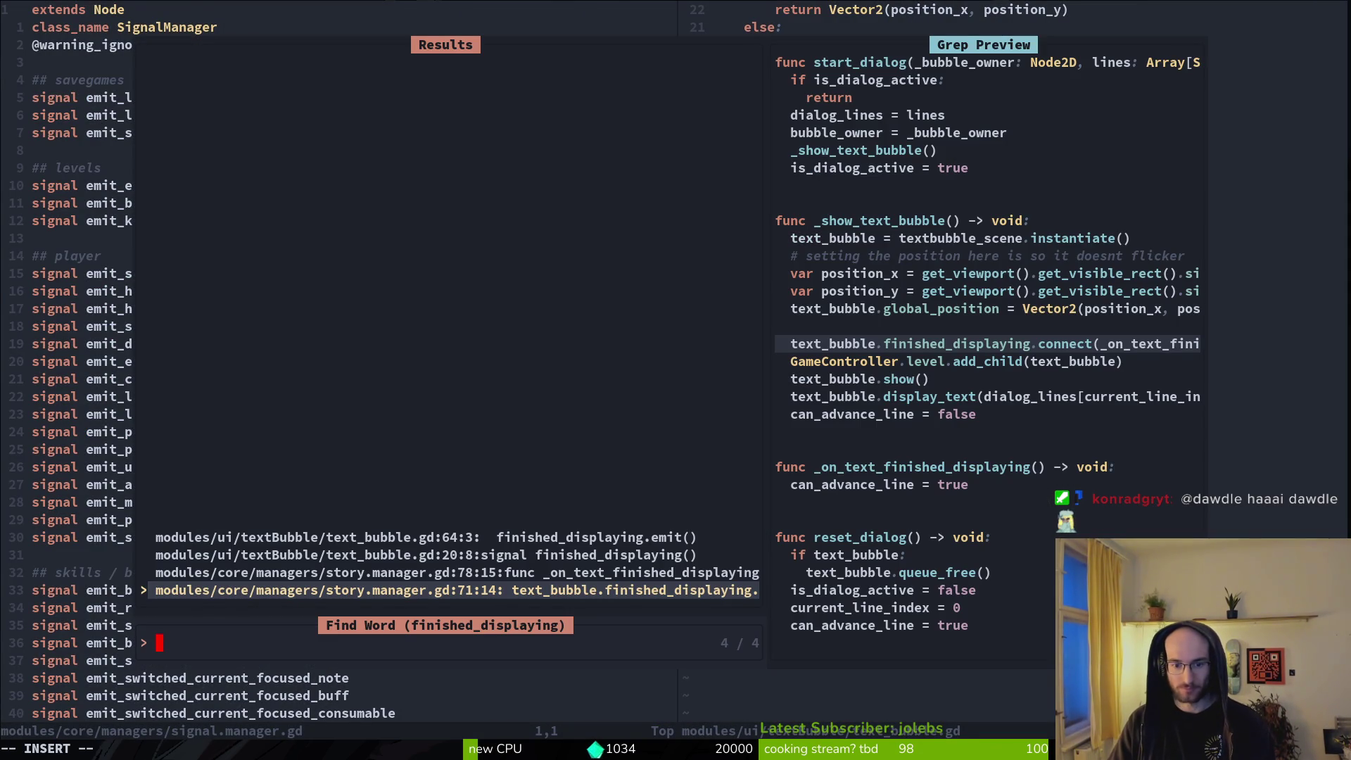
Step: Preview the declaration, emit and handler results, then open story.manager.gd:71 at the connect line
{"action": "key", "text": "Up"}
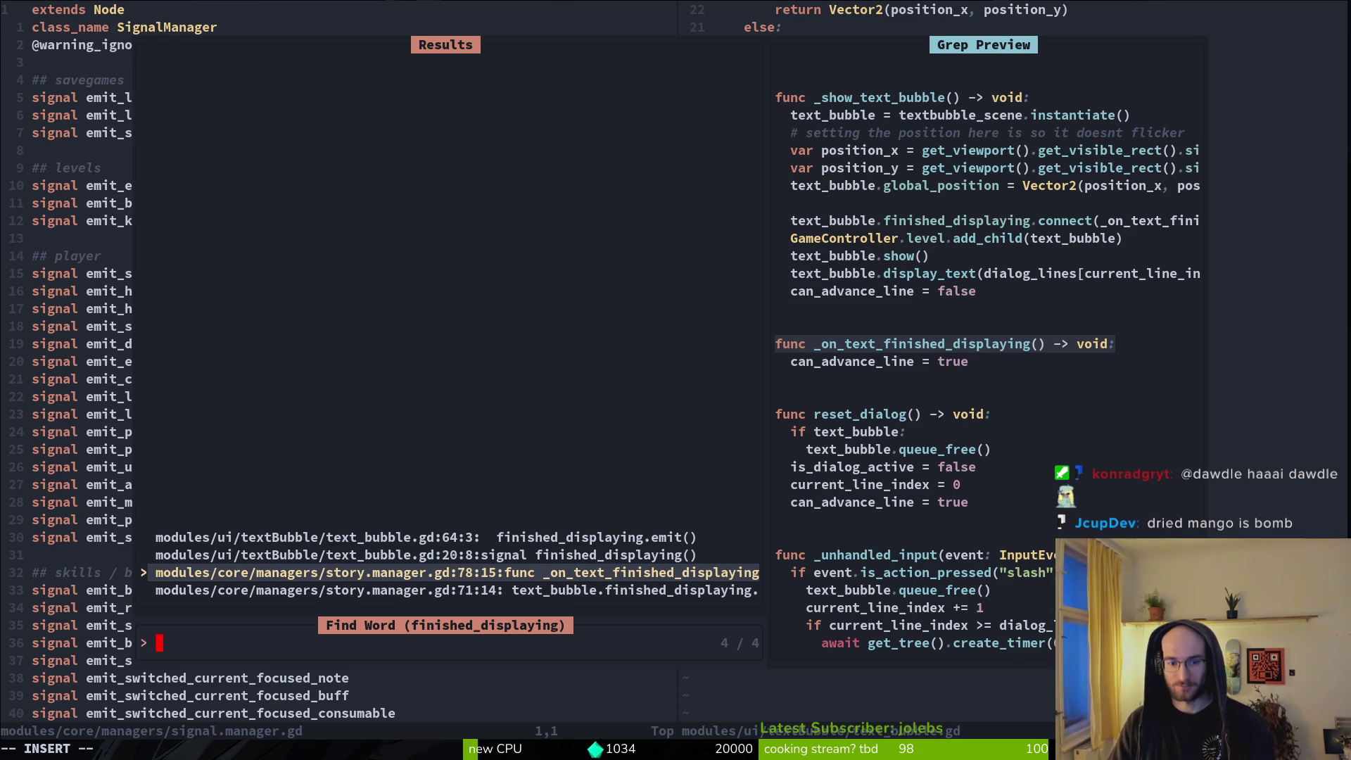
{"action": "left_click", "coordinate": [426, 555]}
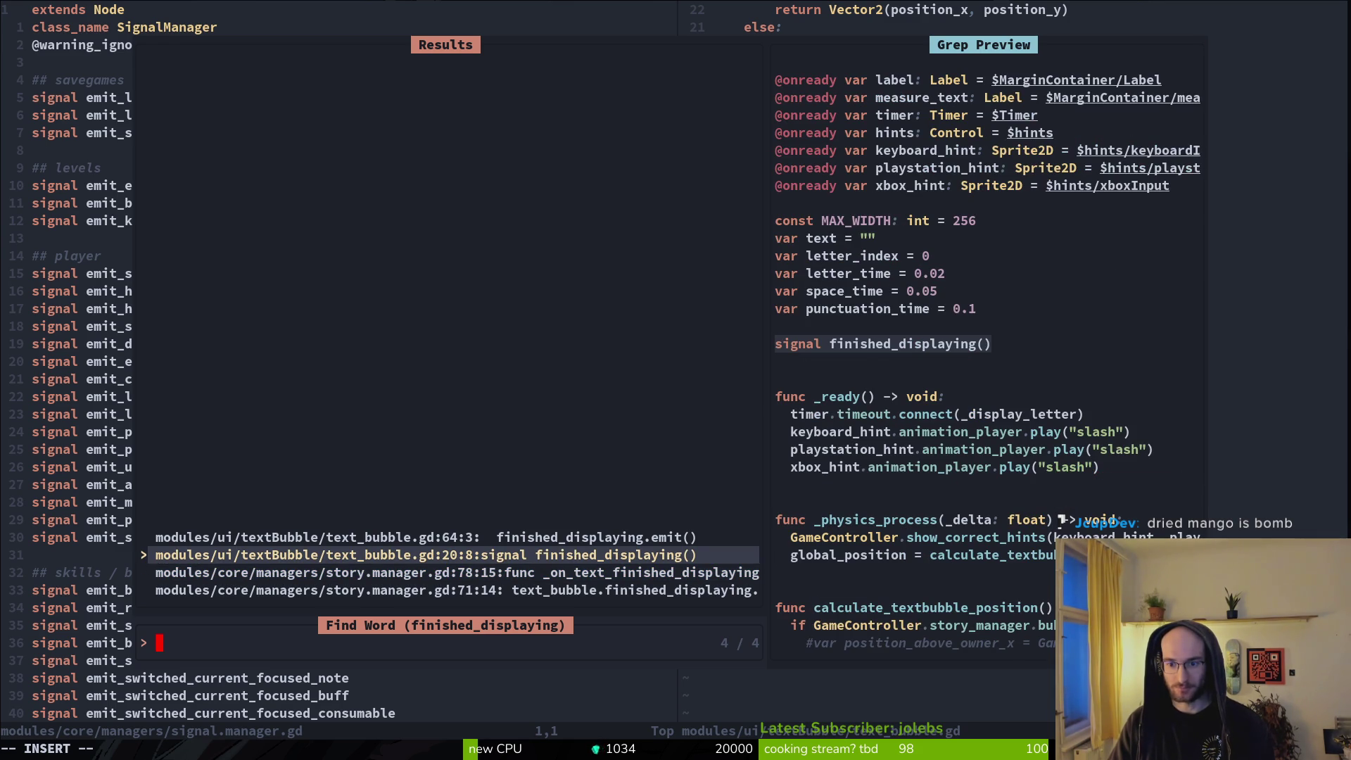
{"action": "left_click", "coordinate": [426, 537]}
{"action": "left_click", "coordinate": [425, 555]}
{"action": "left_click", "coordinate": [425, 571]}
{"action": "left_click", "coordinate": [456, 590]}
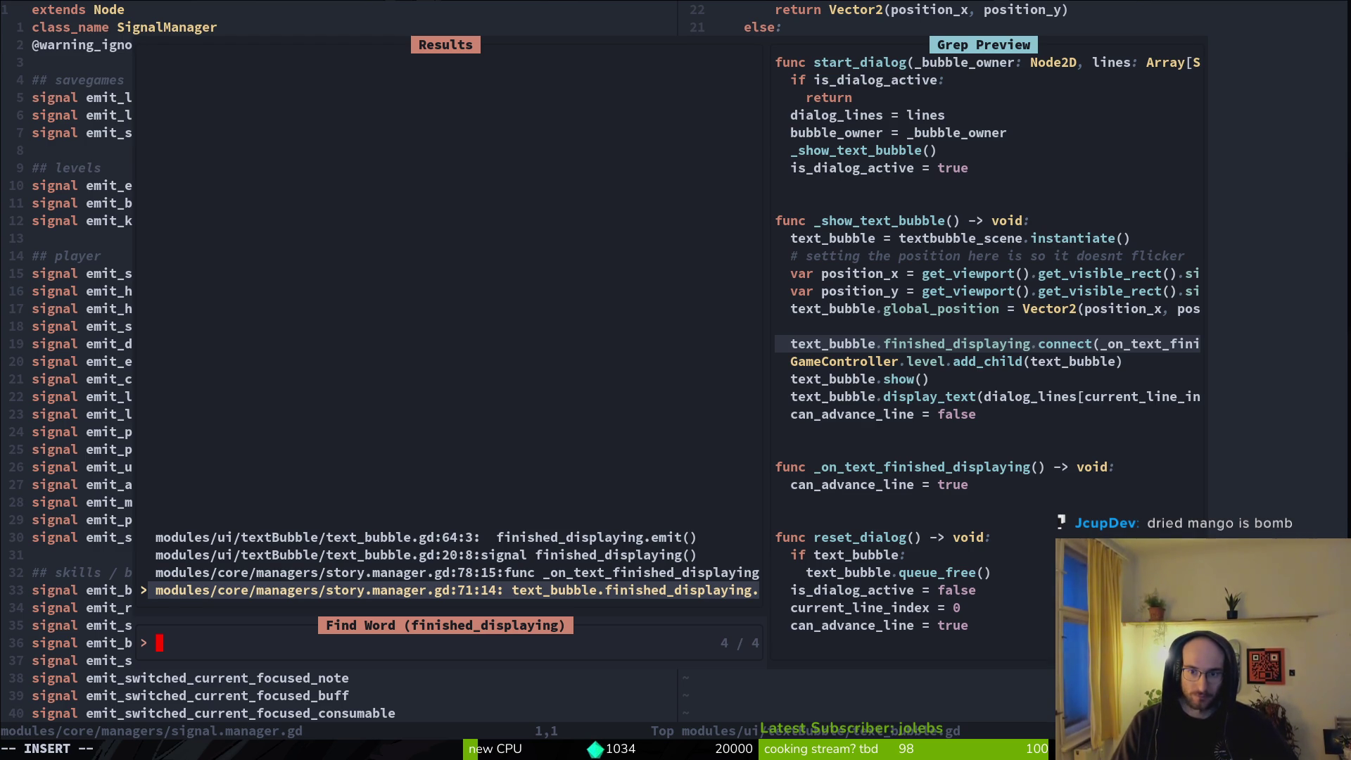
{"action": "key", "text": "Return"}
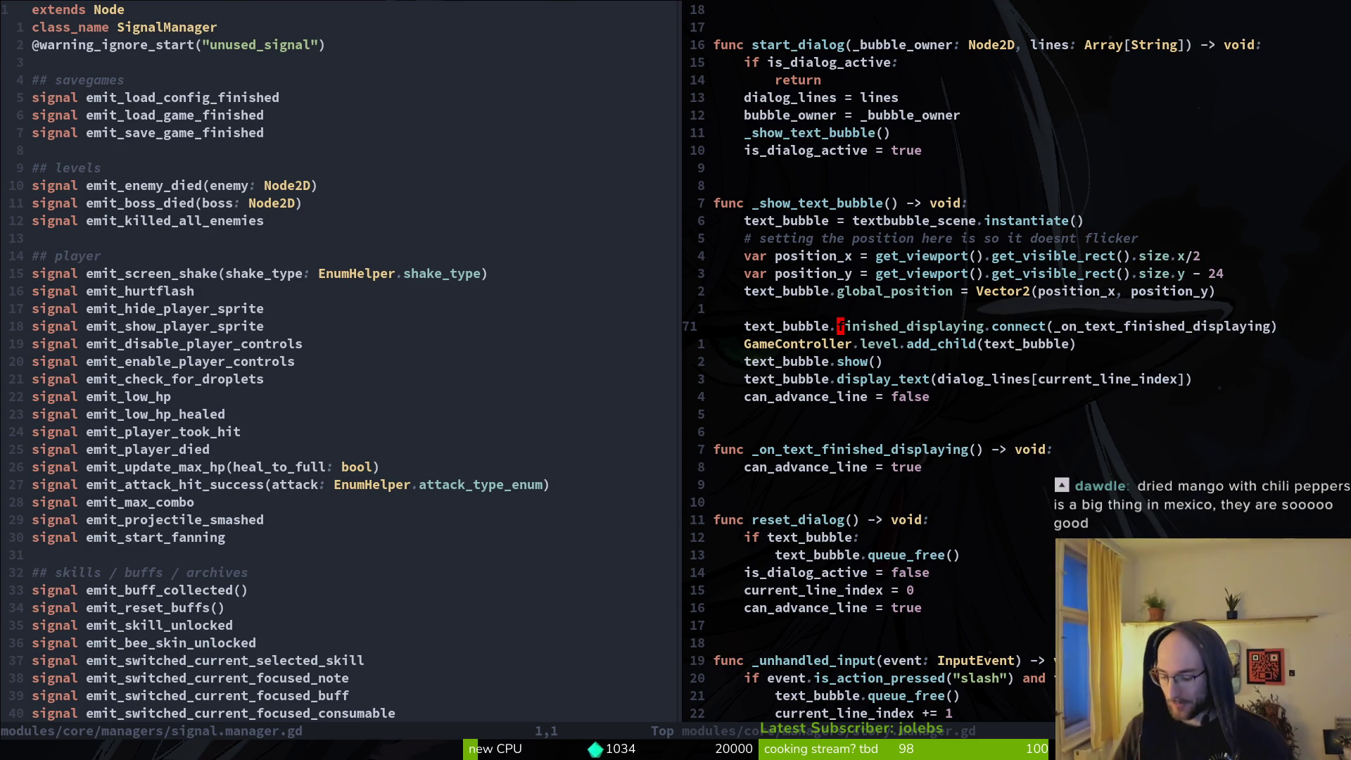
Step: Search the project for .bind usages, which finds nothing
{"action": "key", "text": "space"}
{"action": "type", "text": "fg.bind"}
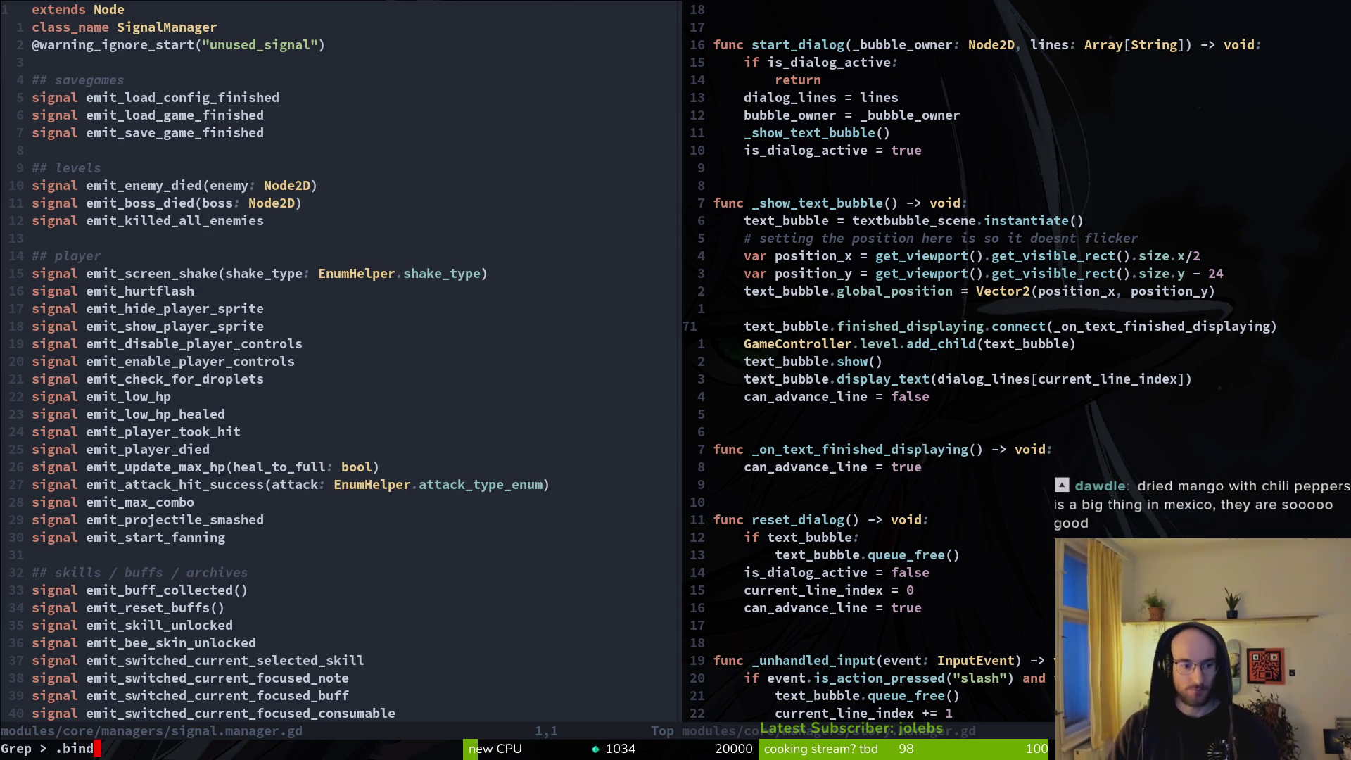
{"action": "key", "text": "Return"}
{"action": "key", "text": "Escape"}
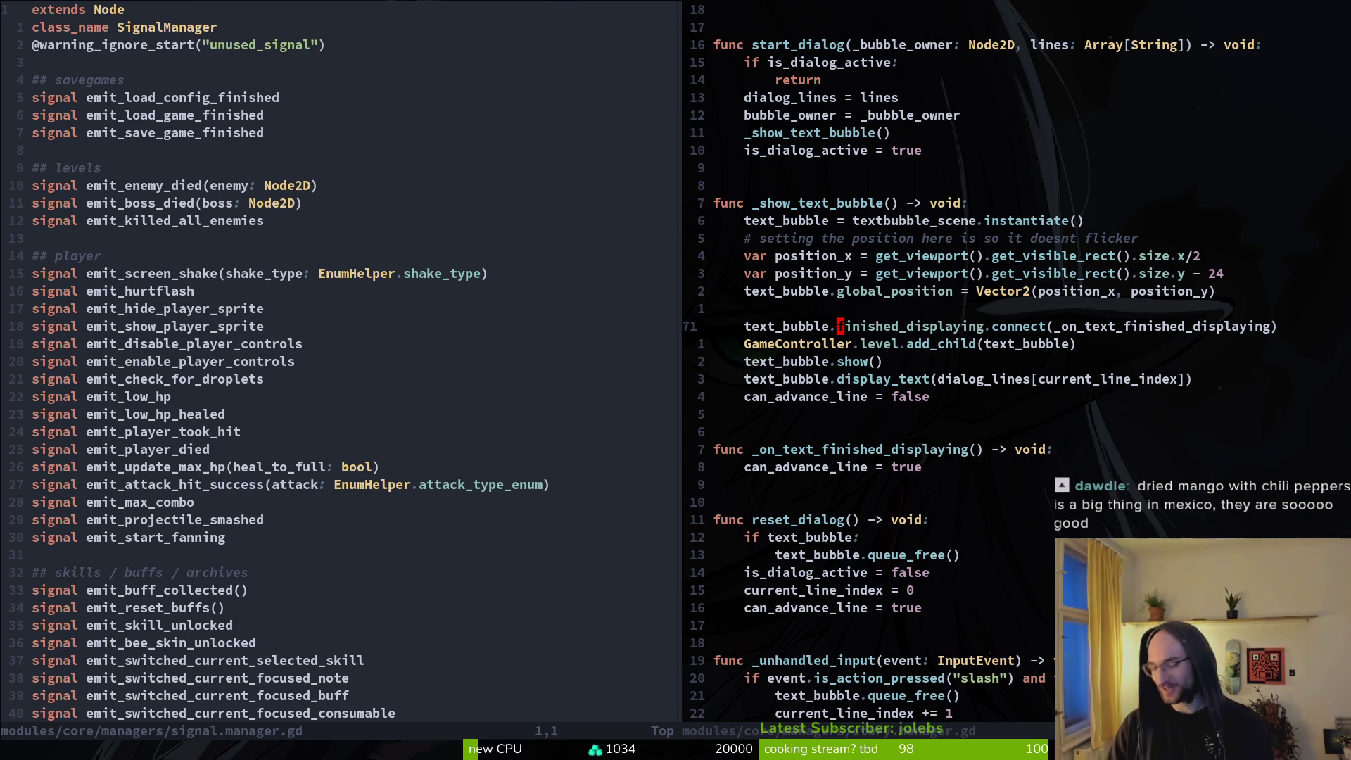
Step: Save story.manager.gd and jump to finished_displaying.emit() in text_bubble.gd
{"action": "type", "text": ":w"}
{"action": "key", "text": "Return"}
{"action": "key", "text": "ctrl+u"}
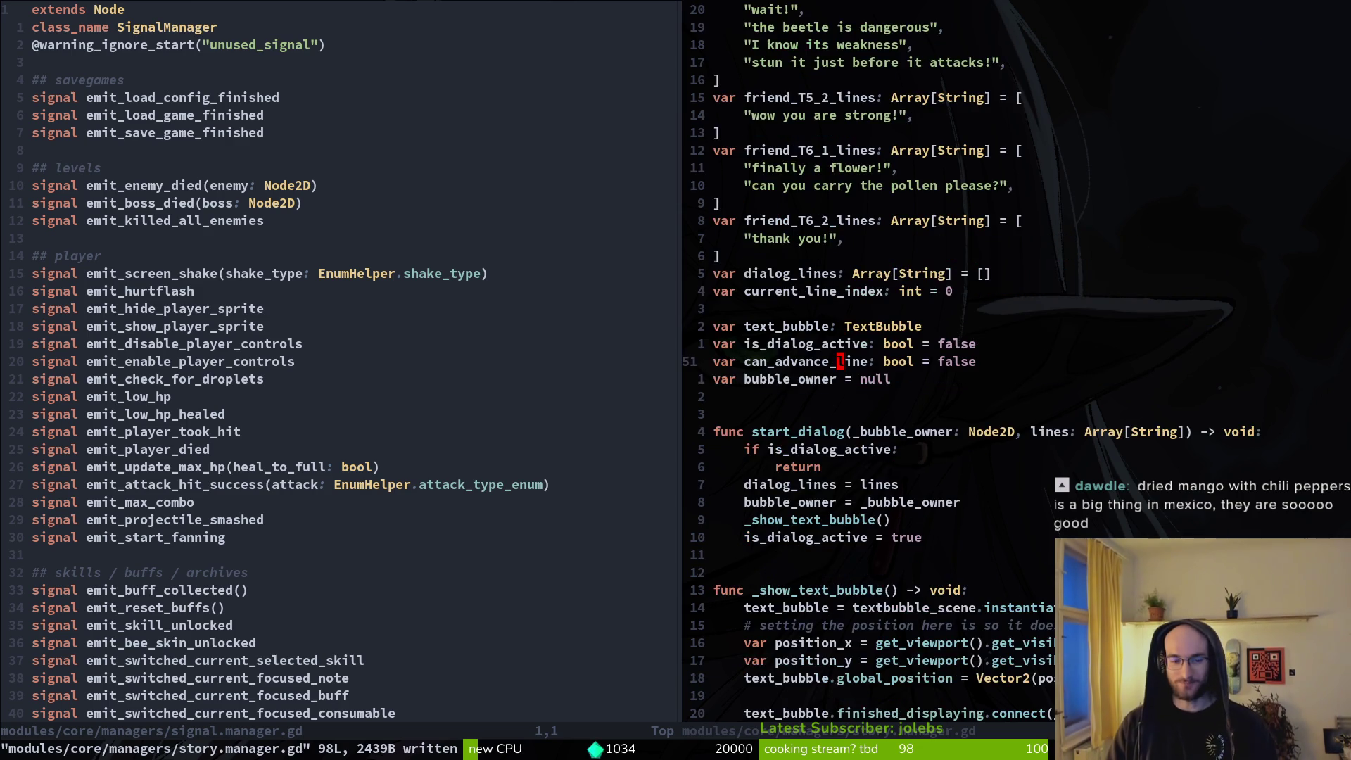
{"action": "key", "text": "ctrl+d"}
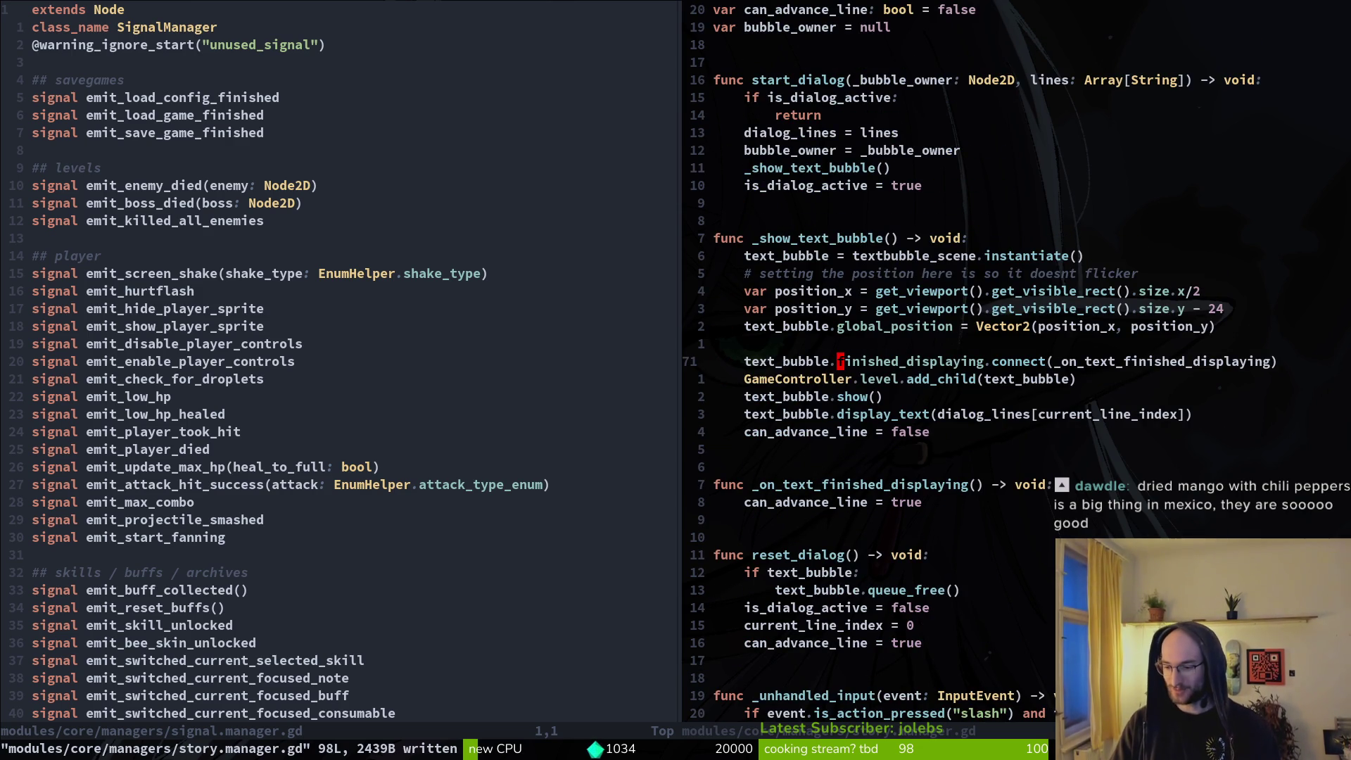
{"action": "key", "text": "g"}
{"action": "key", "text": "d"}
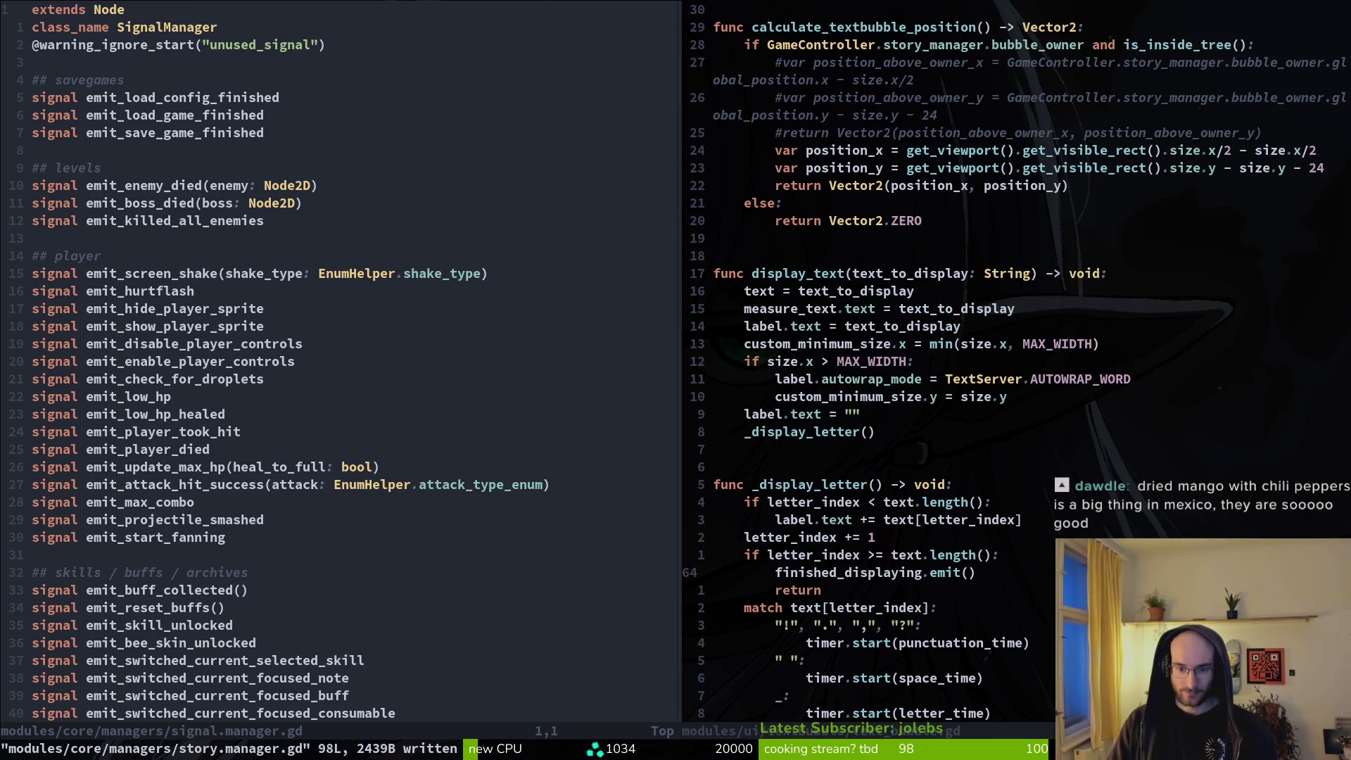
Step: Close the signal.manager.gd split with :q
{"action": "key", "text": "ctrl+w"}
{"action": "key", "text": "h"}
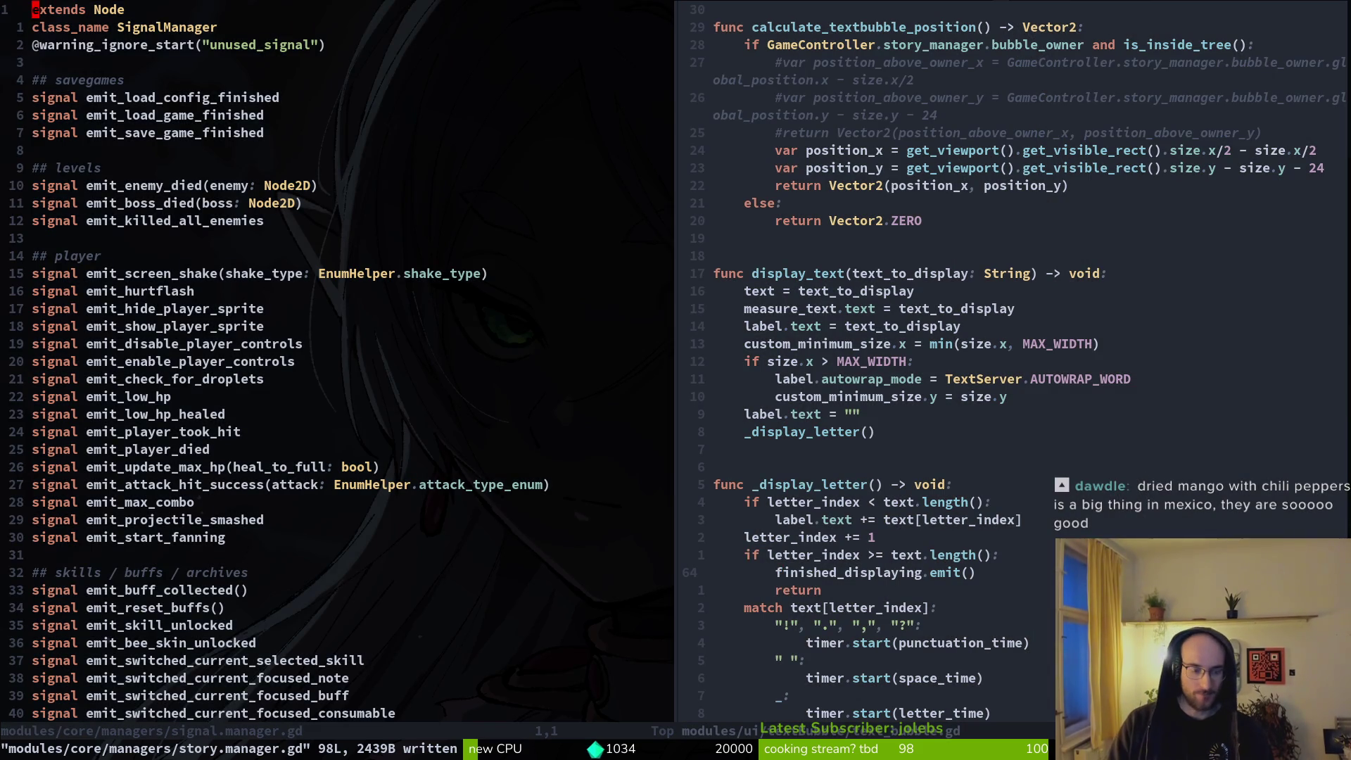
{"action": "type", "text": ":q"}
{"action": "key", "text": "Return"}
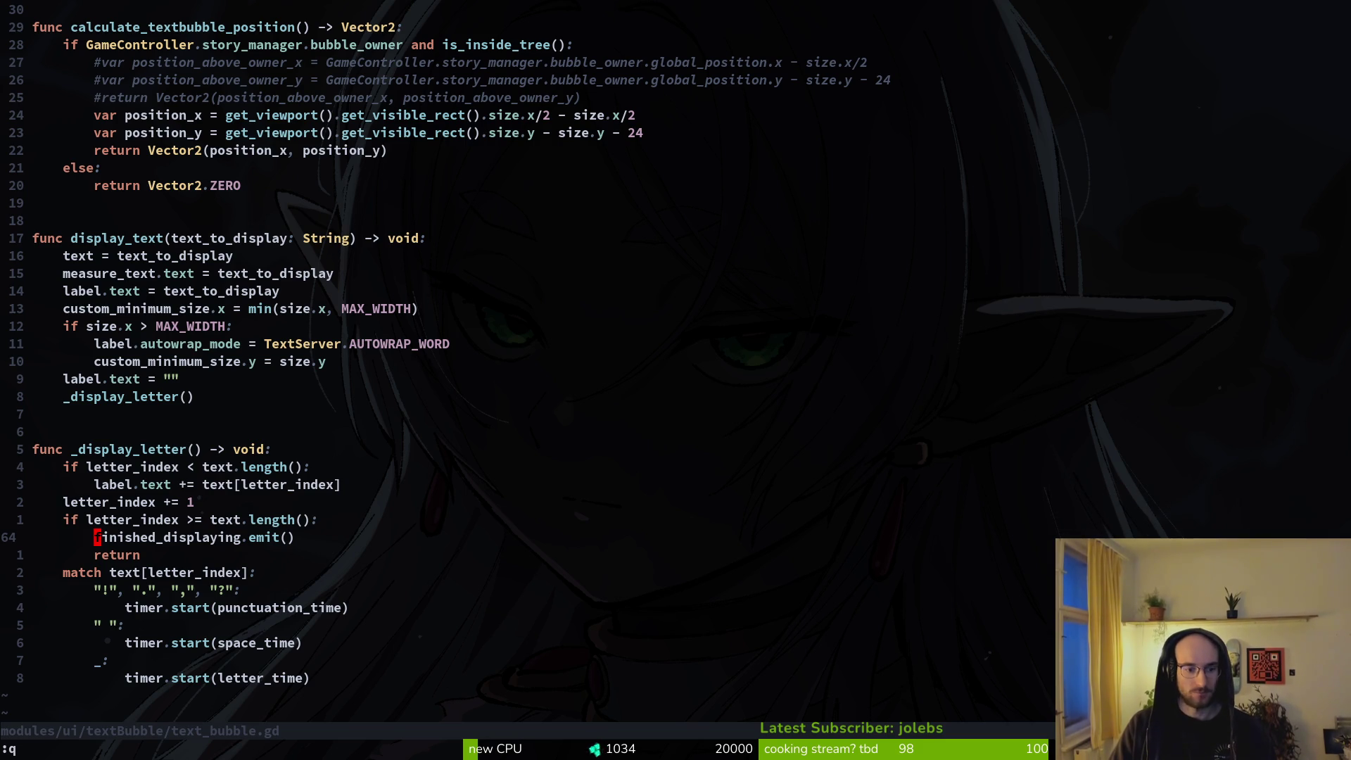
Step: Open story.manager.gd and bring the _unhandled_input line-count and await code into view
{"action": "key", "text": "space"}
{"action": "key", "text": "f"}
{"action": "key", "text": "f"}
{"action": "type", "text": "toaman"}
{"action": "key", "text": "Return"}
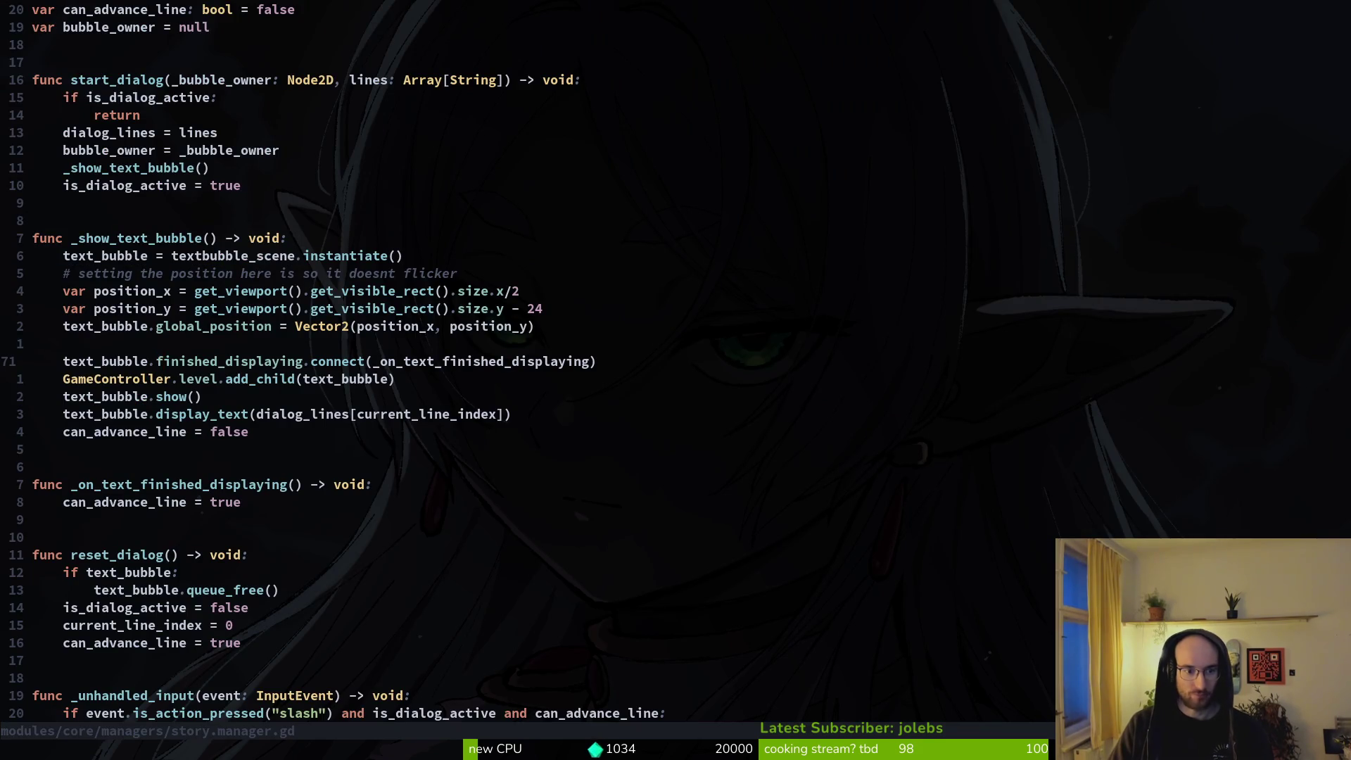
{"action": "key", "text": "ctrl+d"}
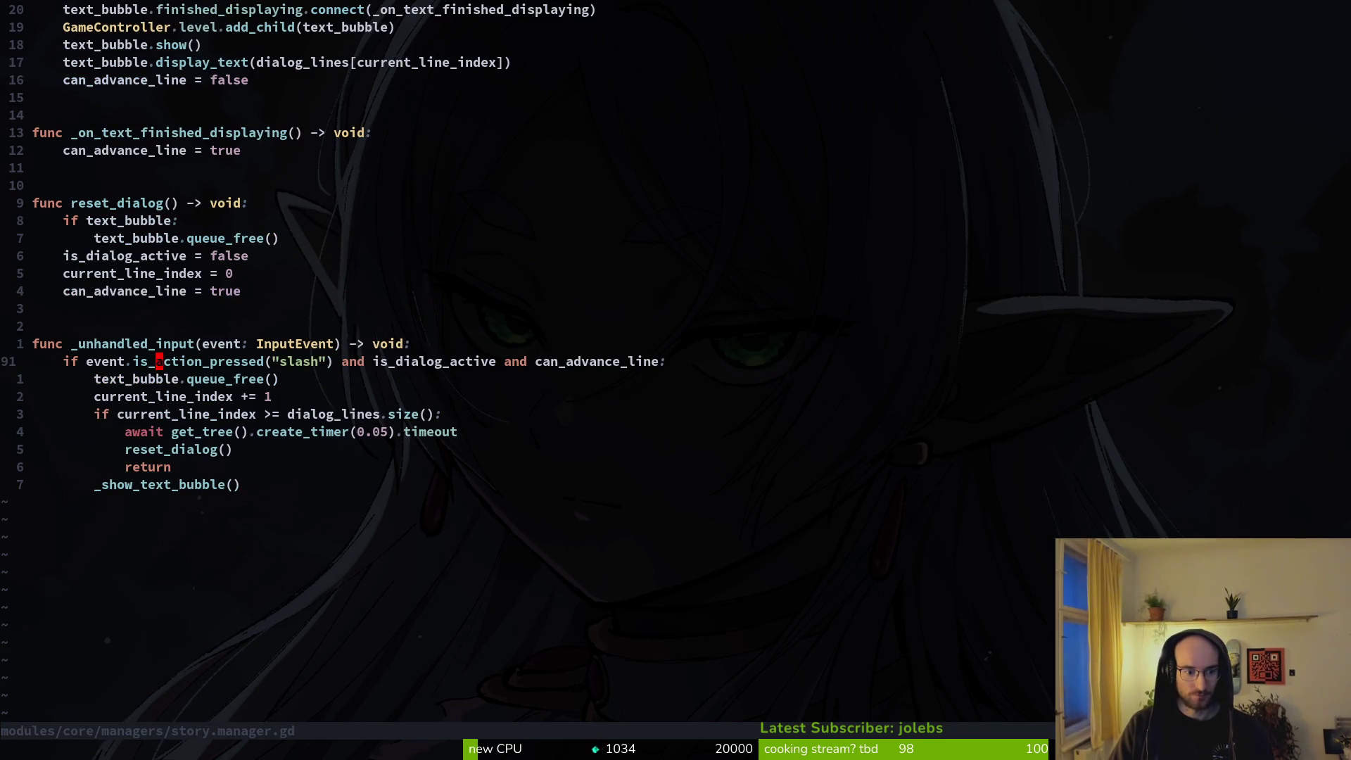
{"action": "key", "text": "j"}
{"action": "key", "text": "j"}
{"action": "key", "text": "j"}
{"action": "key", "text": "k"}
{"action": "key", "text": "j"}
{"action": "key", "text": "j"}
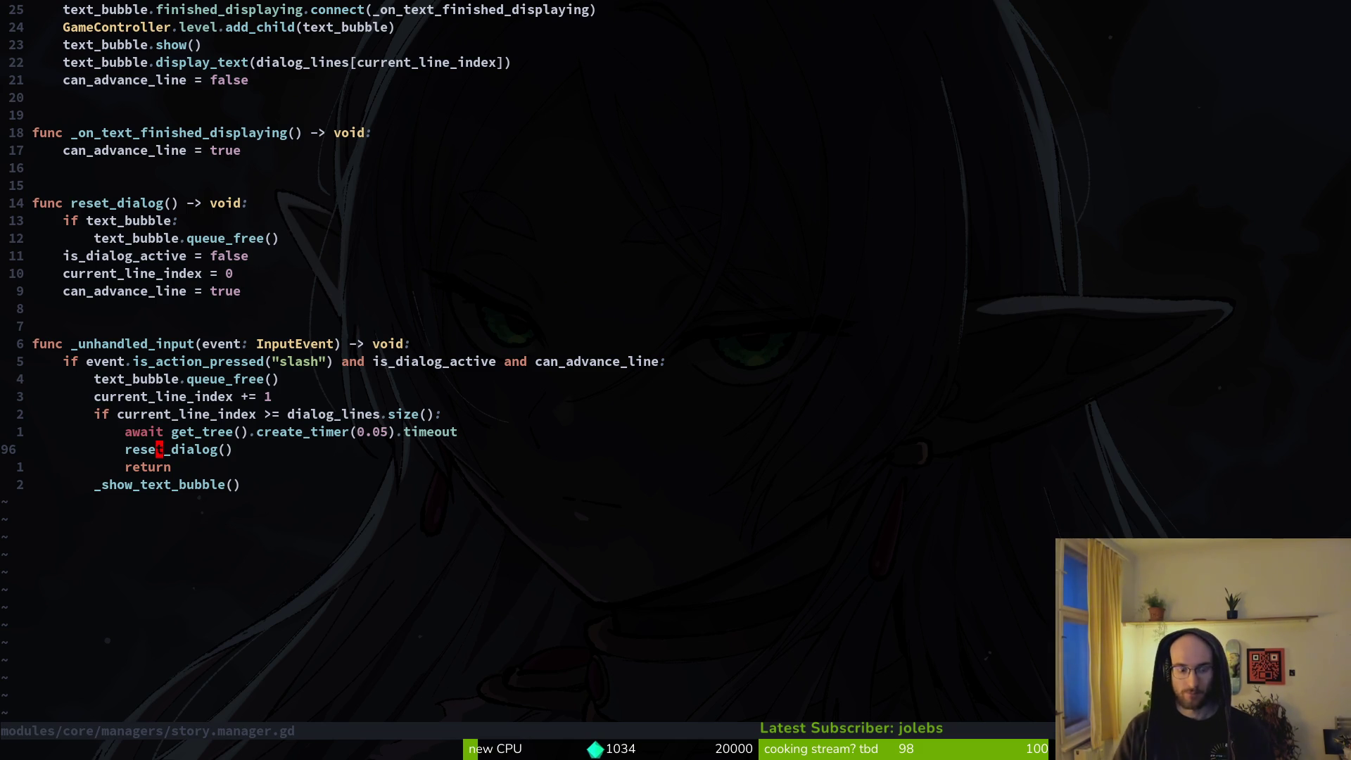
Step: Open signal.manager.gd in a vertical split beside it
{"action": "key", "text": "space"}
{"action": "key", "text": "f"}
{"action": "key", "text": "f"}
{"action": "type", "text": "signalma"}
{"action": "key", "text": "ctrl+v"}
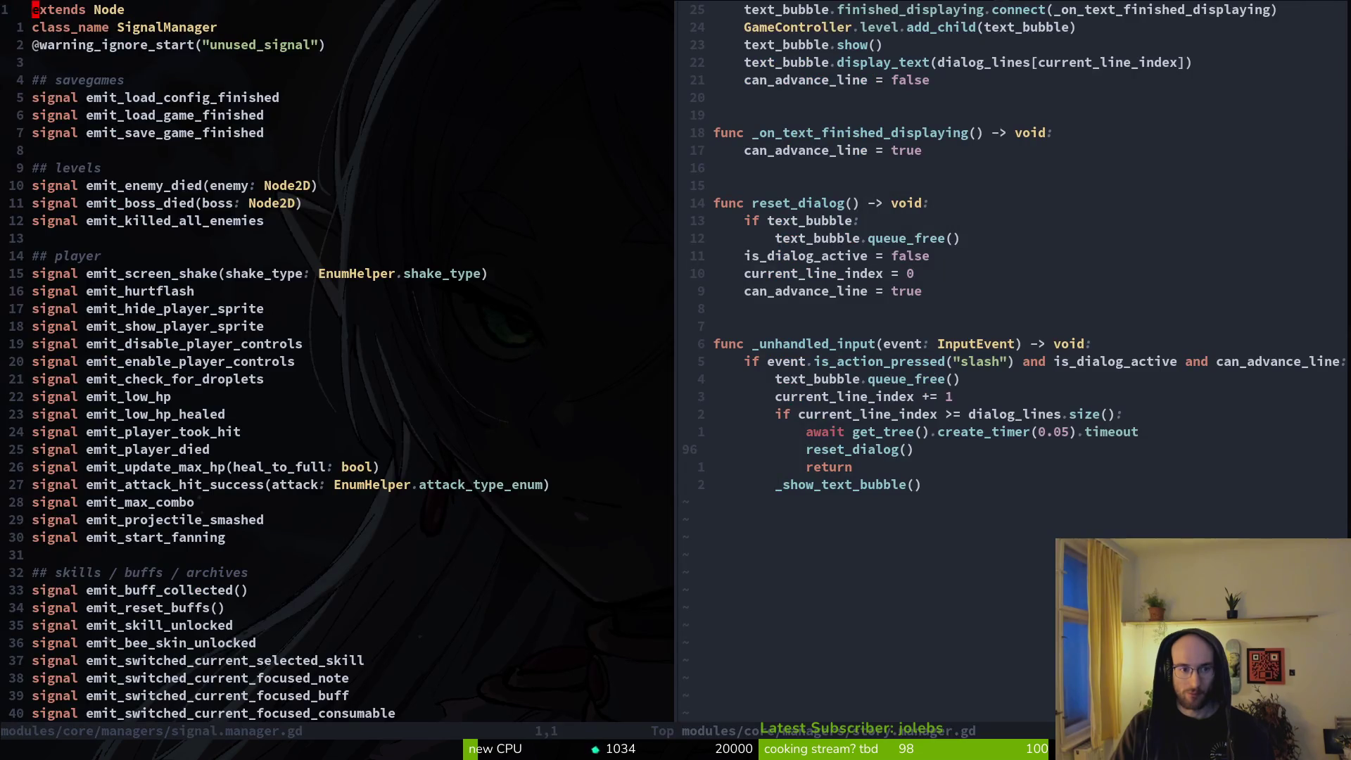
Step: Duplicate the emit_hide_combobar signal as emit_dialog_lines_finished, yank the name, and save
{"action": "key", "text": "ctrl+f"}
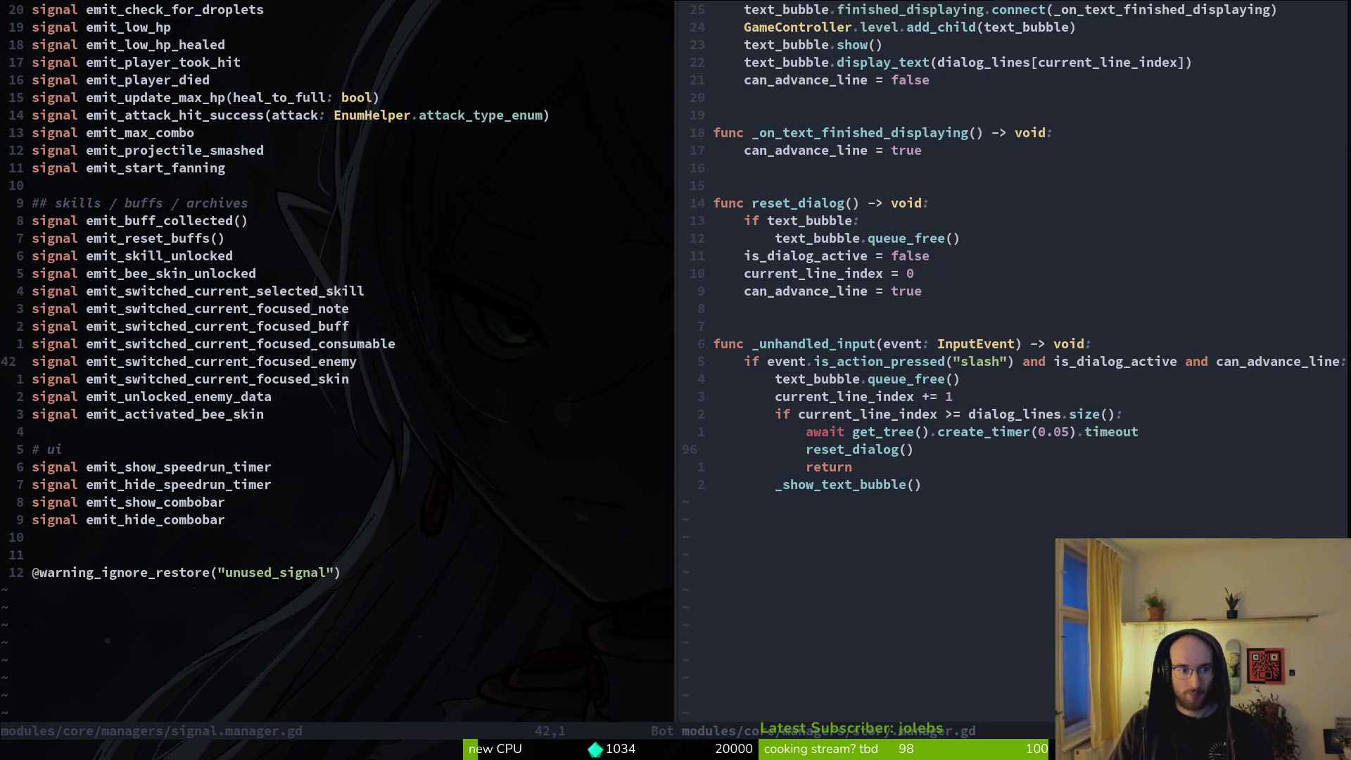
{"action": "key", "text": "ctrl+u"}
{"action": "key", "text": "ctrl+u"}
{"action": "key", "text": "j"}
{"action": "key", "text": "j"}
{"action": "key", "text": "j"}
{"action": "key", "text": "j"}
{"action": "key", "text": "j"}
{"action": "key", "text": "j"}
{"action": "key", "text": "k"}
{"action": "key", "text": "y"}
{"action": "key", "text": "y"}
{"action": "key", "text": "p"}
{"action": "key", "text": "j"}
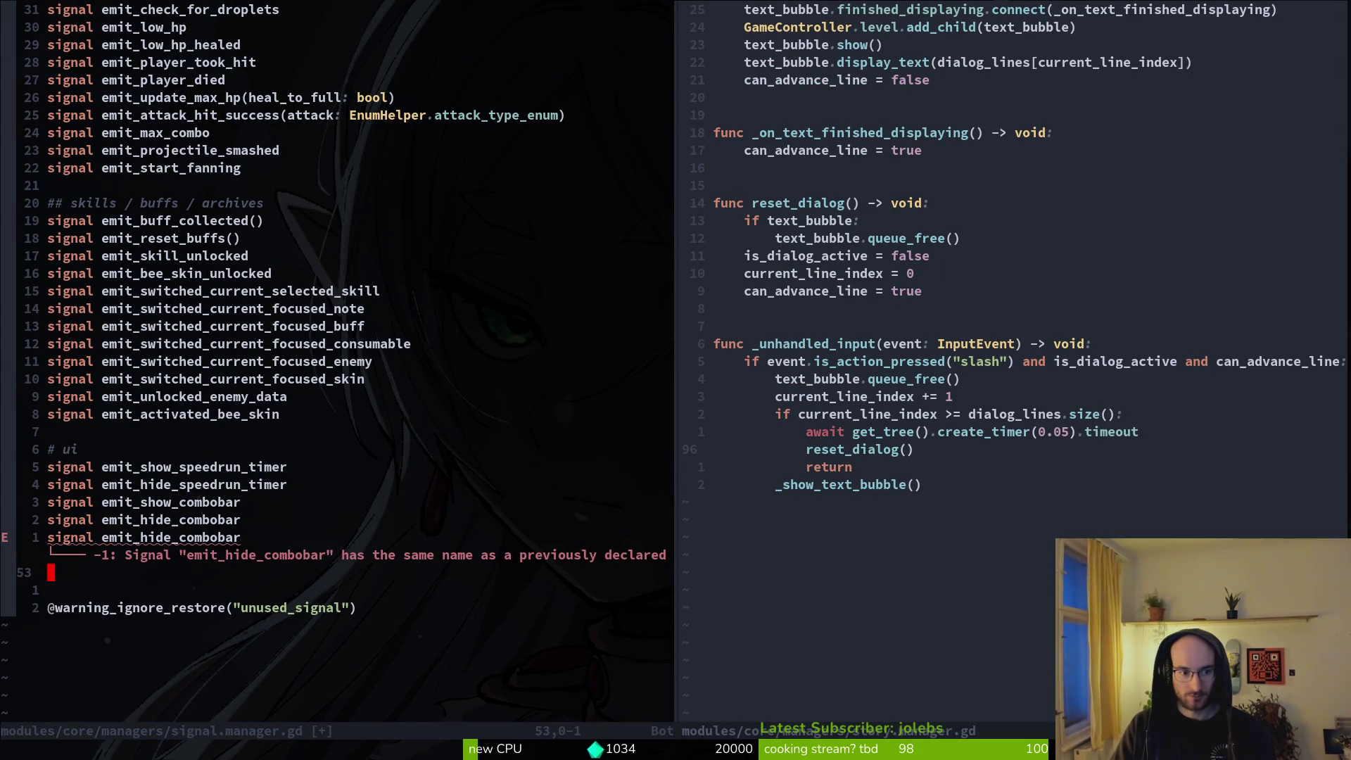
{"action": "type", "text": "kwcwdialog"}
{"action": "key", "text": "BackSpace"}
{"action": "key", "text": "BackSpace"}
{"action": "key", "text": "BackSpace"}
{"action": "type", "text": "emit_dialog_lines_finished"}
{"action": "key", "text": "Escape"}
{"action": "type", "text": "yiw:w"}
{"action": "key", "text": "Return"}
Step: In story.manager.gd, start a new line below reset_dialog() with the GameController reference
{"action": "key", "text": "ctrl+l"}
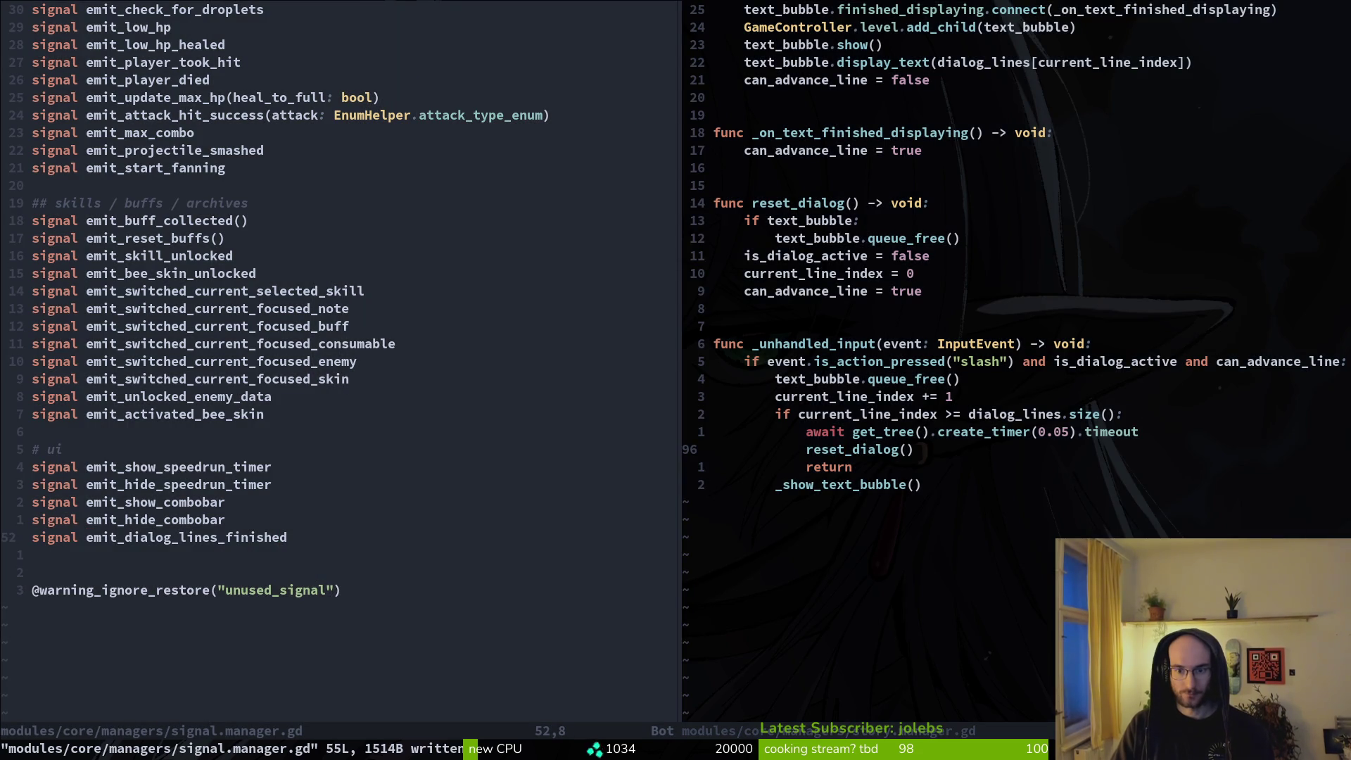
{"action": "type", "text": "oGa"}
{"action": "key", "text": "Return"}
{"action": "key", "text": "BackSpace"}
{"action": "key", "text": "BackSpace"}
Step: Finish the line as GameController.signal_manager.emit_dialog_lines_finished.emit()
{"action": "type", "text": "meController.signal_manager."}
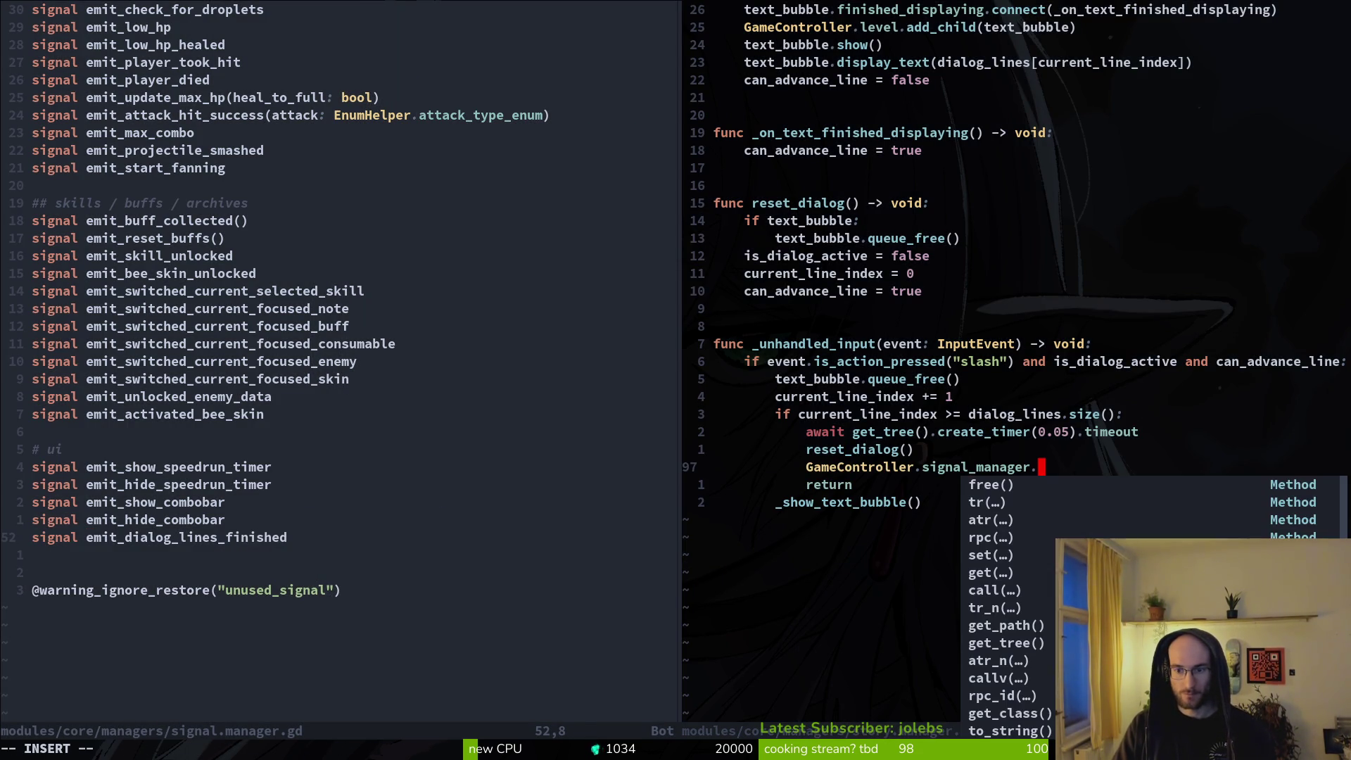
{"action": "type", "text": "emi"}
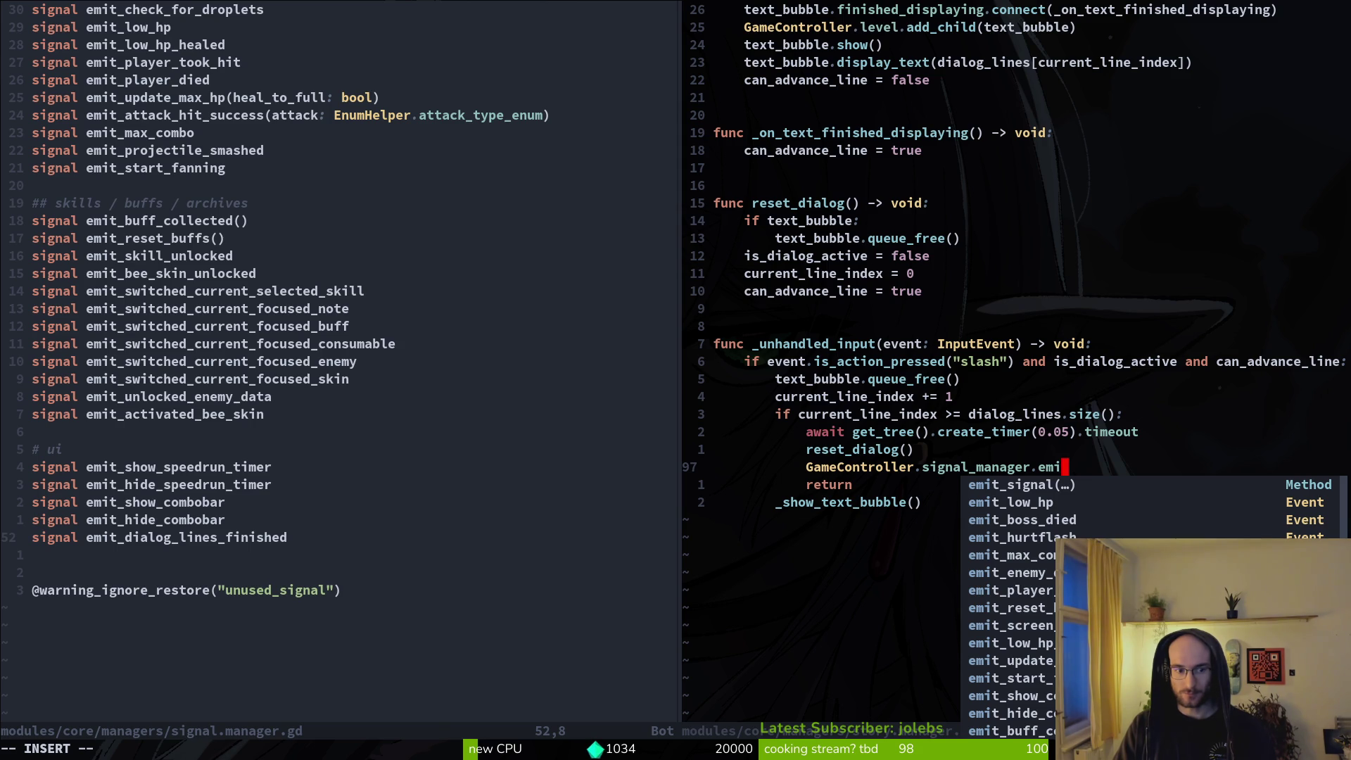
{"action": "type", "text": "dia"}
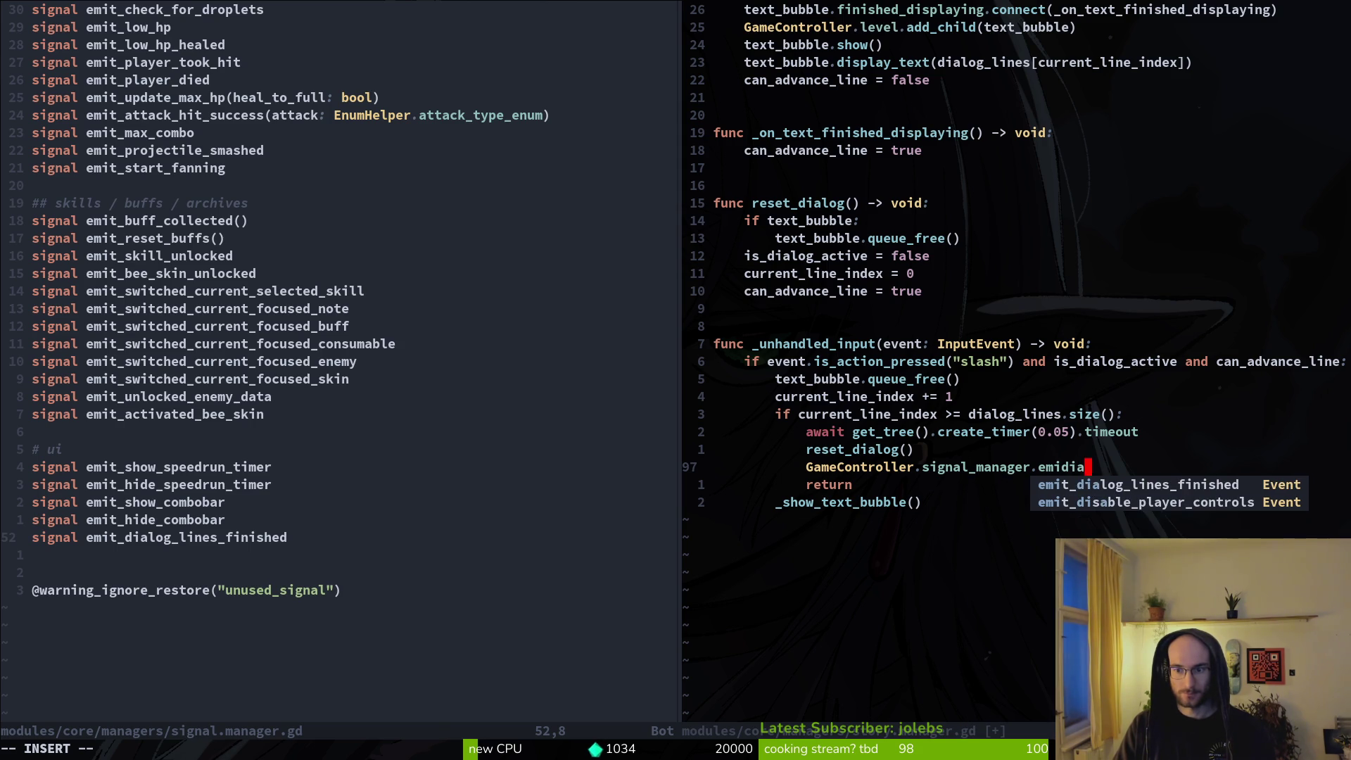
{"action": "key", "text": "Tab"}
{"action": "type", "text": ".emit("}
{"action": "key", "text": "Escape"}
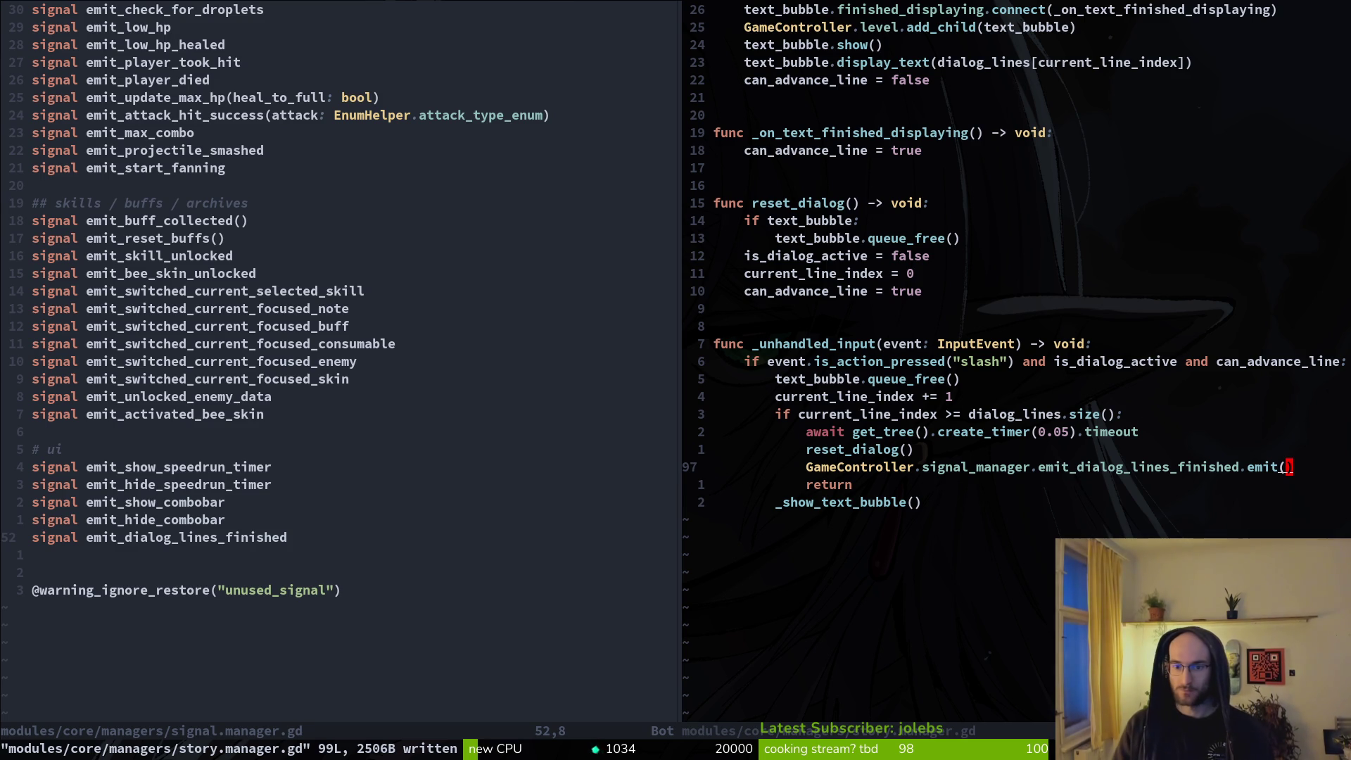
Step: Save and close signal.manager.gd, then quit Neovim to a fresh shell prompt
{"action": "key", "text": "ctrl+w"}
{"action": "key", "text": "h"}
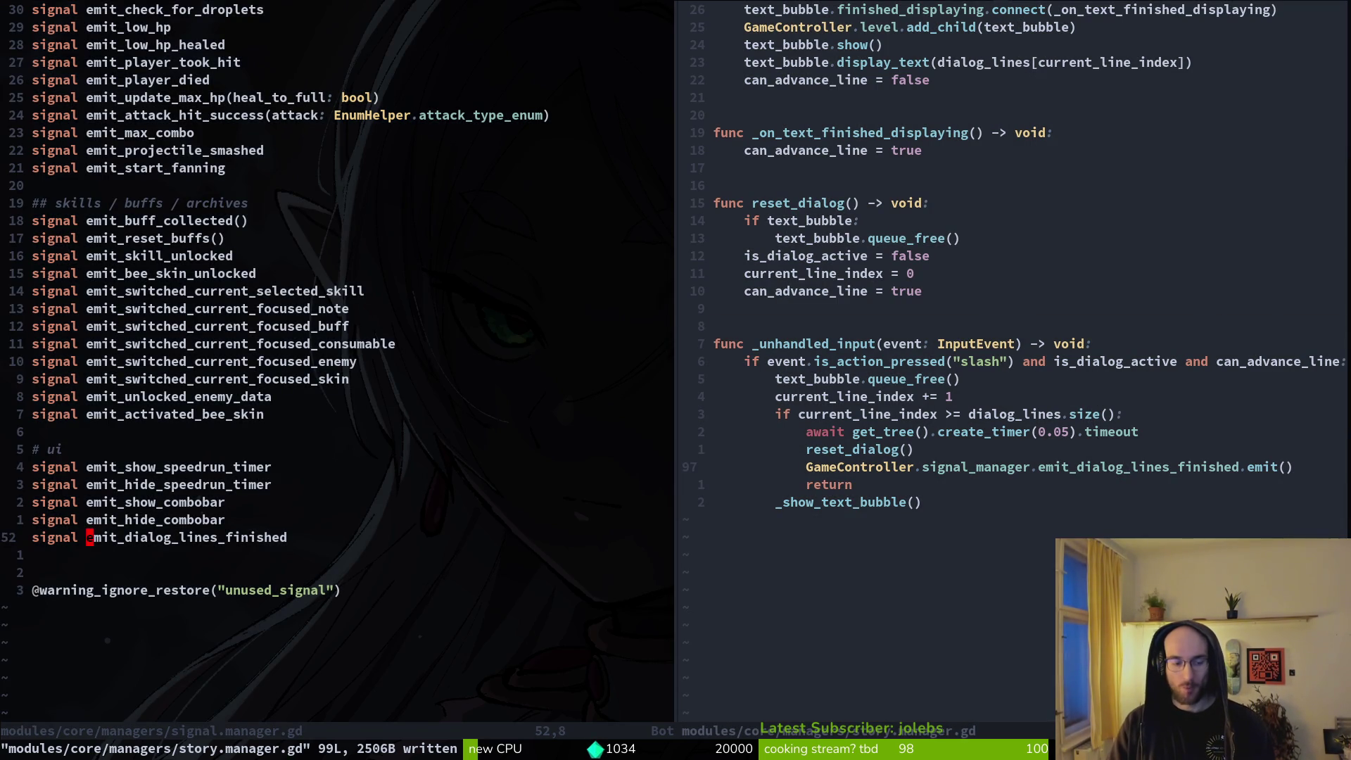
{"action": "type", "text": "pu"}
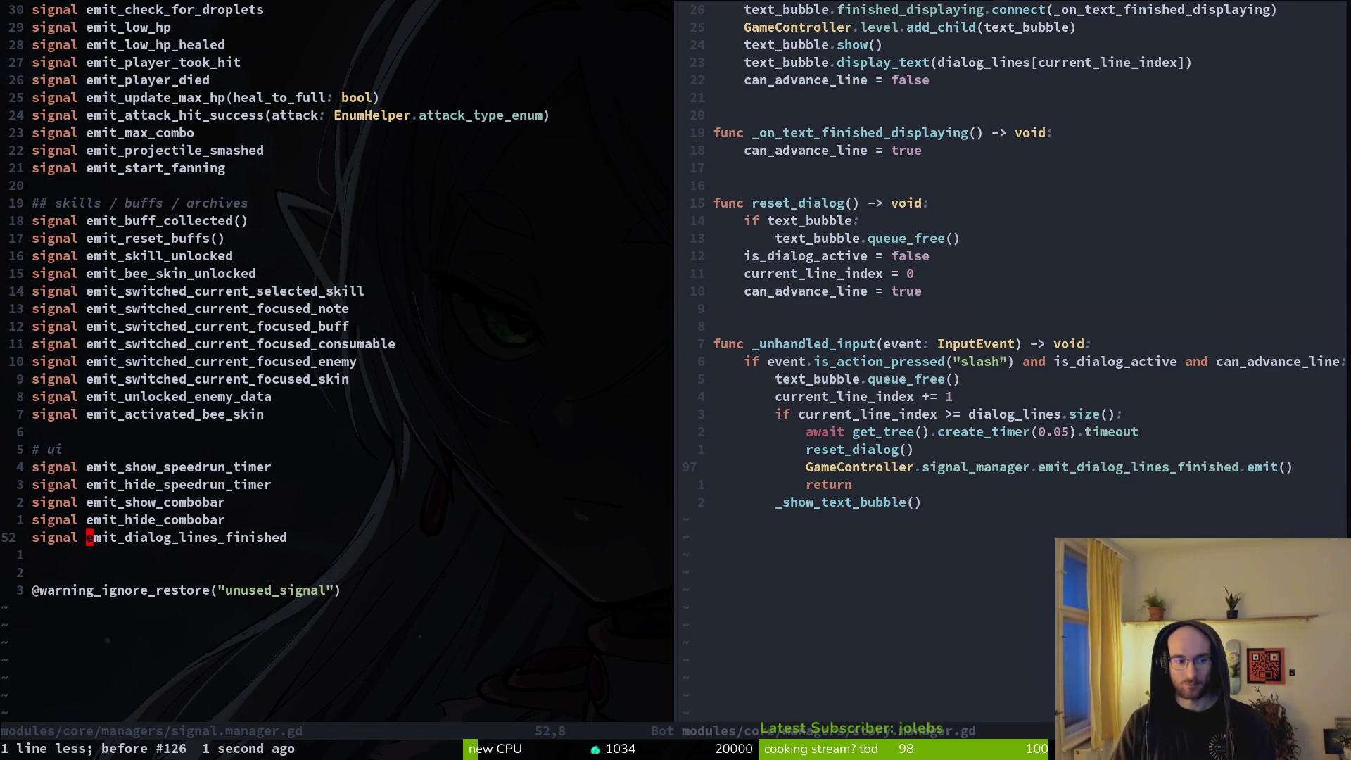
{"action": "type", "text": ":wq"}
{"action": "key", "text": "Return"}
{"action": "type", "text": ":wq"}
{"action": "key", "text": "Return"}
{"action": "type", "text": ":q"}
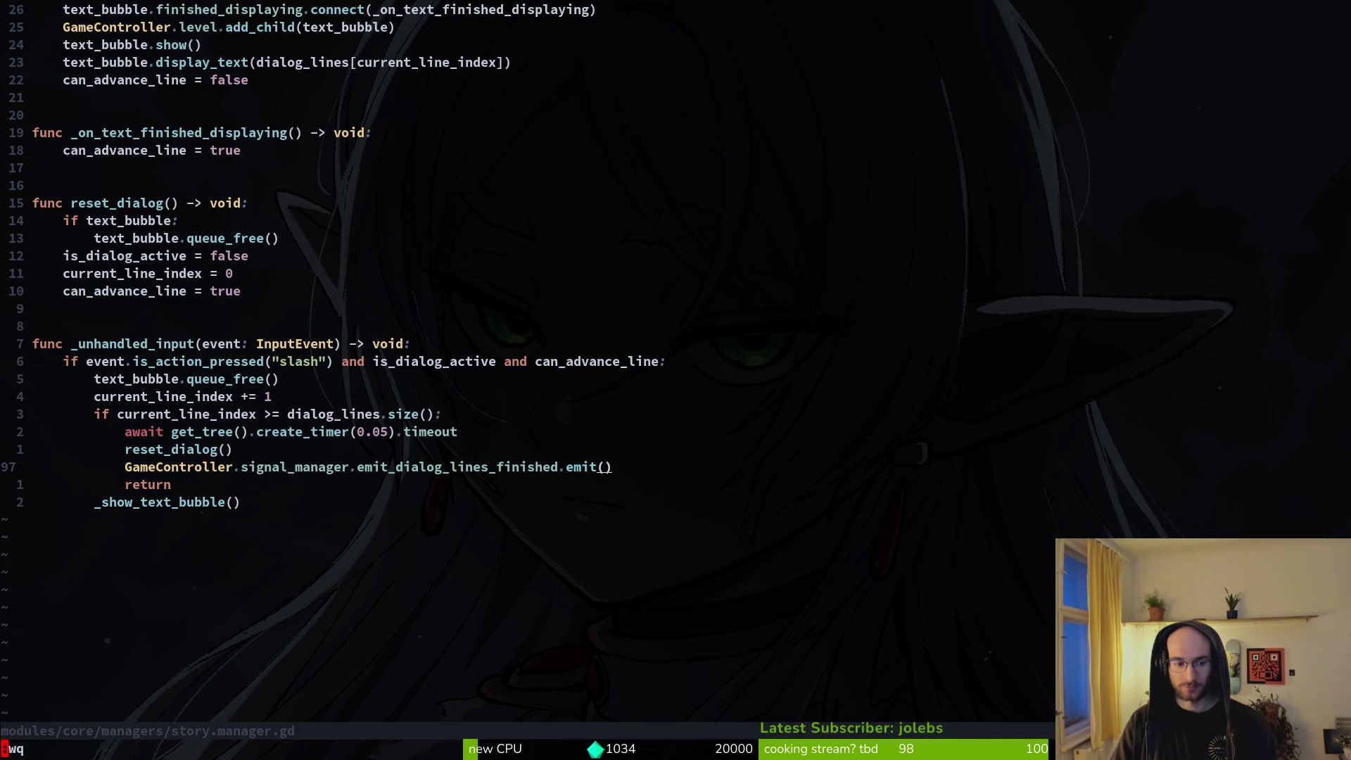
{"action": "key", "text": "Return"}
{"action": "key", "text": "Return"}
Step: Open tutorial_3.gd in Vim with a tut3 search
{"action": "type", "text": "vim"}
{"action": "key", "text": "Return"}
{"action": "type", "text": "tut3"}
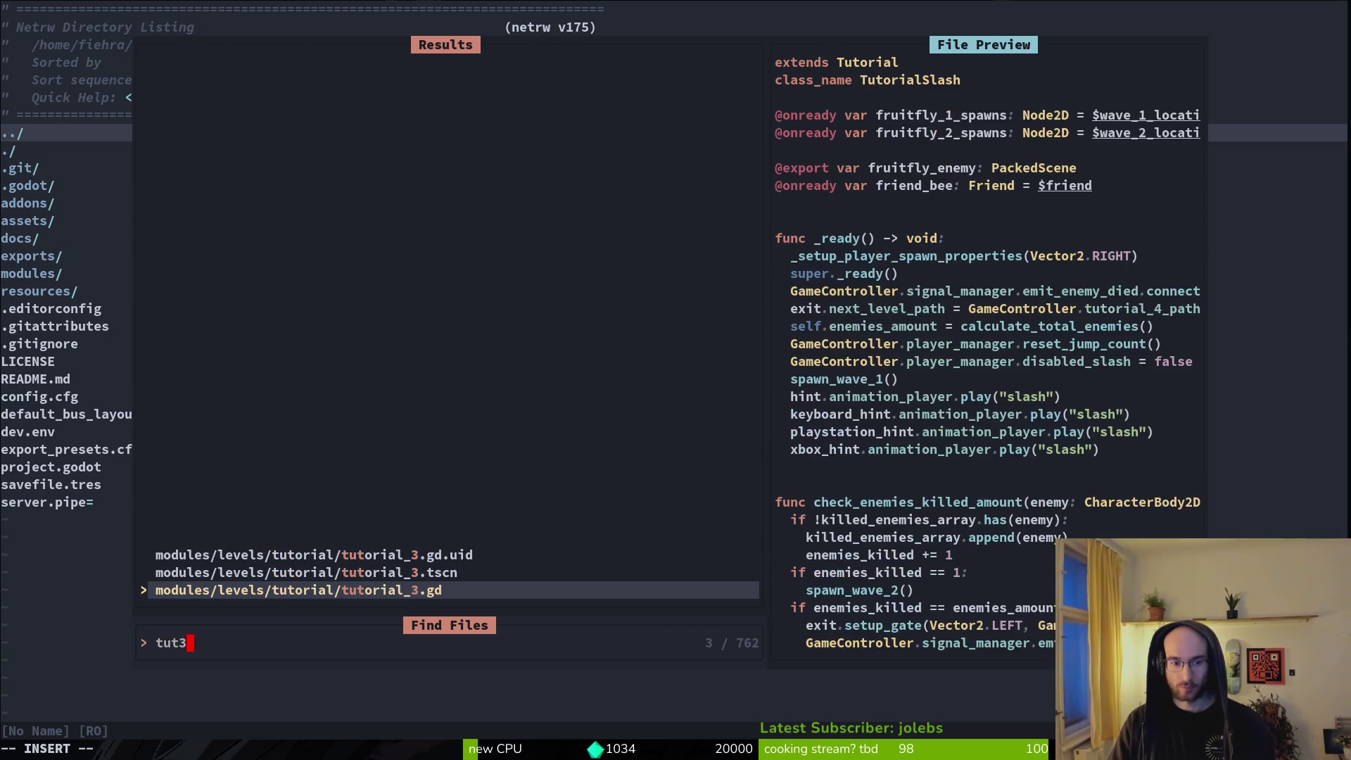
{"action": "key", "text": "Return"}
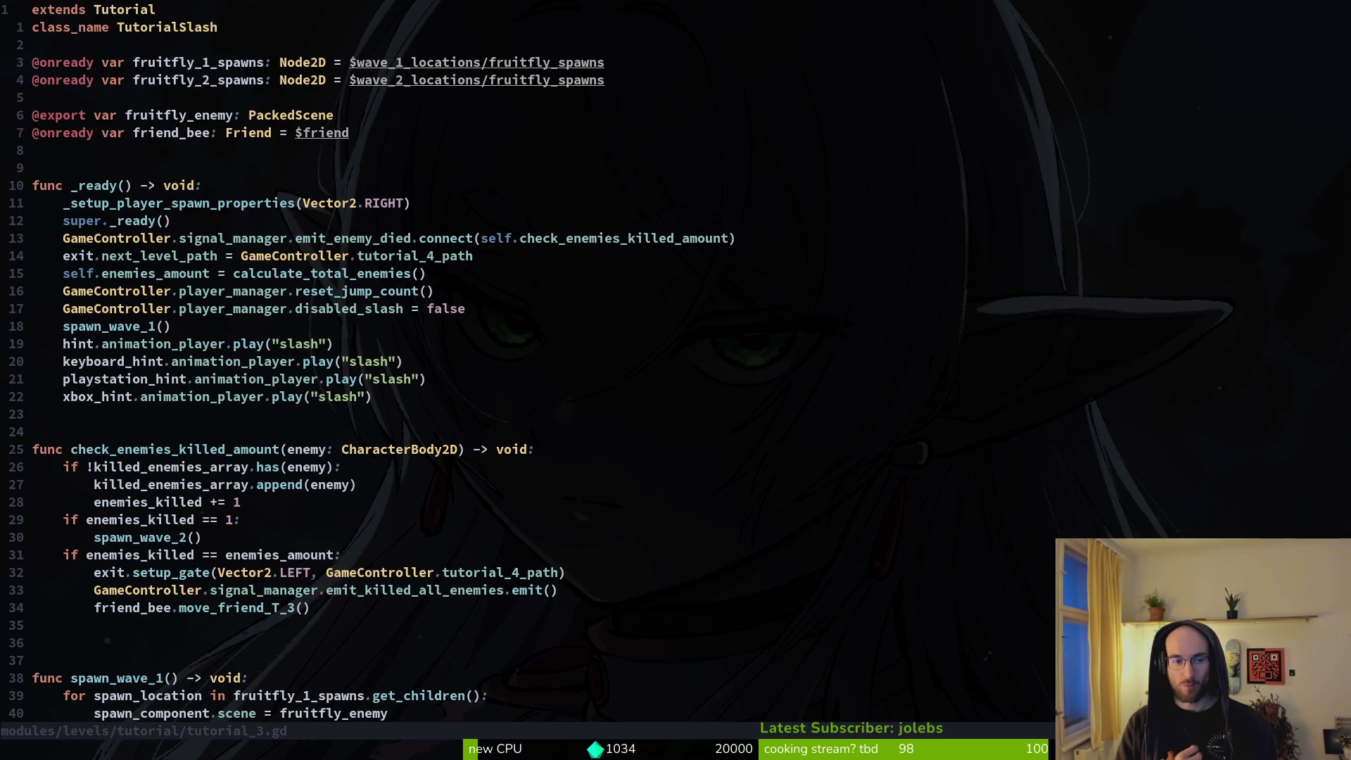
Step: Delete the emit_killed_all_enemies emit line and save tutorial_3.gd
{"action": "key", "text": "Return"}
{"action": "key", "text": "Return"}
{"action": "key", "text": "Return"}
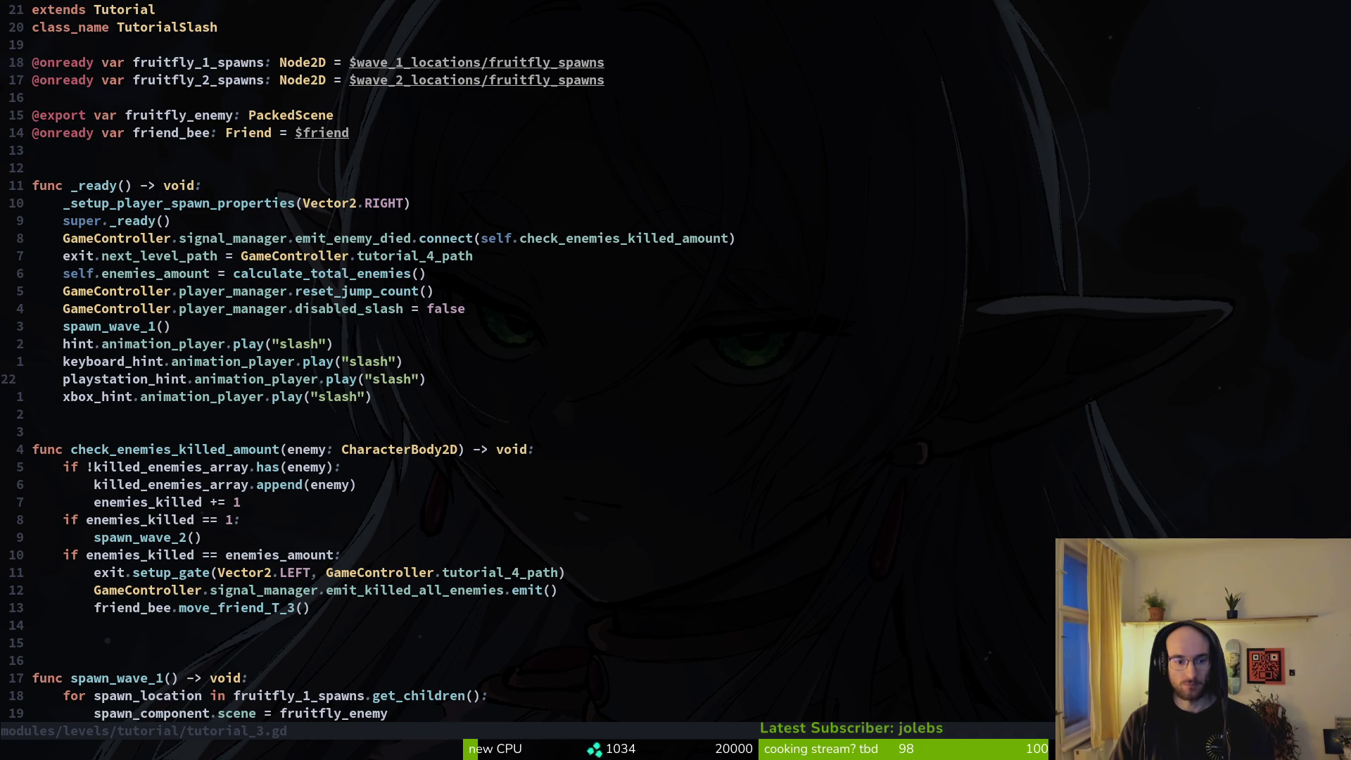
{"action": "key", "text": "j"}
{"action": "key", "text": "1"}
{"action": "key", "text": "0"}
{"action": "key", "text": "j"}
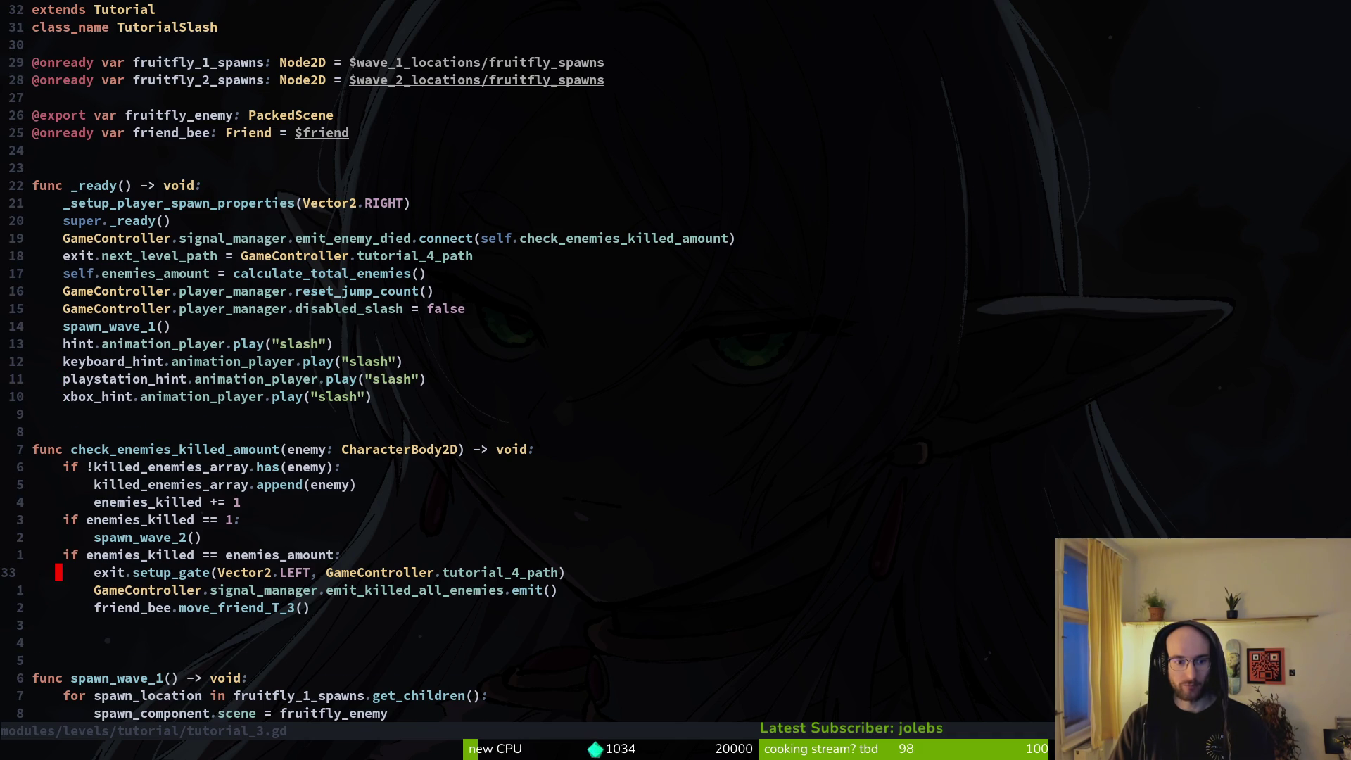
{"action": "key", "text": "j"}
{"action": "key", "text": "j"}
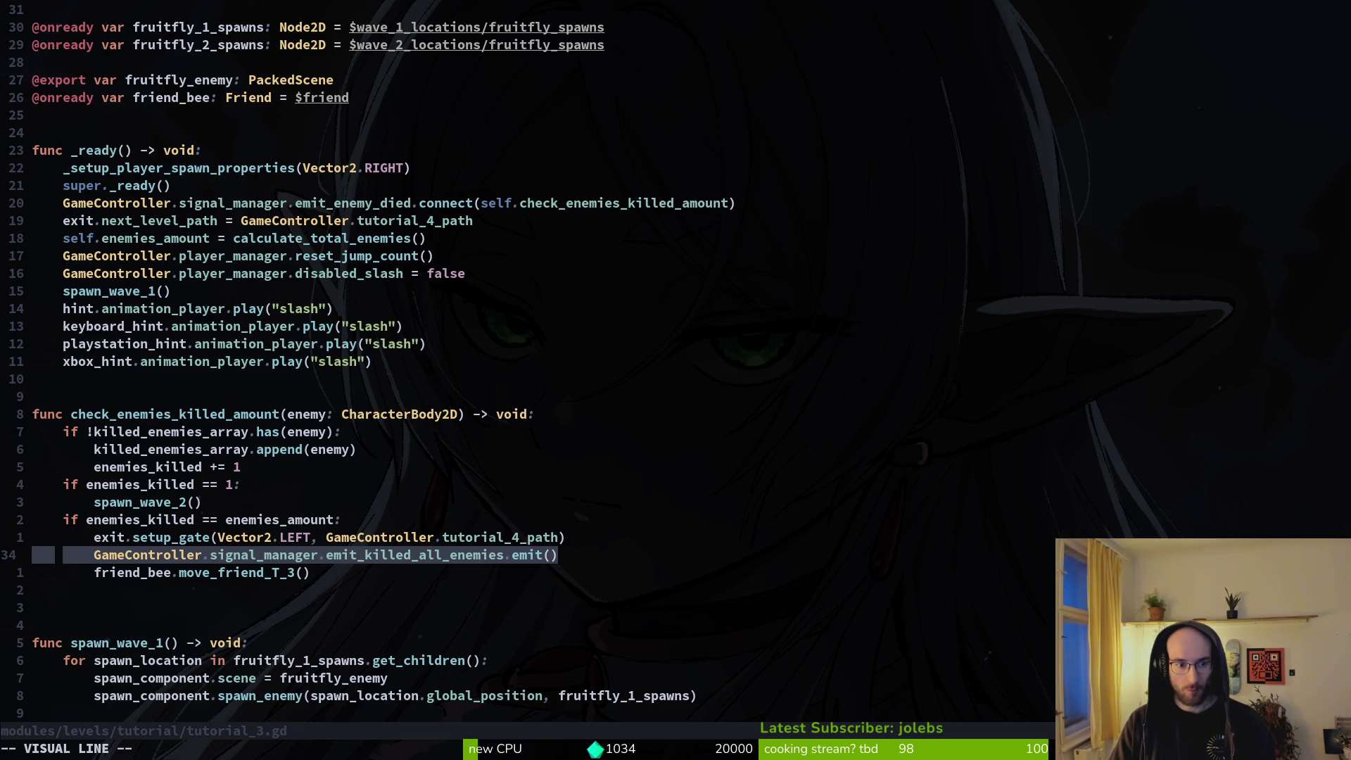
{"action": "type", "text": "d"}
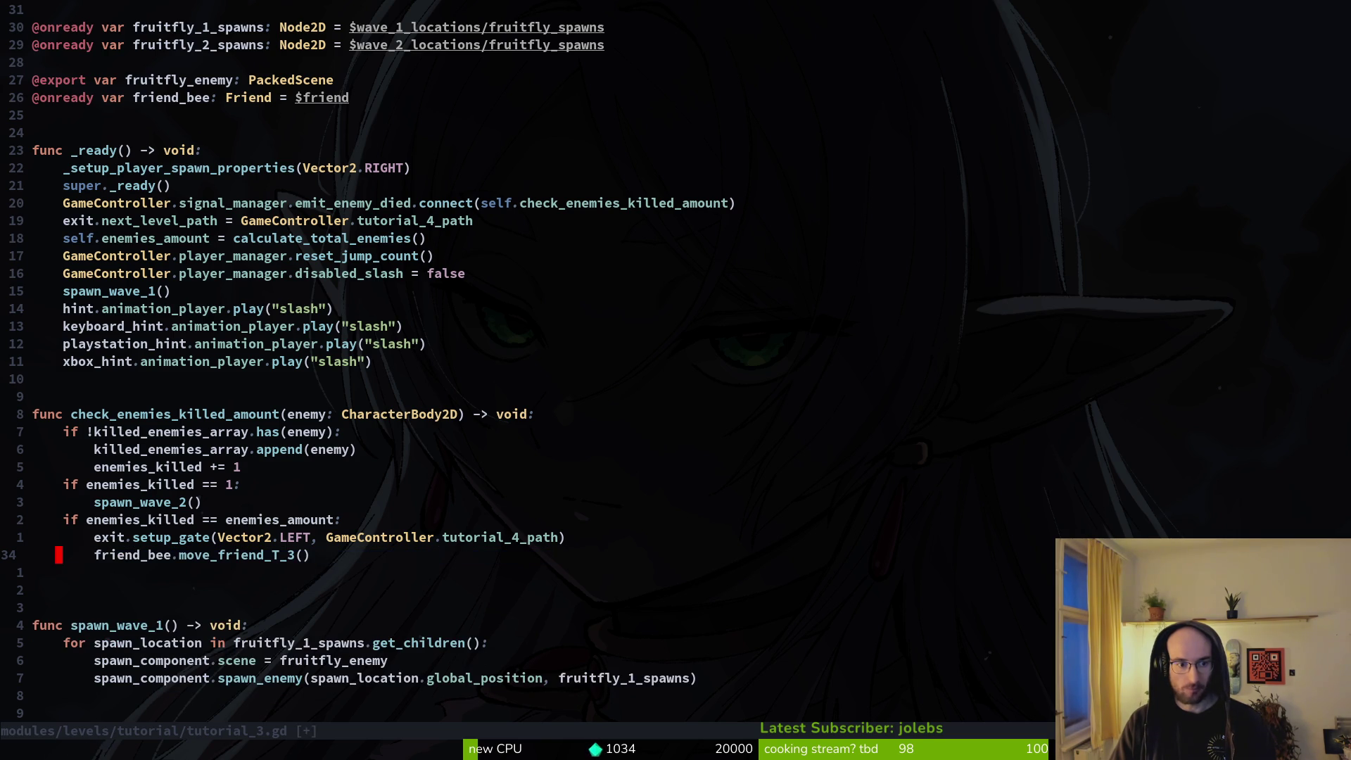
{"action": "type", "text": ":w"}
{"action": "key", "text": "Return"}
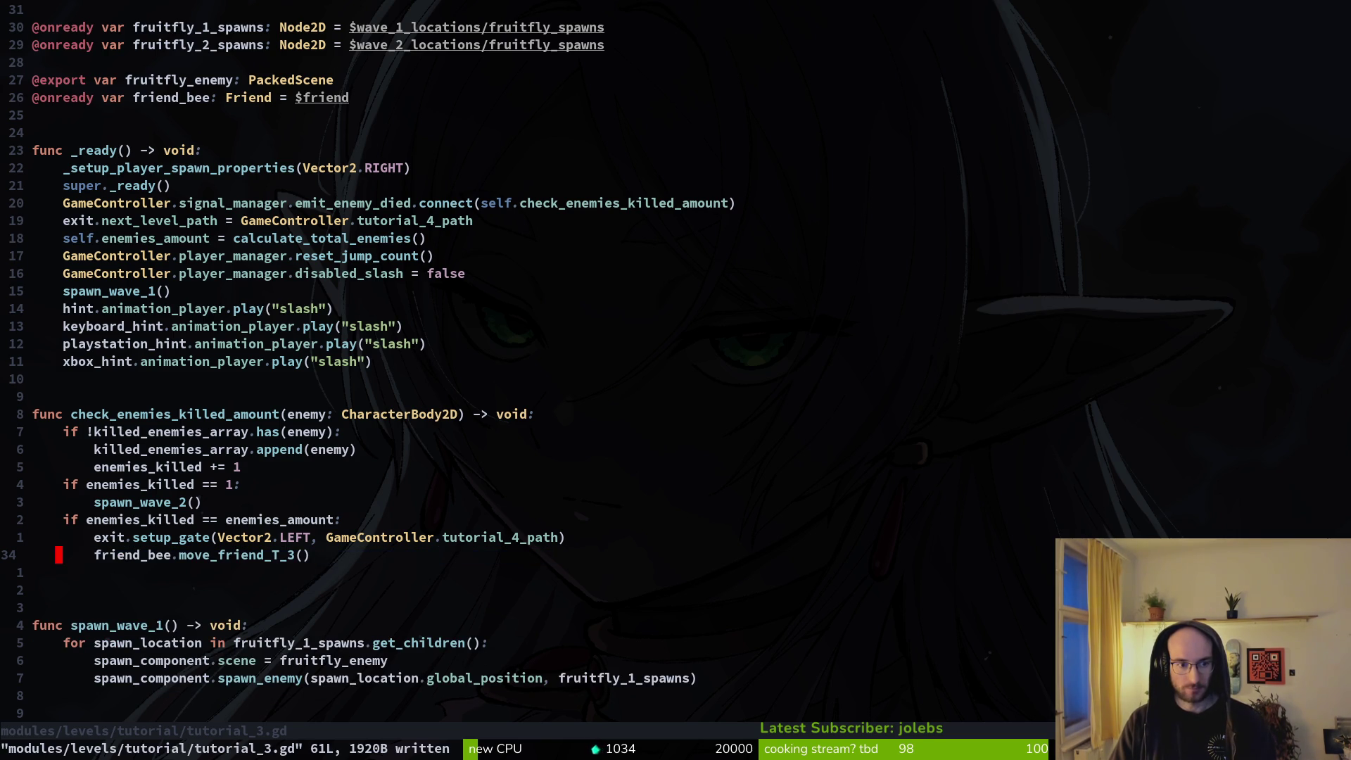
Step: Type an unfinished GameController.signal_manager.emit_dialog_lines_finished.connect( call in _ready, then undo and redo it
{"action": "type", "text": "10ko"}
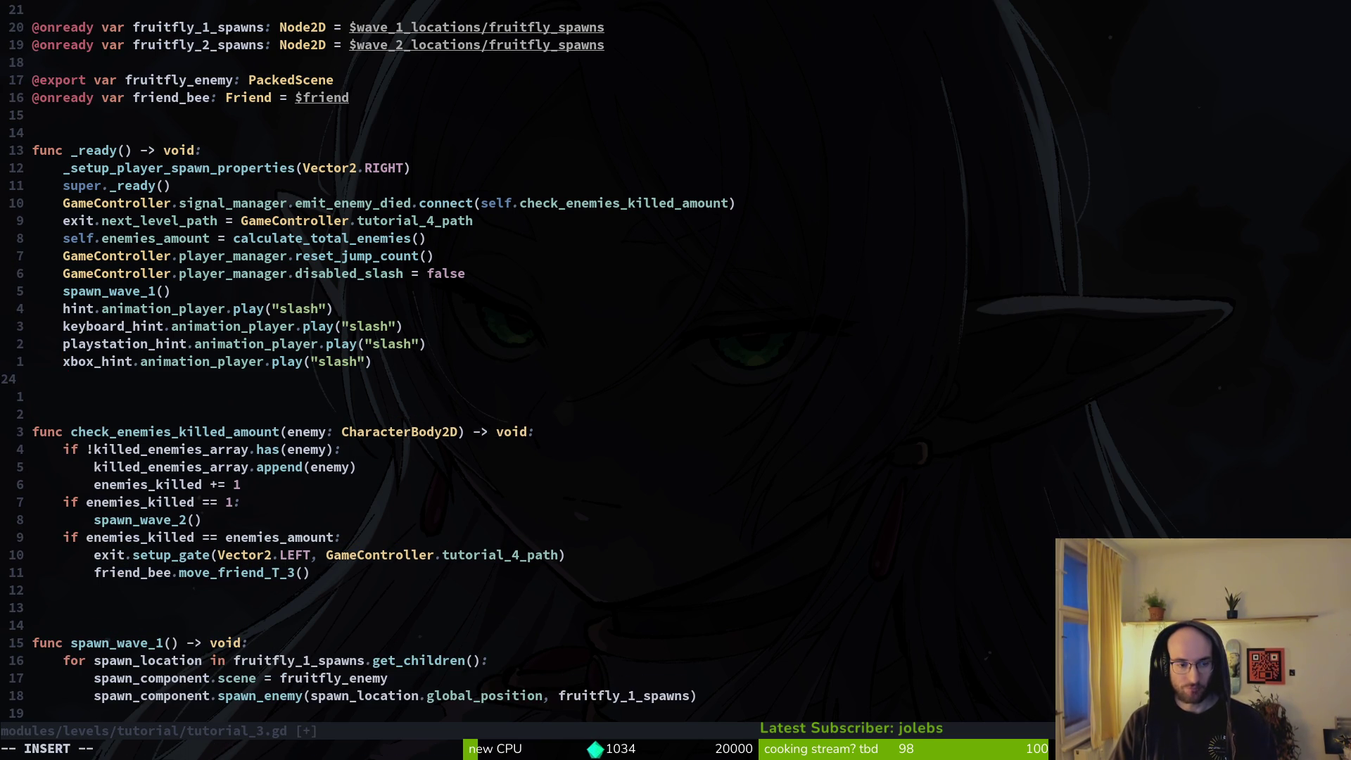
{"action": "type", "text": "Ga"}
{"action": "key", "text": "Tab"}
{"action": "type", "text": ".s"}
{"action": "key", "text": "Tab"}
{"action": "type", "text": "."}
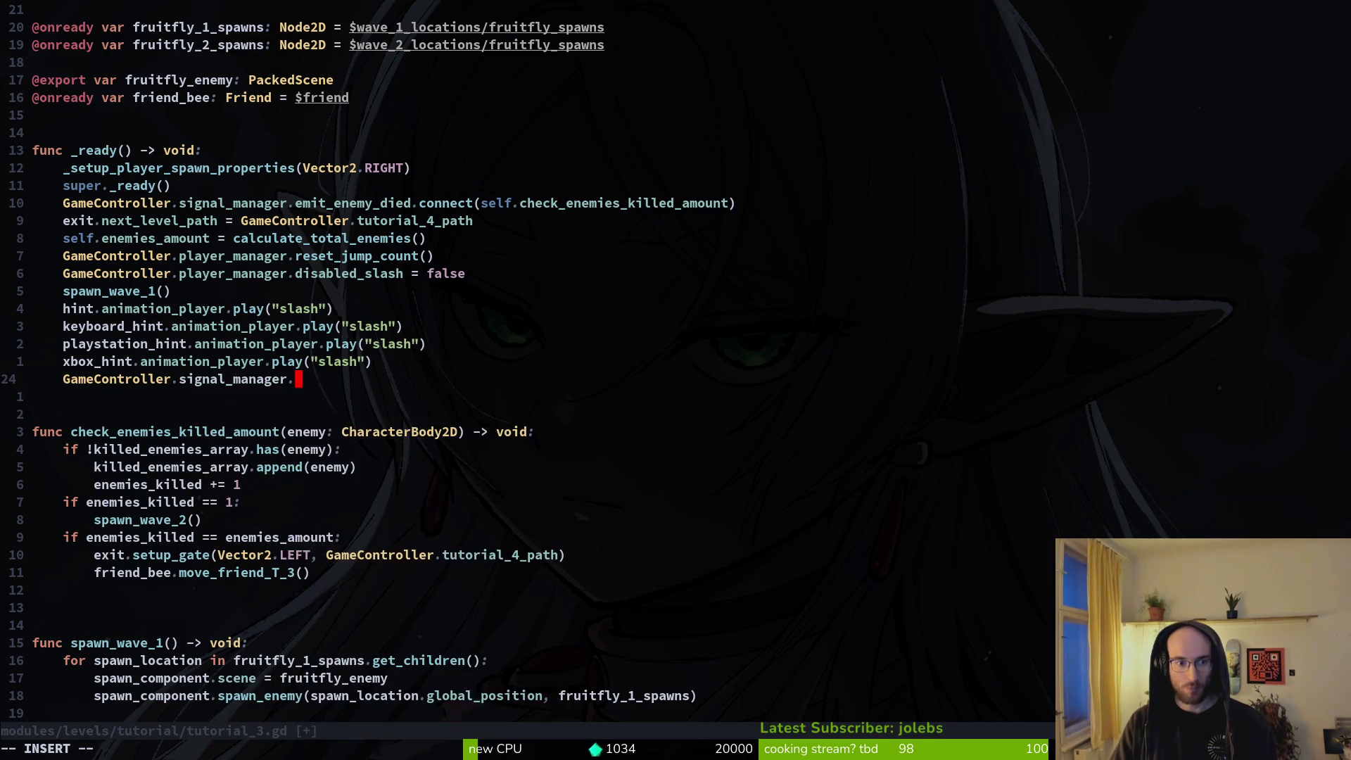
{"action": "type", "text": "emit_dial"}
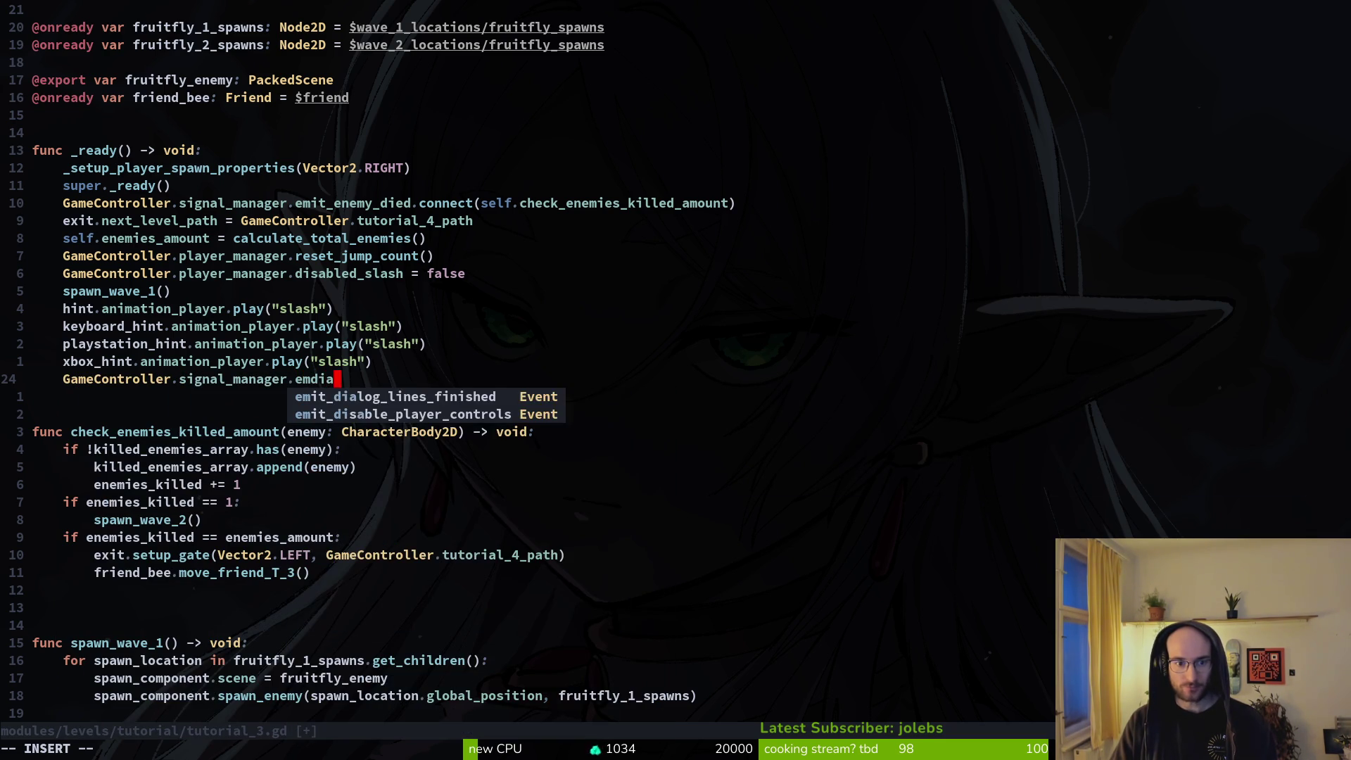
{"action": "key", "text": "Tab"}
{"action": "type", "text": ".connec"}
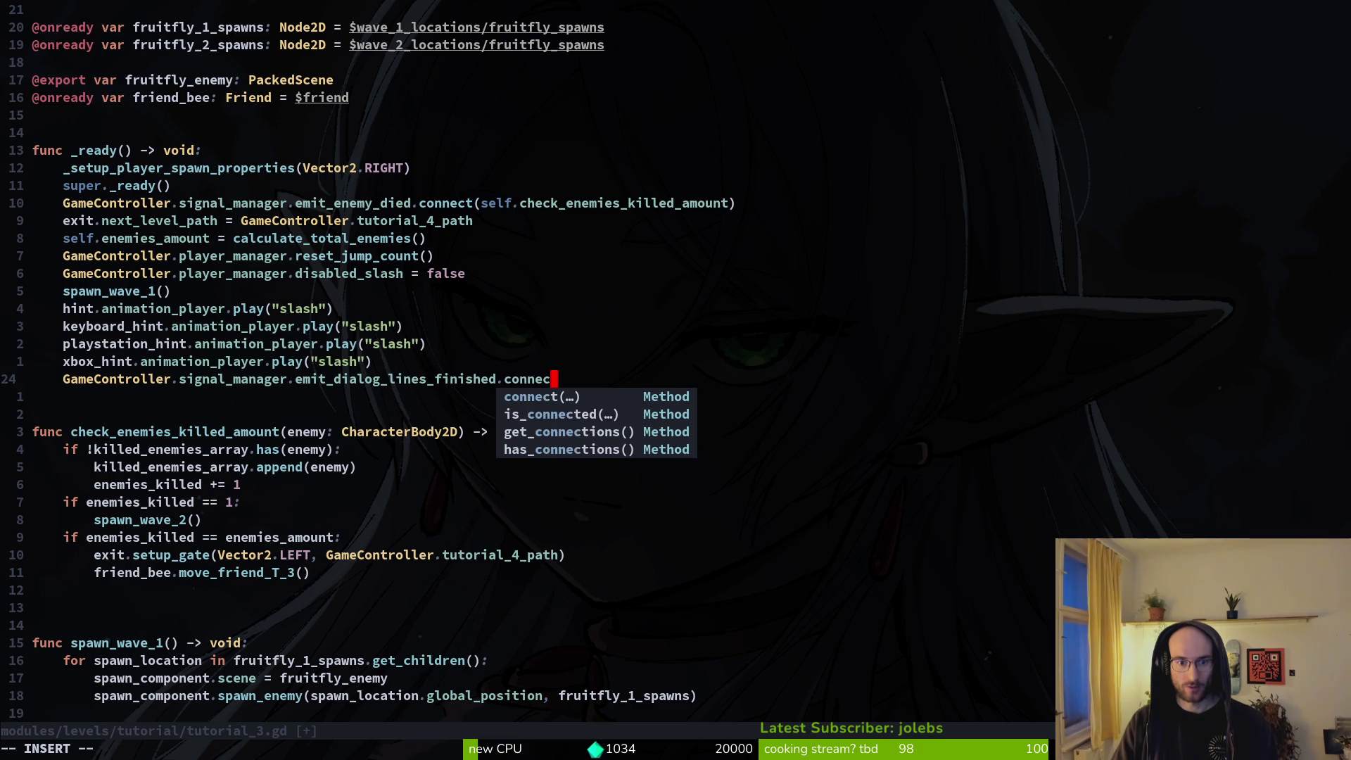
{"action": "type", "text": "t(i"}
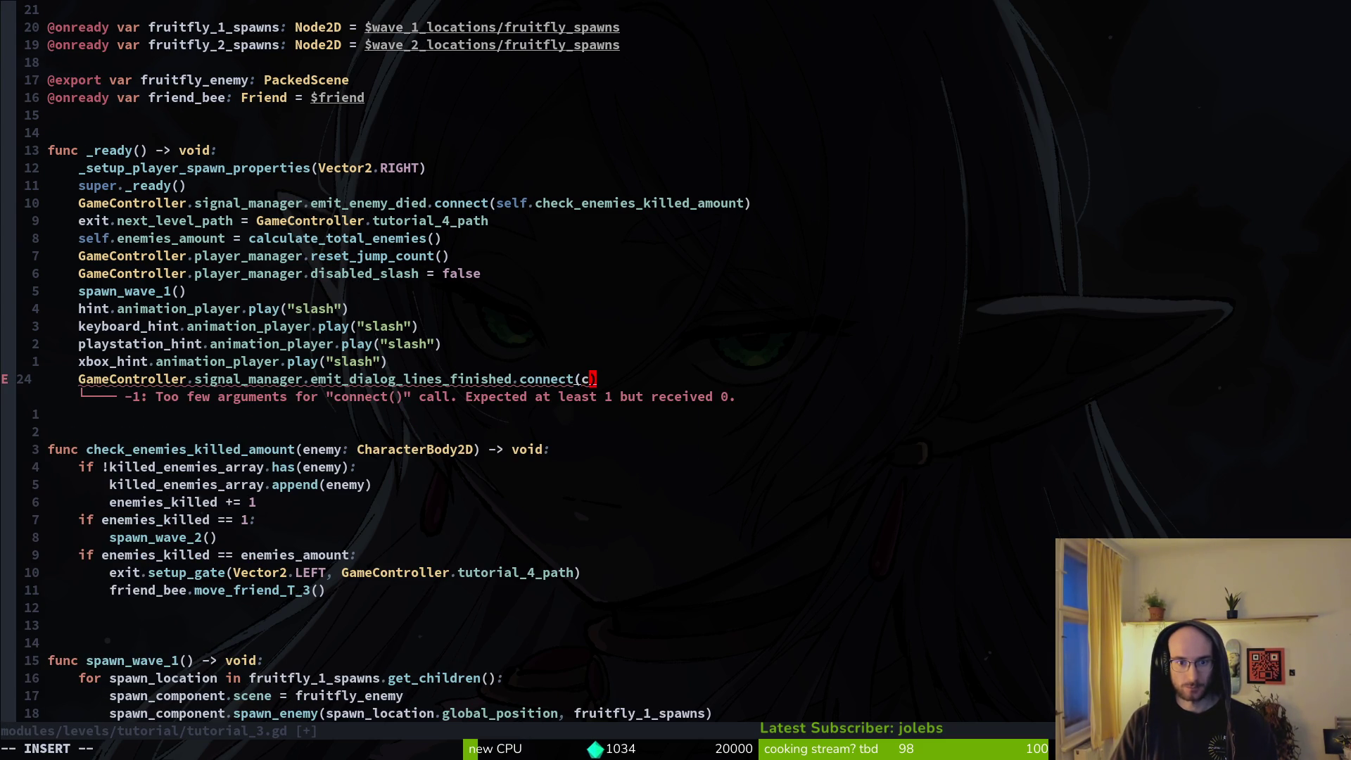
{"action": "type", "text": "c"}
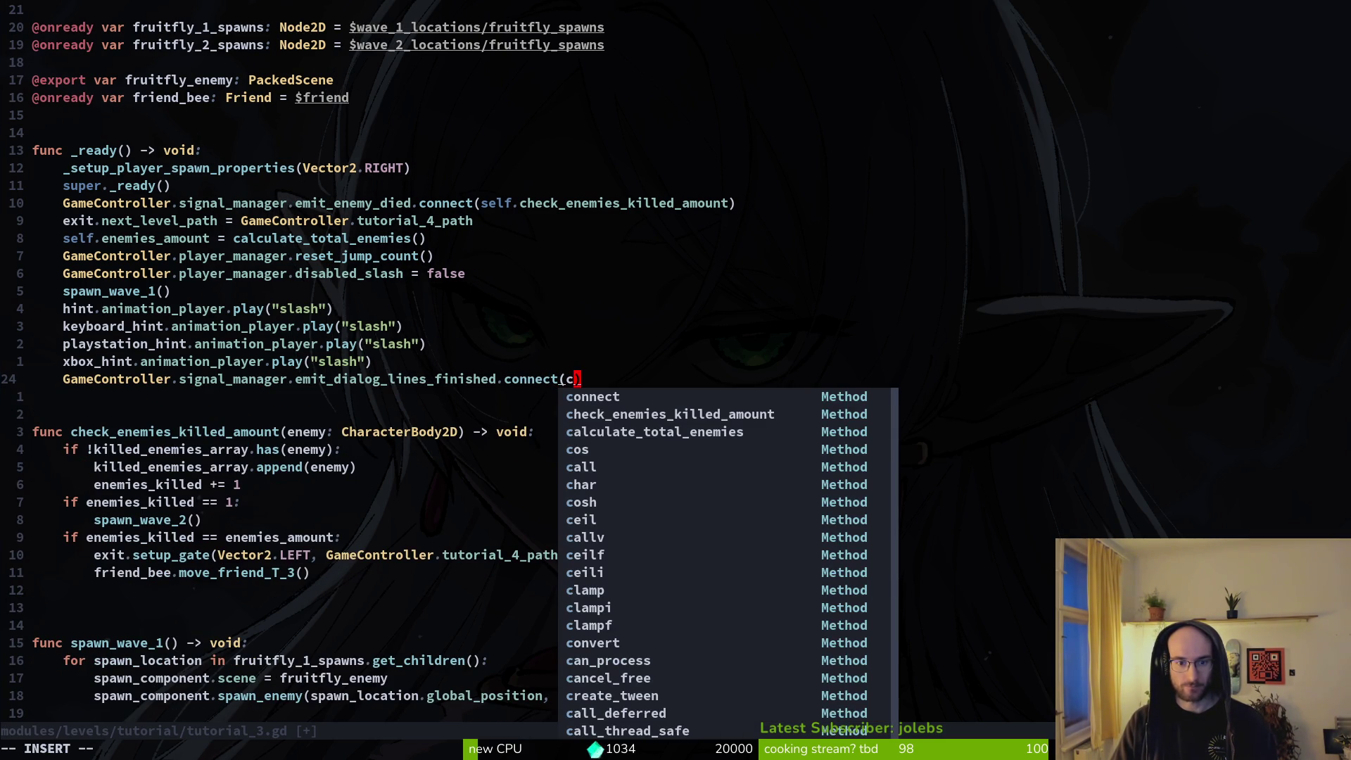
{"action": "key", "text": "Escape"}
{"action": "key", "text": "u"}
{"action": "key", "text": "u"}
{"action": "key", "text": "u"}
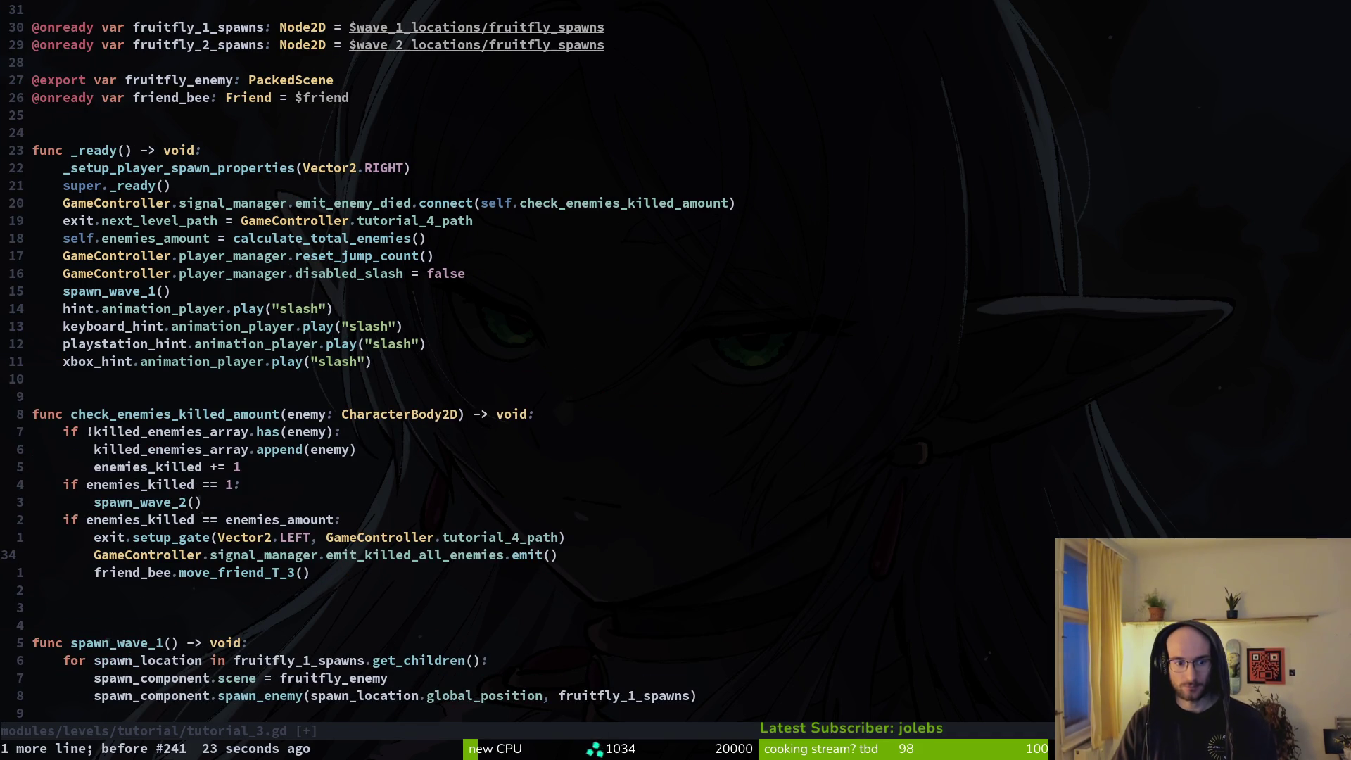
{"action": "key", "text": "ctrl+r"}
{"action": "key", "text": "ctrl+r"}
{"action": "key", "text": "ctrl+r"}
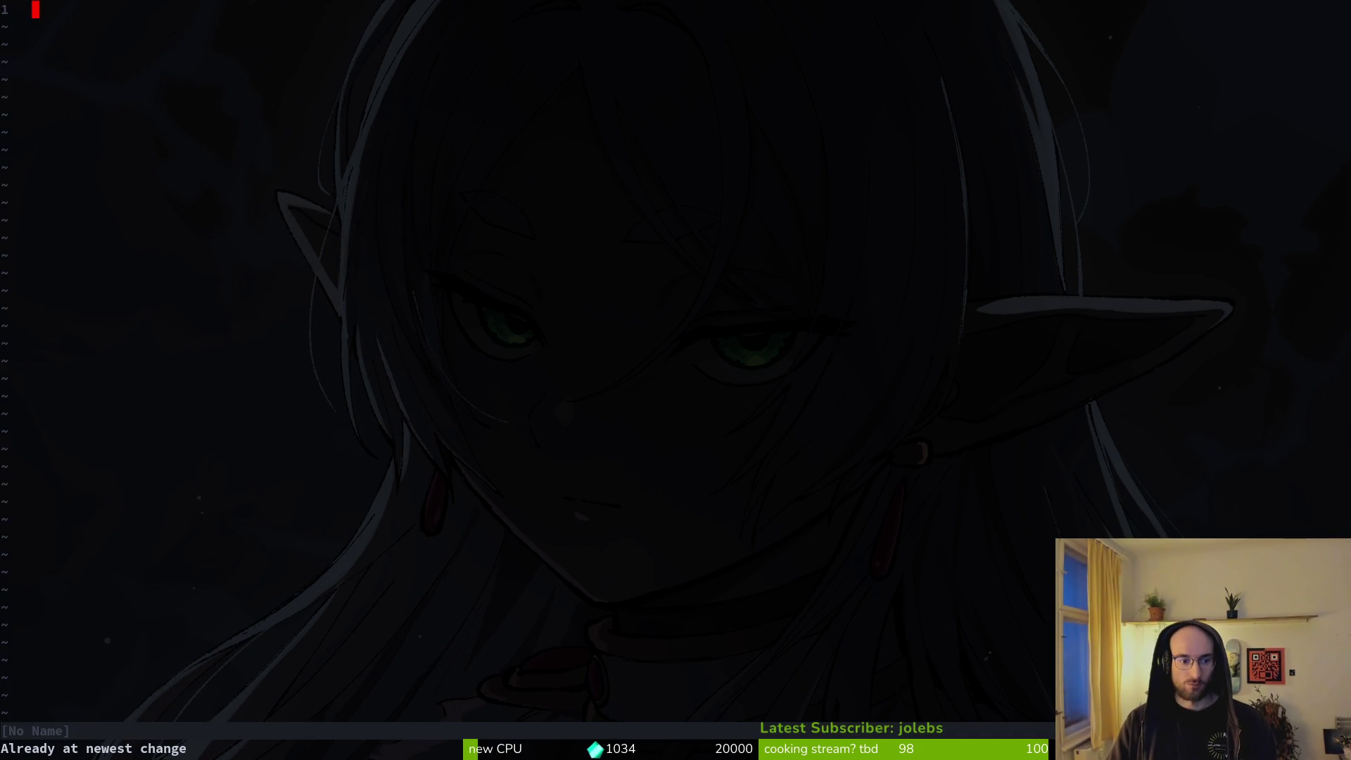
Step: Search files for the signal manager, then close the finder without opening anything
{"action": "key", "text": "space"}
{"action": "key", "text": "f"}
{"action": "key", "text": "f"}
{"action": "type", "text": "sigmana"}
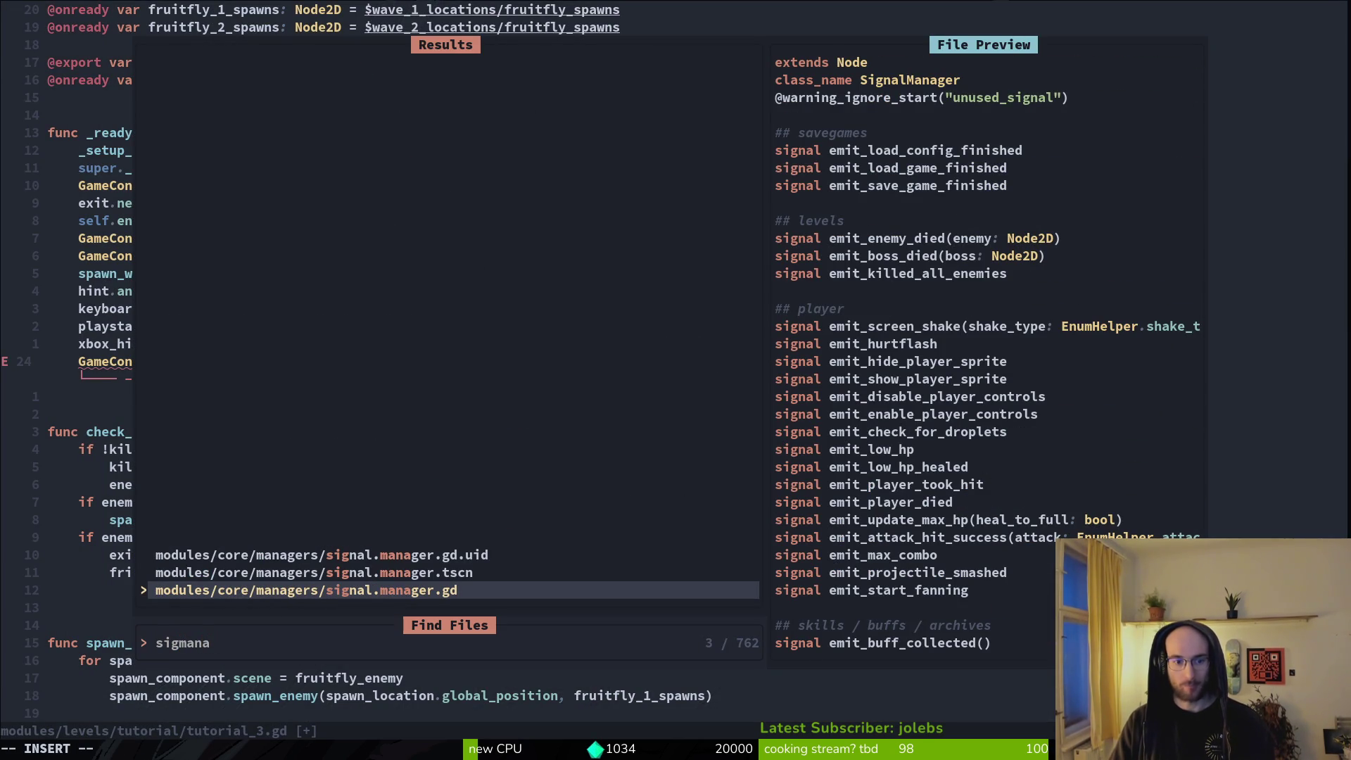
{"action": "key", "text": "Escape"}
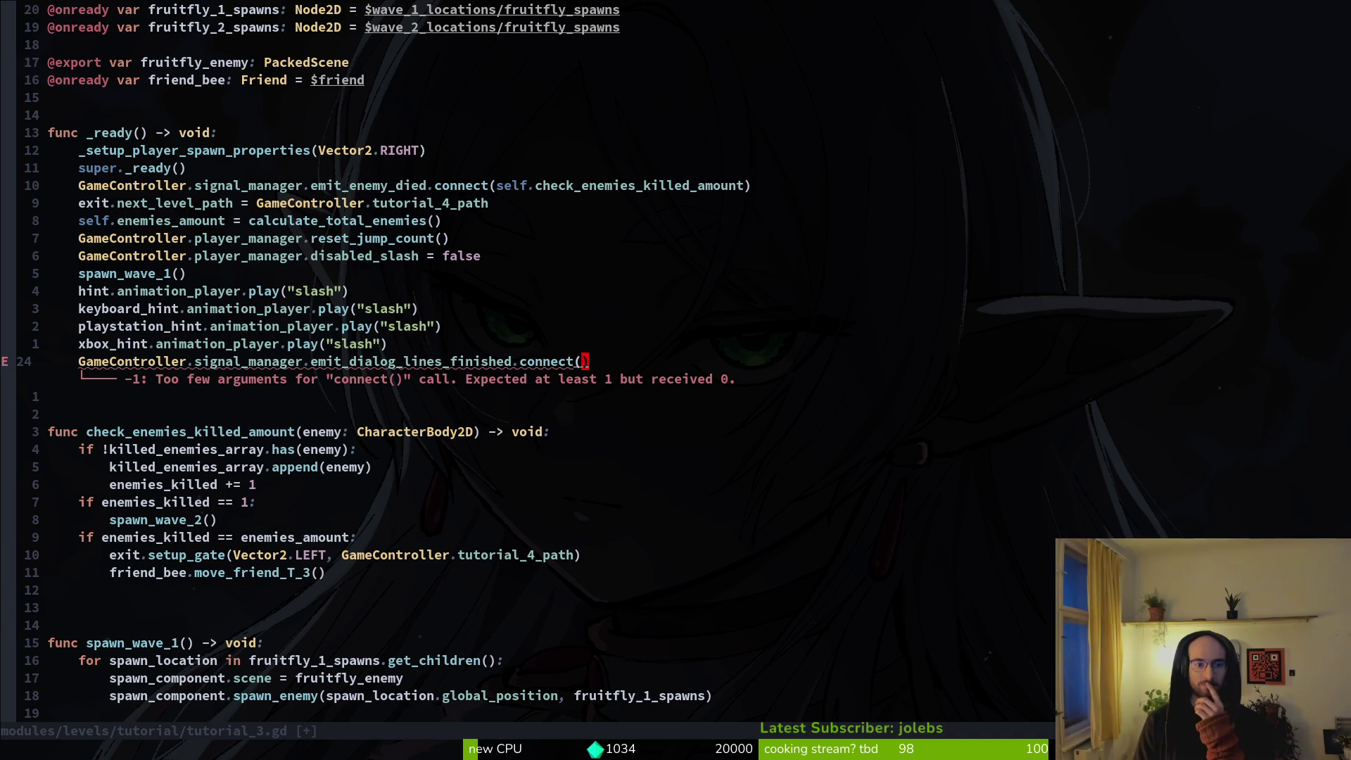
Step: Delete the unfinished connect line and save tutorial_3.gd
{"action": "key", "text": "shift+v"}
{"action": "key", "text": "Escape"}
{"action": "key", "text": "i"}
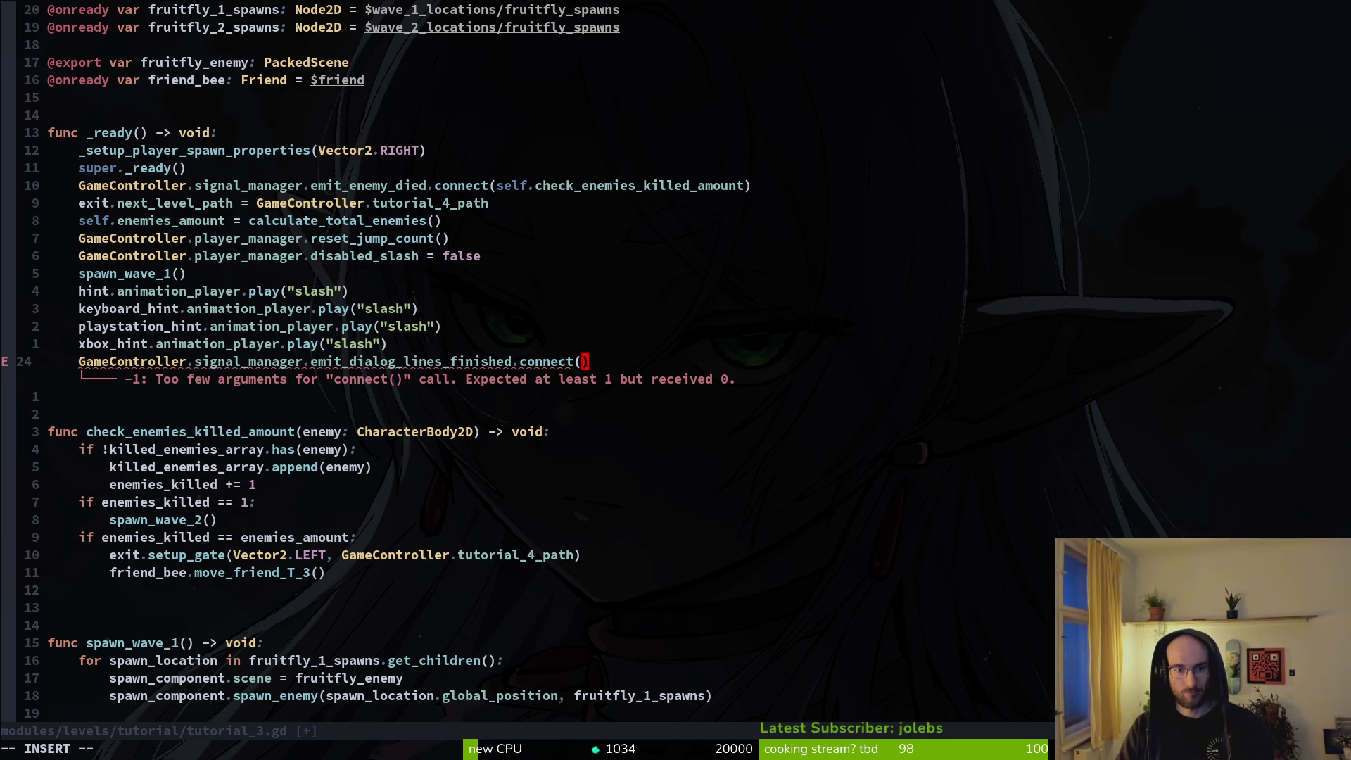
{"action": "type", "text": "Vf"}
{"action": "key", "text": "BackSpace"}
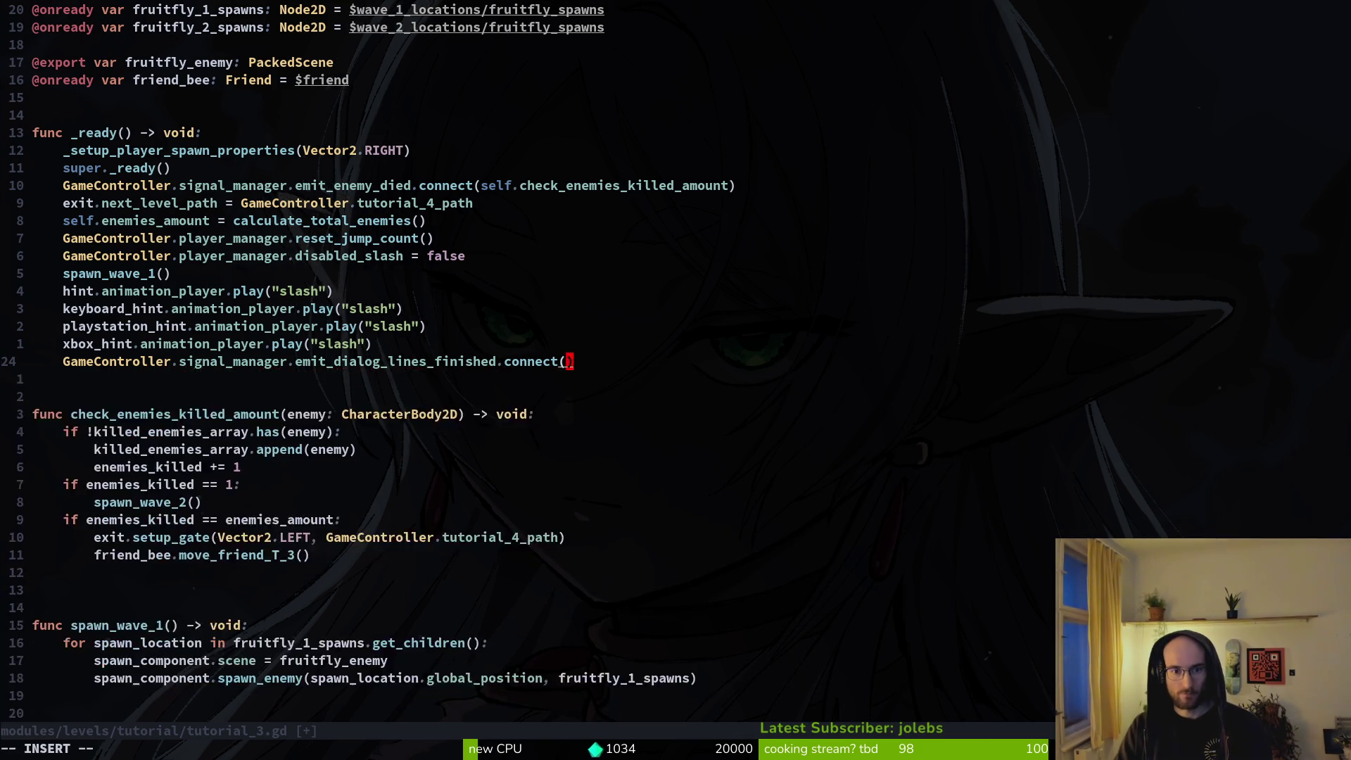
{"action": "key", "text": "Escape"}
{"action": "key", "text": "shift+v"}
{"action": "type", "text": "d:w"}
{"action": "key", "text": "Return"}
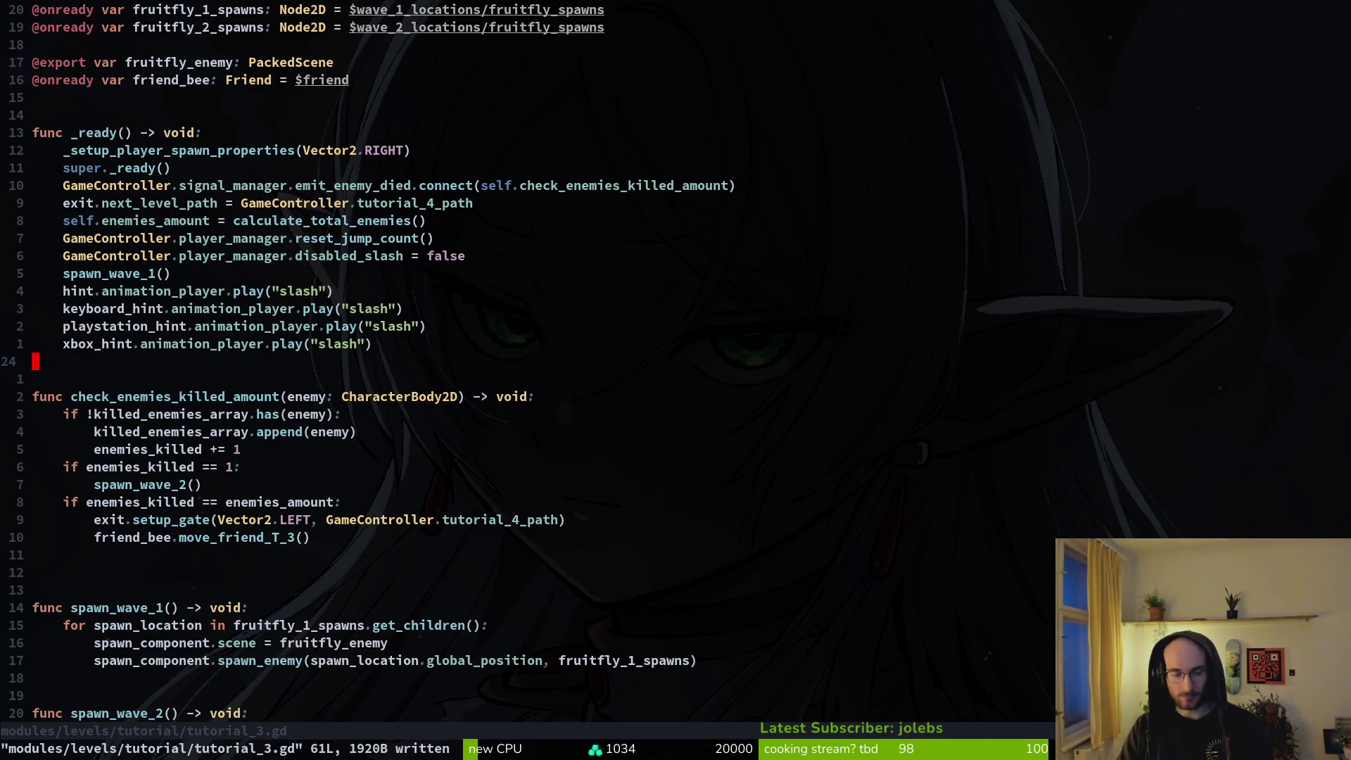
Step: Undo to restore the emit_killed_all_enemies line and save tutorial_3.gd
{"action": "key", "text": "u"}
{"action": "key", "text": "u"}
{"action": "key", "text": "u"}
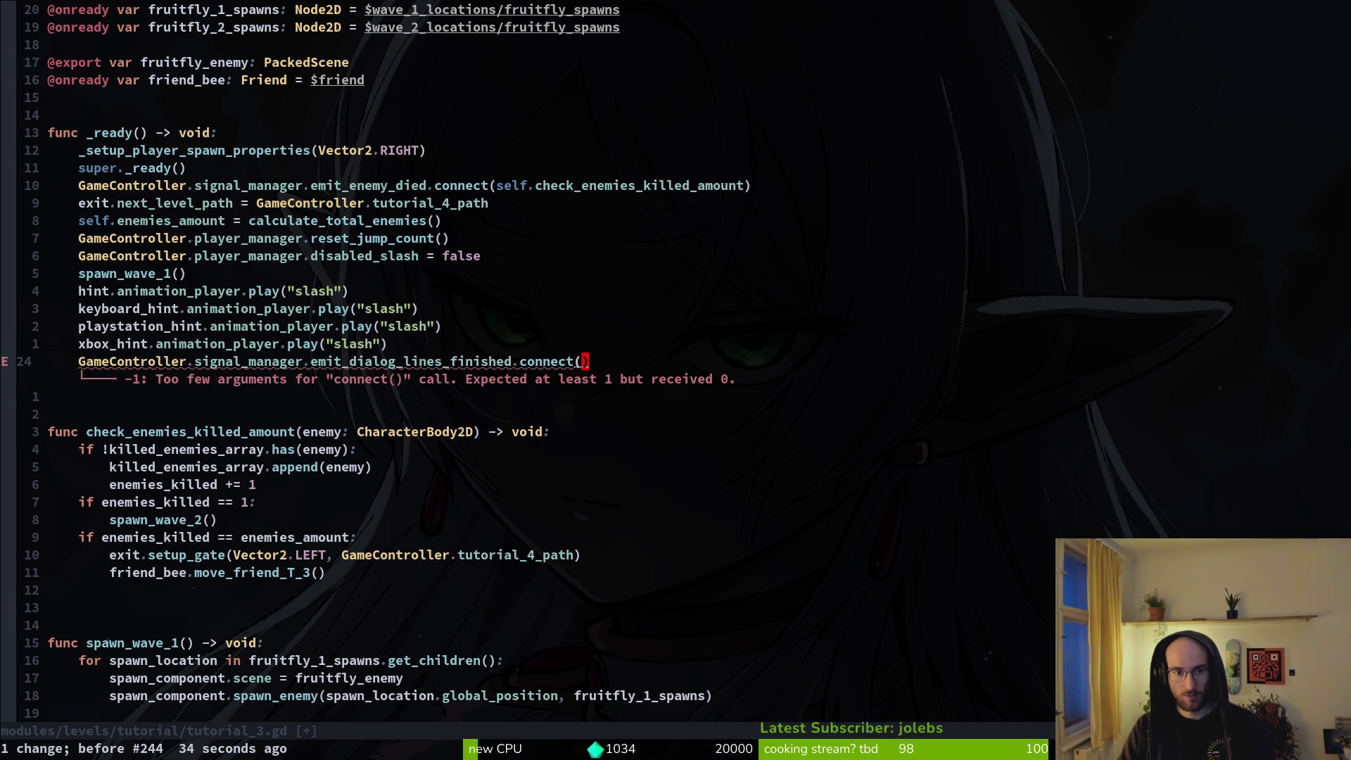
{"action": "key", "text": "u"}
{"action": "key", "text": "u"}
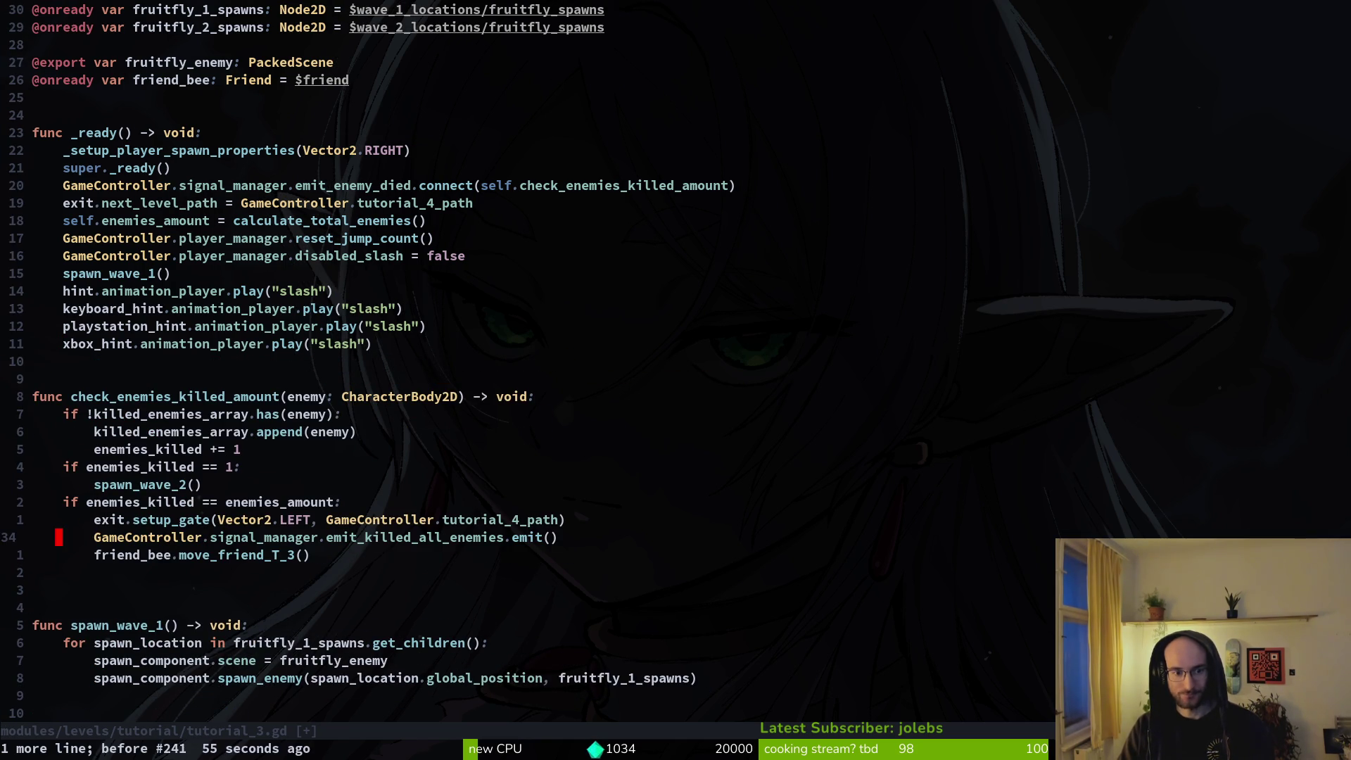
{"action": "type", "text": ":w"}
{"action": "key", "text": "Return"}
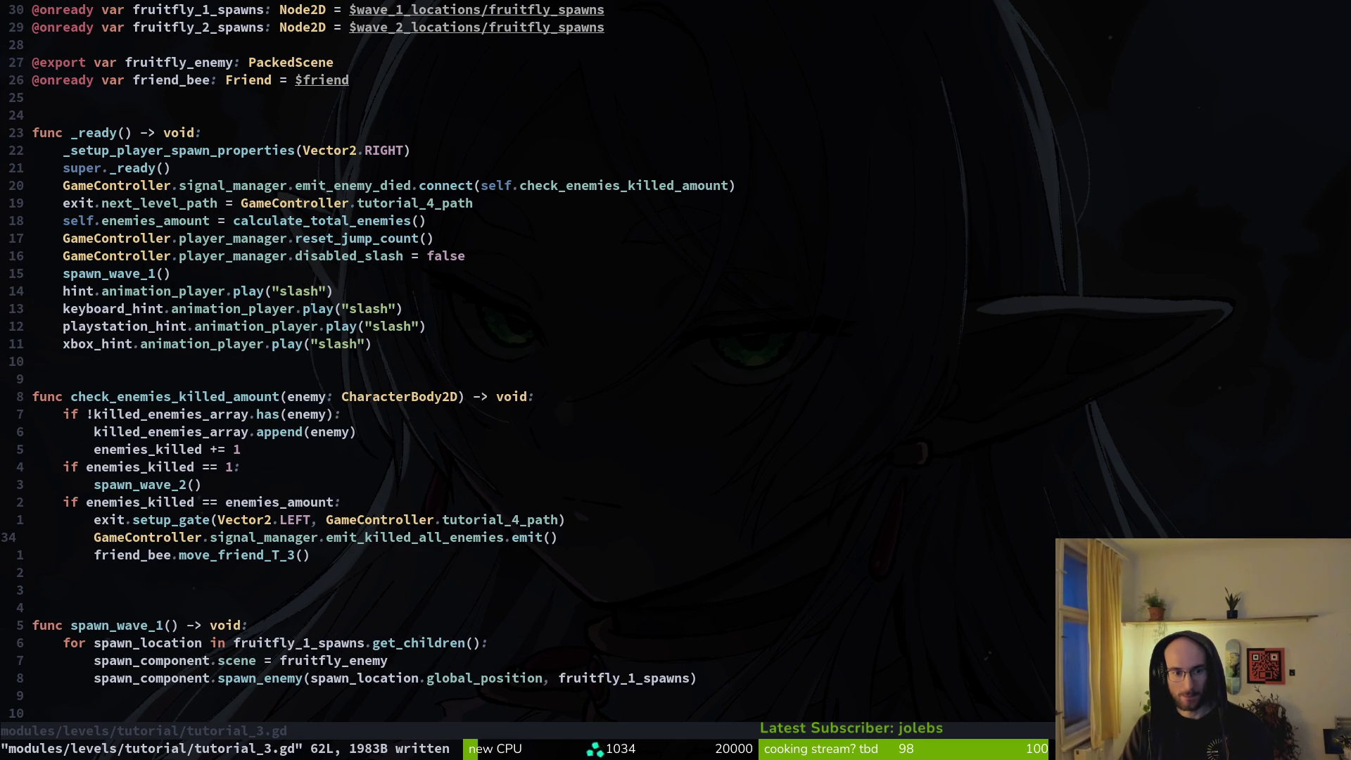
Step: Add GameController.signal_manager.emit_dialog_lines_finished.connect on a new line below the emit call
{"action": "type", "text": "k"}
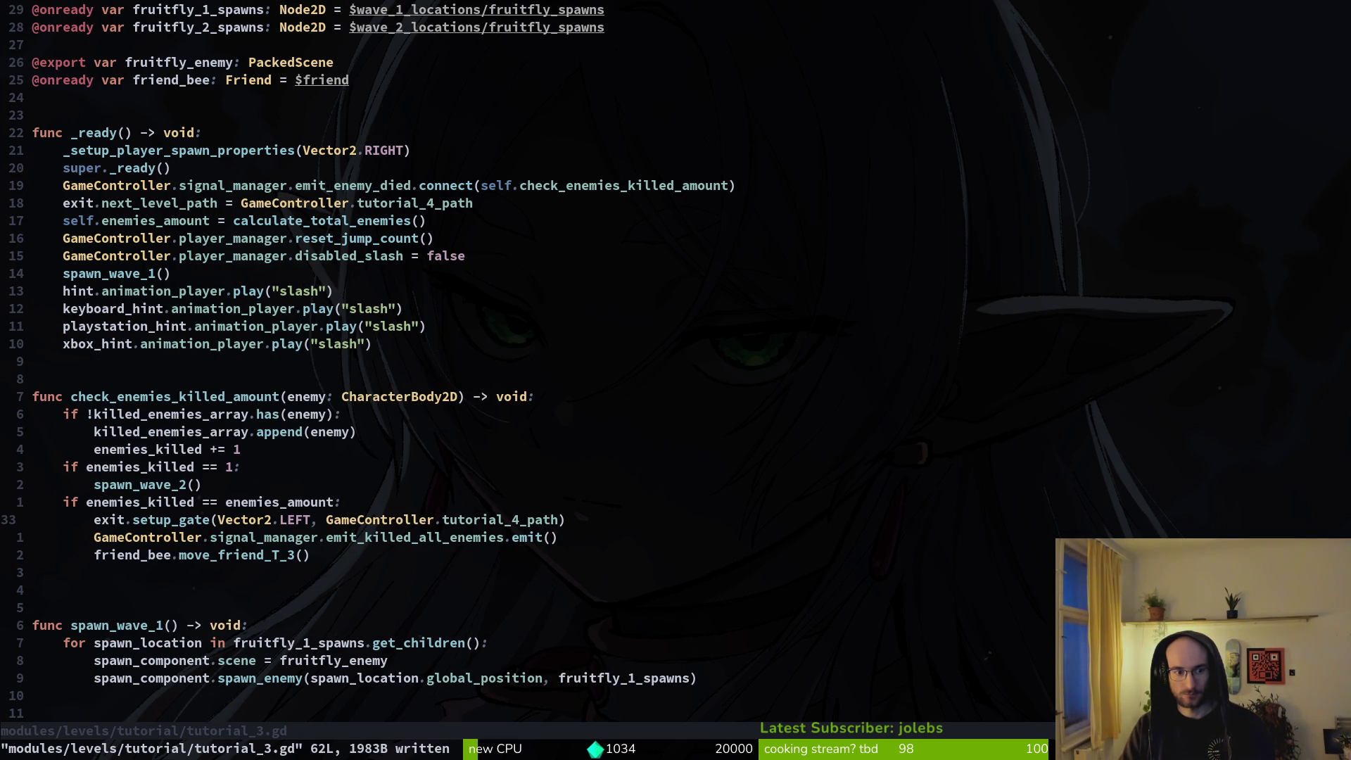
{"action": "type", "text": "joGameController."}
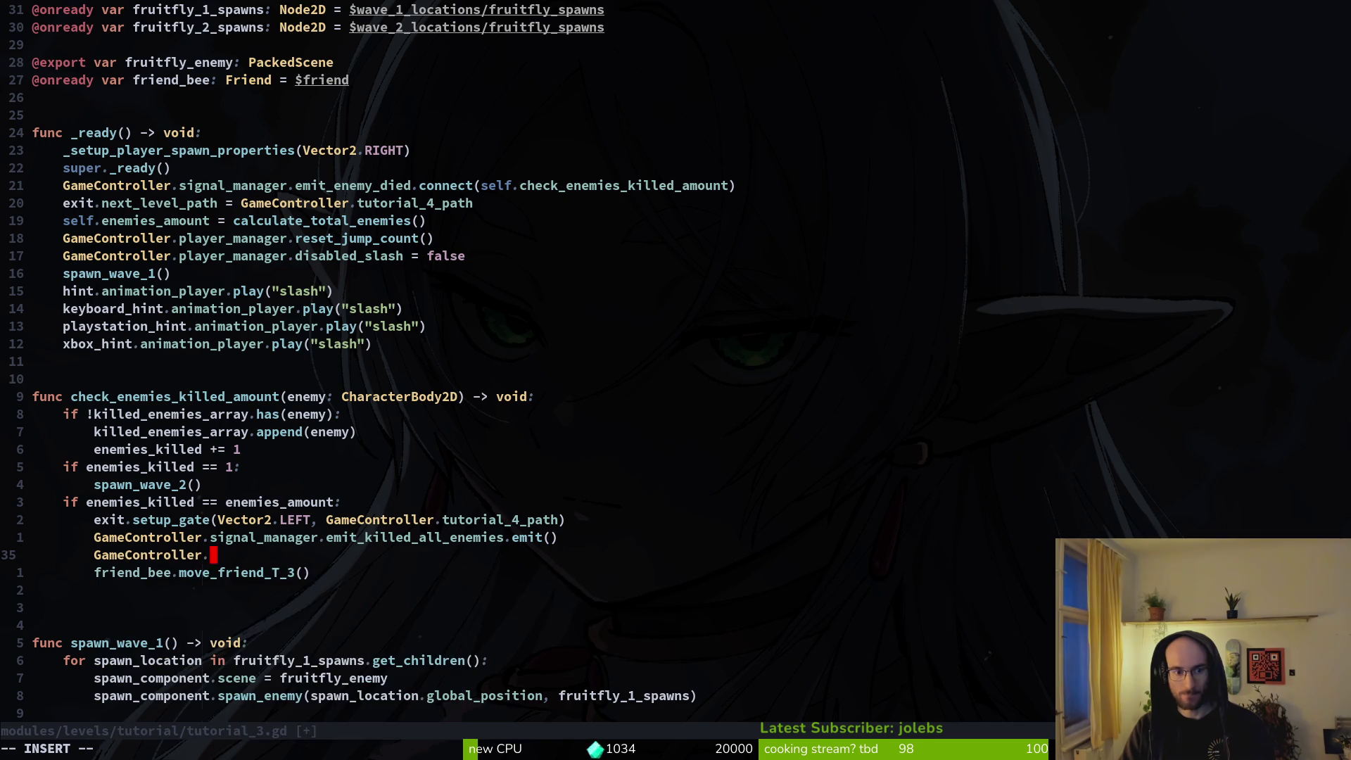
{"action": "key", "text": "Return"}
{"action": "type", "text": ".emit_dialog_lines_finished.b"}
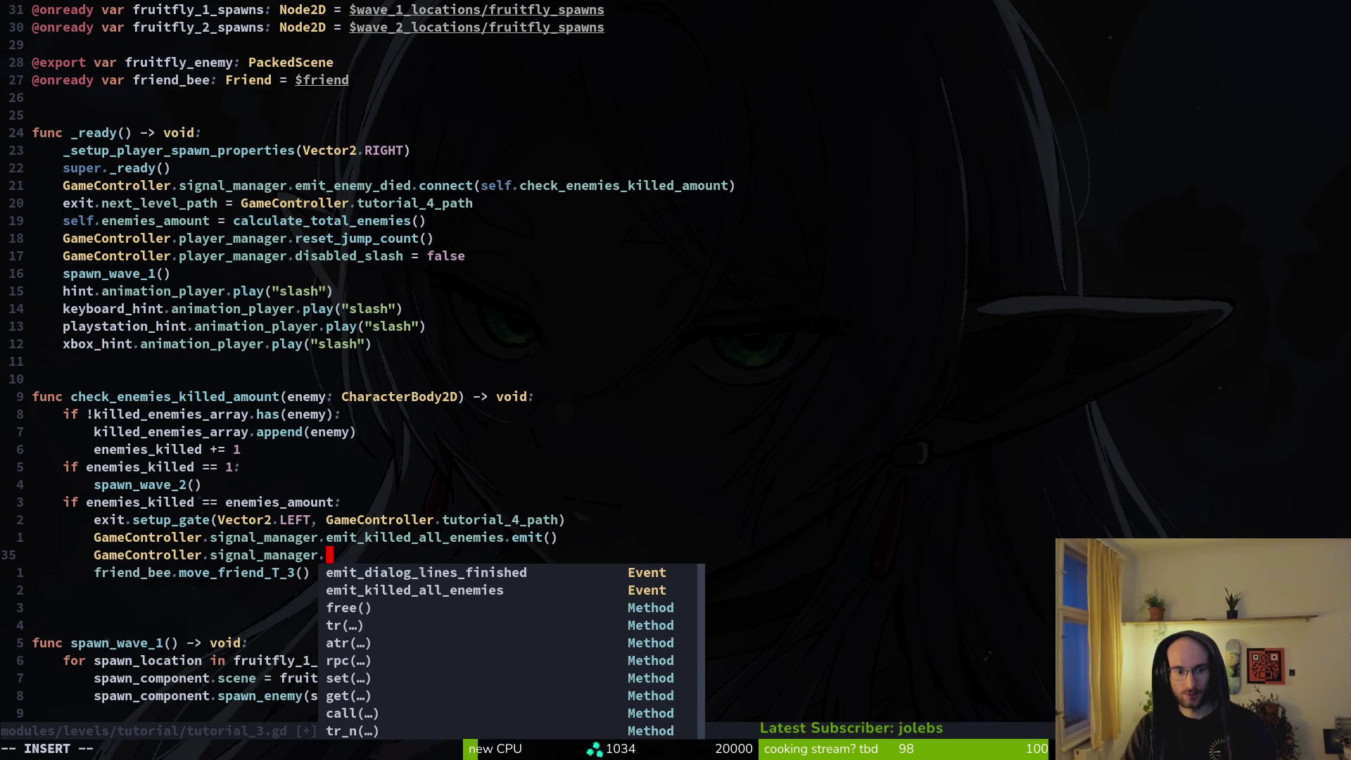
{"action": "key", "text": "Return"}
{"action": "type", "text": ".b"}
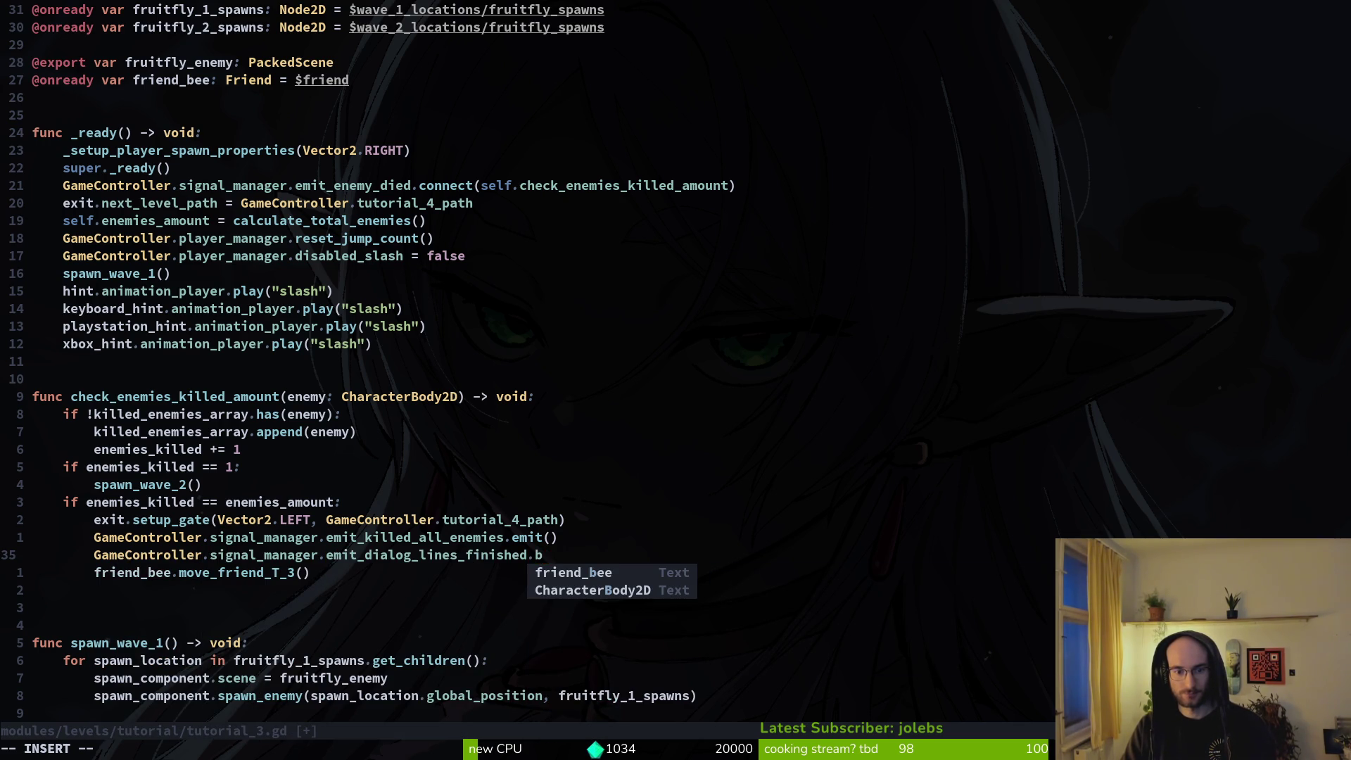
{"action": "key", "text": "BackSpace"}
{"action": "type", "text": "connect"}
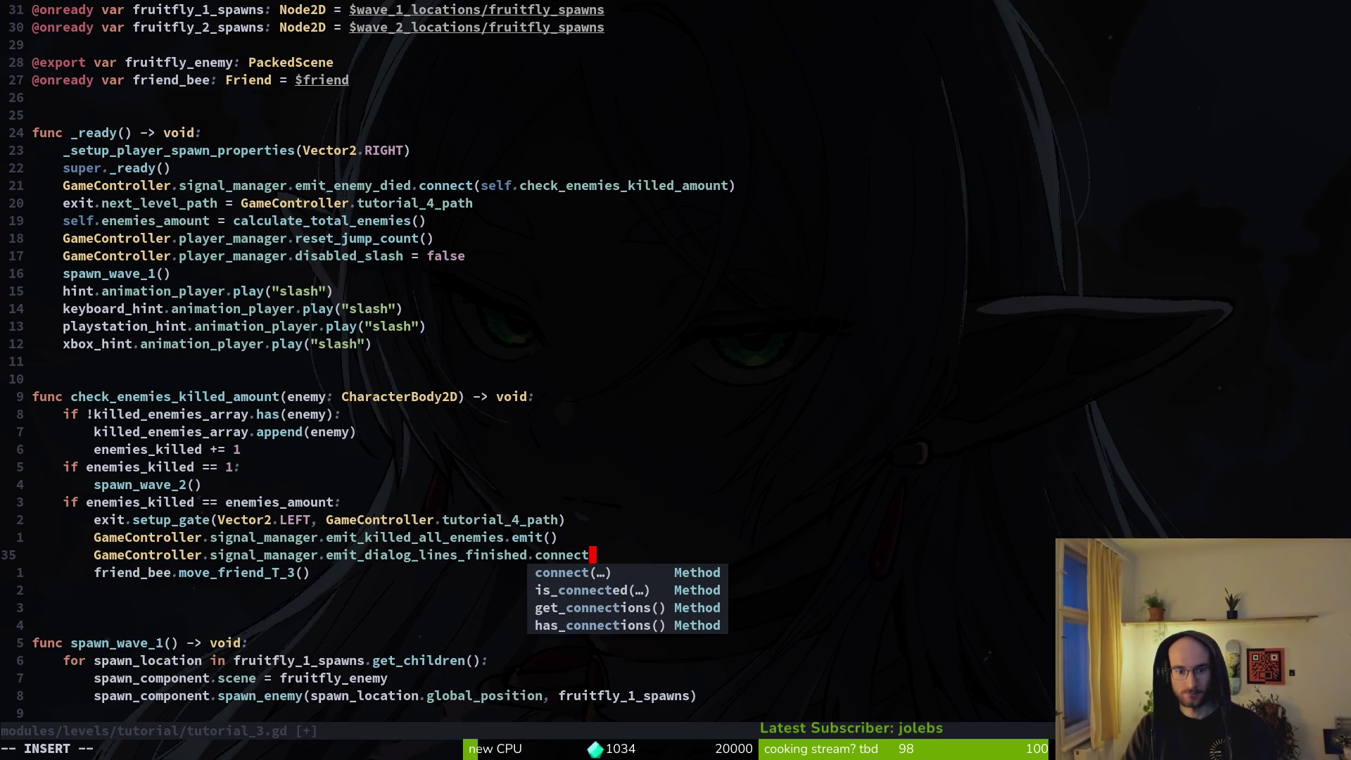
{"action": "key", "text": "Escape"}
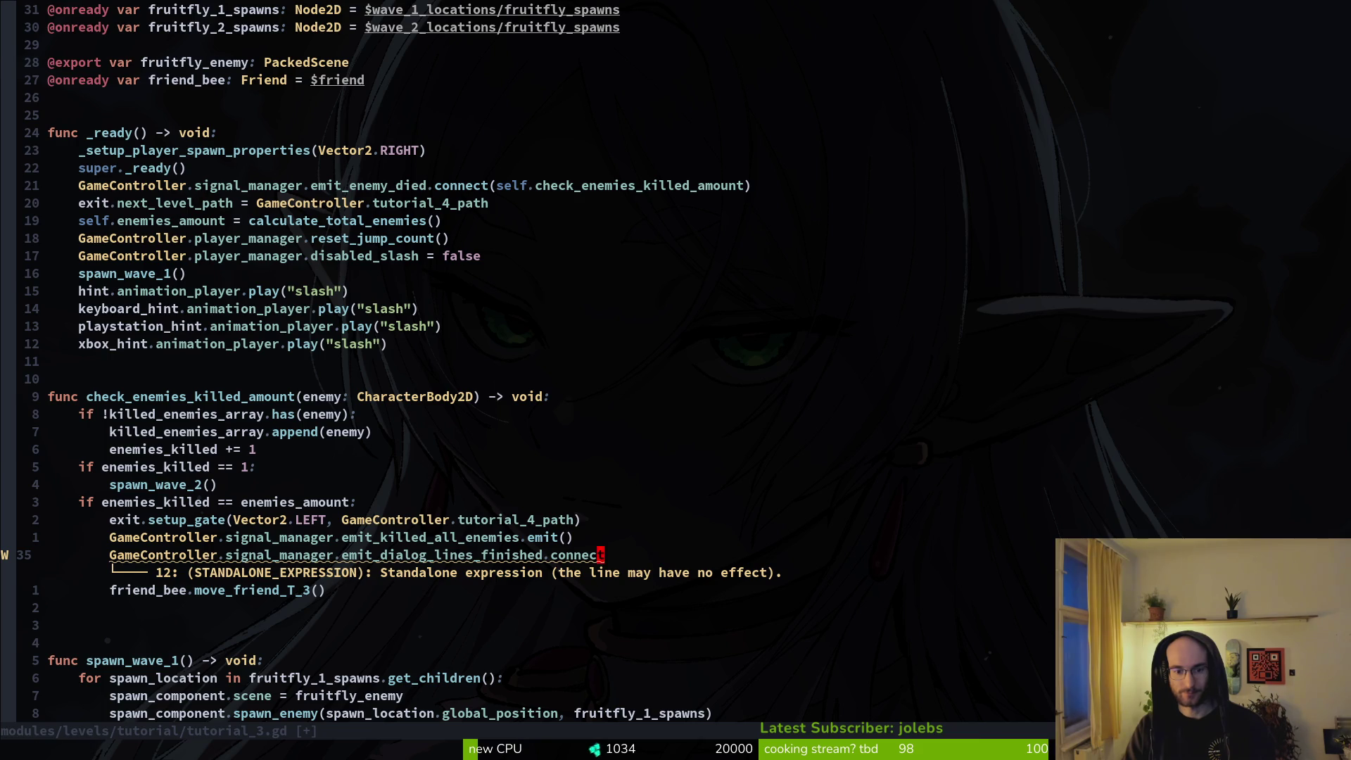
{"action": "key", "text": "alt+Tab"}
{"action": "key", "text": "alt+Tab"}
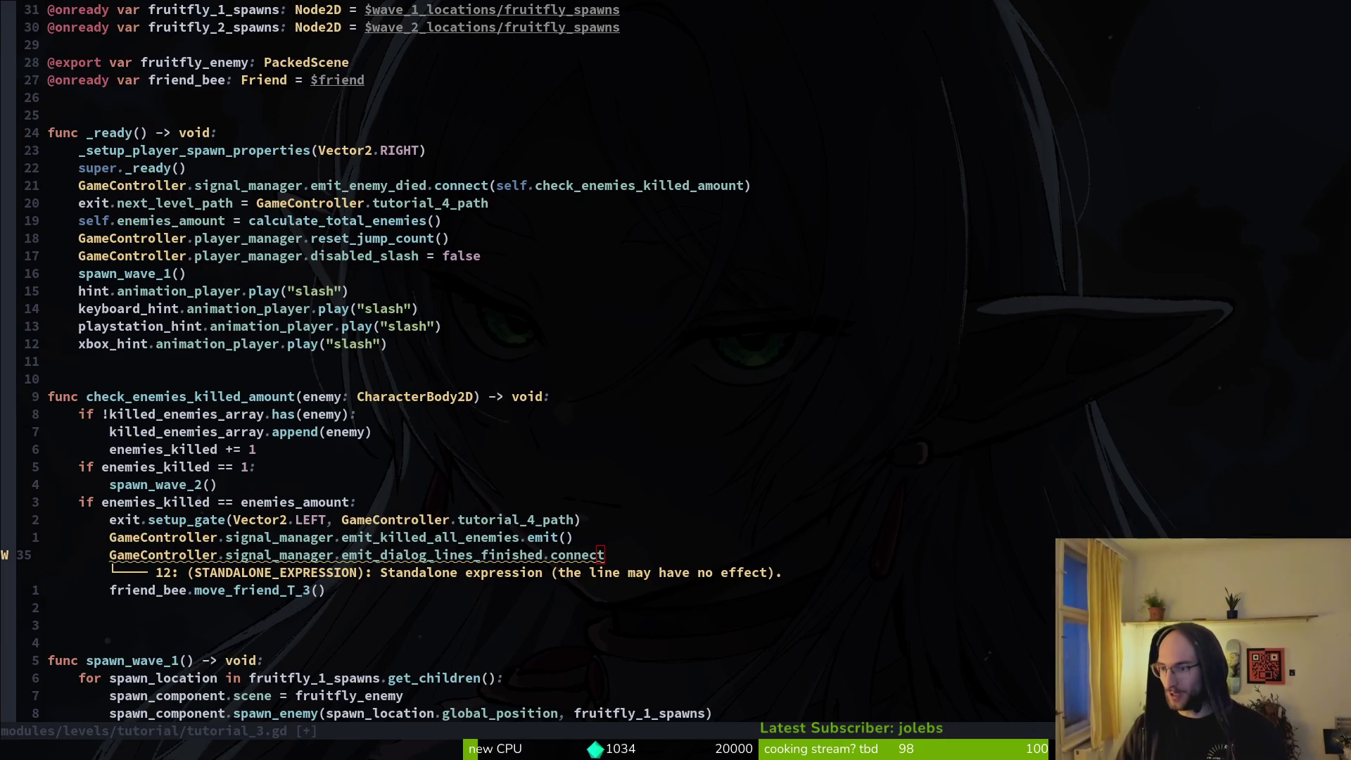
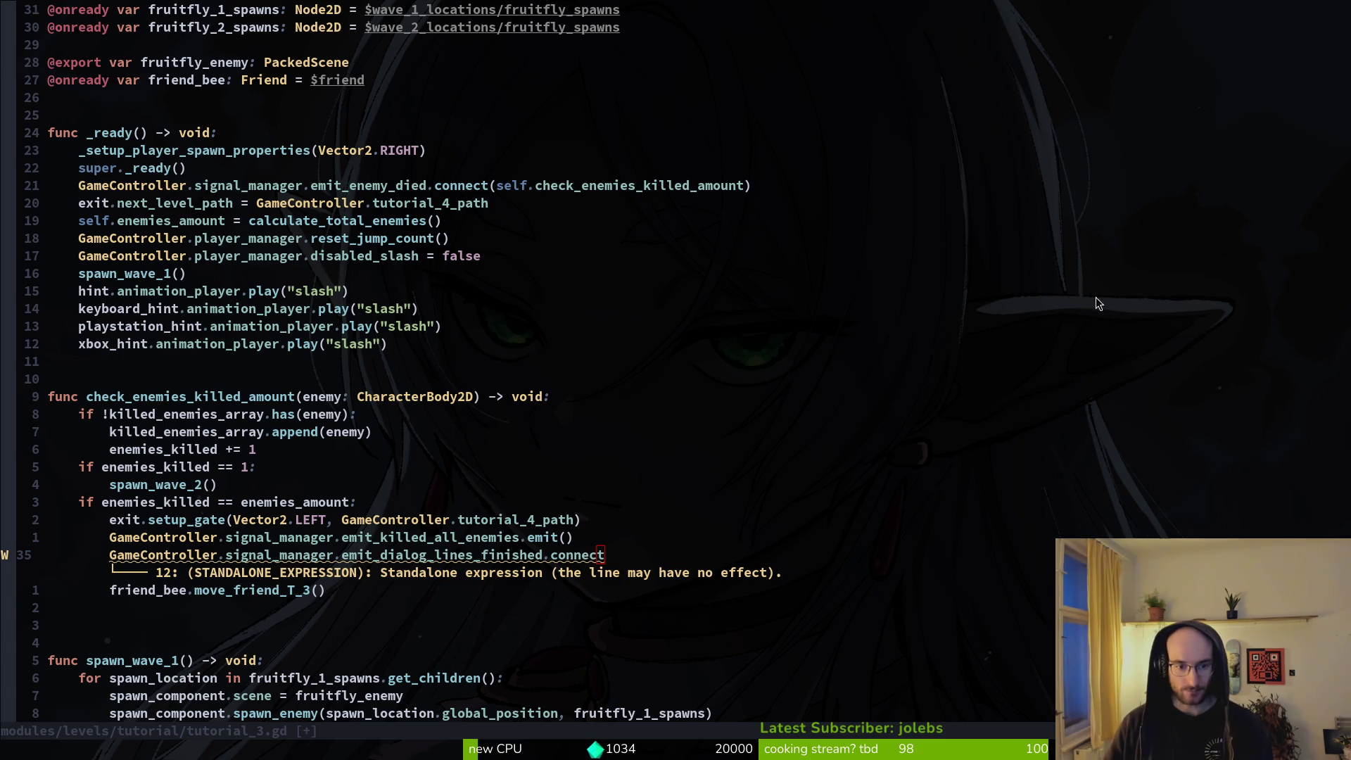
Step: Complete the connect call with GameController.signal_manager.emit_killed_all_enemies.emit
{"action": "scroll", "coordinate": [651, 518], "scroll_direction": "down", "scroll_amount": 1}
{"action": "left_click", "coordinate": [619, 541]}
{"action": "key", "text": "a"}
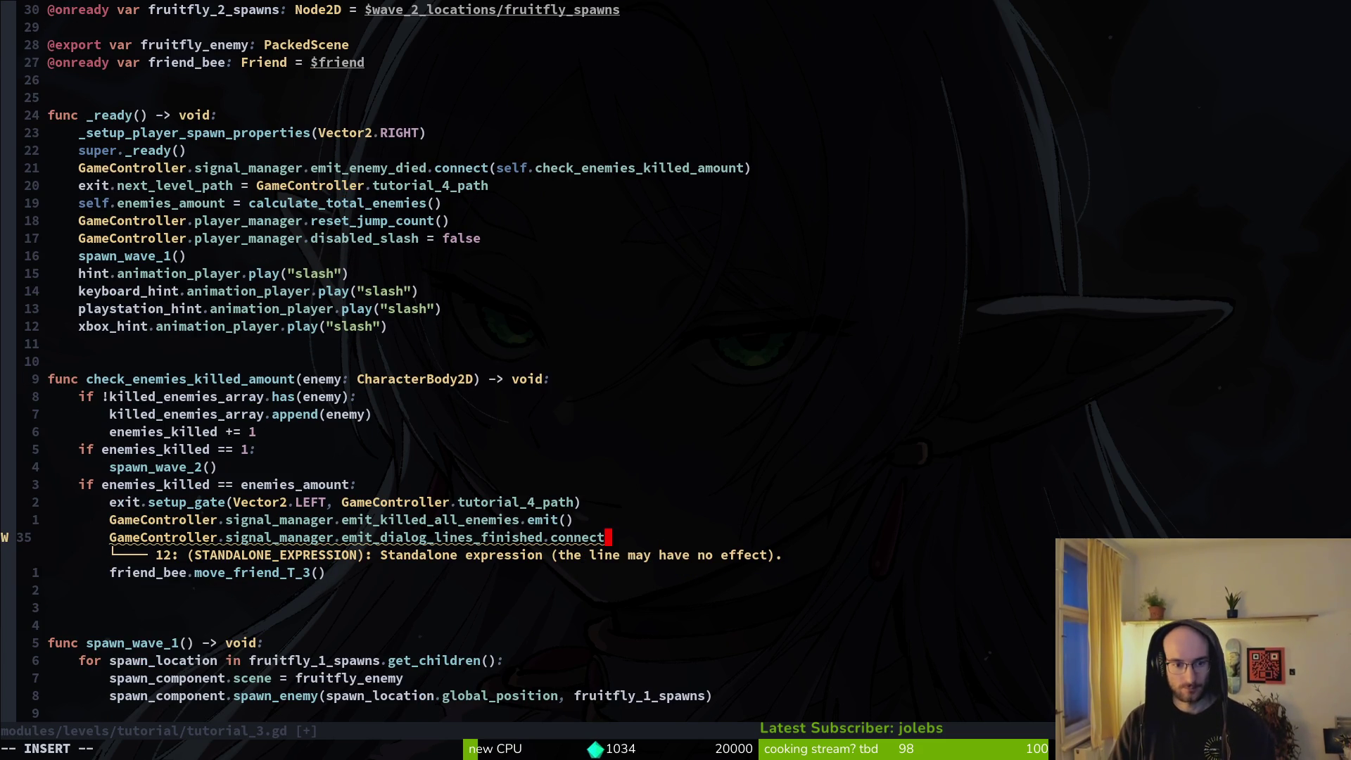
{"action": "type", "text": "(GameController."}
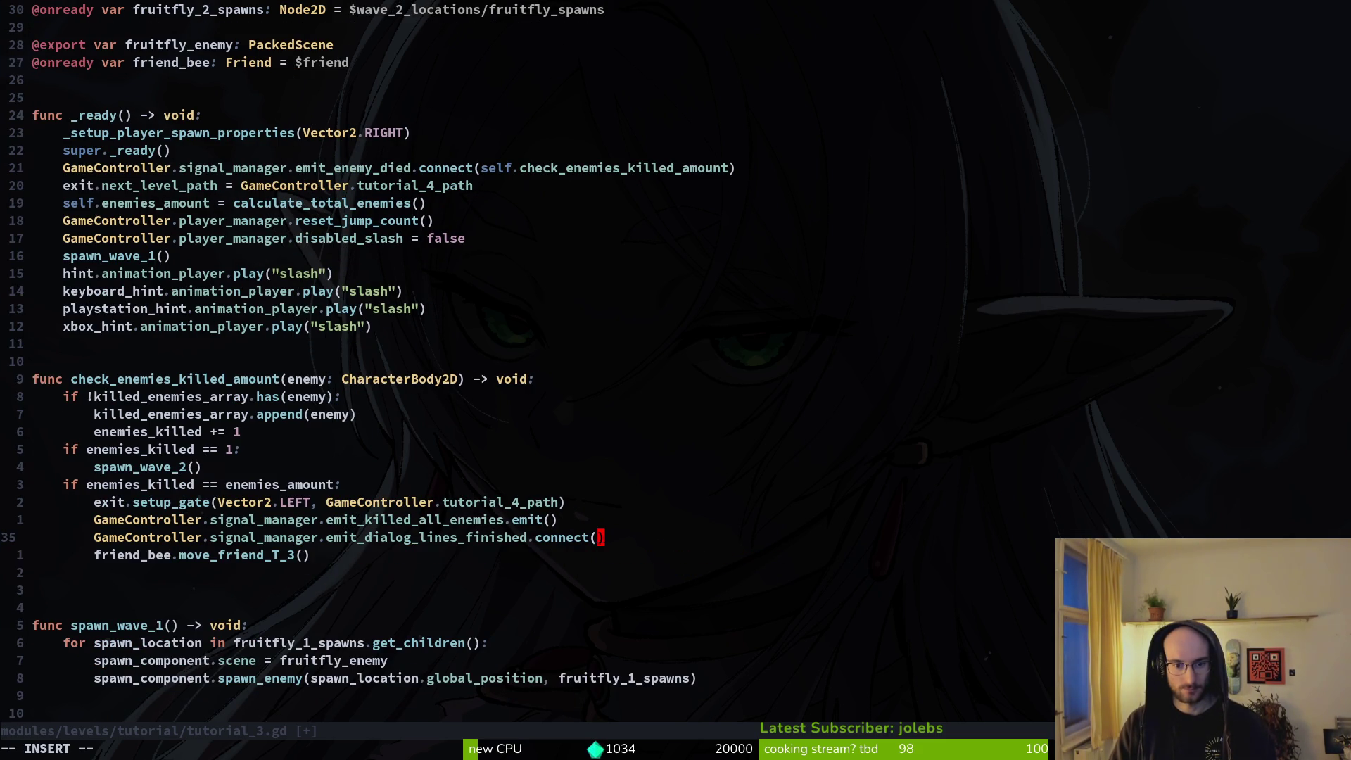
{"action": "type", "text": "signal_manager."}
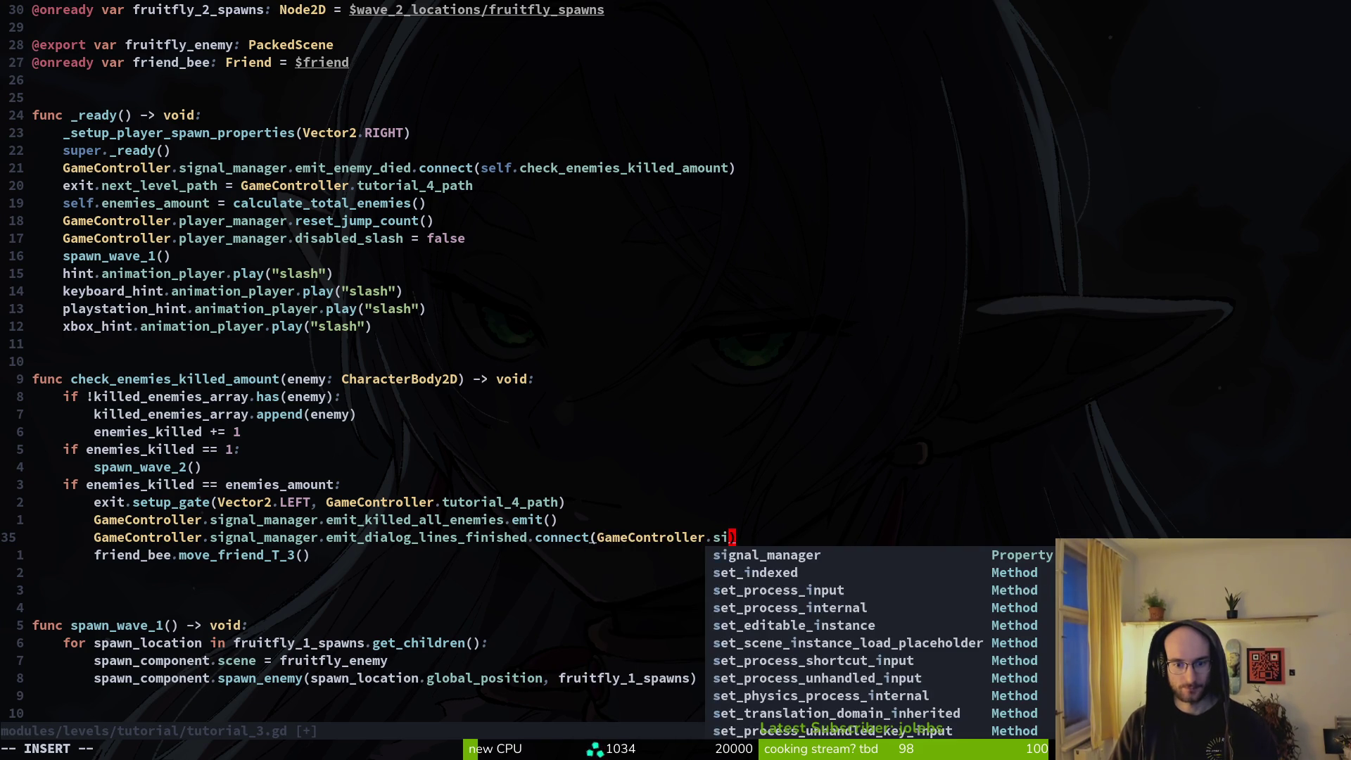
{"action": "key", "text": "Tab"}
{"action": "key", "text": "Tab"}
{"action": "type", "text": ".emit"}
{"action": "key", "text": "Escape"}
Step: Delete the old emit line, save, move the connect line below move_friend_T_3(), and run the game
{"action": "key", "text": "k"}
{"action": "key", "text": "d"}
{"action": "key", "text": "d"}
{"action": "type", "text": ":w"}
{"action": "key", "text": "Return"}
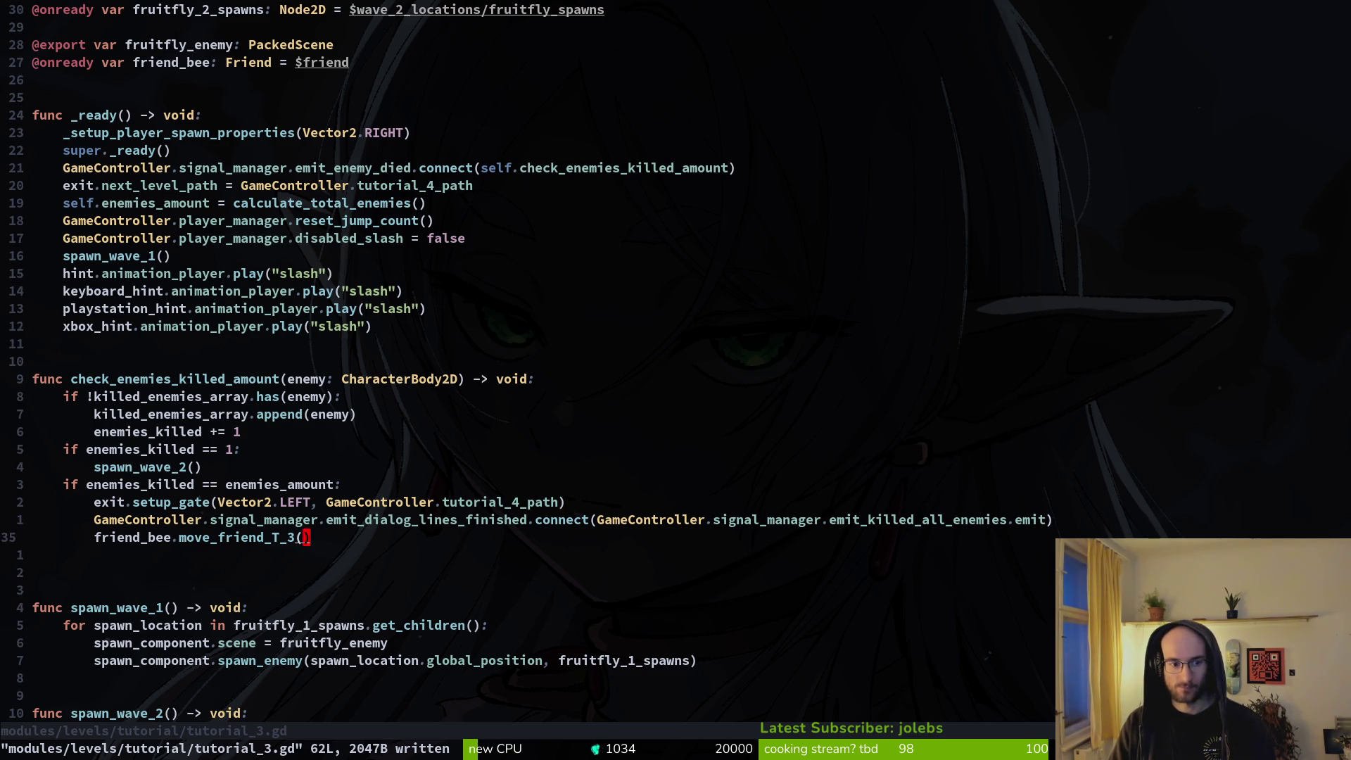
{"action": "key", "text": "j"}
{"action": "key", "text": "alt+k"}
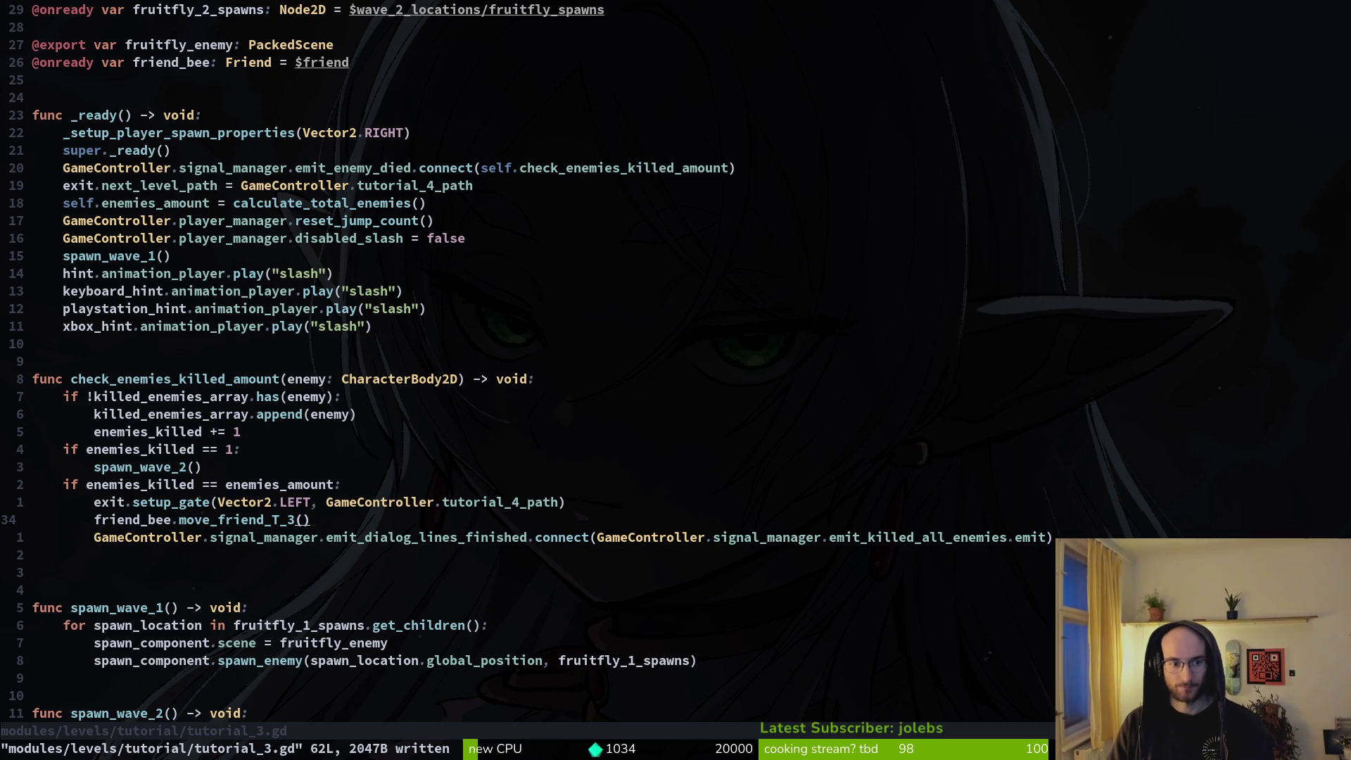
{"action": "key", "text": "alt+Tab"}
{"action": "key", "text": "F5"}
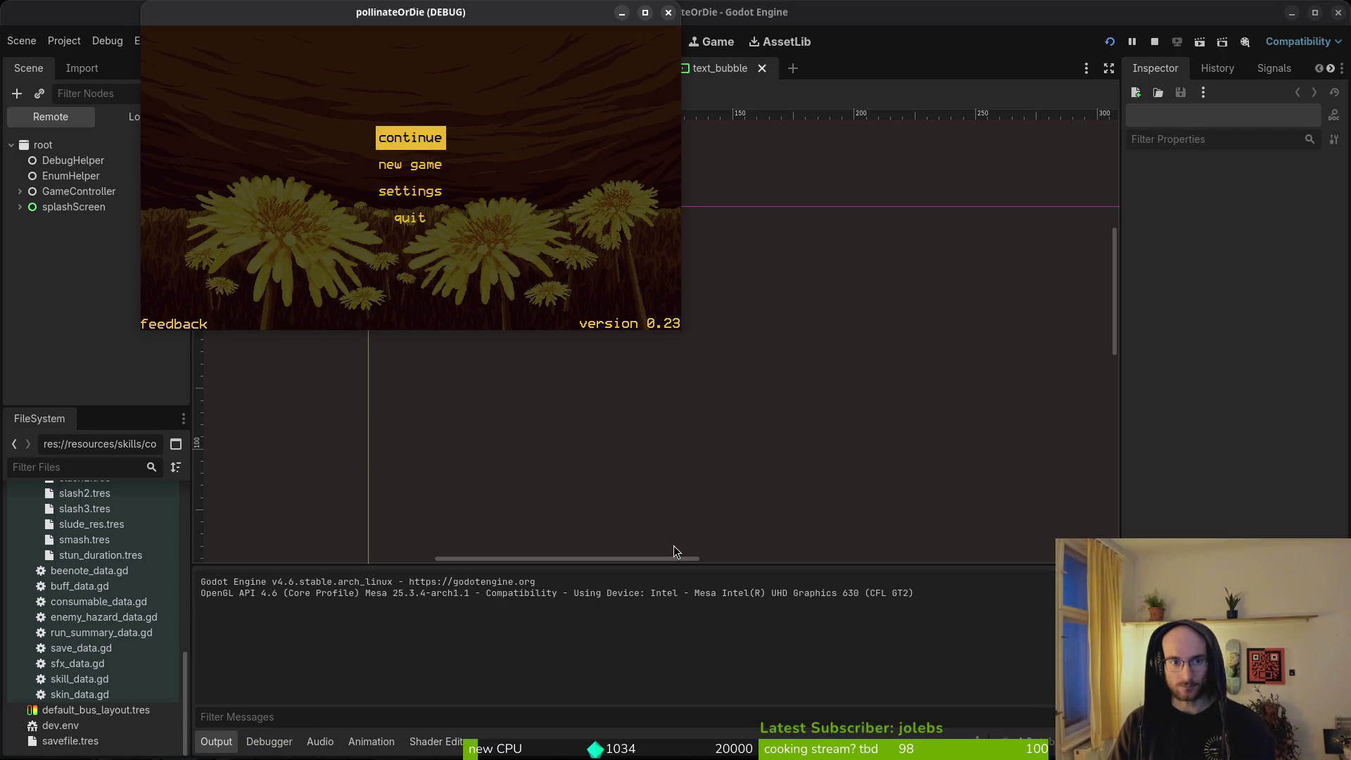
{"action": "key", "text": "Return"}
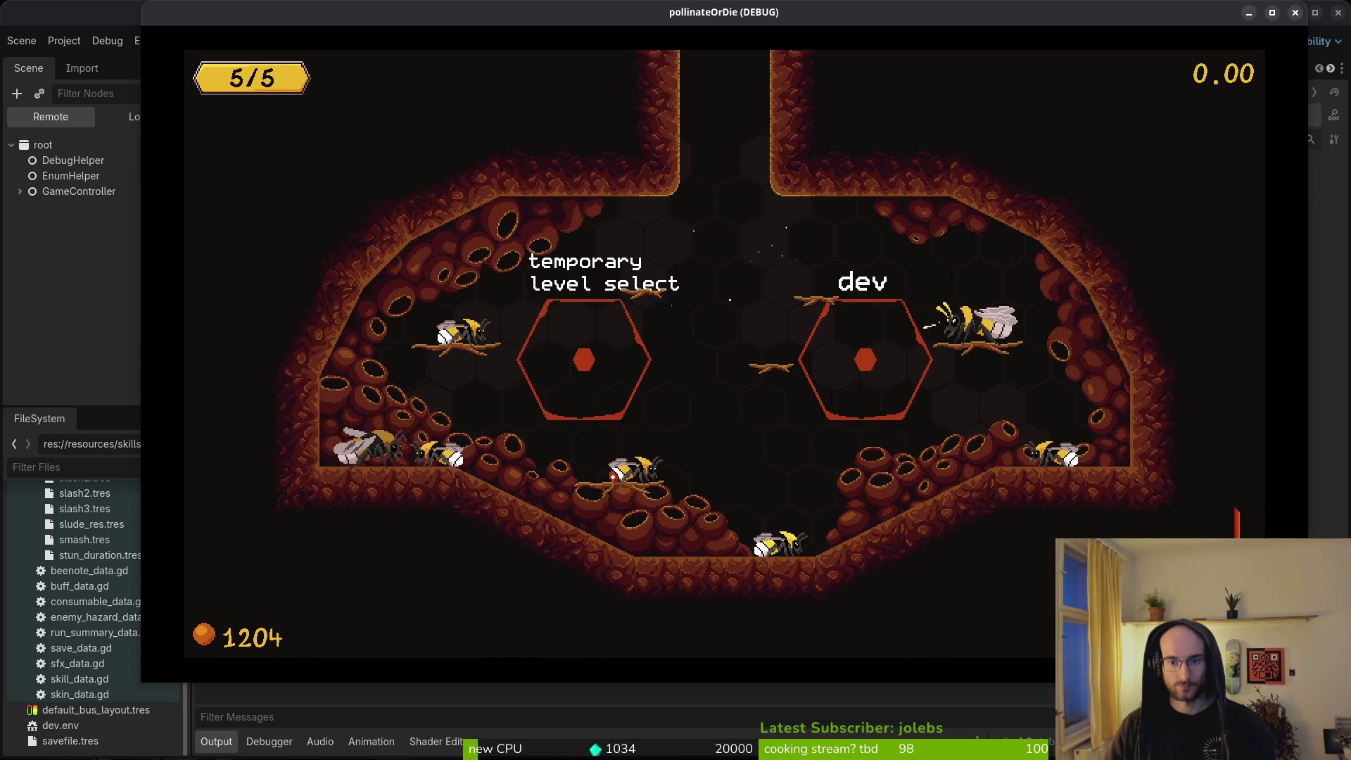
{"action": "key", "text": "w"}
{"action": "key", "text": "a"}
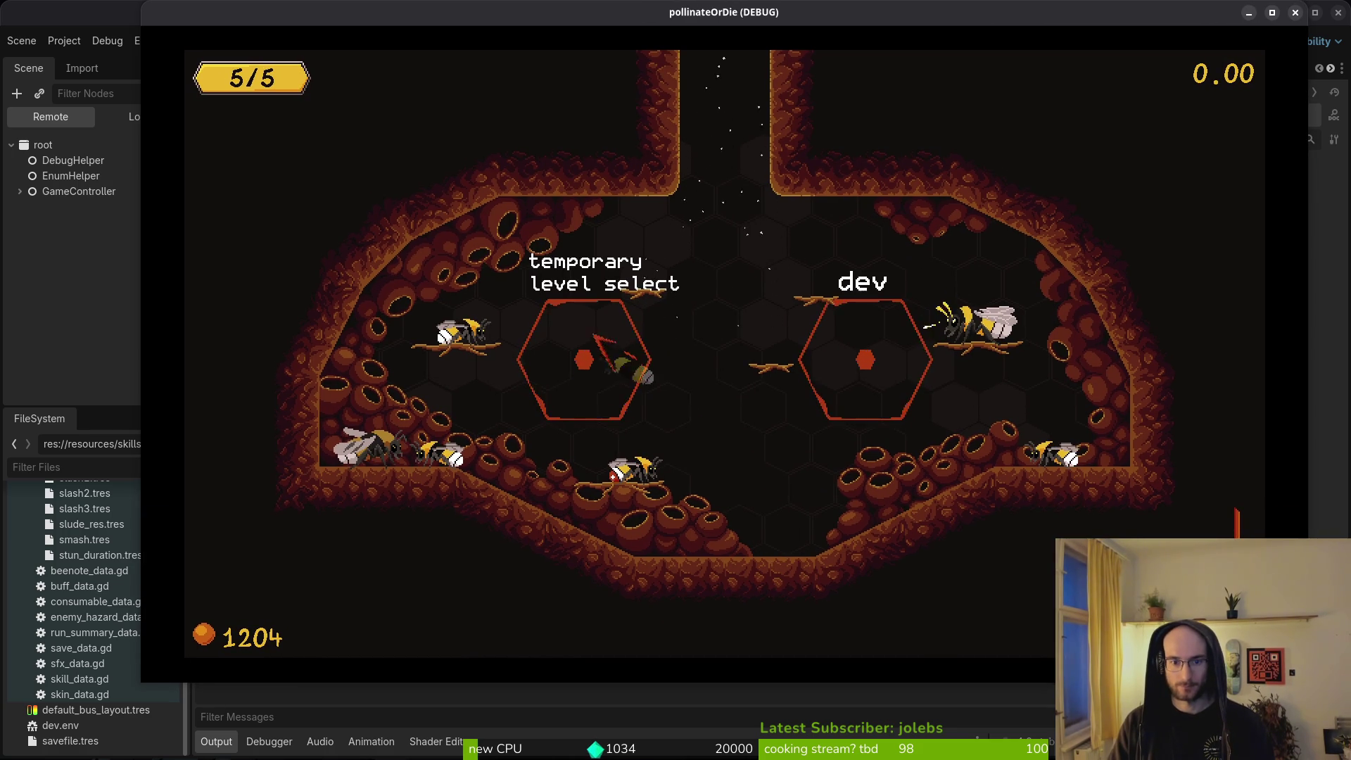
{"action": "key", "text": "d"}
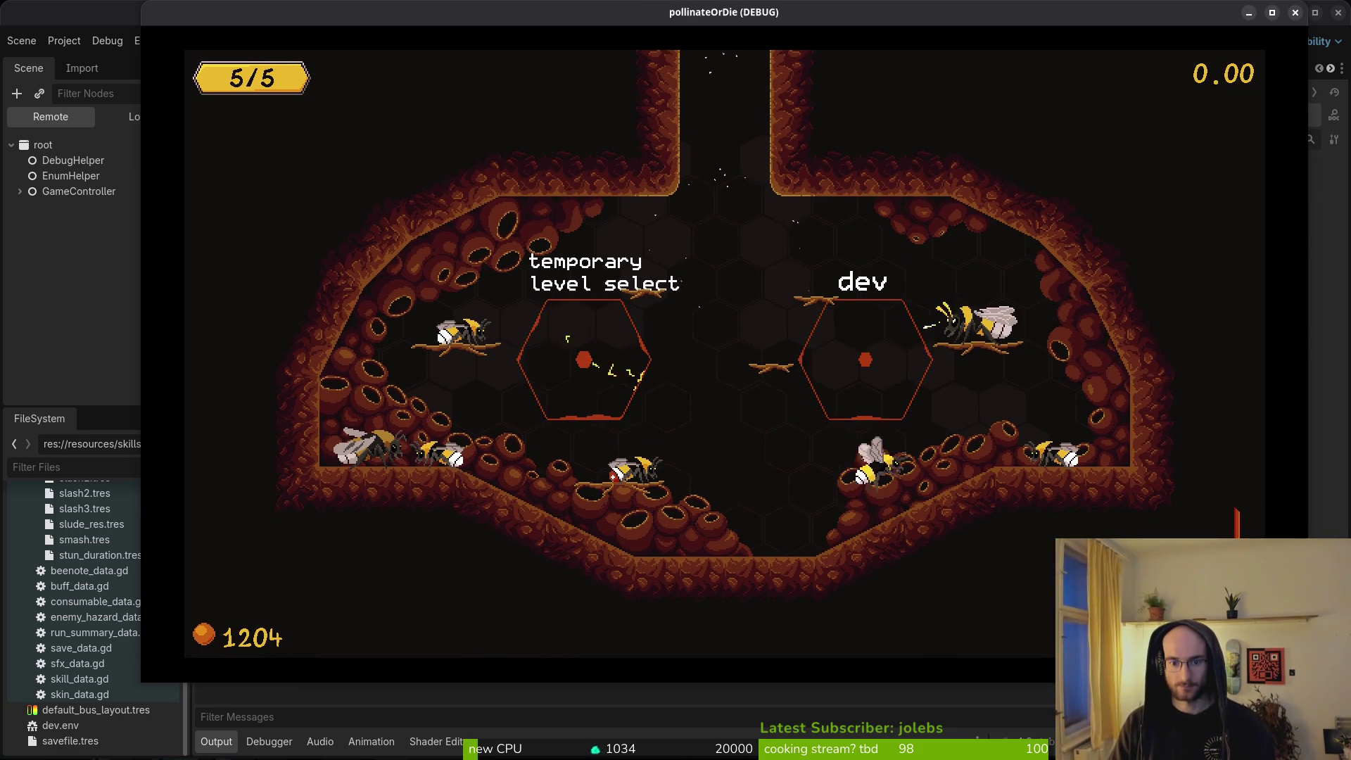
{"action": "key", "text": "a"}
{"action": "key", "text": "a"}
{"action": "key", "text": "a"}
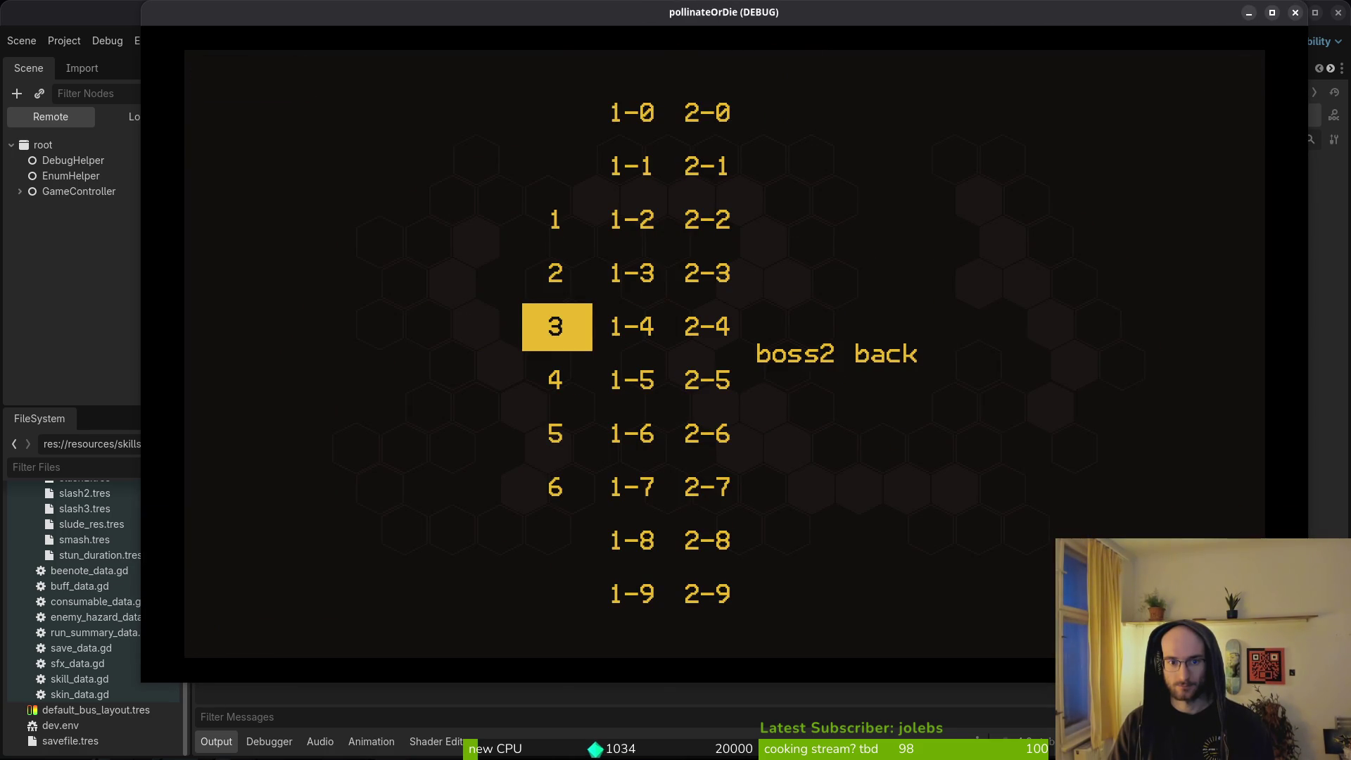
{"action": "key", "text": "space"}
{"action": "key", "text": "d"}
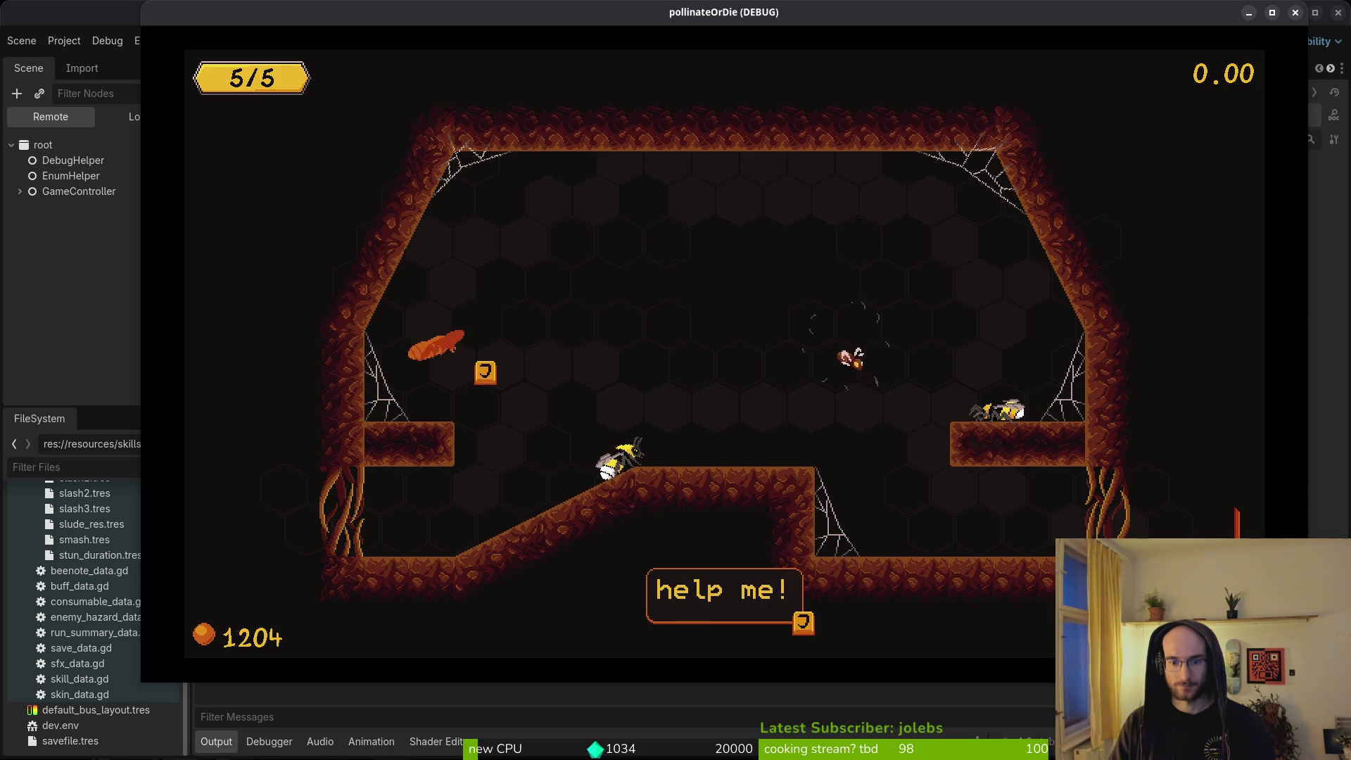
{"action": "key", "text": "d"}
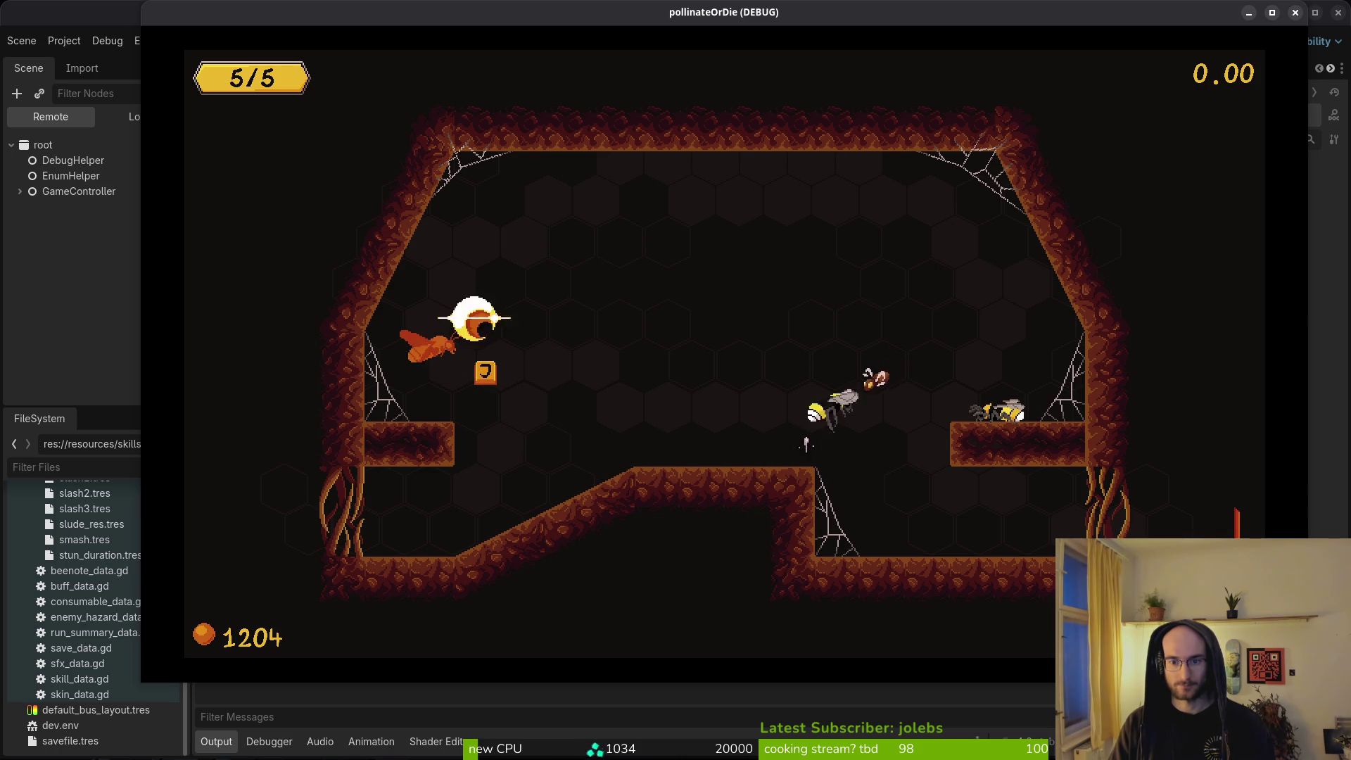
{"action": "key", "text": "a"}
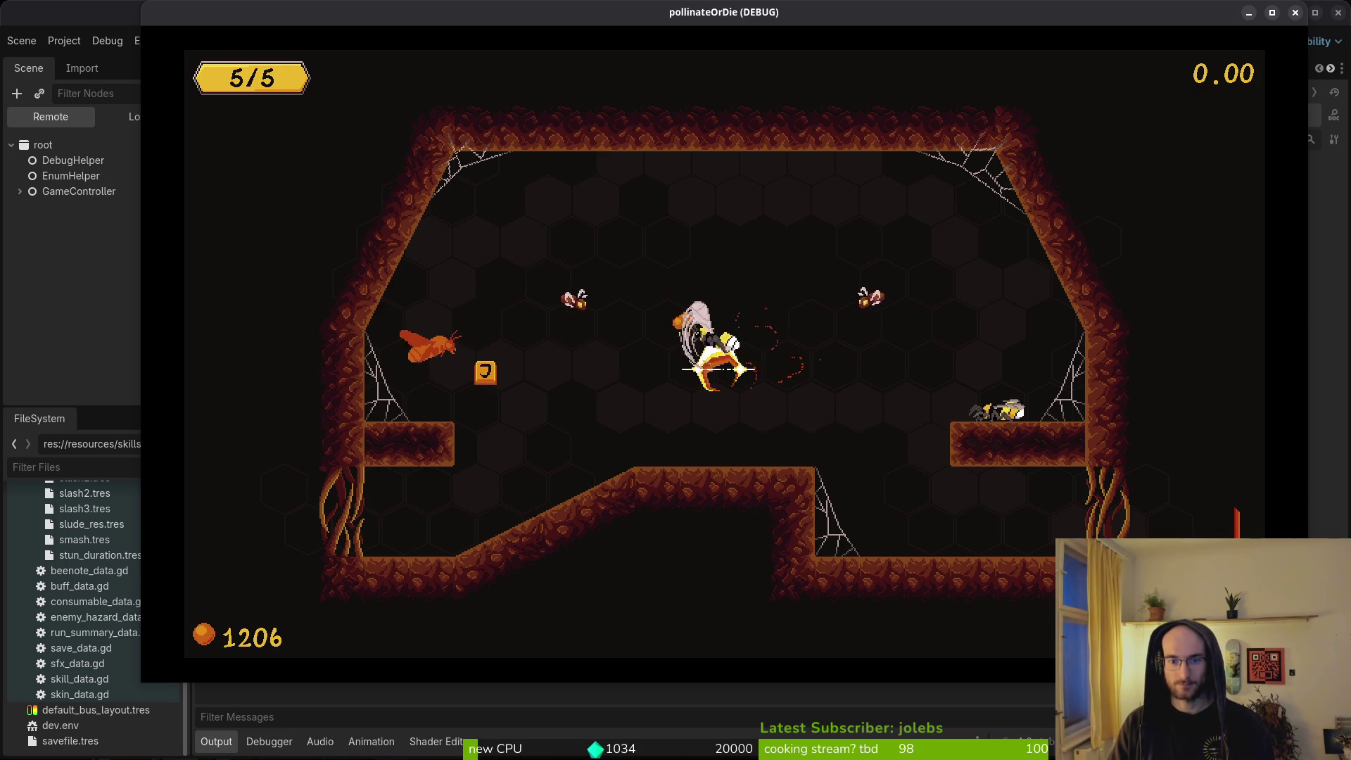
{"action": "key", "text": "d"}
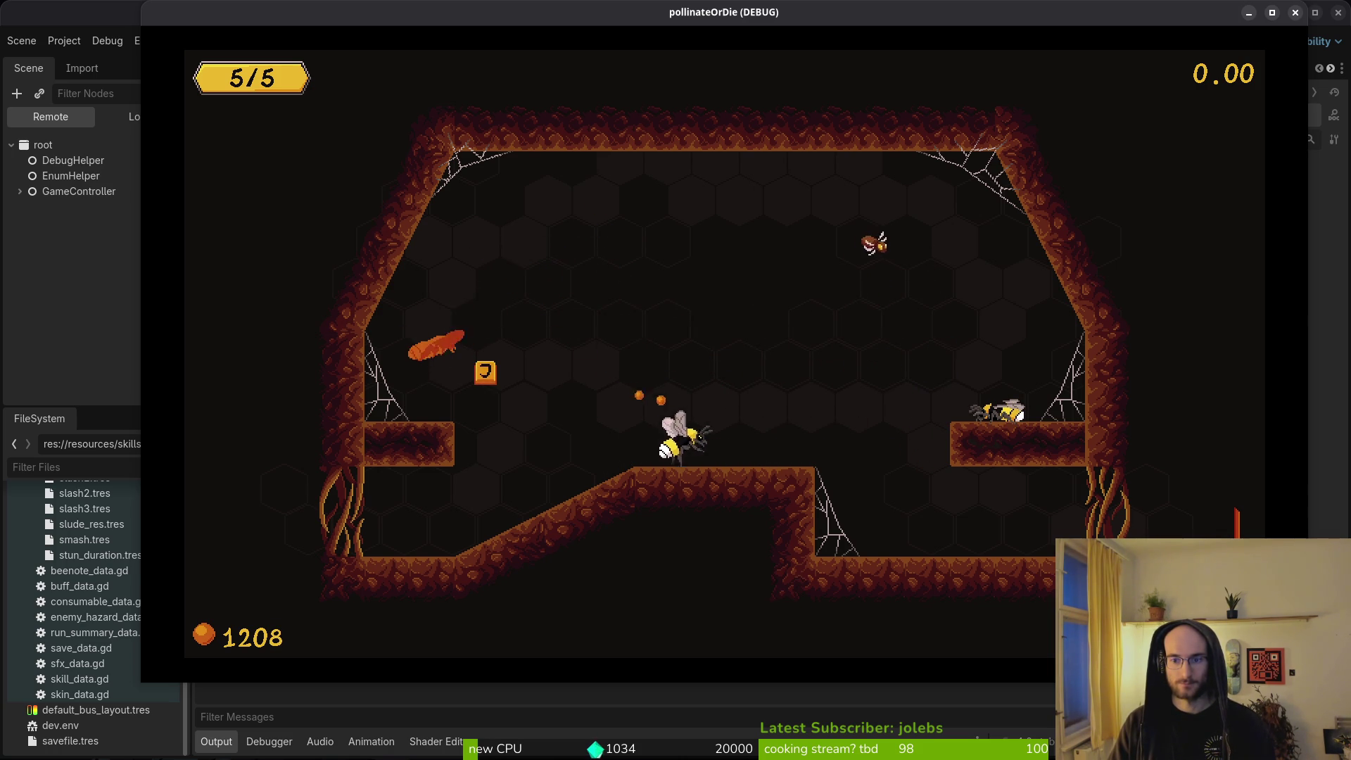
{"action": "key", "text": "a"}
{"action": "key", "text": "j"}
{"action": "key", "text": "a"}
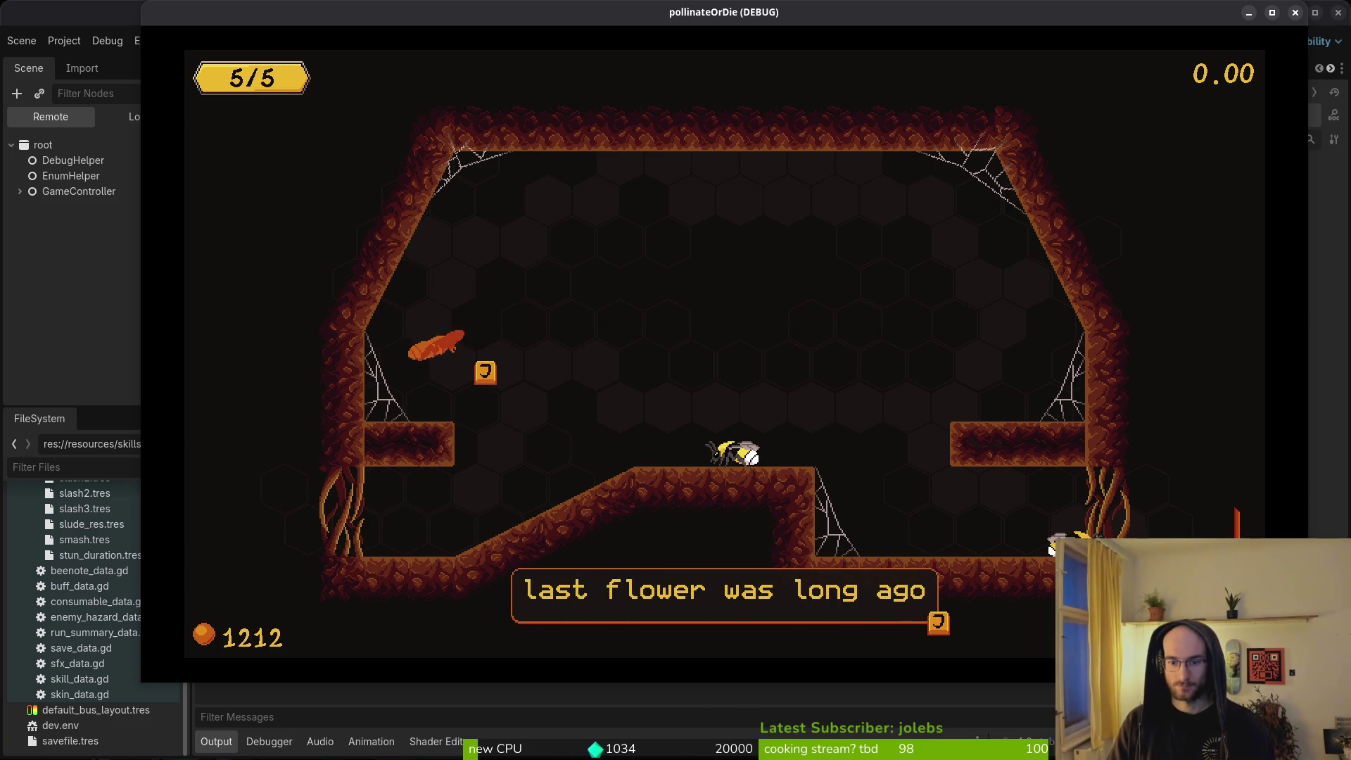
{"action": "key", "text": "alt+Tab"}
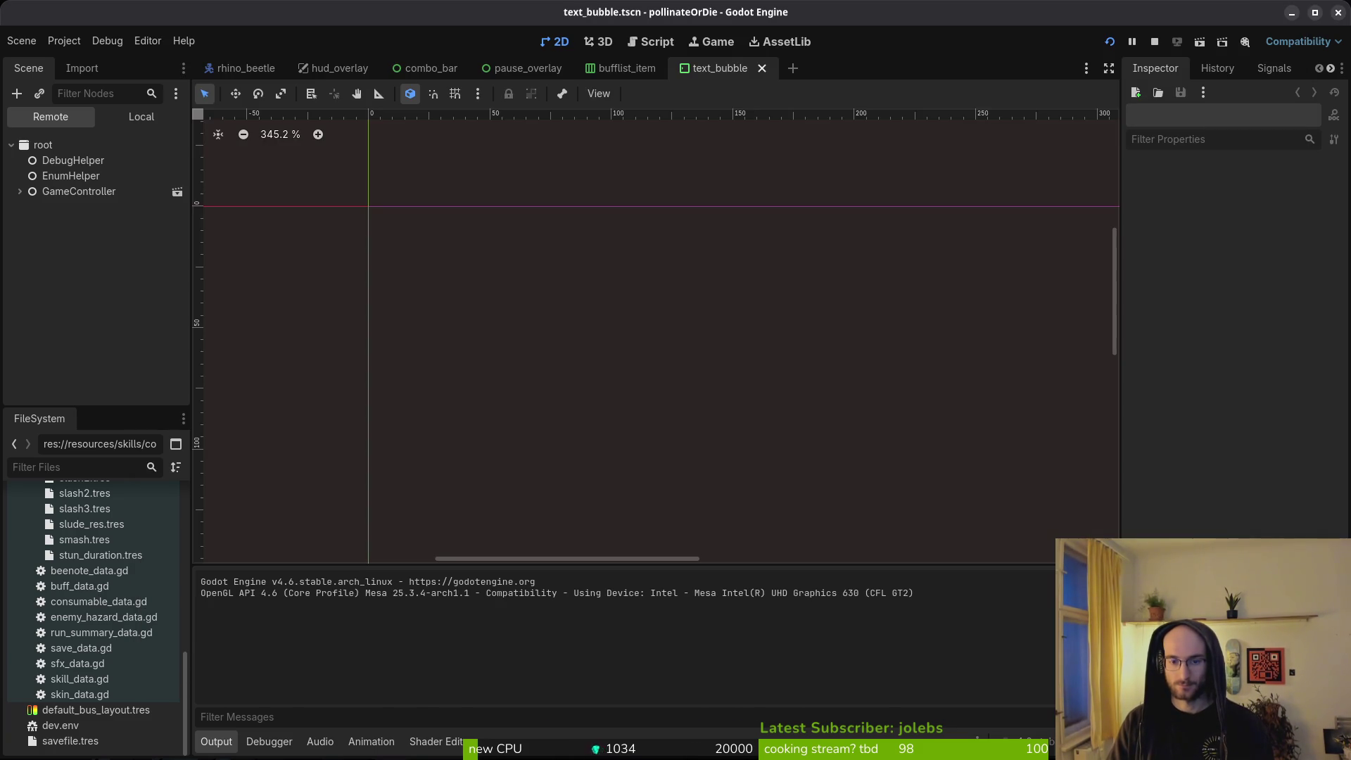
Step: Open friend.gd in a vertical split beside tutorial_3.gd
{"action": "key", "text": "alt+Tab"}
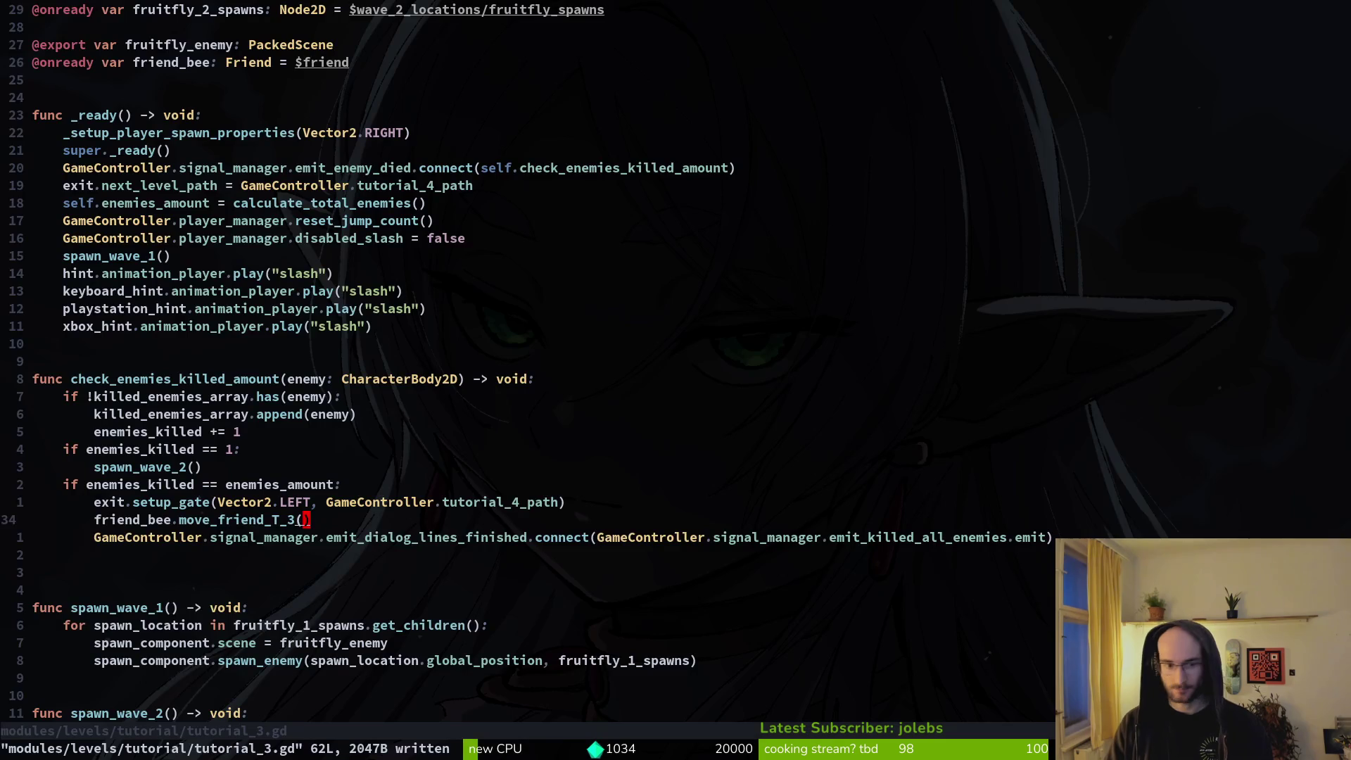
{"action": "key", "text": "shift+v"}
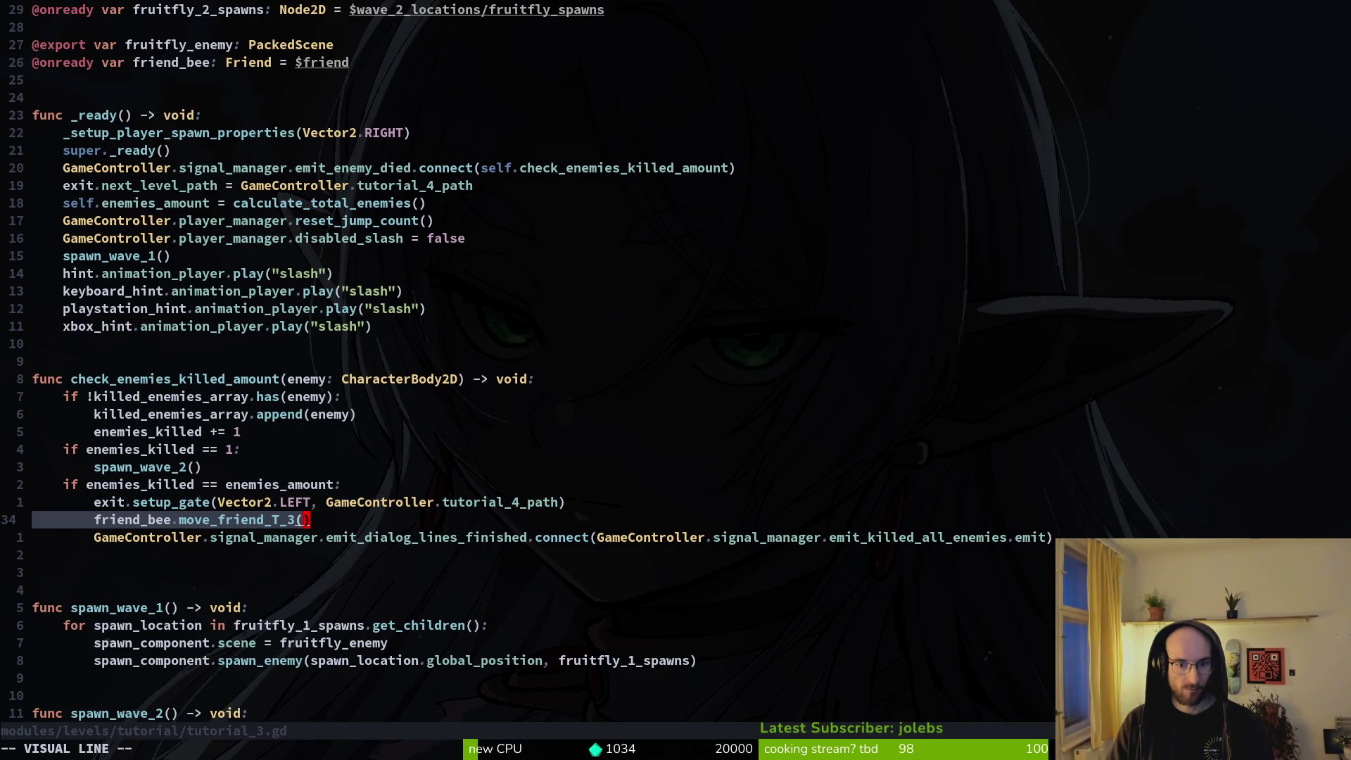
{"action": "key", "text": "Escape"}
{"action": "key", "text": "space"}
{"action": "key", "text": "f"}
{"action": "key", "text": "f"}
{"action": "type", "text": "fri"}
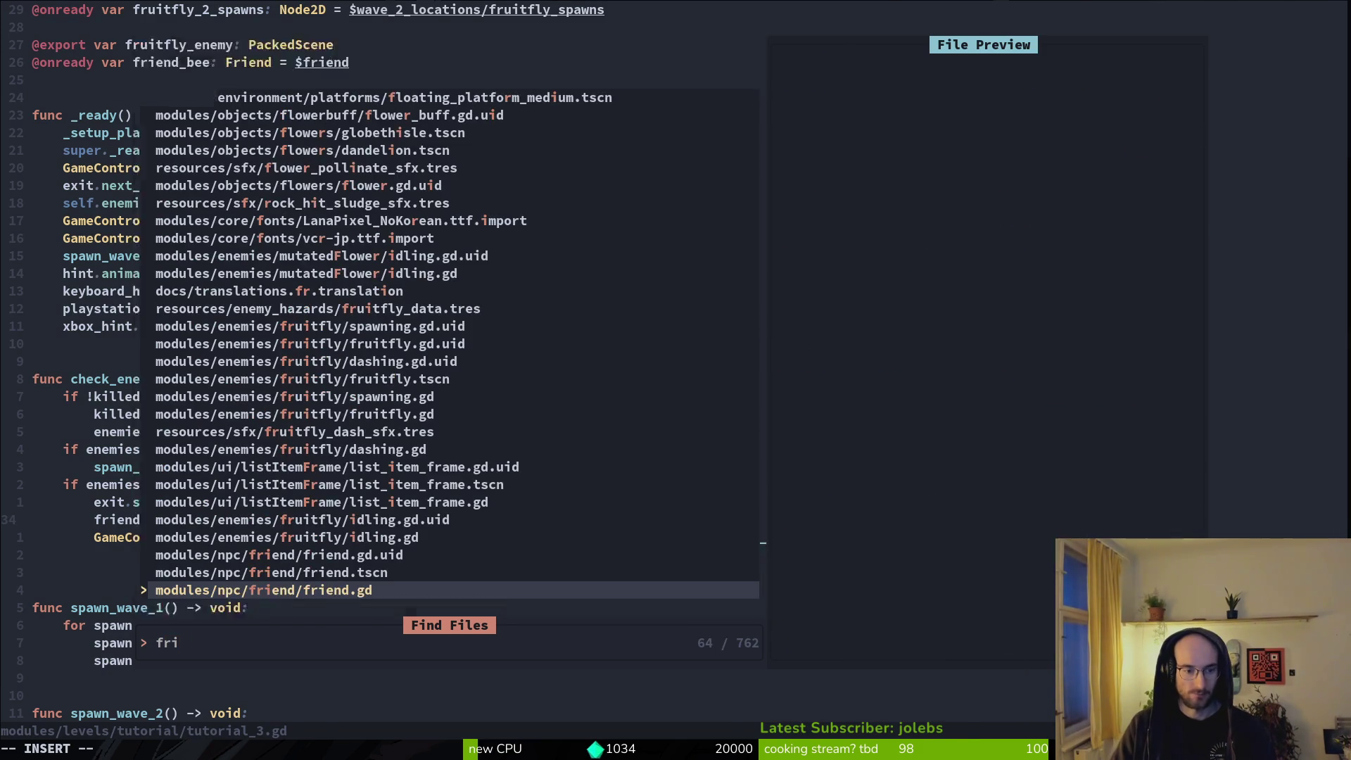
{"action": "key", "text": "ctrl+v"}
Step: Copy the friend_T4_1 dialog start line in friend.gd
{"action": "key", "text": "z"}
{"action": "key", "text": "z"}
{"action": "key", "text": "j"}
{"action": "key", "text": "j"}
{"action": "key", "text": "j"}
{"action": "key", "text": "k"}
{"action": "key", "text": "k"}
{"action": "key", "text": "k"}
{"action": "key", "text": "j"}
{"action": "key", "text": "j"}
{"action": "key", "text": "j"}
{"action": "key", "text": "shift+v"}
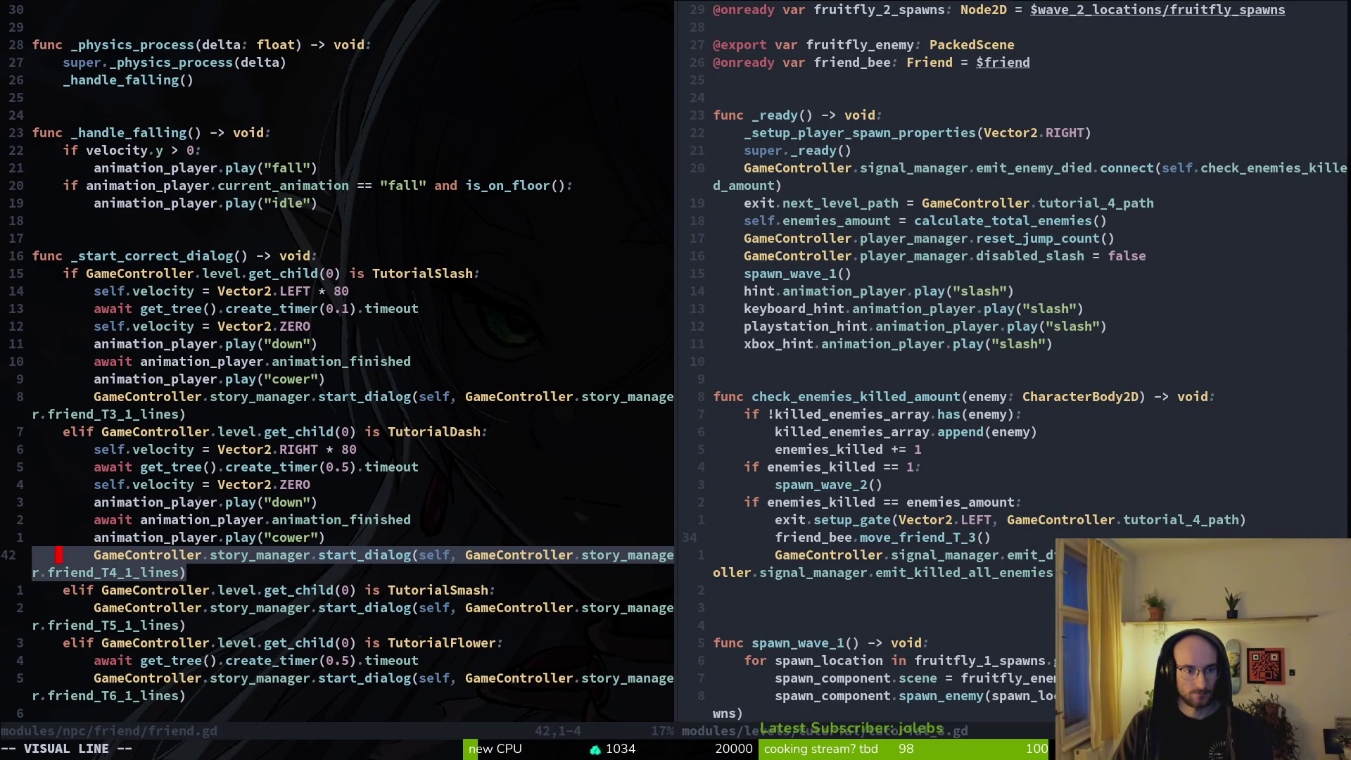
{"action": "key", "text": "y"}
Step: Cut the 0.5-second wait and dialog start lines from move_friend_T_3() and save friend.gd
{"action": "key", "text": "1"}
{"action": "key", "text": "6"}
{"action": "key", "text": "j"}
{"action": "key", "text": "z"}
{"action": "key", "text": "z"}
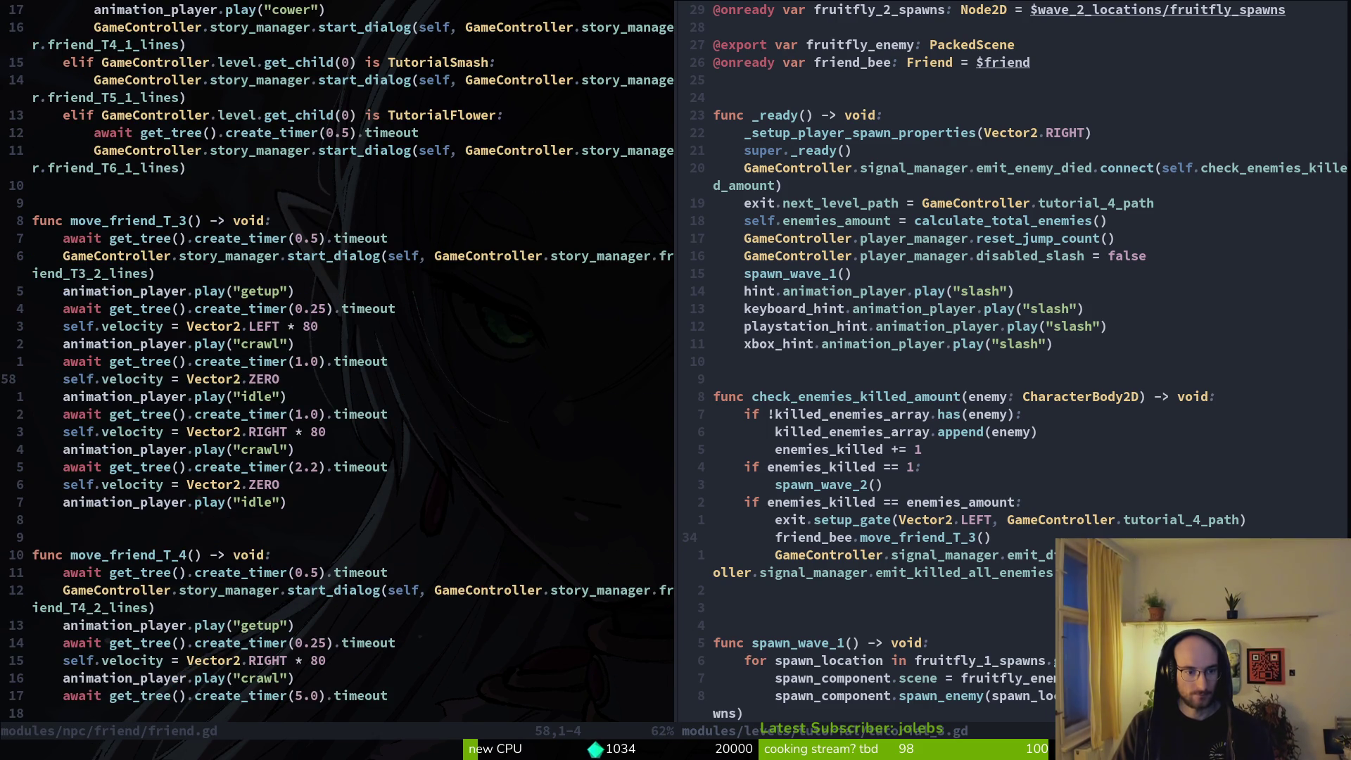
{"action": "key", "text": "k"}
{"action": "key", "text": "k"}
{"action": "key", "text": "k"}
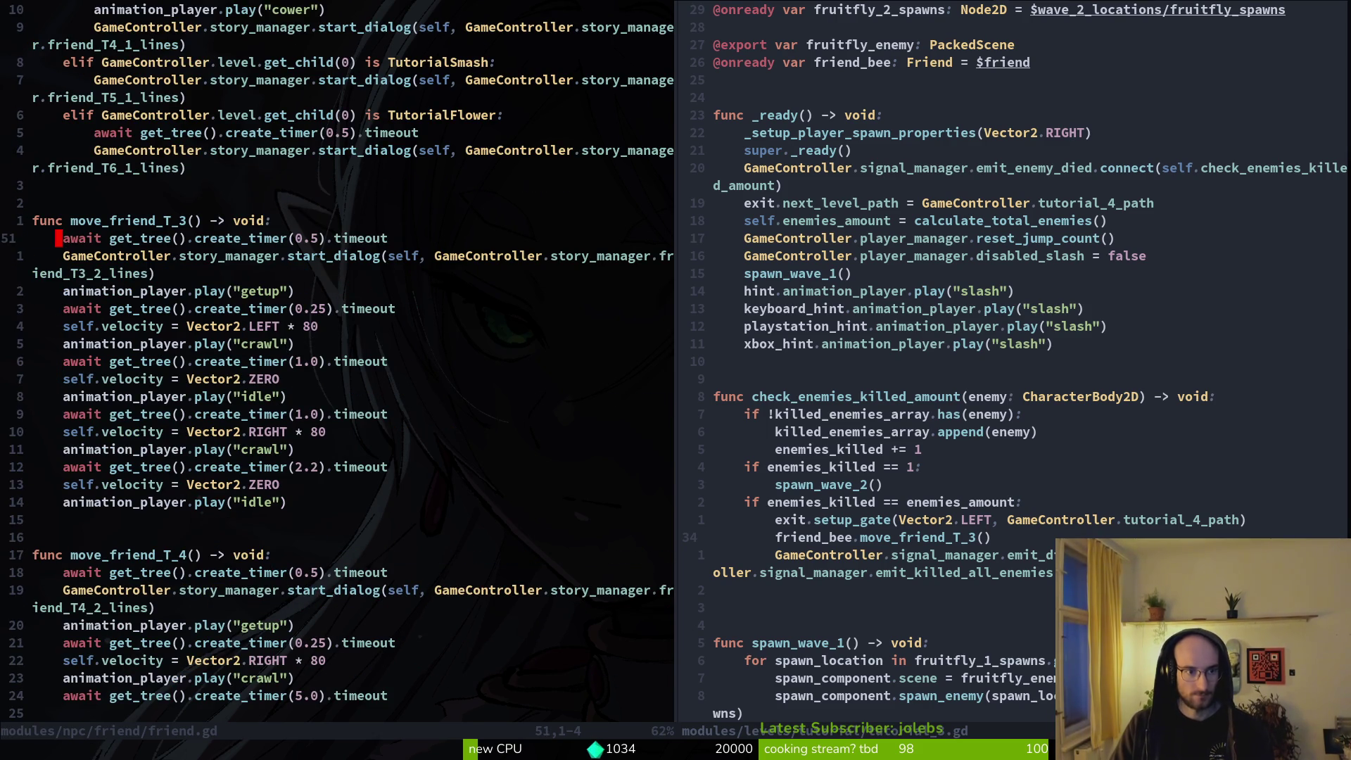
{"action": "key", "text": "shift+v"}
{"action": "key", "text": "j"}
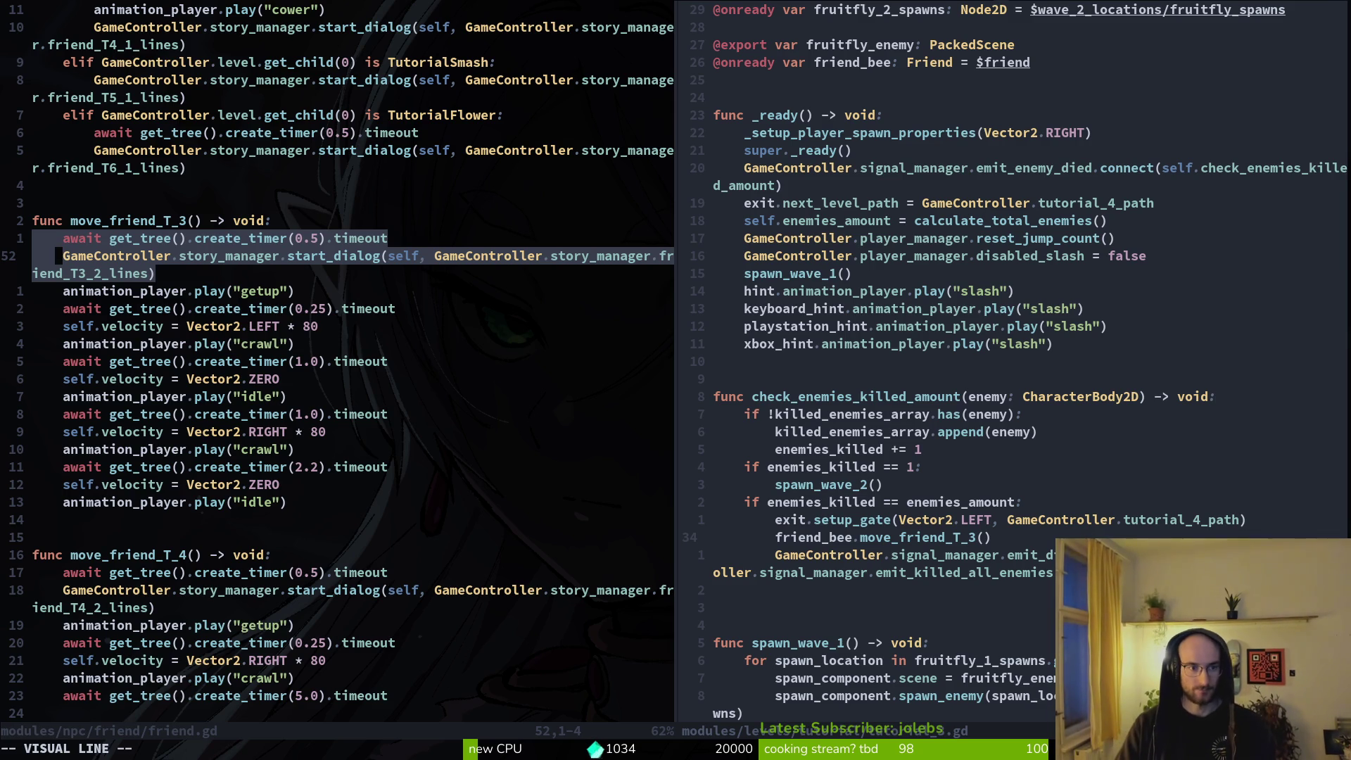
{"action": "type", "text": "d"}
{"action": "type", "text": ":w"}
{"action": "key", "text": "Return"}
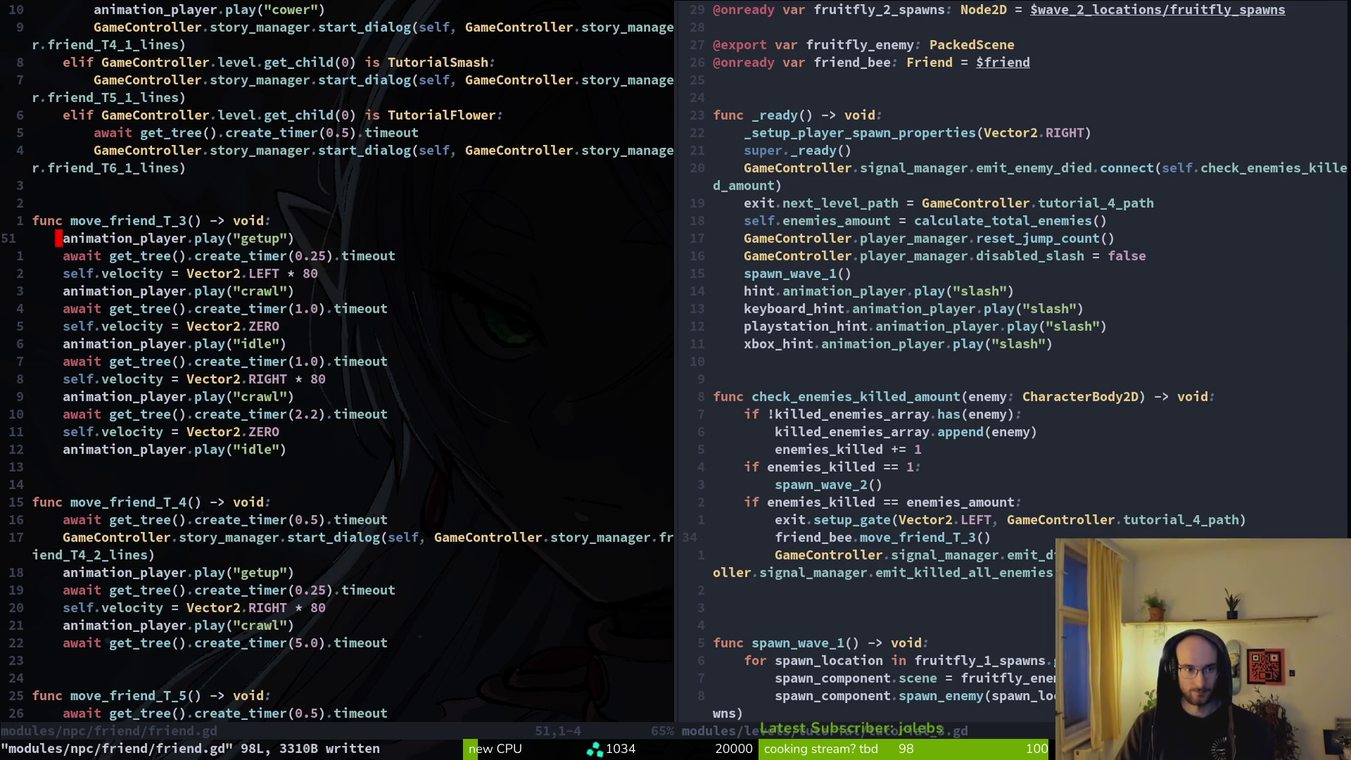
Step: Restore and save friend.gd, then paste the two cut lines below move_friend_T_3() in tutorial_3.gd
{"action": "type", "text": "u:w"}
{"action": "key", "text": "Return"}
{"action": "key", "text": "ctrl+w"}
{"action": "key", "text": "l"}
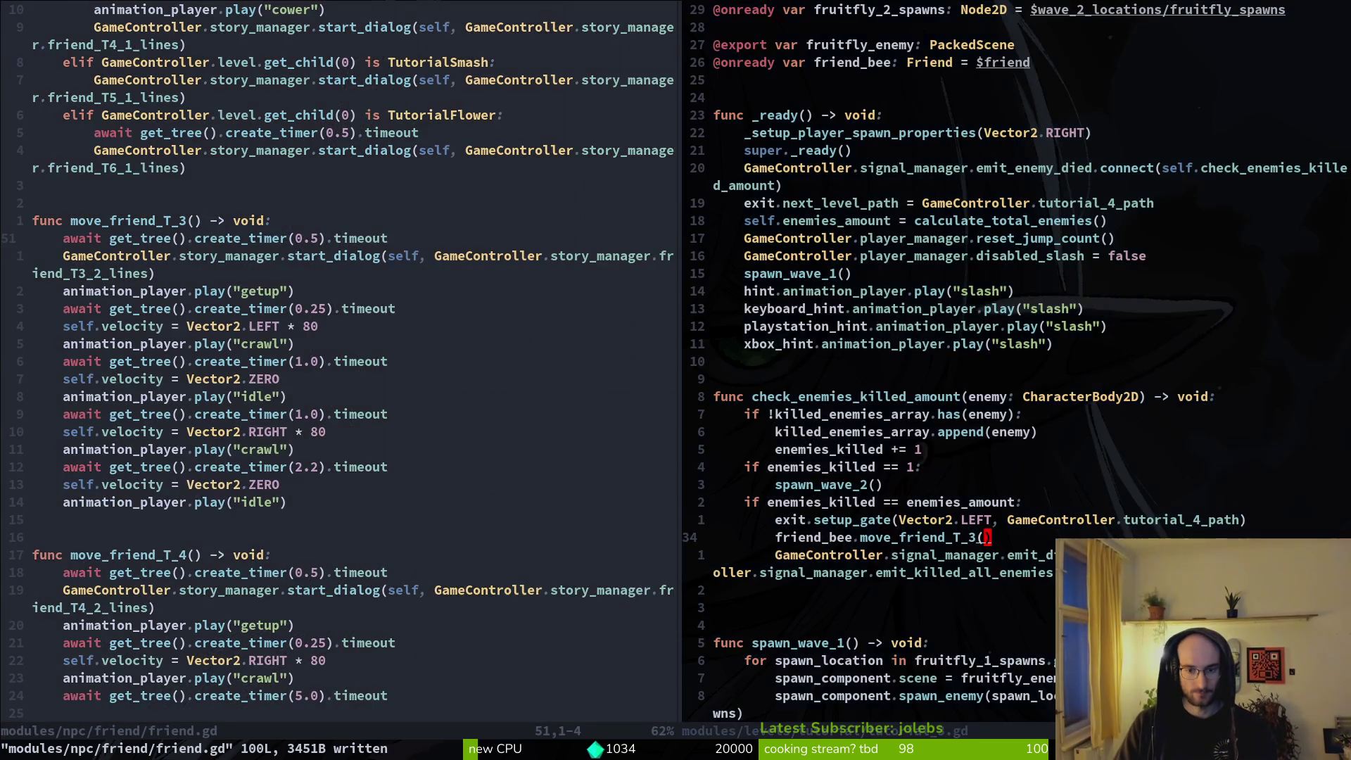
{"action": "key", "text": "o"}
{"action": "key", "text": "Escape"}
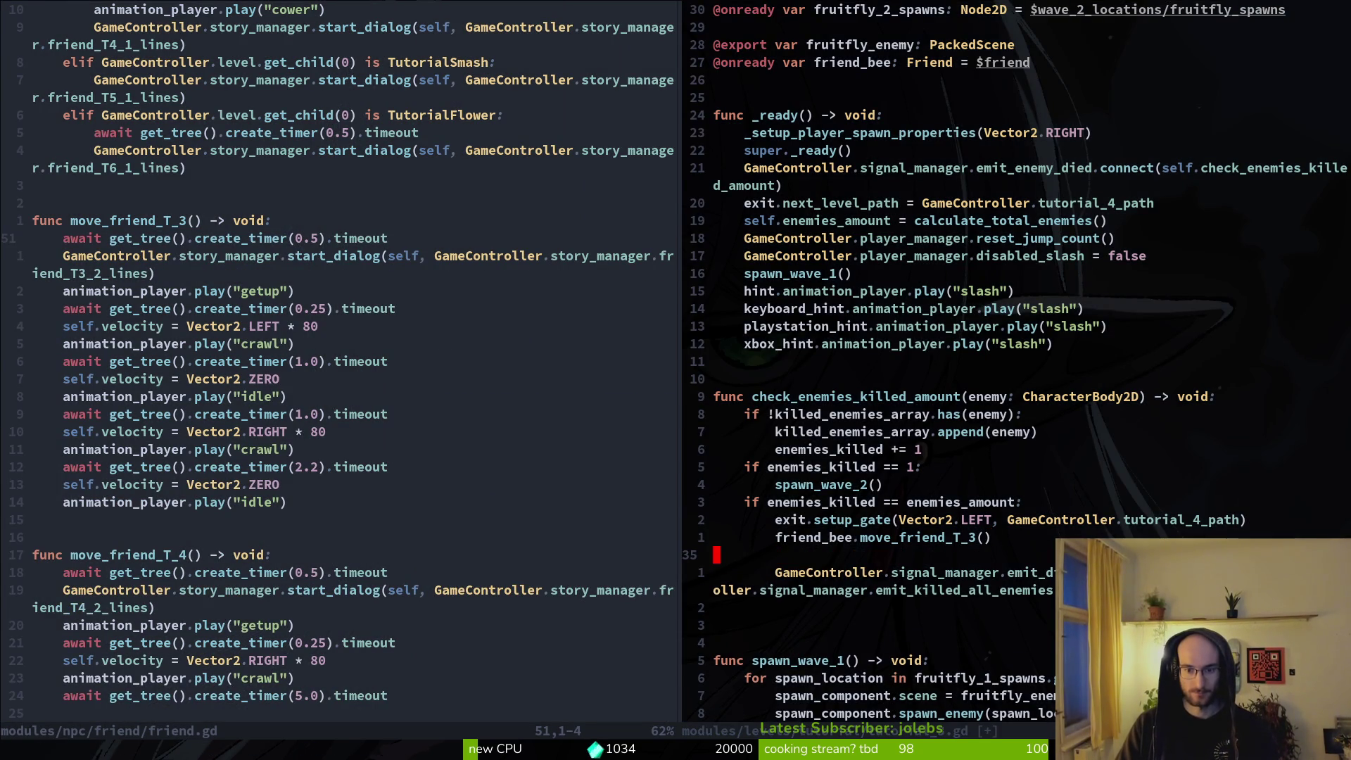
{"action": "key", "text": "p"}
Step: Indent the pasted lines, then delete the timer await line and save
{"action": "key", "text": "shift+v"}
{"action": "key", "text": "greater"}
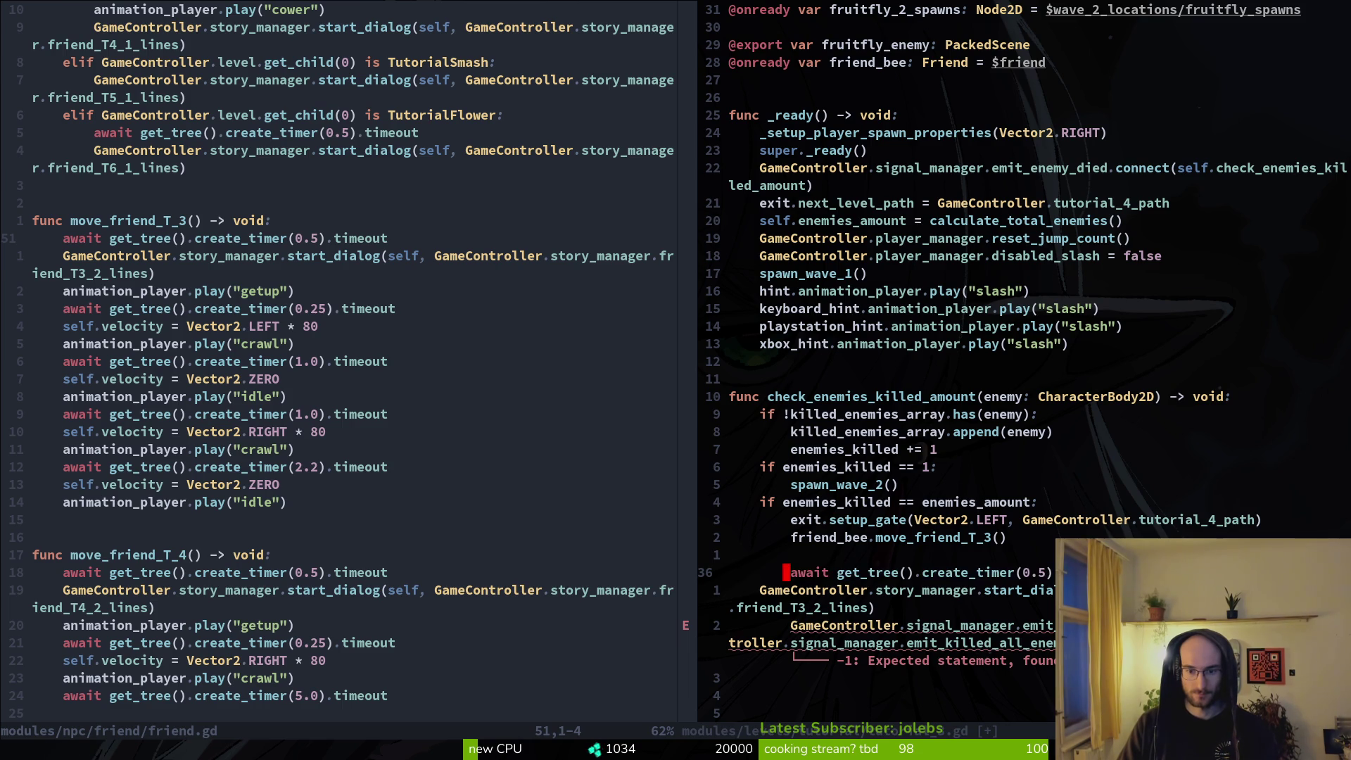
{"action": "key", "text": "j"}
{"action": "key", "text": "period"}
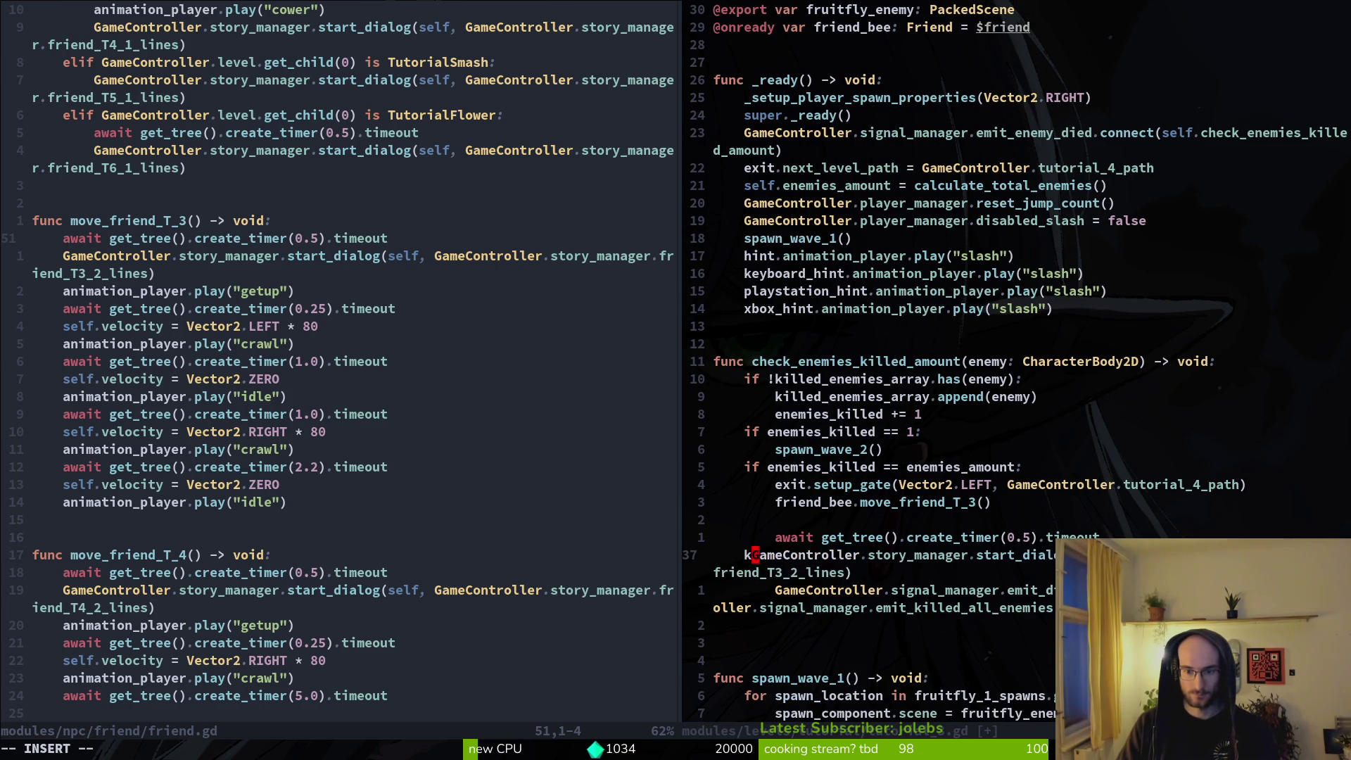
{"action": "key", "text": "u"}
{"action": "key", "text": "k"}
{"action": "key", "text": "d"}
{"action": "key", "text": "d"}
{"action": "type", "text": ":w"}
{"action": "key", "text": "Return"}
Step: Change self to friend_bee in the start_dialog call, remove the blank line above, and save
{"action": "key", "text": "w"}
{"action": "key", "text": "w"}
{"action": "key", "text": "w"}
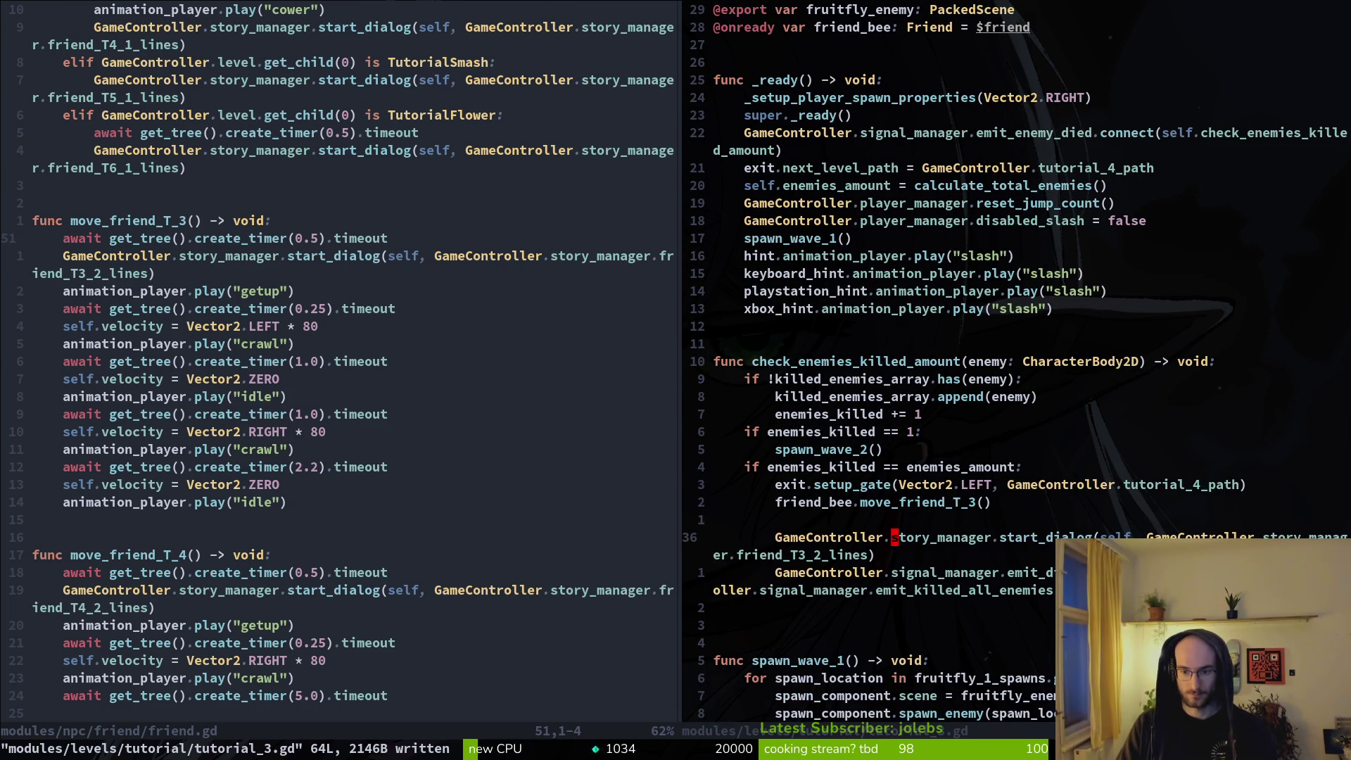
{"action": "type", "text": "cwfriend_bee"}
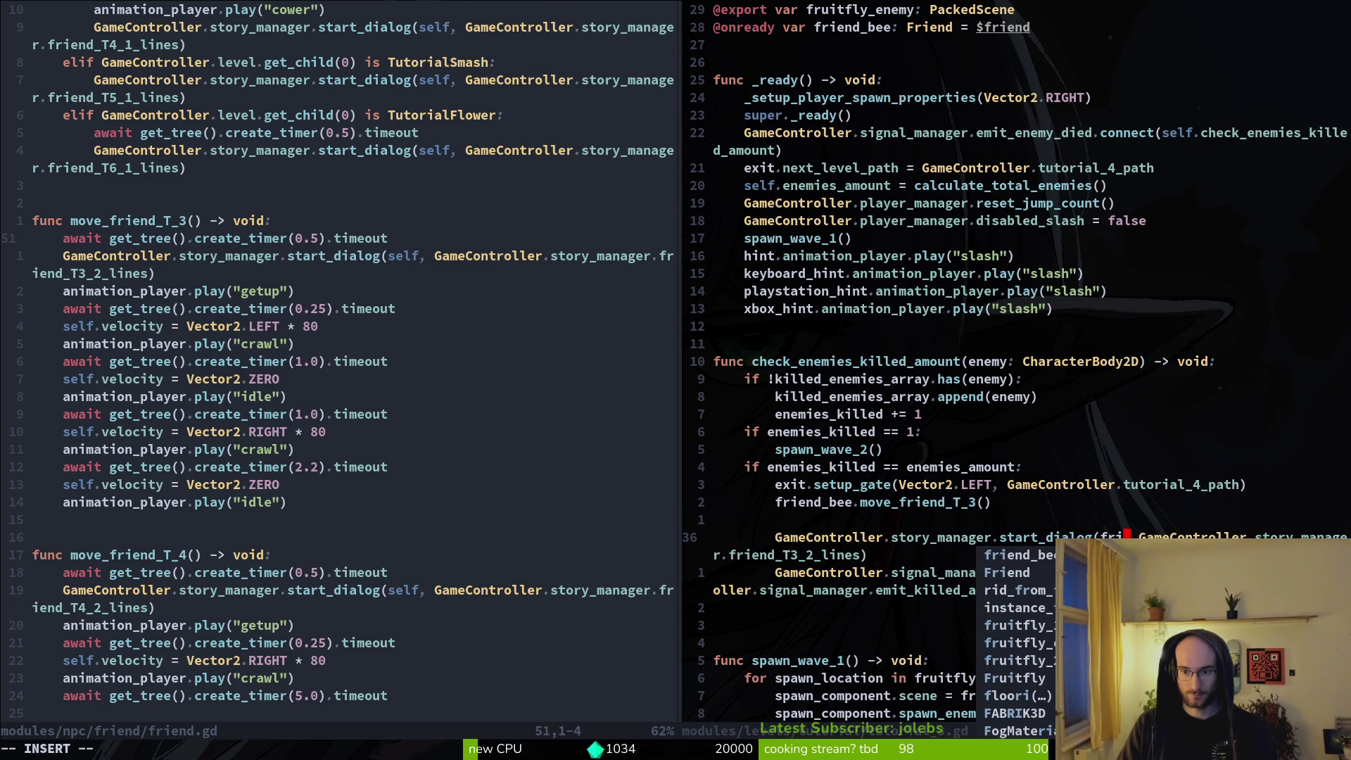
{"action": "key", "text": "Escape"}
{"action": "type", "text": ":w"}
{"action": "key", "text": "Return"}
{"action": "key", "text": "k"}
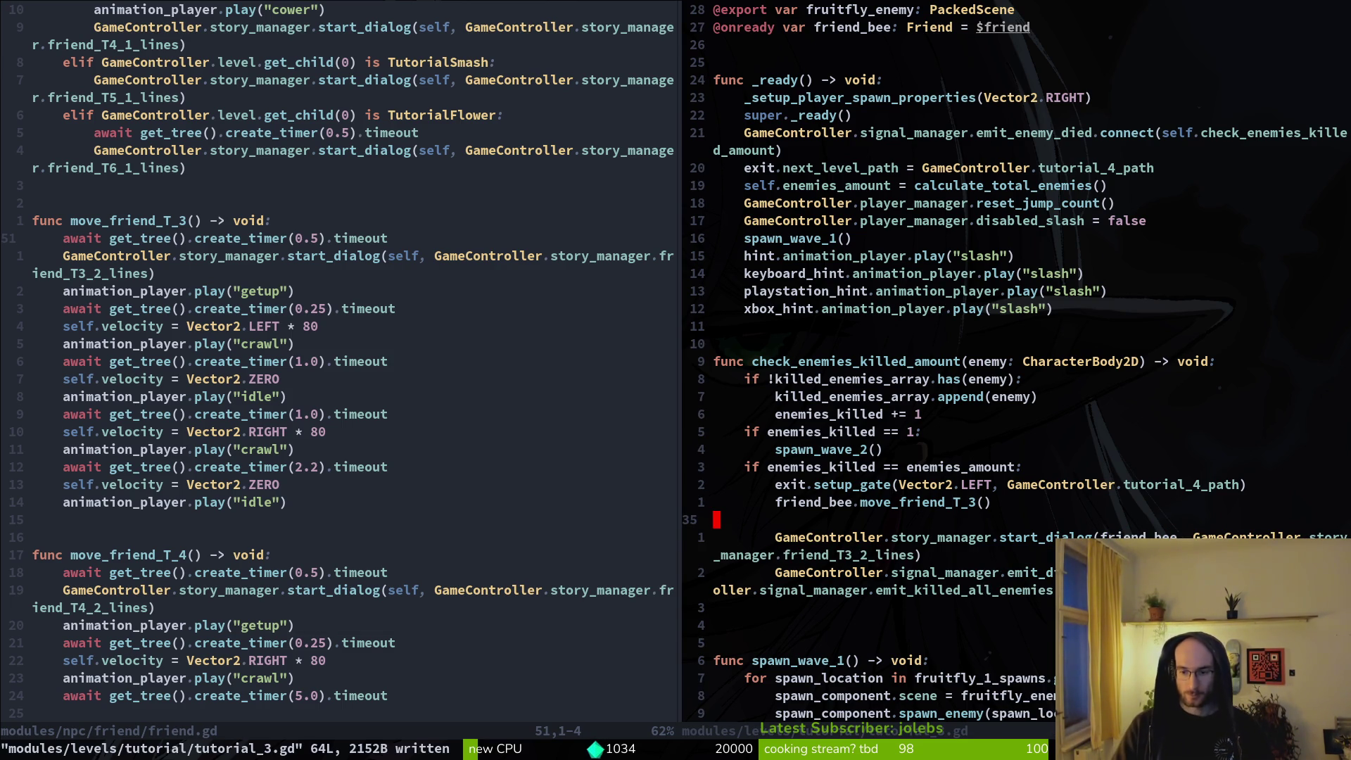
{"action": "key", "text": "d"}
{"action": "key", "text": "d"}
{"action": "type", "text": ":w"}
{"action": "key", "text": "Return"}
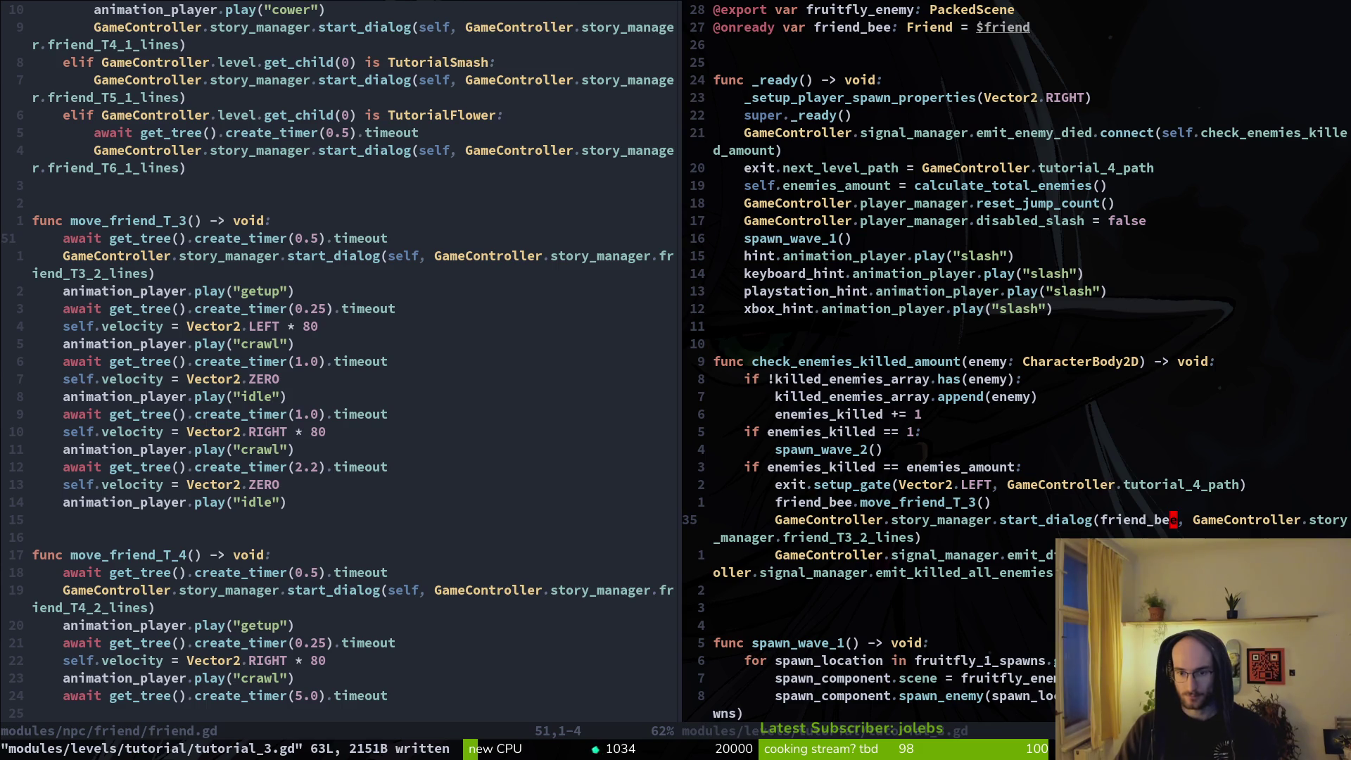
Step: Duplicate the dialog-finished signal connection line
{"action": "key", "text": "j"}
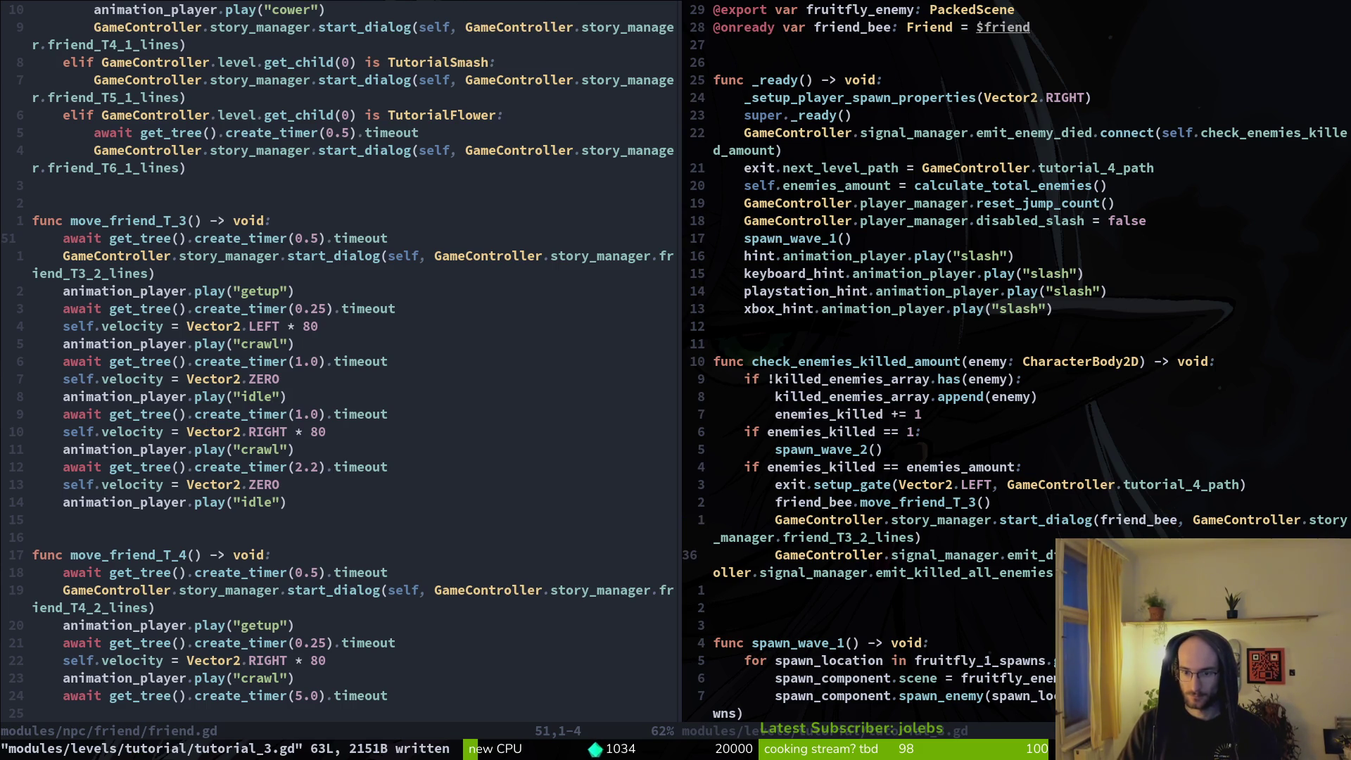
{"action": "key", "text": "ctrl+e"}
{"action": "key", "text": "k"}
{"action": "key", "text": "k"}
{"action": "key", "text": "j"}
{"action": "key", "text": "j"}
{"action": "key", "text": "shift+v"}
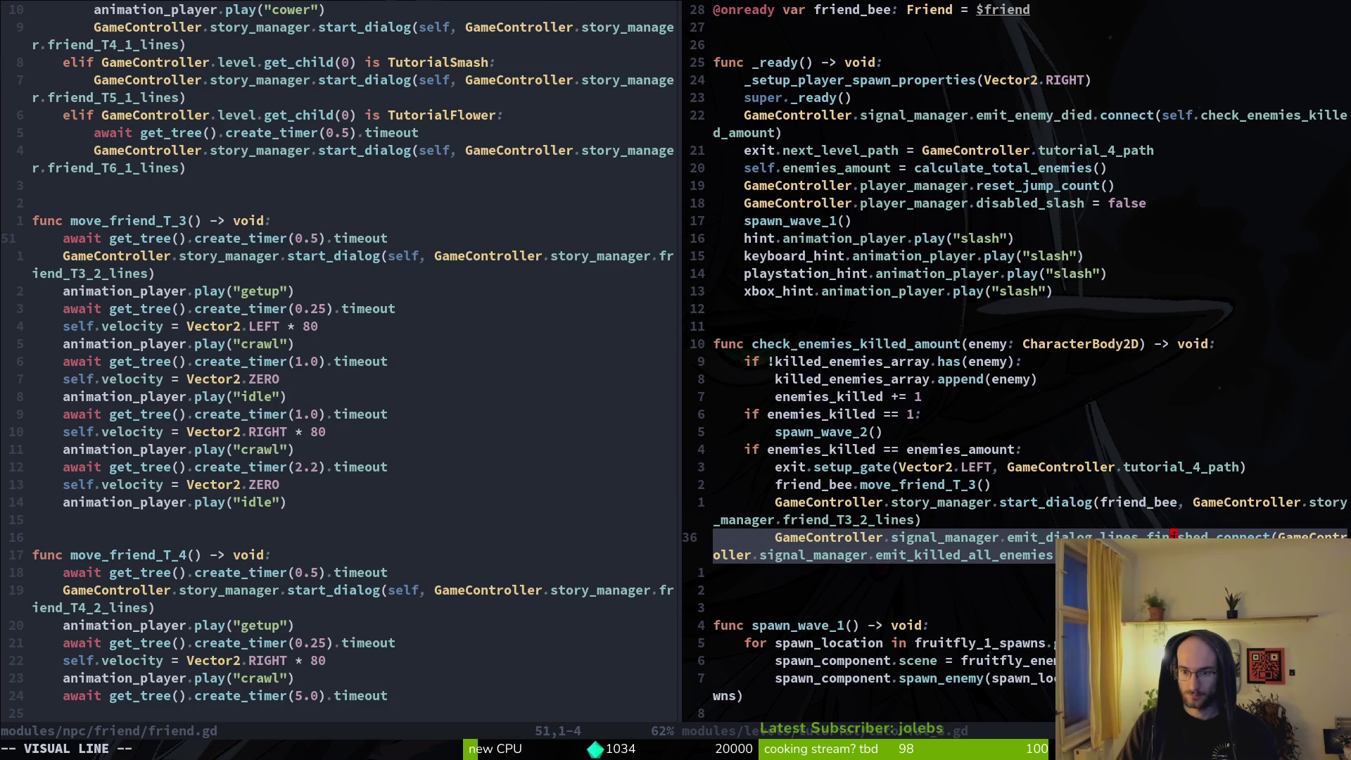
{"action": "left_click", "coordinate": [1173, 535]}
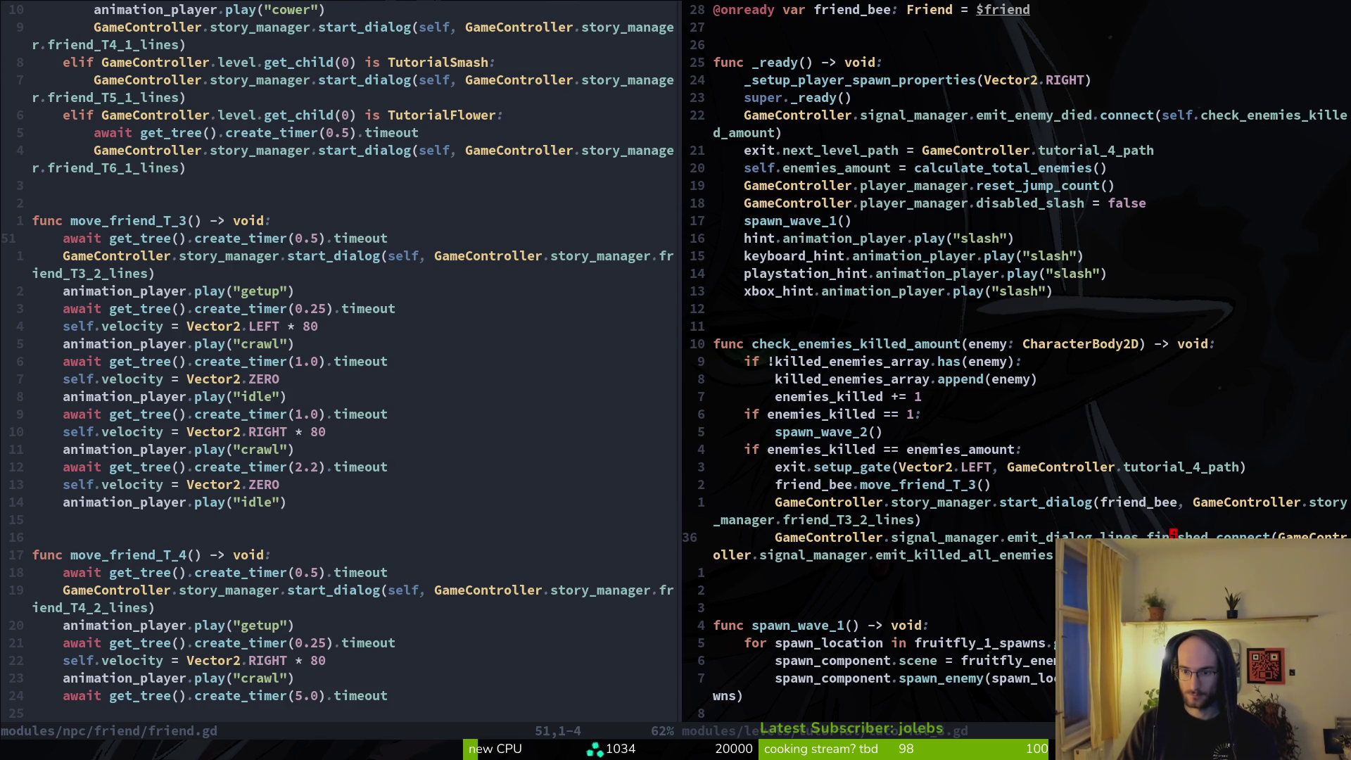
{"action": "key", "text": "y"}
{"action": "key", "text": "y"}
{"action": "key", "text": "p"}
Step: Point the copied connection's callback at friend_bee.move_friend_T_3
{"action": "left_click", "coordinate": [1003, 572]}
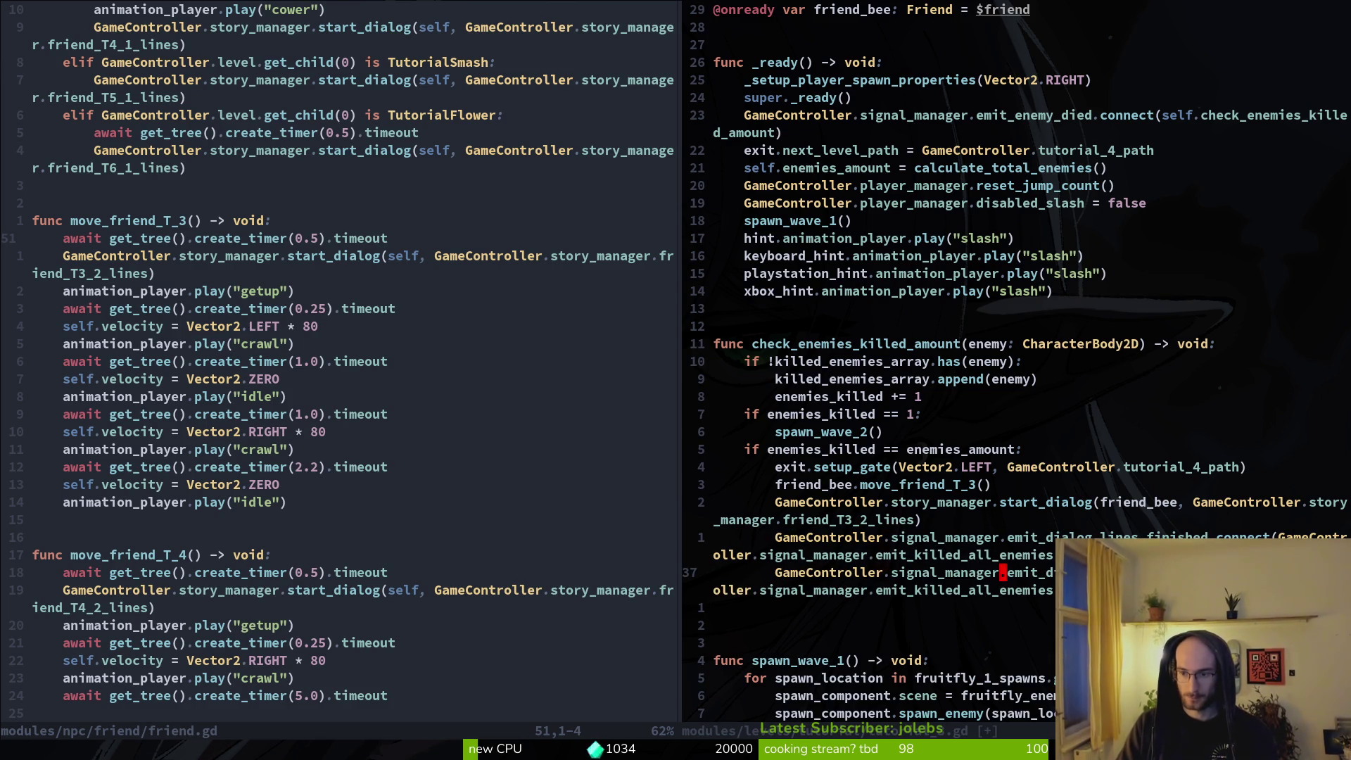
{"action": "key", "text": "e"}
{"action": "key", "text": "e"}
{"action": "key", "text": "e"}
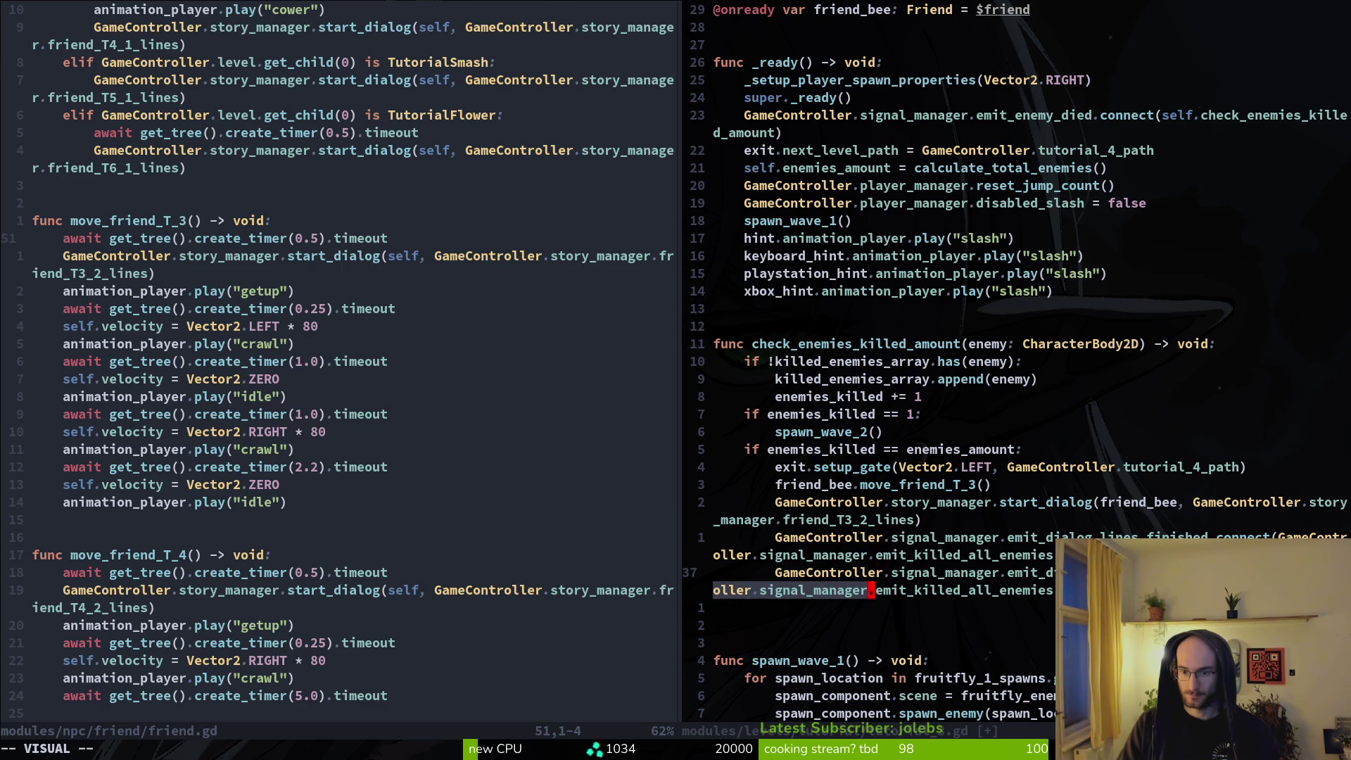
{"action": "key", "text": "dollar"}
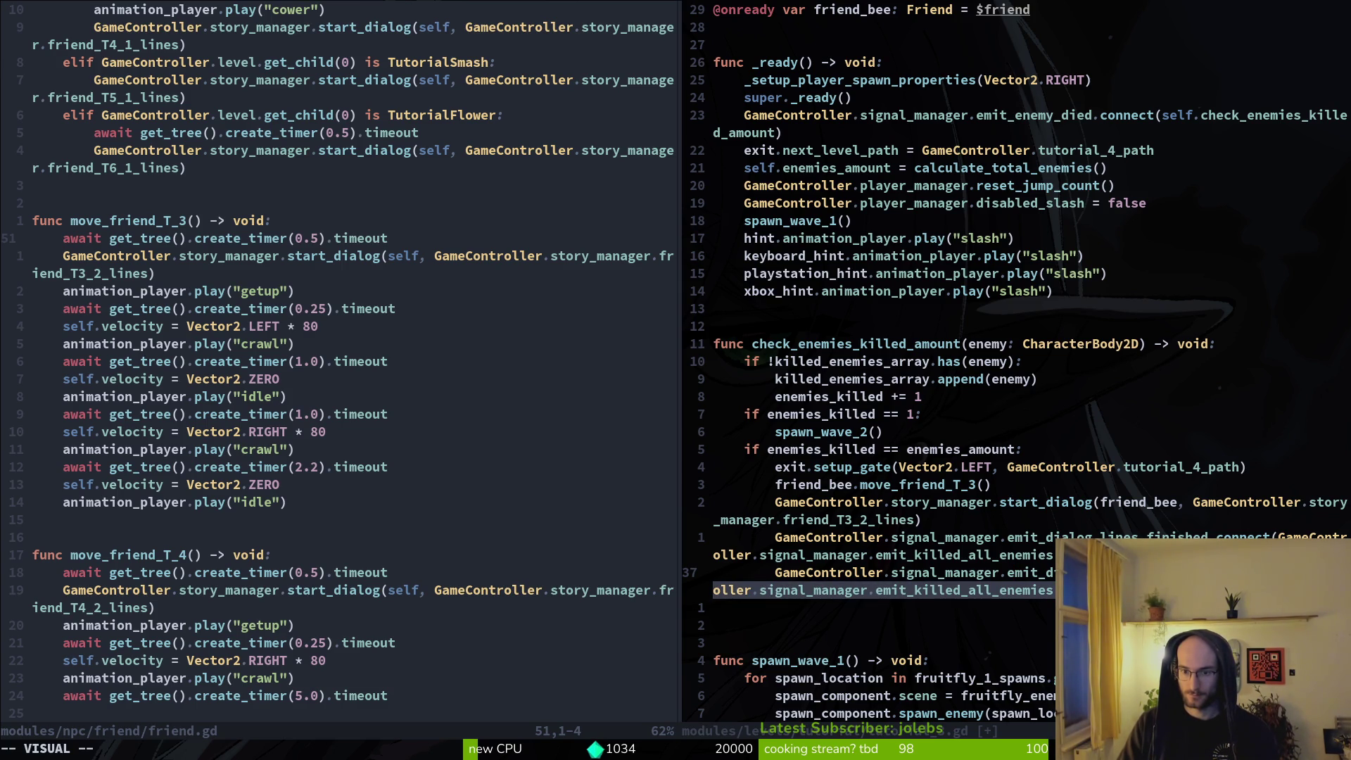
{"action": "key", "text": "c"}
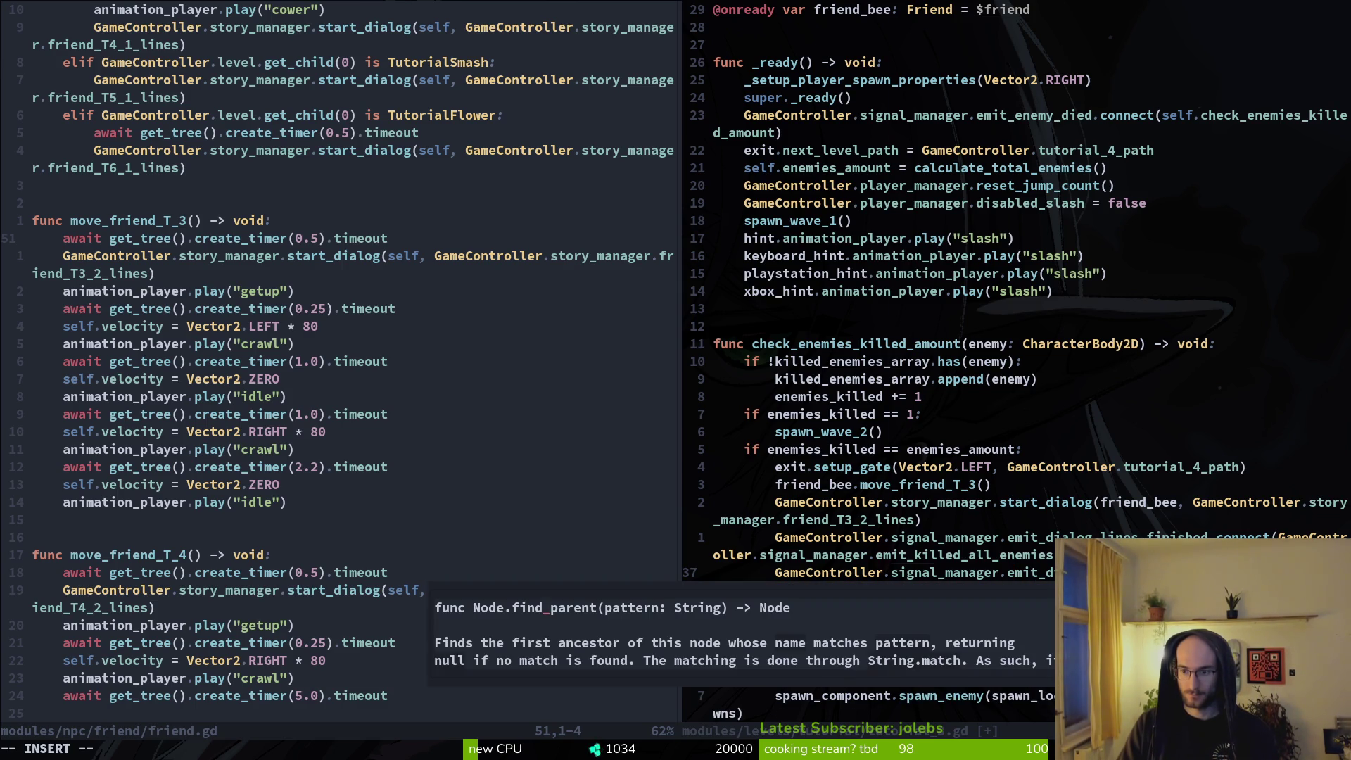
{"action": "type", "text": "riend_bee.move"}
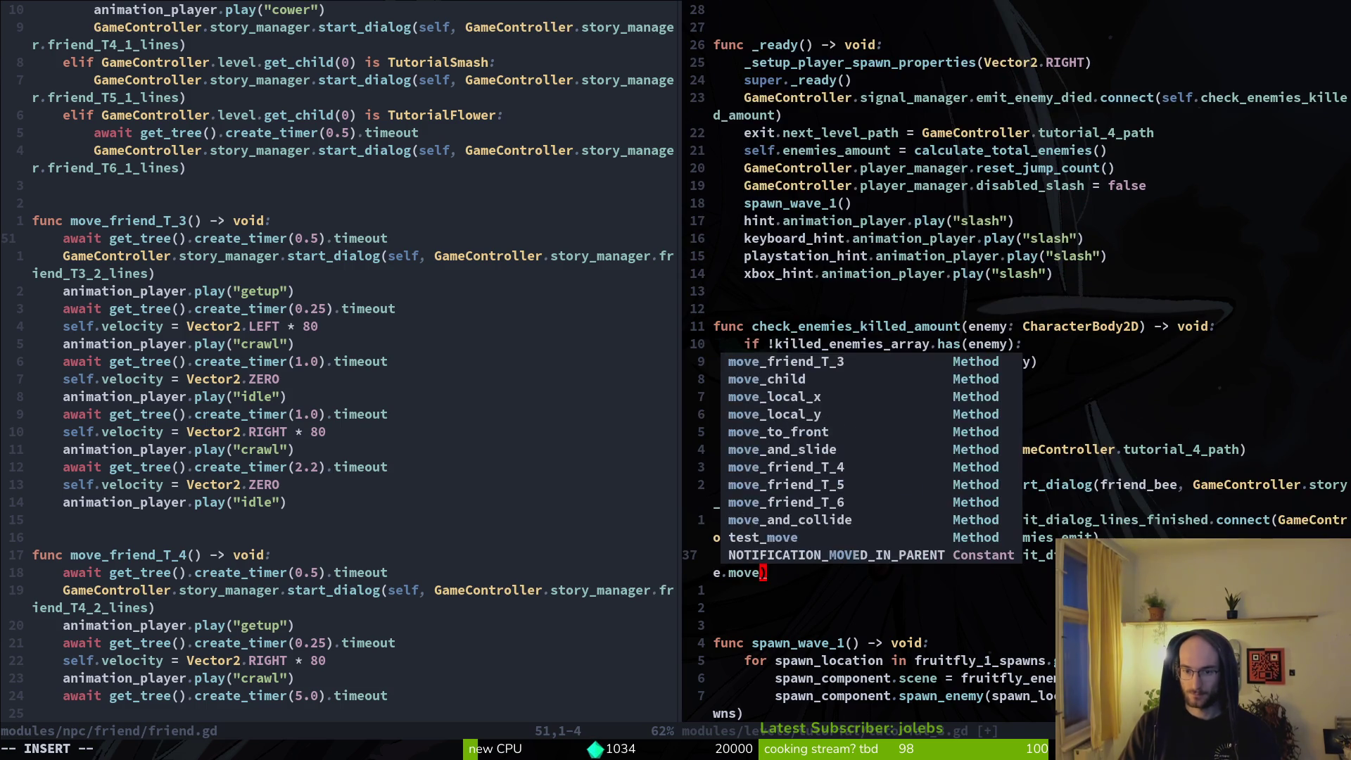
{"action": "type", "text": "_f"}
{"action": "key", "text": "Tab"}
{"action": "key", "text": "Escape"}
{"action": "key", "text": "Escape"}
Step: Delete the direct move_friend_T_3 call and save tutorial_3.gd
{"action": "key", "text": "k"}
{"action": "key", "text": "k"}
{"action": "key", "text": "k"}
{"action": "key", "text": "d"}
{"action": "key", "text": "d"}
{"action": "type", "text": ":w"}
{"action": "key", "text": "Return"}
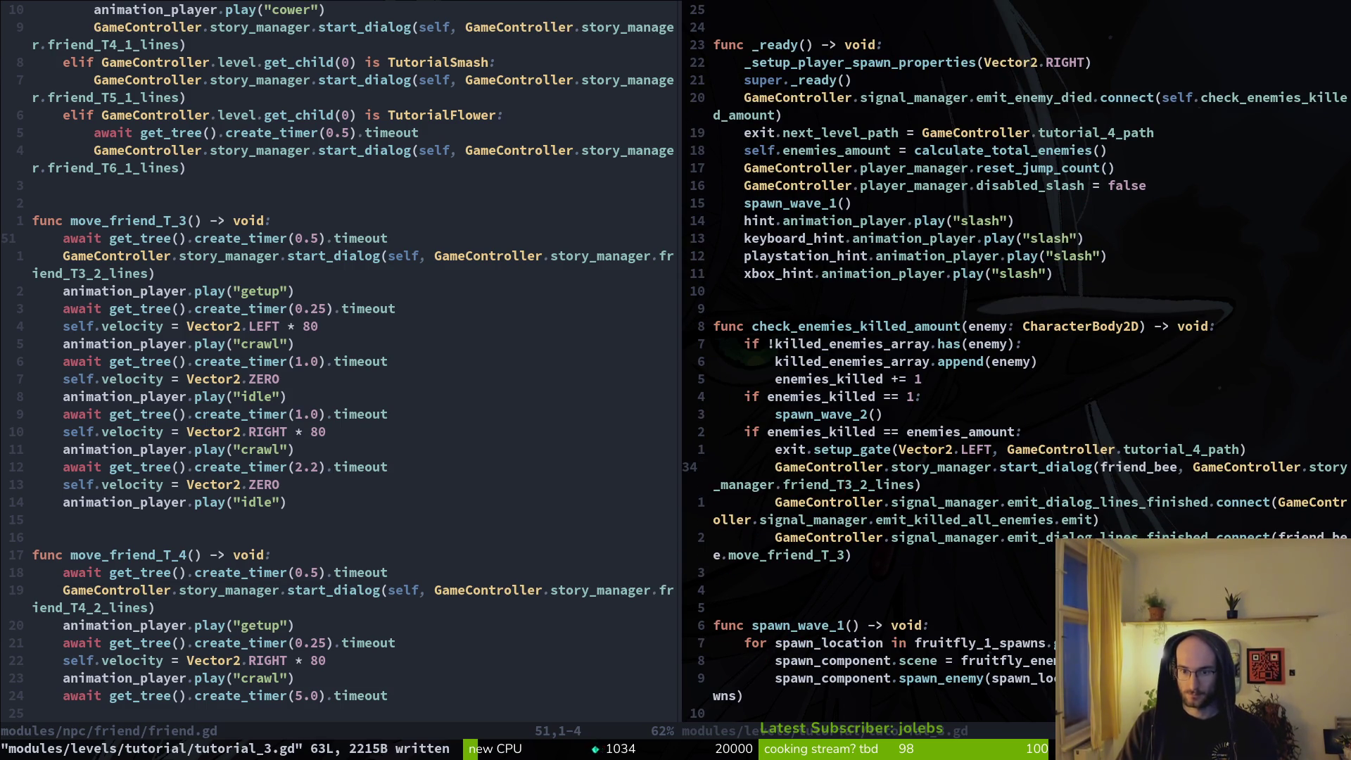
{"action": "key", "text": "alt+Tab"}
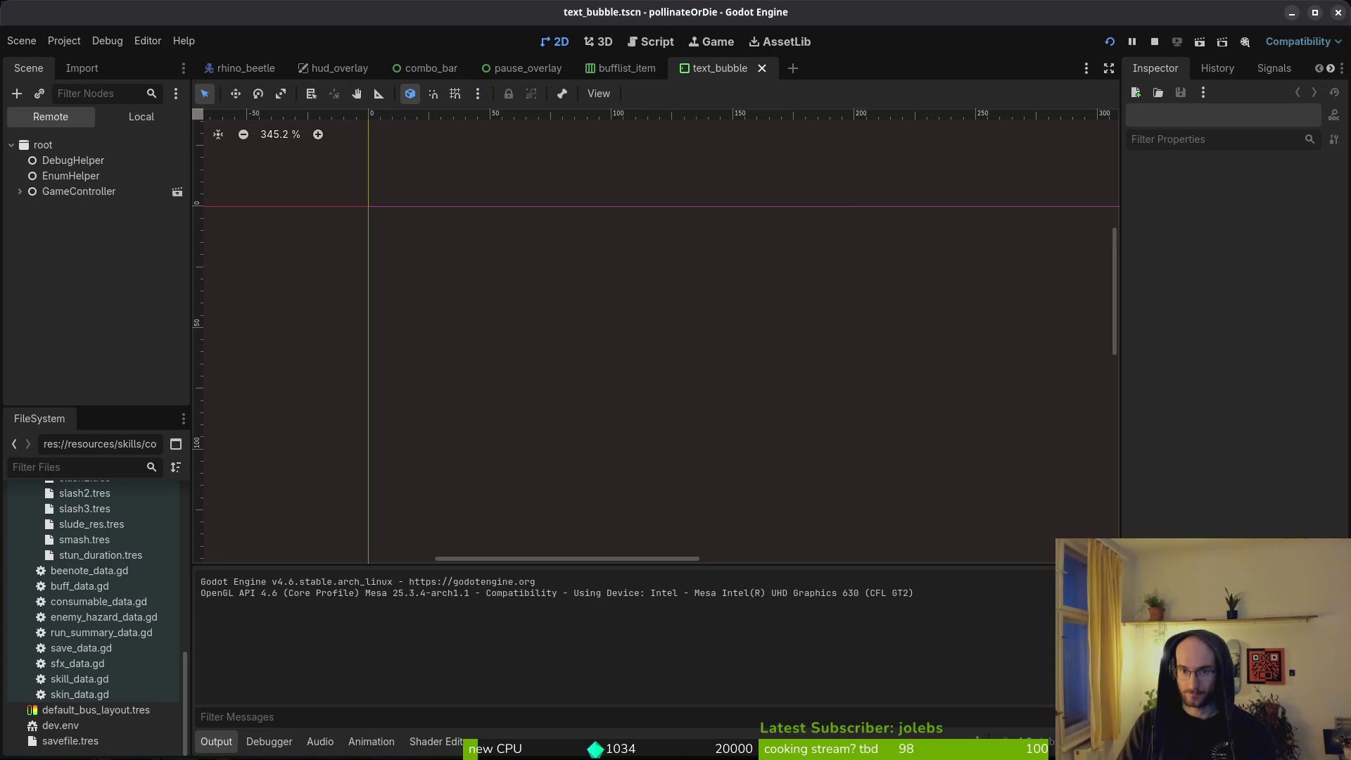
Step: Restart the game, continue the saved game, and load tutorial level 3 via the level-select portal
{"action": "key", "text": "F8"}
{"action": "key", "text": "F5"}
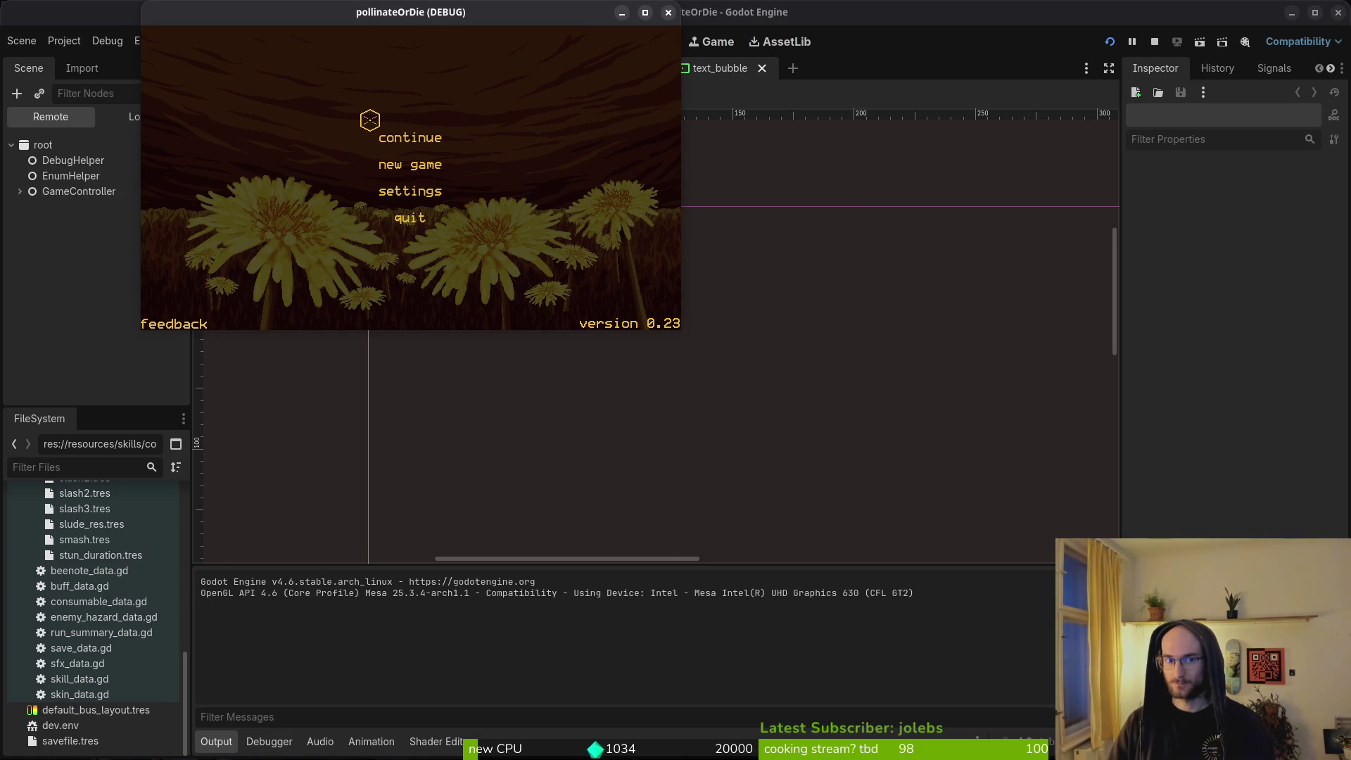
{"action": "left_click", "coordinate": [411, 137]}
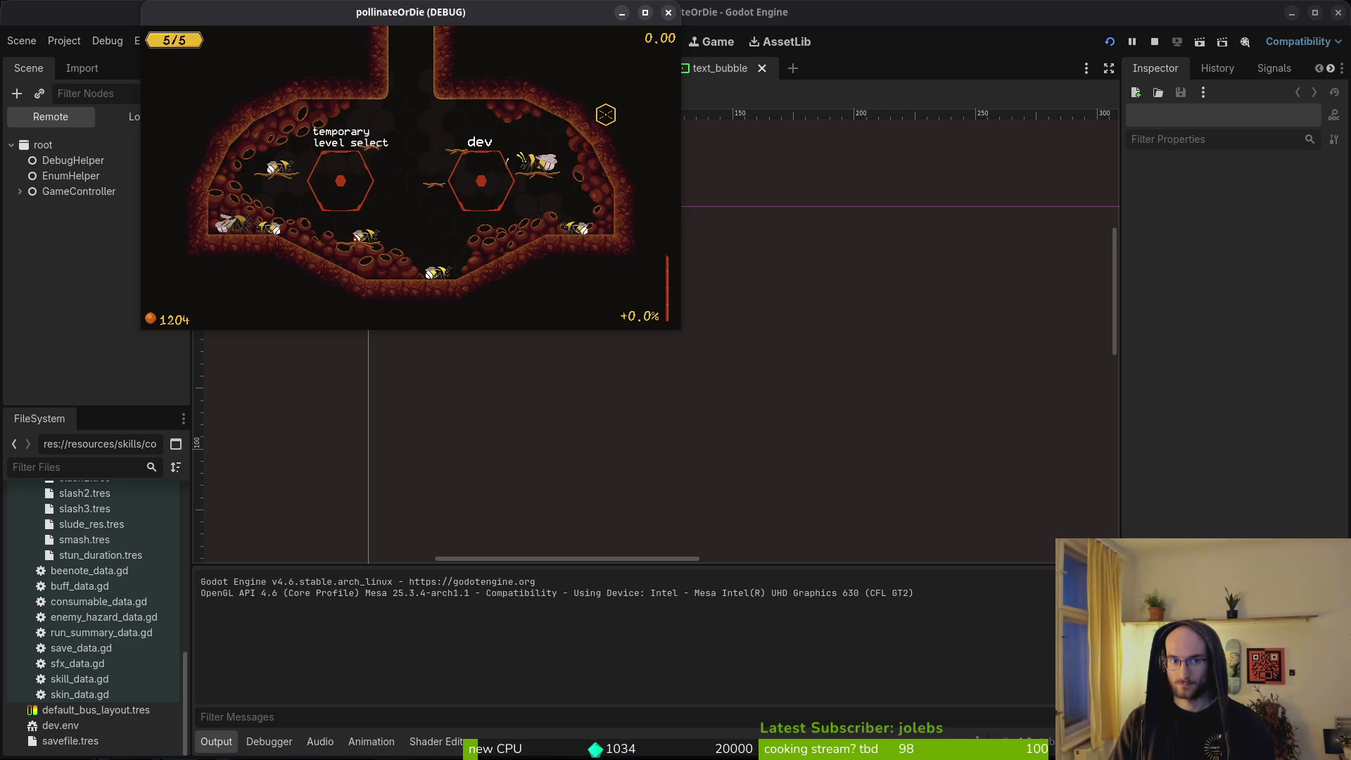
{"action": "key", "text": "s"}
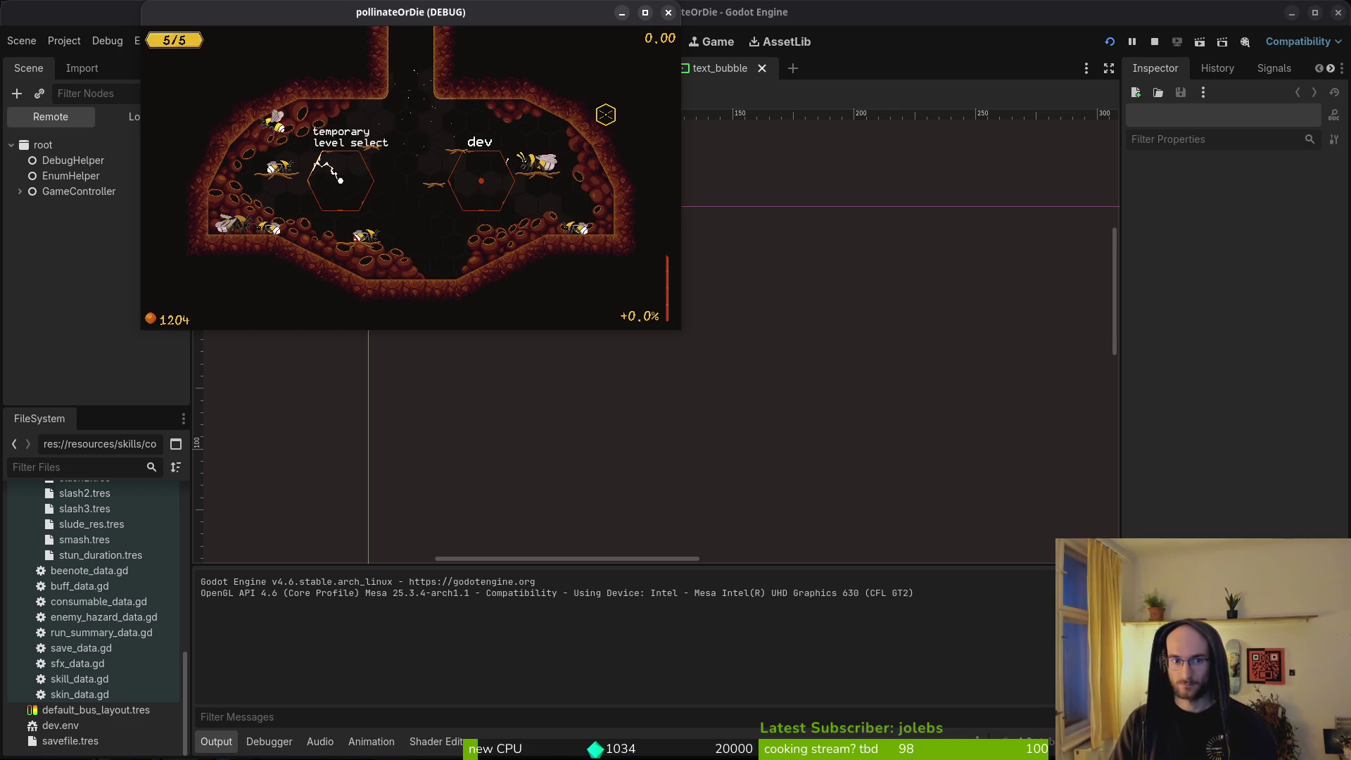
{"action": "key", "text": "a"}
{"action": "key", "text": "a"}
{"action": "key", "text": "a"}
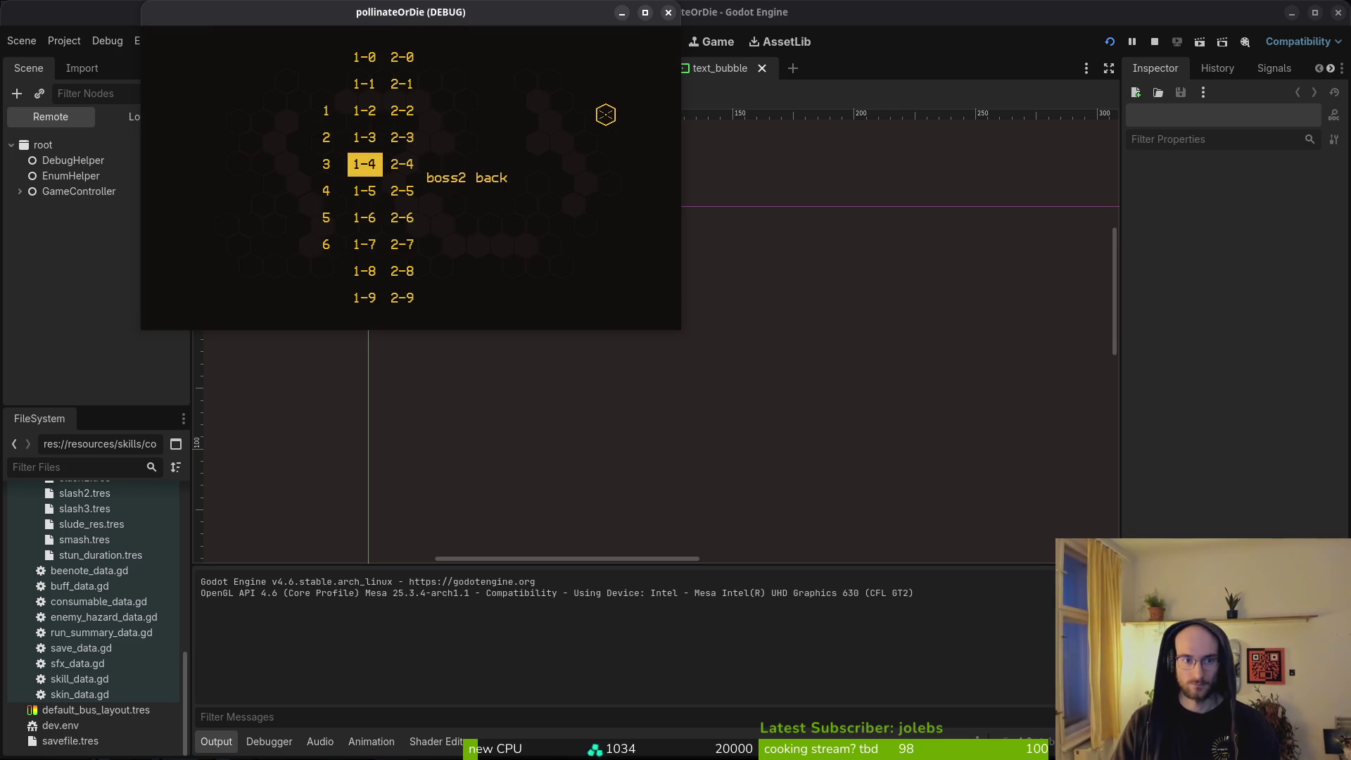
{"action": "key", "text": "Return"}
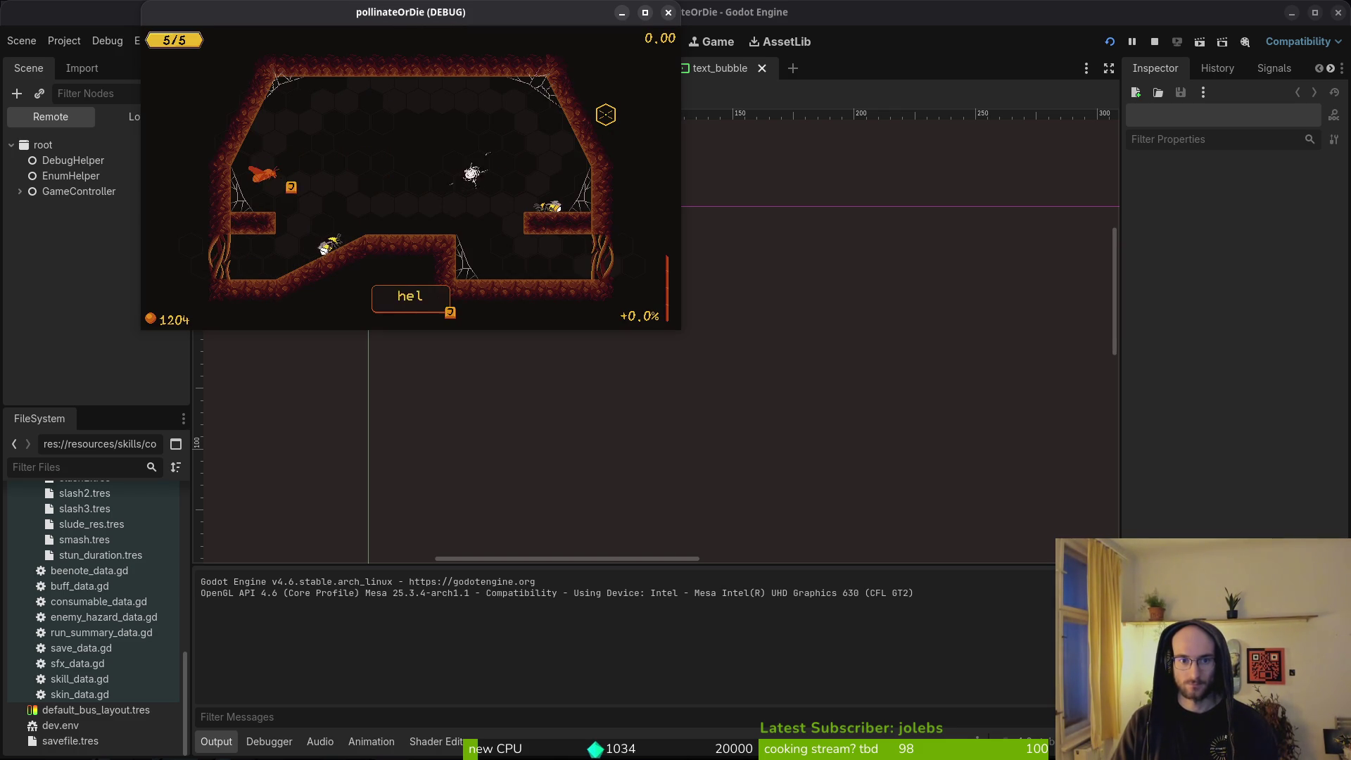
Step: Fly the bee around the arena until the rescued bee says thank you for saving me
{"action": "key", "text": "d"}
{"action": "key", "text": "w"}
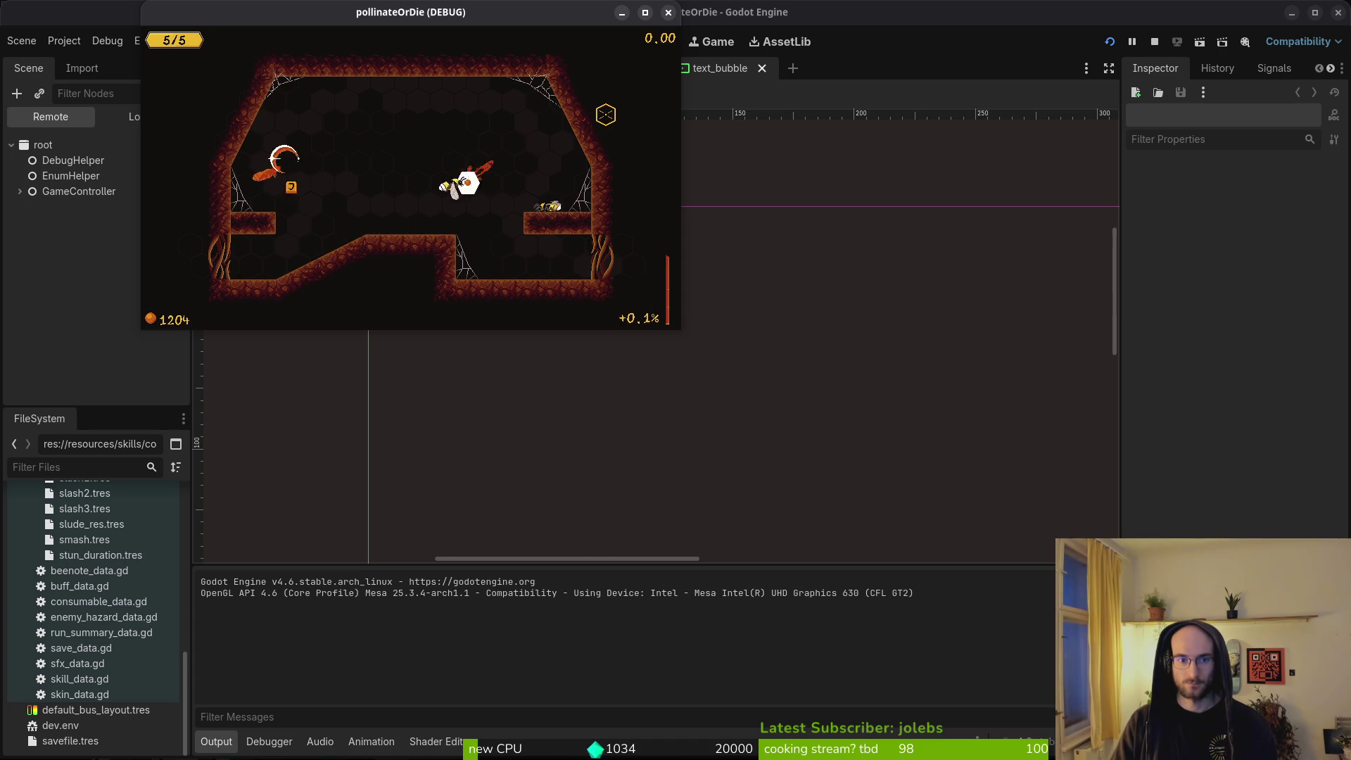
{"action": "key", "text": "a"}
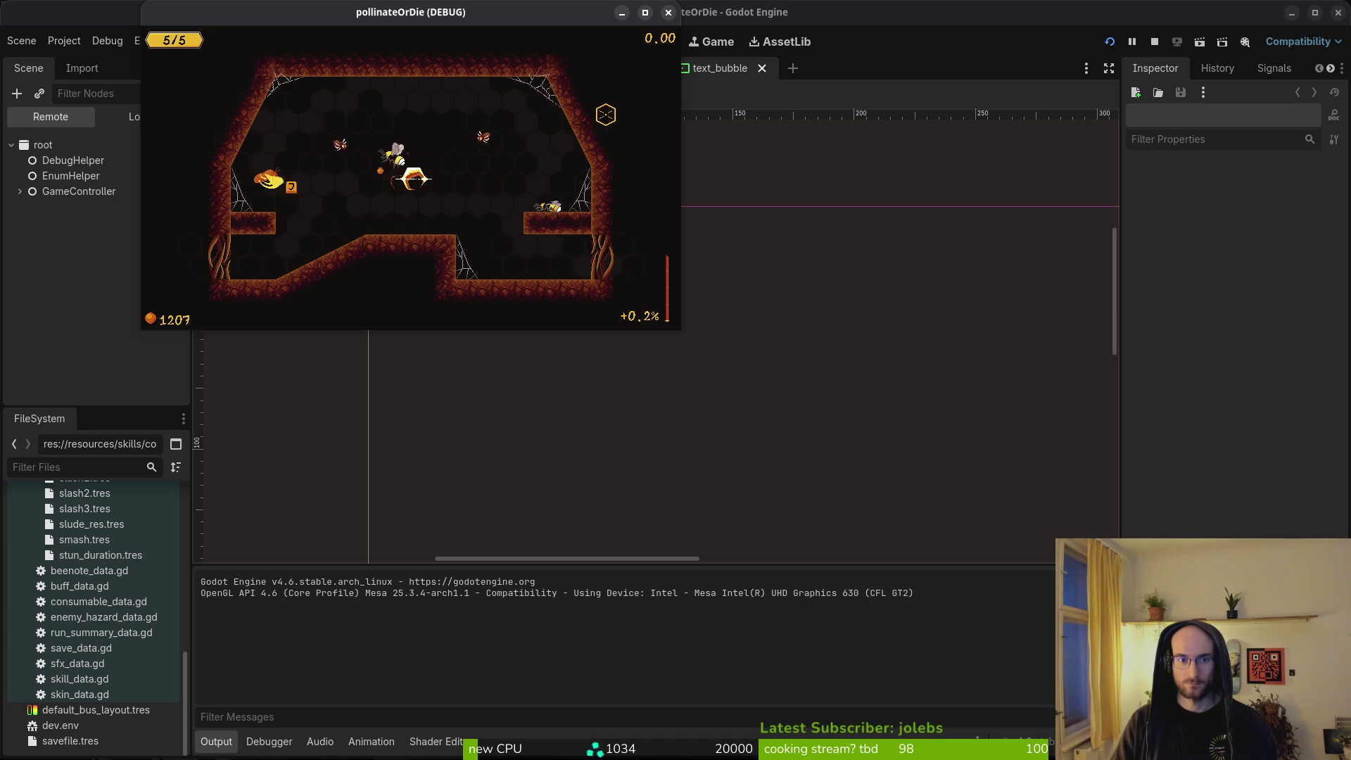
{"action": "key", "text": "d"}
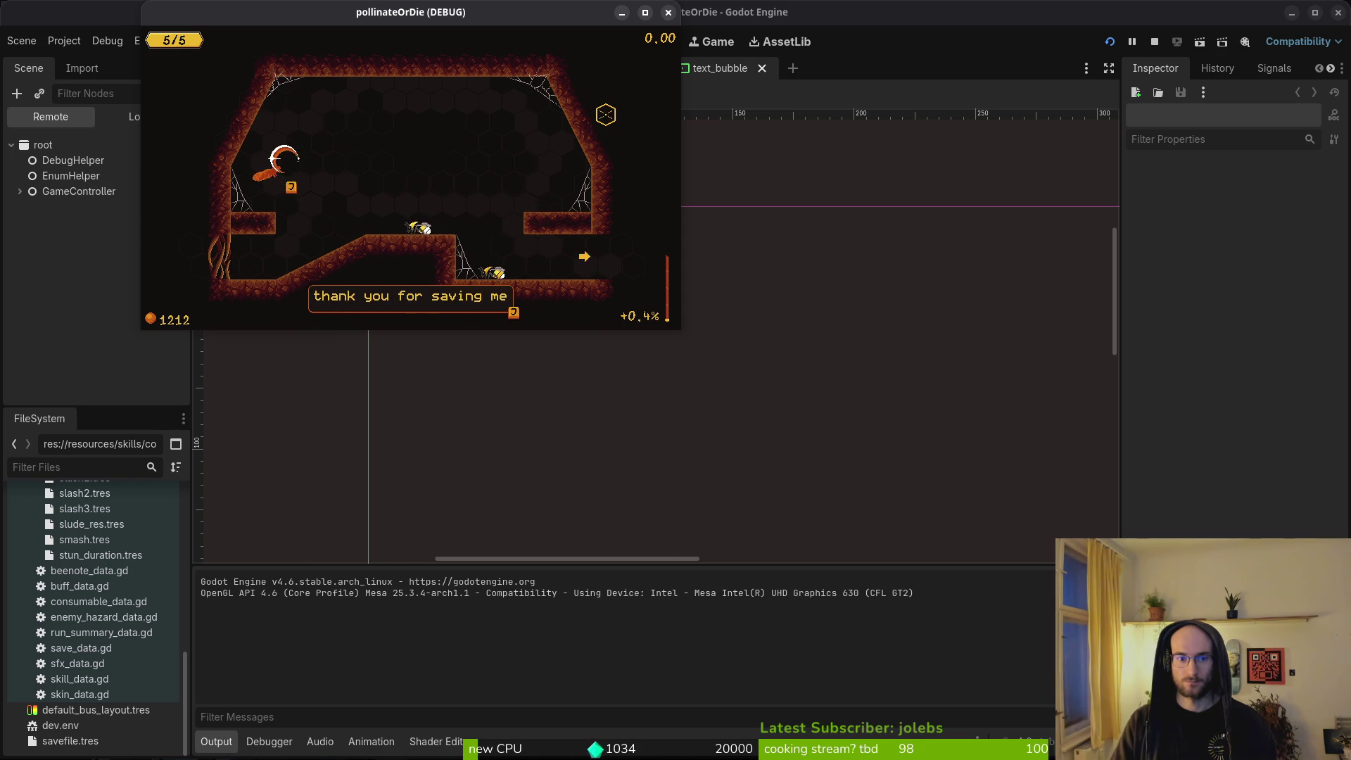
{"action": "key", "text": "super+1"}
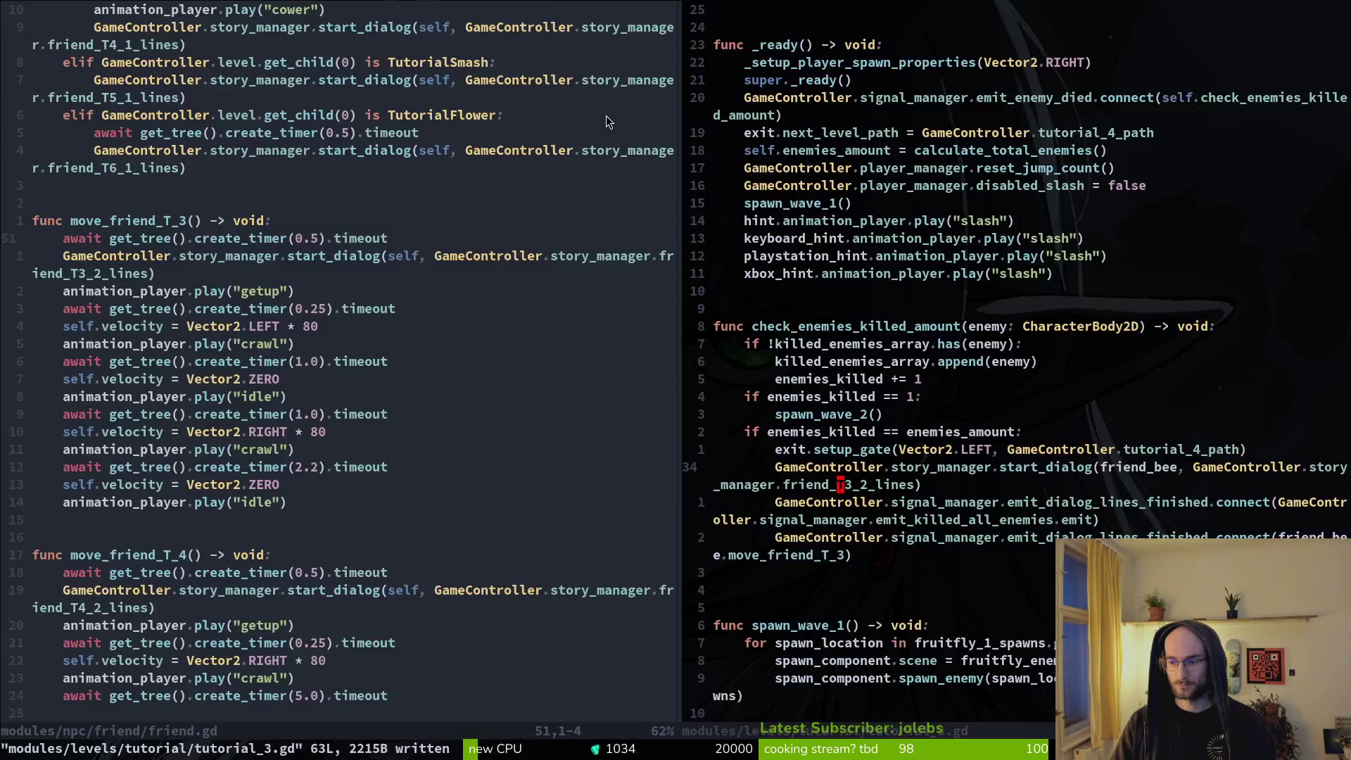
Step: Save friend.gd and move the getup animation line above the dialog call
{"action": "key", "text": "ctrl+w"}
{"action": "type", "text": "h"}
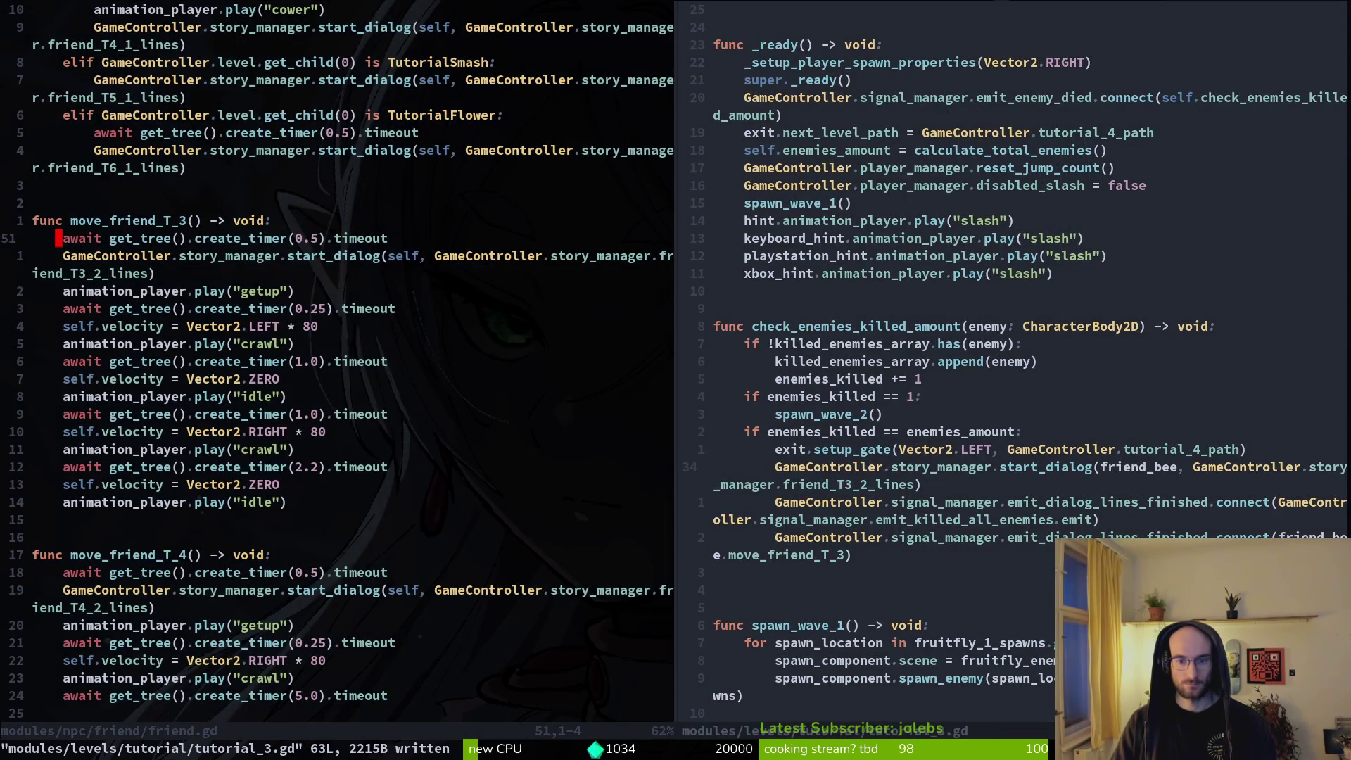
{"action": "type", "text": ":w"}
{"action": "key", "text": "Return"}
{"action": "key", "text": "j"}
{"action": "key", "text": "j"}
{"action": "key", "text": "shift+v"}
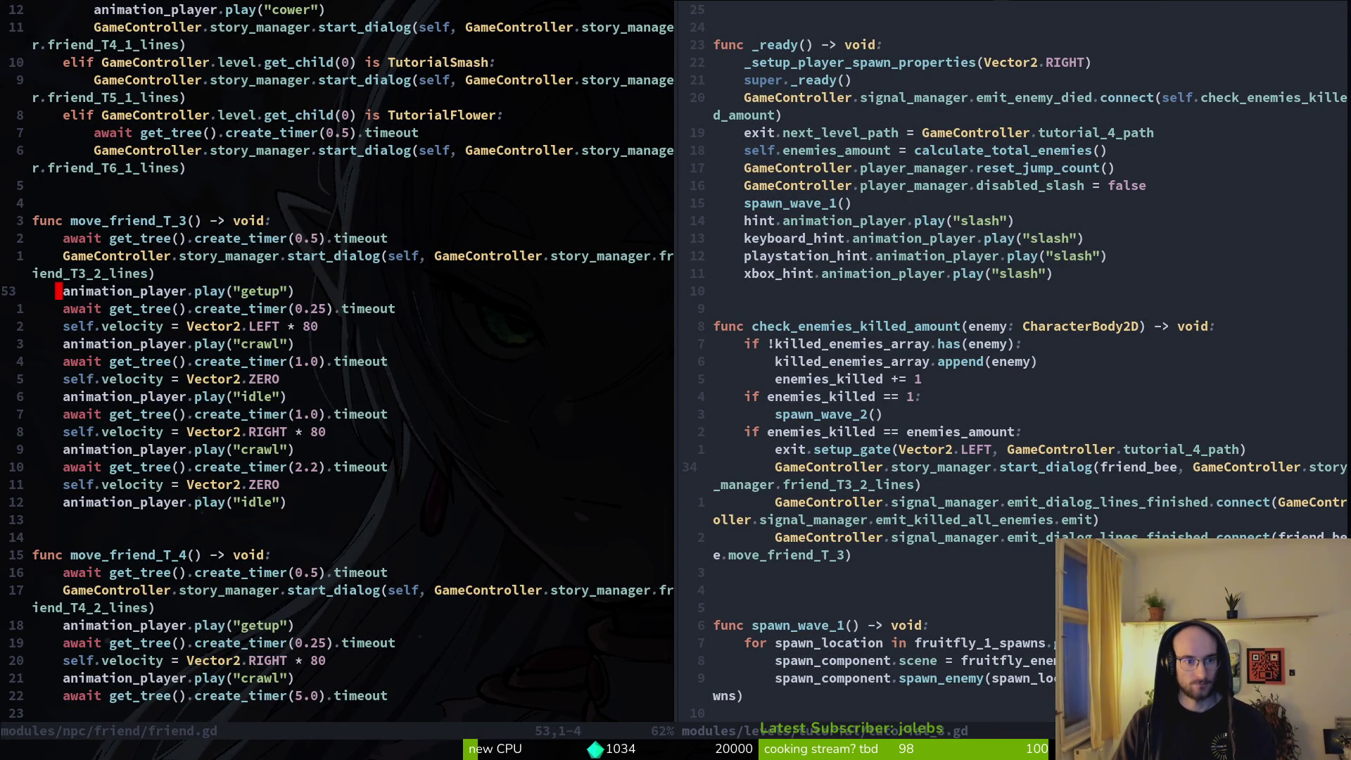
{"action": "key", "text": "shift+k"}
{"action": "key", "text": "Escape"}
{"action": "key", "text": "ctrl+s"}
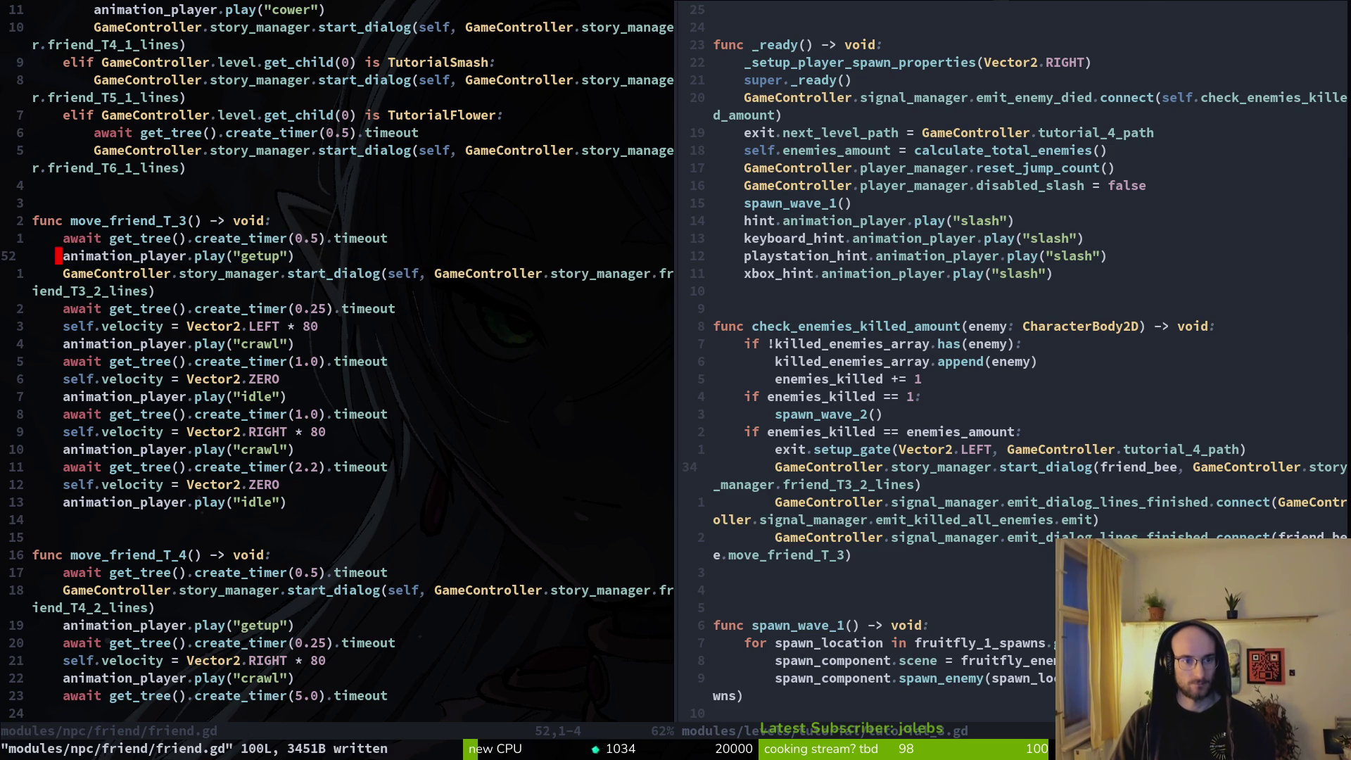
Step: Try deleting the start_dialog line, then undo back to wait, T3_2 dialog, getup order and save
{"action": "key", "text": "j"}
{"action": "key", "text": "d"}
{"action": "key", "text": "d"}
{"action": "key", "text": "ctrl+s"}
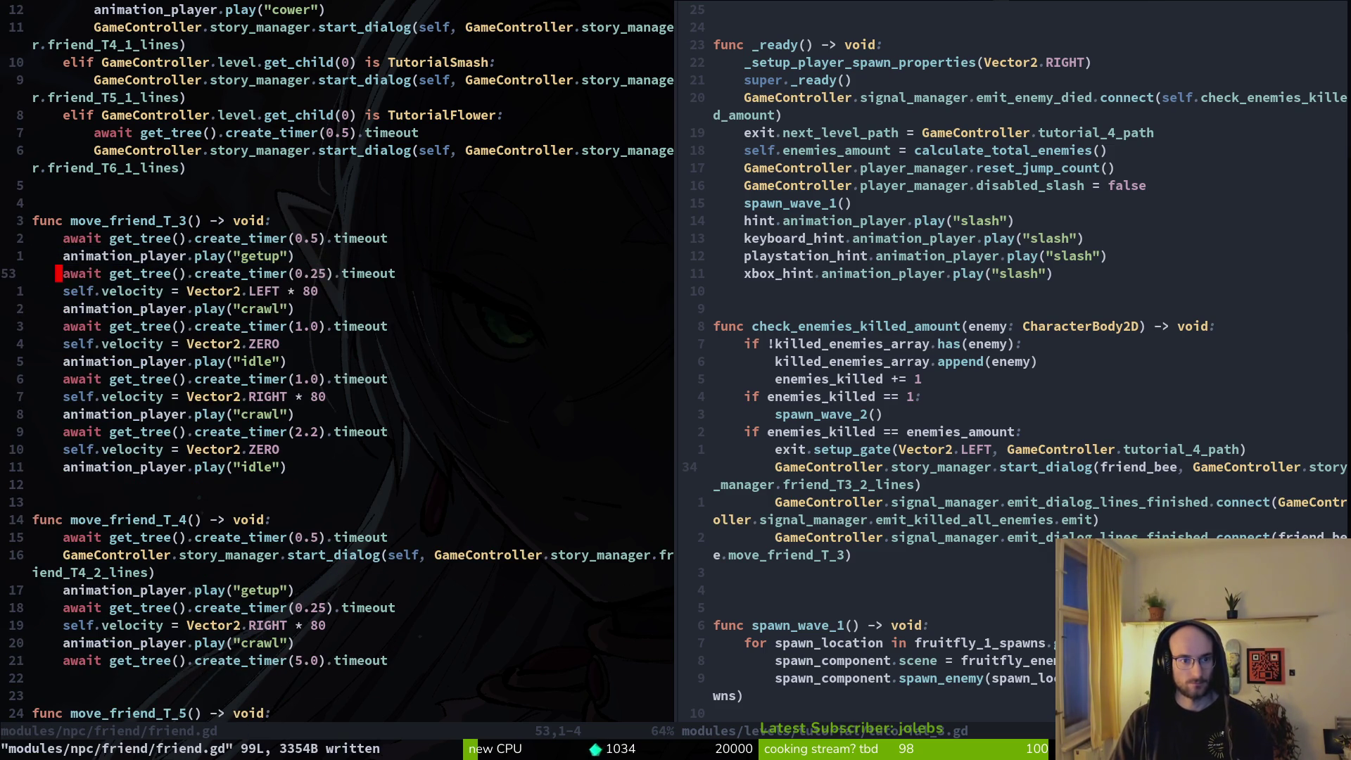
{"action": "key", "text": "u"}
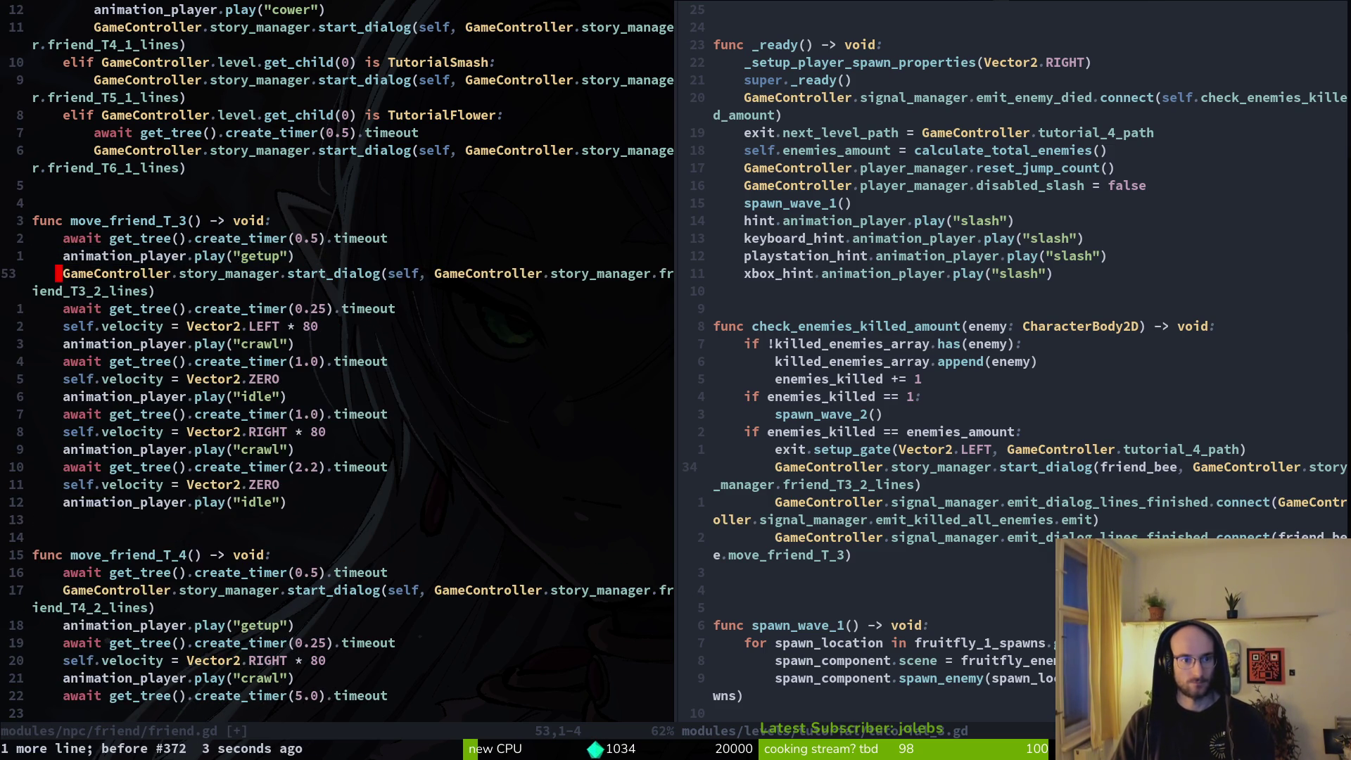
{"action": "key", "text": "u"}
{"action": "key", "text": "u"}
{"action": "key", "text": "u"}
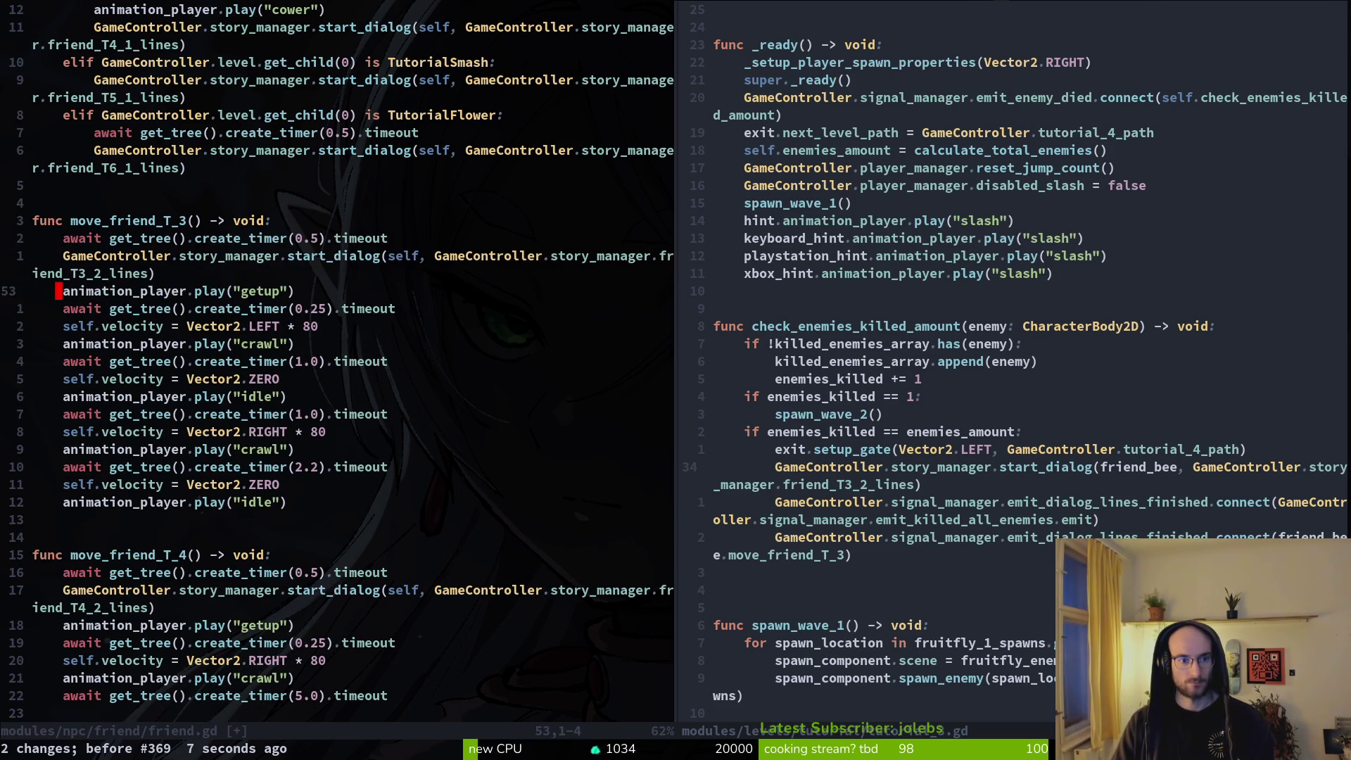
{"action": "key", "text": "u"}
{"action": "key", "text": "ctrl+r"}
{"action": "key", "text": "ctrl+r"}
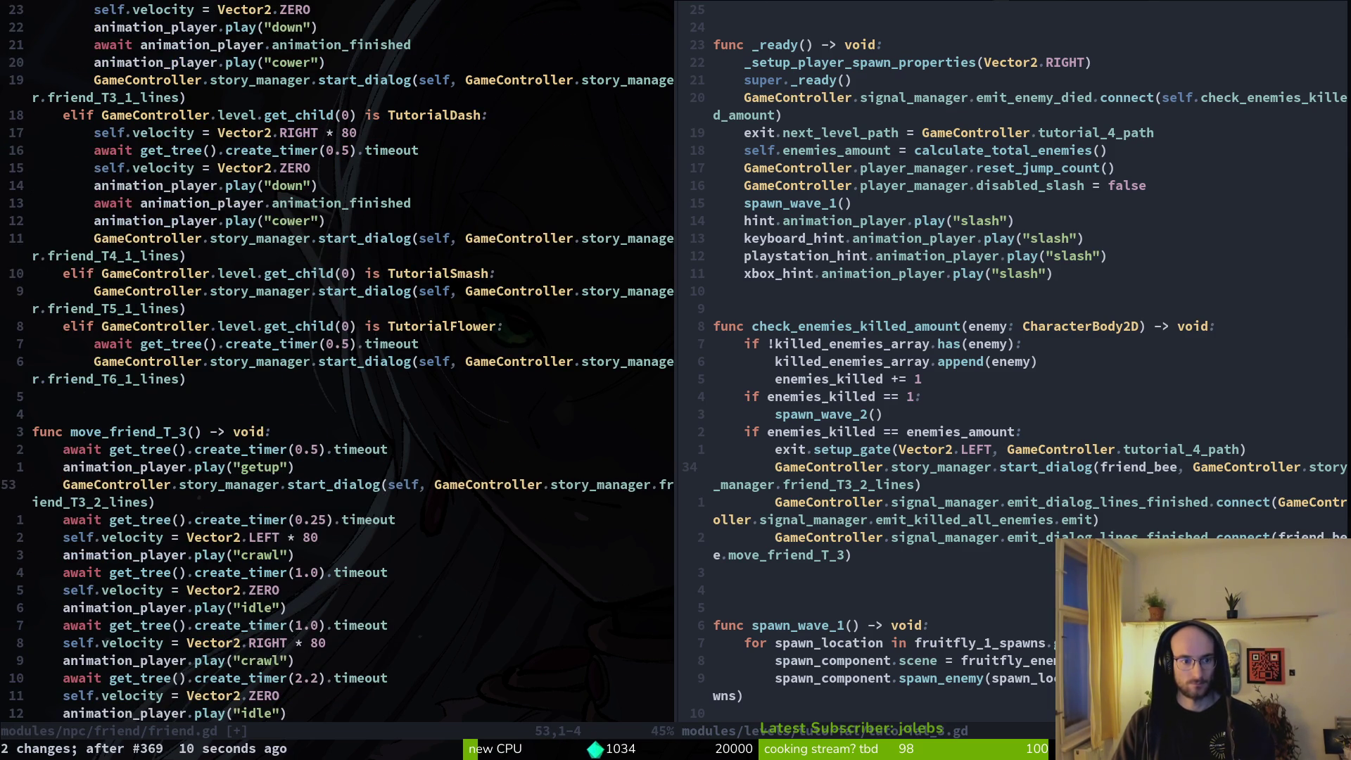
{"action": "key", "text": "u"}
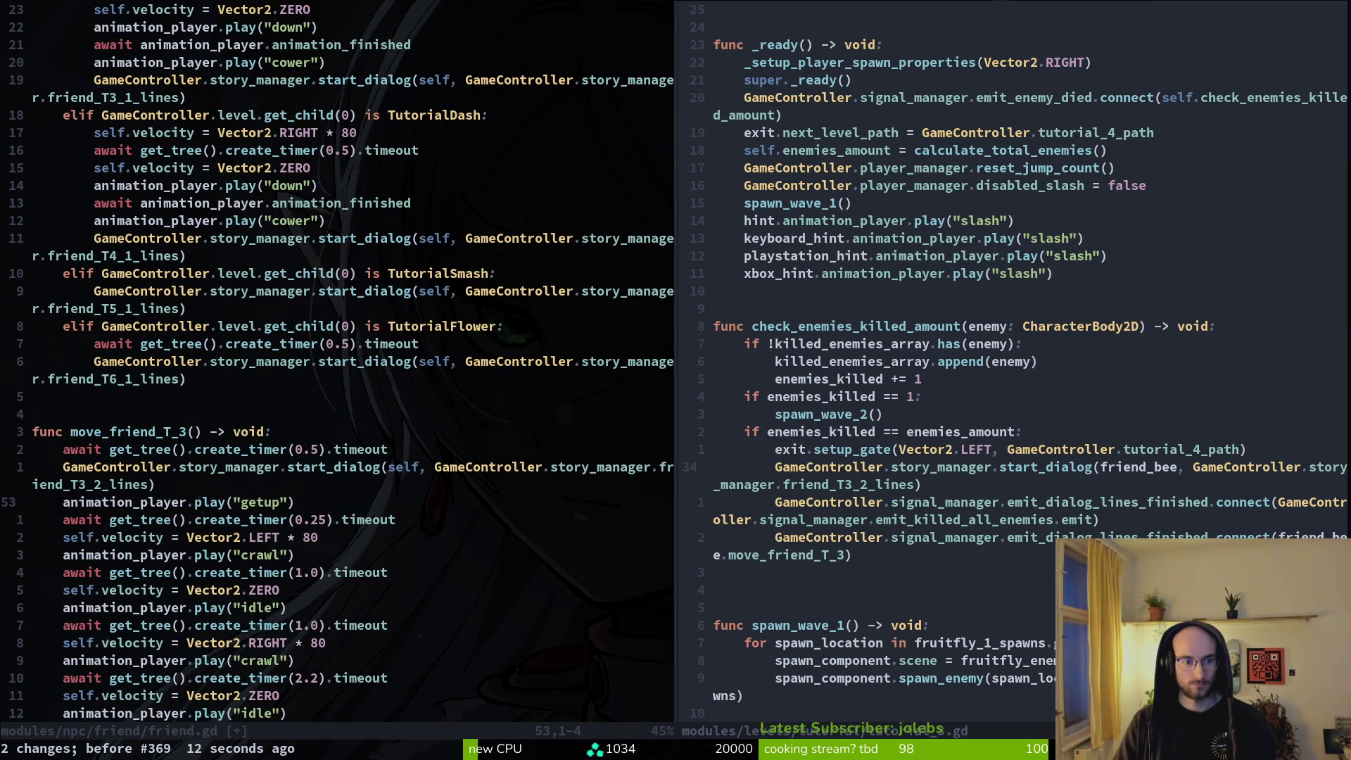
{"action": "key", "text": "shift+v"}
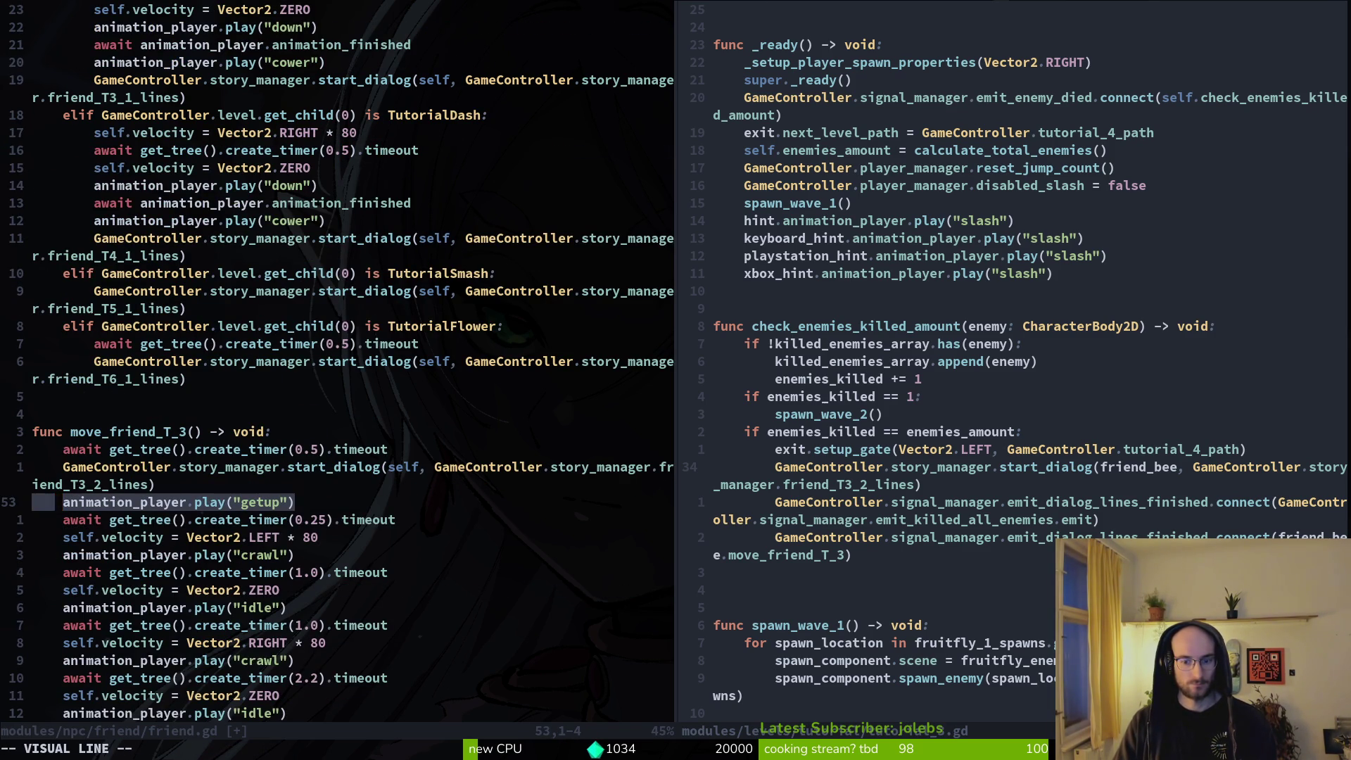
{"action": "key", "text": "Escape"}
{"action": "type", "text": ":w"}
{"action": "key", "text": "Return"}
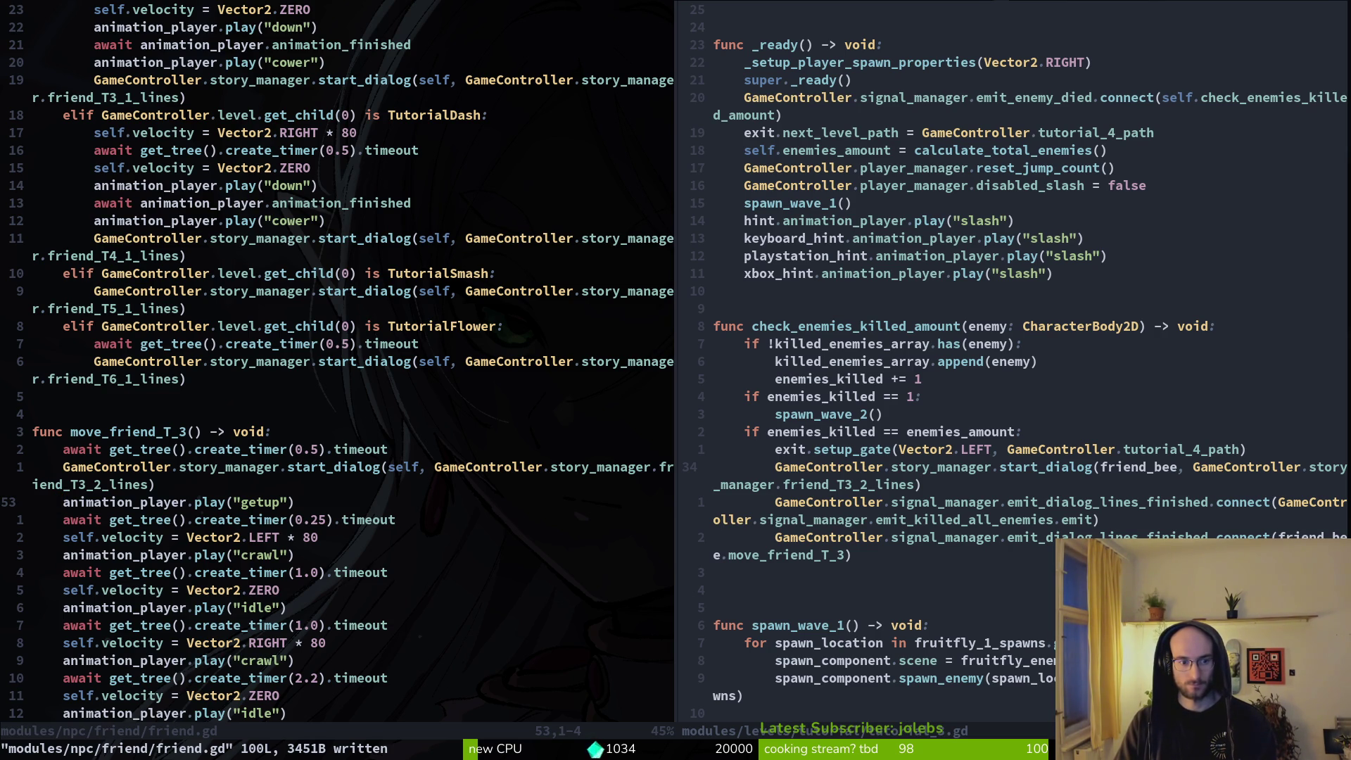
Step: Return to the tutorial_3.gd split at the move_friend_T_3 connect line
{"action": "key", "text": "ctrl+w"}
{"action": "key", "text": "l"}
{"action": "key", "text": "j"}
{"action": "key", "text": "j"}
{"action": "key", "text": "k"}
{"action": "key", "text": "j"}
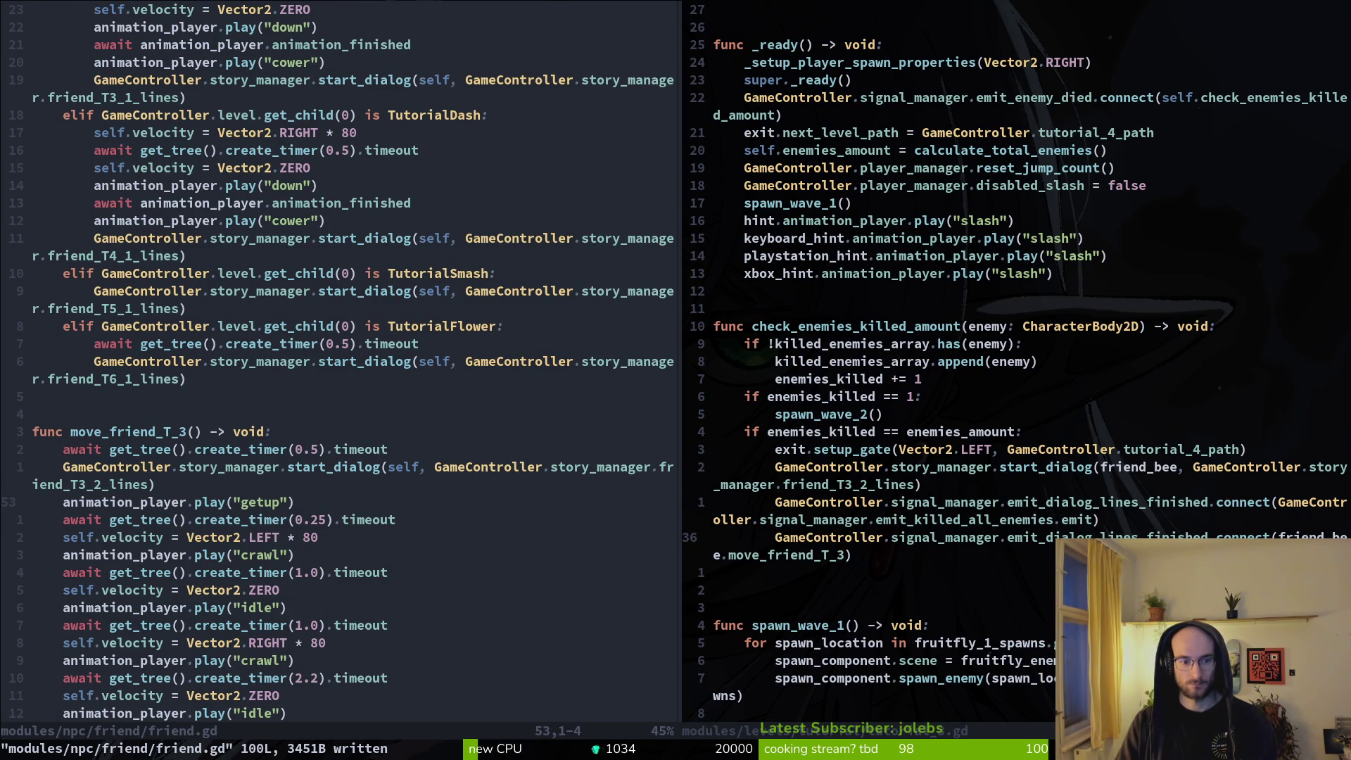
Step: Delete the start_dialog call from move_friend_T_3 in friend.gd and save
{"action": "key", "text": "k"}
{"action": "key", "text": "d"}
{"action": "key", "text": "d"}
{"action": "type", "text": ":w"}
{"action": "key", "text": "Return"}
Step: Cut the 0.5 s timer and getup lines from friend.gd, keeping the 0.25 s wait, and save
{"action": "key", "text": "k"}
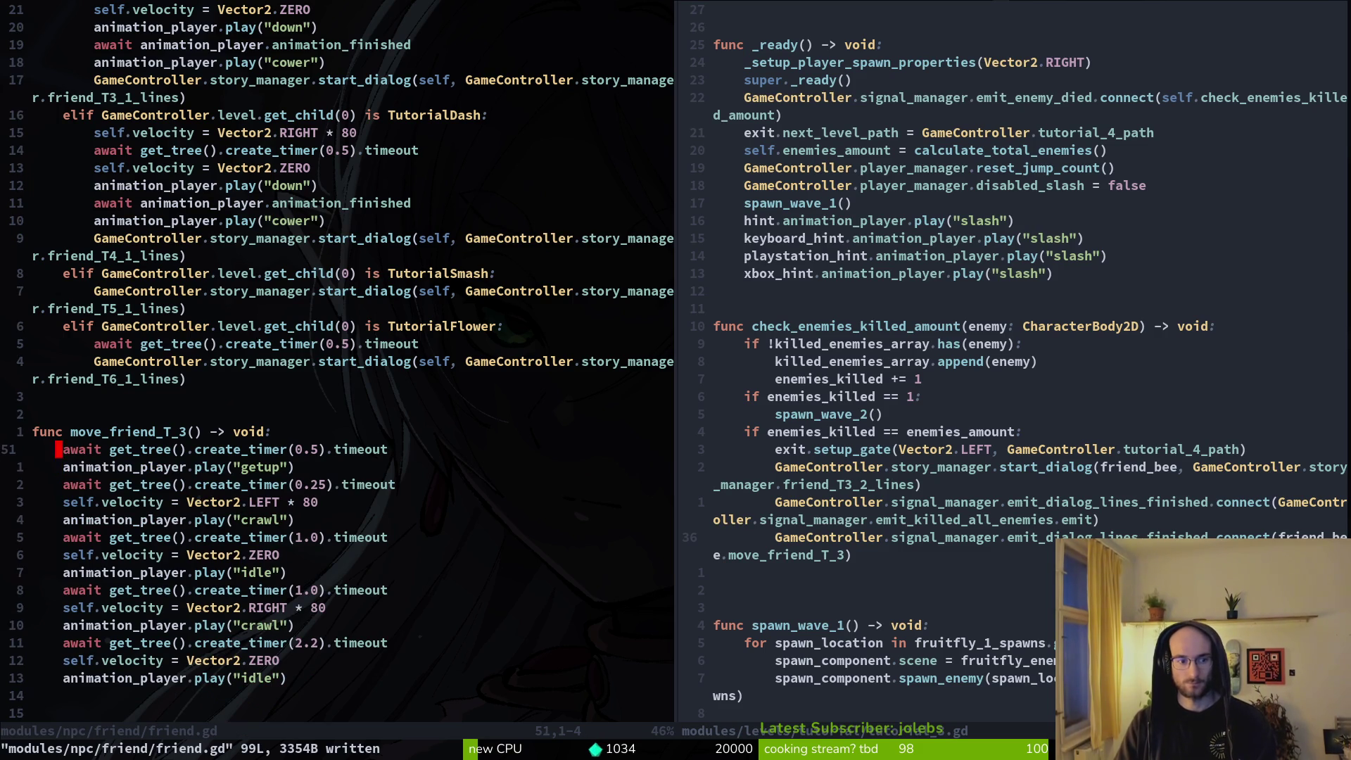
{"action": "key", "text": "shift+v"}
{"action": "key", "text": "j"}
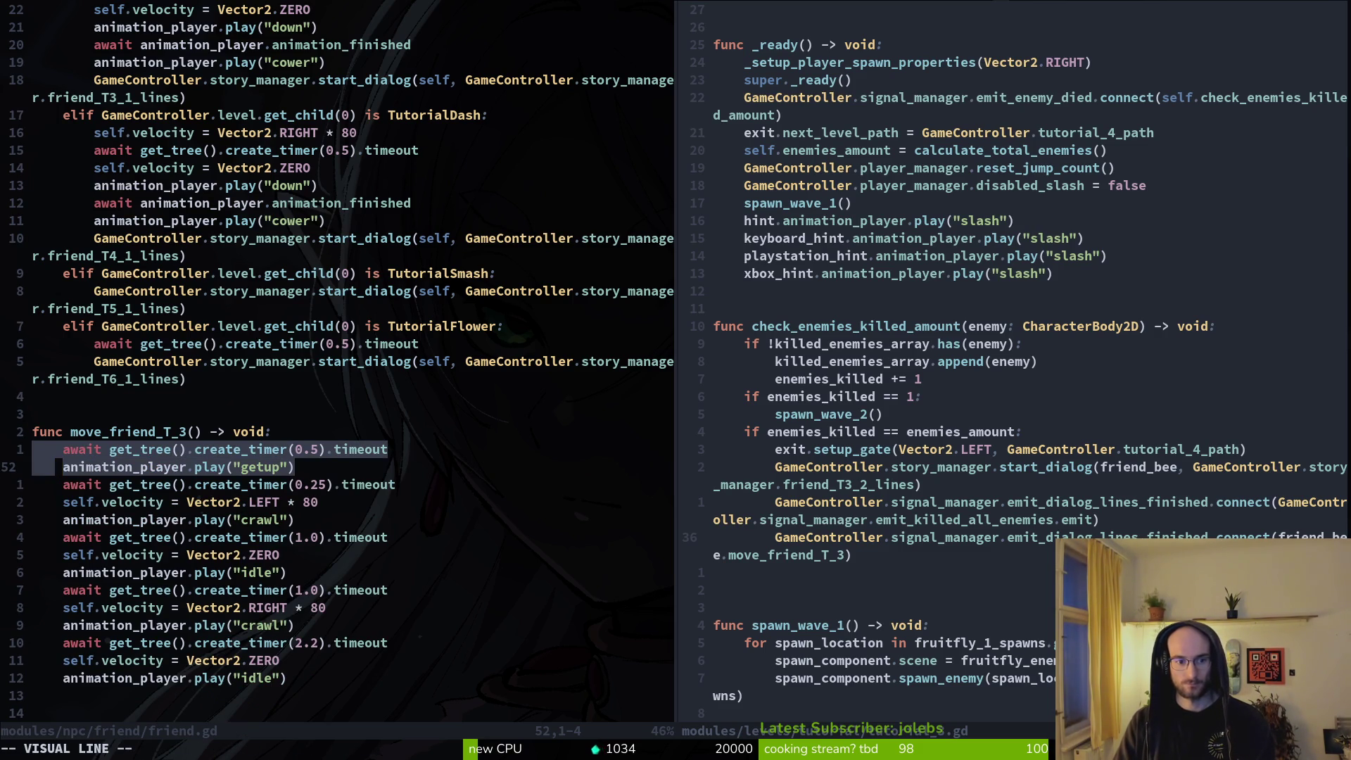
{"action": "key", "text": "Escape"}
{"action": "key", "text": "j"}
{"action": "key", "text": "k"}
{"action": "key", "text": "shift+v"}
{"action": "key", "text": "Escape"}
{"action": "key", "text": "k"}
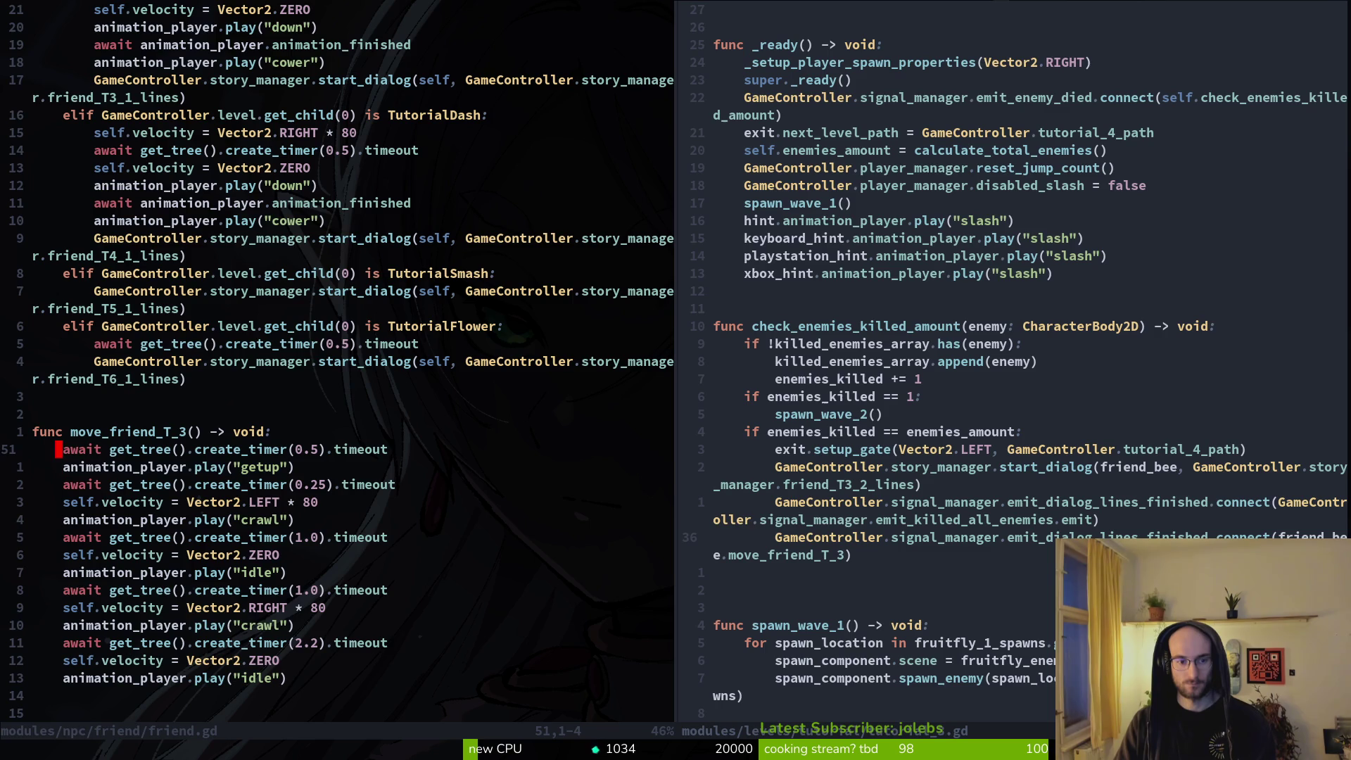
{"action": "key", "text": "w"}
{"action": "key", "text": "w"}
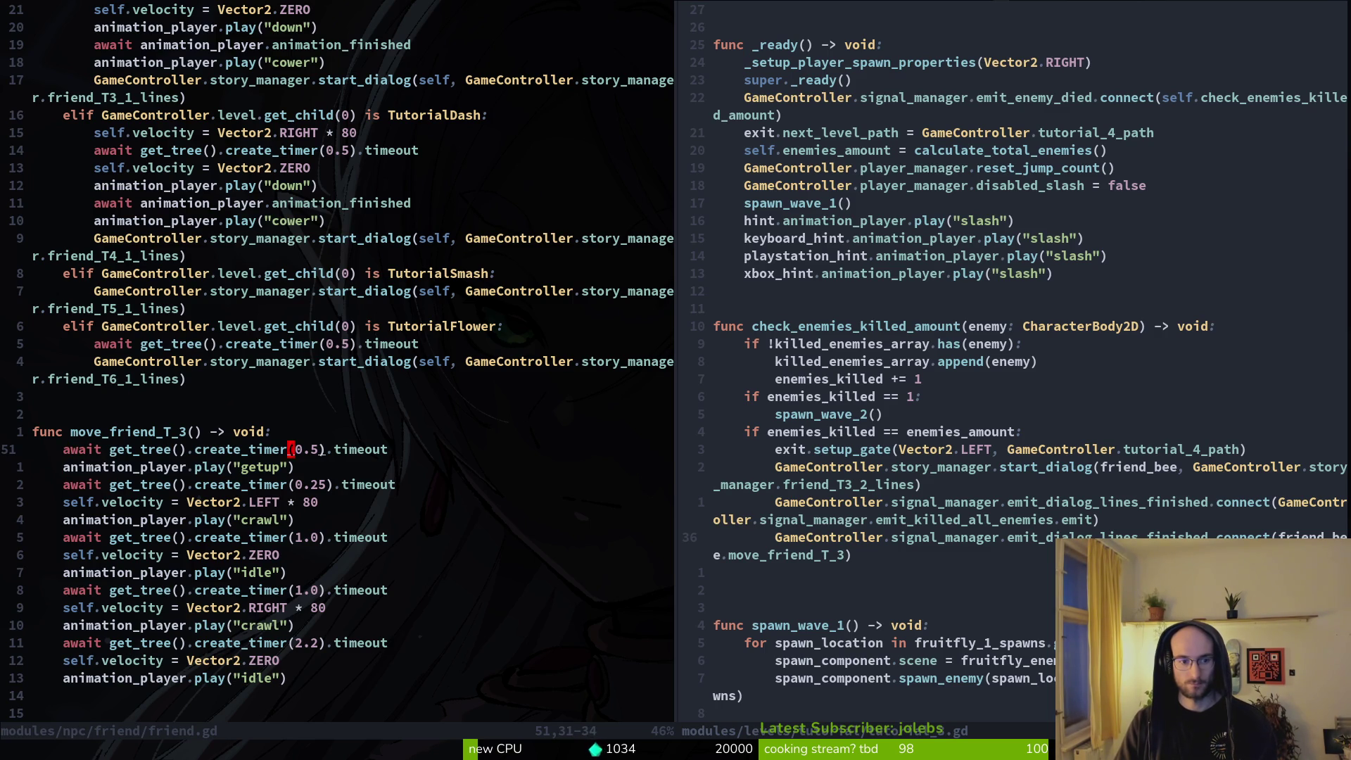
{"action": "key", "text": "shift+v"}
{"action": "key", "text": "j"}
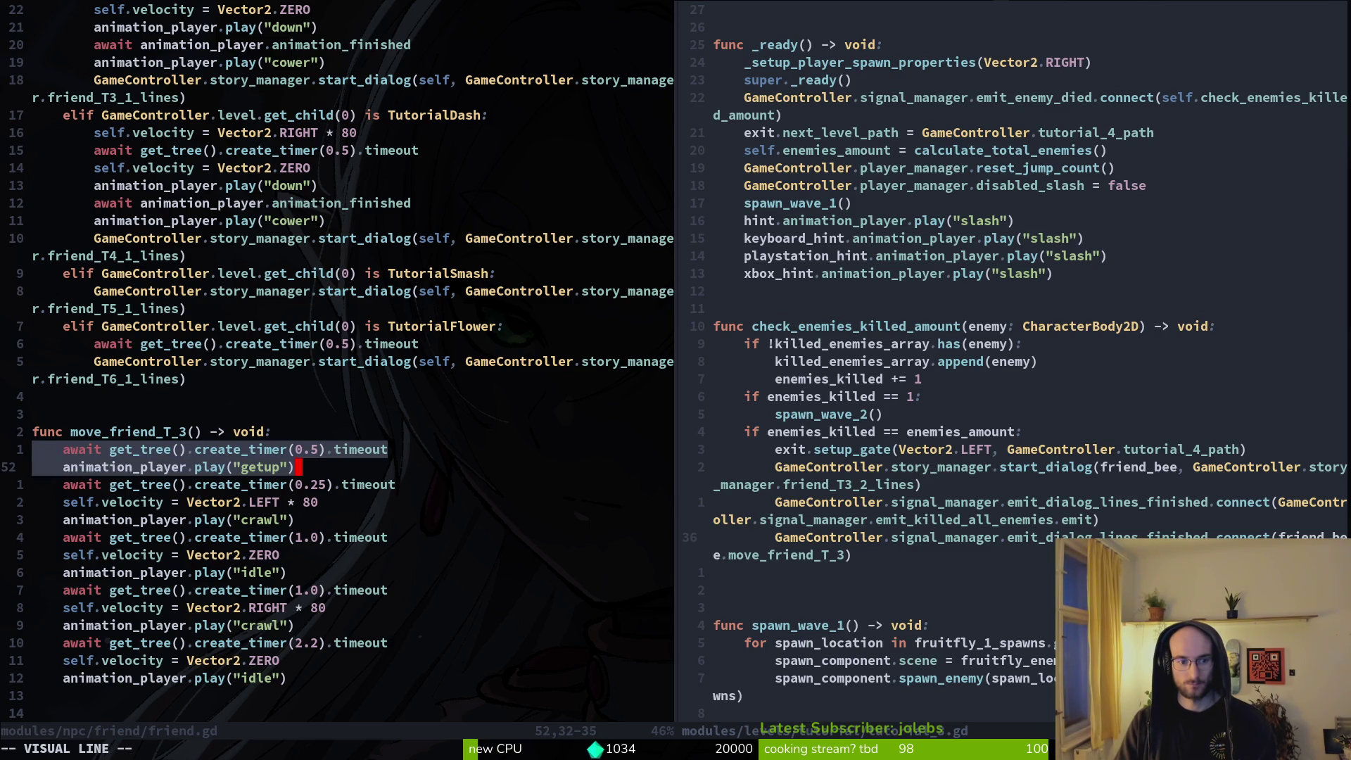
{"action": "key", "text": "j"}
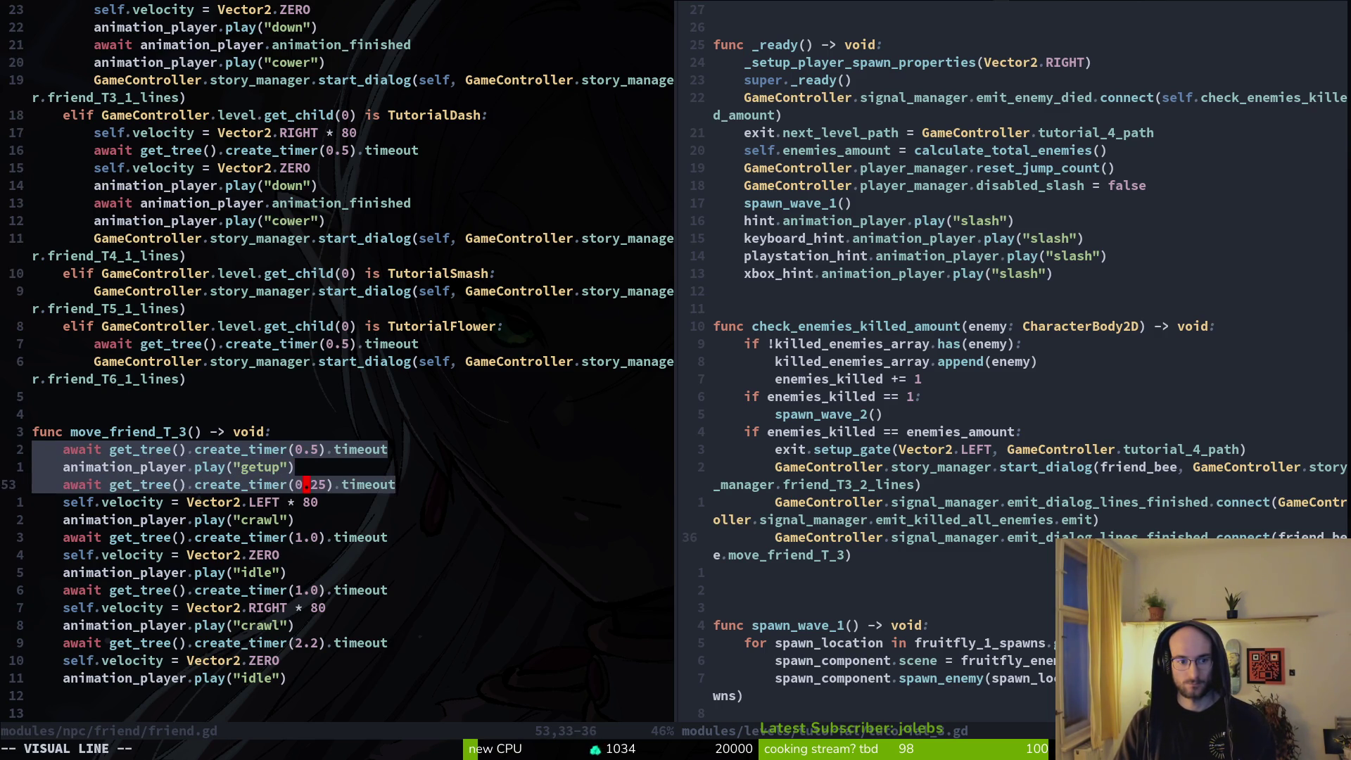
{"action": "type", "text": "d"}
{"action": "type", "text": ":w"}
{"action": "key", "text": "Return"}
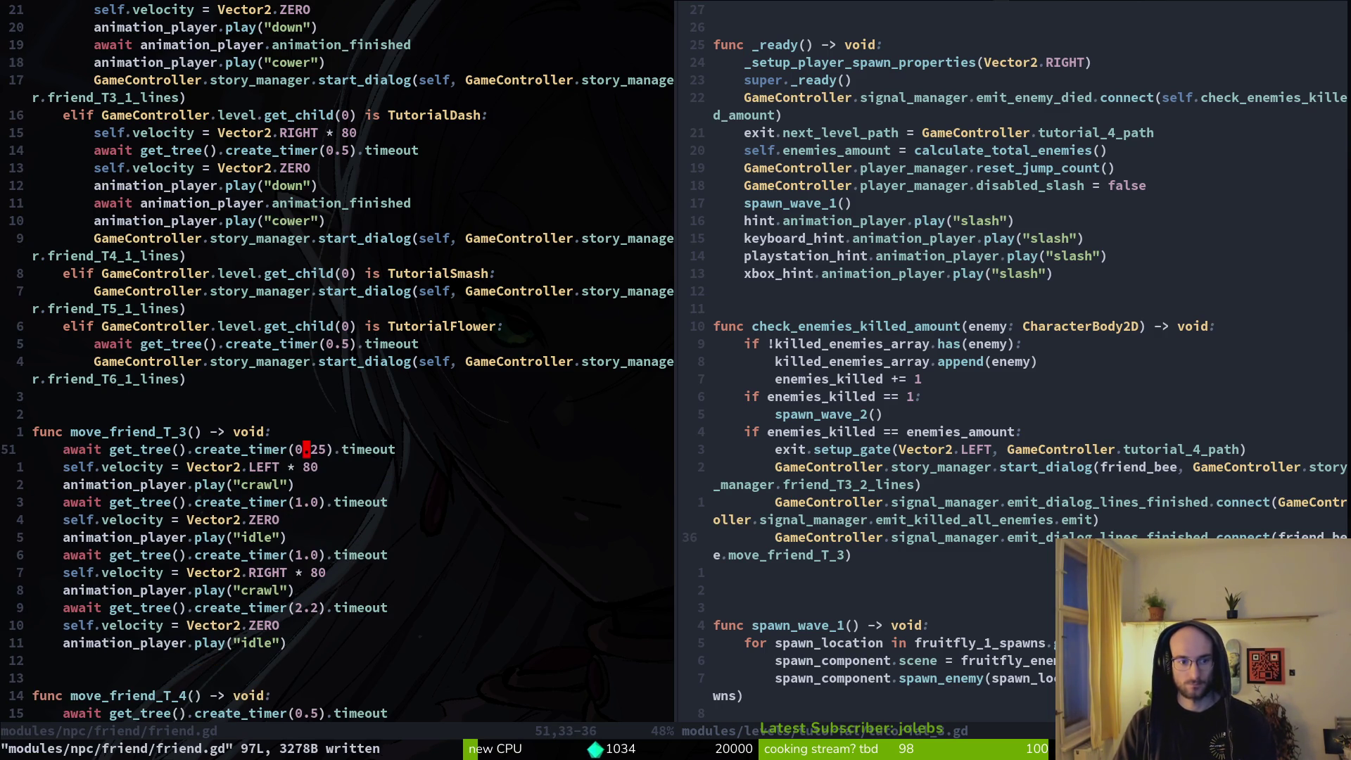
{"action": "type", "text": "u"}
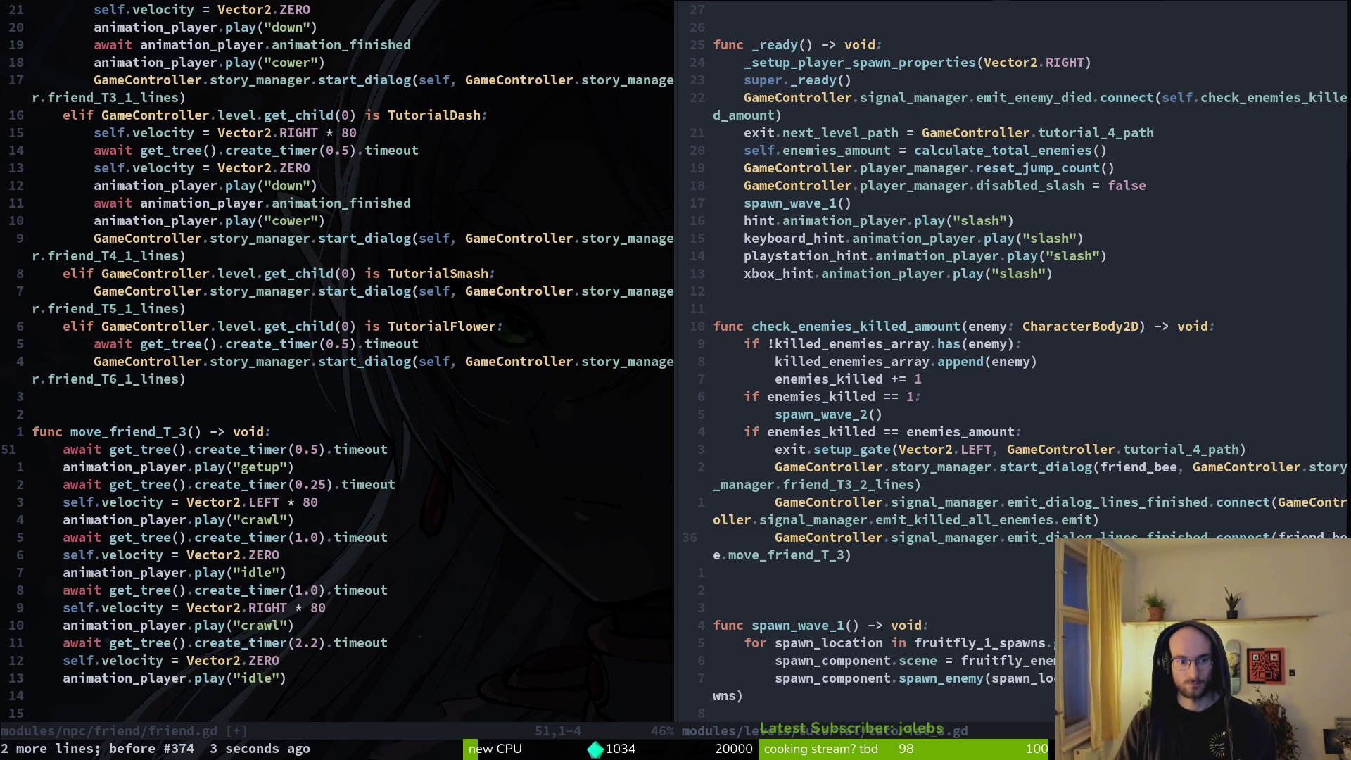
{"action": "type", "text": ":w"}
{"action": "key", "text": "Return"}
{"action": "type", "text": "Vjd"}
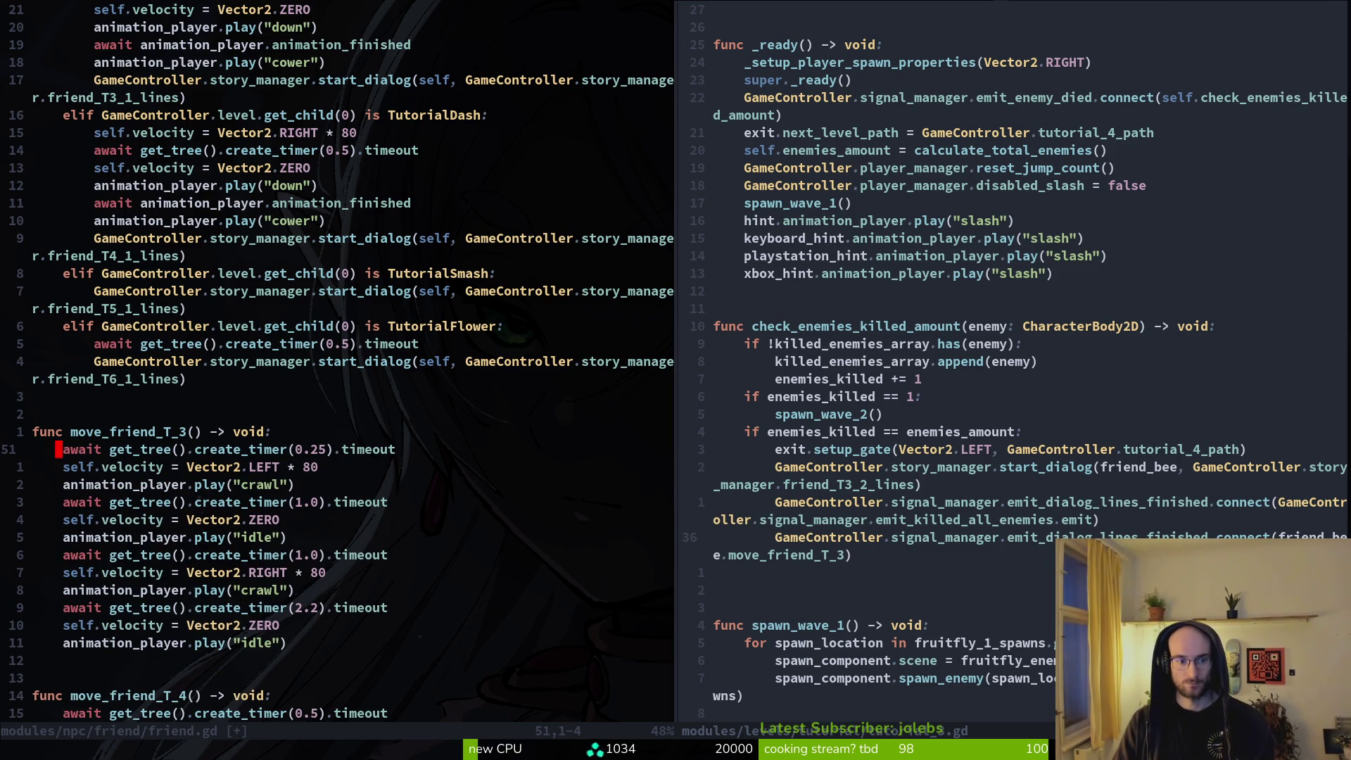
{"action": "type", "text": ":w"}
{"action": "key", "text": "Return"}
Step: Paste the timer and getup lines into tutorial_3.gd, indent them, and prefix getup with friend_bee
{"action": "key", "text": "ctrl+w"}
{"action": "key", "text": "l"}
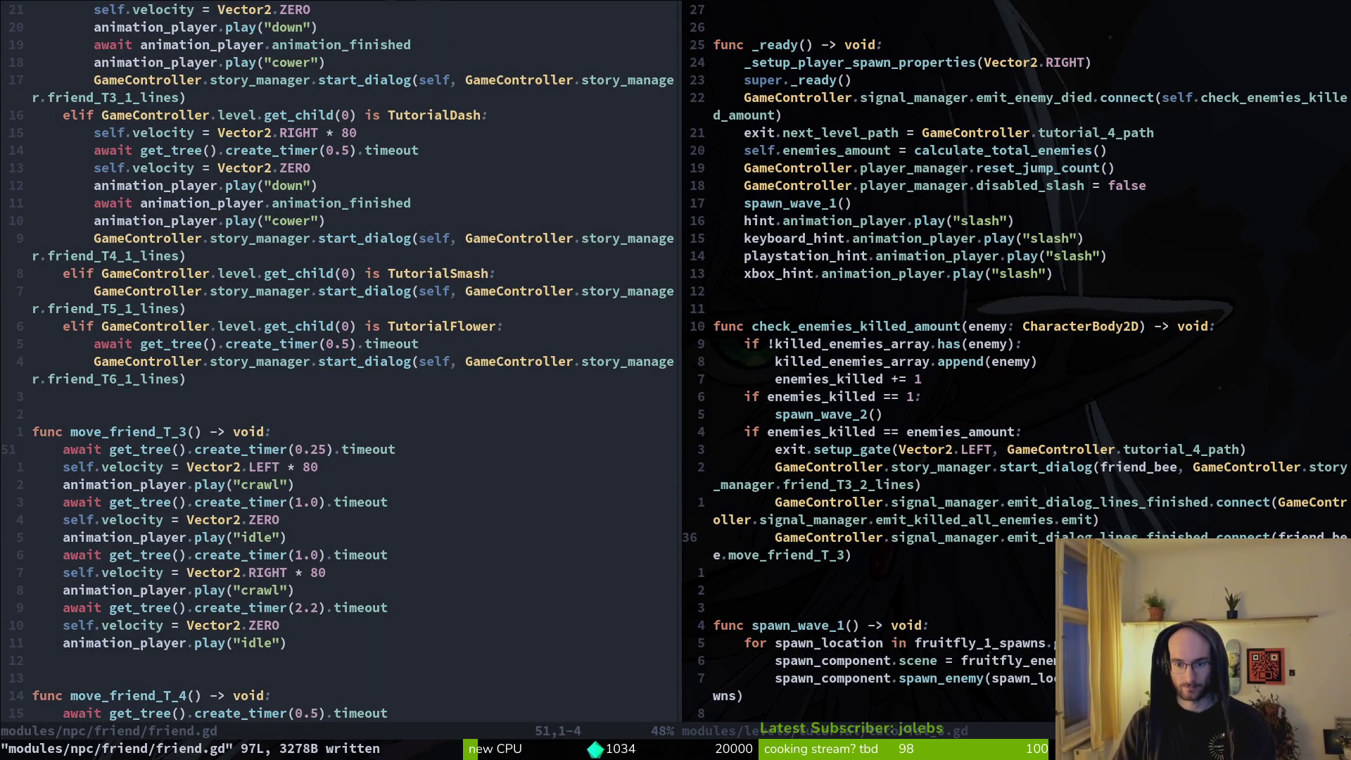
{"action": "key", "text": "p"}
{"action": "key", "text": "V"}
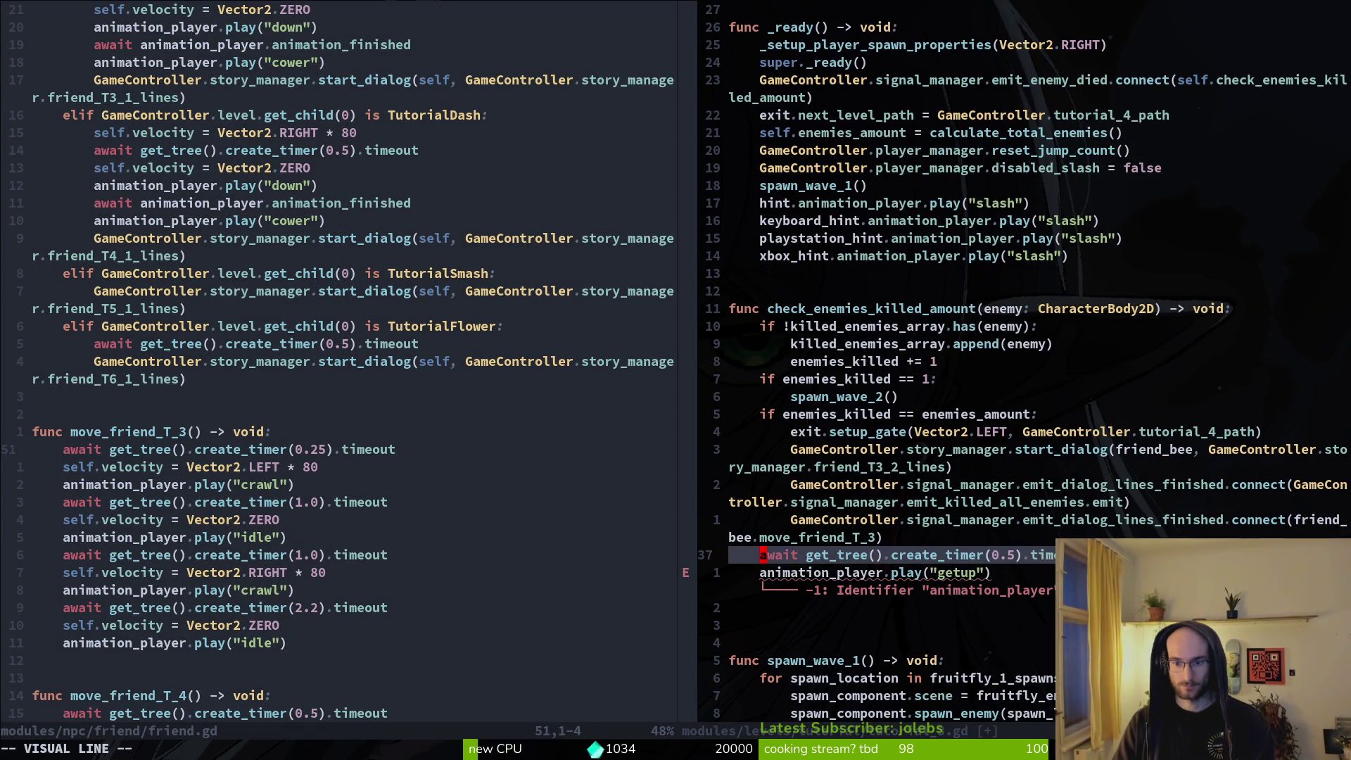
{"action": "key", "text": "j"}
{"action": "key", "text": "greater"}
{"action": "type", "text": "jifriend_bee"}
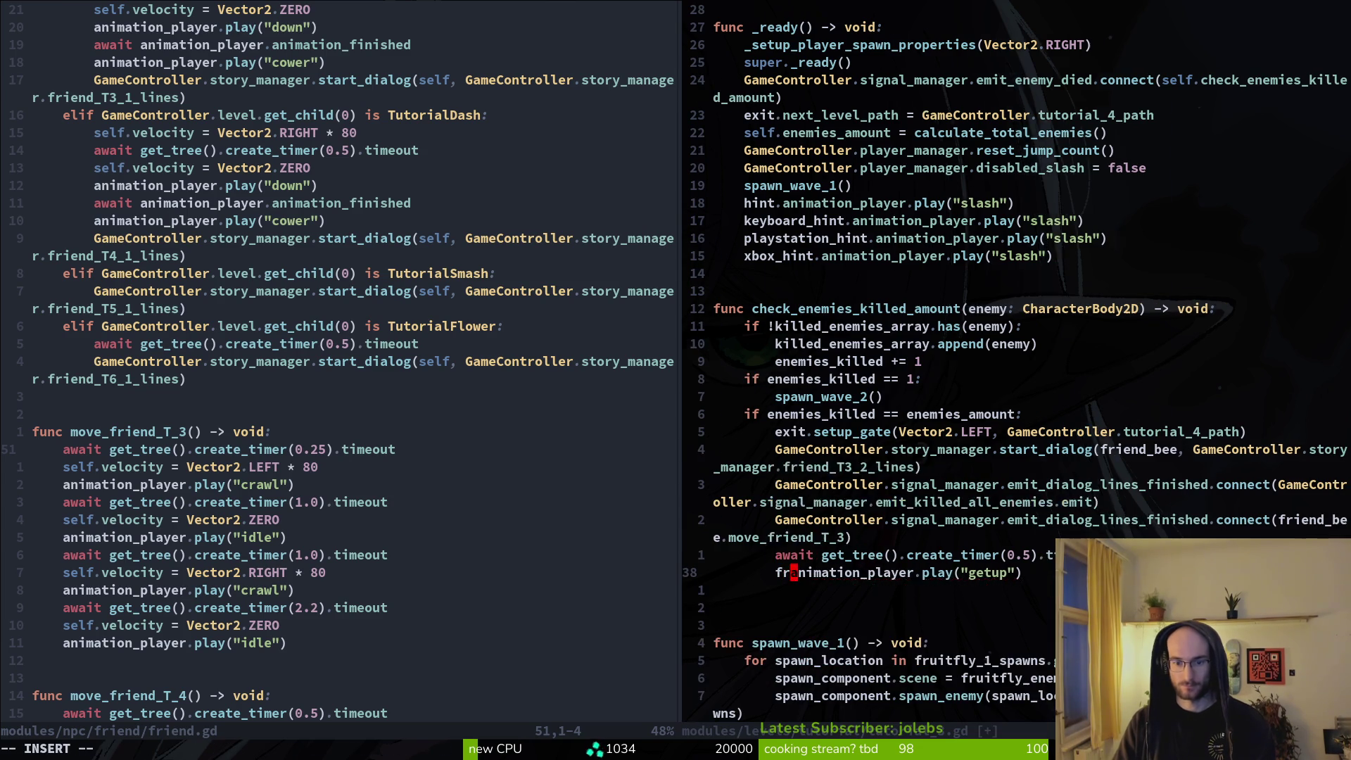
{"action": "type", "text": "."}
{"action": "key", "text": "Escape"}
{"action": "type", "text": ":w"}
{"action": "key", "text": "Return"}
Step: Move the two pasted lines above the start_dialog call and save tutorial_3.gd
{"action": "key", "text": "k"}
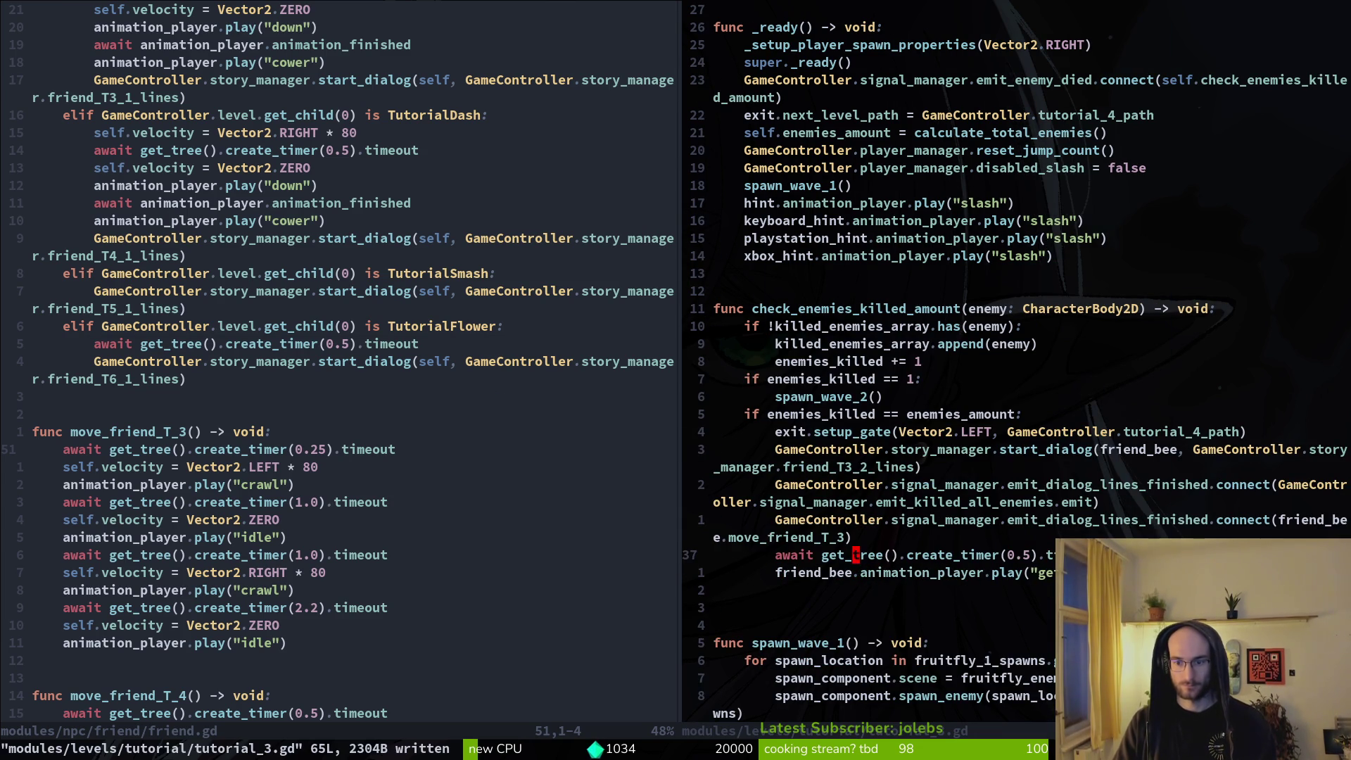
{"action": "key", "text": "V"}
{"action": "key", "text": "j"}
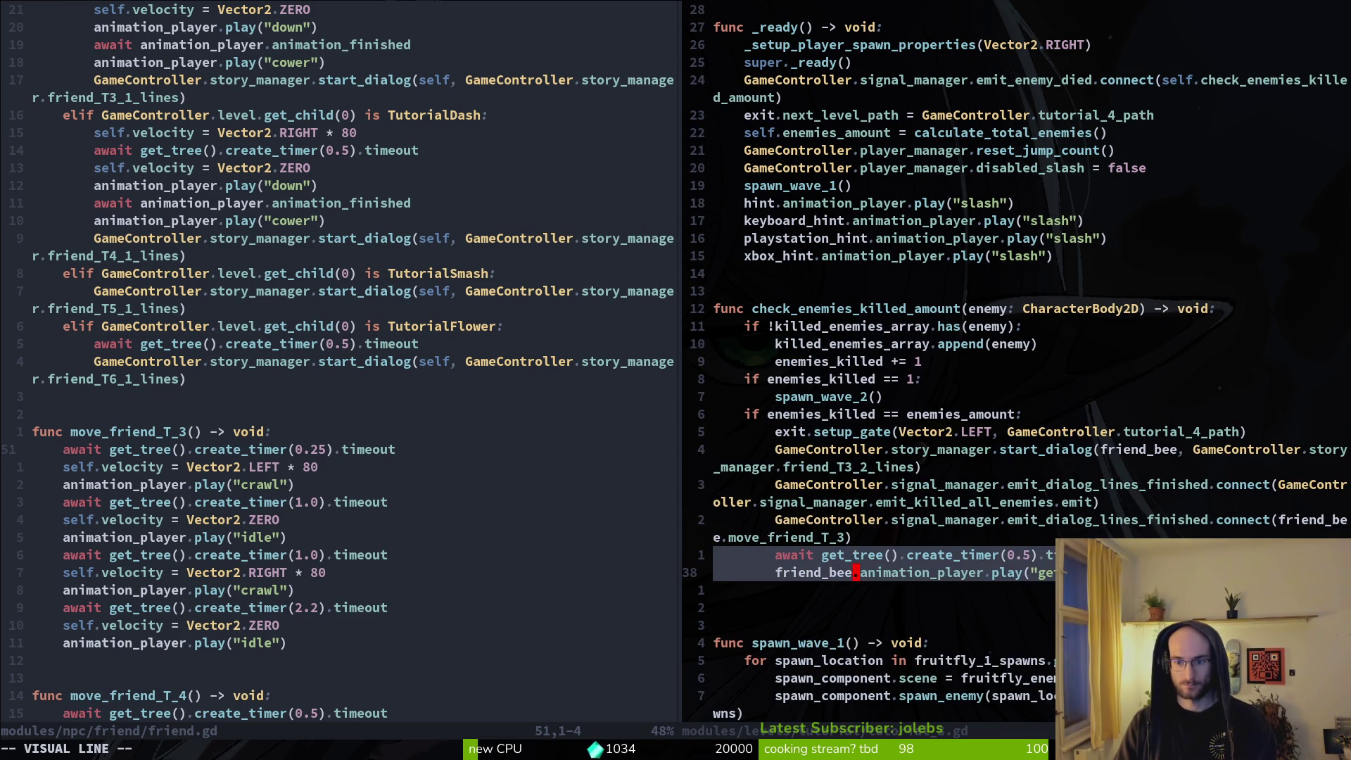
{"action": "key", "text": "K"}
{"action": "key", "text": "K"}
{"action": "key", "text": "K"}
{"action": "key", "text": "Escape"}
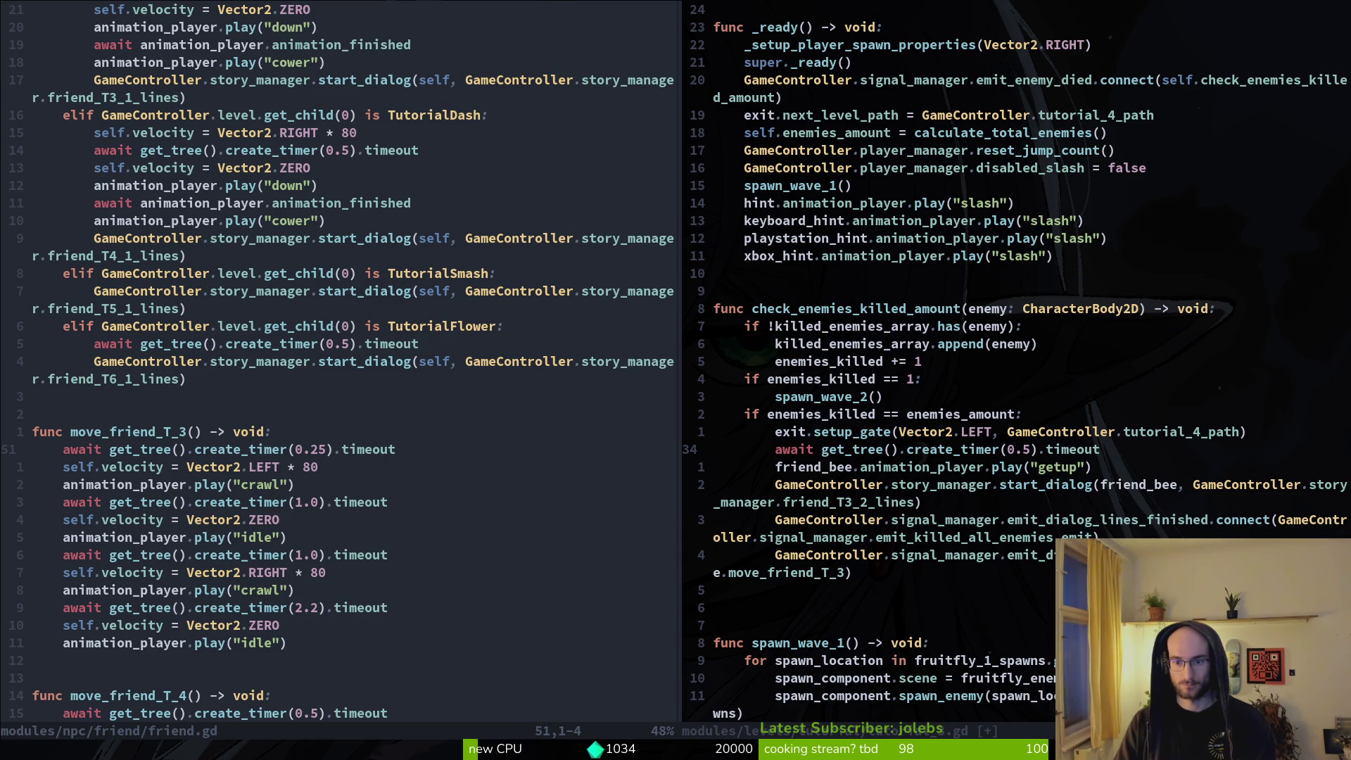
{"action": "type", "text": ":w"}
{"action": "key", "text": "Return"}
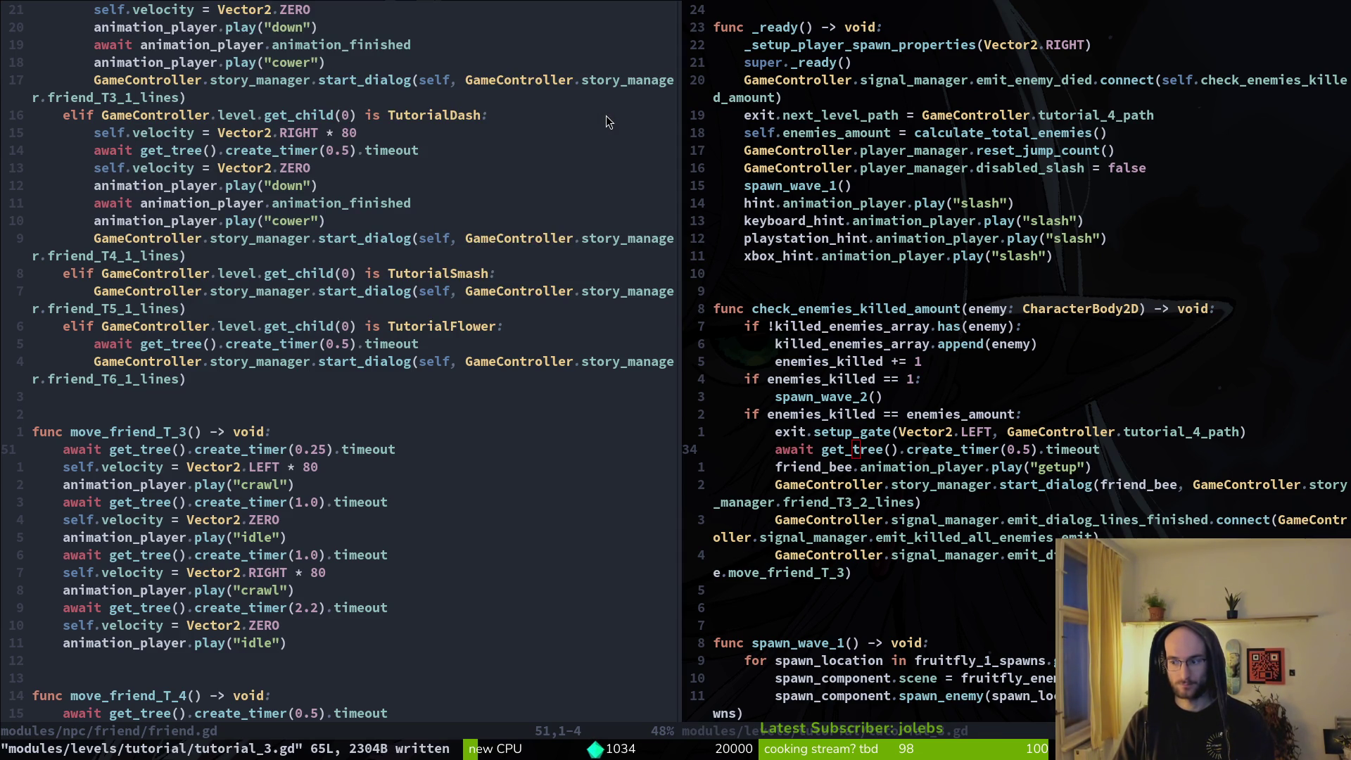
{"action": "key", "text": "alt+Tab"}
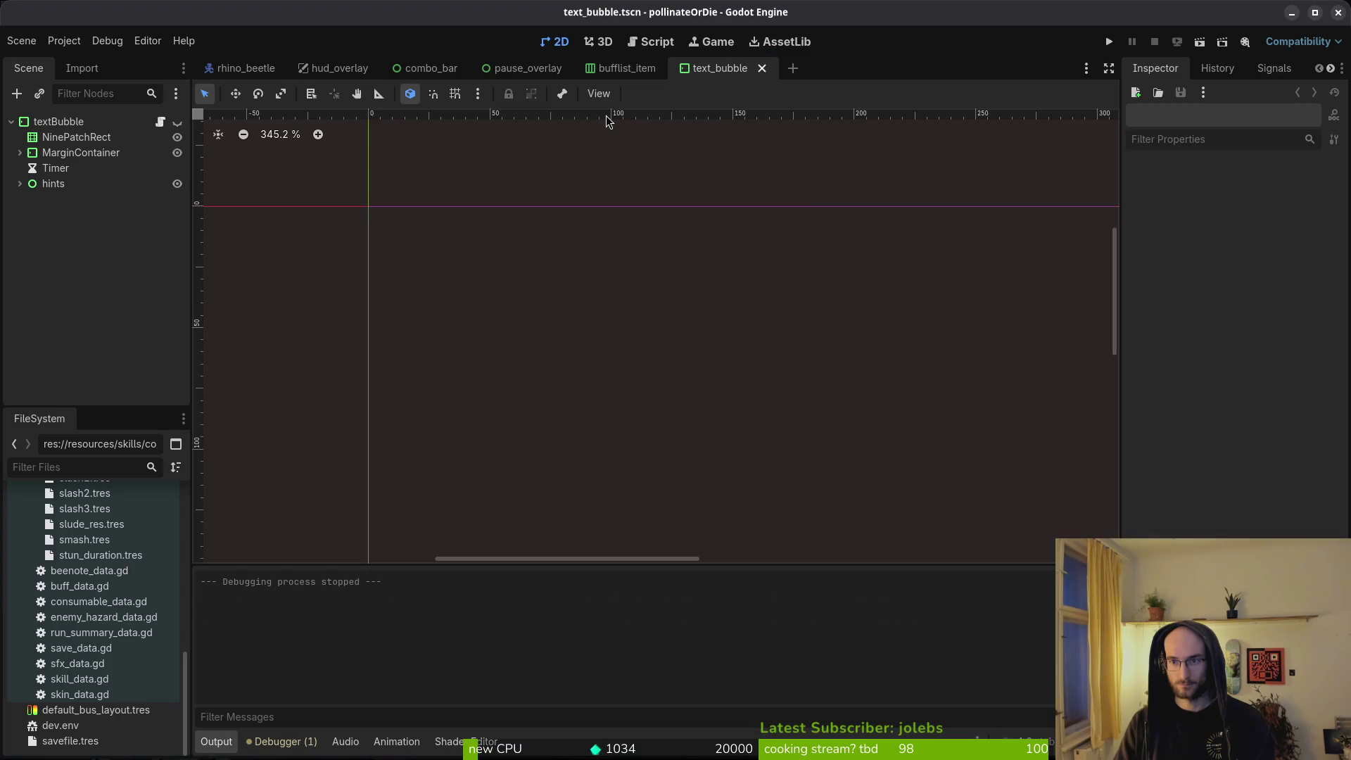
Step: Run the game, continue the saved game, start the tutorial level, and enlarge the window
{"action": "key", "text": "F5"}
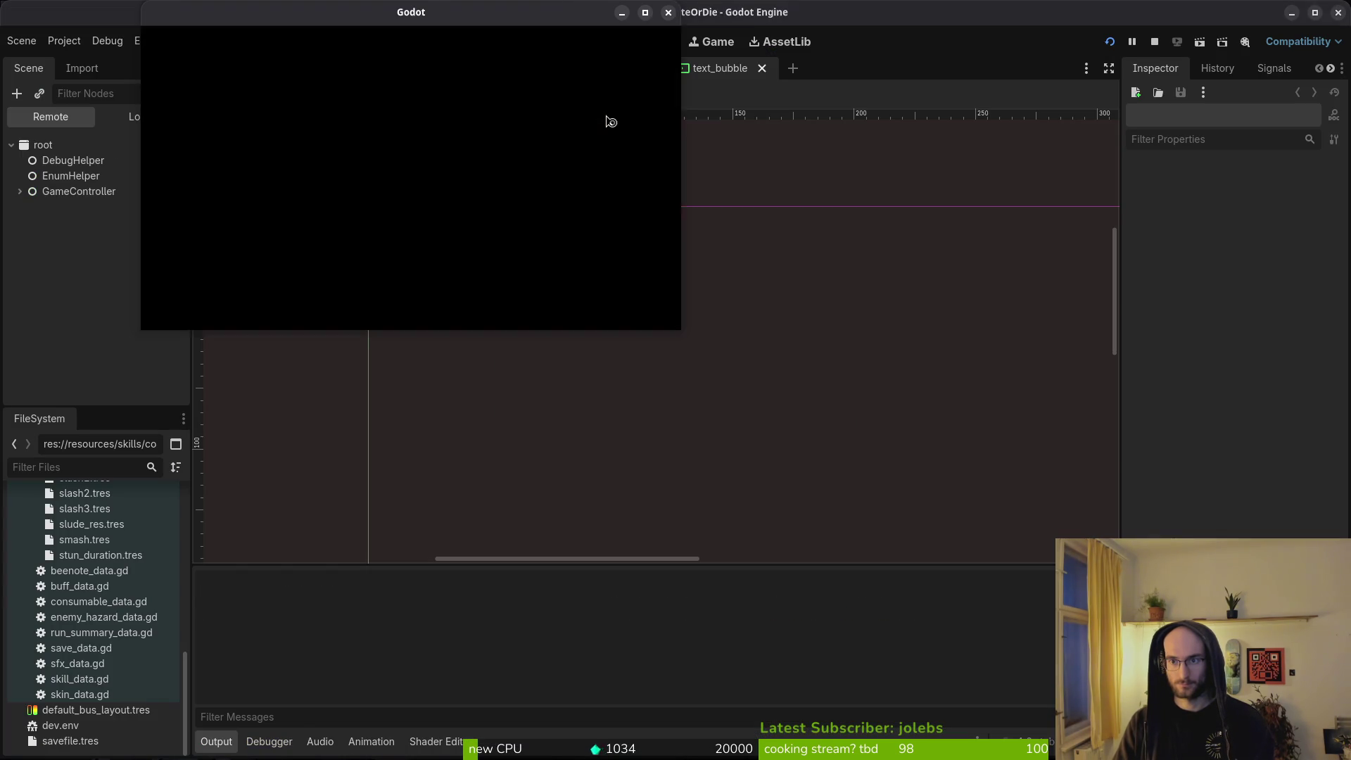
{"action": "key", "text": "Down"}
{"action": "key", "text": "Up"}
{"action": "key", "text": "Return"}
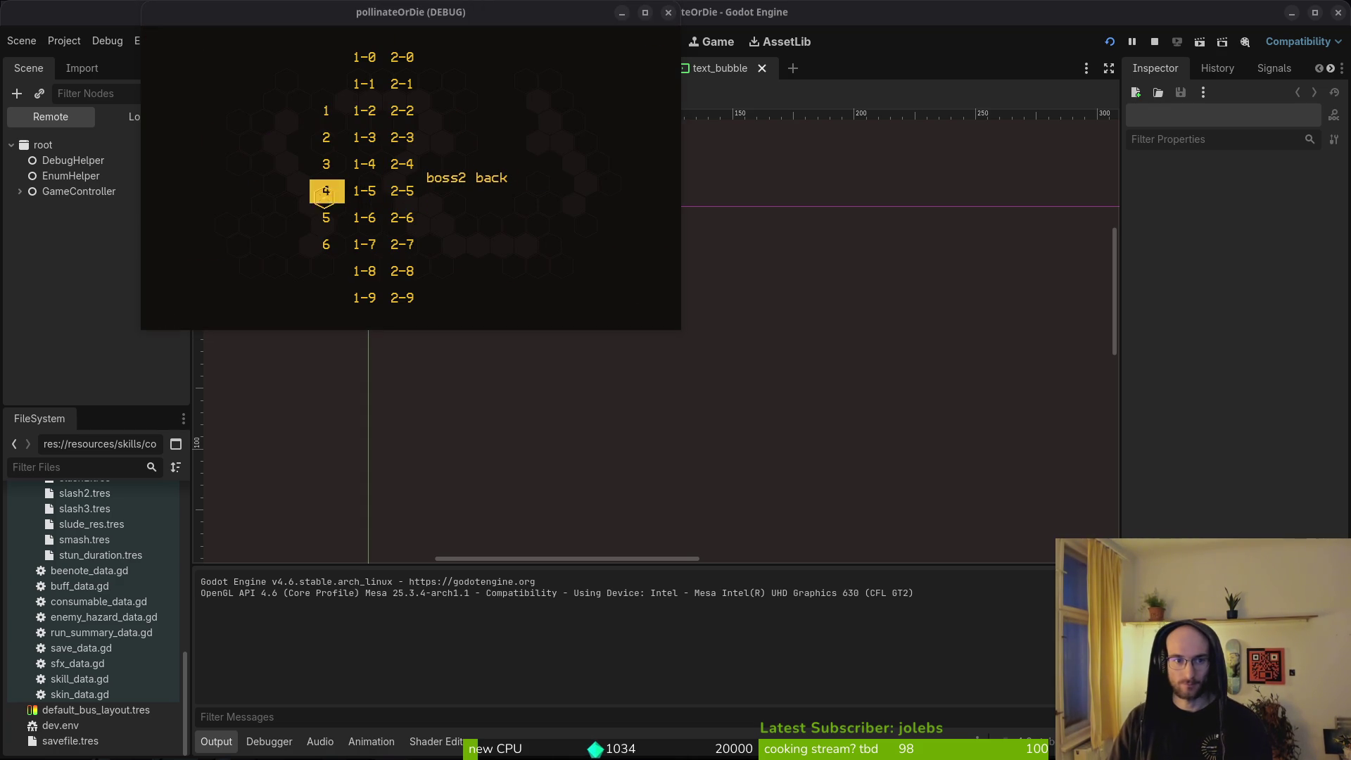
{"action": "left_click", "coordinate": [327, 166]}
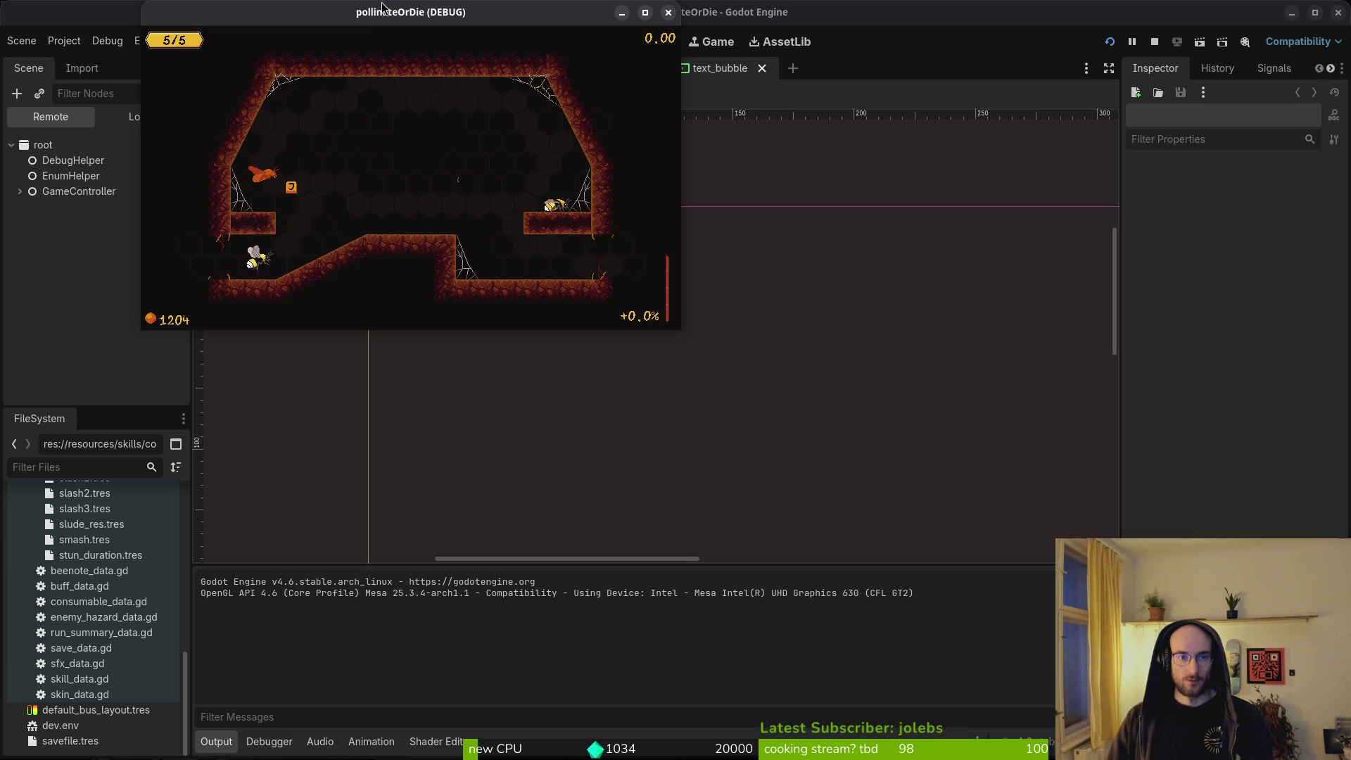
{"action": "mouse_move", "coordinate": [679, 329]}
{"action": "left_mouse_down"}
{"action": "mouse_move", "coordinate": [739, 422]}
{"action": "mouse_move", "coordinate": [1221, 688]}
{"action": "left_mouse_up"}
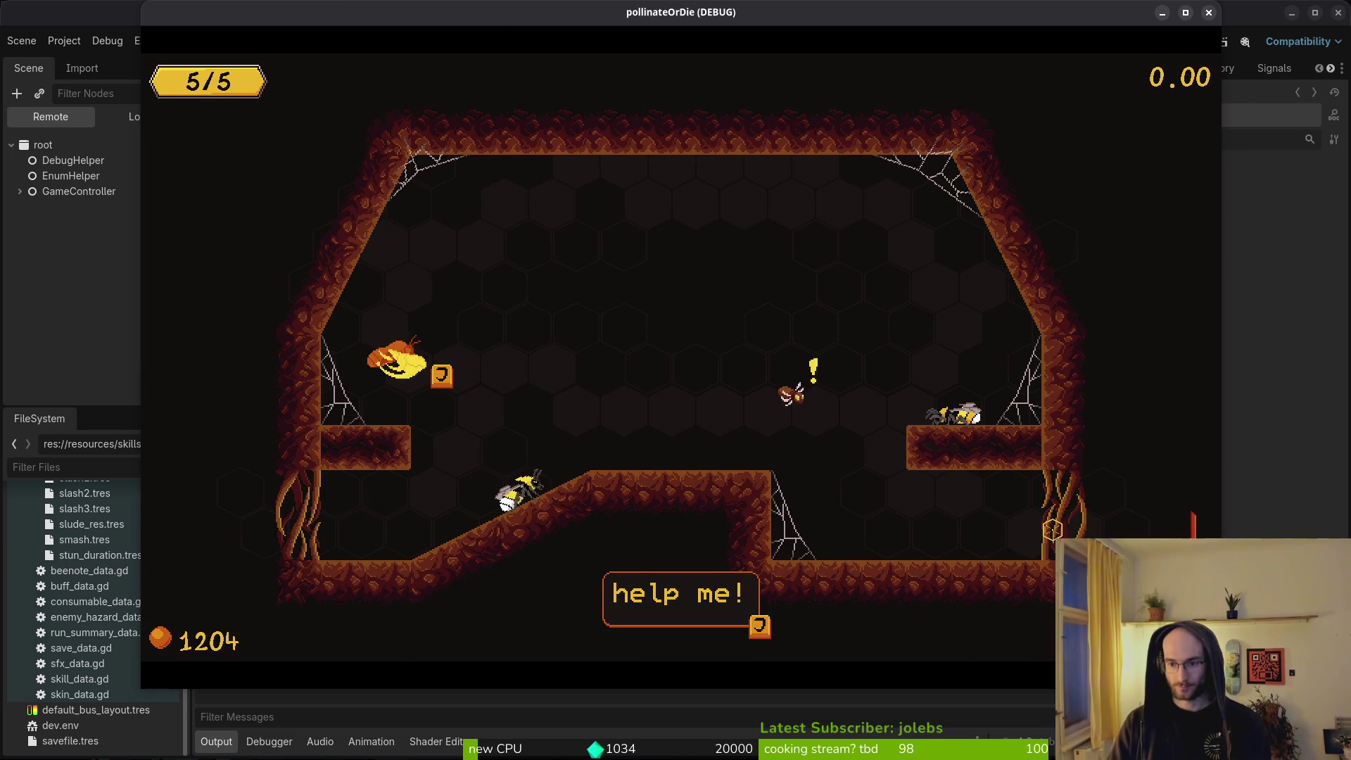
Step: Walk the bee along the central ledge and kill all the spawned flies
{"action": "key", "text": "Right"}
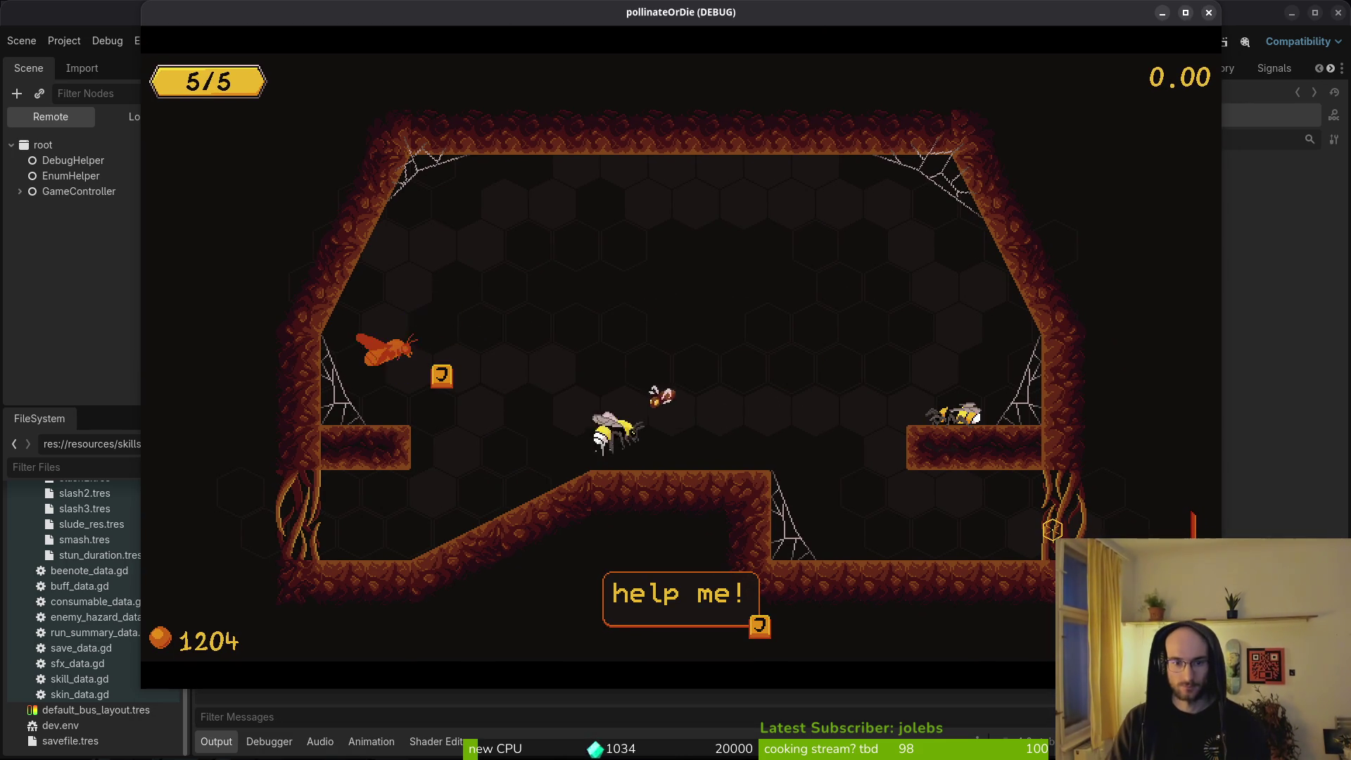
{"action": "key", "text": "Right"}
{"action": "key", "text": "Left"}
{"action": "key", "text": "Right"}
{"action": "key", "text": "space"}
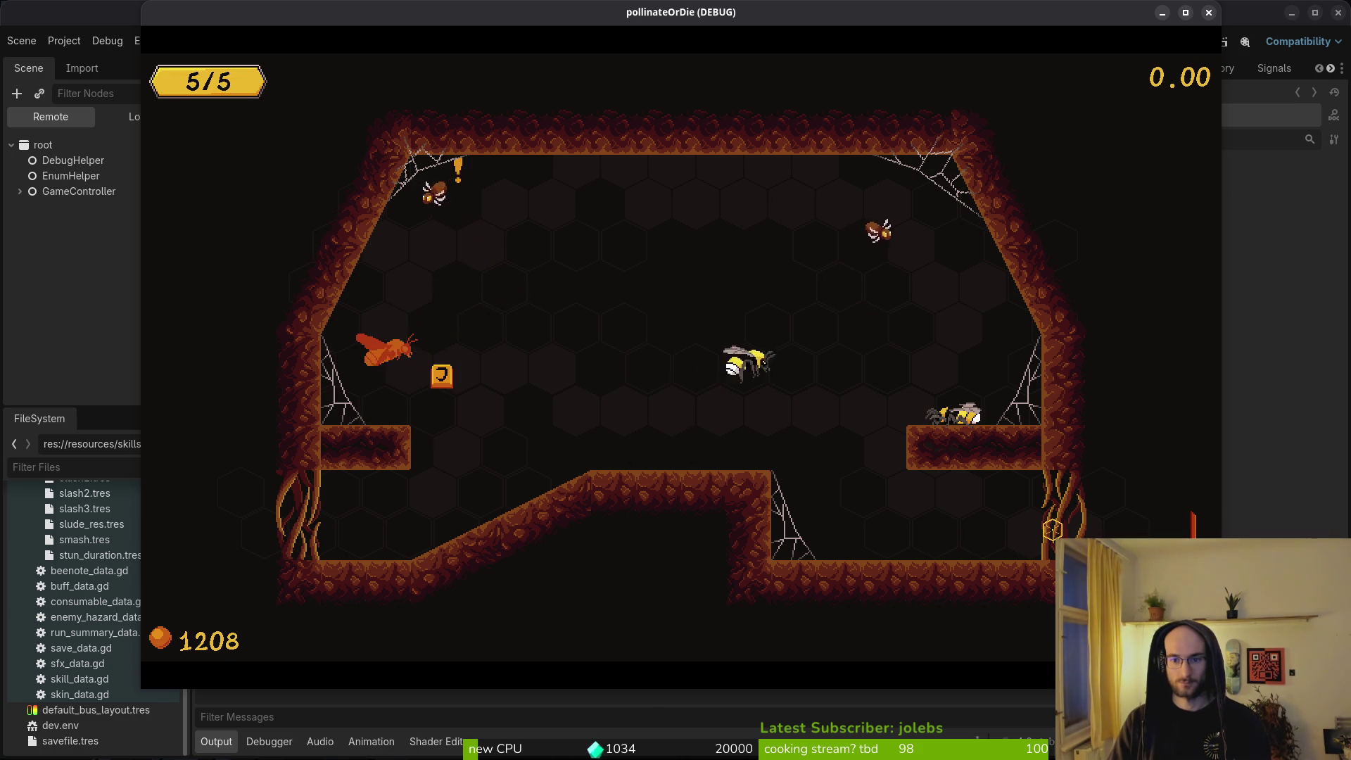
{"action": "key", "text": "Left"}
{"action": "key", "text": "space"}
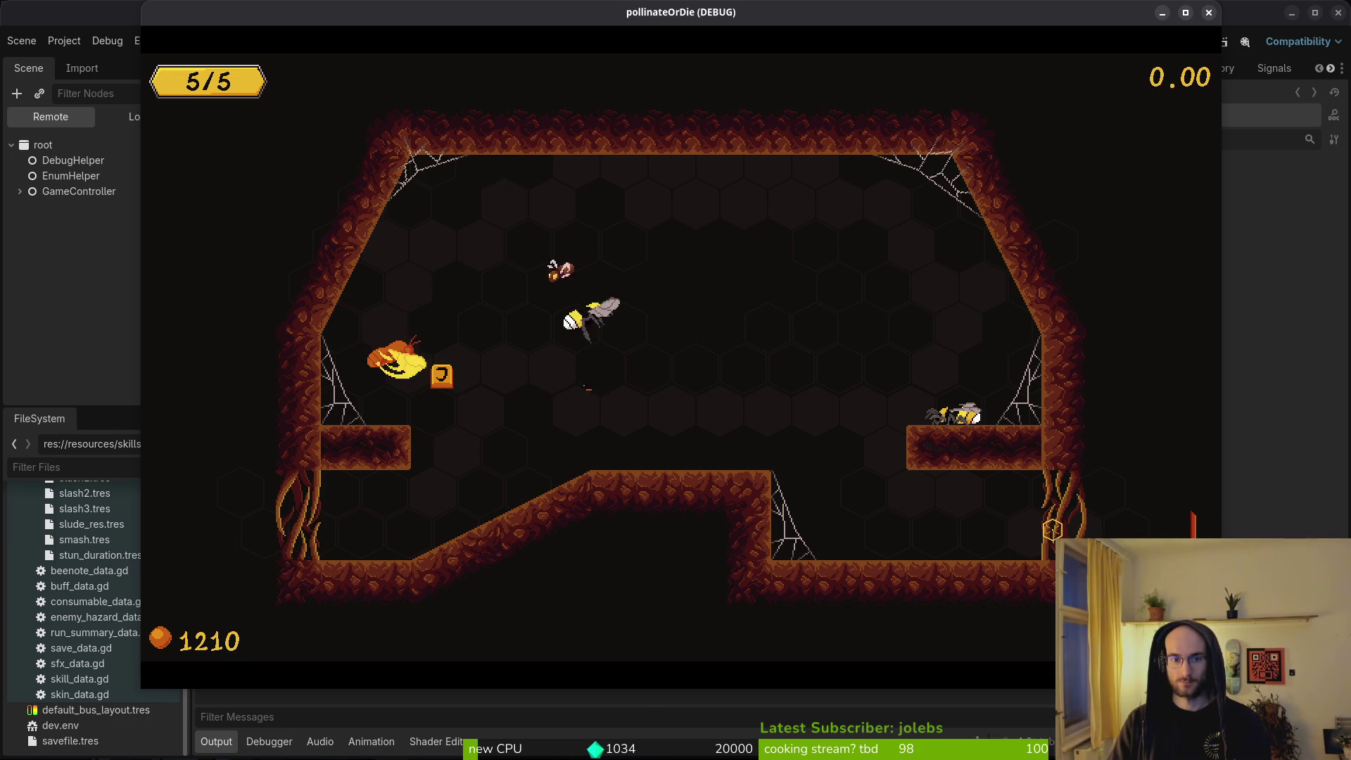
{"action": "key", "text": "Right"}
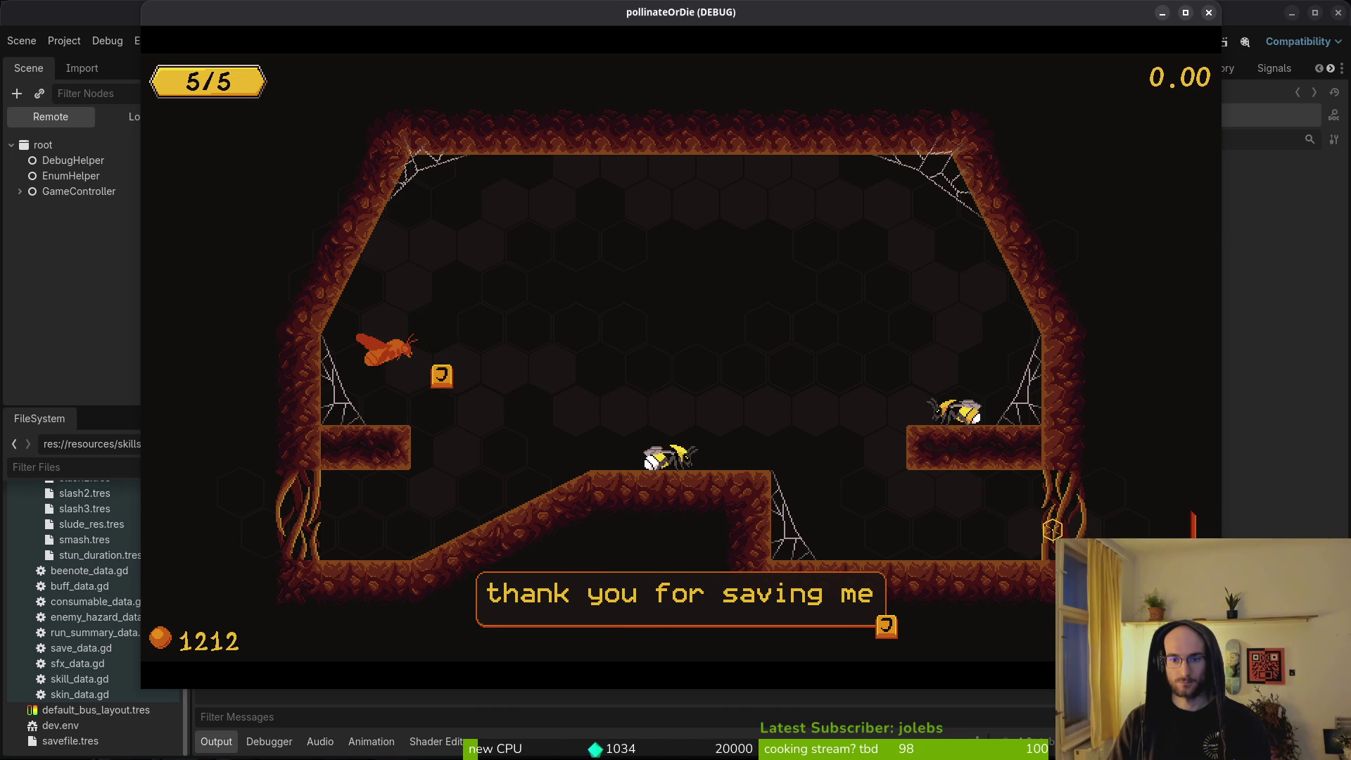
Step: Advance the friend bee's dialog, walk toward the exit, and dismiss the 'please protect me!' line
{"action": "key", "text": "Right"}
{"action": "key", "text": "j"}
{"action": "key", "text": "j"}
{"action": "key", "text": "j"}
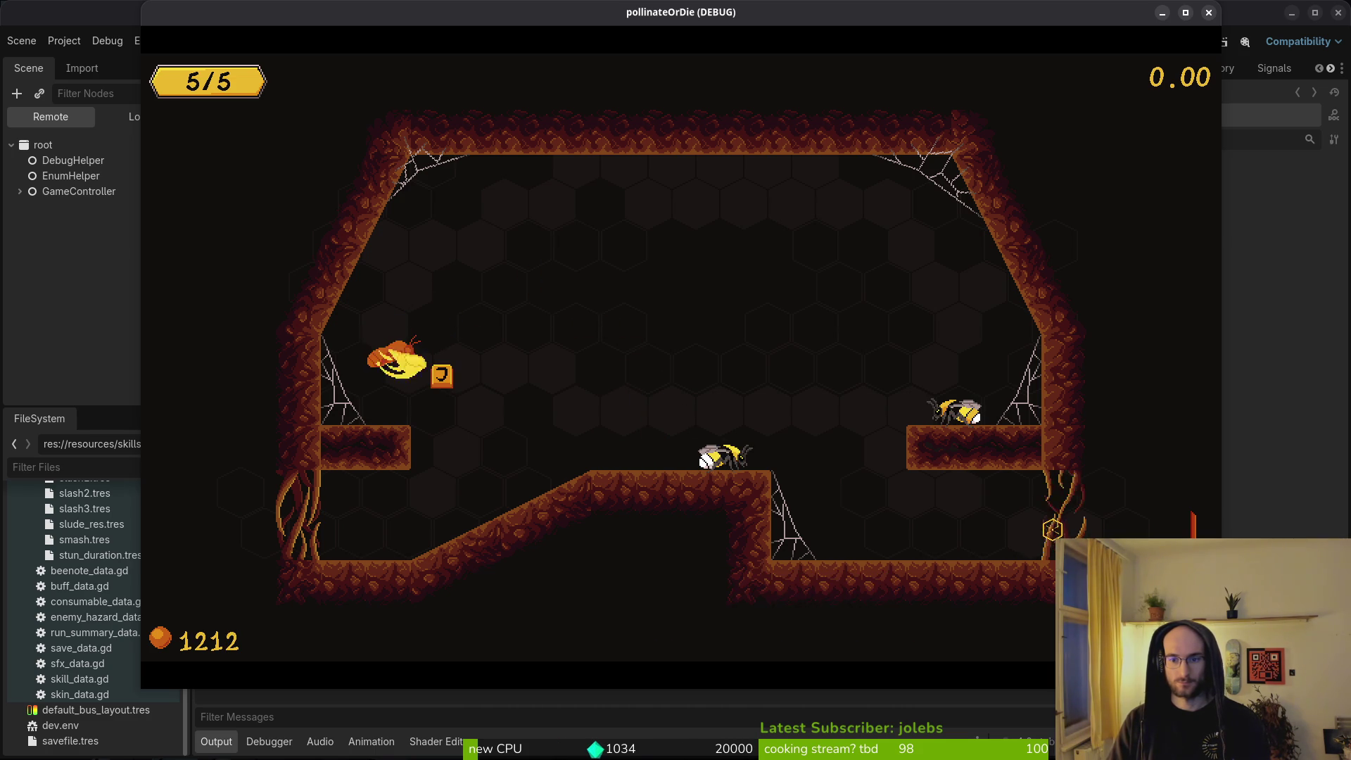
{"action": "key", "text": "Right"}
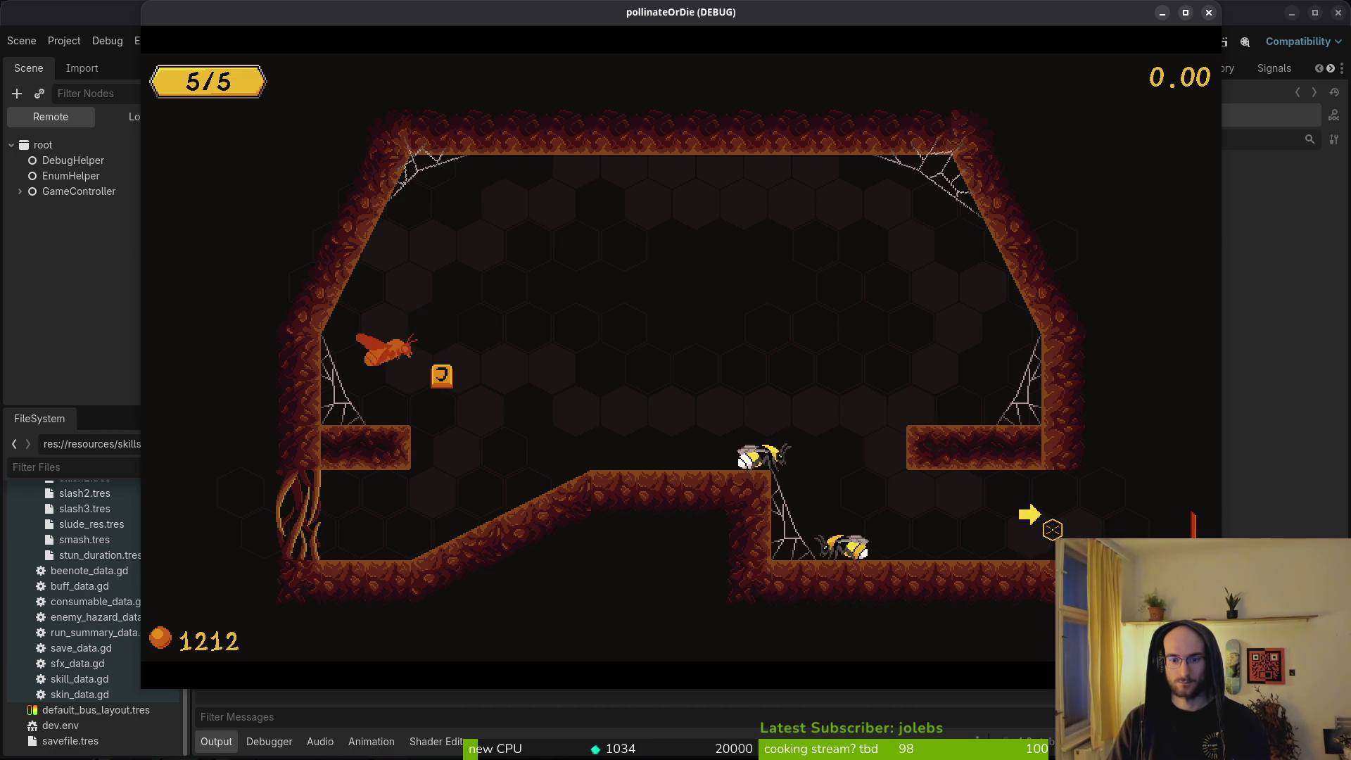
{"action": "key", "text": "Right"}
{"action": "key", "text": "Right"}
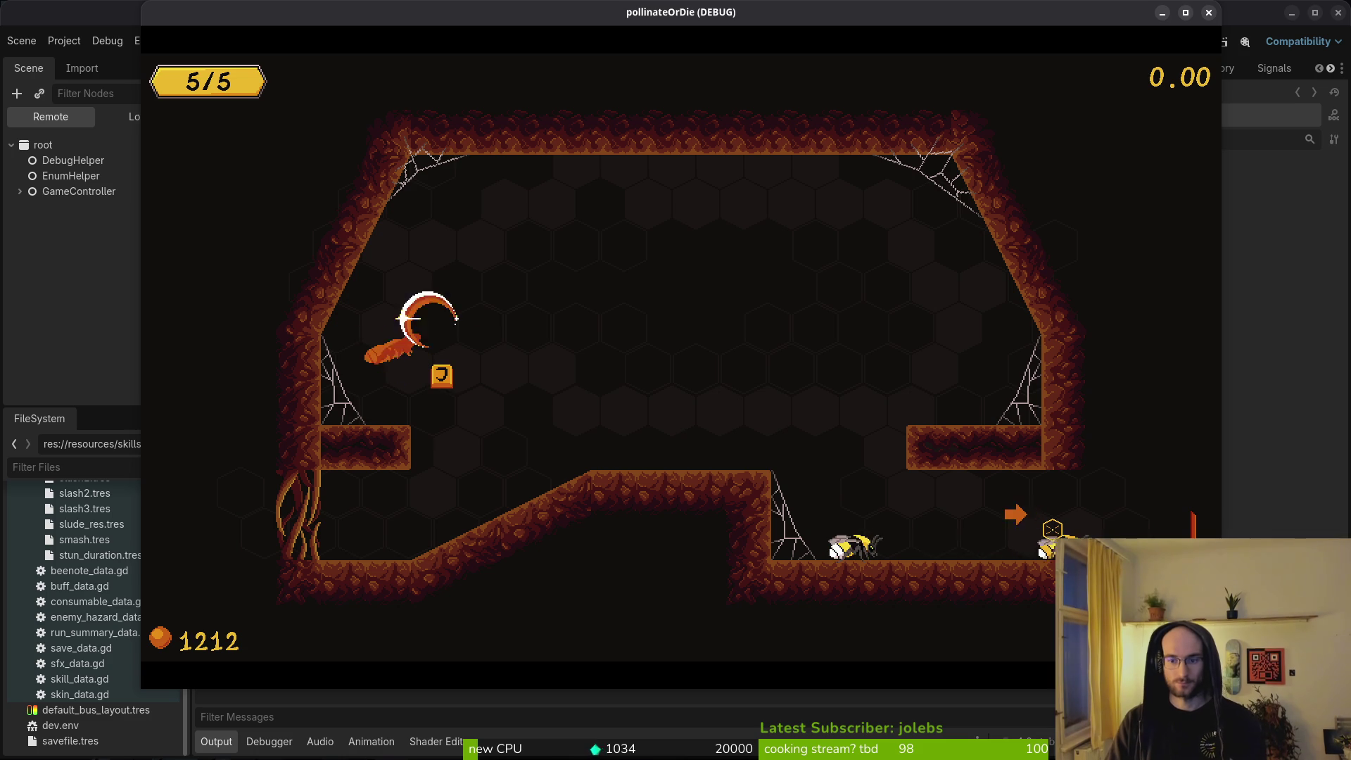
{"action": "key", "text": "Right"}
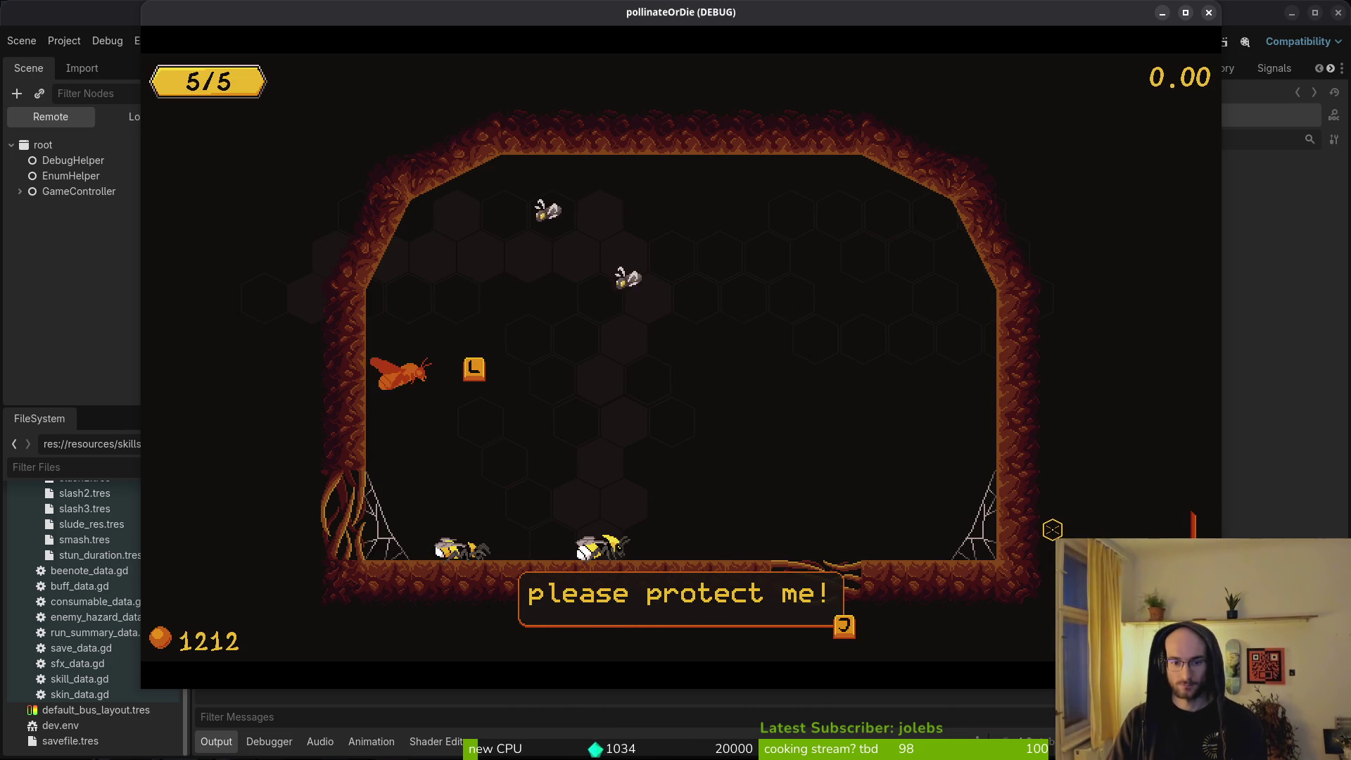
{"action": "key", "text": "j"}
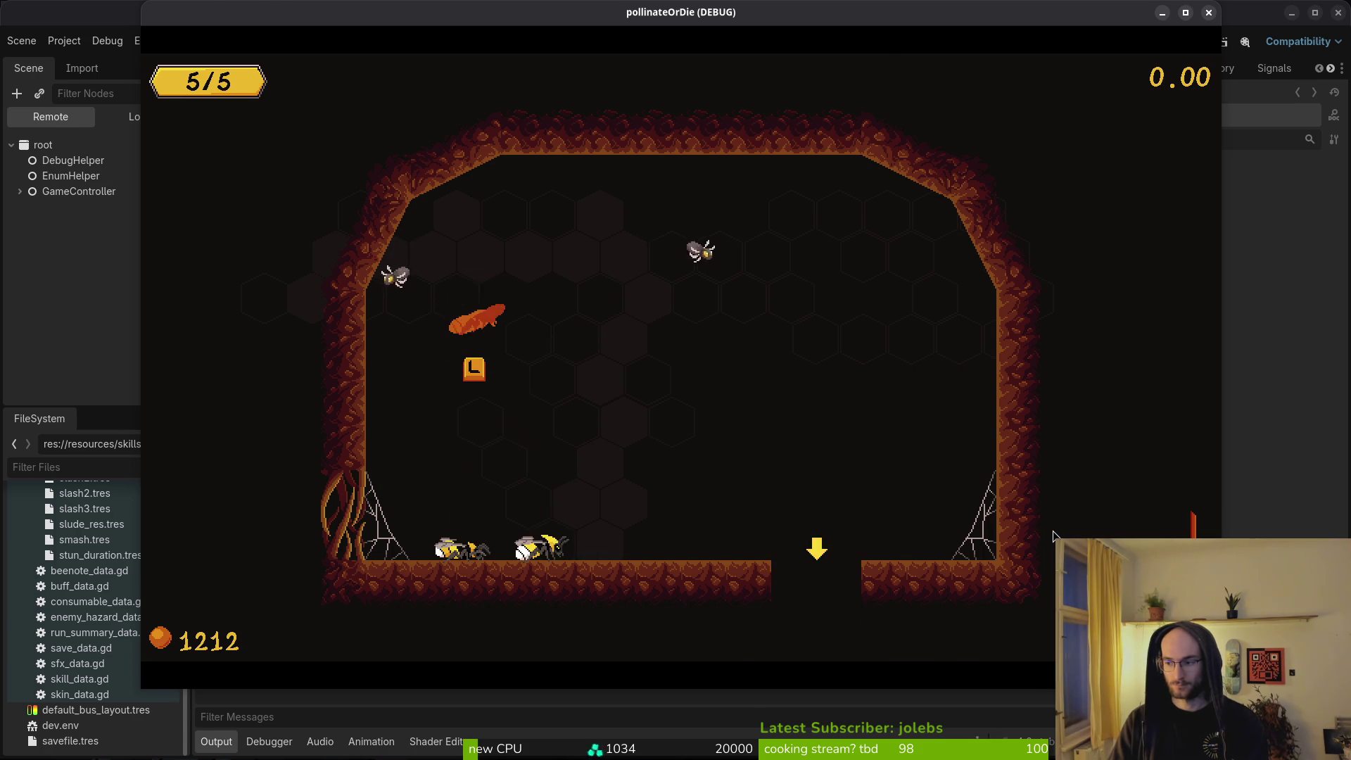
{"action": "key", "text": "super+1"}
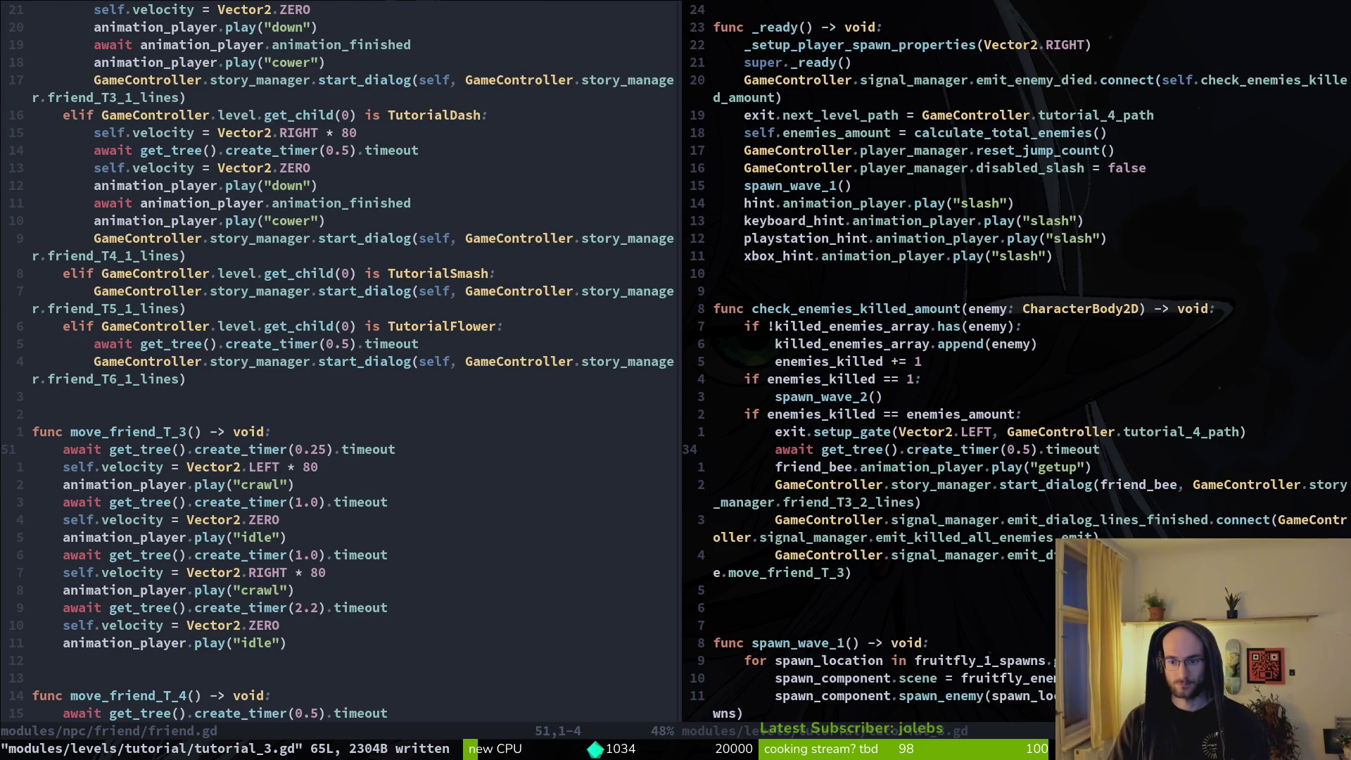
Step: Save and close the friend.gd split with :wq, leaving tutorial_3.gd full-screen
{"action": "key", "text": "j"}
{"action": "key", "text": "j"}
{"action": "key", "text": "j"}
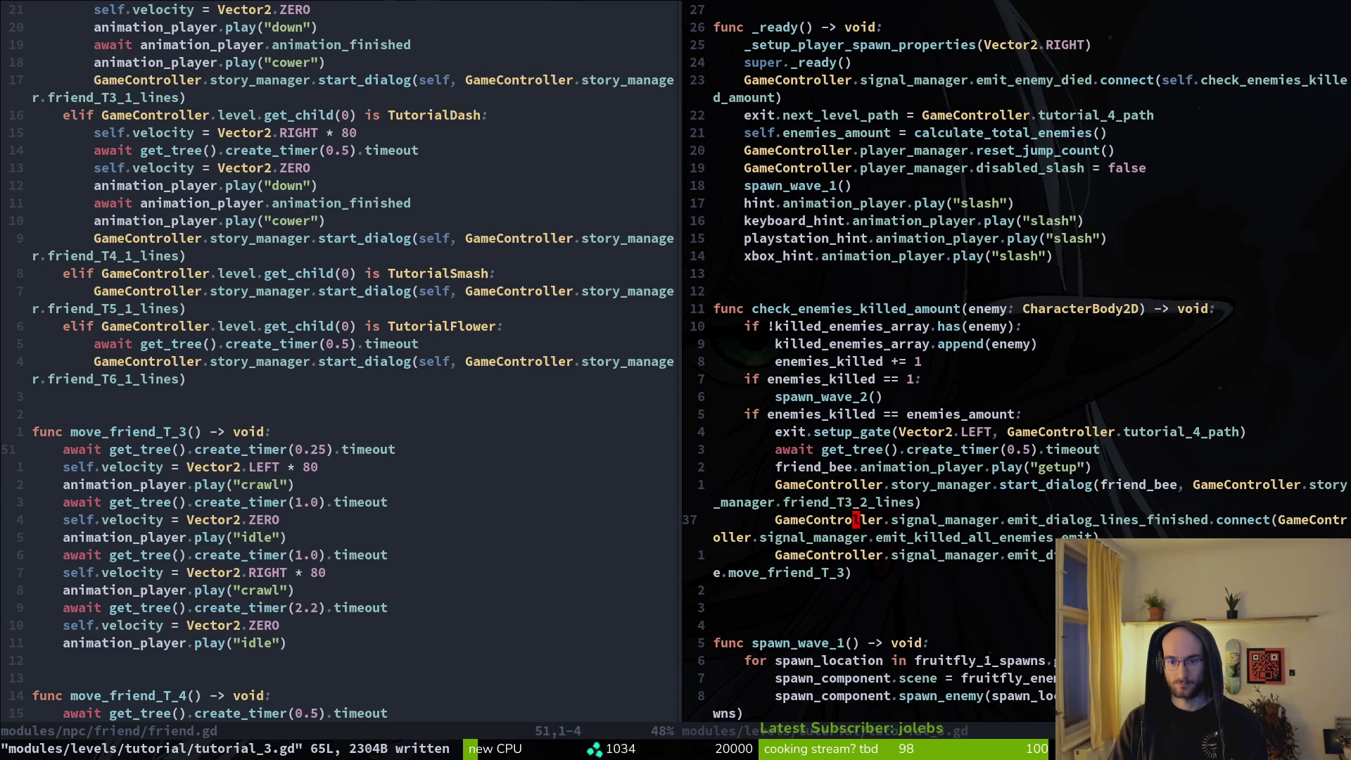
{"action": "key", "text": "j"}
{"action": "key", "text": "j"}
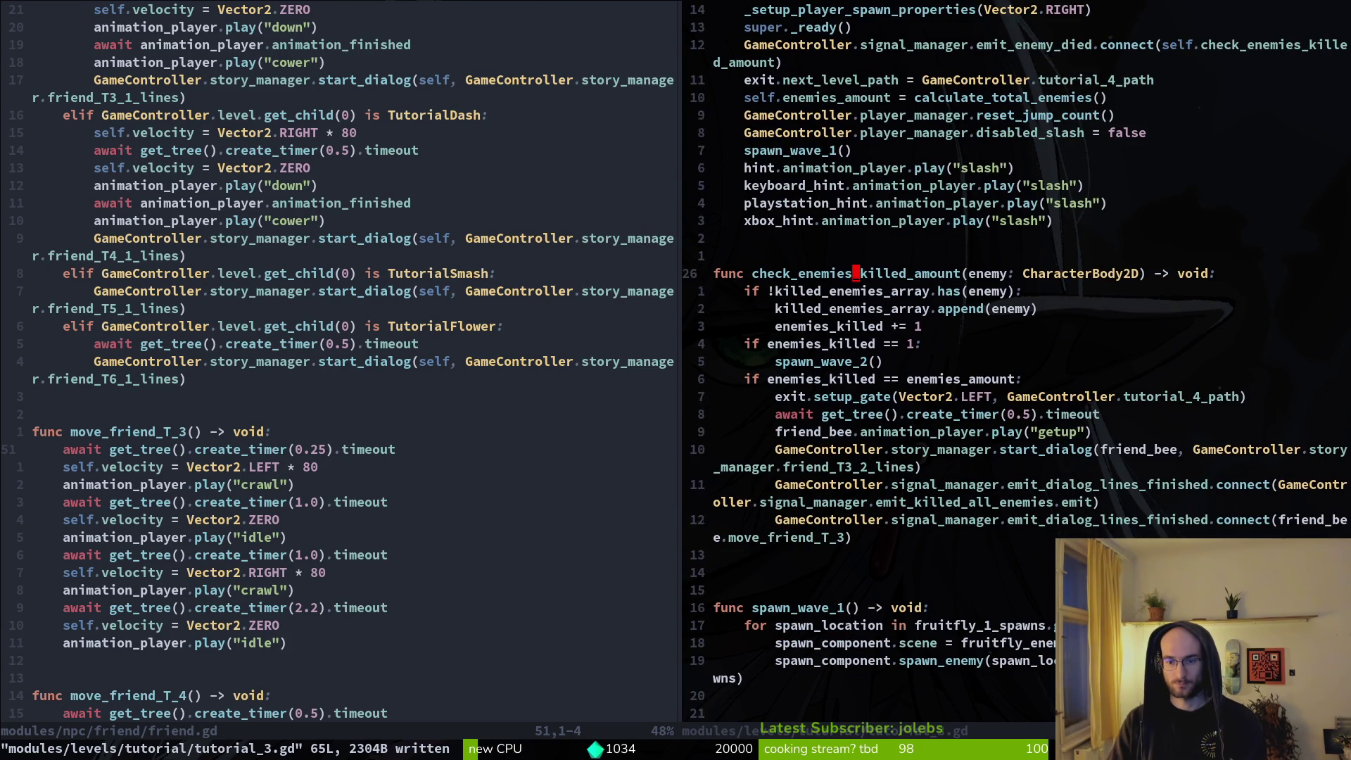
{"action": "left_click", "coordinate": [856, 449]}
{"action": "key", "text": "j"}
{"action": "key", "text": "ctrl+h"}
{"action": "type", "text": ":wq"}
{"action": "key", "text": "Return"}
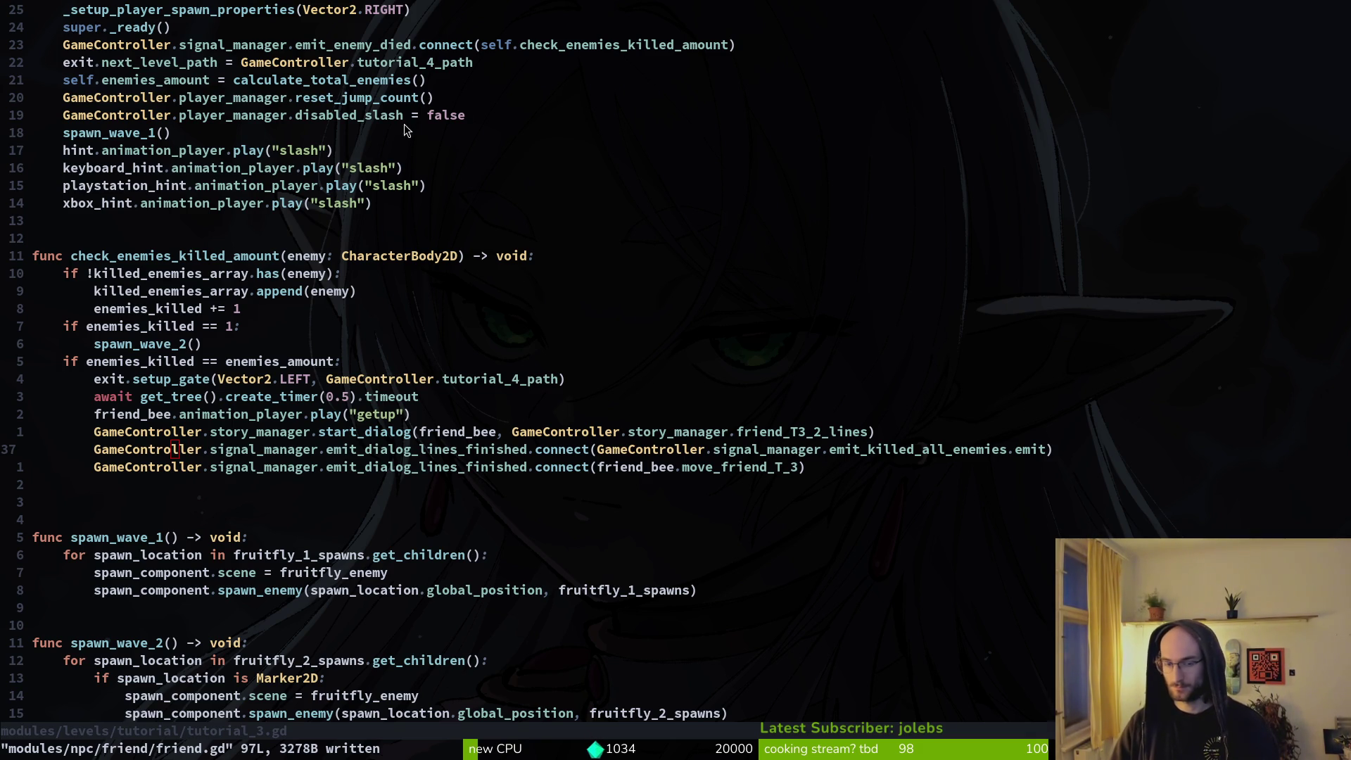
{"action": "key", "text": "super+b"}
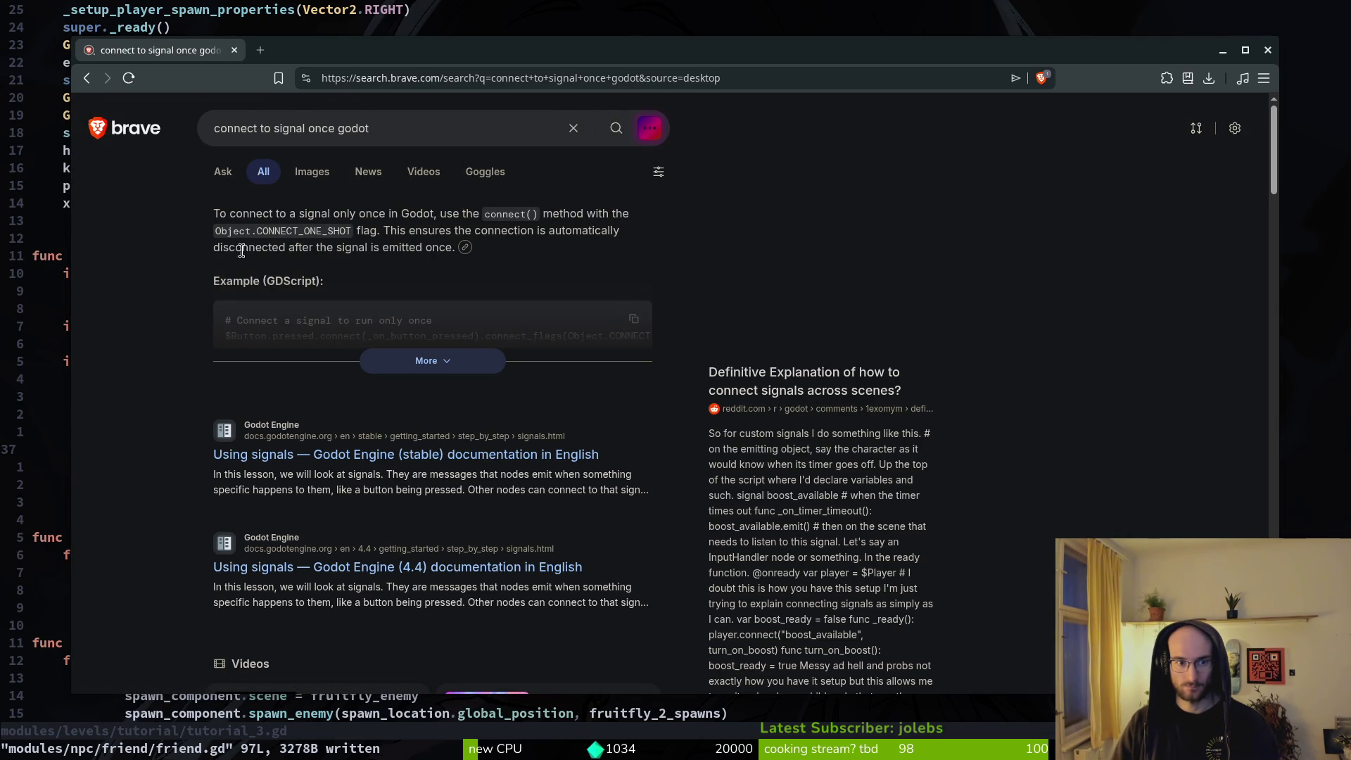
Step: Expand the AI answer's code example and start typing a connect call in the code
{"action": "left_click", "coordinate": [430, 359]}
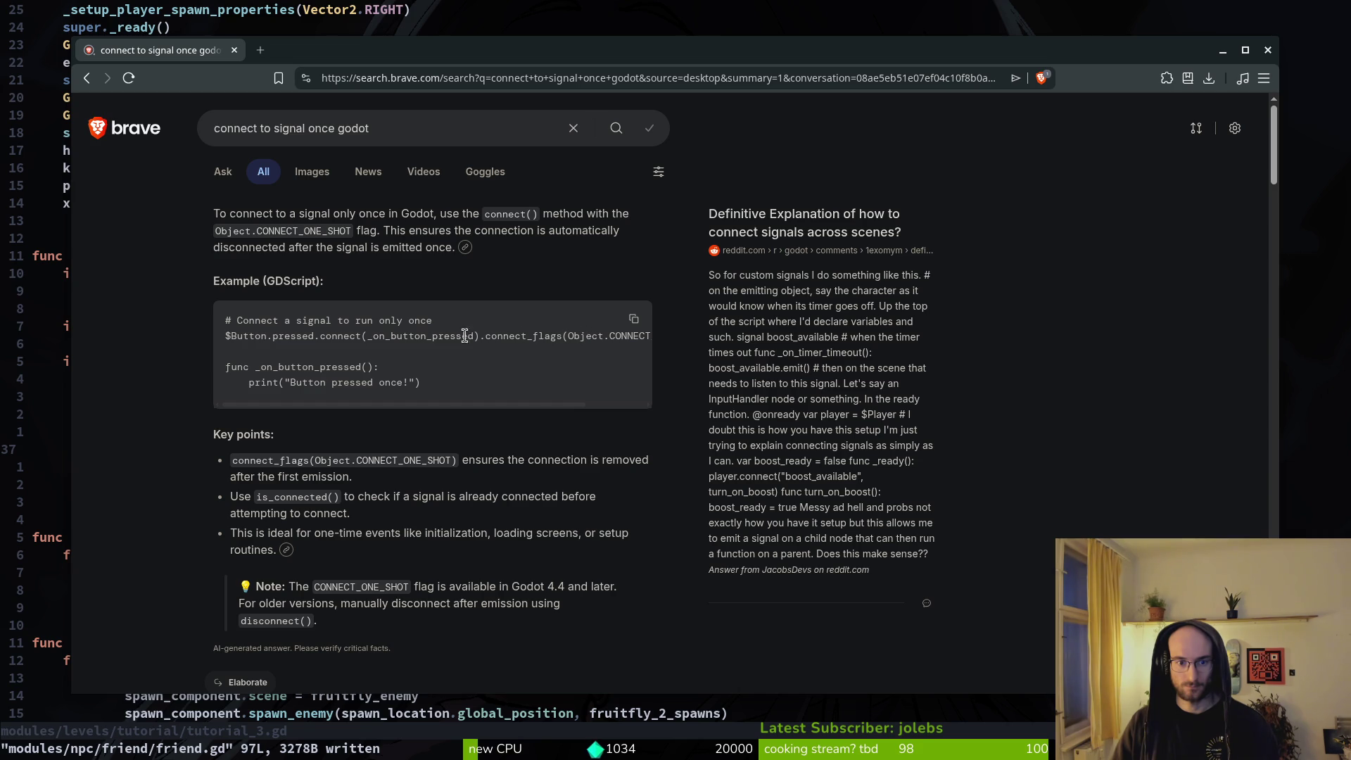
{"action": "key", "text": "ctrl+w"}
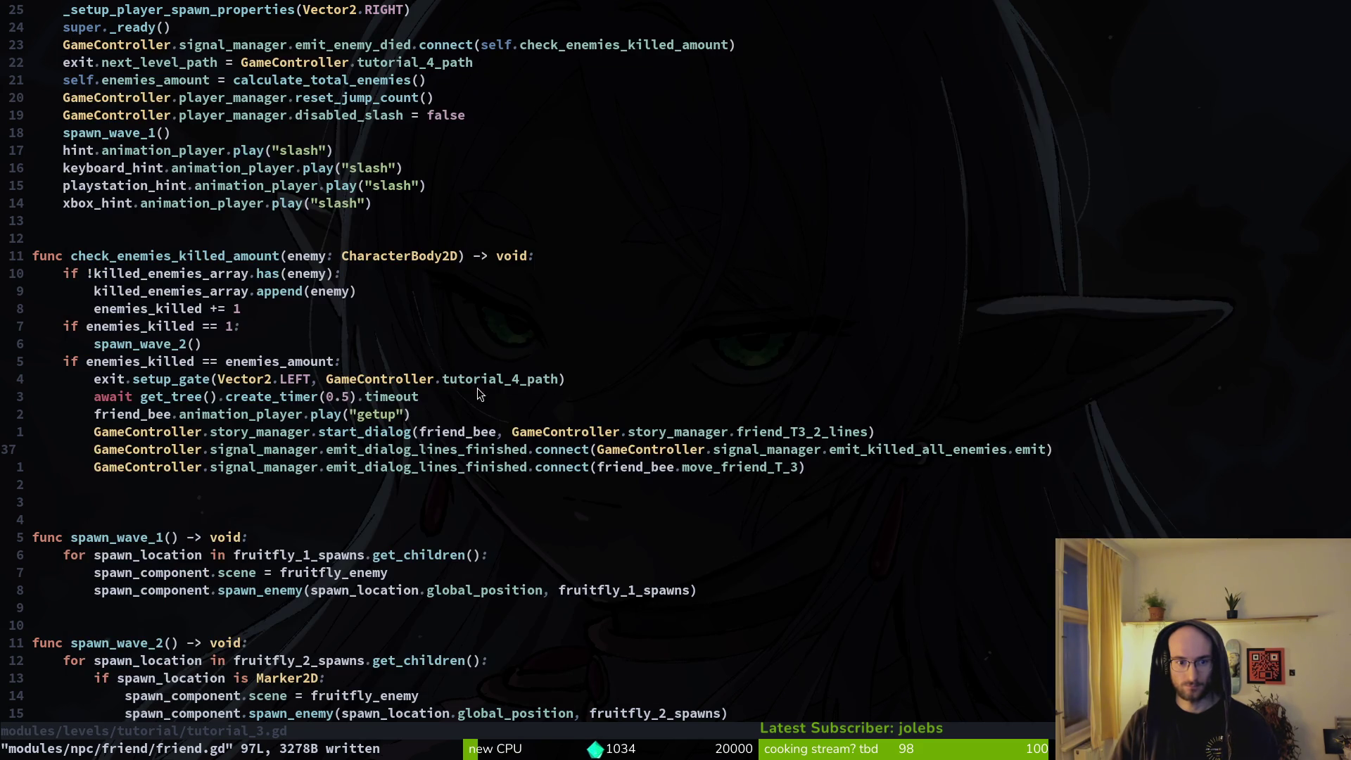
{"action": "type", "text": "A"}
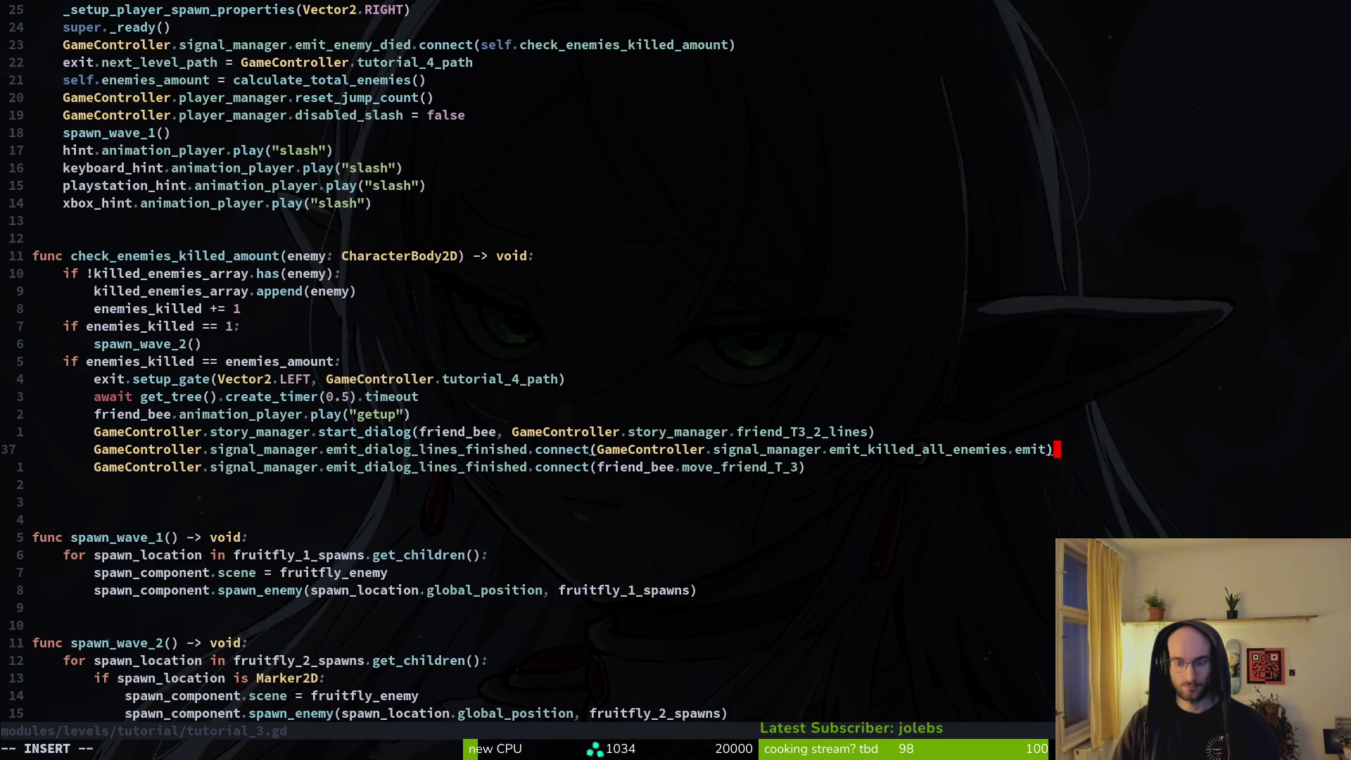
{"action": "type", "text": ".co"}
{"action": "key", "text": "BackSpace"}
{"action": "key", "text": "BackSpace"}
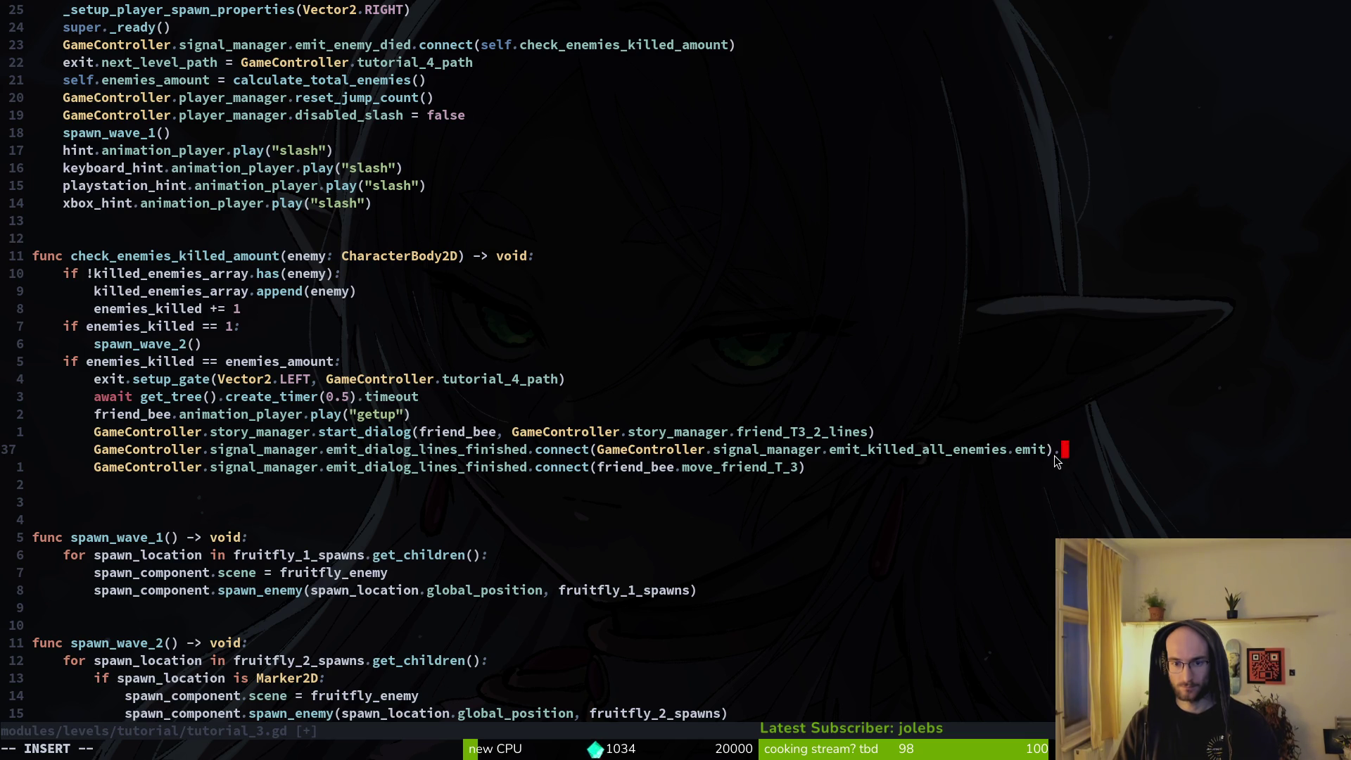
{"action": "key", "text": "alt+Tab"}
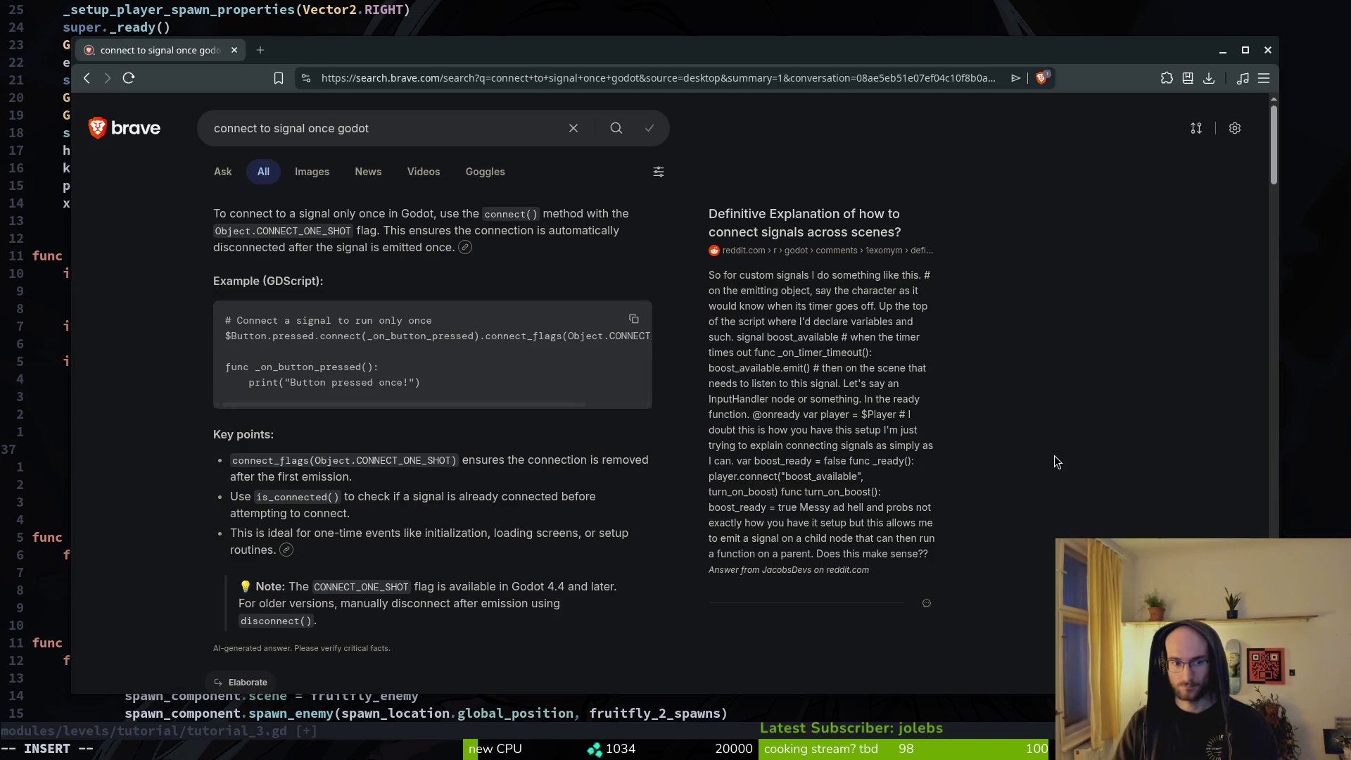
Step: Open the Godot 'Using signals' docs and search the page for 'oneshot'
{"action": "scroll", "coordinate": [1054, 456], "scroll_direction": "down", "scroll_amount": 5}
{"action": "left_click", "coordinate": [498, 500]}
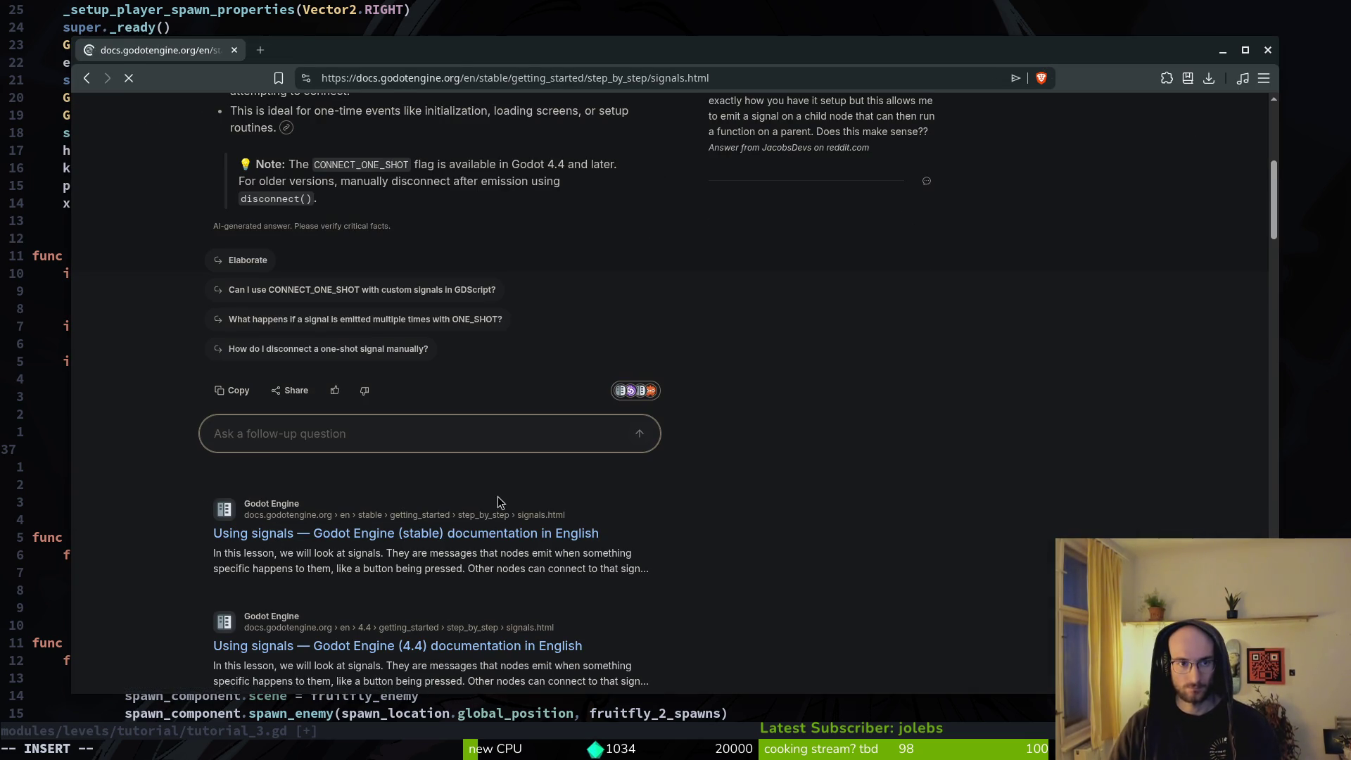
{"action": "key", "text": "ctrl+f"}
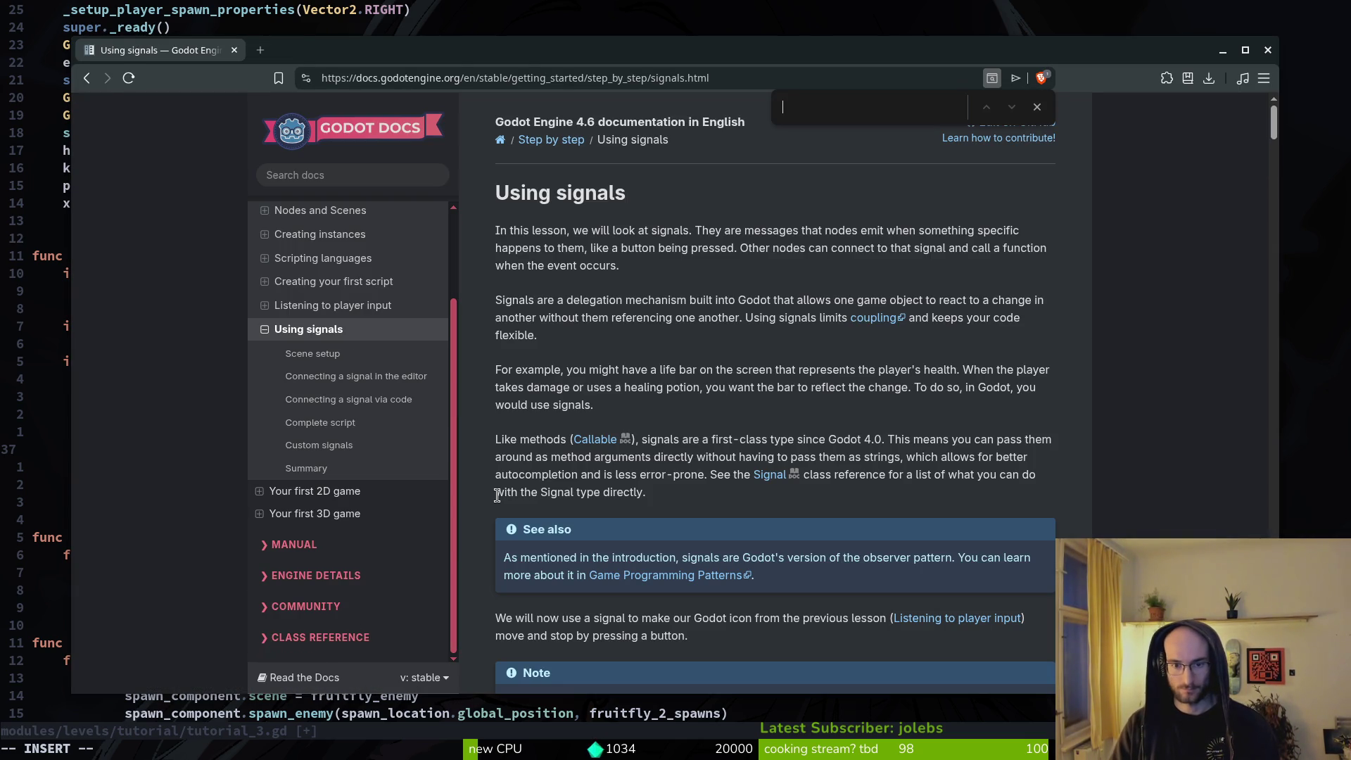
{"action": "type", "text": "oneho"}
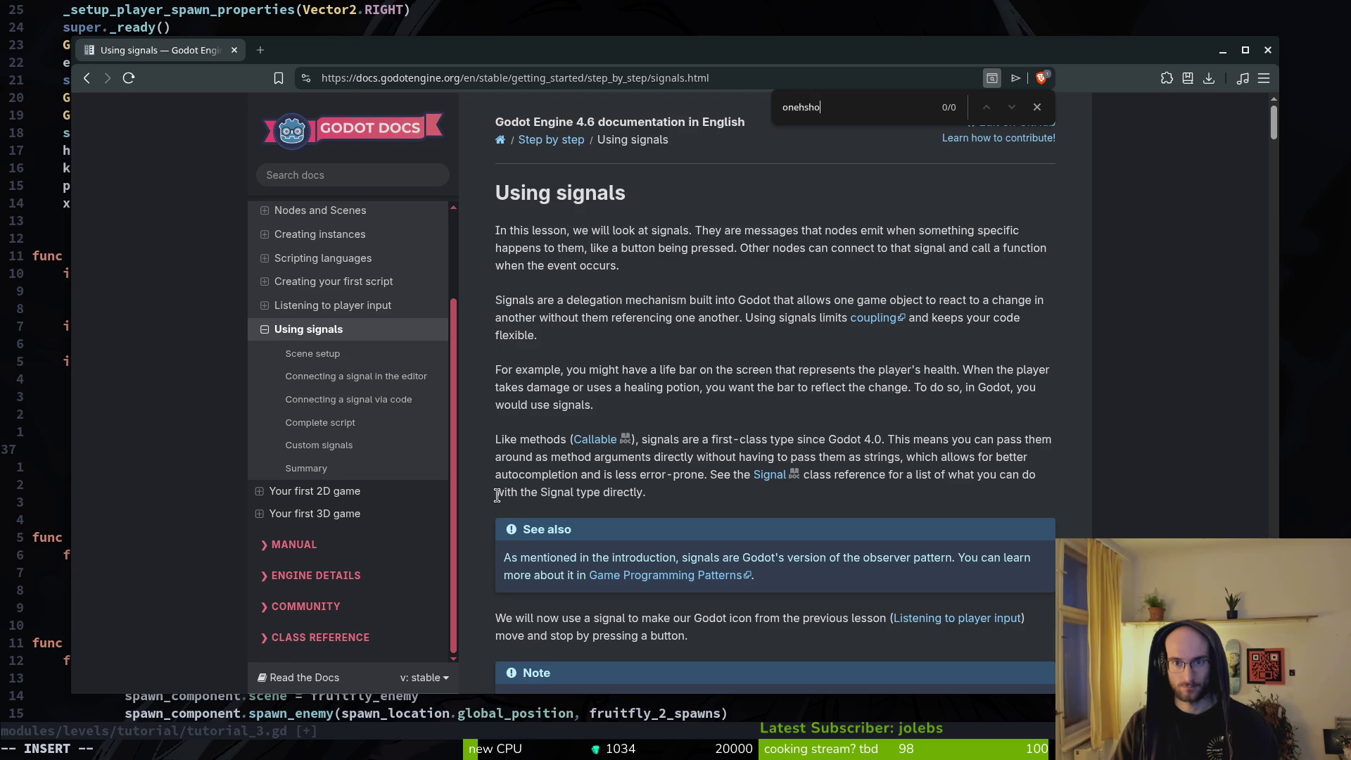
{"action": "key", "text": "BackSpace"}
{"action": "type", "text": "sho"}
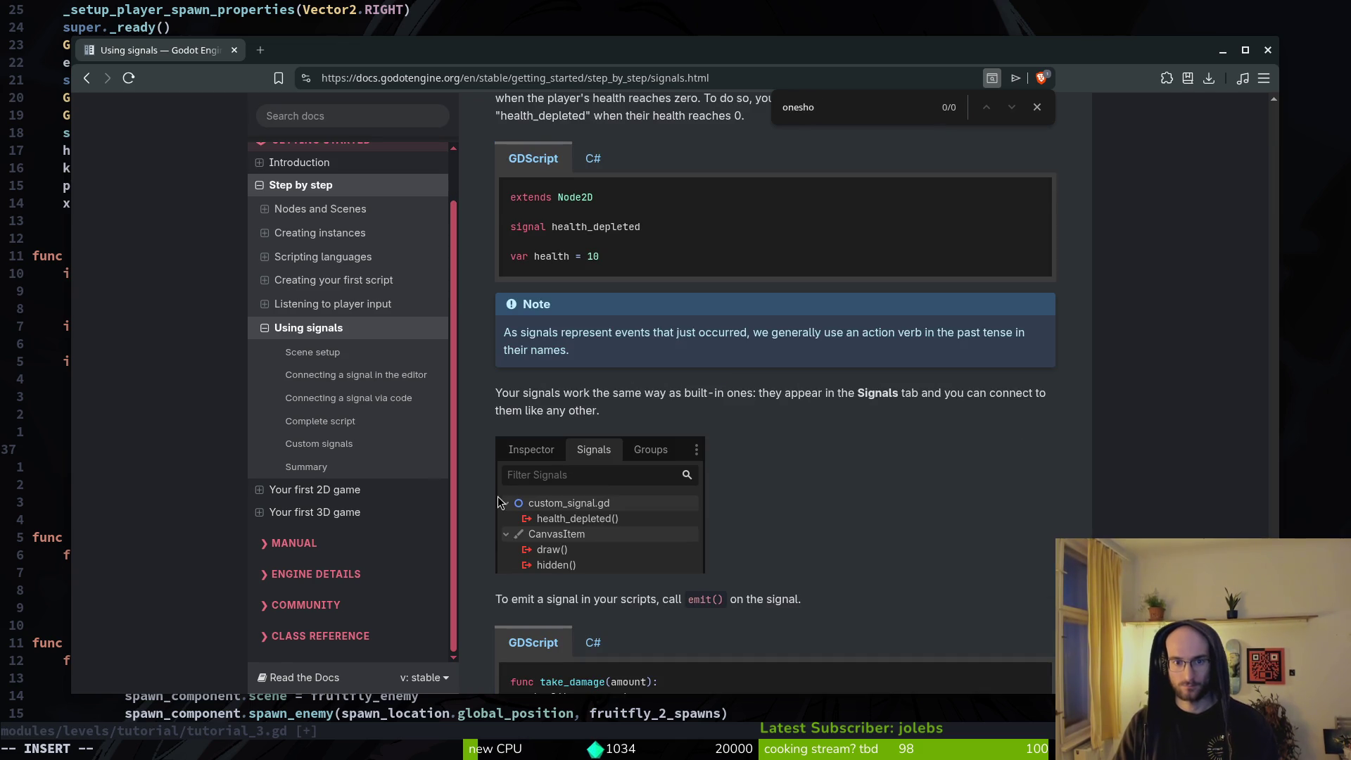
{"action": "key", "text": "BackSpace"}
{"action": "key", "text": "BackSpace"}
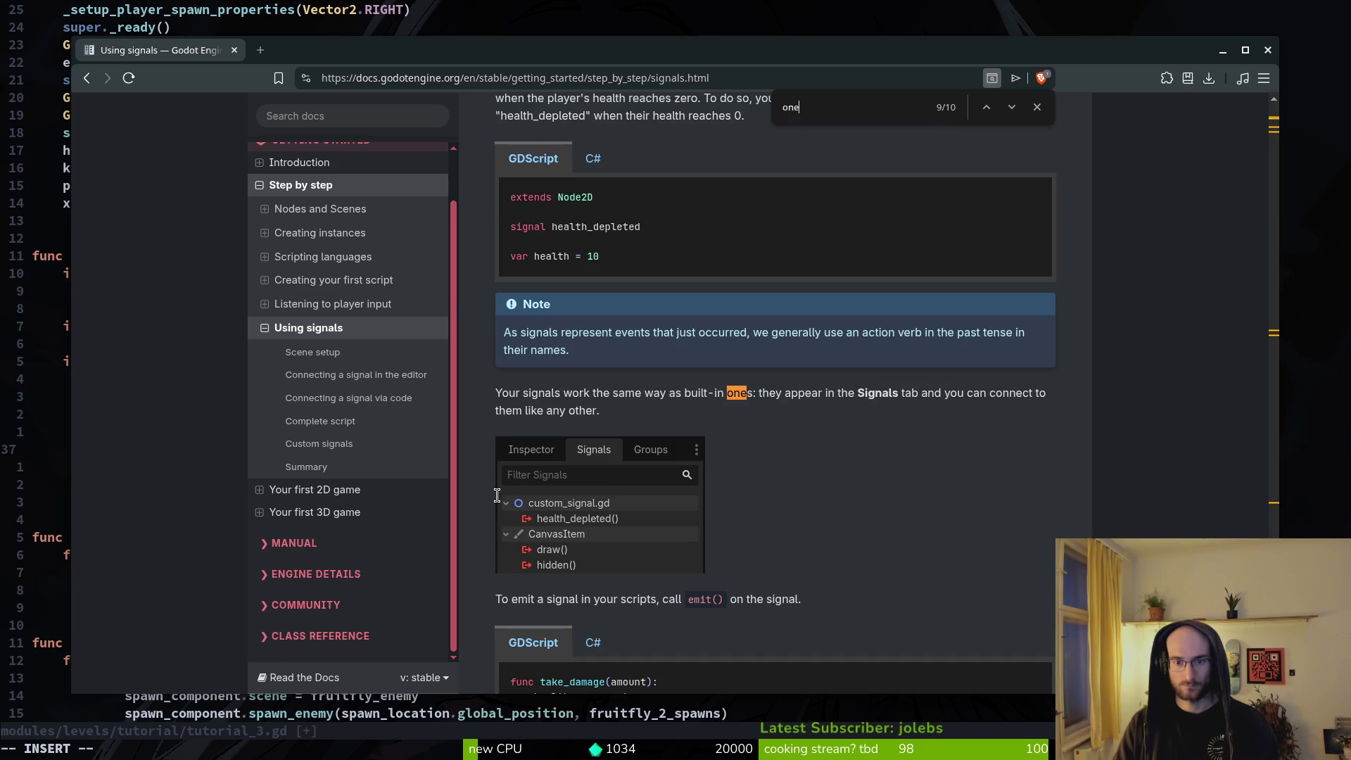
Step: Close the page search and search Godot's built-in help for 'onesho'
{"action": "key", "text": "alt+Tab"}
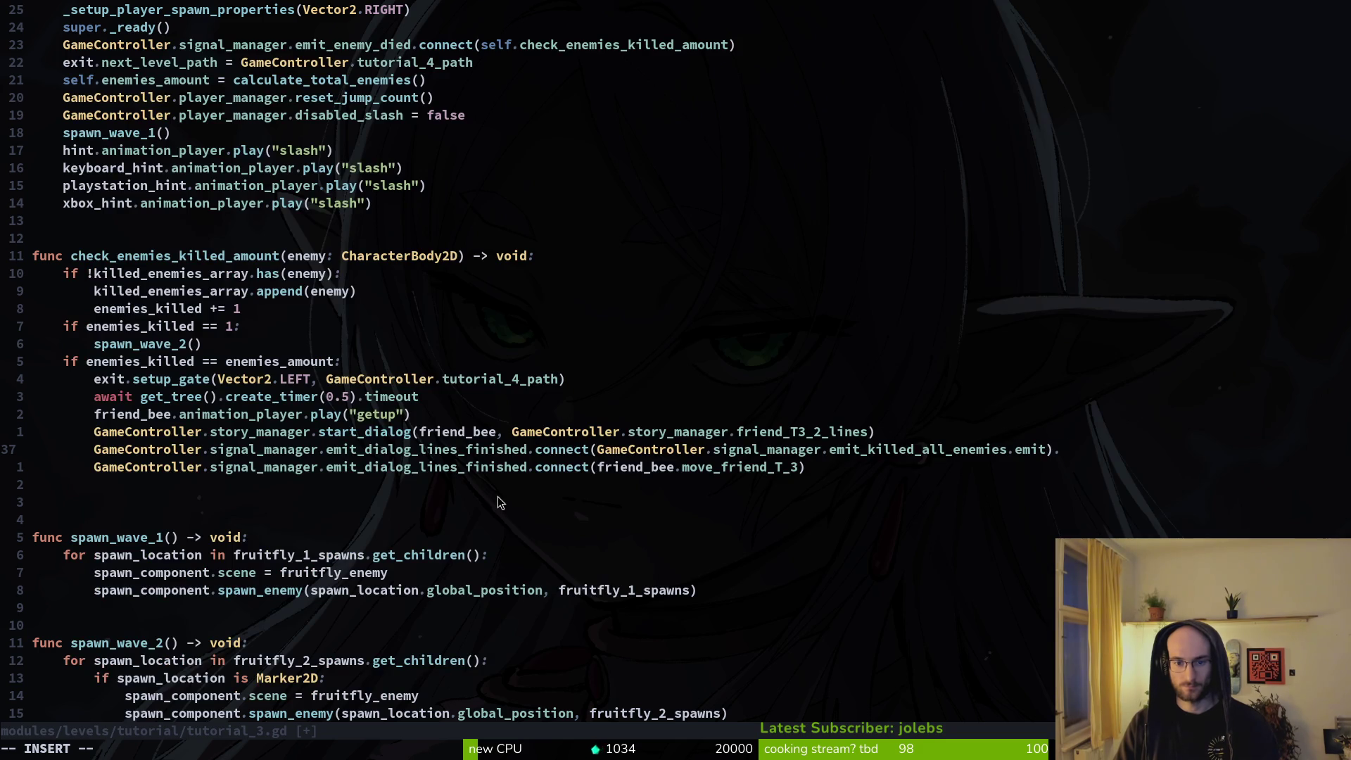
{"action": "key", "text": "alt+Tab"}
{"action": "key", "text": "Escape"}
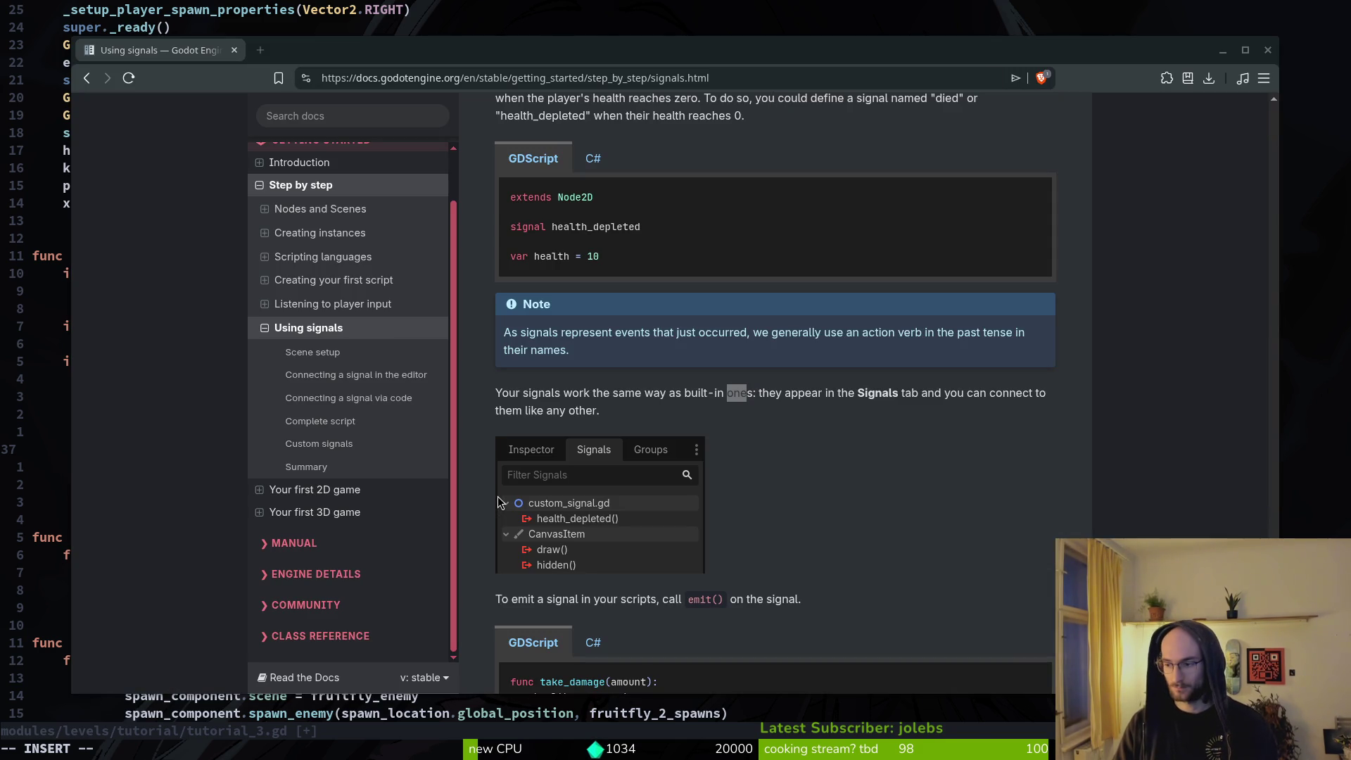
{"action": "key", "text": "alt+Tab"}
{"action": "key", "text": "F1"}
{"action": "type", "text": "onesho"}
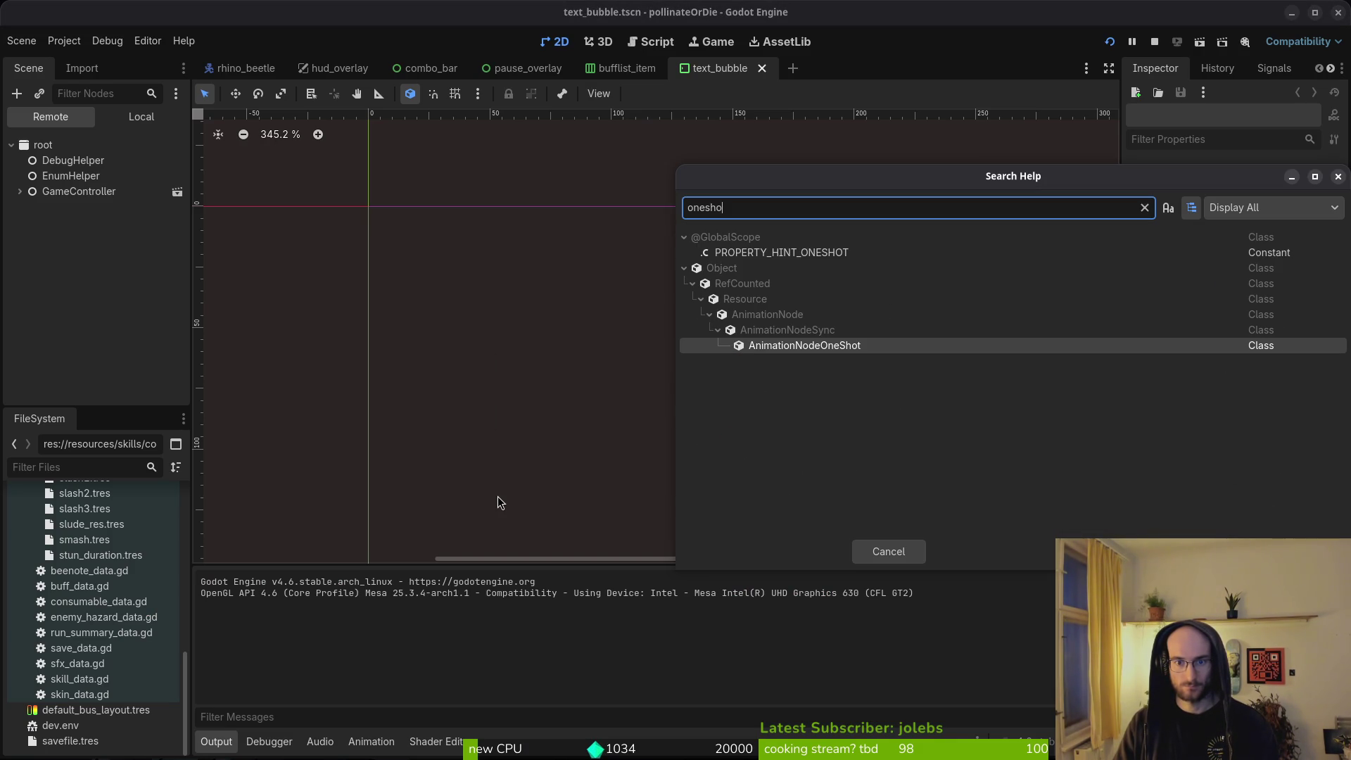
Step: Change Godot's help search term to 'connect_', then return to the signals docs page
{"action": "key", "text": "BackSpace"}
{"action": "key", "text": "BackSpace"}
{"action": "key", "text": "BackSpace"}
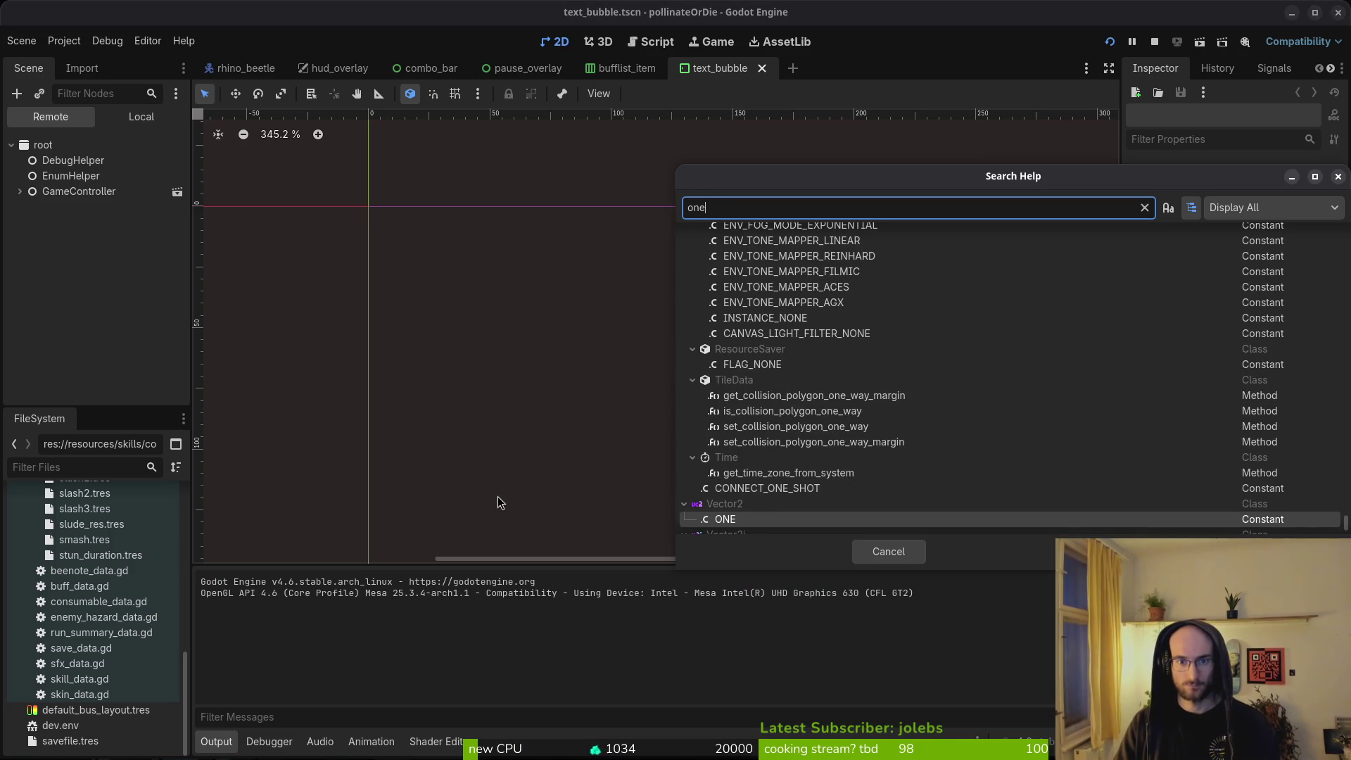
{"action": "type", "text": "connect_"}
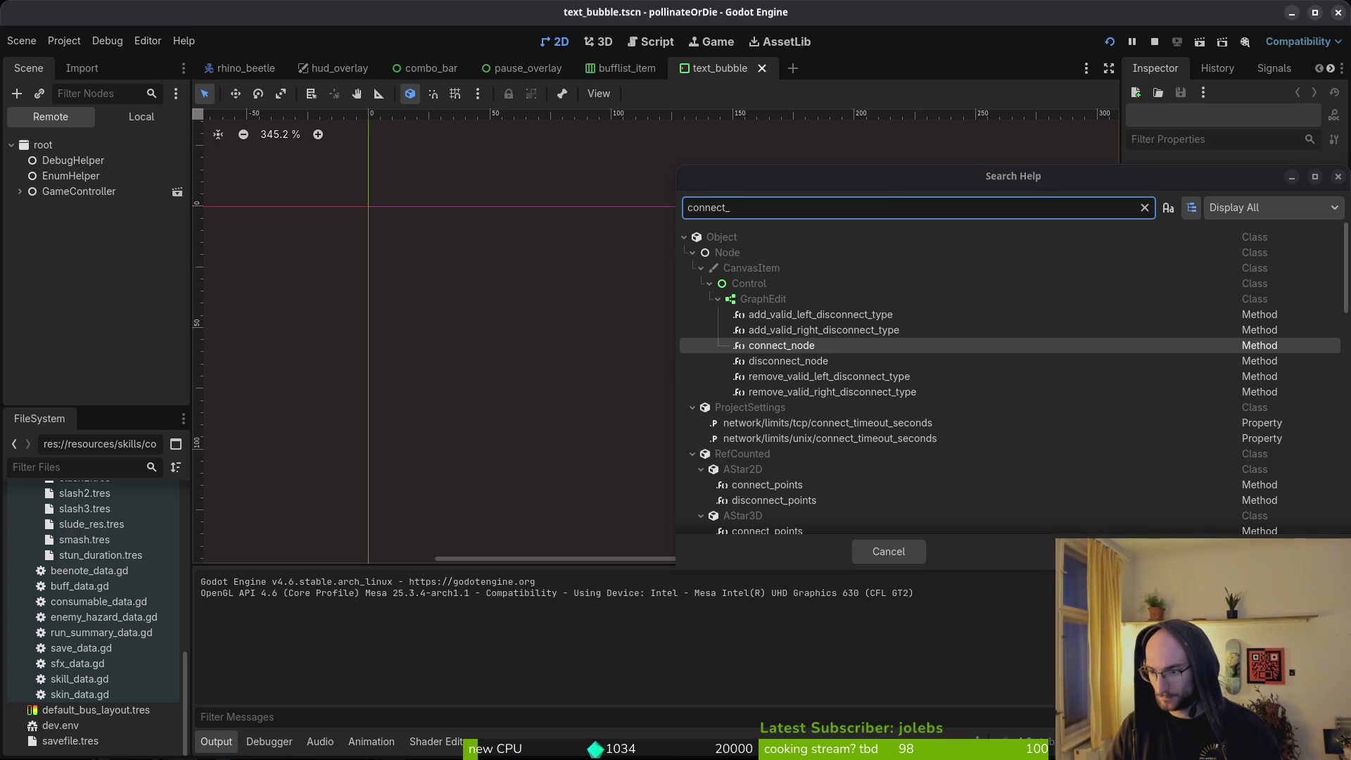
{"action": "key", "text": "alt+Tab"}
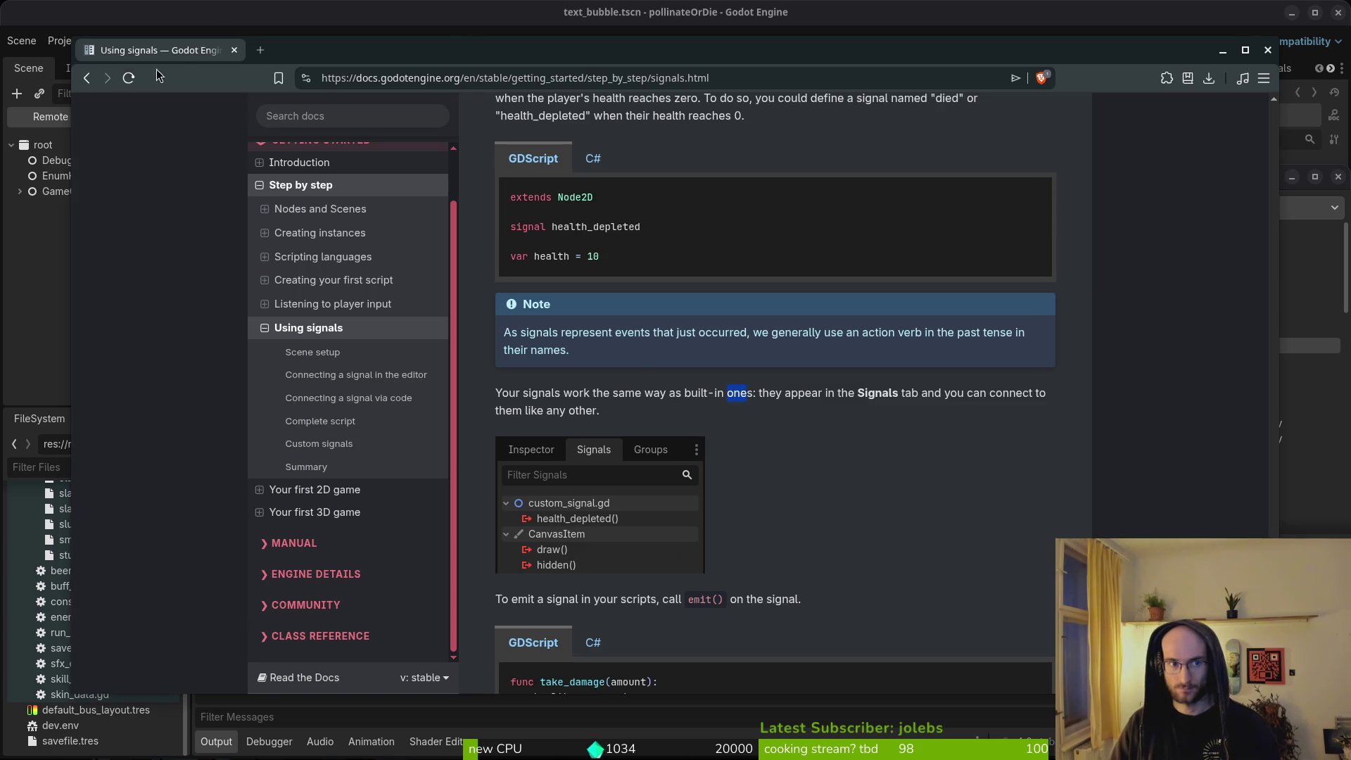
Step: Go back to the earlier search results and scroll through them
{"action": "key", "text": "alt+Left"}
{"action": "scroll", "coordinate": [543, 386], "scroll_direction": "up", "scroll_amount": 3}
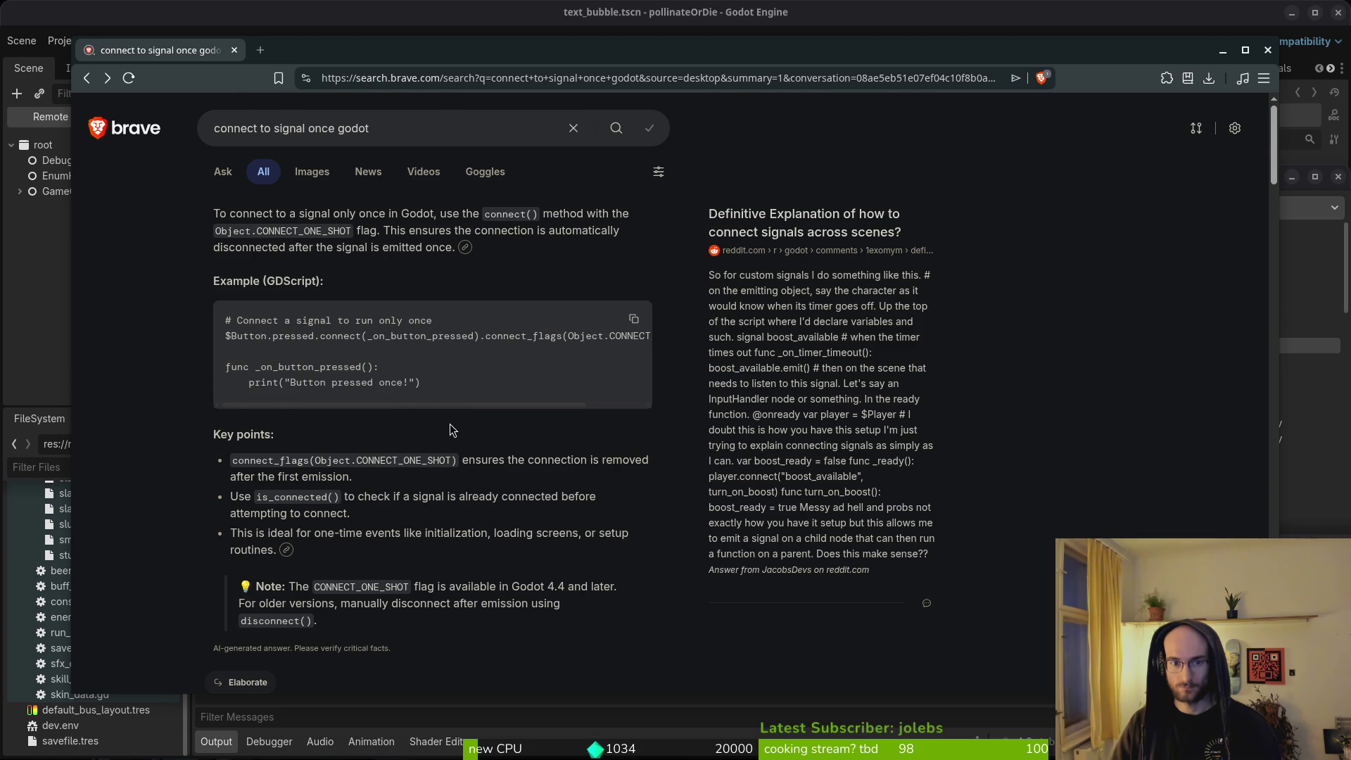
{"action": "scroll", "coordinate": [450, 420], "scroll_direction": "down", "scroll_amount": 5}
{"action": "scroll", "coordinate": [383, 649], "scroll_direction": "down", "scroll_amount": 5}
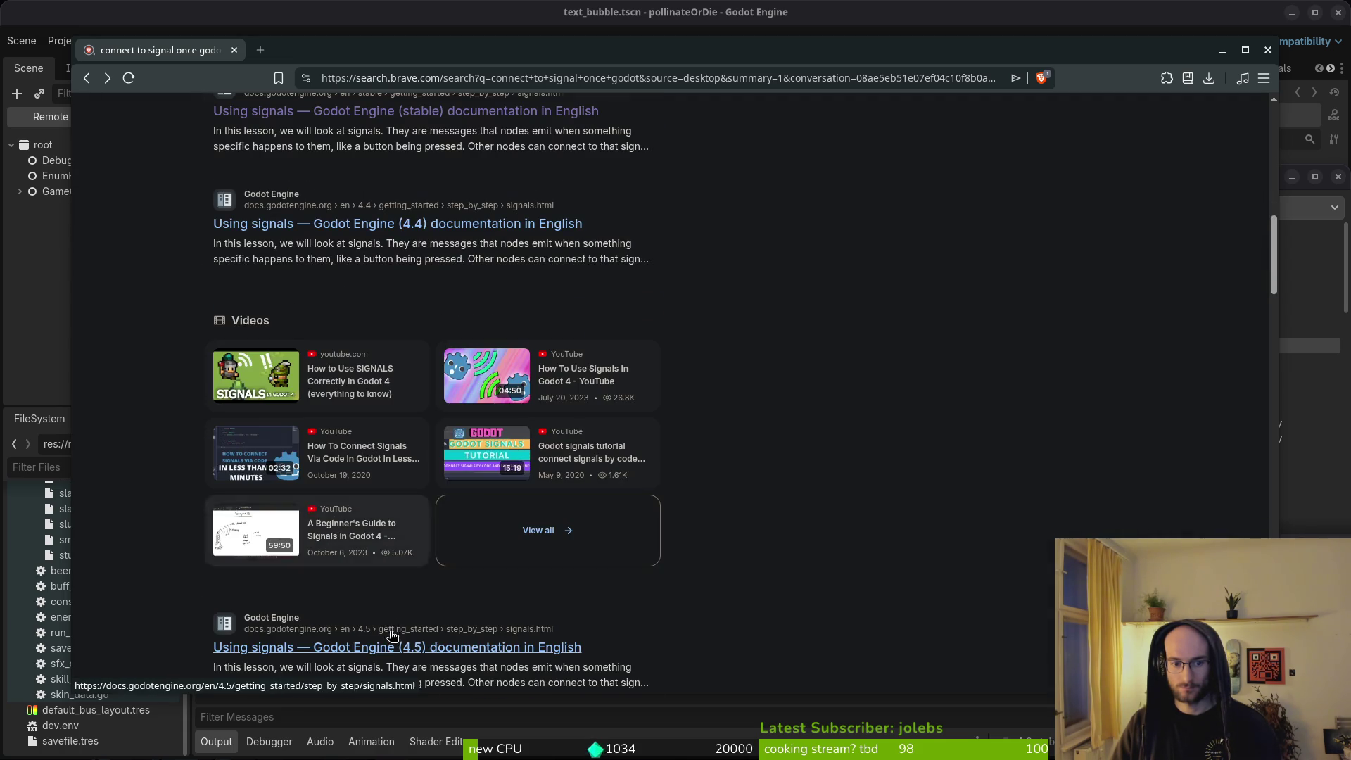
{"action": "scroll", "coordinate": [390, 623], "scroll_direction": "down", "scroll_amount": 2}
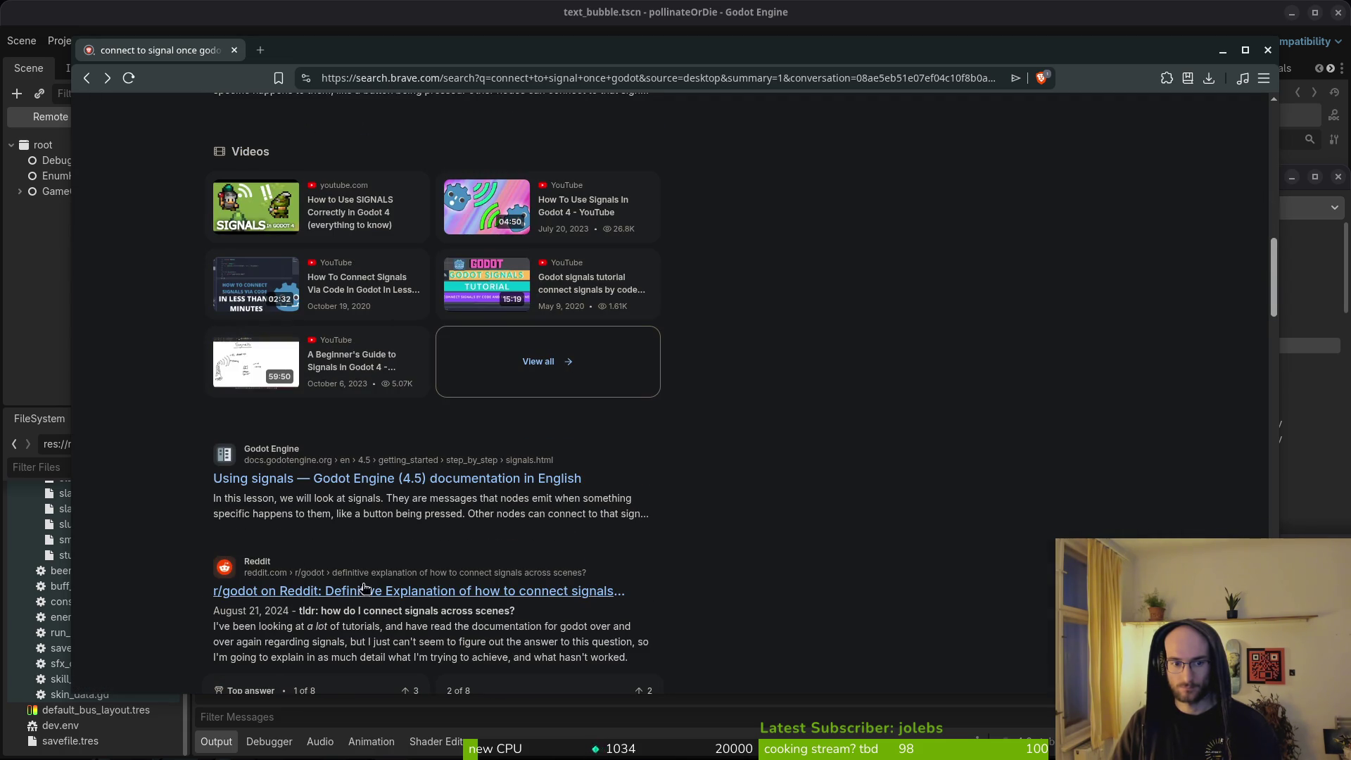
Step: Search 'connect signal once godot4.' in a new tab and copy the CONNECT_ONE_SHOT flag name
{"action": "key", "text": "ctrl+t"}
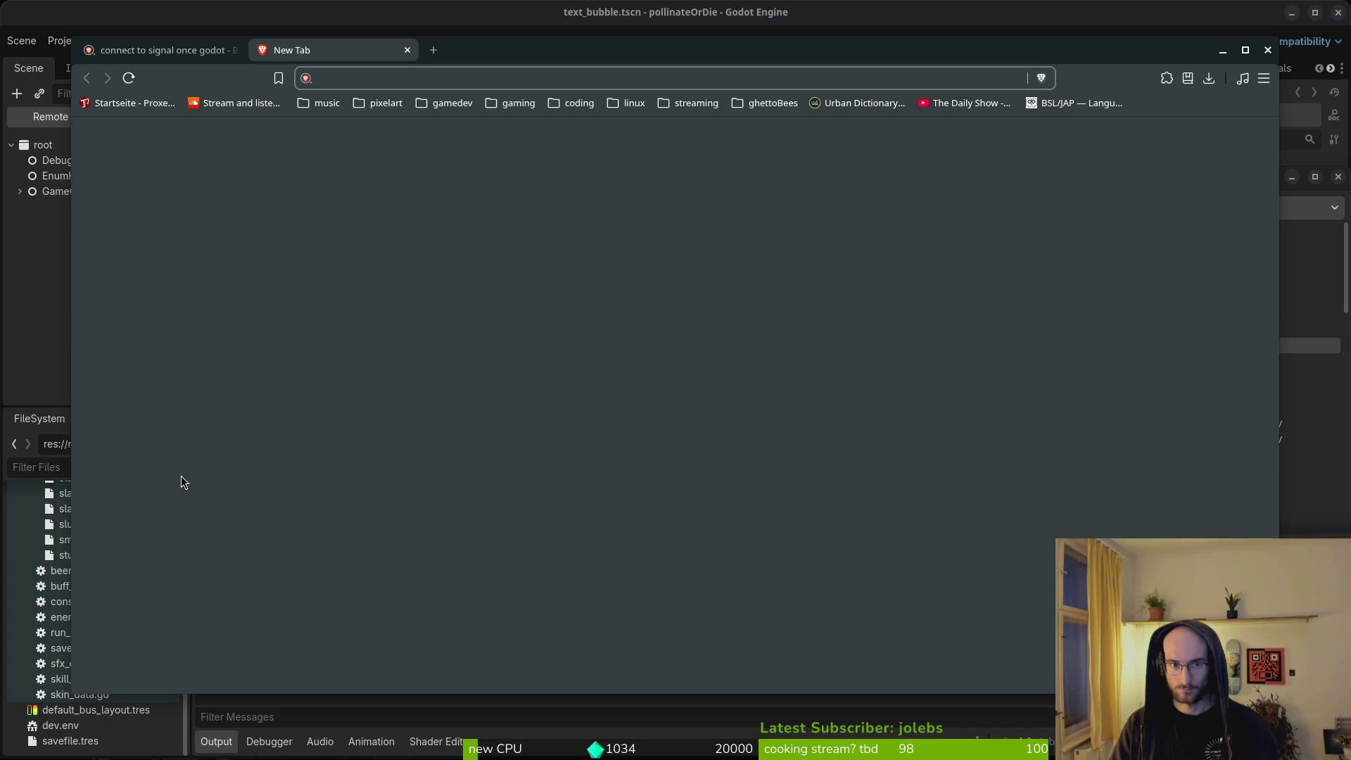
{"action": "type", "text": "connect signal once godot4.5"}
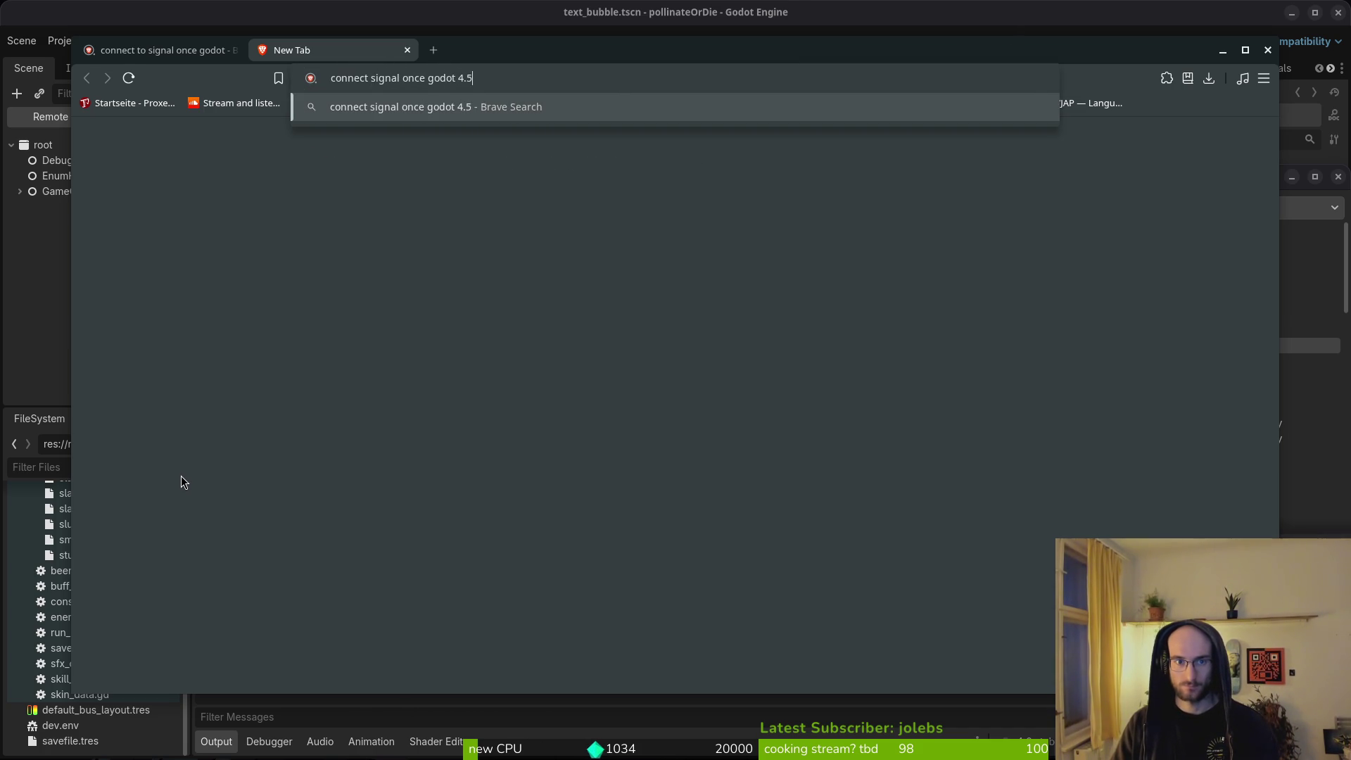
{"action": "key", "text": "Return"}
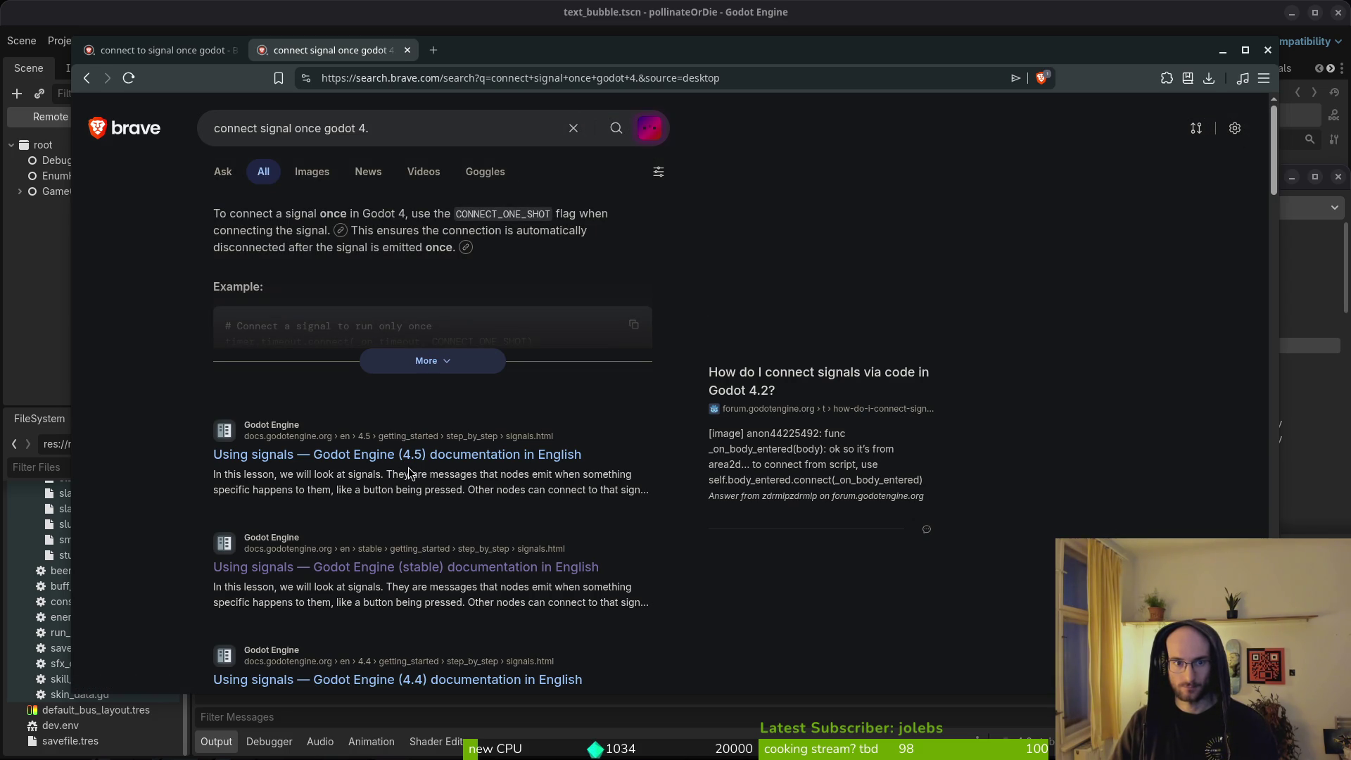
{"action": "double_click", "coordinate": [489, 212]}
{"action": "key", "text": "ctrl+c"}
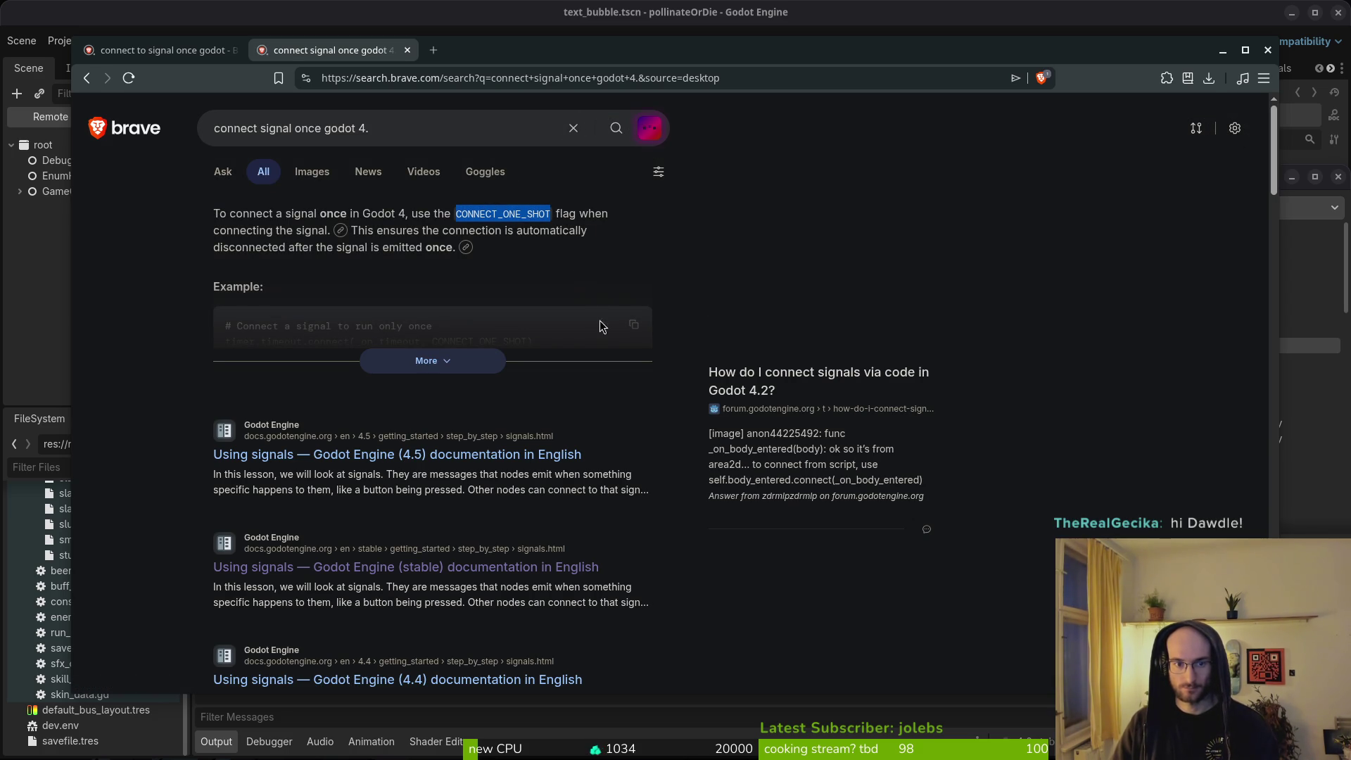
{"action": "key", "text": "alt+Tab"}
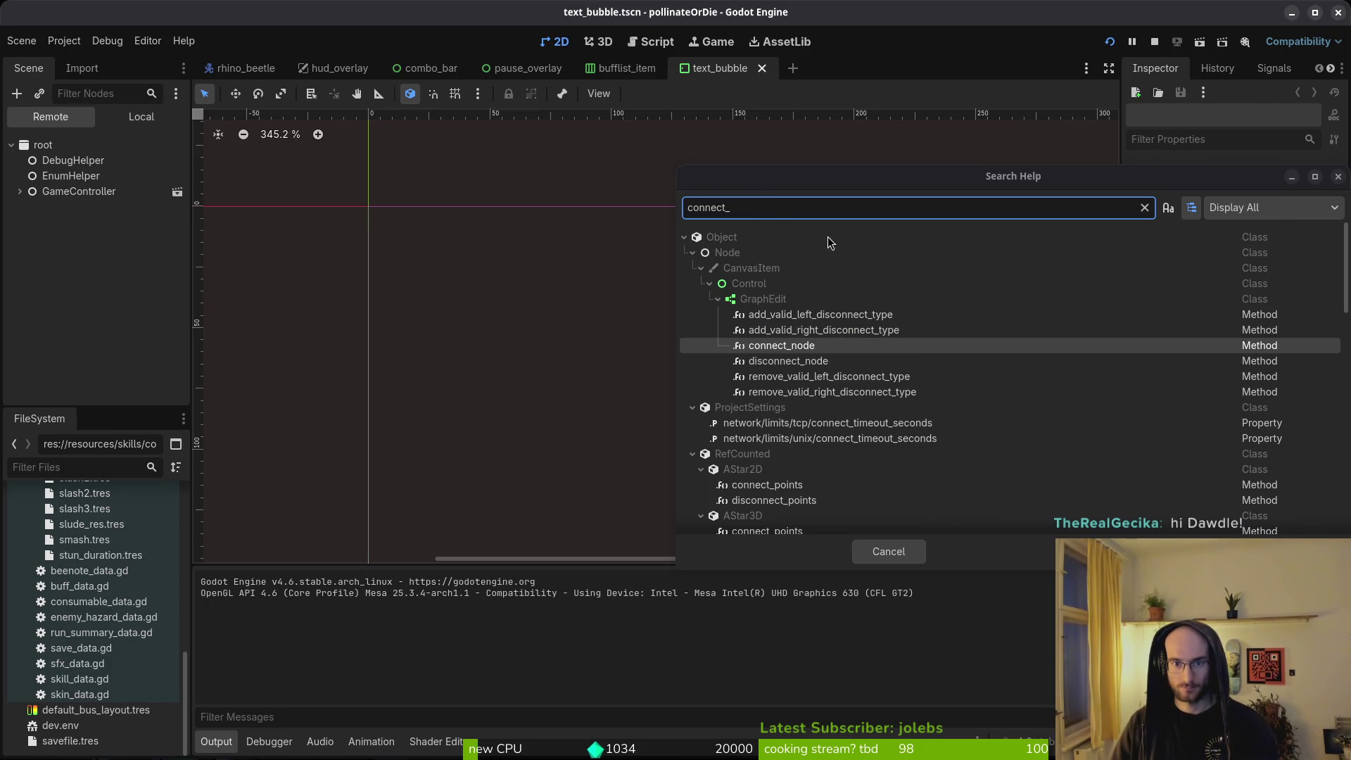
Step: Paste CONNECT_ONE_SHOT into Godot's help search and read its Object constant documentation
{"action": "key", "text": "ctrl+a"}
{"action": "type", "text": "V"}
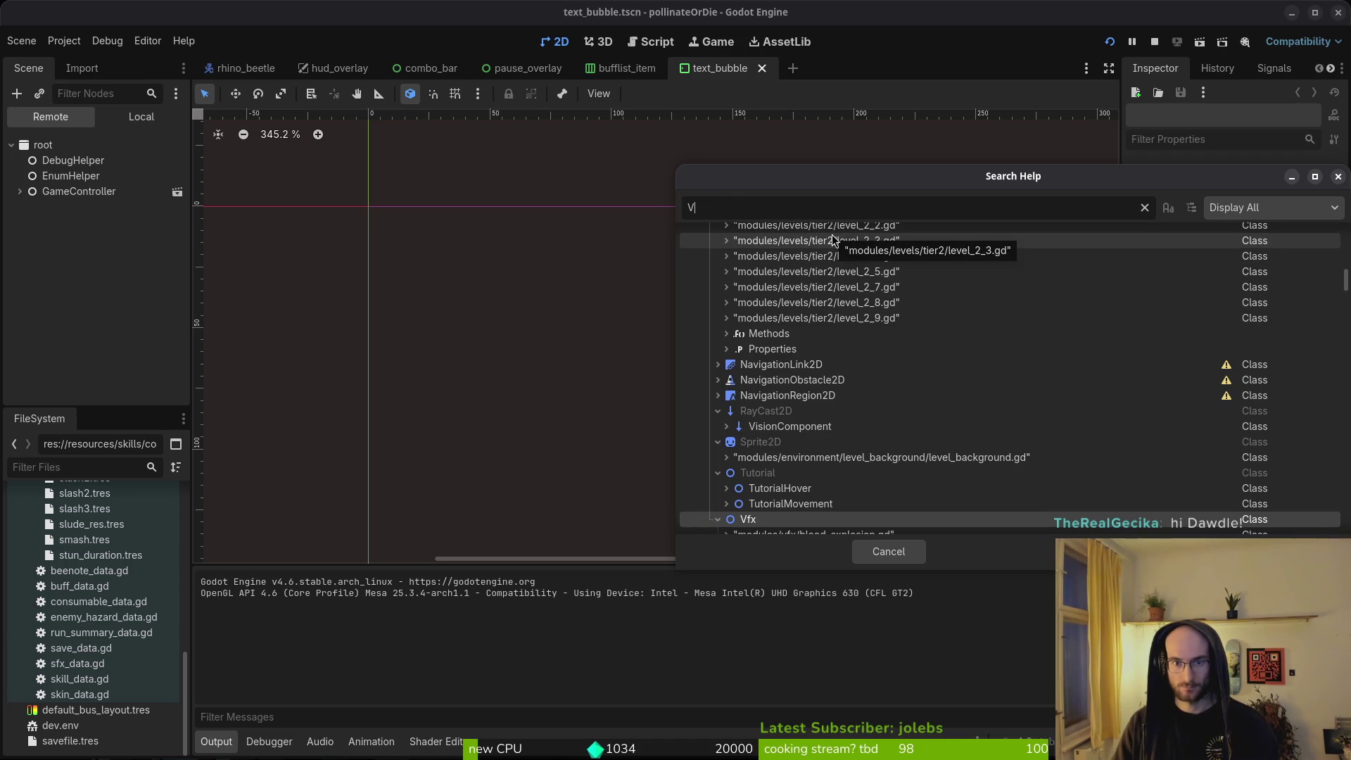
{"action": "key", "text": "ctrl+a"}
{"action": "key", "text": "ctrl+v"}
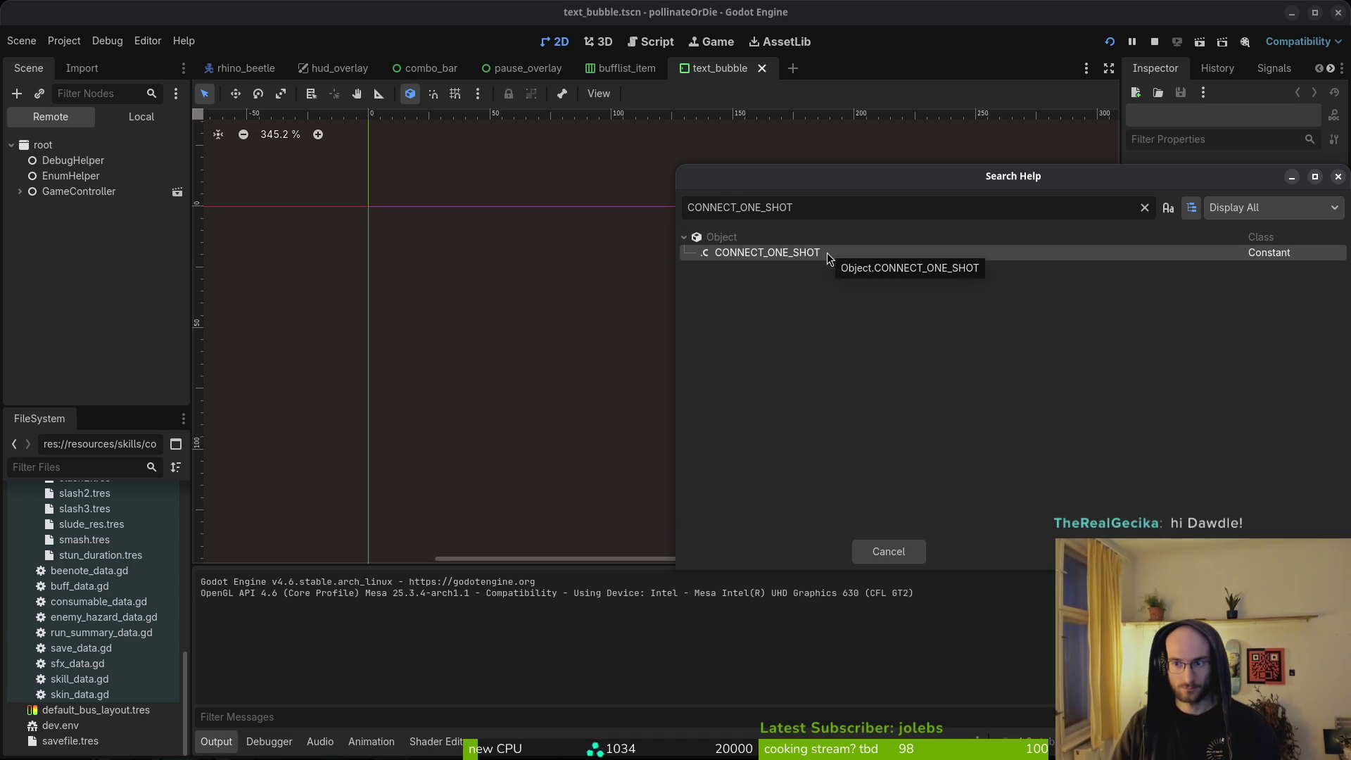
{"action": "double_click", "coordinate": [826, 252]}
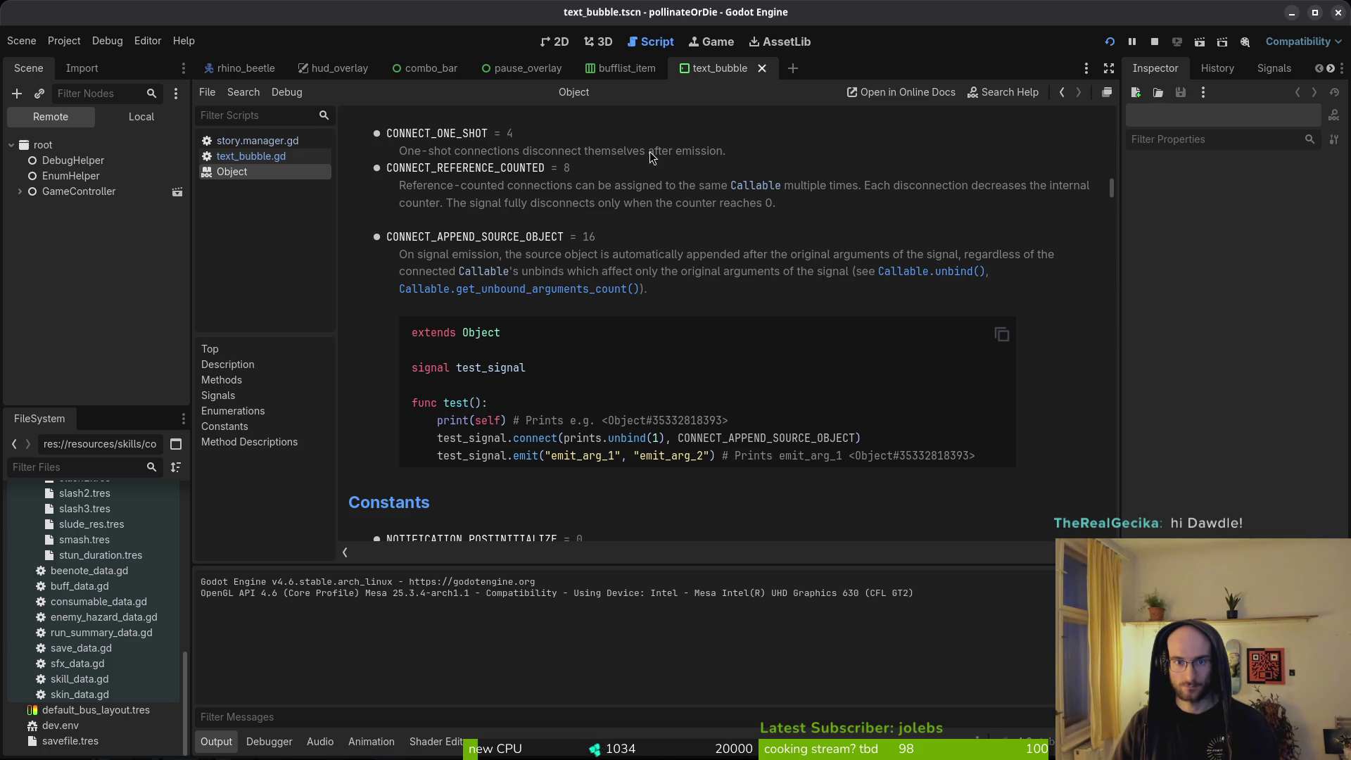
{"action": "scroll", "coordinate": [671, 298], "scroll_direction": "up", "scroll_amount": 3}
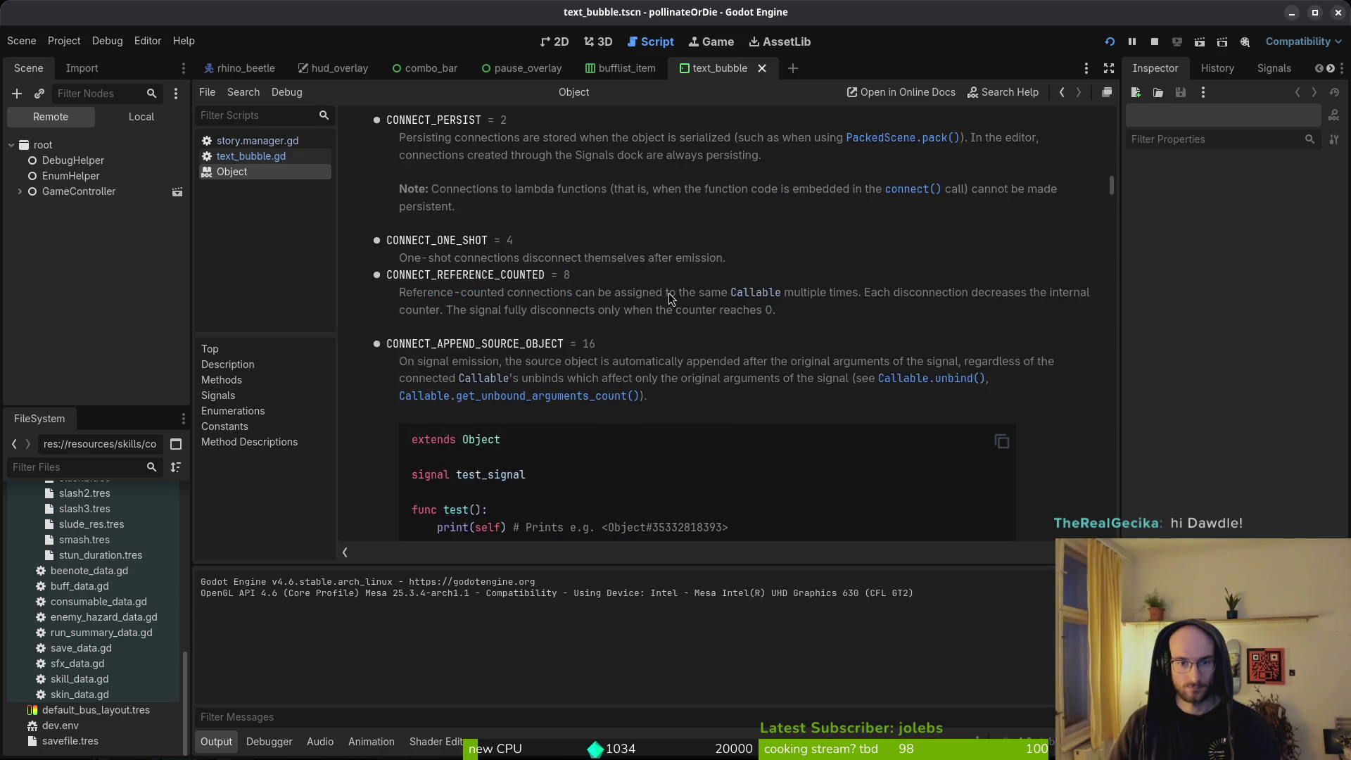
{"action": "scroll", "coordinate": [665, 296], "scroll_direction": "up", "scroll_amount": 1}
{"action": "scroll", "coordinate": [704, 346], "scroll_direction": "down", "scroll_amount": 6}
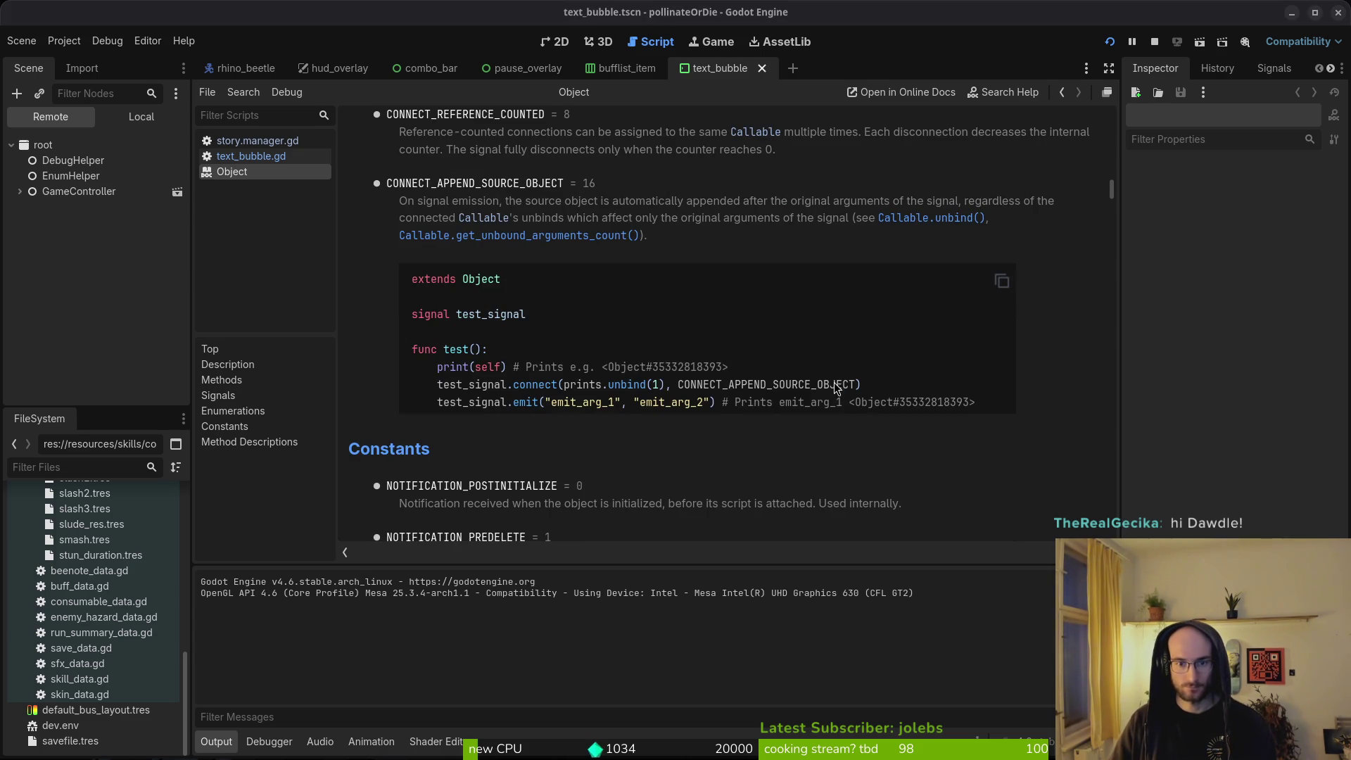
{"action": "key", "text": "alt+Tab"}
{"action": "key", "text": "alt+Tab"}
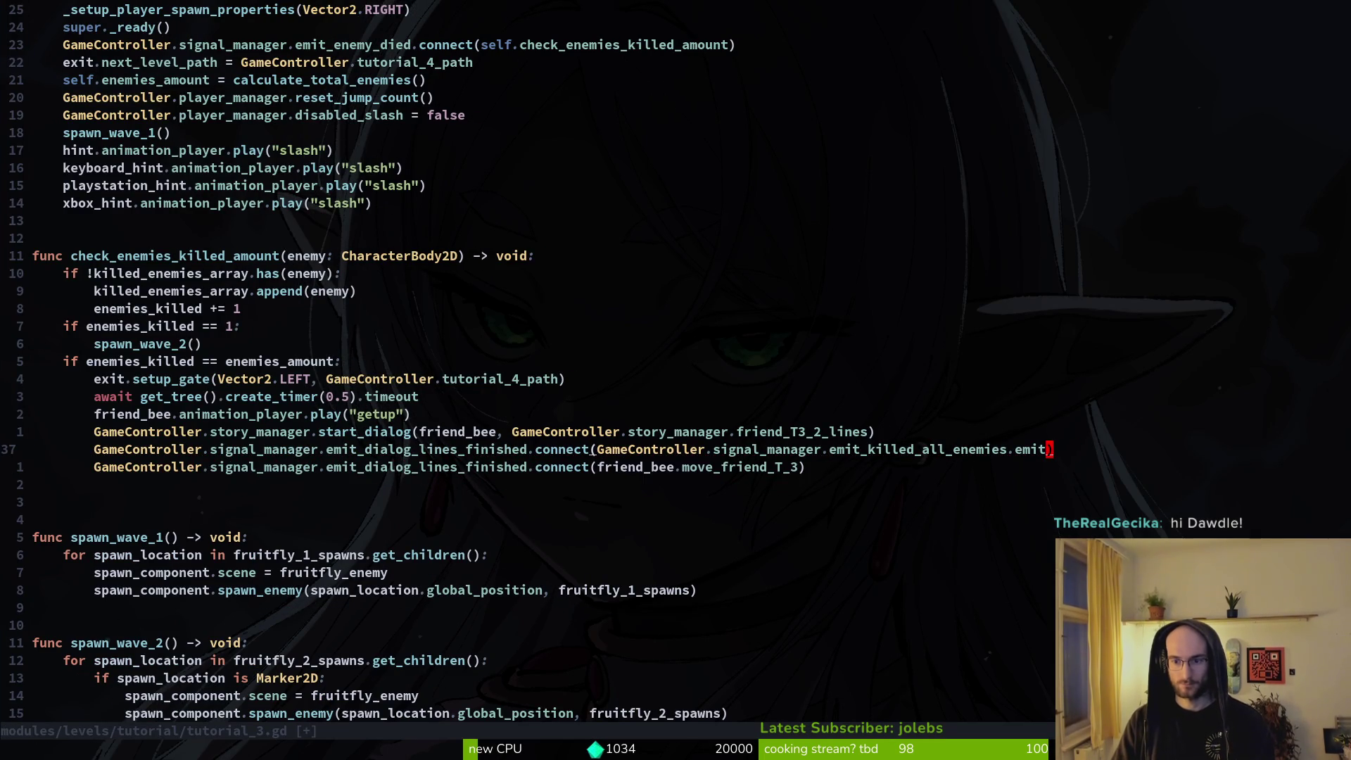
Step: Append ', CONNECT_ONE_SHOT' to the connect calls on lines 37 and 38 and save
{"action": "type", "text": "it, CON"}
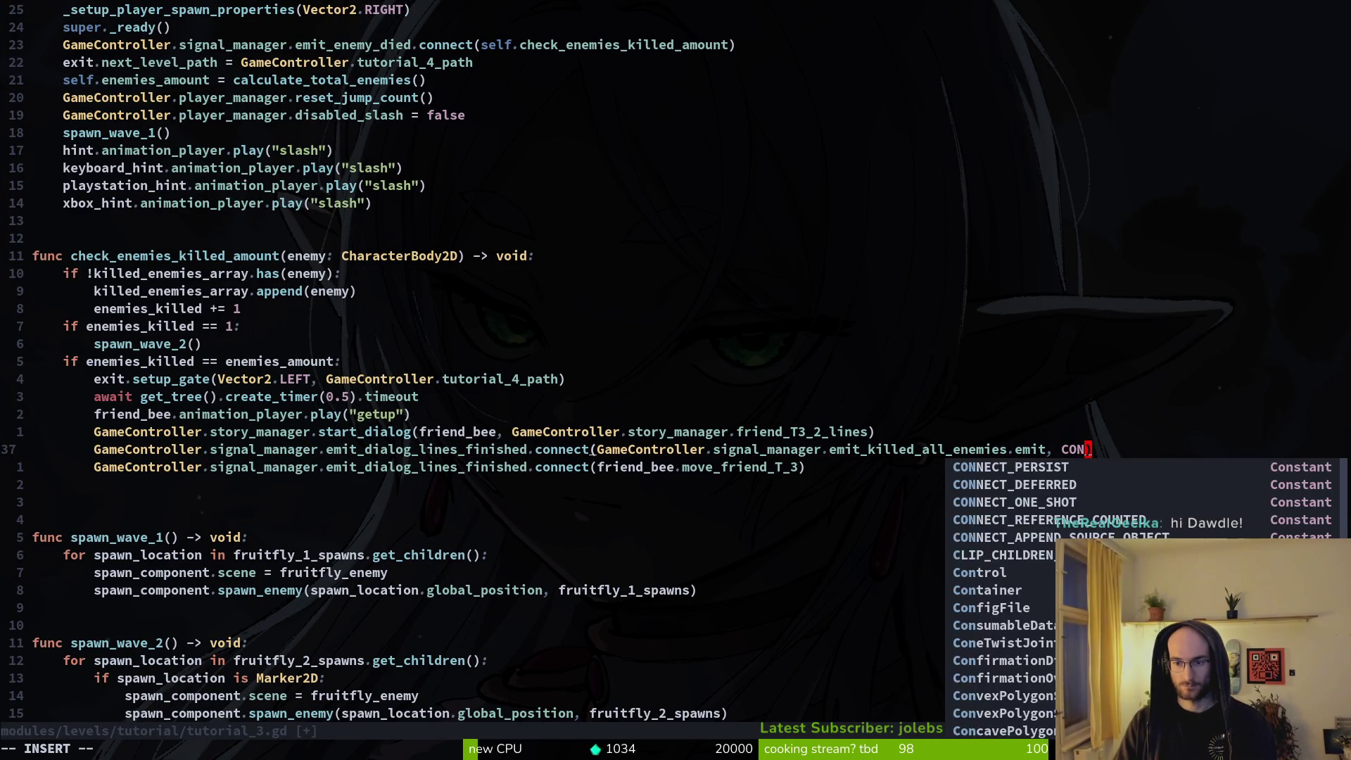
{"action": "key", "text": "Tab"}
{"action": "key", "text": "Tab"}
{"action": "key", "text": "Tab"}
{"action": "key", "text": "Return"}
{"action": "key", "text": "Escape"}
{"action": "key", "text": "j"}
{"action": "type", "text": "i"}
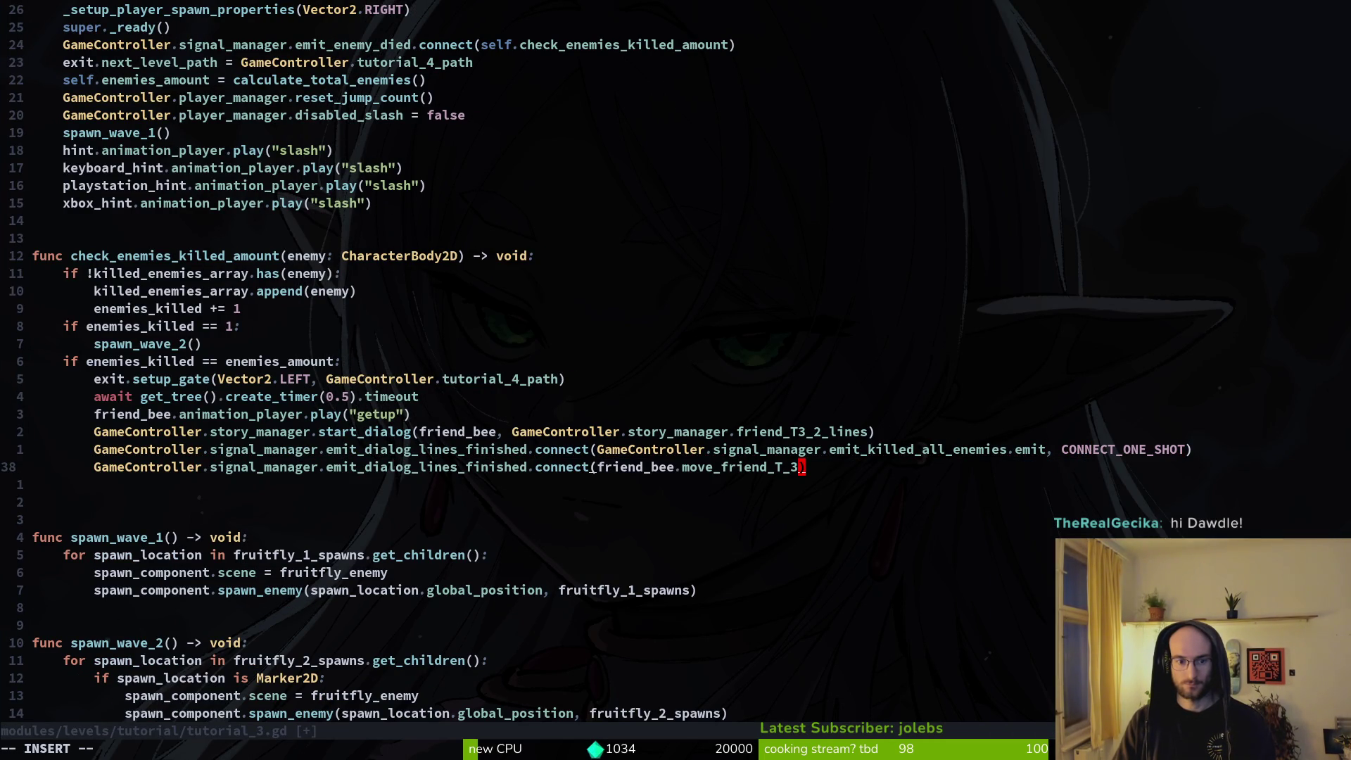
{"action": "type", "text": ", CONN"}
{"action": "key", "text": "Tab"}
{"action": "key", "text": "Return"}
{"action": "key", "text": "Escape"}
{"action": "type", "text": ":w"}
{"action": "key", "text": "Return"}
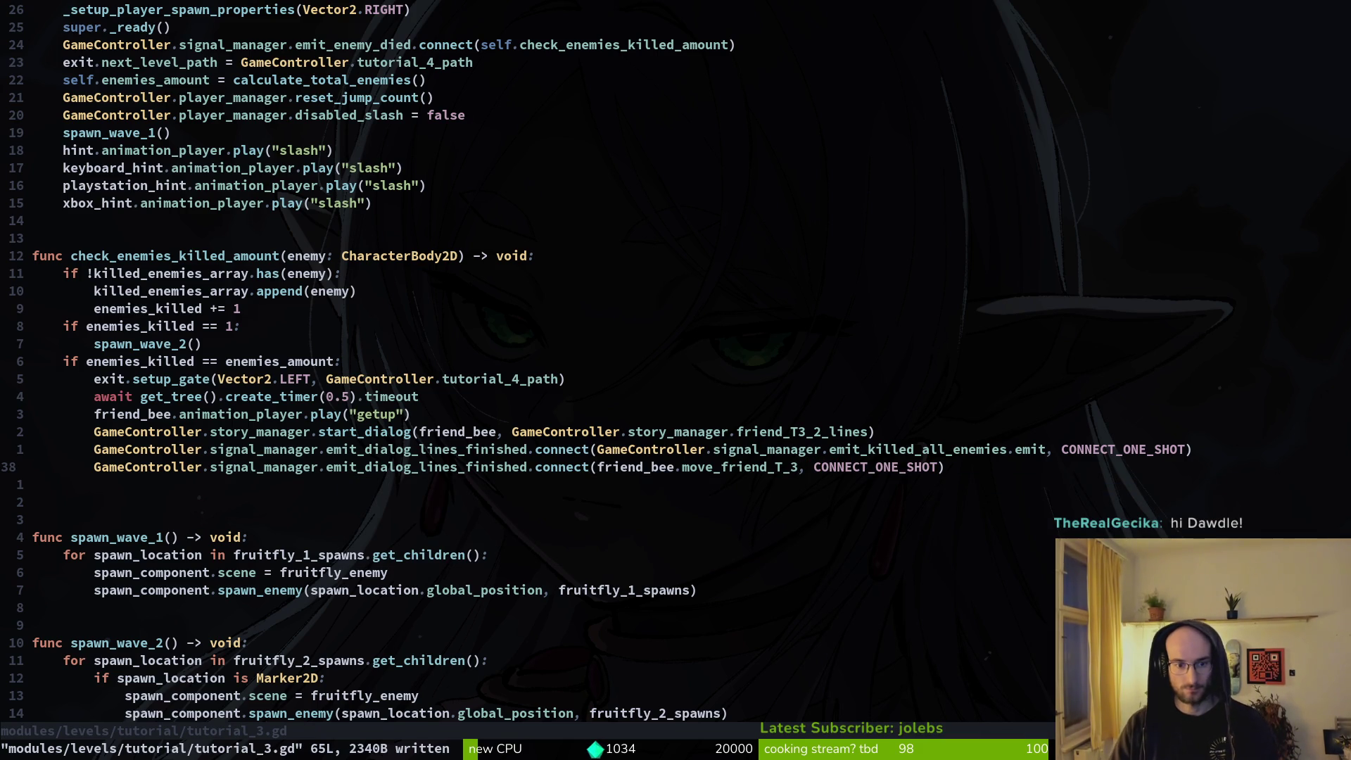
Step: Re-save tutorial_3.gd, reopen it through the file finder with 'tut3', and save again
{"action": "key", "text": "k"}
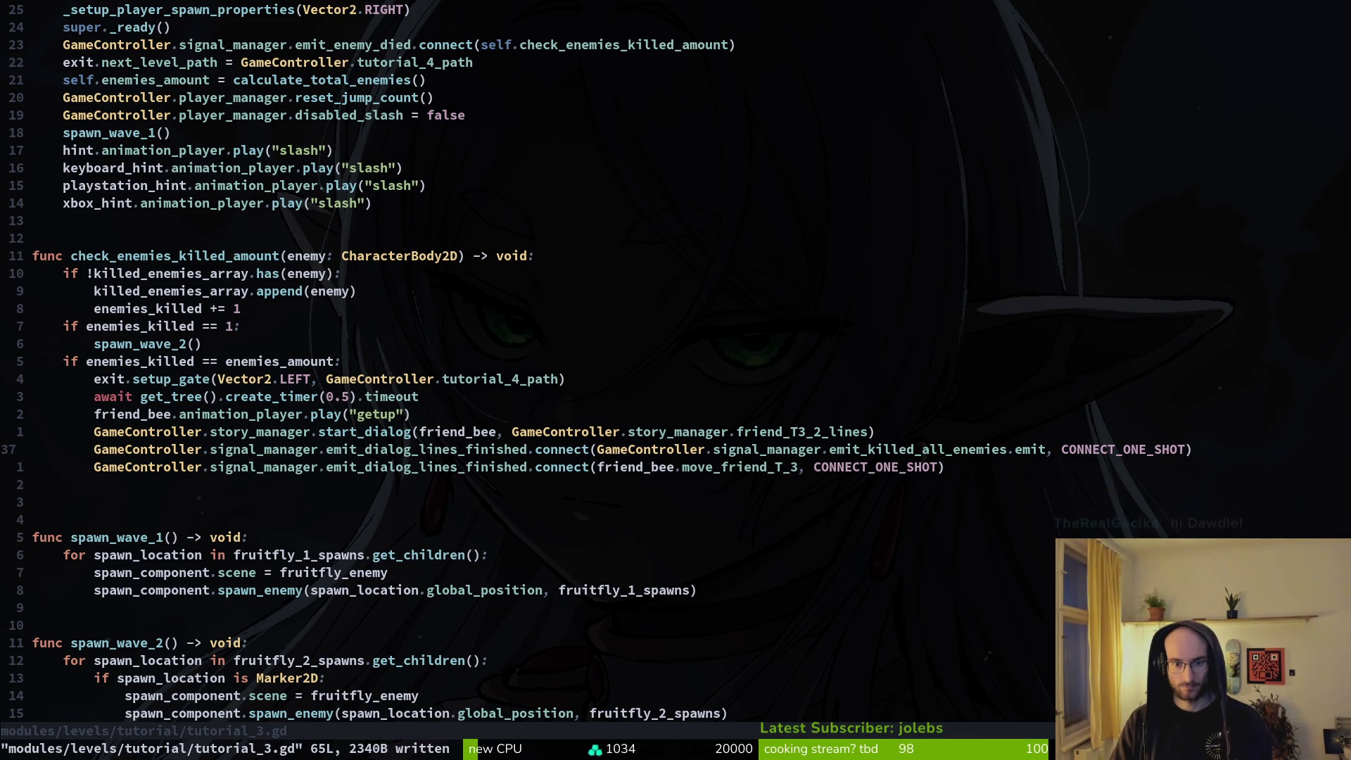
{"action": "key", "text": "alt+Tab"}
{"action": "key", "text": "alt+Tab"}
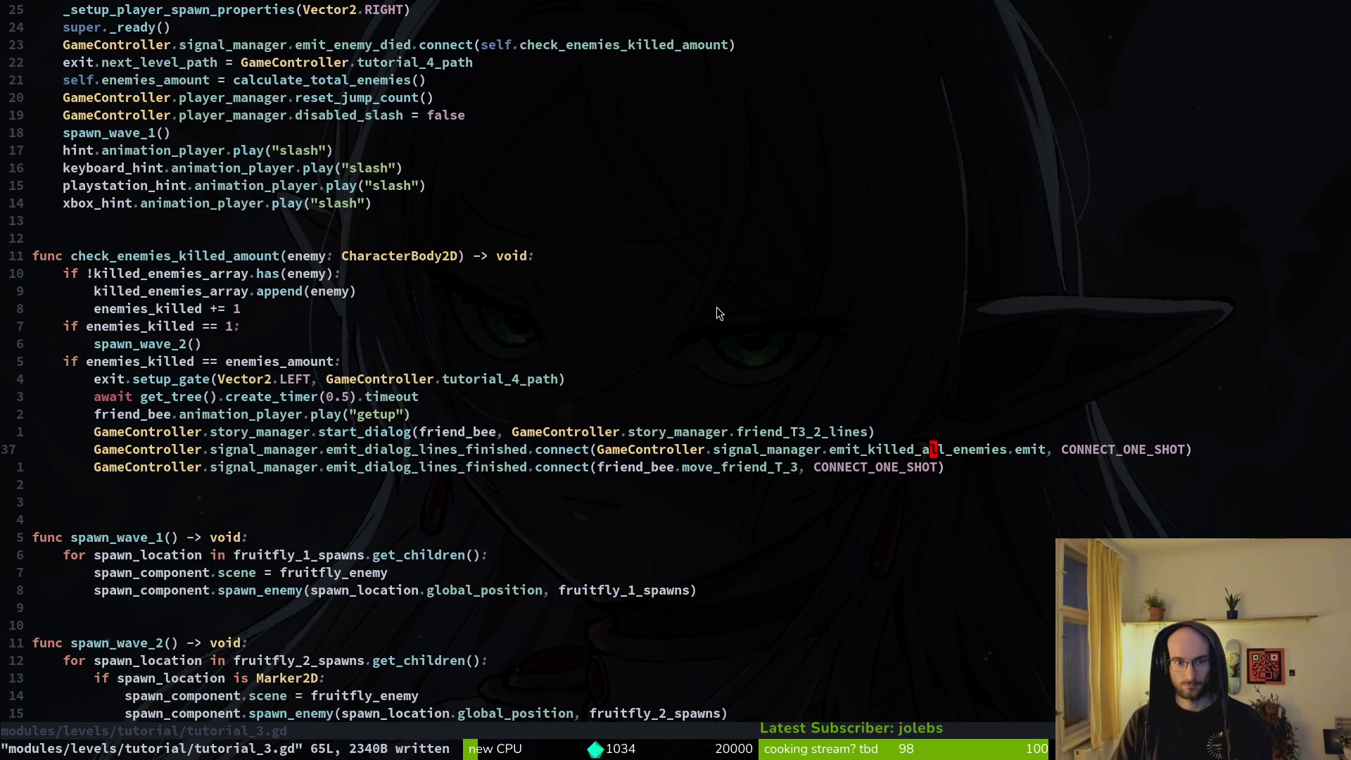
{"action": "type", "text": "kj:w"}
{"action": "key", "text": "Return"}
{"action": "key", "text": "space"}
{"action": "key", "text": "f"}
{"action": "key", "text": "f"}
{"action": "type", "text": "tut3"}
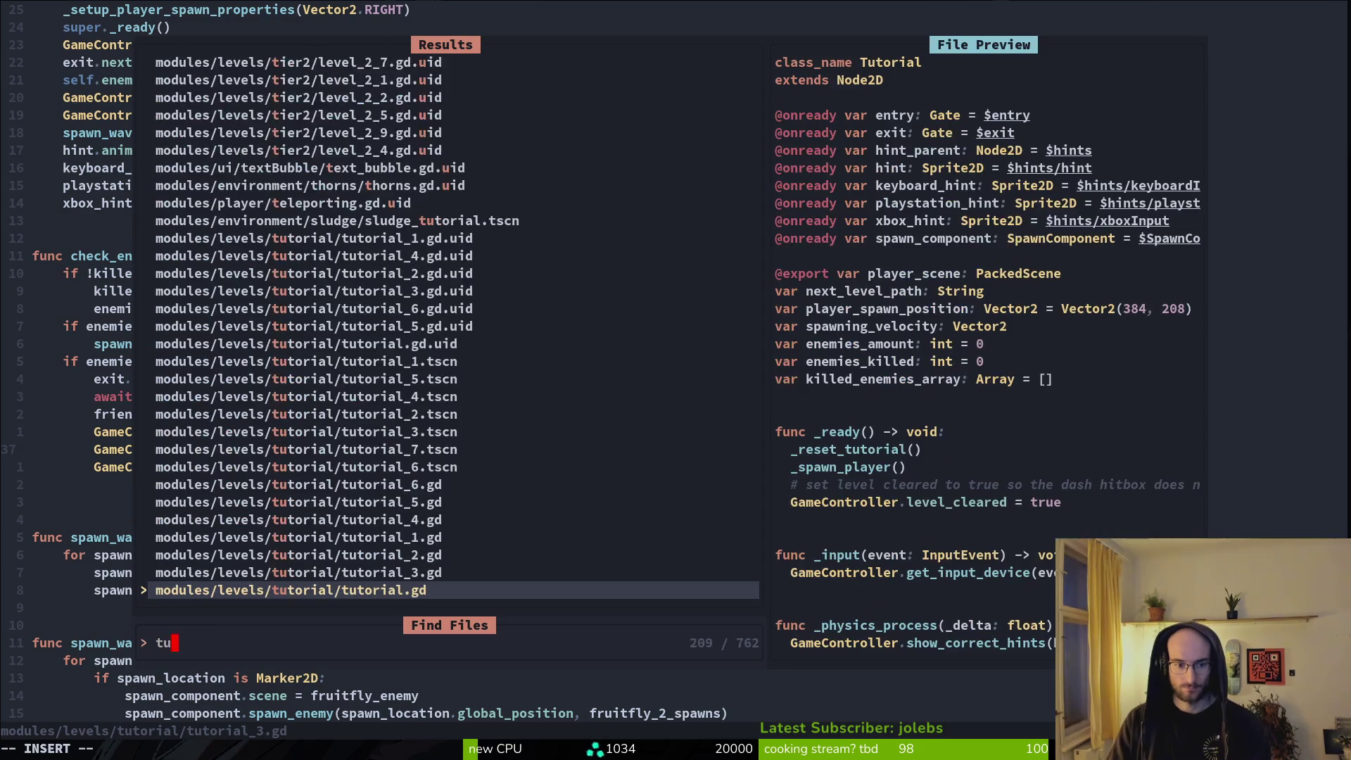
{"action": "key", "text": "Return"}
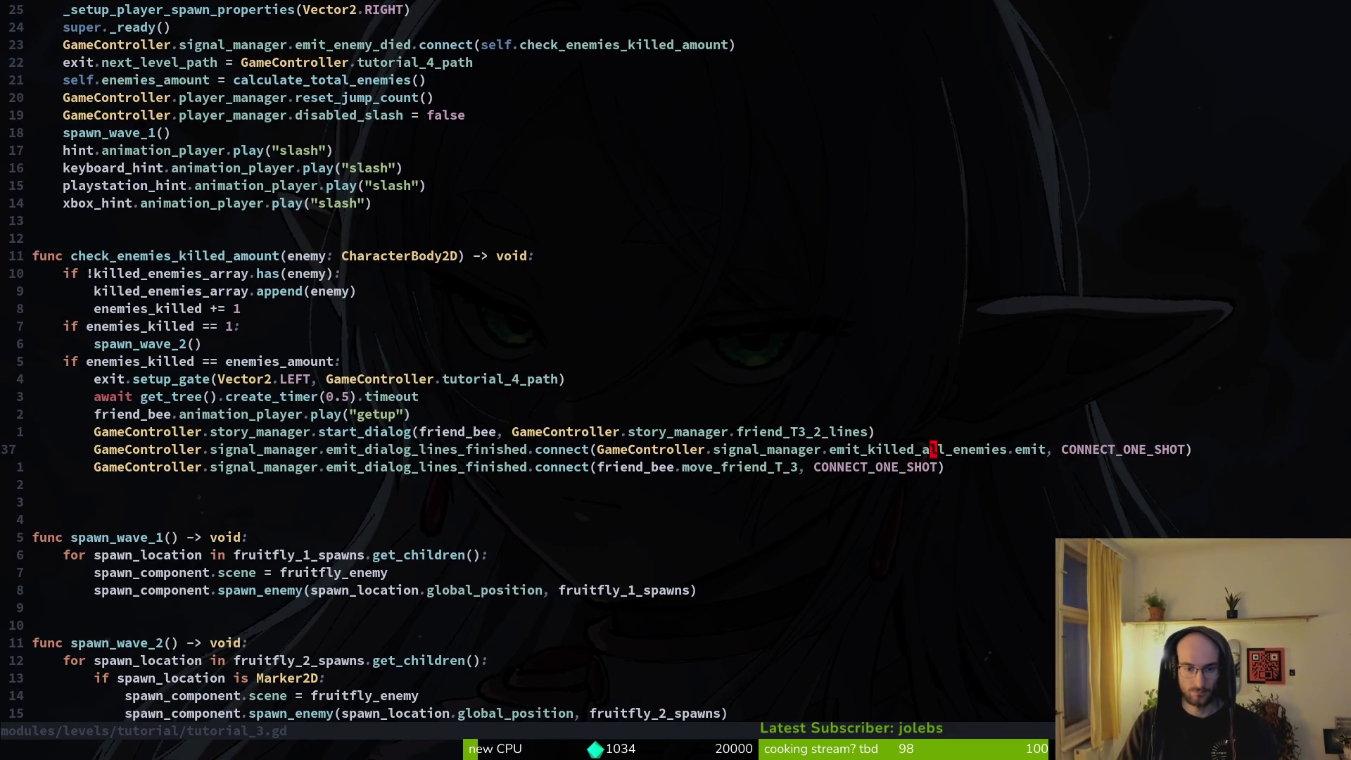
{"action": "type", "text": ":w"}
{"action": "key", "text": "Return"}
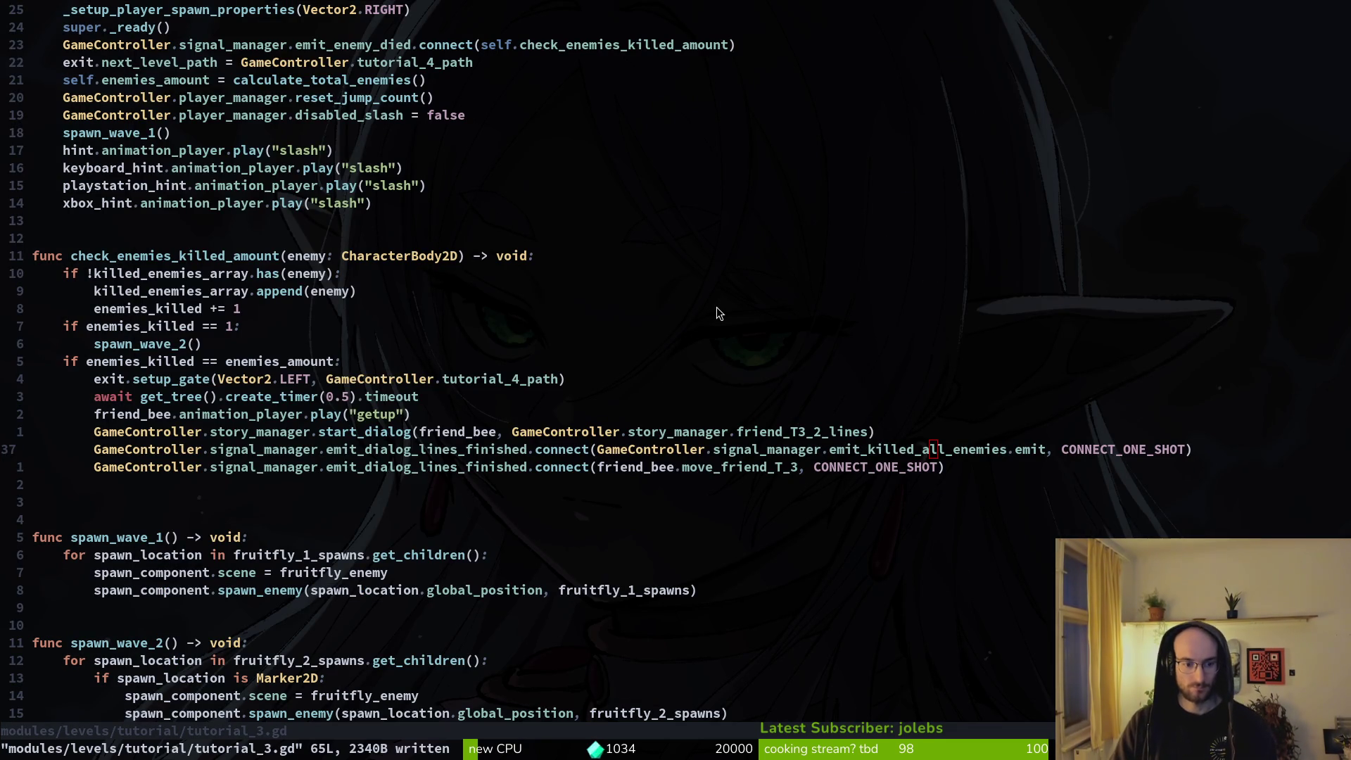
Step: Open friend.gd through the Telescope file finder
{"action": "key", "text": "space"}
{"action": "key", "text": "f"}
{"action": "key", "text": "f"}
{"action": "type", "text": "friden"}
{"action": "key", "text": "Return"}
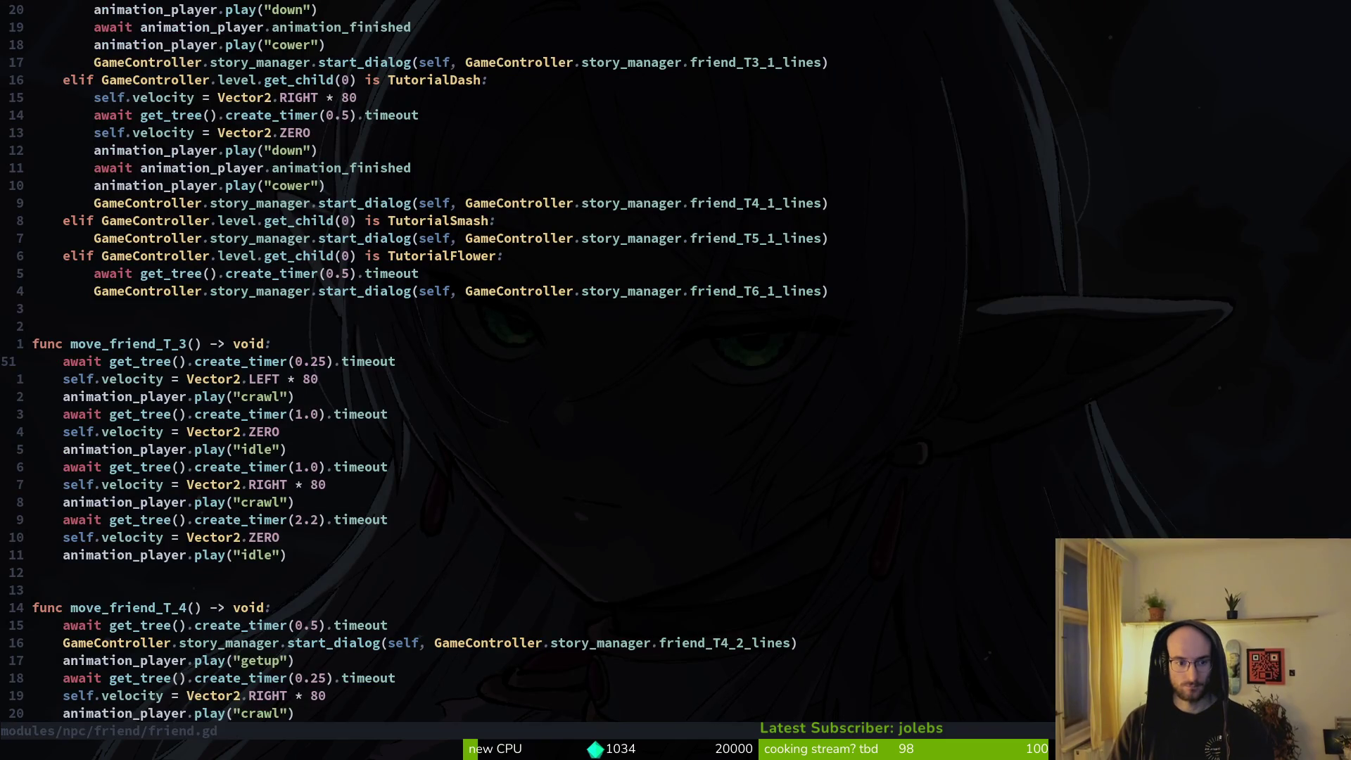
Step: Change the second create_timer(1.0) in move_friend_T_3 to 0.4 and save with :w
{"action": "key", "text": "j"}
{"action": "key", "text": "j"}
{"action": "key", "text": "j"}
{"action": "key", "text": "w"}
{"action": "key", "text": "w"}
{"action": "key", "text": "w"}
{"action": "key", "text": "l"}
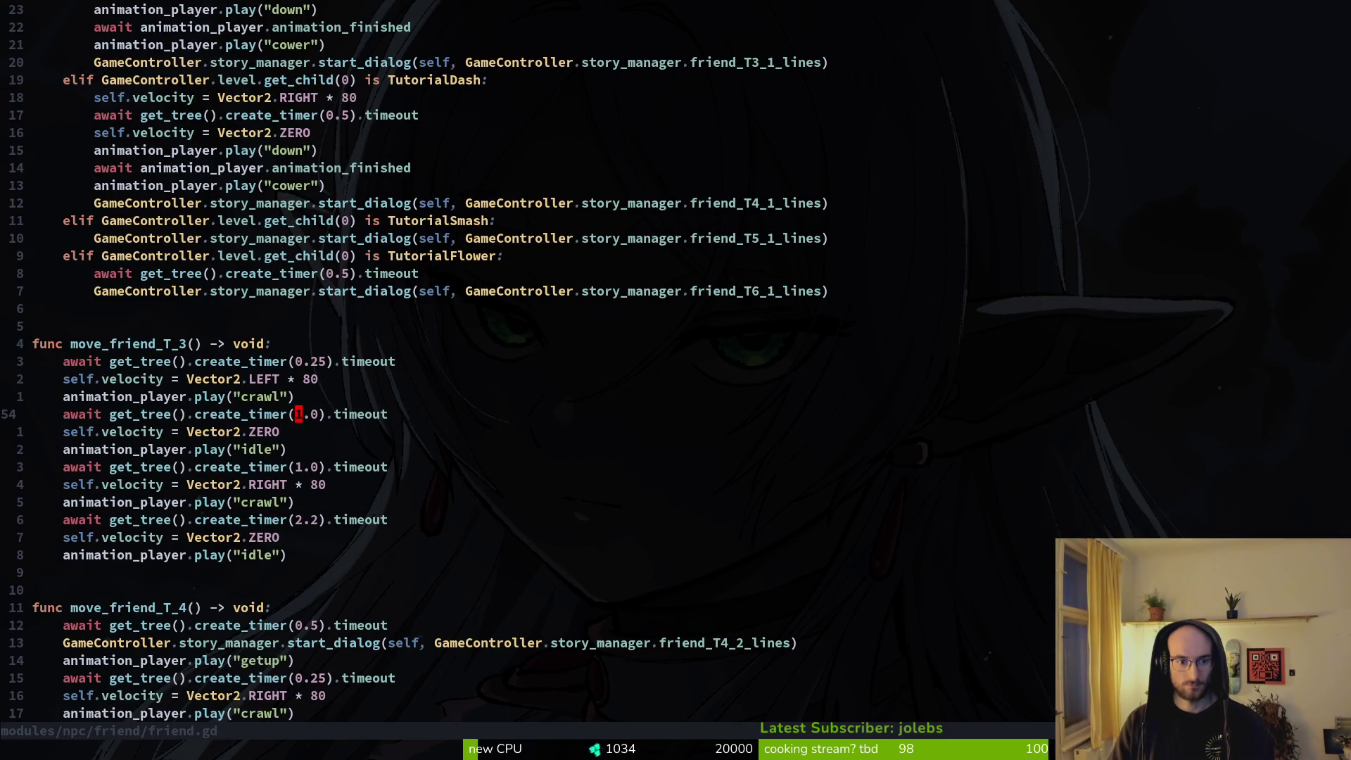
{"action": "key", "text": "j"}
{"action": "key", "text": "j"}
{"action": "key", "text": "j"}
{"action": "key", "text": "l"}
{"action": "key", "text": "l"}
{"action": "key", "text": "c"}
{"action": "key", "text": "i"}
{"action": "key", "text": "parenleft"}
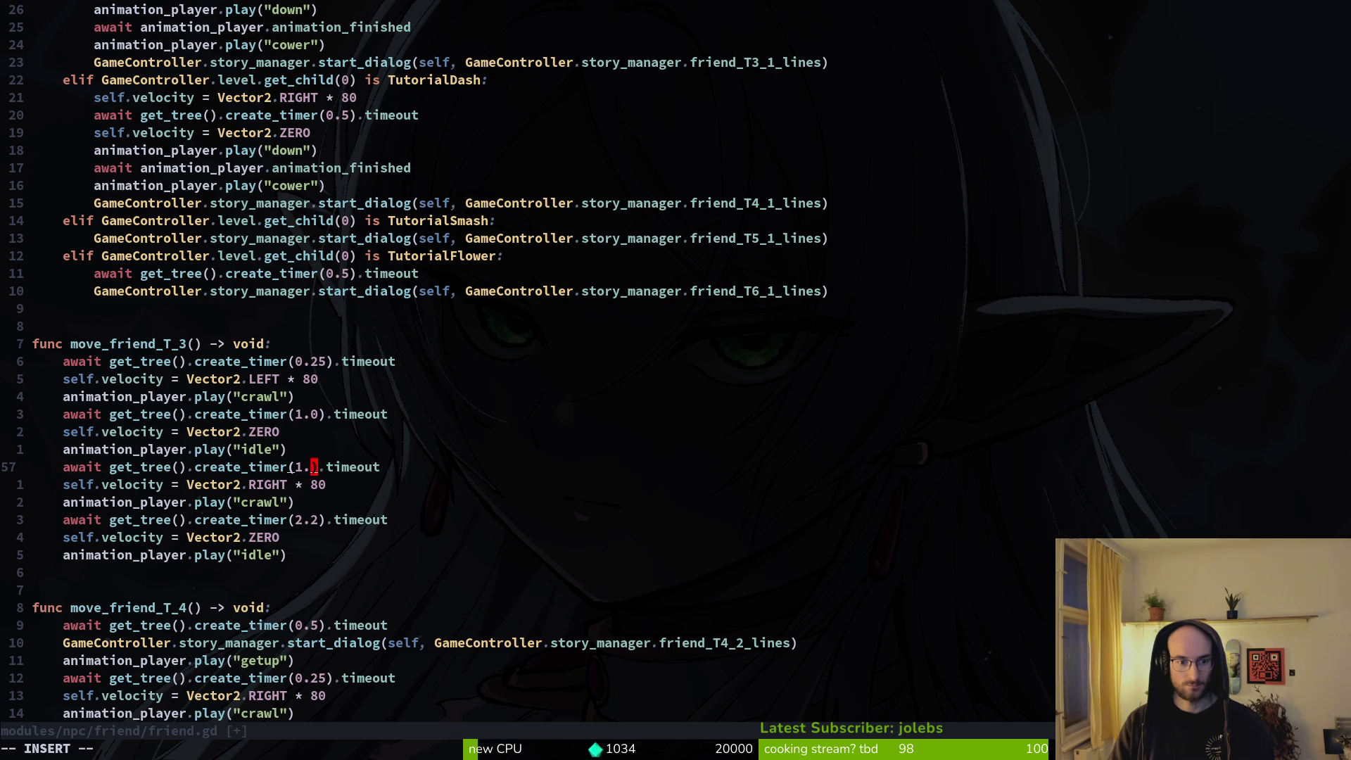
{"action": "type", "text": "0.4"}
{"action": "key", "text": "Escape"}
{"action": "key", "text": "colon"}
{"action": "key", "text": "Return"}
{"action": "key", "text": "alt+Tab"}
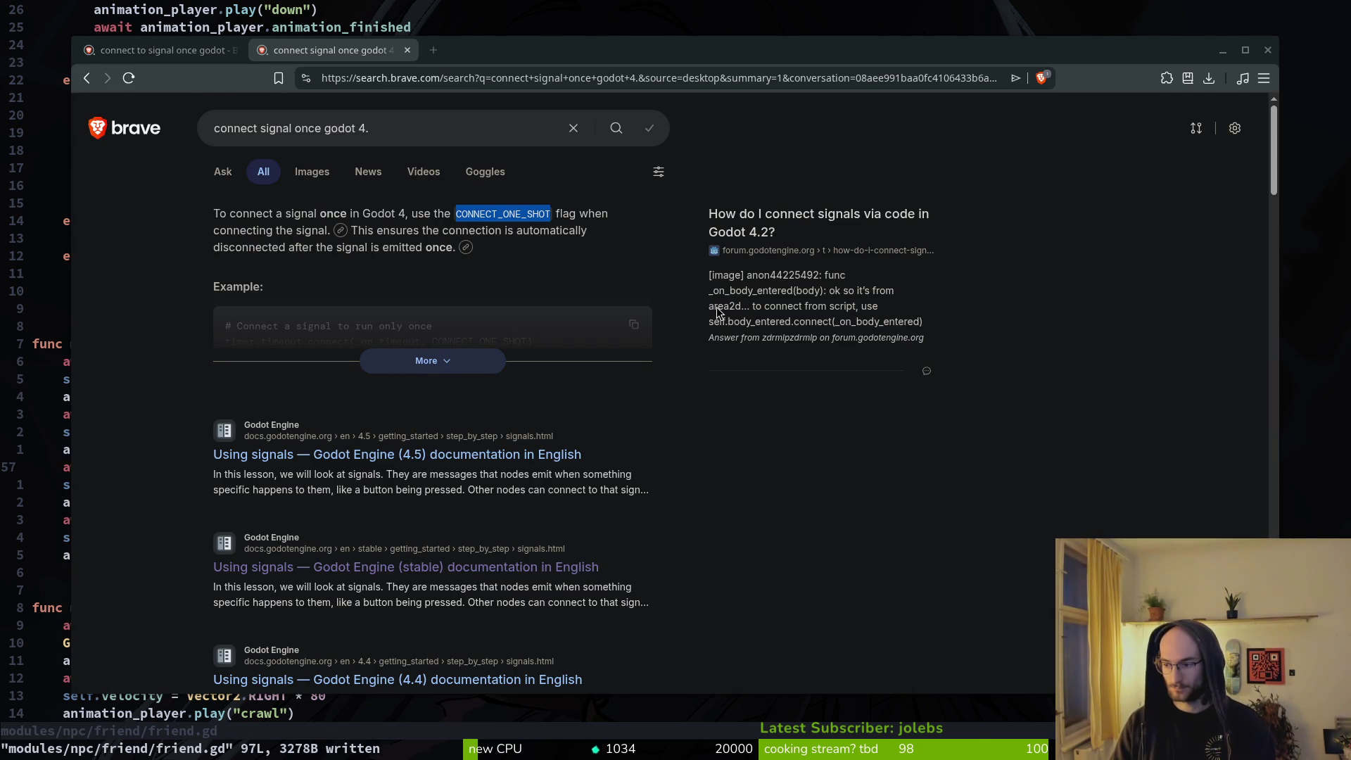
Step: Run the project with F5, then enlarge the game window and place it at the top-left
{"action": "key", "text": "alt+Tab"}
{"action": "key", "text": "F5"}
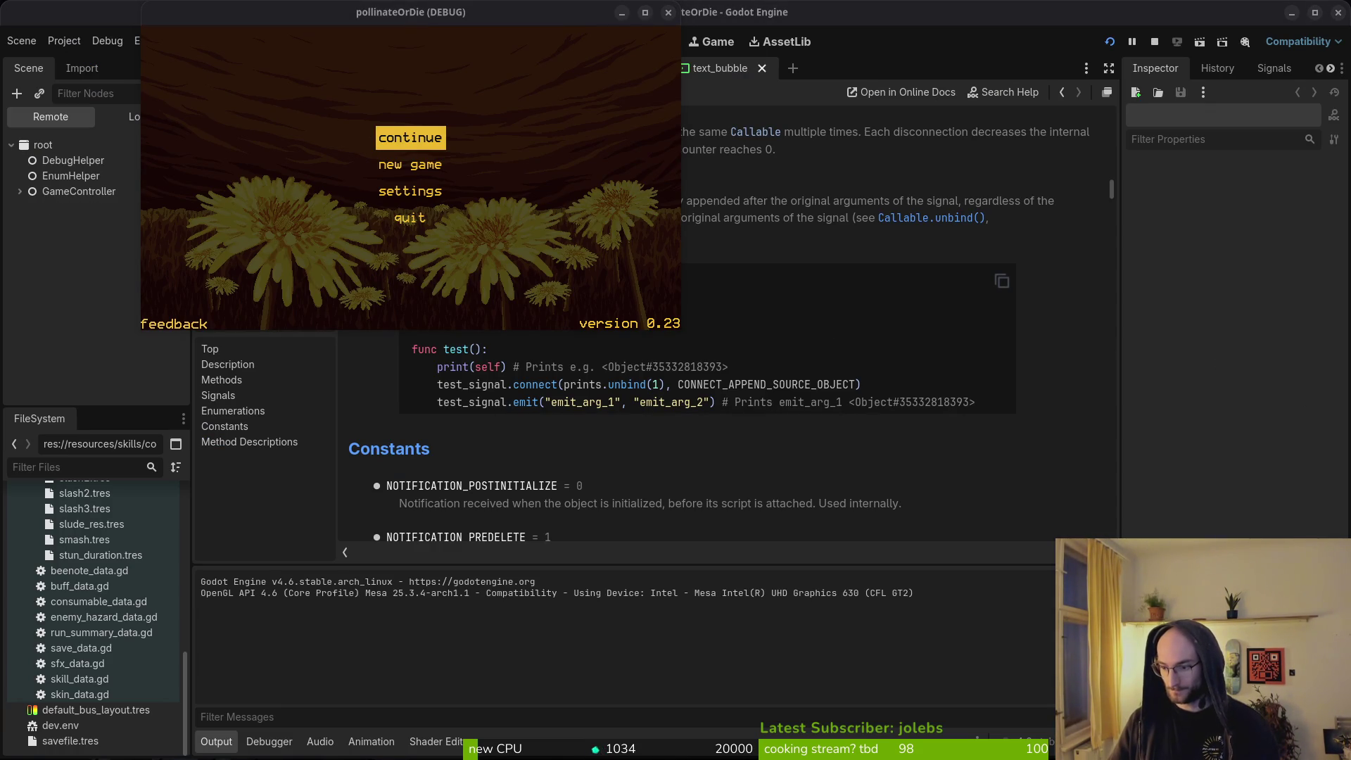
{"action": "mouse_move", "coordinate": [399, 8]}
{"action": "left_mouse_down"}
{"action": "mouse_move", "coordinate": [551, 113]}
{"action": "mouse_move", "coordinate": [572, 109]}
{"action": "left_mouse_up"}
{"action": "mouse_move", "coordinate": [851, 428]}
{"action": "left_mouse_down"}
{"action": "mouse_move", "coordinate": [1350, 682]}
{"action": "mouse_move", "coordinate": [1349, 697]}
{"action": "left_mouse_up"}
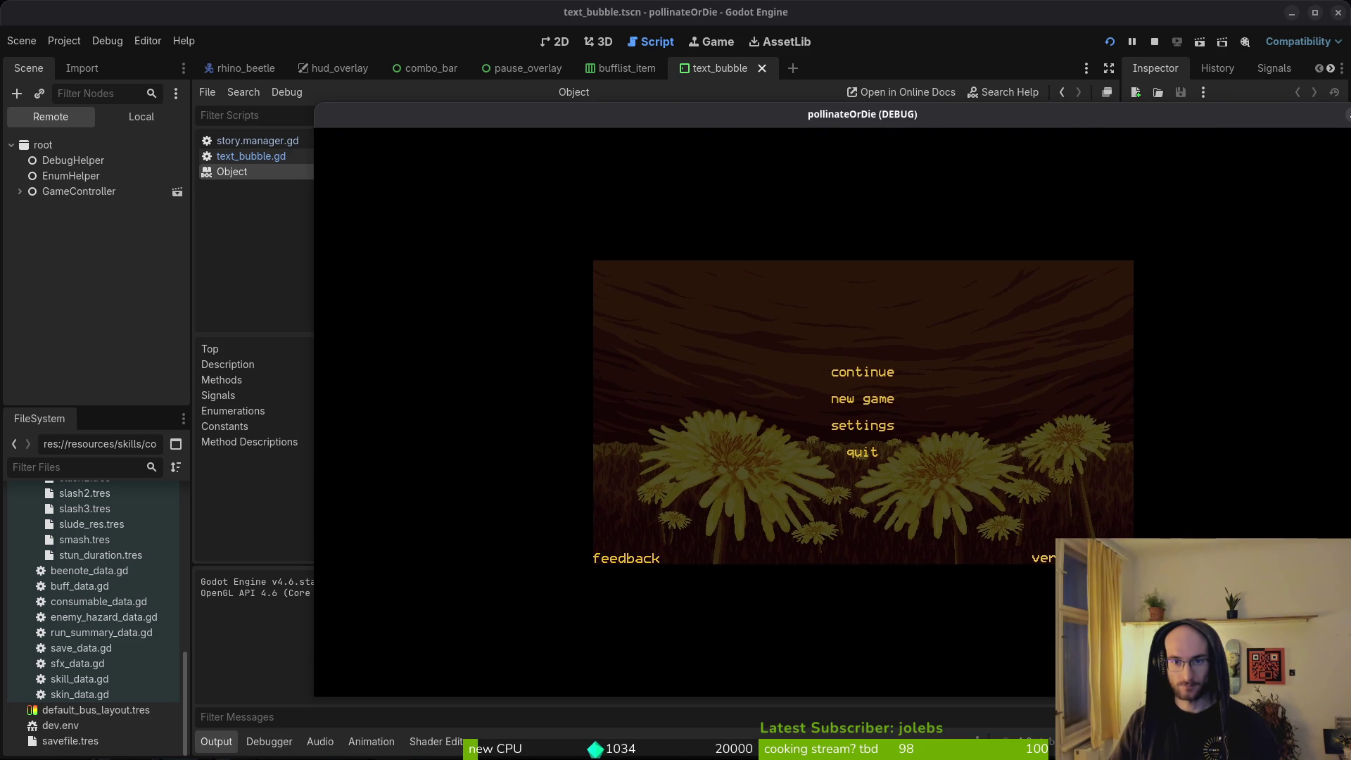
{"action": "left_click_drag", "start_coordinate": [375, 122], "coordinate": [133, 20]}
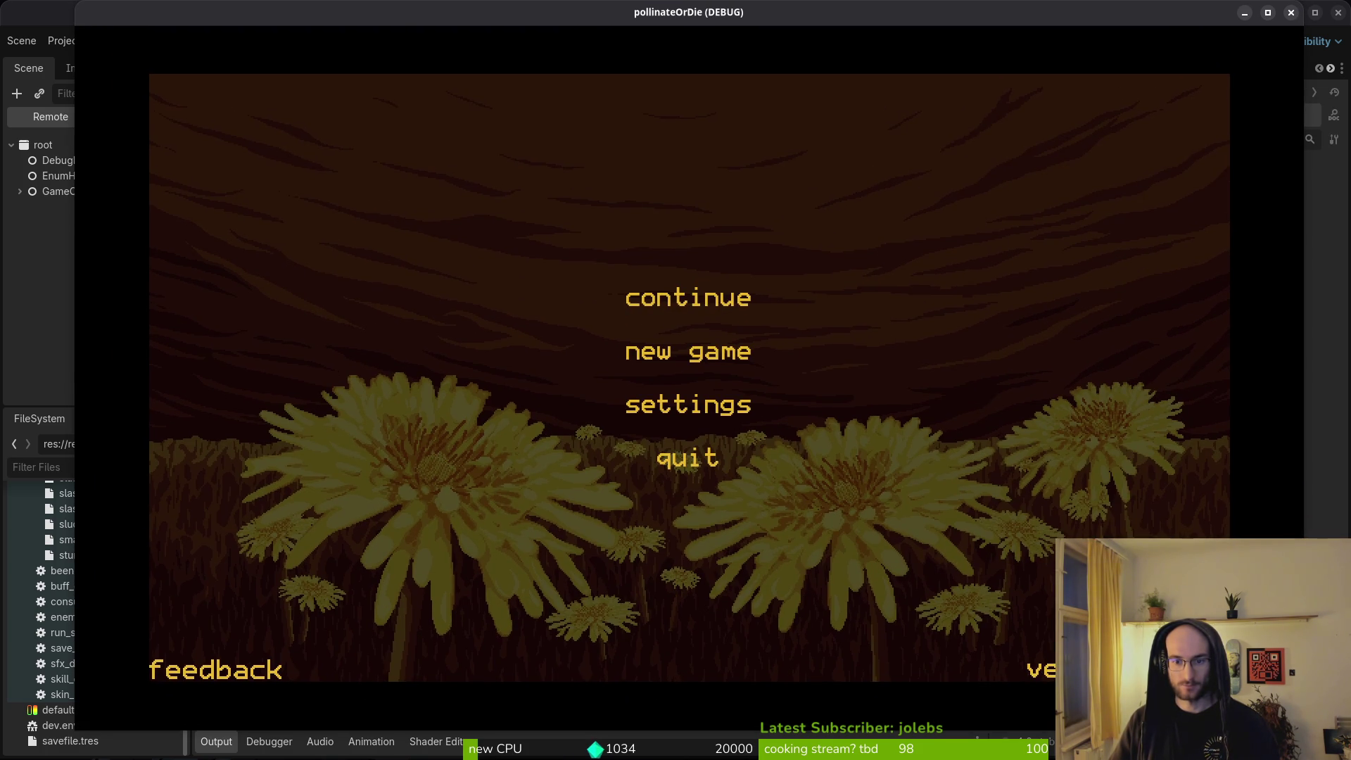
Step: Continue the saved game and load tutorial level 3 from the level select
{"action": "left_click", "coordinate": [709, 303]}
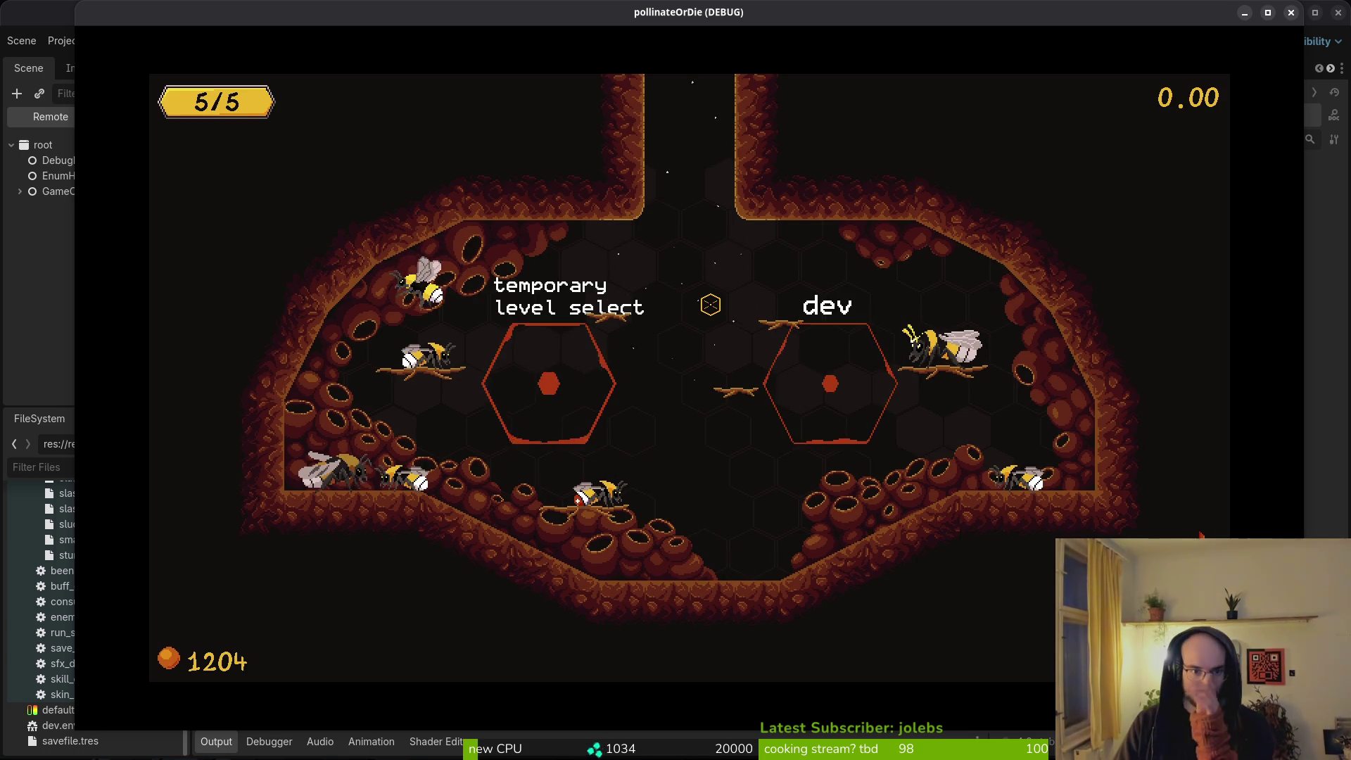
{"action": "key", "text": "Left"}
{"action": "key", "text": "Left"}
{"action": "key", "text": "Left"}
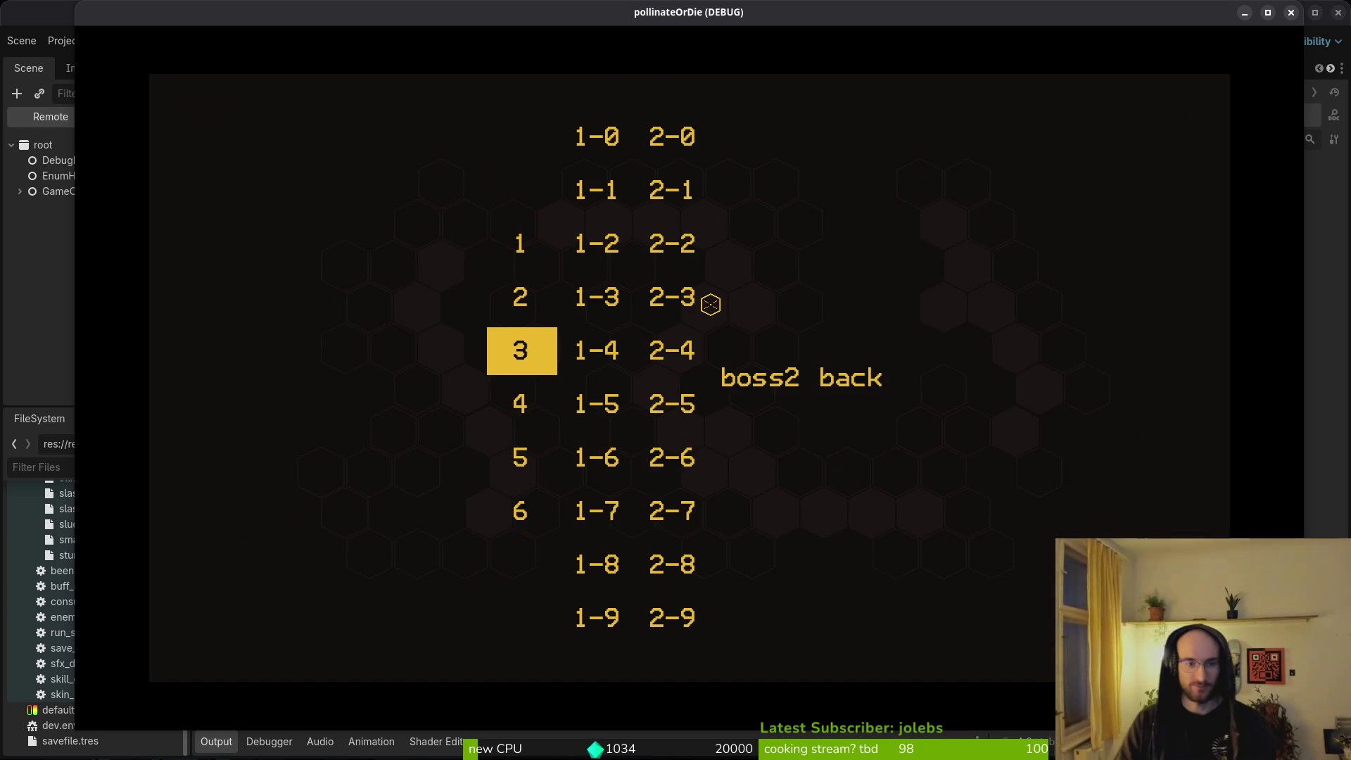
{"action": "key", "text": "Up"}
{"action": "key", "text": "Return"}
{"action": "key", "text": "Up"}
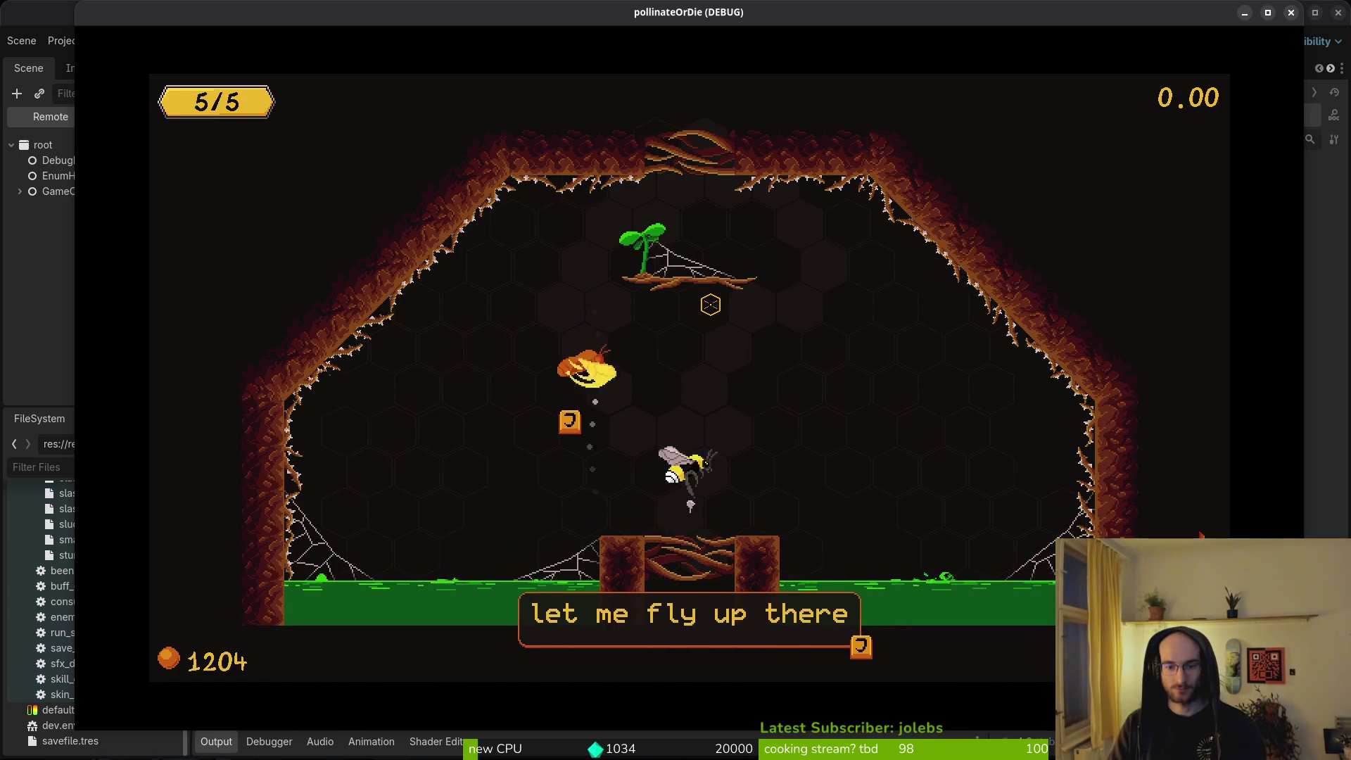
Step: Fly the bee up to the ceiling opening and advance the friend bee's dialog
{"action": "key", "text": "Up"}
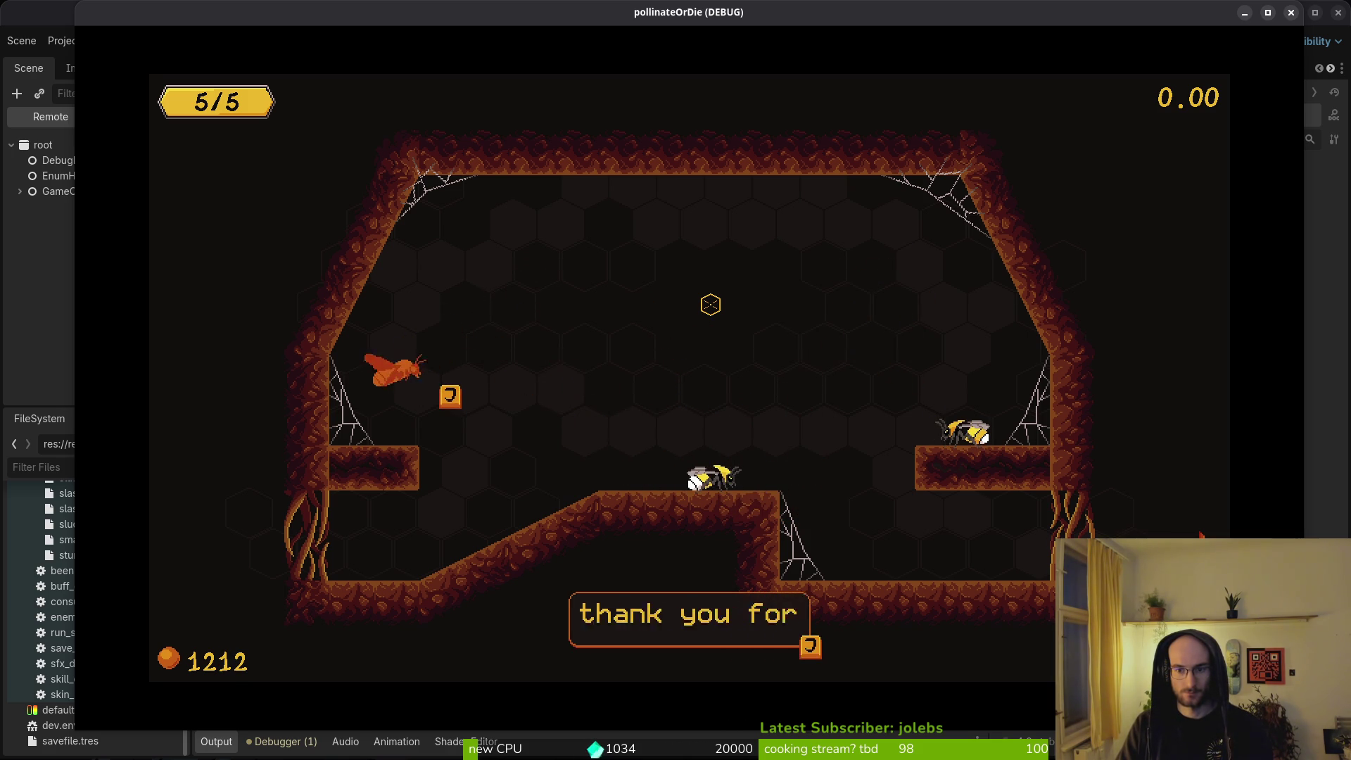
{"action": "key", "text": "j"}
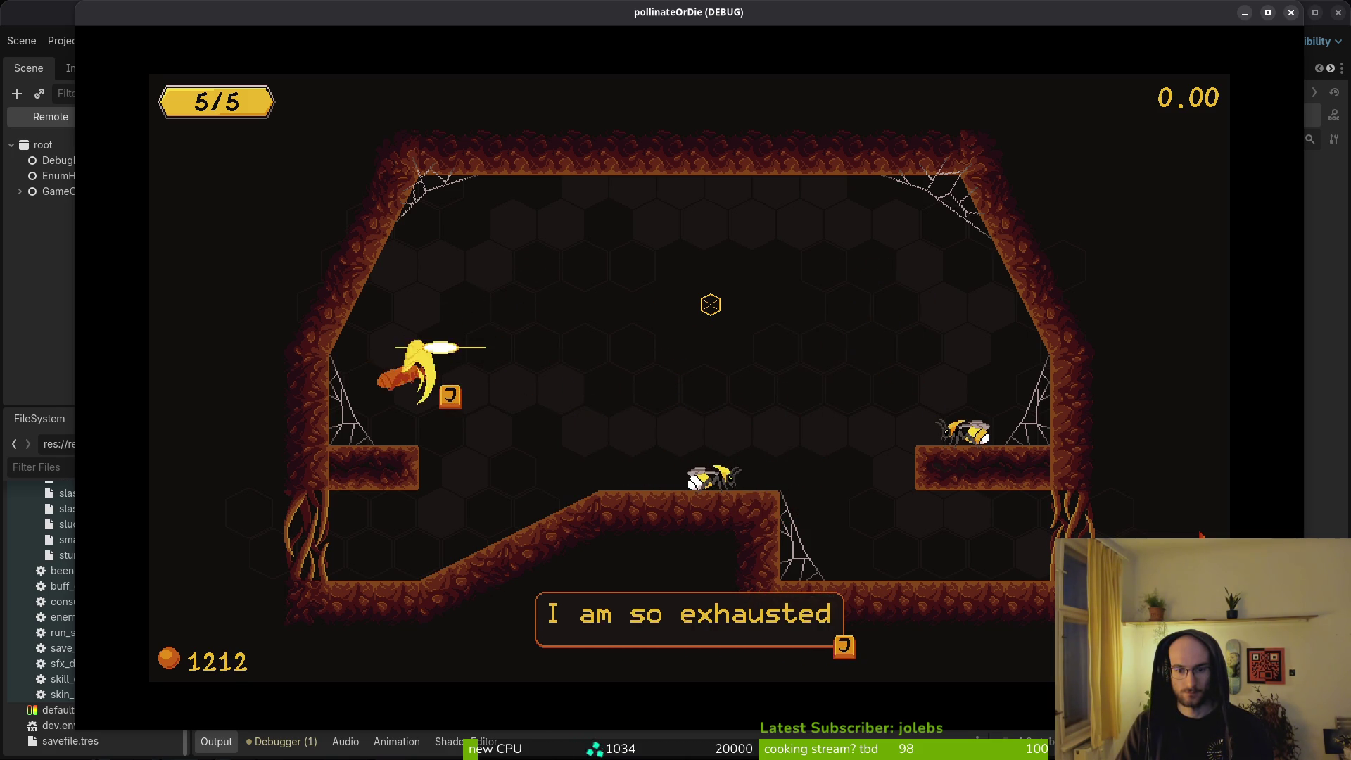
{"action": "key", "text": "j"}
{"action": "key", "text": "j"}
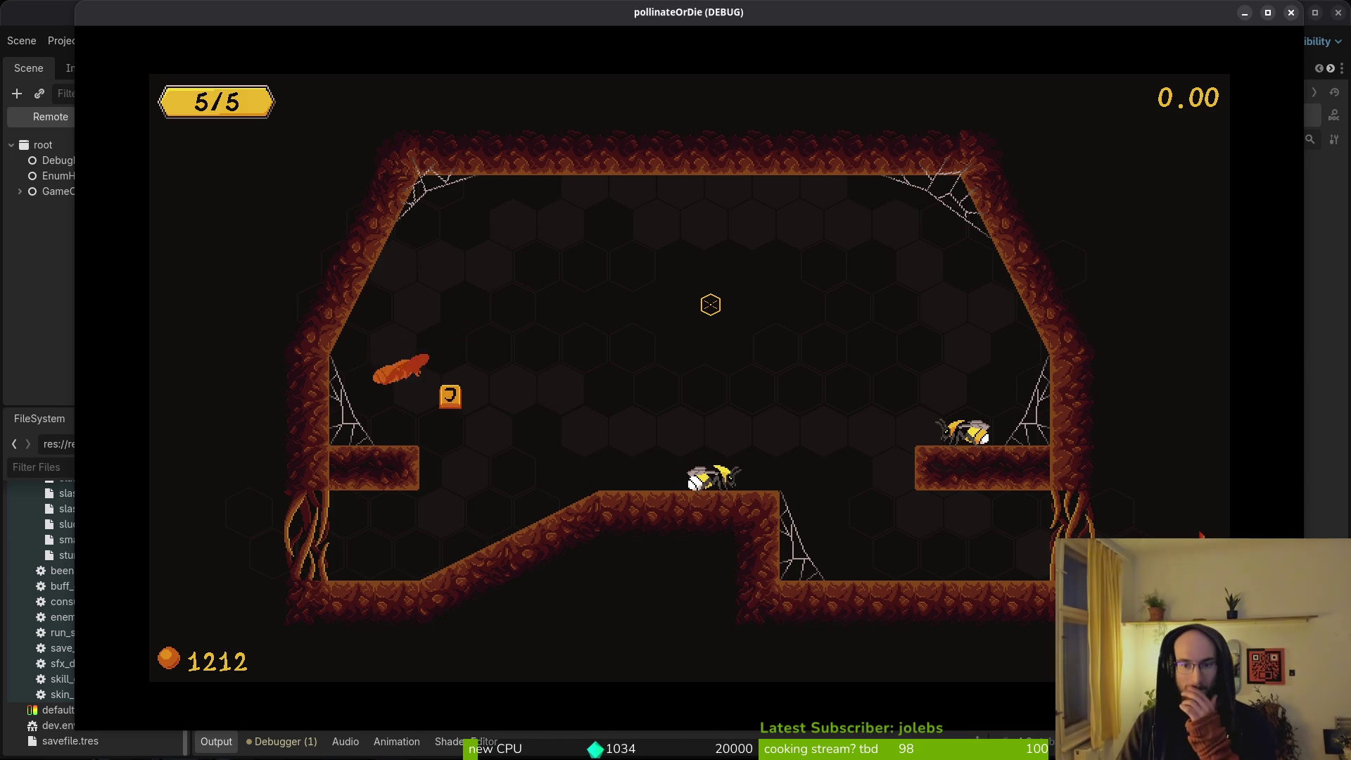
{"action": "key", "text": "j"}
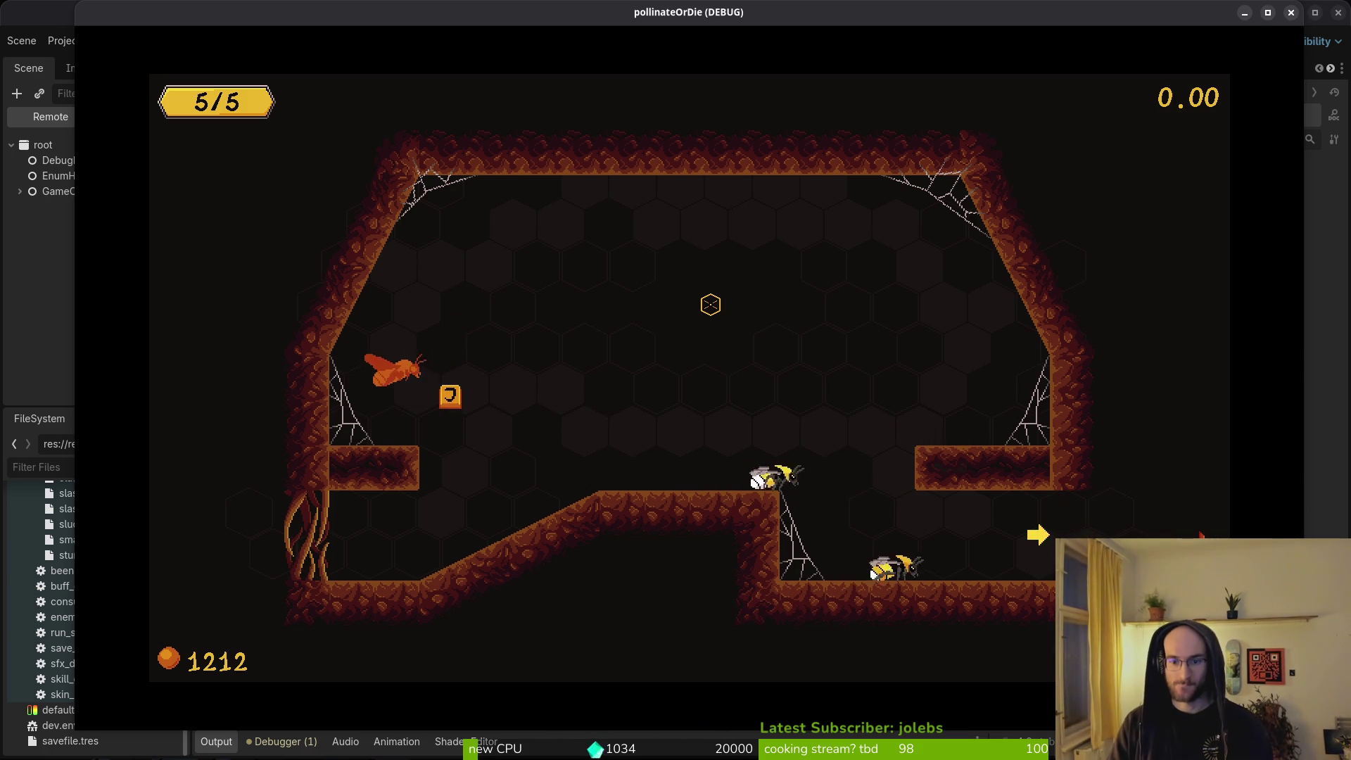
{"action": "key", "text": "j"}
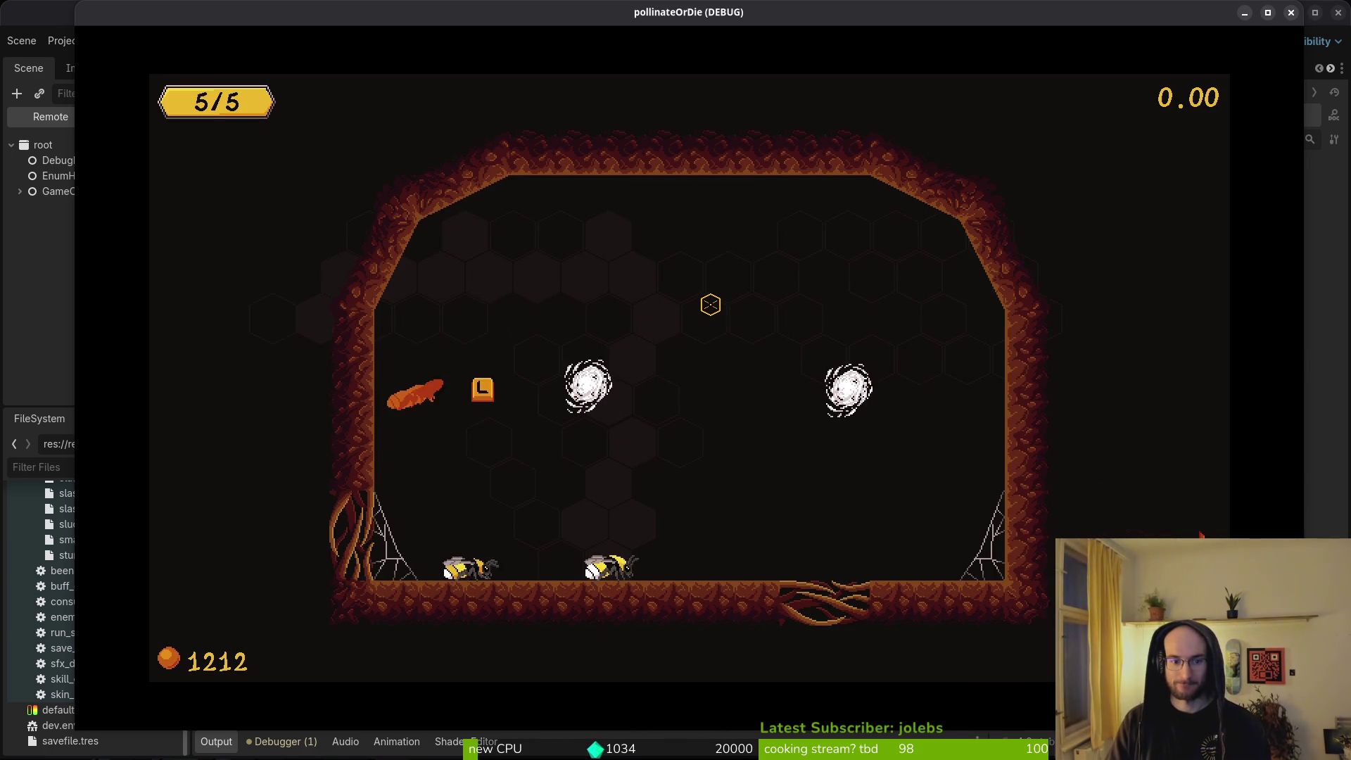
{"action": "key", "text": "j"}
{"action": "key", "text": "j"}
{"action": "key", "text": "j"}
{"action": "key", "text": "j"}
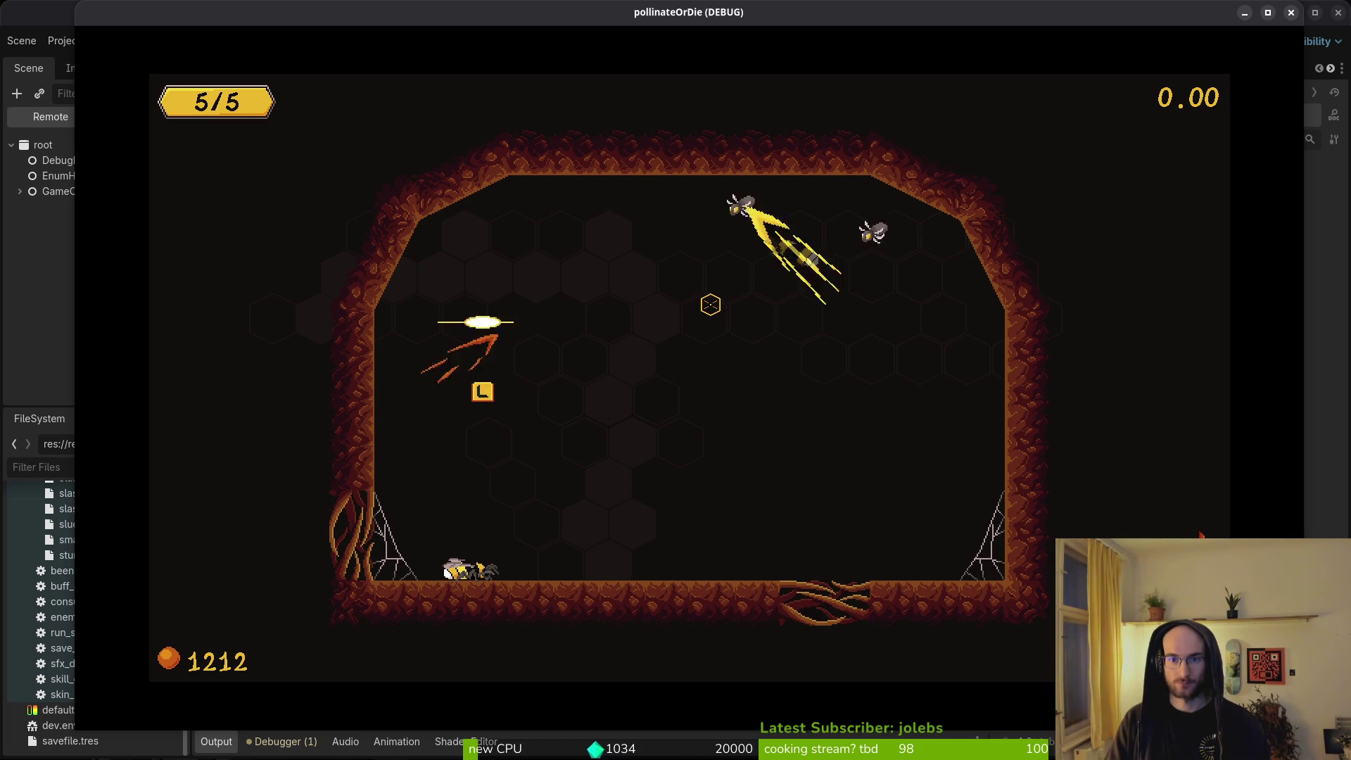
Step: Clear the flies in the arena, get past the friend's 'nice!' line, and stop the game with F8
{"action": "key", "text": "space"}
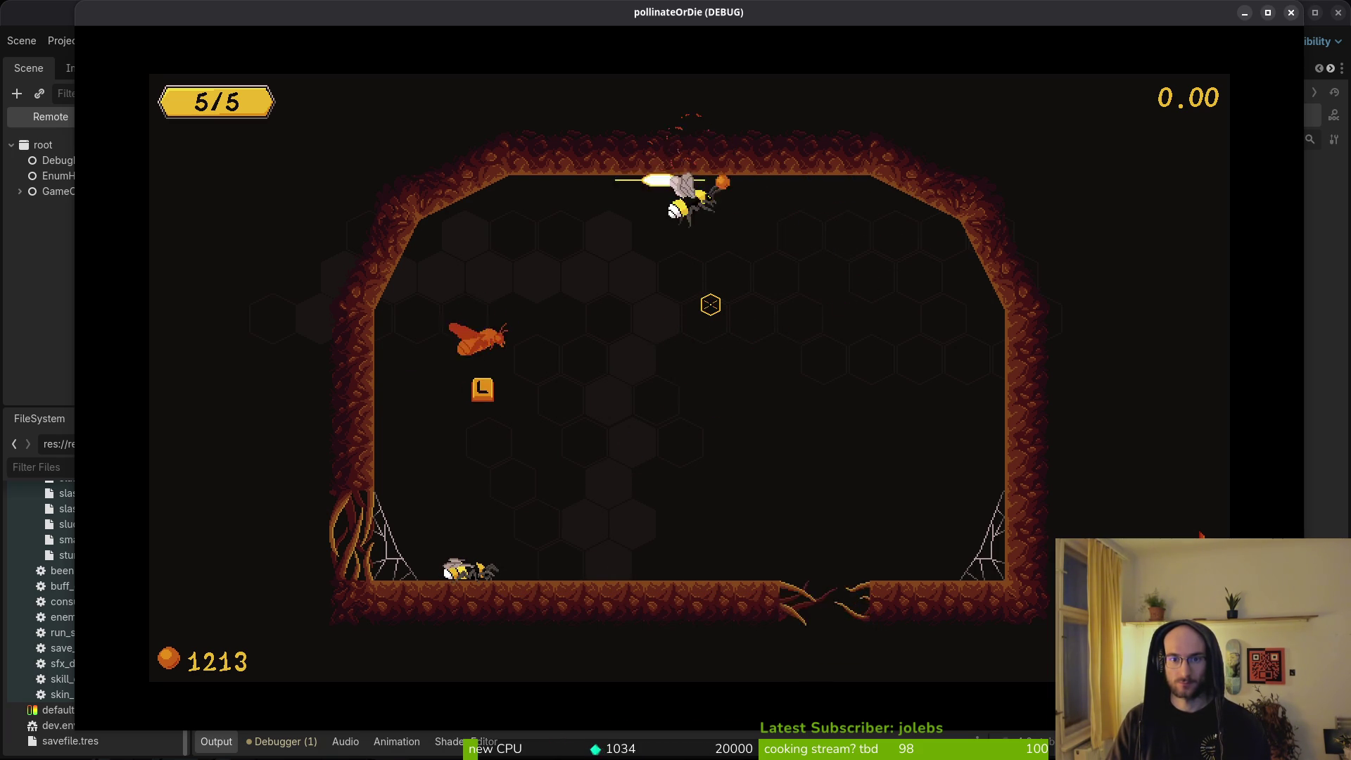
{"action": "key", "text": "j"}
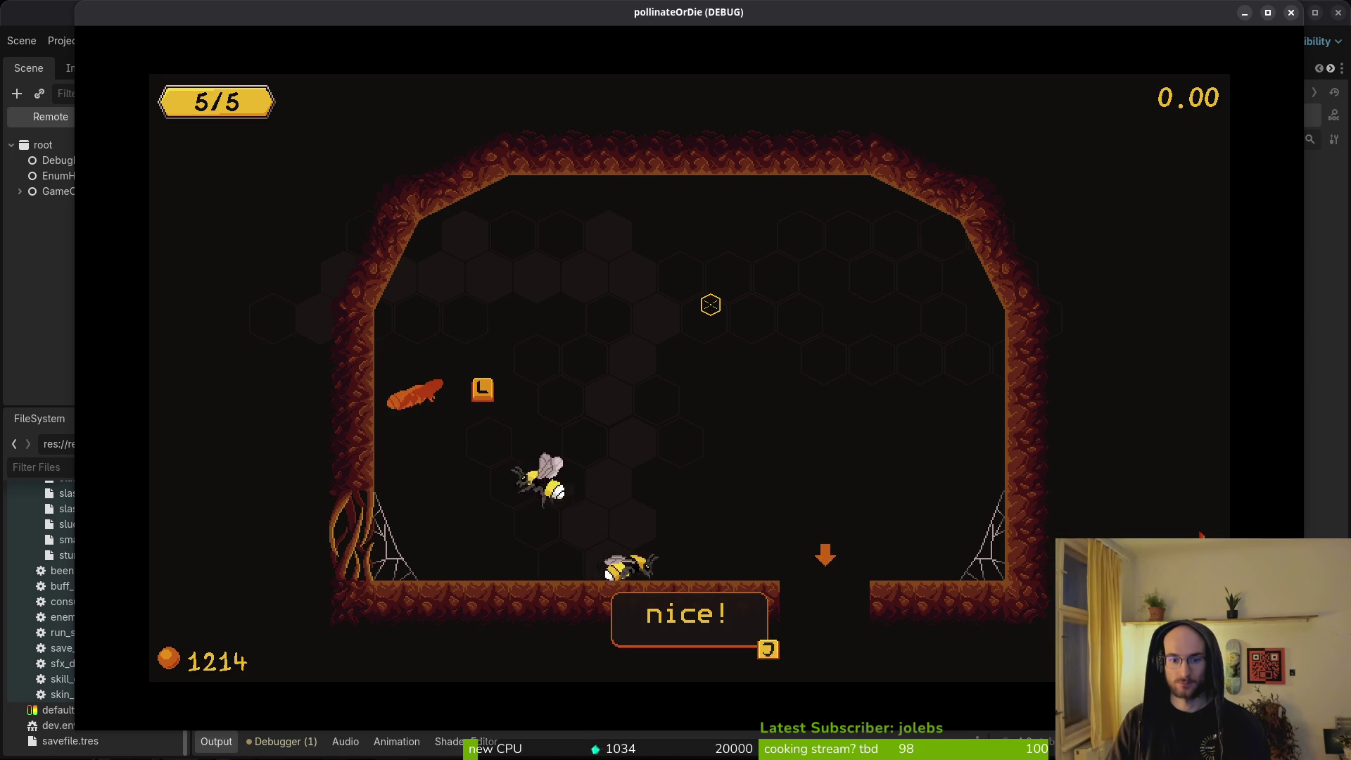
{"action": "key", "text": "j"}
{"action": "key", "text": "j"}
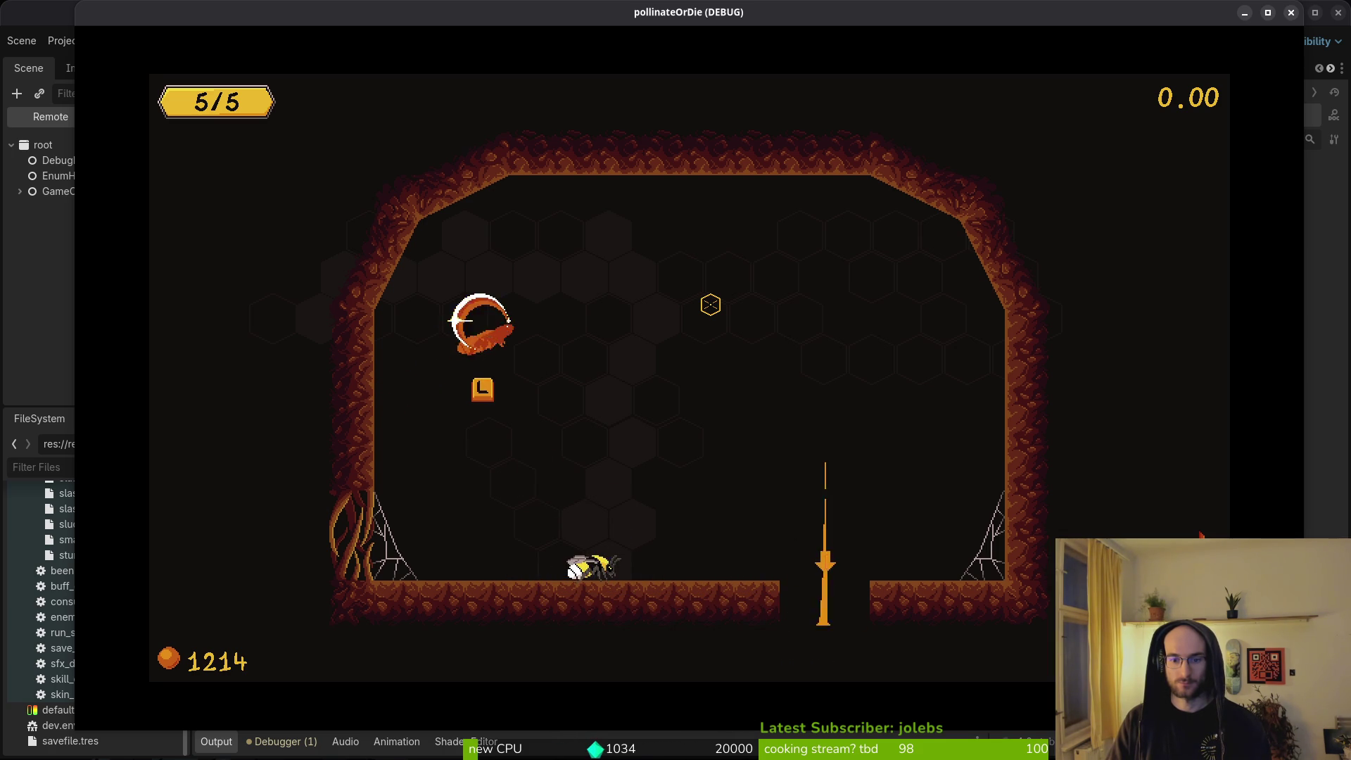
{"action": "key", "text": "j"}
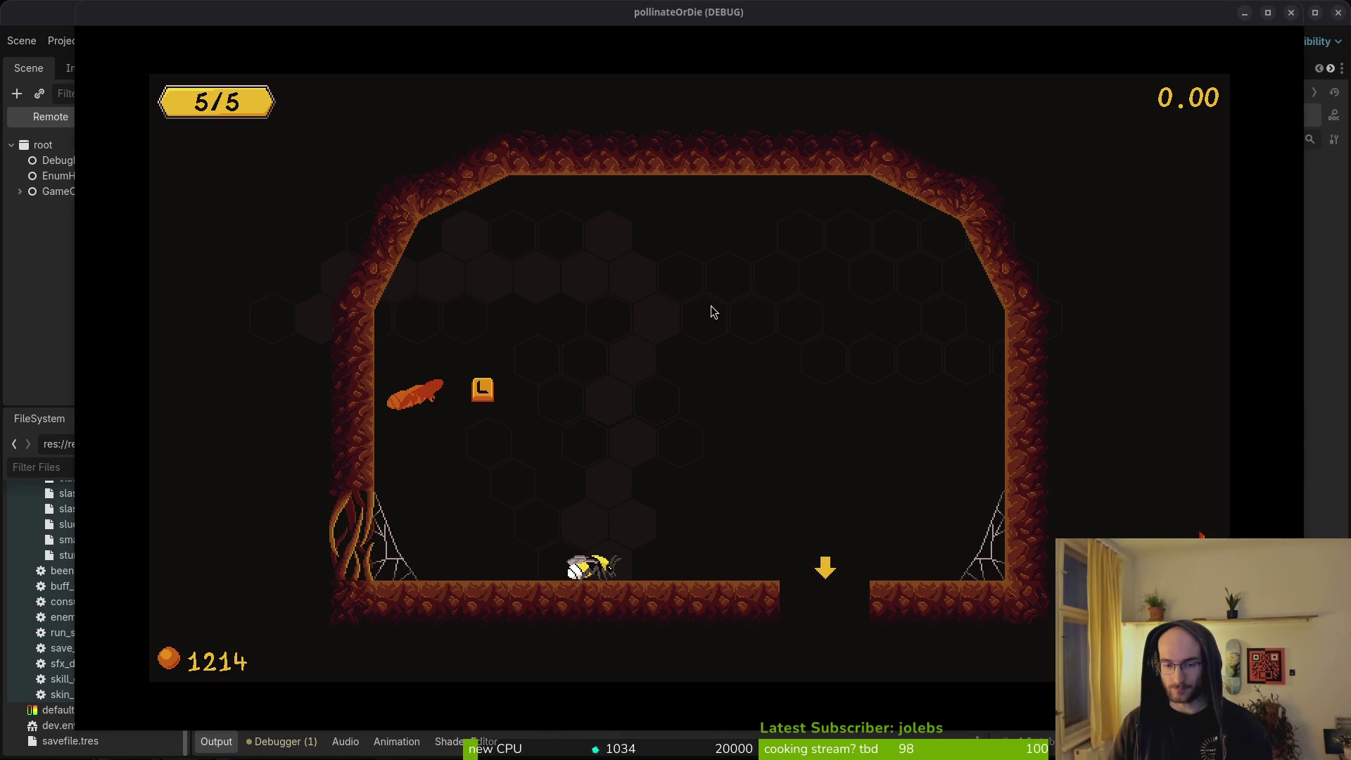
{"action": "key", "text": "F8"}
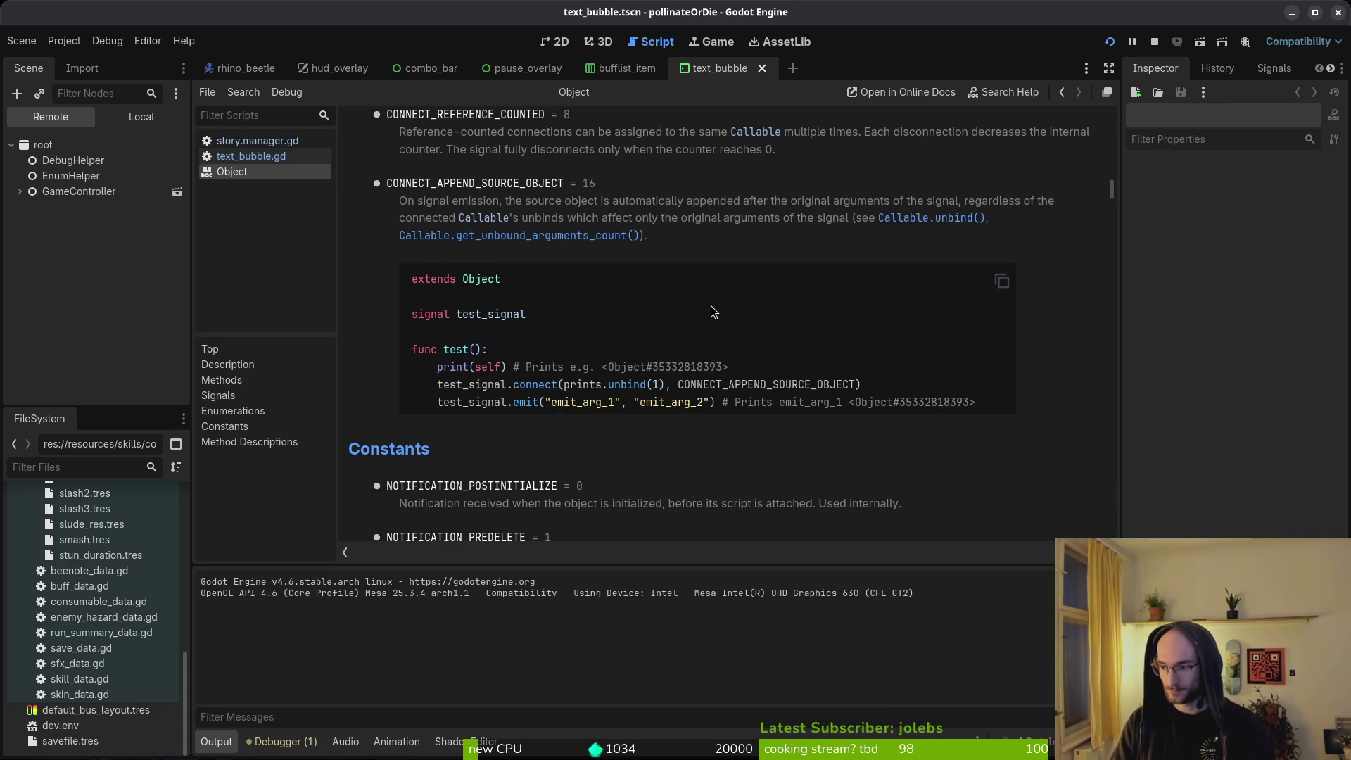
Step: Return to friend.gd in Neovim and jump back toward the top of the file
{"action": "key", "text": "alt+Tab"}
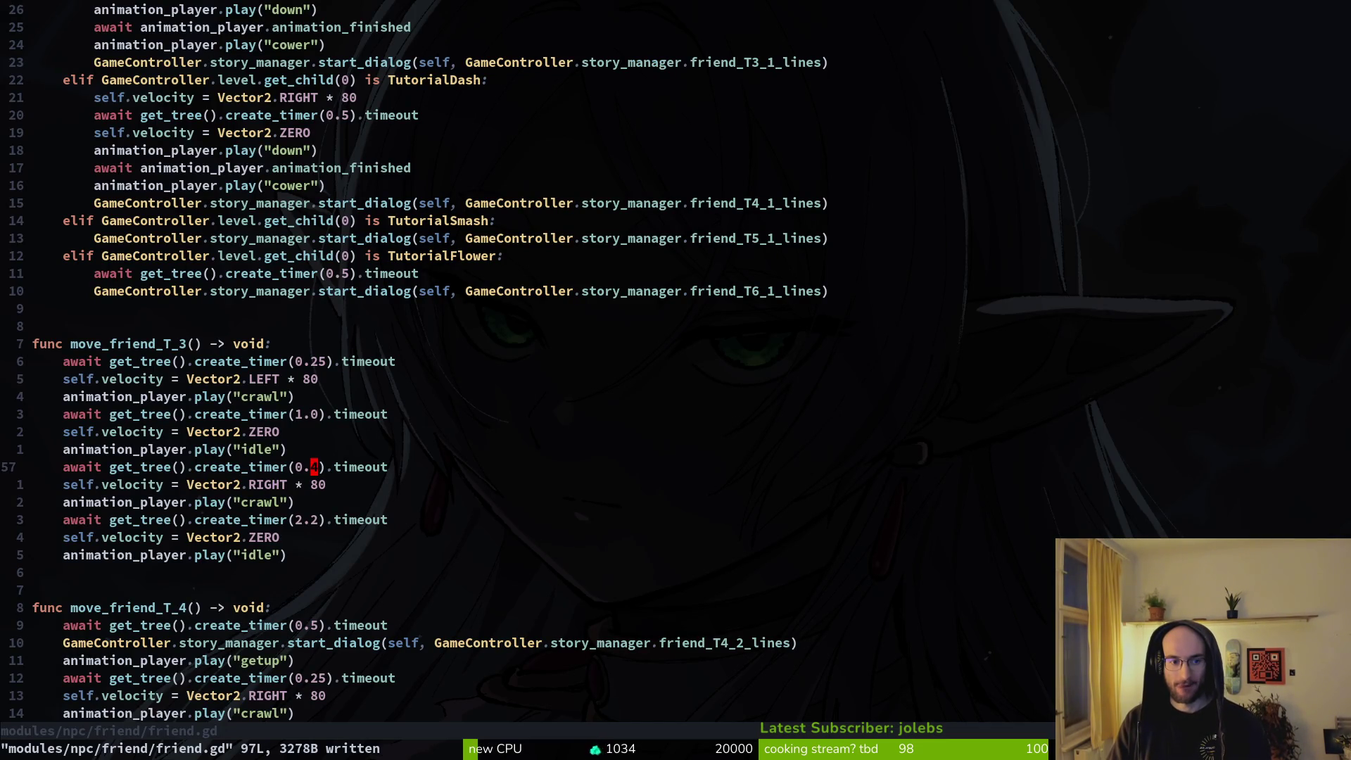
{"action": "key", "text": "alt+Tab"}
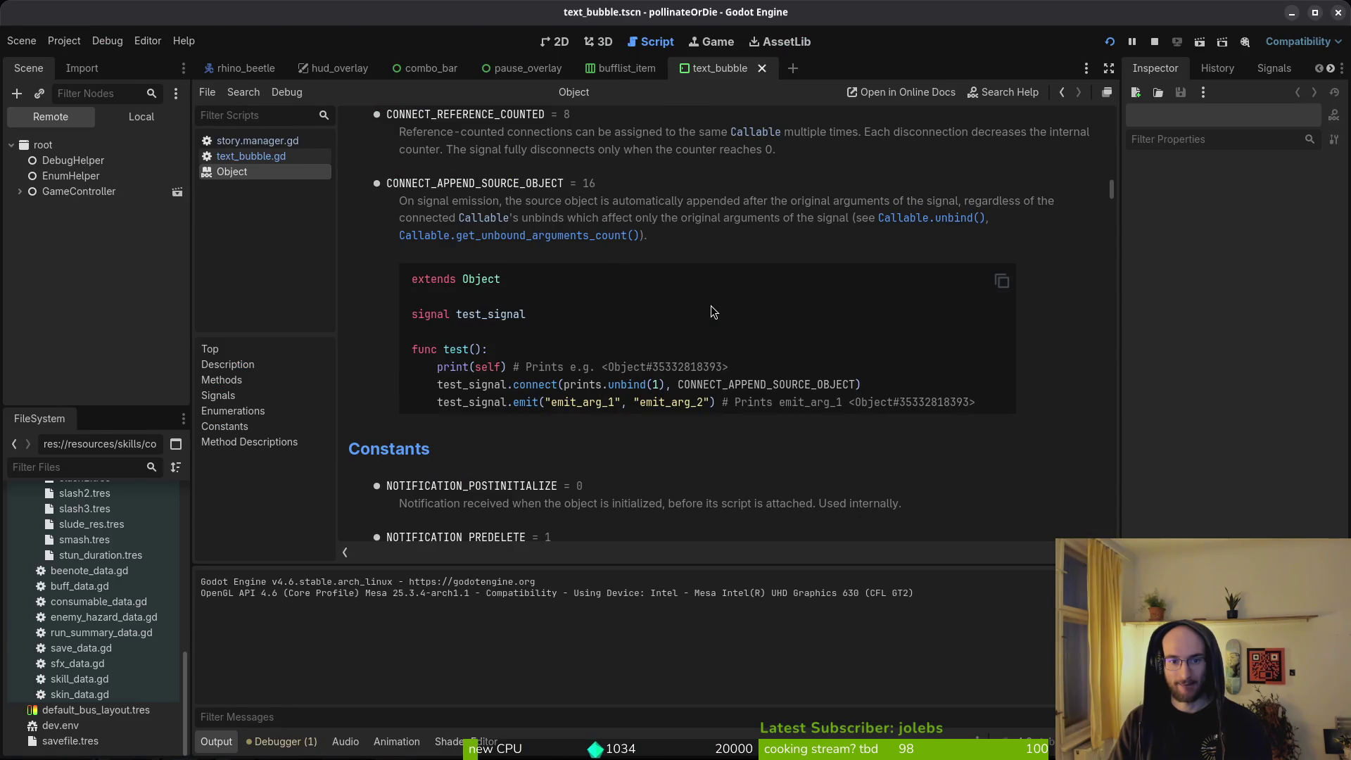
{"action": "key", "text": "alt+Tab"}
{"action": "key", "text": "ctrl+o"}
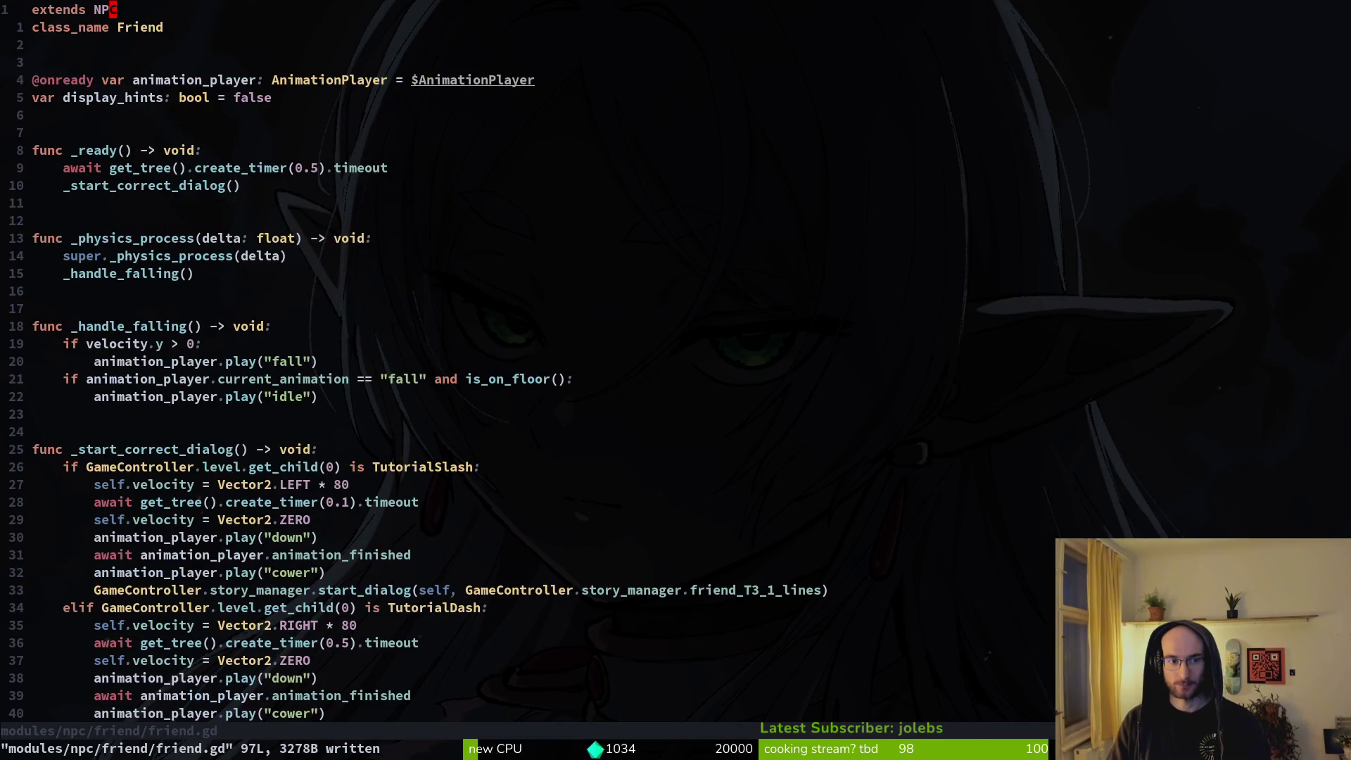
Step: Relaunch the game in Godot, start a new game, then close the game window
{"action": "key", "text": "alt+Tab"}
{"action": "key", "text": "F5"}
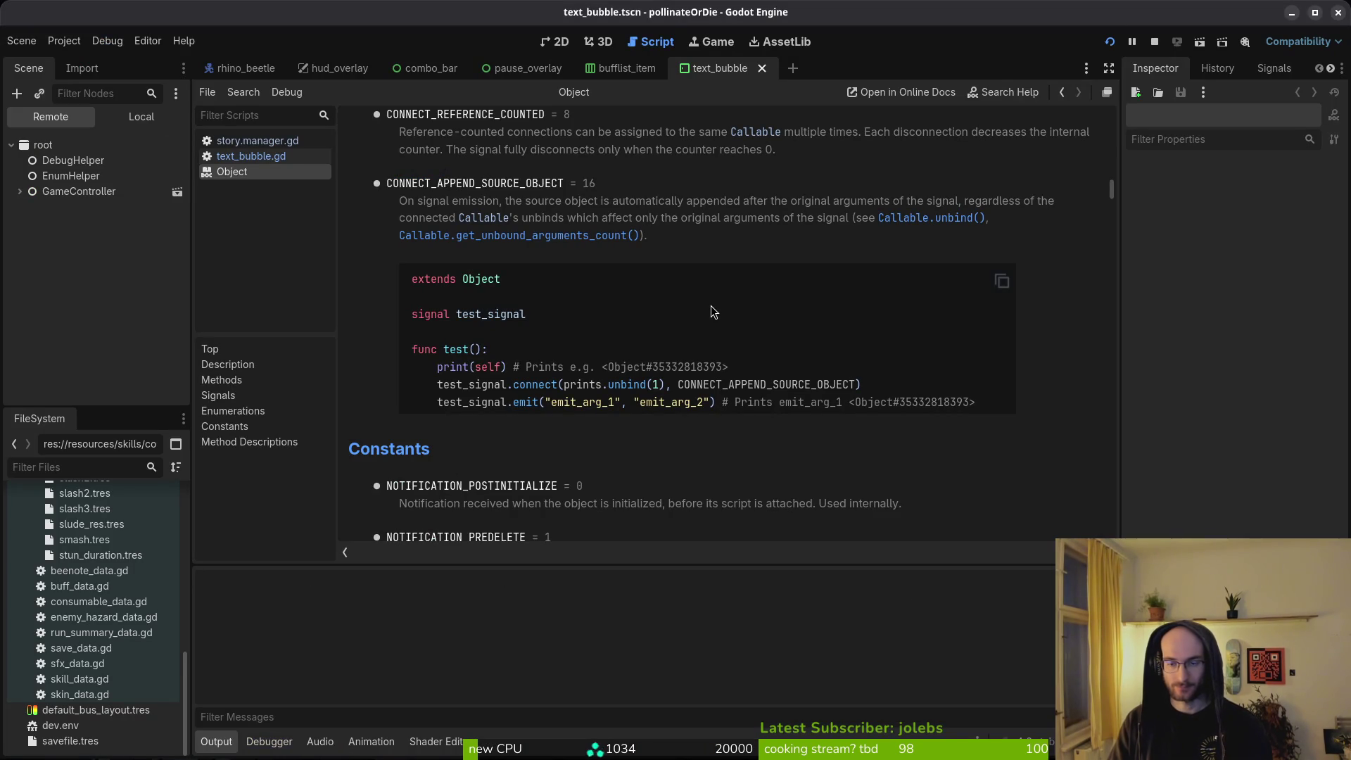
{"action": "key", "text": "Down"}
{"action": "key", "text": "Return"}
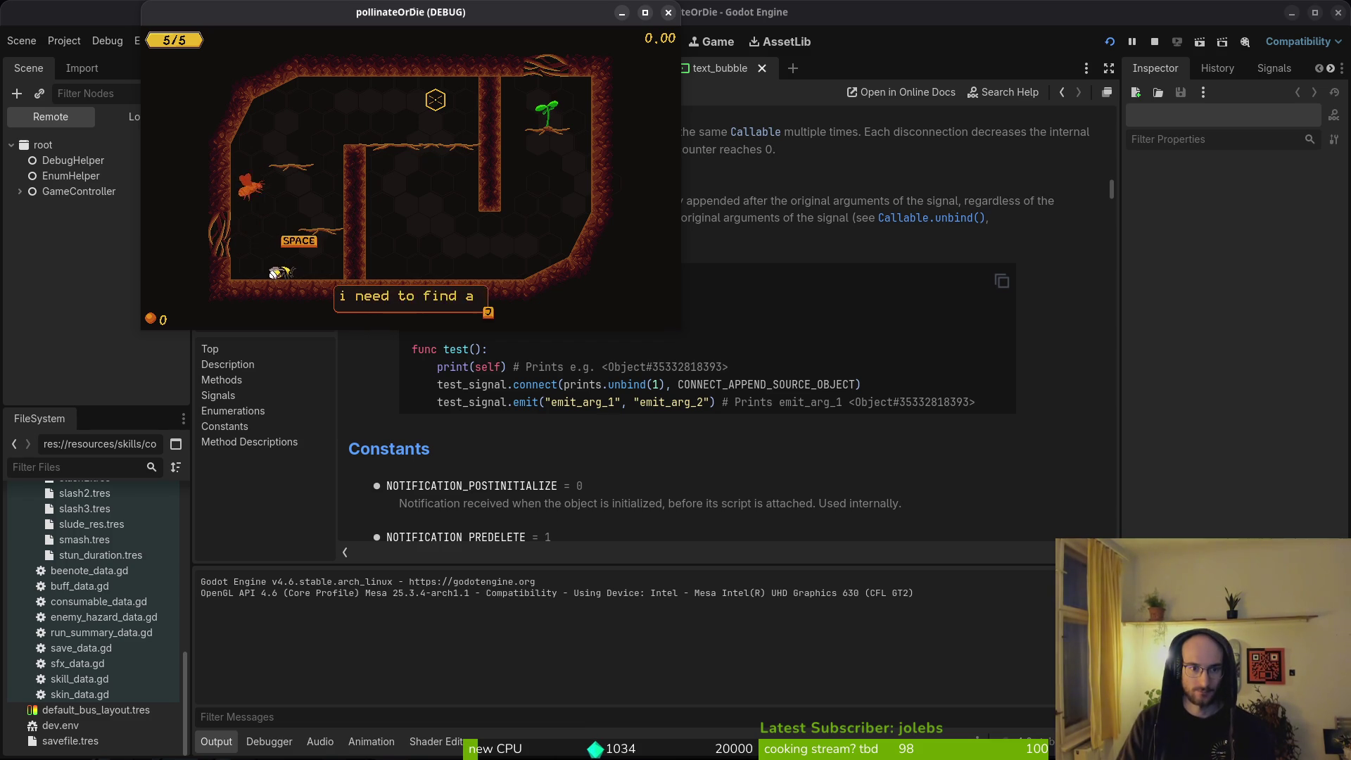
{"action": "left_click", "coordinate": [668, 13]}
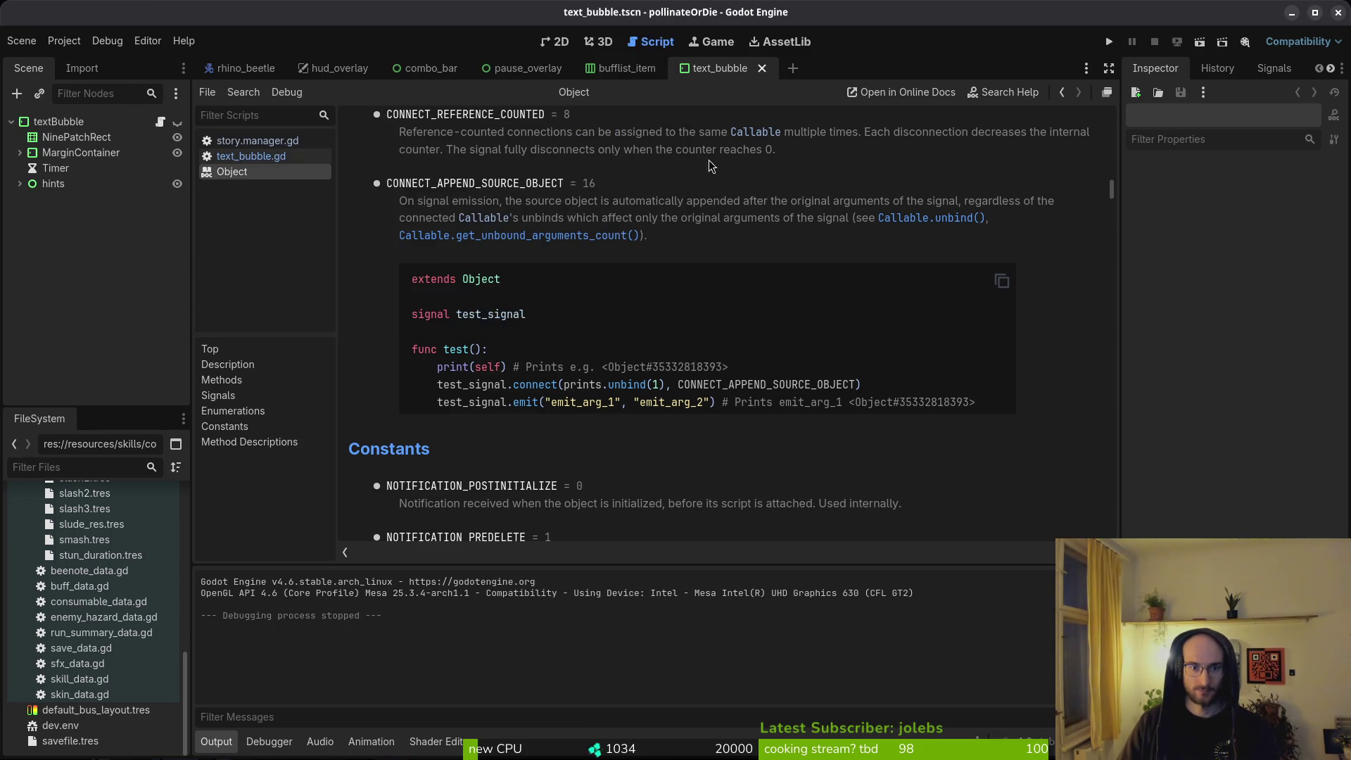
Step: Review friend.gd from move_friend_T_6 up to the top, then save and quit back to tig
{"action": "key", "text": "alt+Tab"}
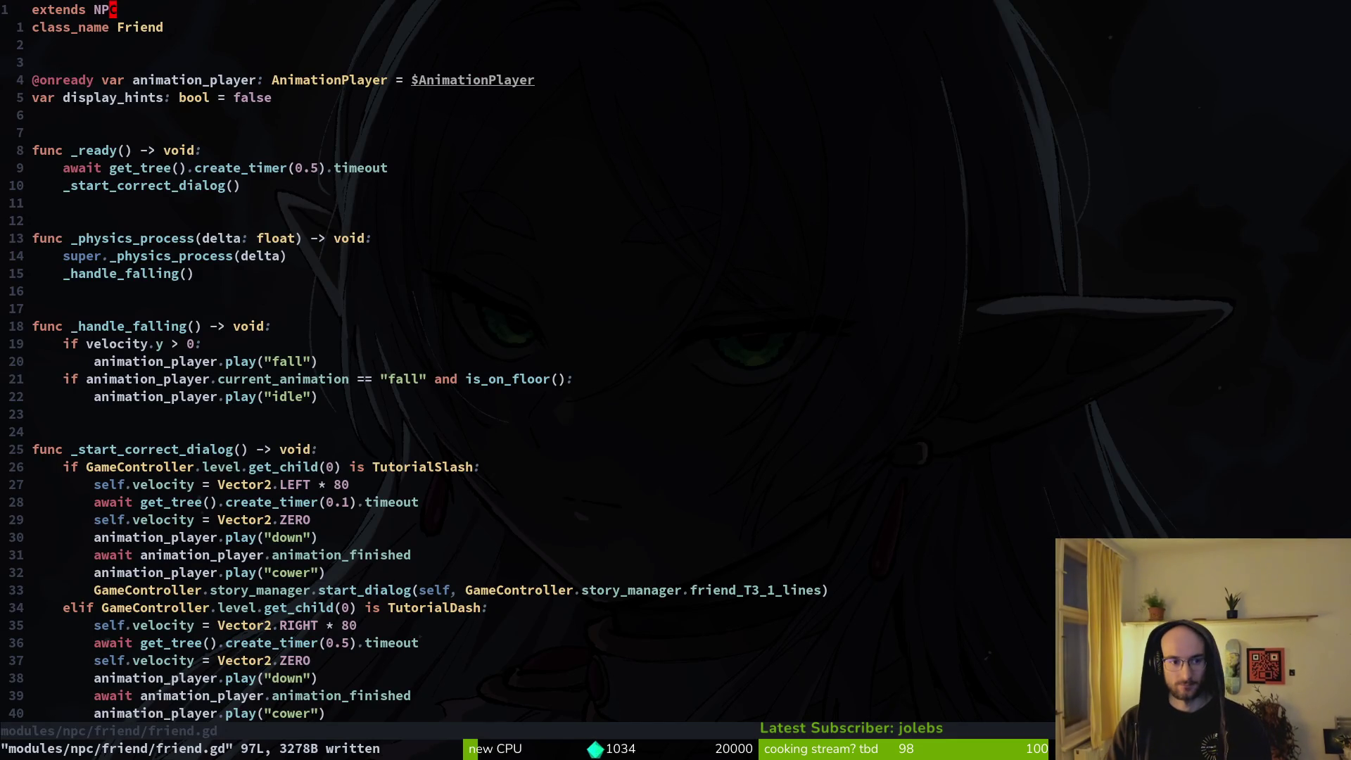
{"action": "scroll", "coordinate": [493, 367], "scroll_direction": "down", "scroll_amount": 15}
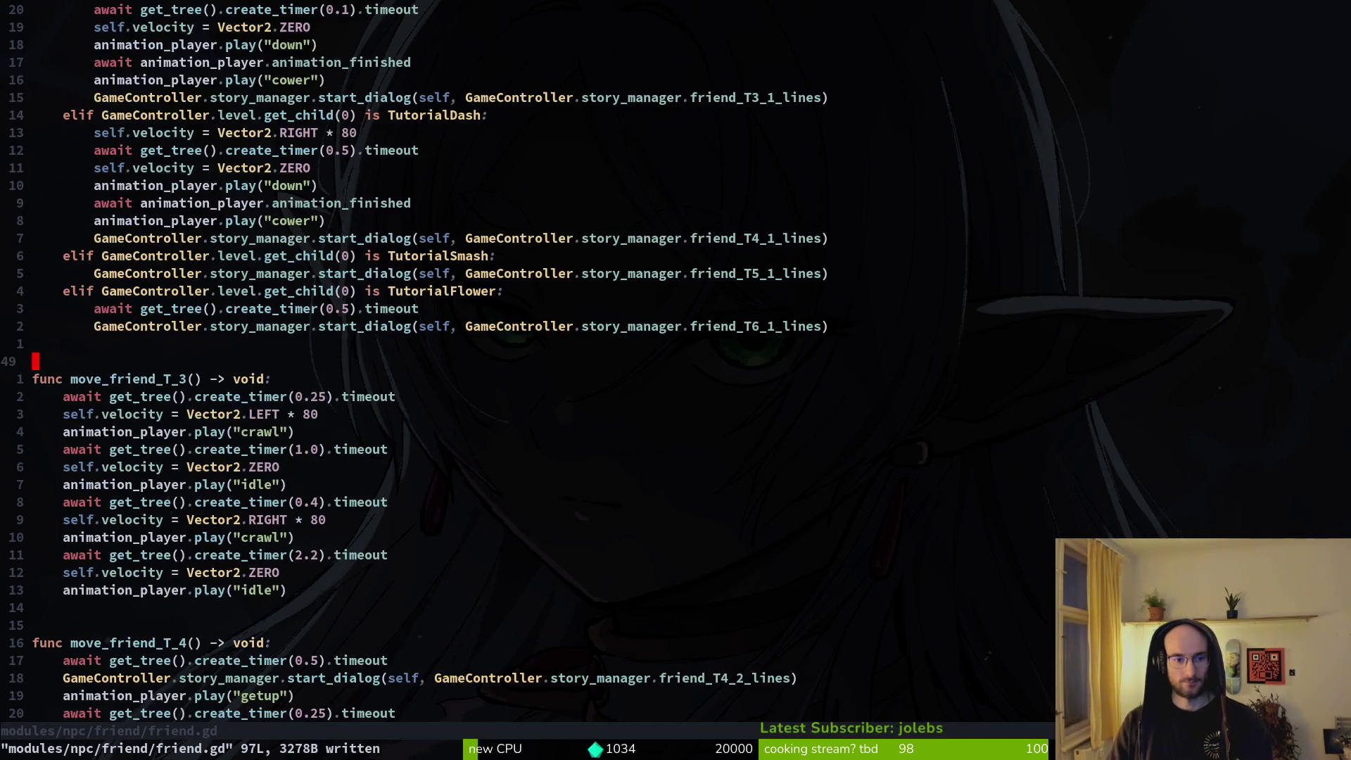
{"action": "key", "text": "zz"}
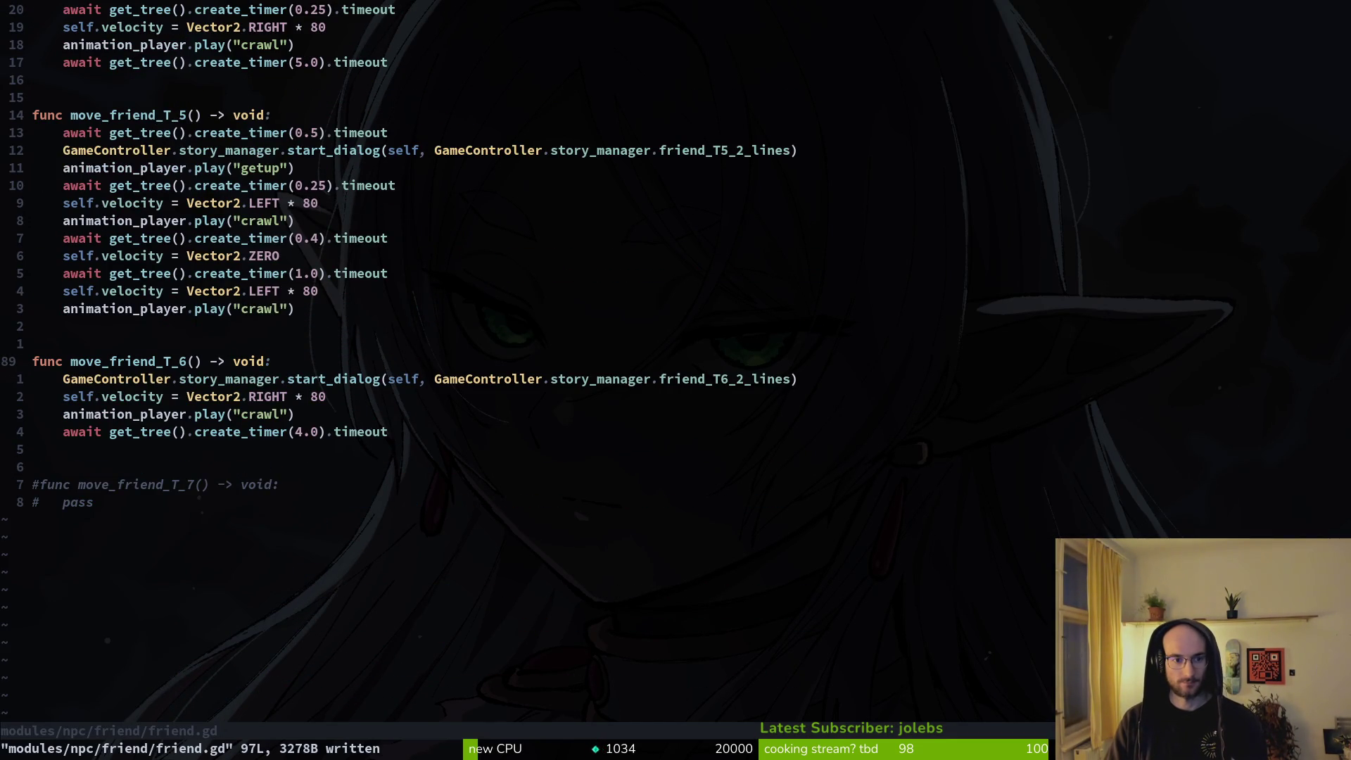
{"action": "key", "text": "ctrl+u"}
{"action": "key", "text": "ctrl+u"}
{"action": "key", "text": "ctrl+u"}
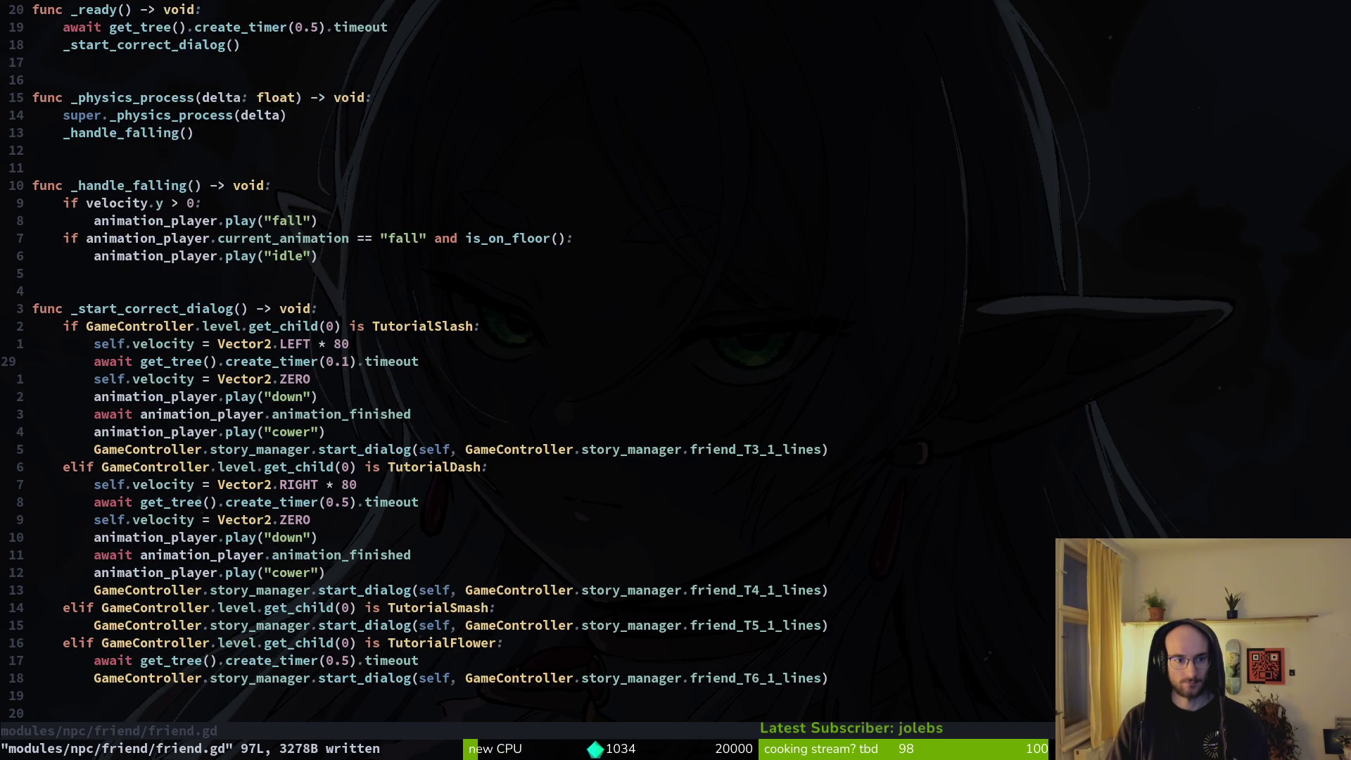
{"action": "key", "text": "ctrl+u"}
{"action": "type", "text": ":wq"}
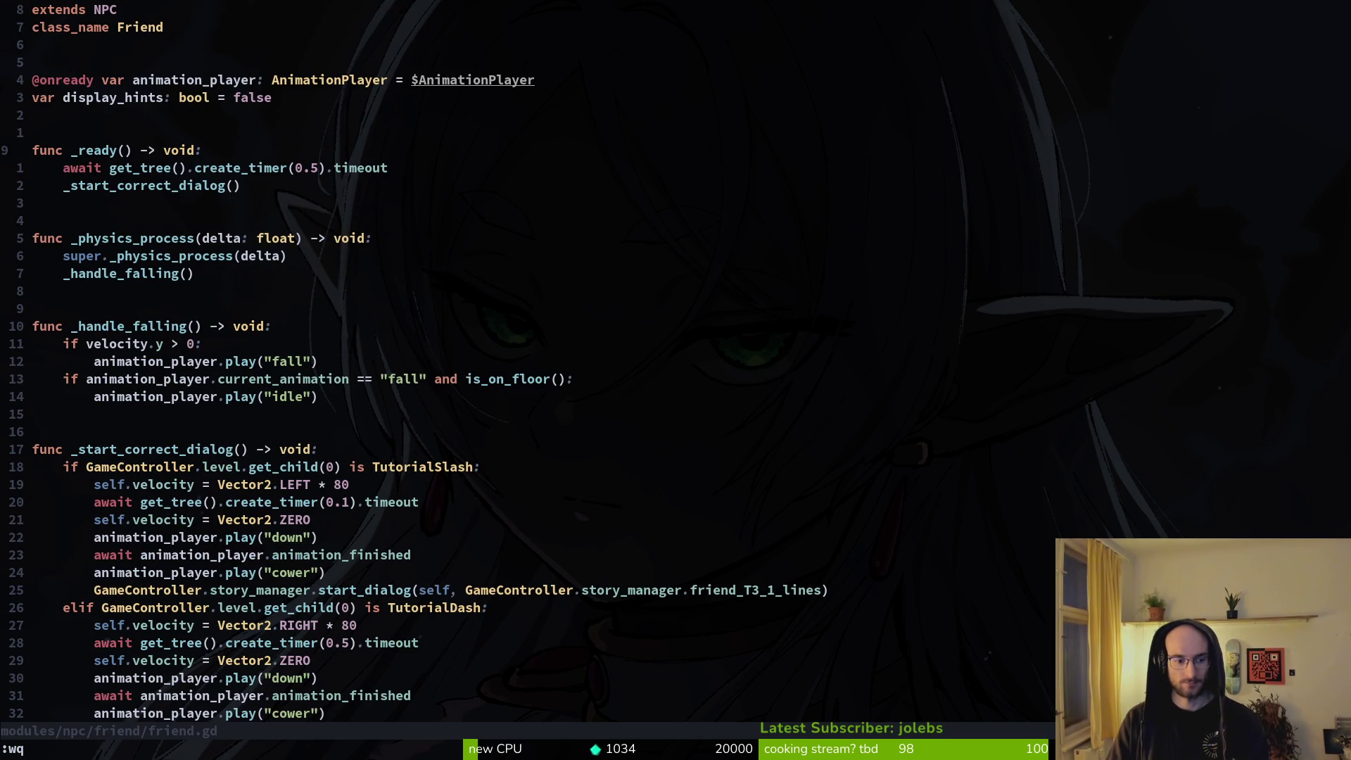
{"action": "key", "text": "Return"}
{"action": "key", "text": "j"}
{"action": "key", "text": "j"}
{"action": "key", "text": "j"}
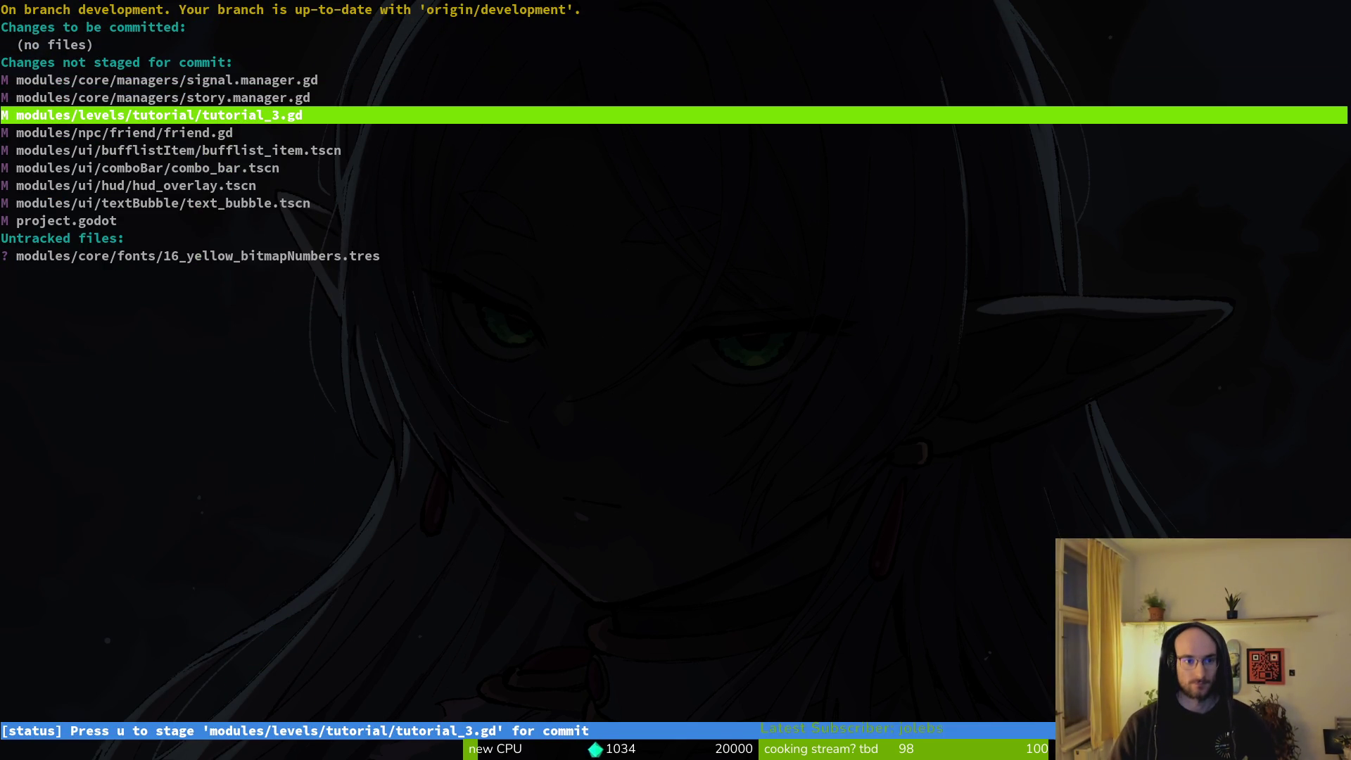
Step: View the tutorial_3.gd diff, quit tig, and reopen Neovim with its file finder
{"action": "key", "text": "Return"}
{"action": "key", "text": "q"}
{"action": "key", "text": "q"}
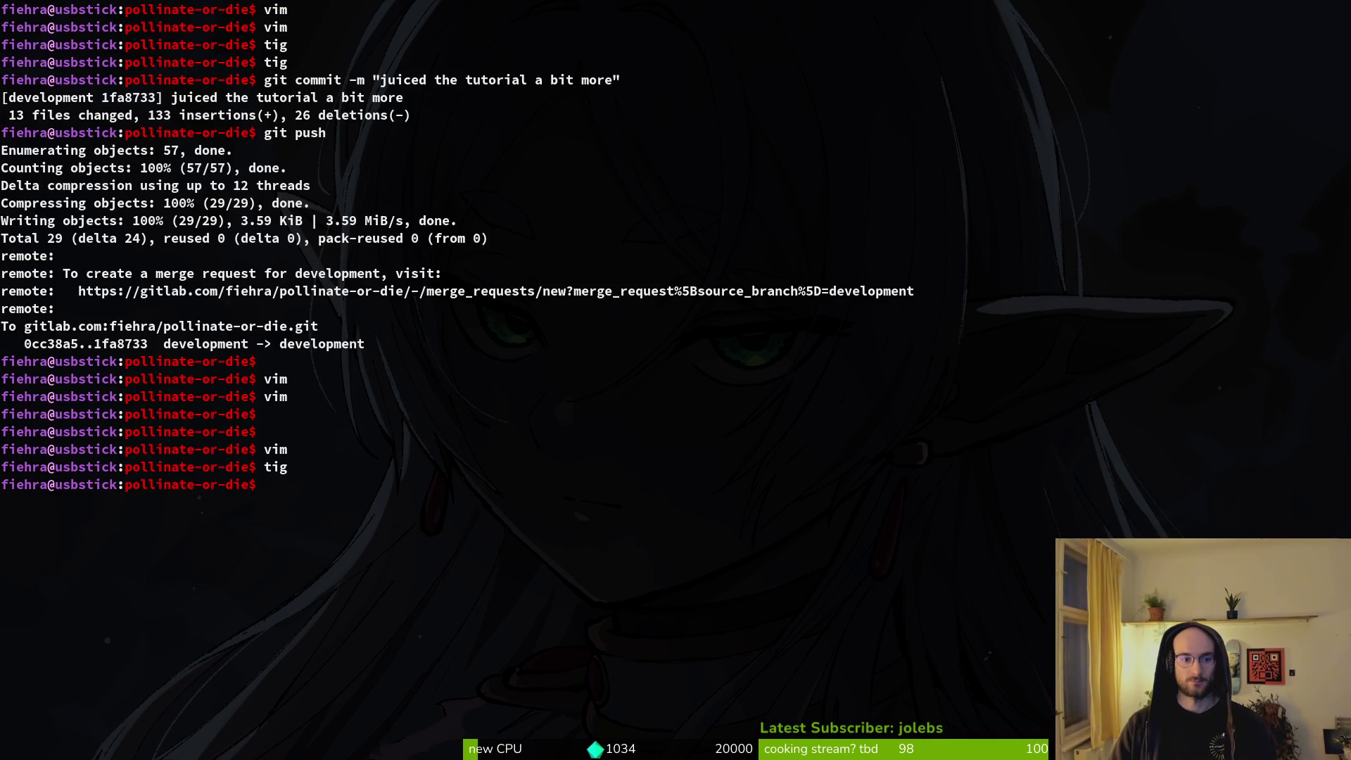
{"action": "type", "text": "vim"}
{"action": "key", "text": "Return"}
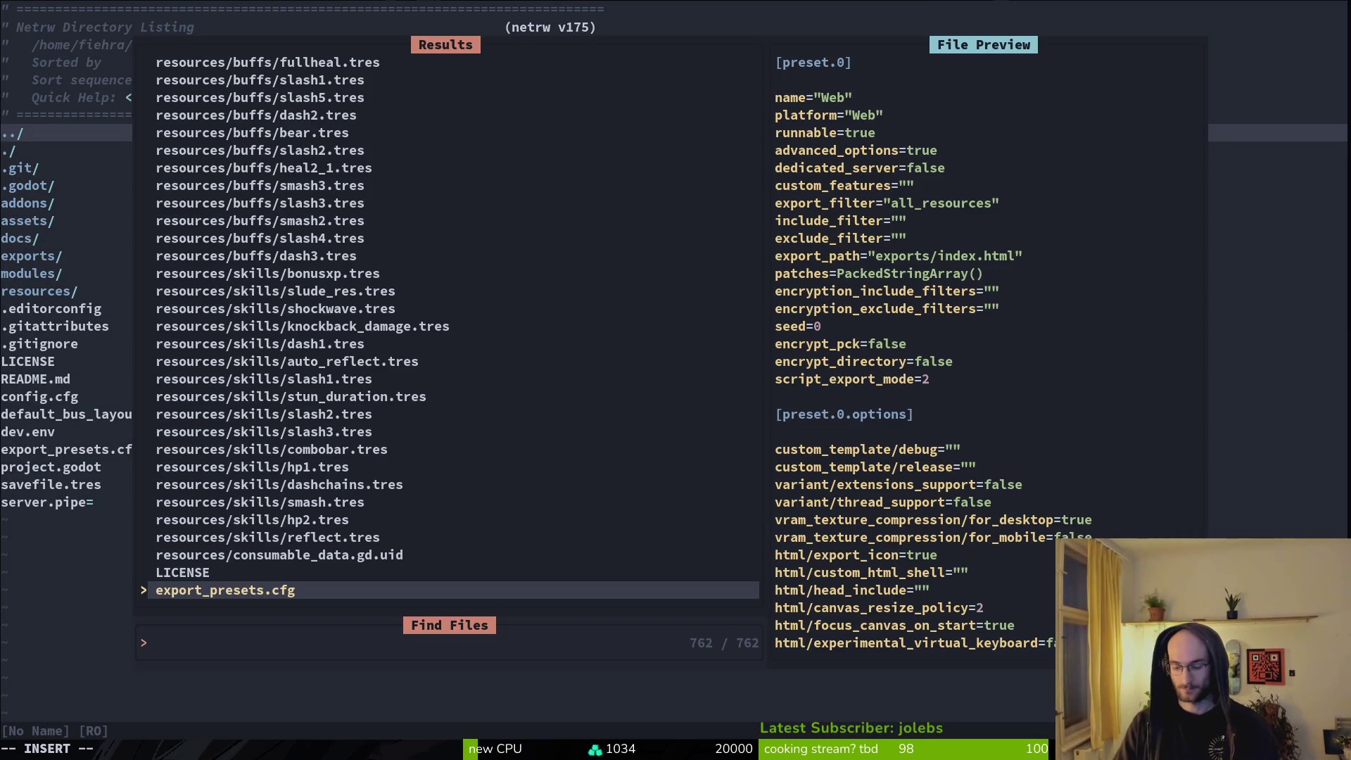
Step: Open tutorial_3.gd and yank its six gate, dialog and signal-connect lines
{"action": "type", "text": "tut3"}
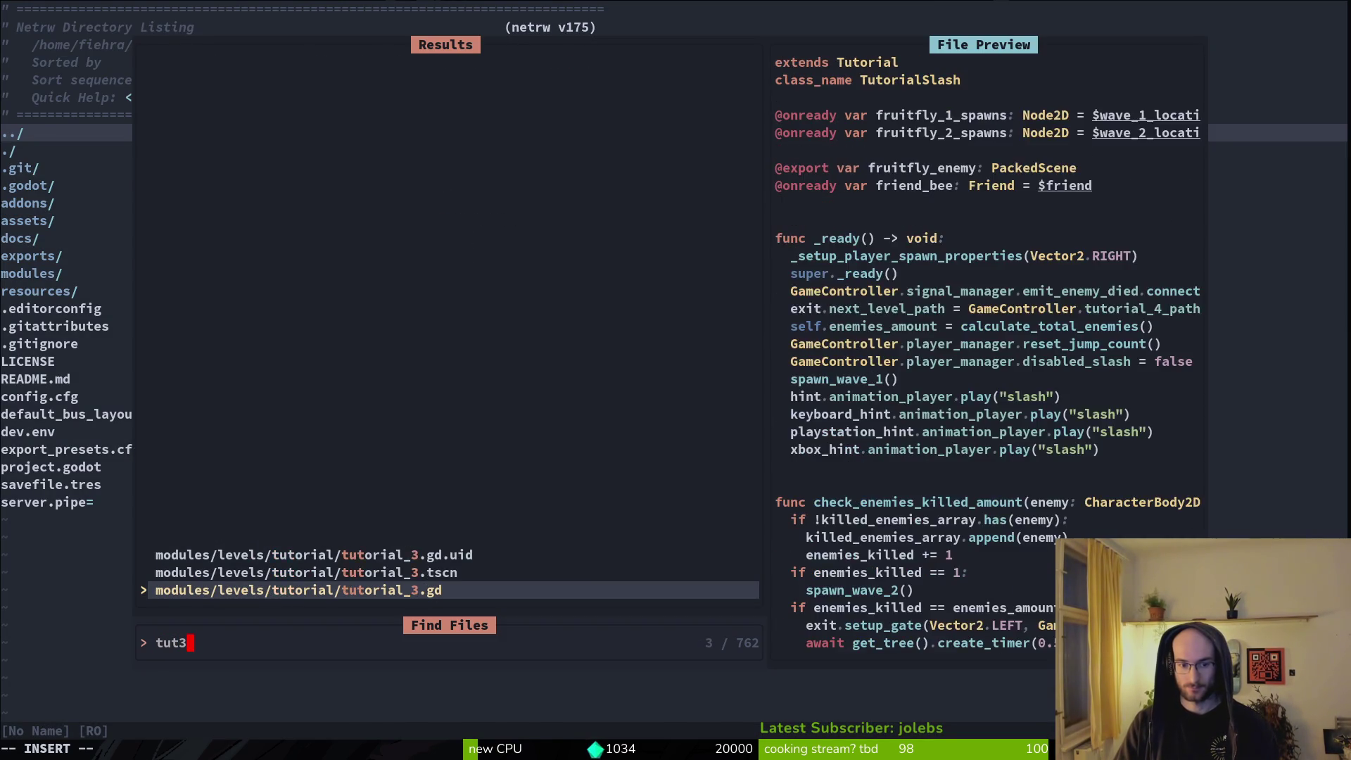
{"action": "key", "text": "Return"}
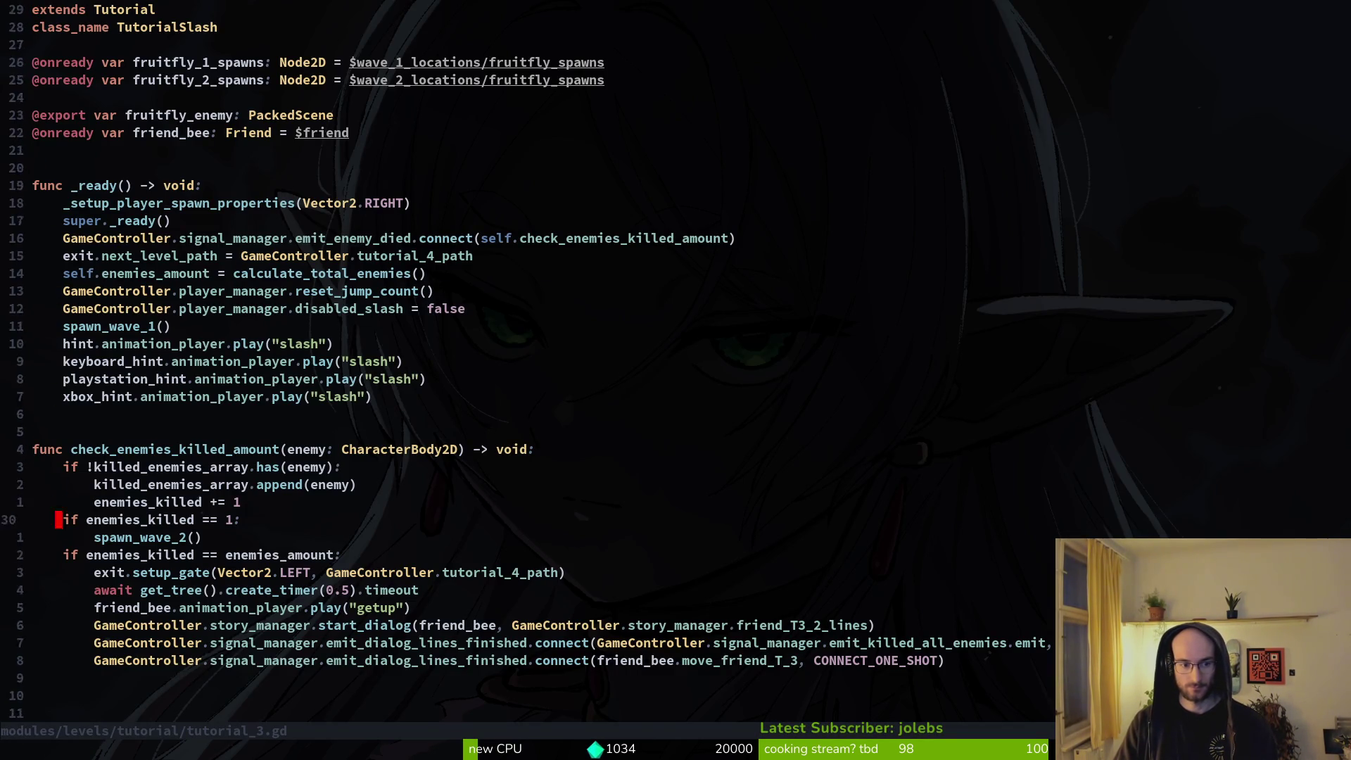
{"action": "key", "text": "4"}
{"action": "key", "text": "j"}
{"action": "key", "text": "shift+v"}
{"action": "key", "text": "5"}
{"action": "key", "text": "j"}
{"action": "key", "text": "y"}
Step: Open tutorial_4.gd and paste the copied lines after move_friend_T_4()
{"action": "key", "text": "space"}
{"action": "key", "text": "f"}
{"action": "key", "text": "f"}
{"action": "type", "text": "tut4"}
{"action": "key", "text": "Return"}
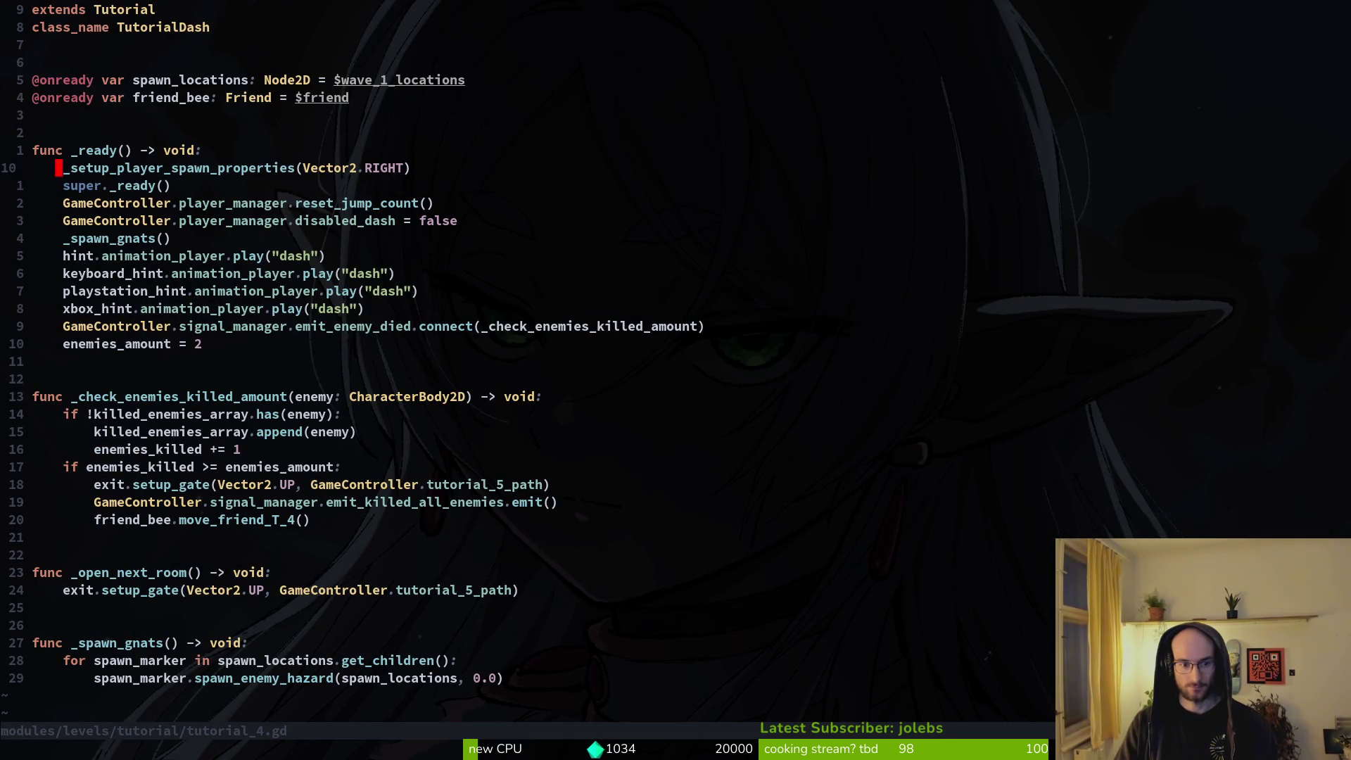
{"action": "key", "text": "p"}
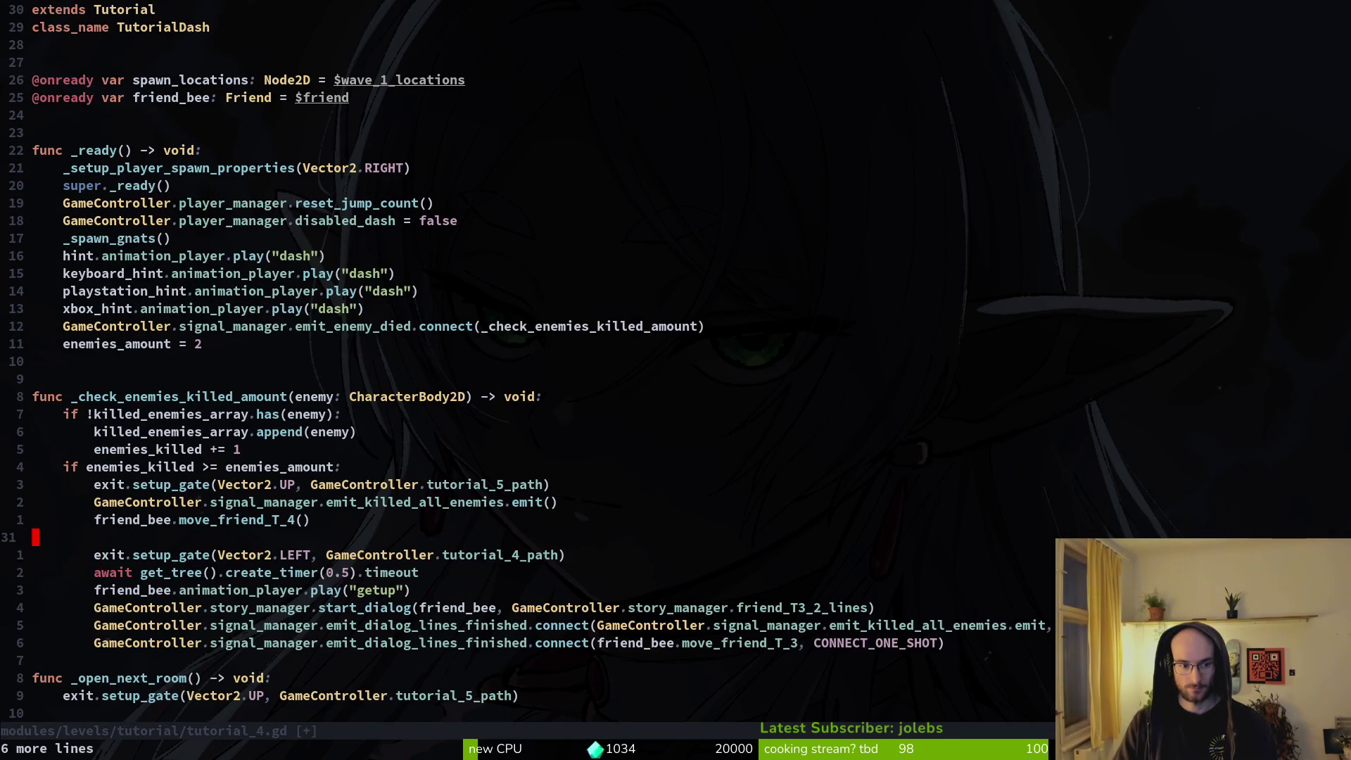
Step: Delete the blank line and the move_friend_T_4() call, then save tutorial_4.gd
{"action": "key", "text": "k"}
{"action": "key", "text": "d"}
{"action": "key", "text": "d"}
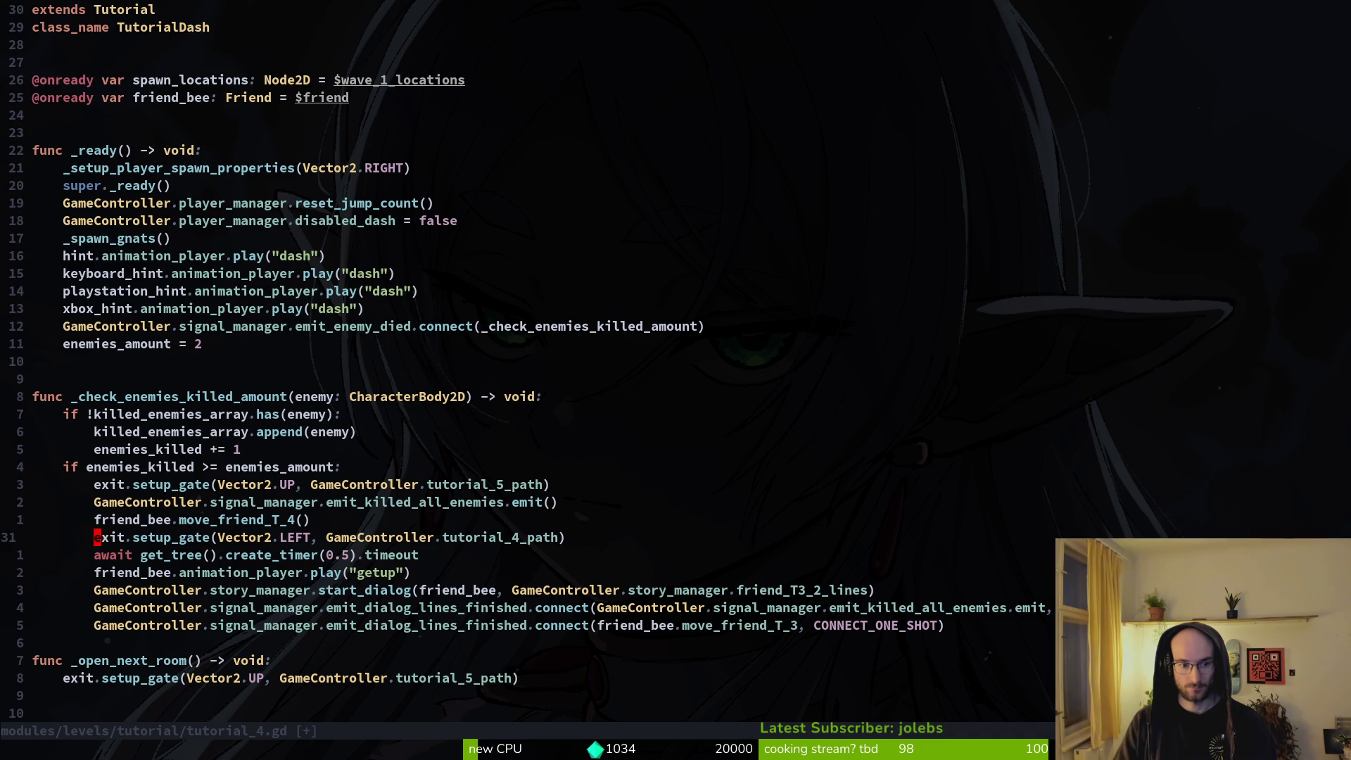
{"action": "key", "text": "k"}
{"action": "key", "text": "d"}
{"action": "key", "text": "d"}
{"action": "key", "text": "Return"}
{"action": "key", "text": "j"}
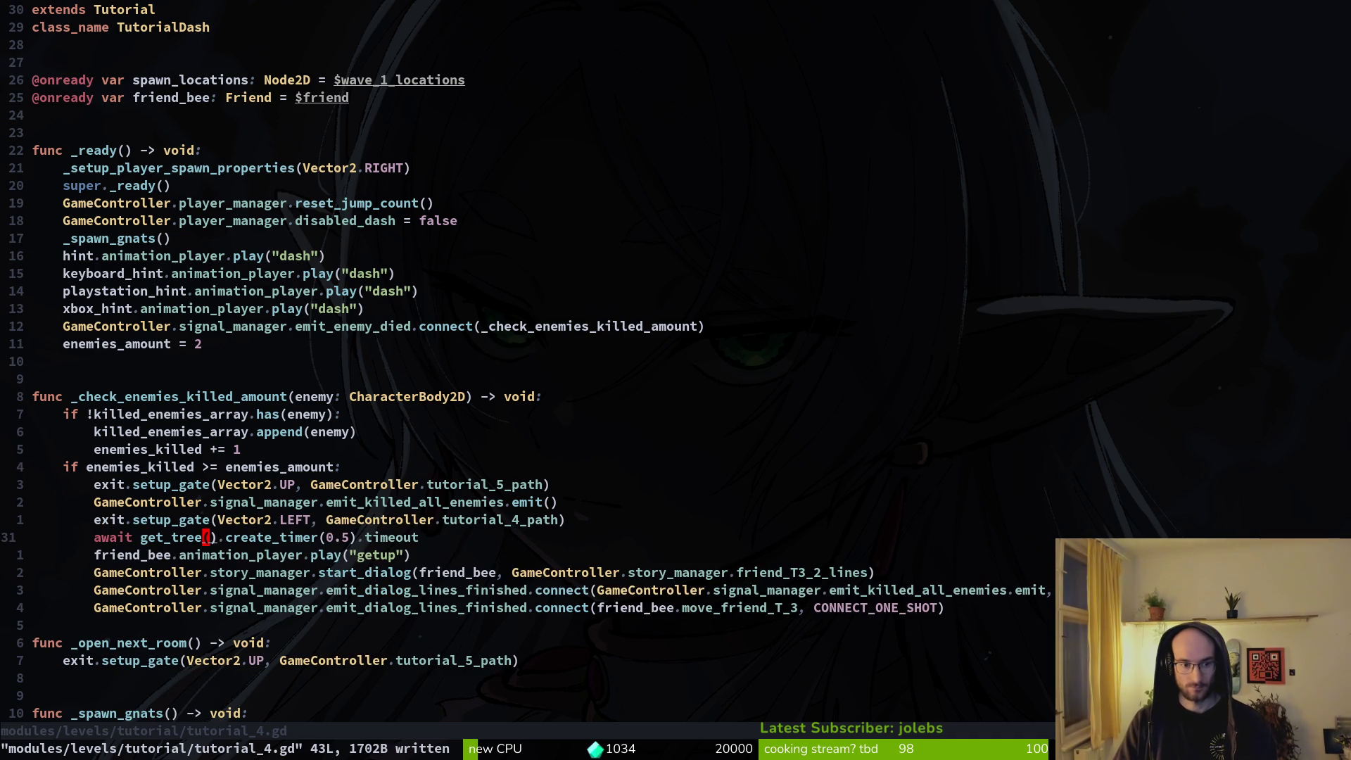
{"action": "type", "text": "ls"}
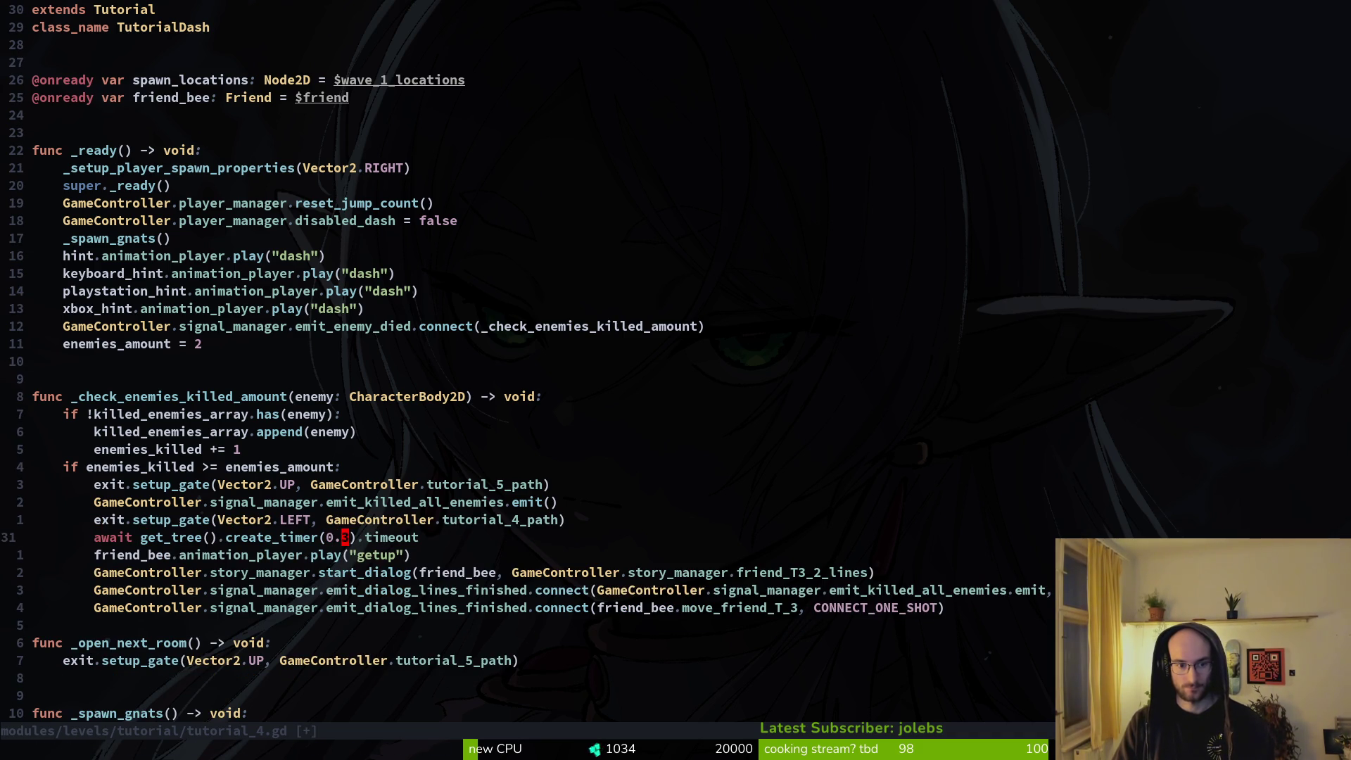
{"action": "type", "text": ":w"}
{"action": "key", "text": "Return"}
Step: Set the timer value back to 0.5 and undo to restore move_friend_T_4()
{"action": "key", "text": "j"}
{"action": "key", "text": "j"}
{"action": "key", "text": "k"}
{"action": "key", "text": "r"}
{"action": "key", "text": "5"}
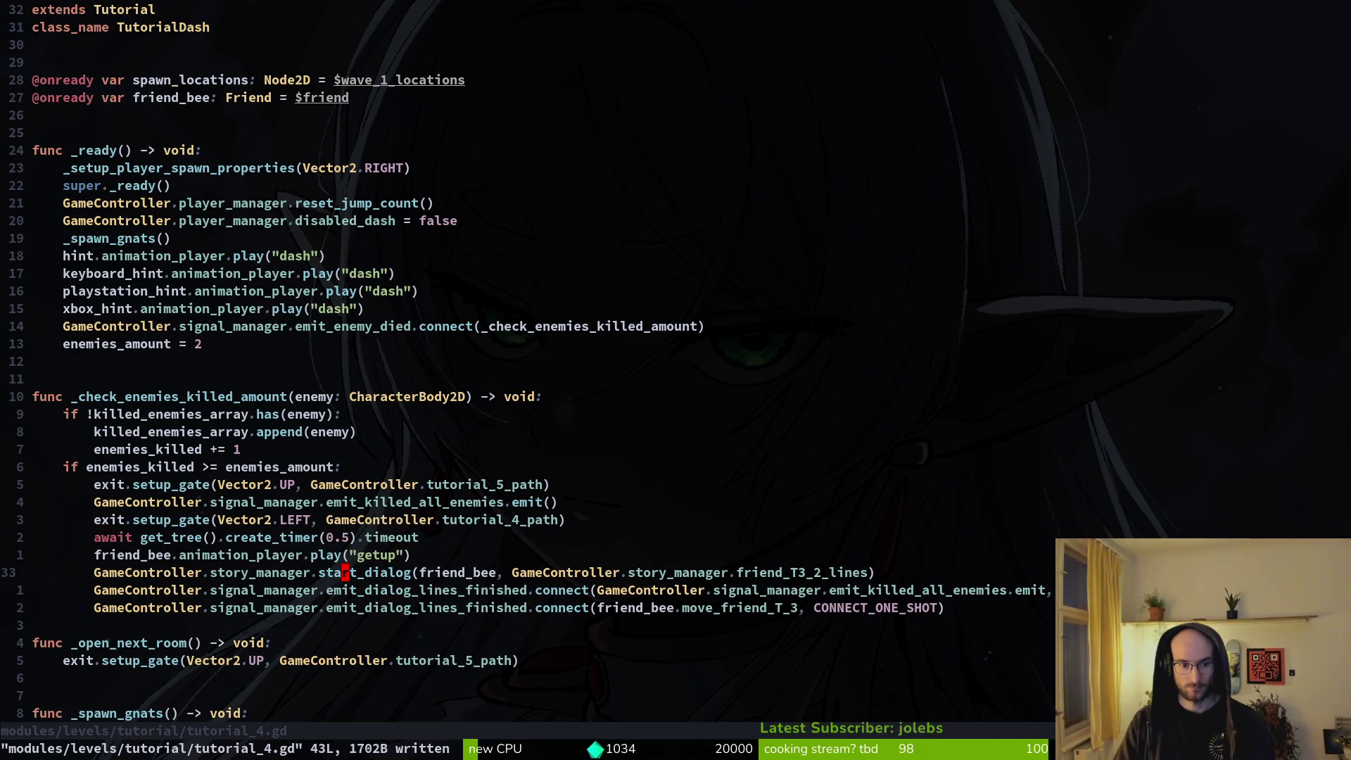
{"action": "key", "text": "u"}
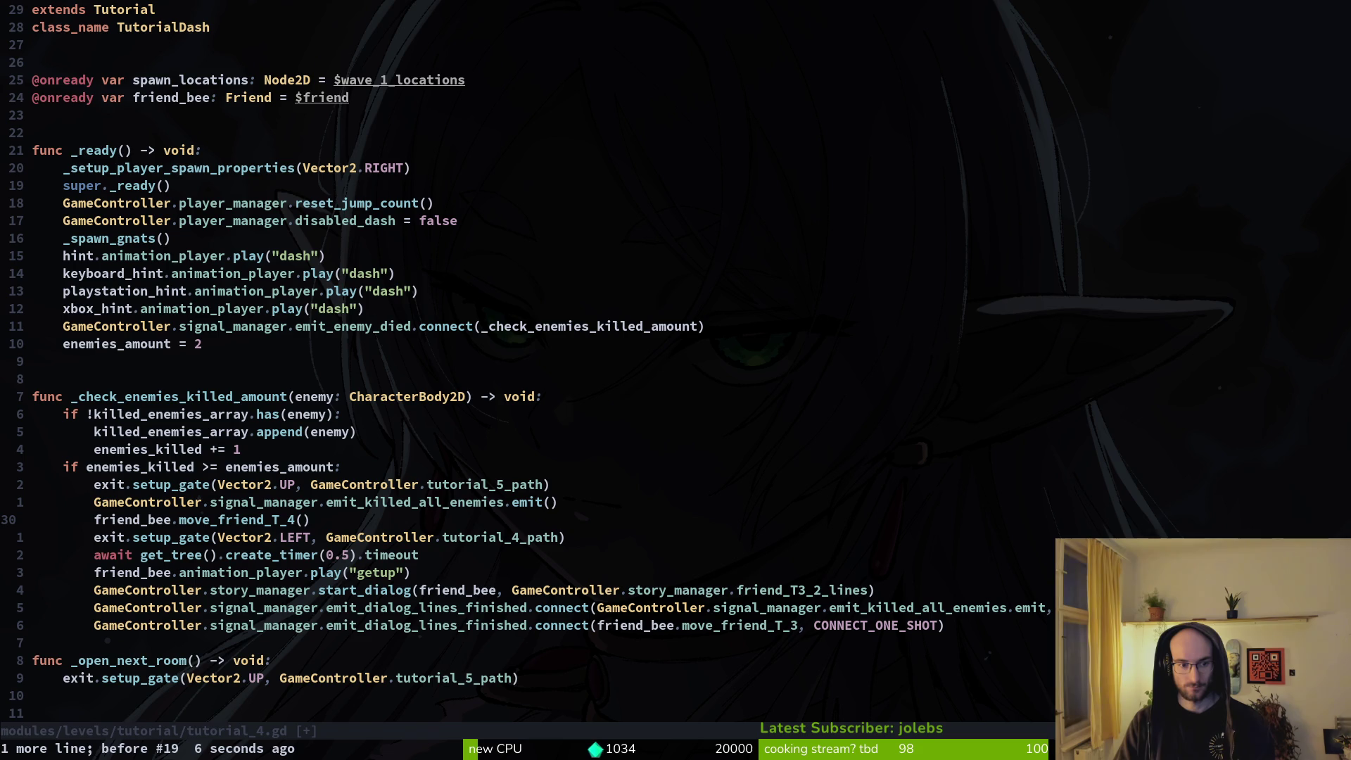